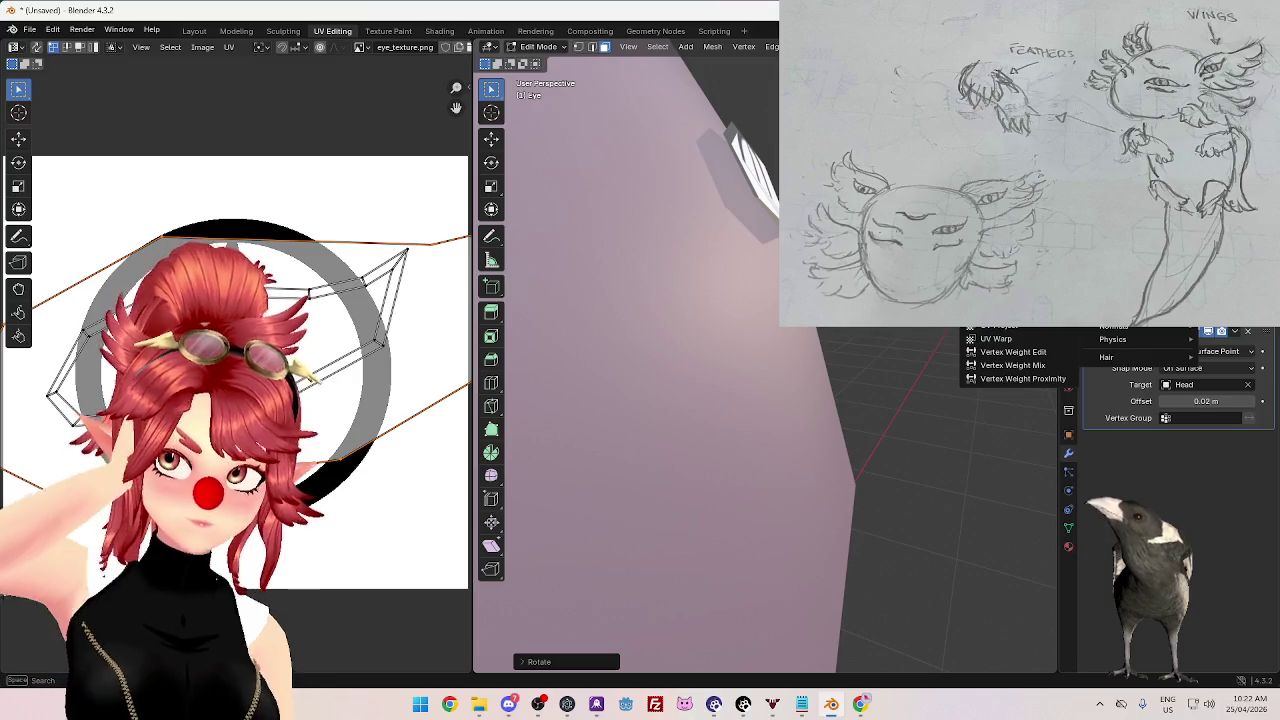
- Select the eye's faces in Edit Mode and triangulate them
mouse_move(700, 340)
middle_down()
mouse_move(779, 343)
mouse_move(763, 287)
middle_up()
scroll(779, 343, down, 2)
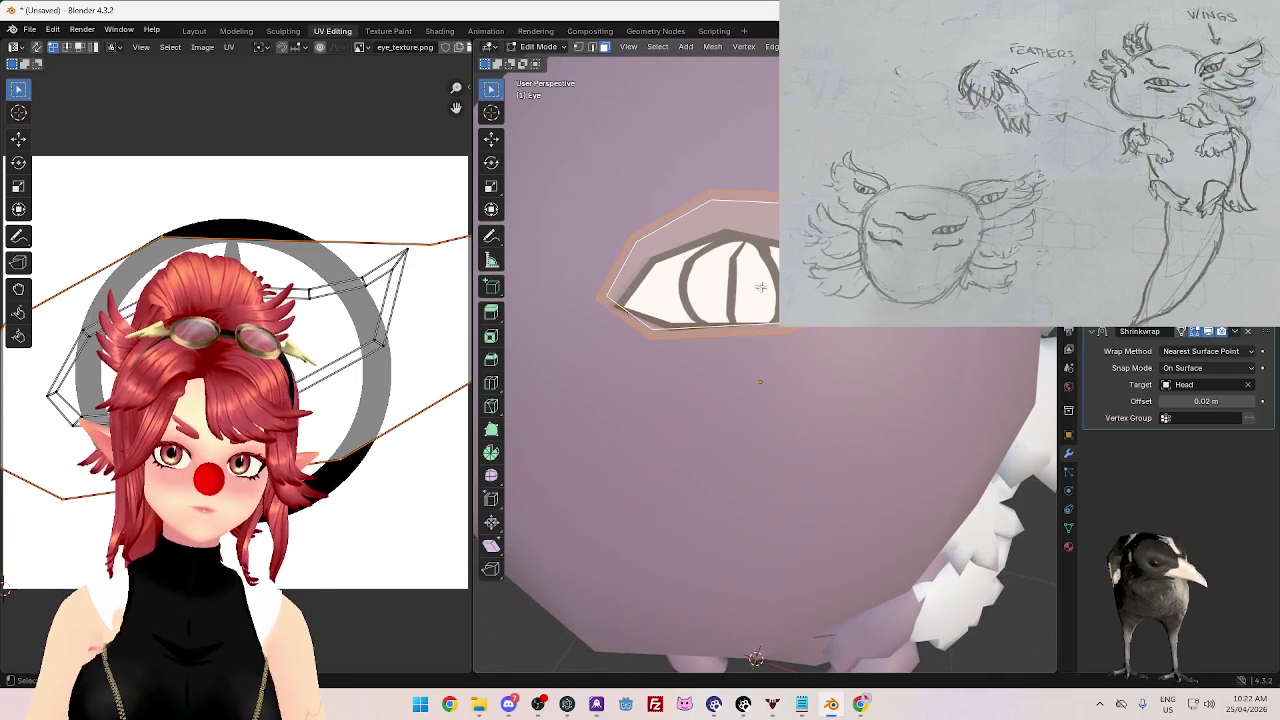
key(1)
click(709, 199)
key(3)
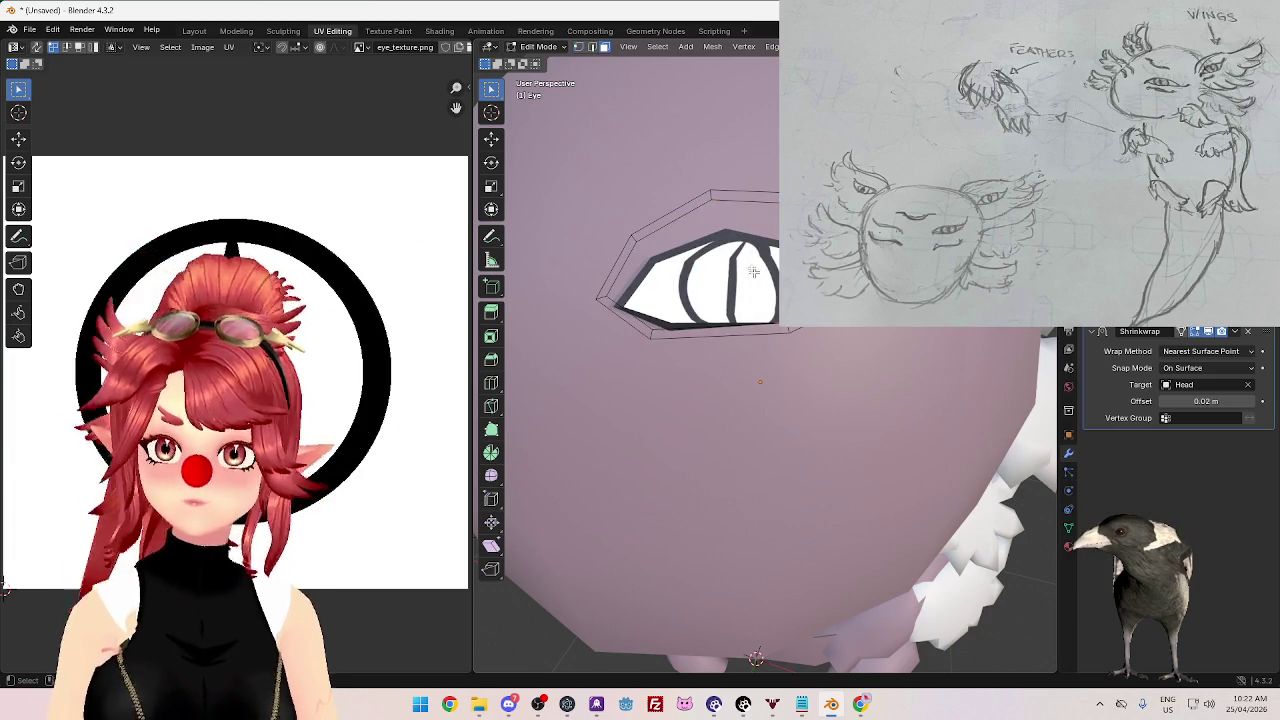
click(760, 280)
right_click(759, 240)
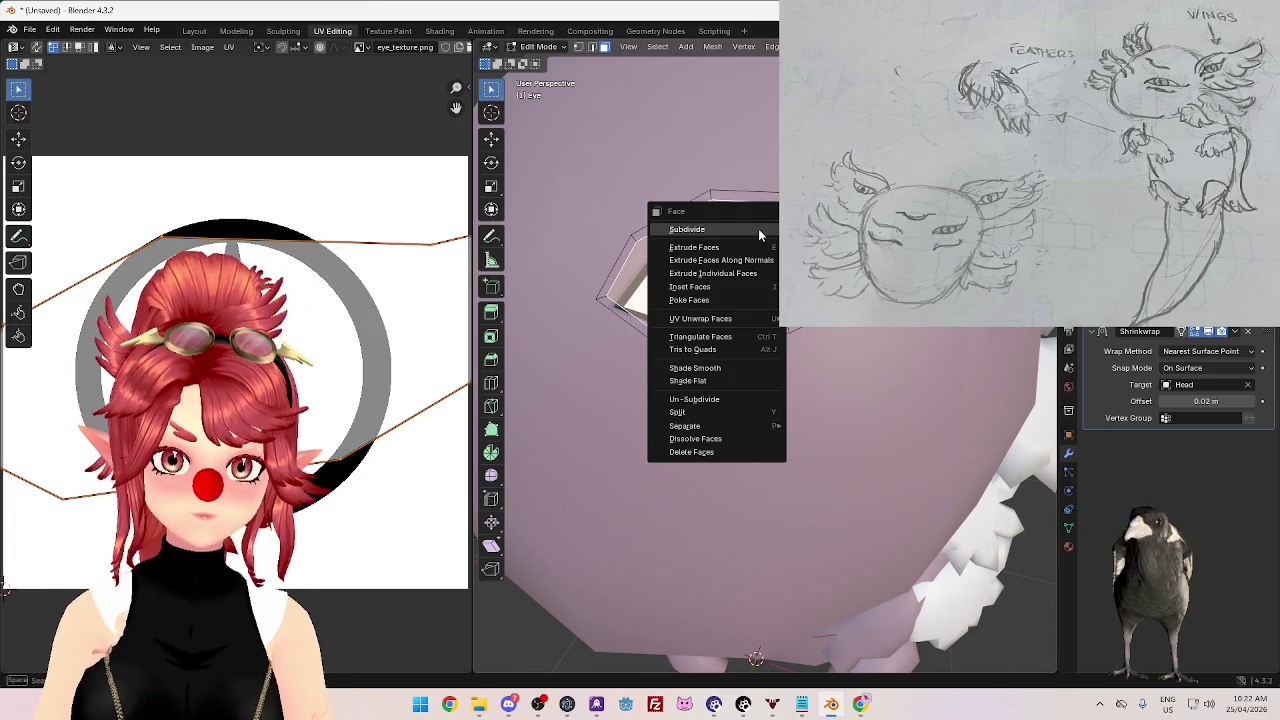
click(726, 337)
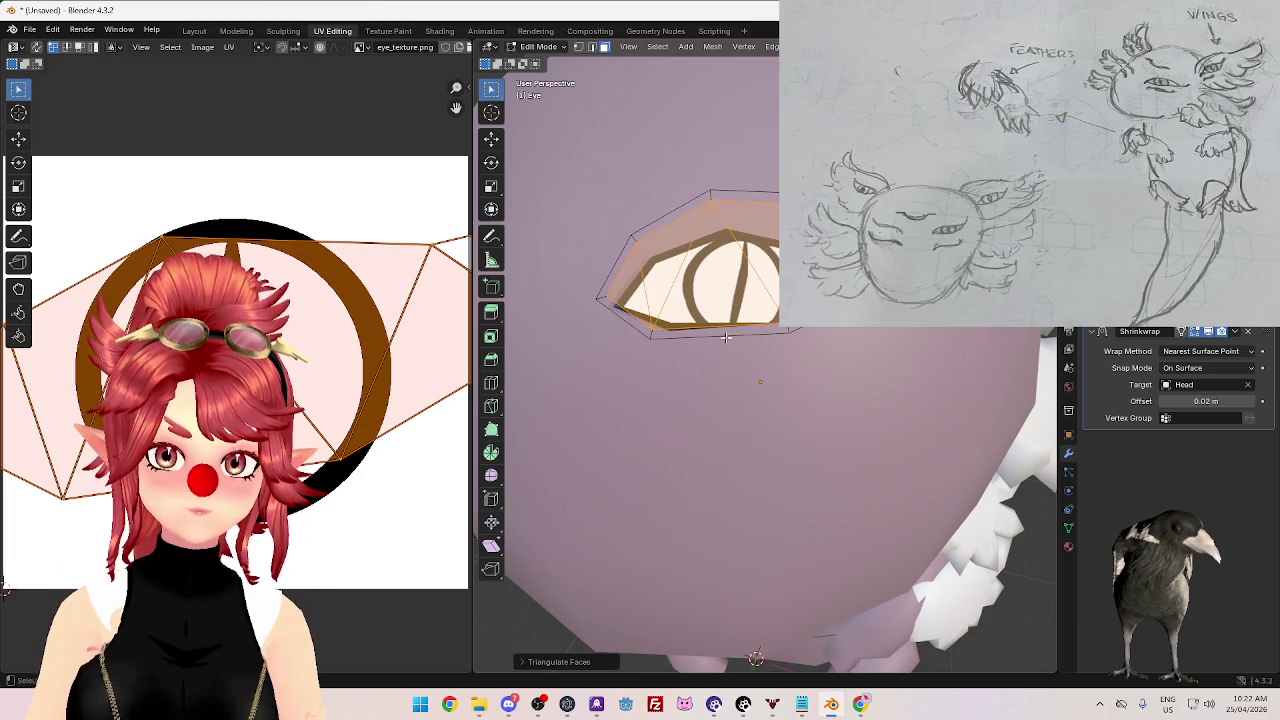
- Rotate the eye mesh so it lies flatter against the axolotl's head
key(Tab)
mouse_move(779, 381)
middle_down()
mouse_move(821, 348)
mouse_move(925, 407)
mouse_move(977, 349)
mouse_move(974, 380)
middle_up()
key(Tab)
key(r)
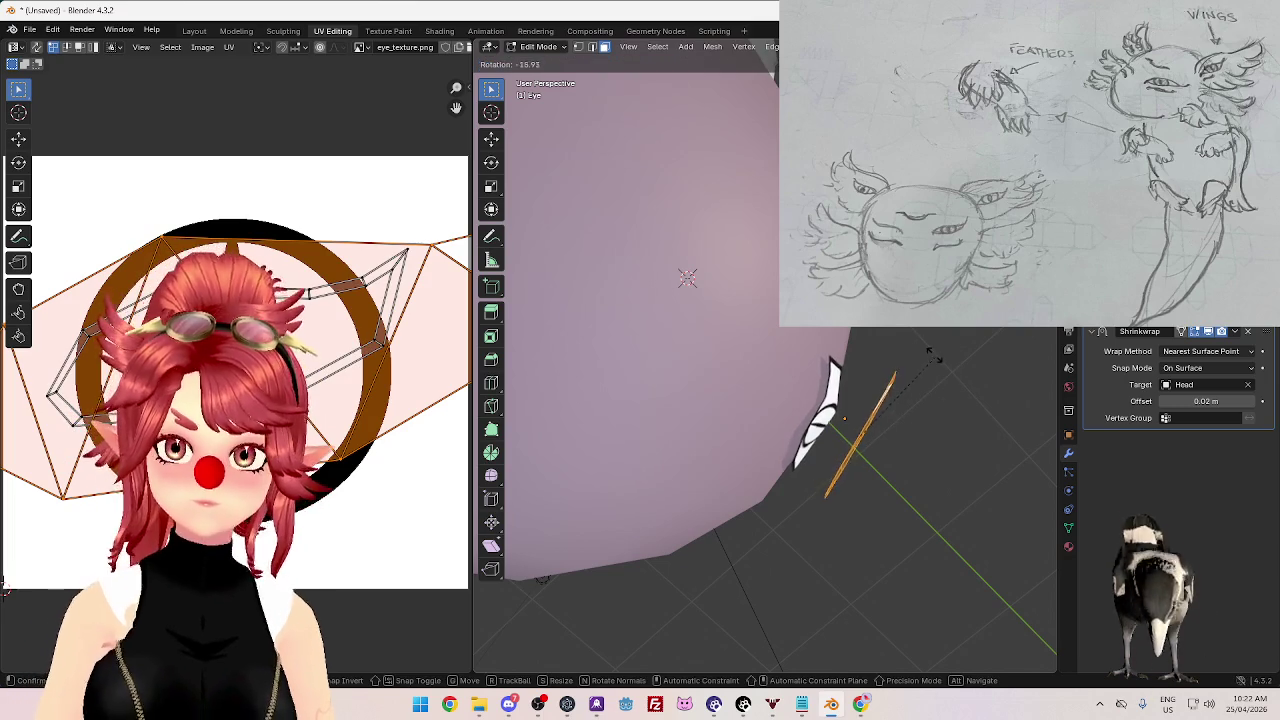
click(925, 355)
mouse_move(925, 366)
middle_down()
mouse_move(800, 380)
mouse_move(993, 343)
mouse_move(510, 540)
middle_up()
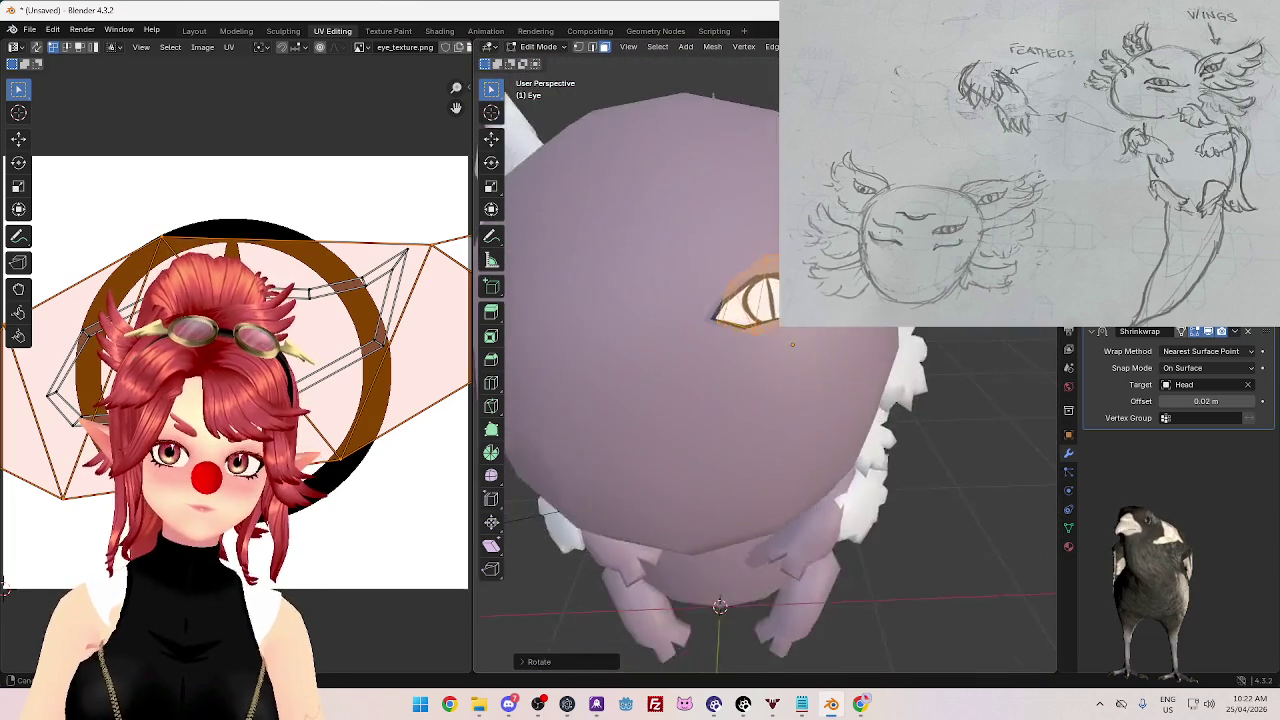
key(shift+a)
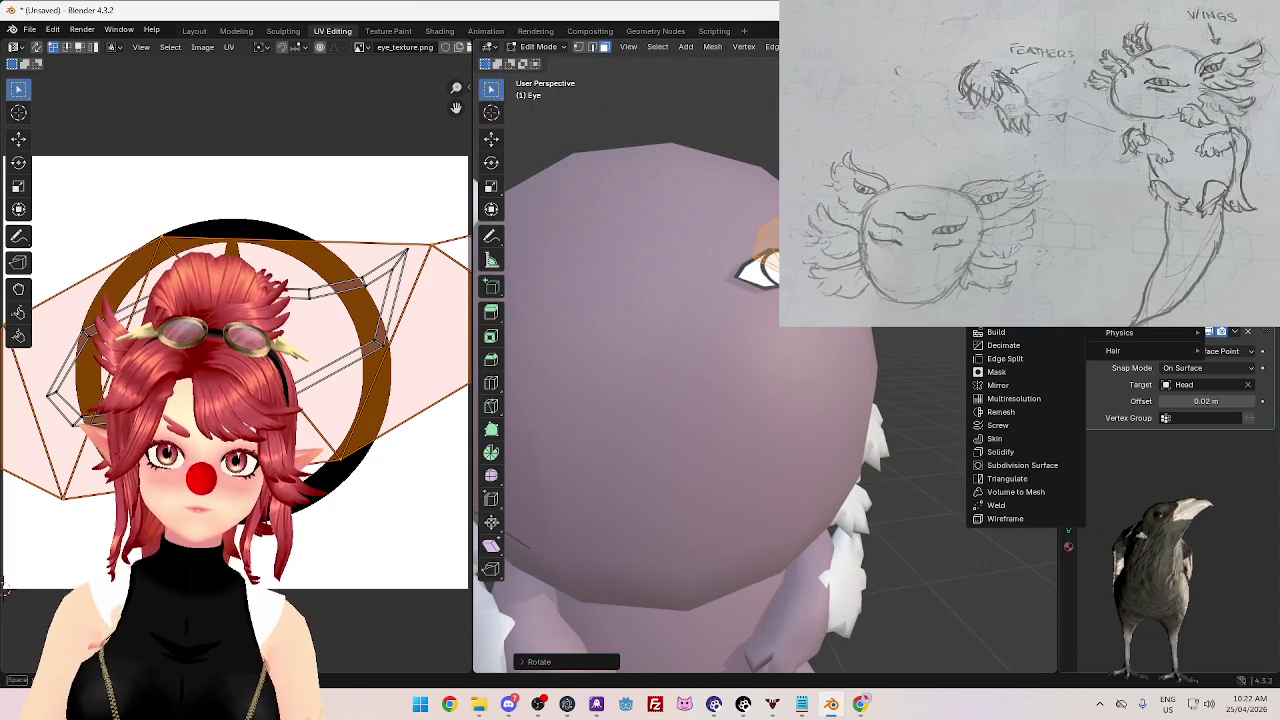
- Add a 0.01 m Solidify modifier to the eye, lower Shrinkwrap offset to 0.01 m, return to Object Mode
click(1000, 451)
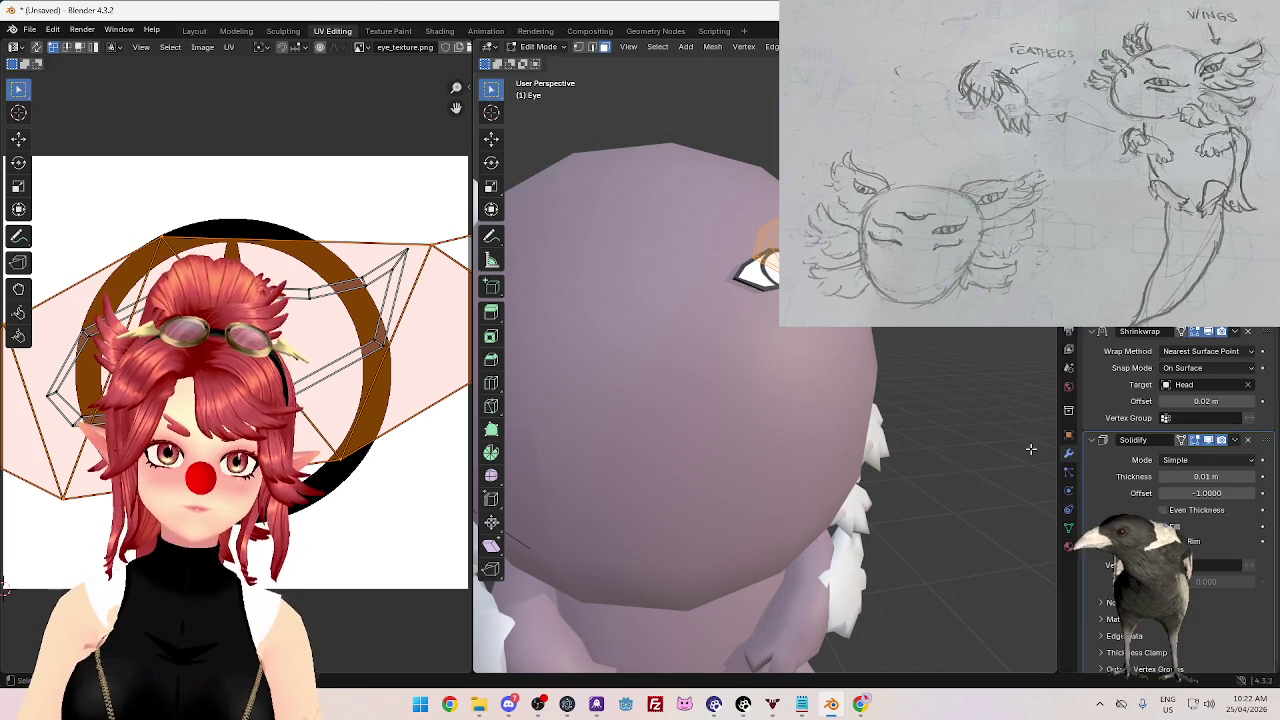
middle_drag(822, 349, 886, 428)
scroll(930, 415, up, 3)
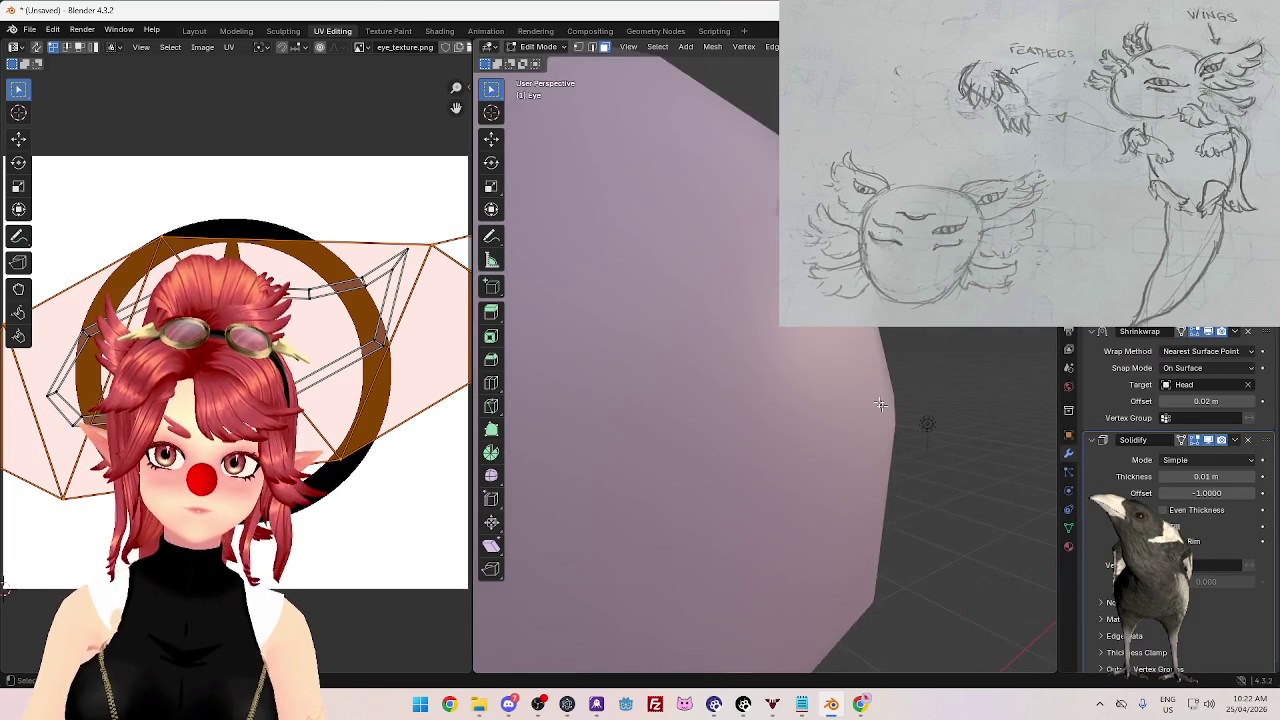
scroll(914, 385, down, 1)
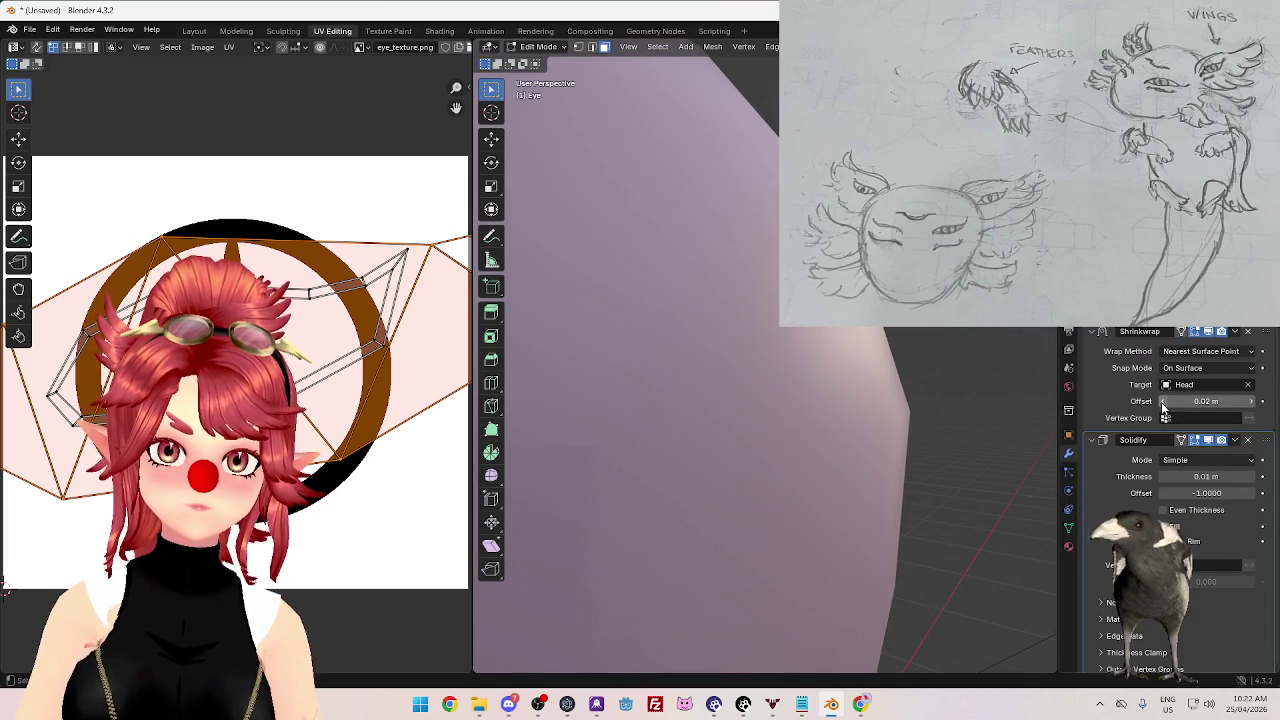
scroll(900, 400, down, 3)
mouse_move(900, 400)
middle_down()
mouse_move(800, 416)
mouse_move(826, 400)
mouse_move(768, 433)
mouse_move(796, 417)
middle_up()
key(Tab)
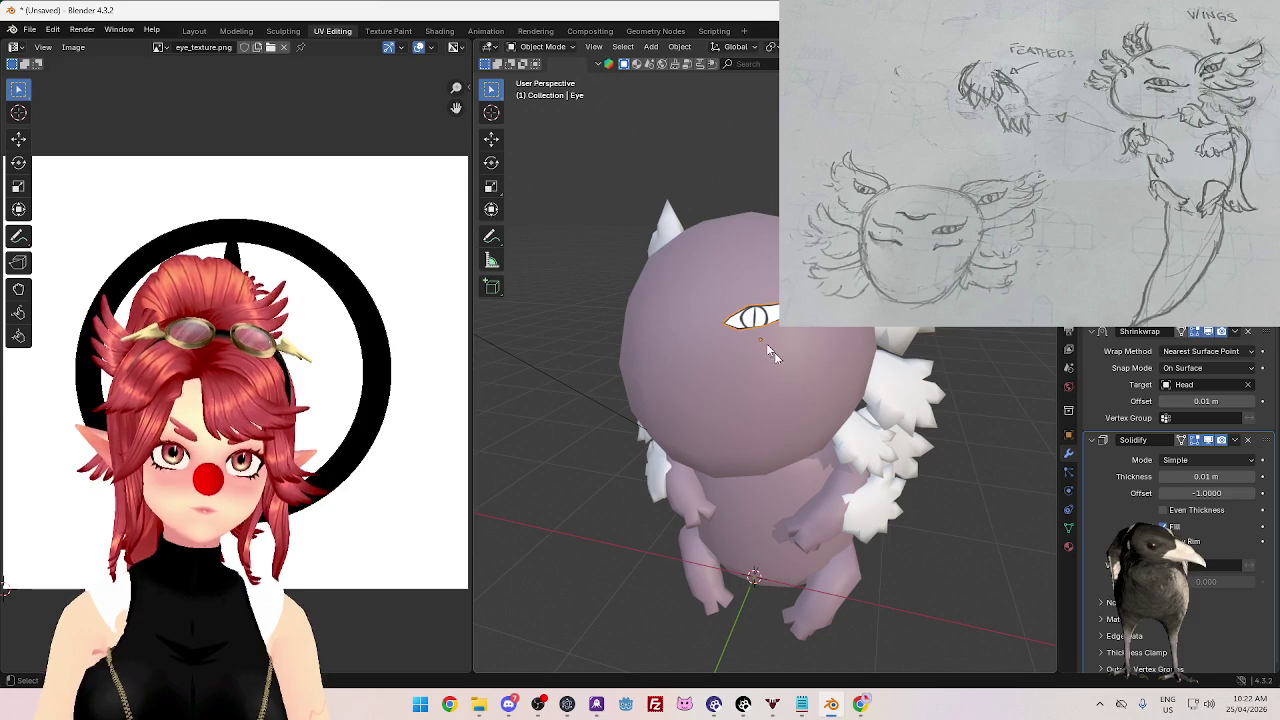
- Zoom in and inspect the eye mesh closely in Edit Mode
mouse_move(786, 392)
middle_down()
mouse_move(891, 380)
mouse_move(771, 371)
middle_up()
scroll(807, 337, up, 2)
key(Tab)
mouse_move(796, 326)
middle_down()
mouse_move(830, 358)
mouse_move(765, 363)
mouse_move(786, 310)
mouse_move(800, 362)
mouse_move(1013, 451)
mouse_move(990, 430)
middle_up()
scroll(766, 345, up, 2)
scroll(766, 345, up, 2)
scroll(766, 345, up, 1)
scroll(800, 362, up, 3)
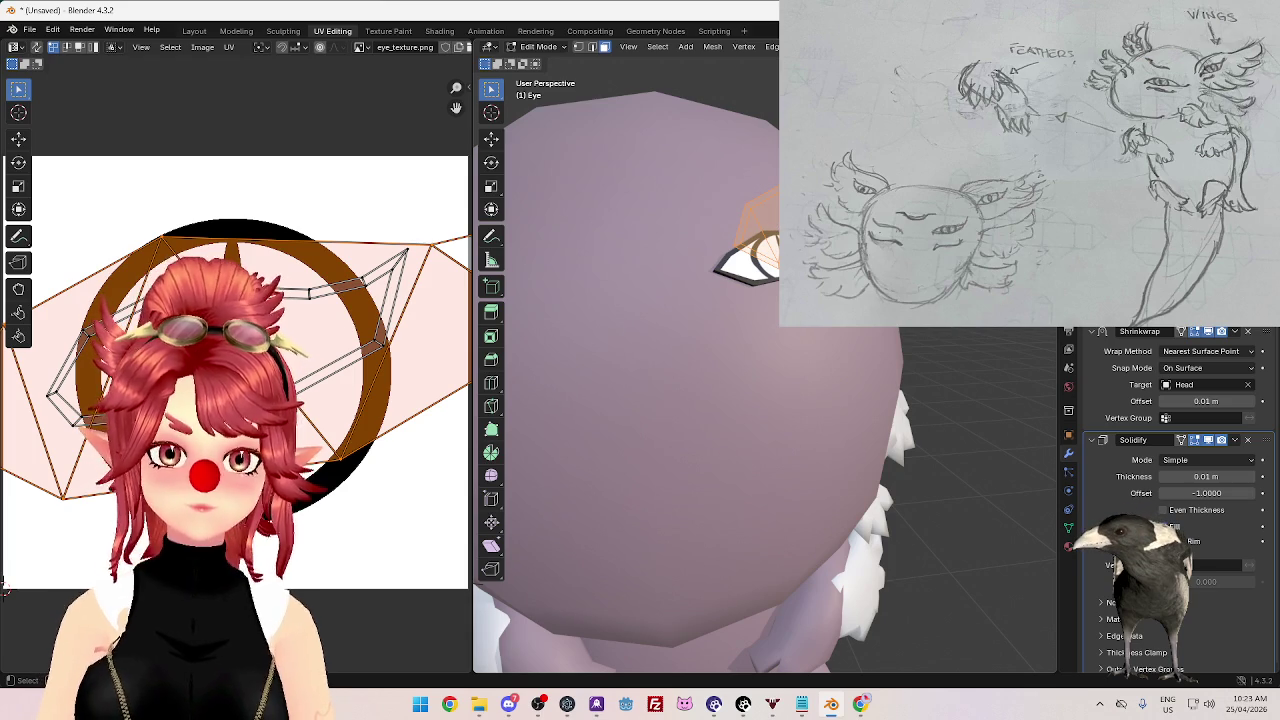
key(Tab)
- Select the Head object and enter its Edit Mode
mouse_move(806, 323)
middle_down()
mouse_move(773, 394)
mouse_move(756, 262)
middle_up()
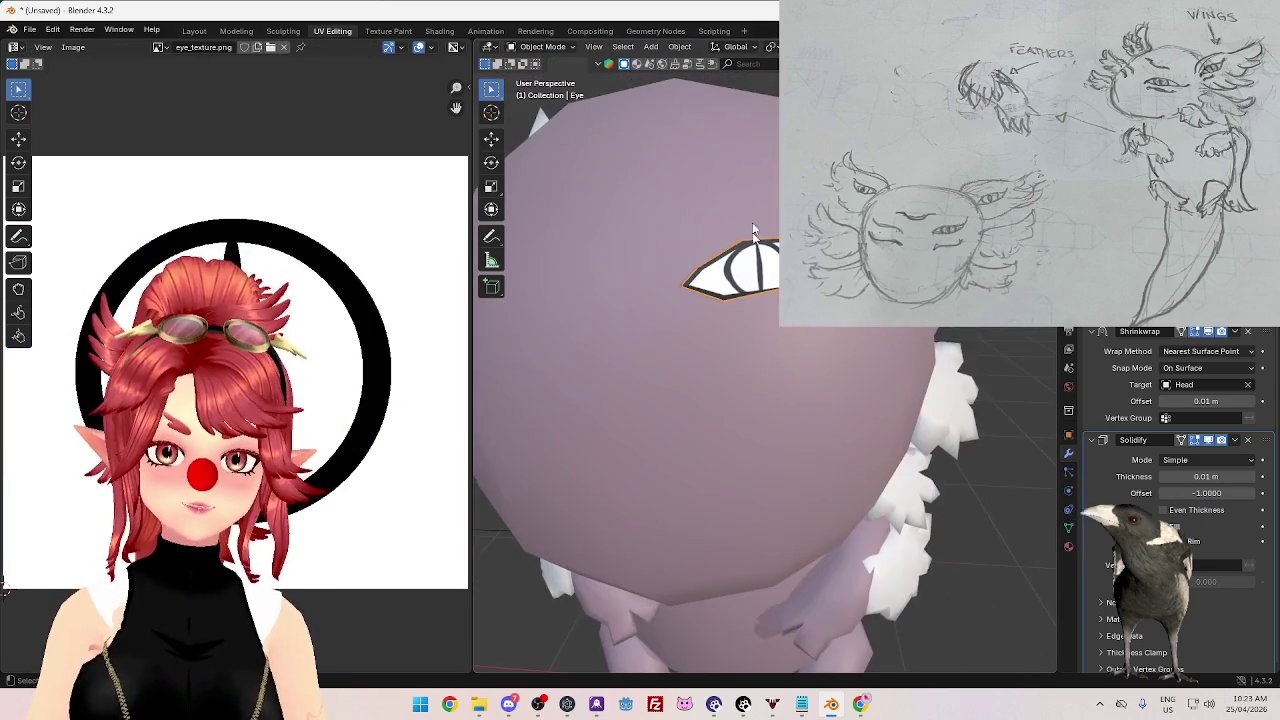
mouse_move(742, 305)
middle_down()
mouse_move(855, 367)
mouse_move(771, 349)
middle_up()
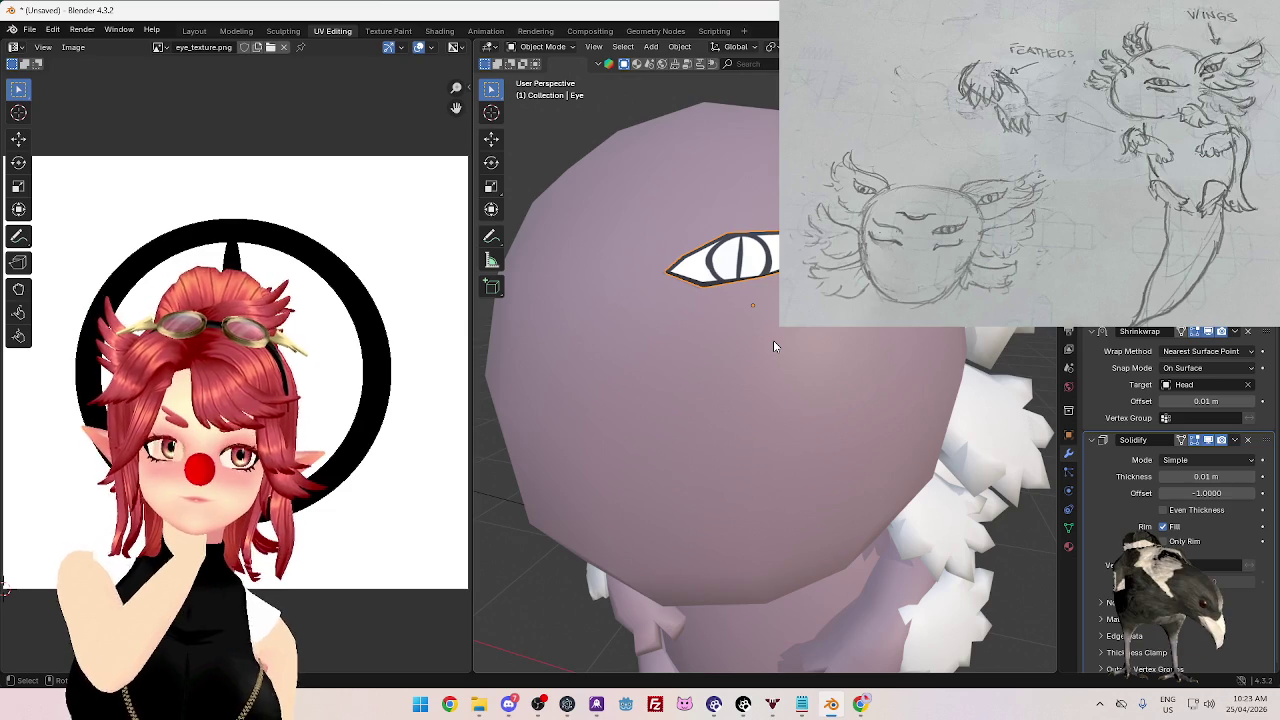
click(758, 325)
key(Tab)
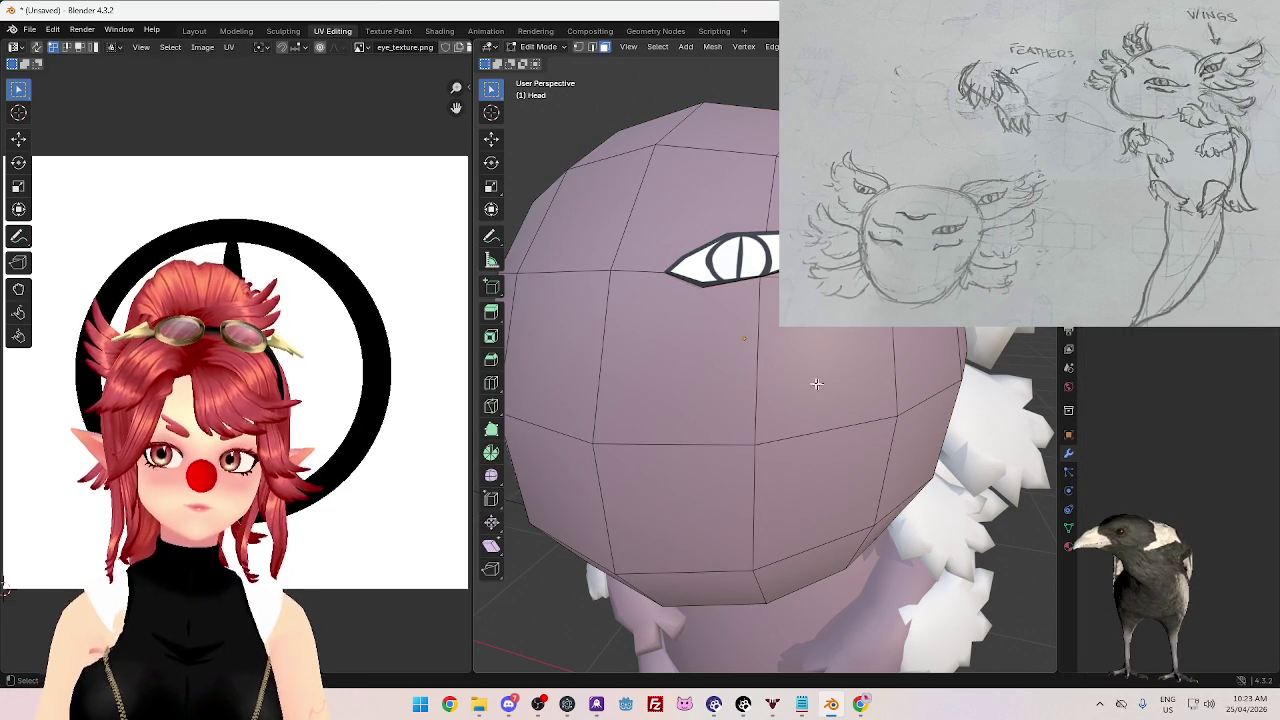
- Look over the head mesh, then delete the eye object in Object Mode
key(Tab)
scroll(809, 383, up, 2)
scroll(767, 418, up, 2)
mouse_move(737, 447)
middle_down()
mouse_move(677, 431)
mouse_move(798, 410)
mouse_move(785, 471)
mouse_move(686, 391)
mouse_move(746, 405)
mouse_move(751, 443)
mouse_move(862, 487)
mouse_move(836, 385)
middle_up()
key(Tab)
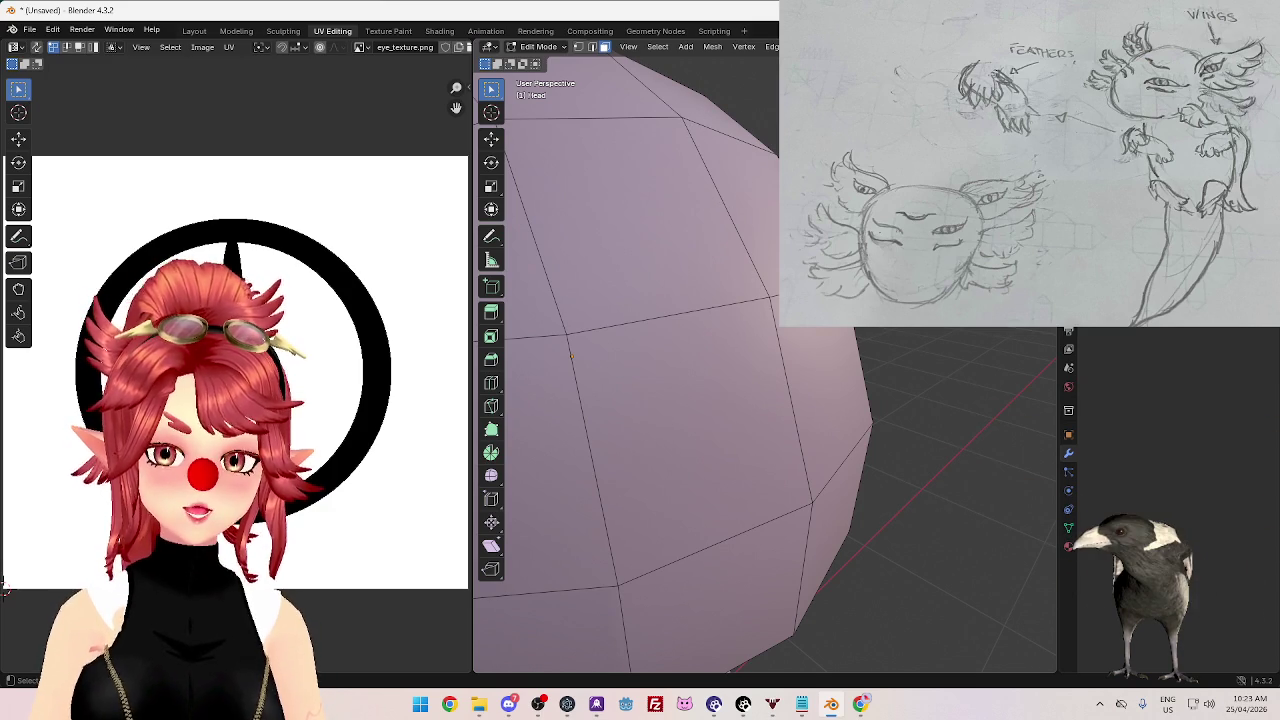
key(Tab)
middle_drag(821, 346, 755, 420)
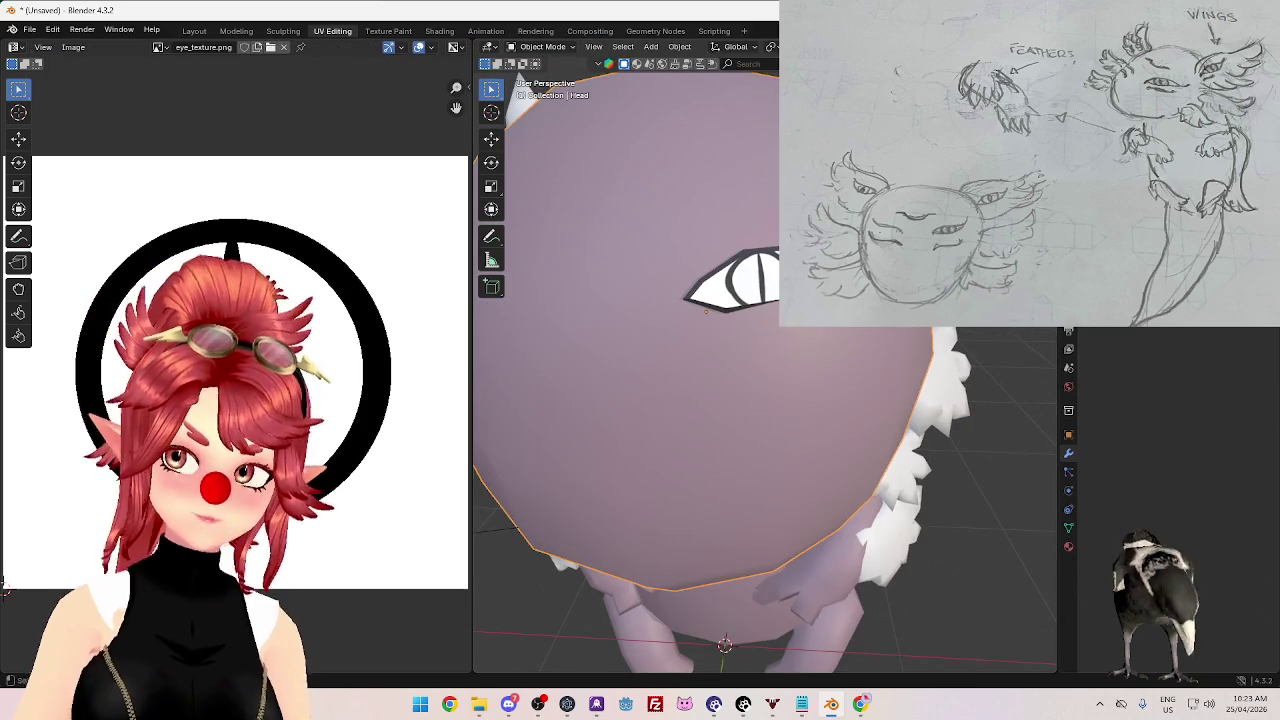
key(Delete)
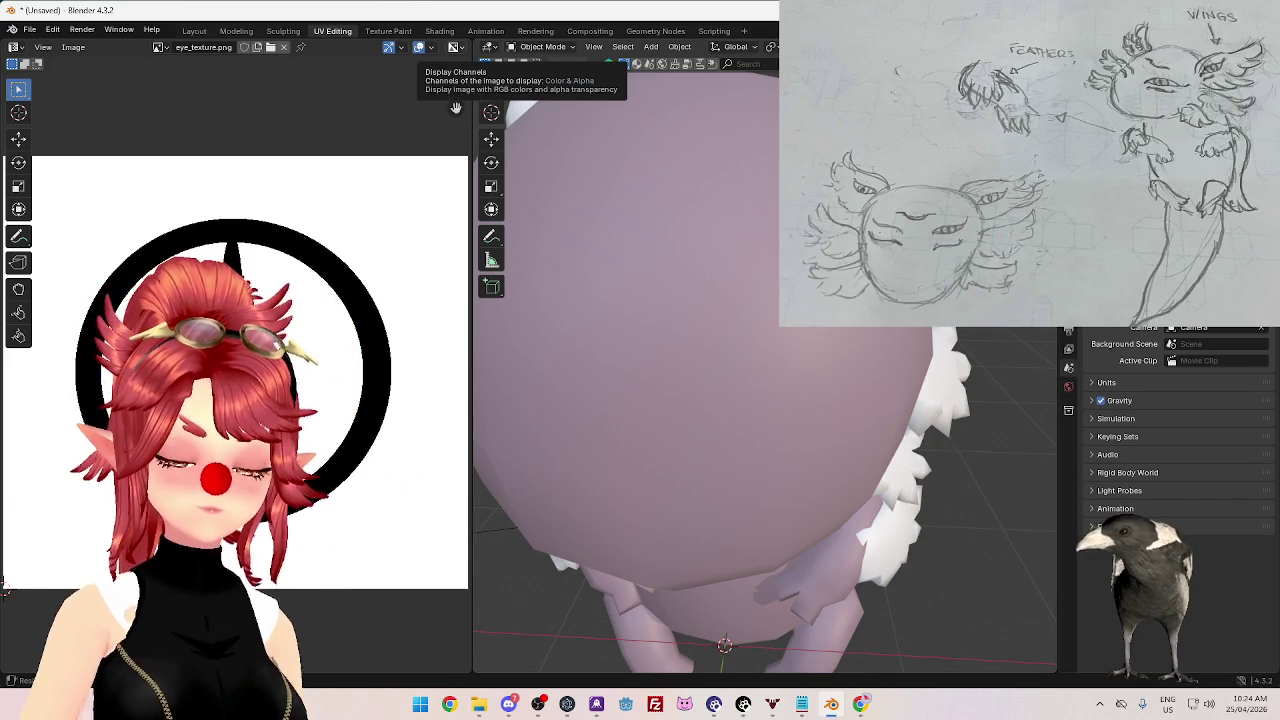
scroll(677, 298, down, 5)
- Narrow the image editor to widen the 3D view and inspect the axolotl from behind, side and above
middle_drag(744, 312, 816, 428)
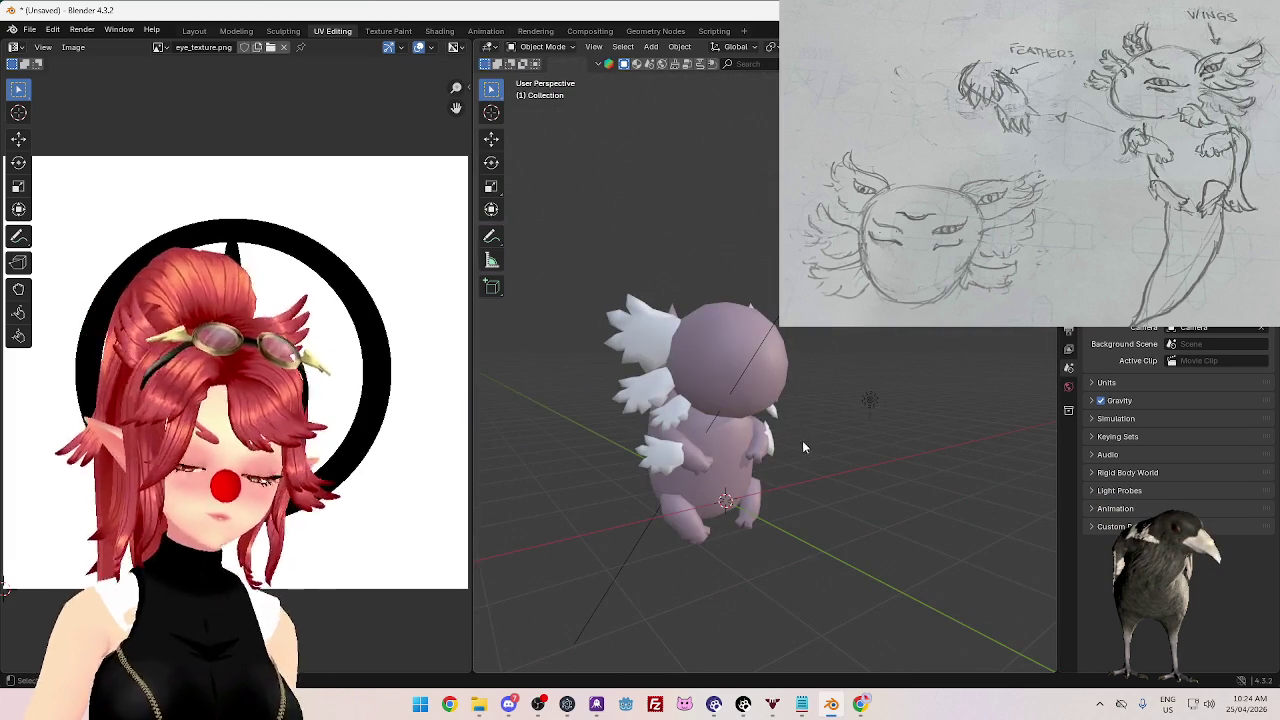
mouse_move(833, 464)
middle_down()
mouse_move(813, 454)
mouse_move(791, 495)
mouse_move(707, 440)
mouse_move(677, 456)
mouse_move(690, 503)
middle_up()
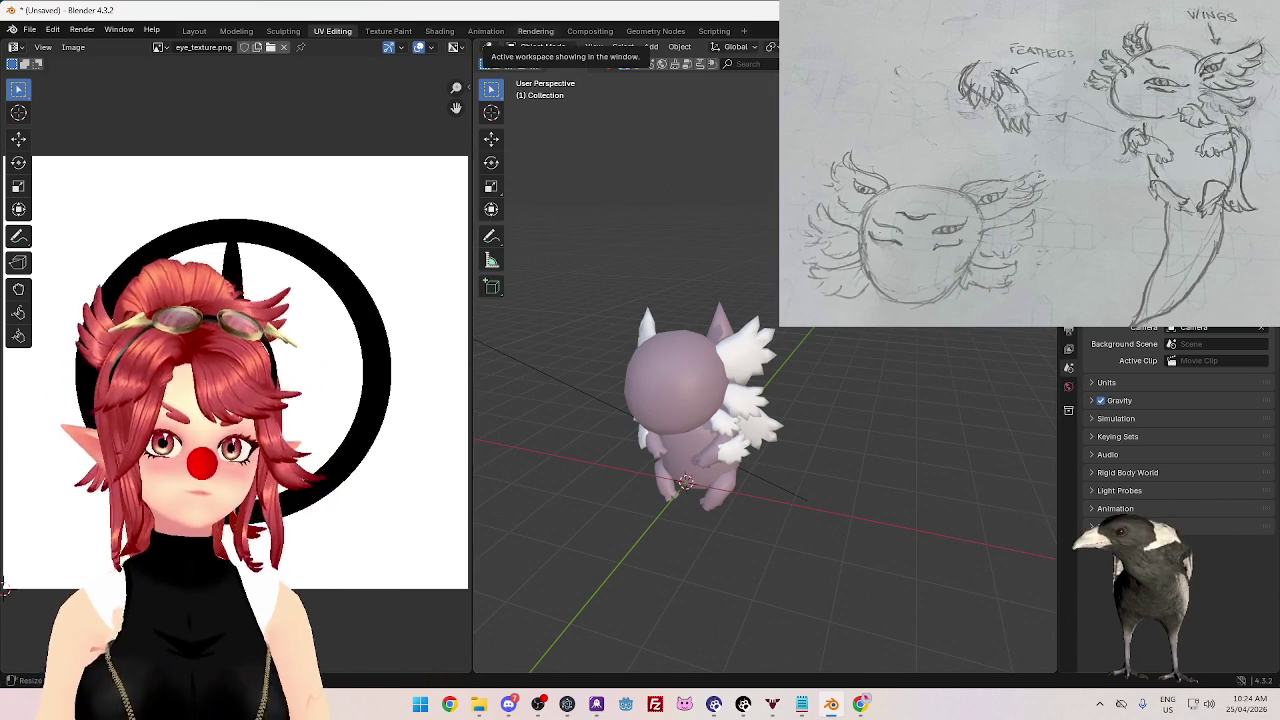
middle_drag(812, 405, 697, 455)
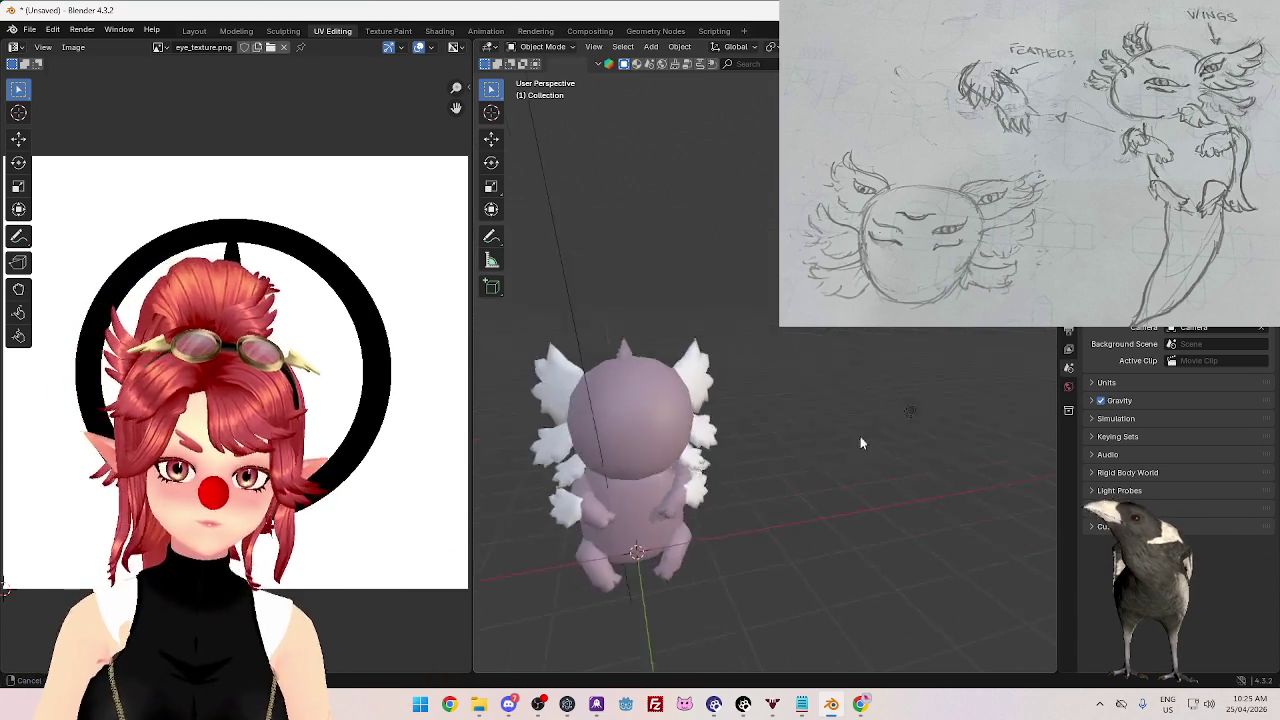
scroll(832, 377, up, 2)
middle_drag(832, 377, 781, 388)
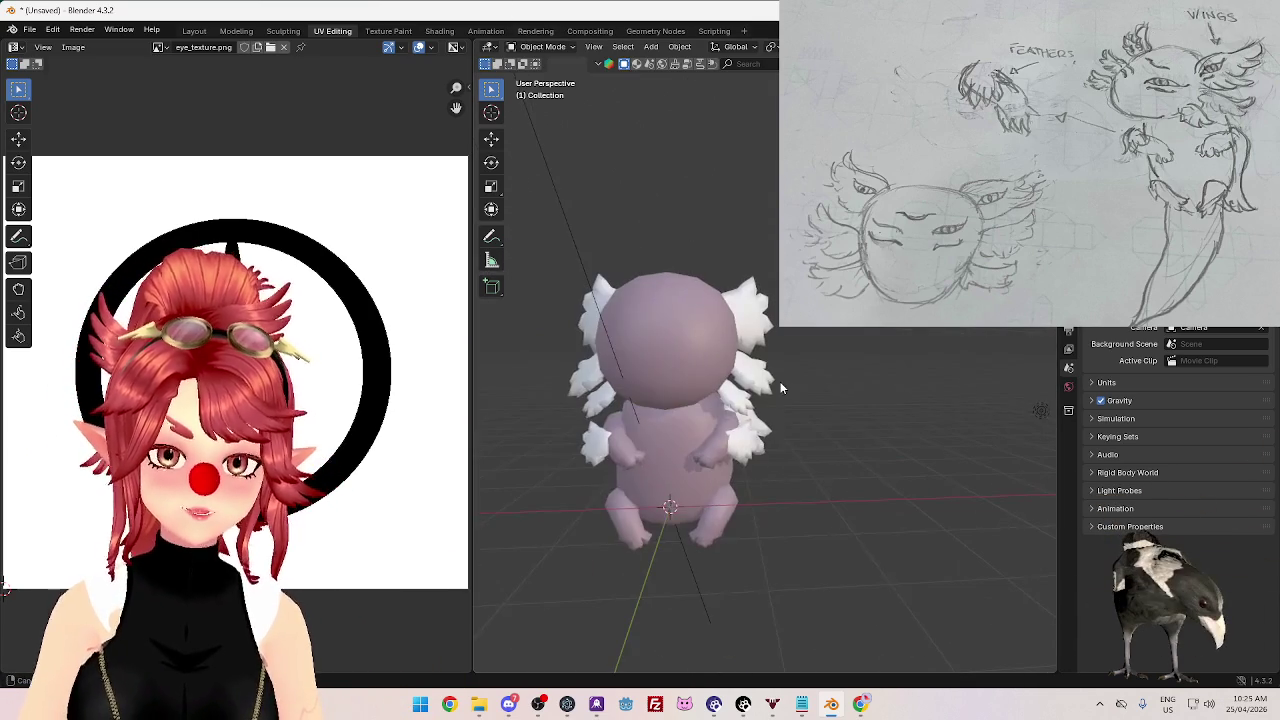
middle_drag(824, 426, 668, 428)
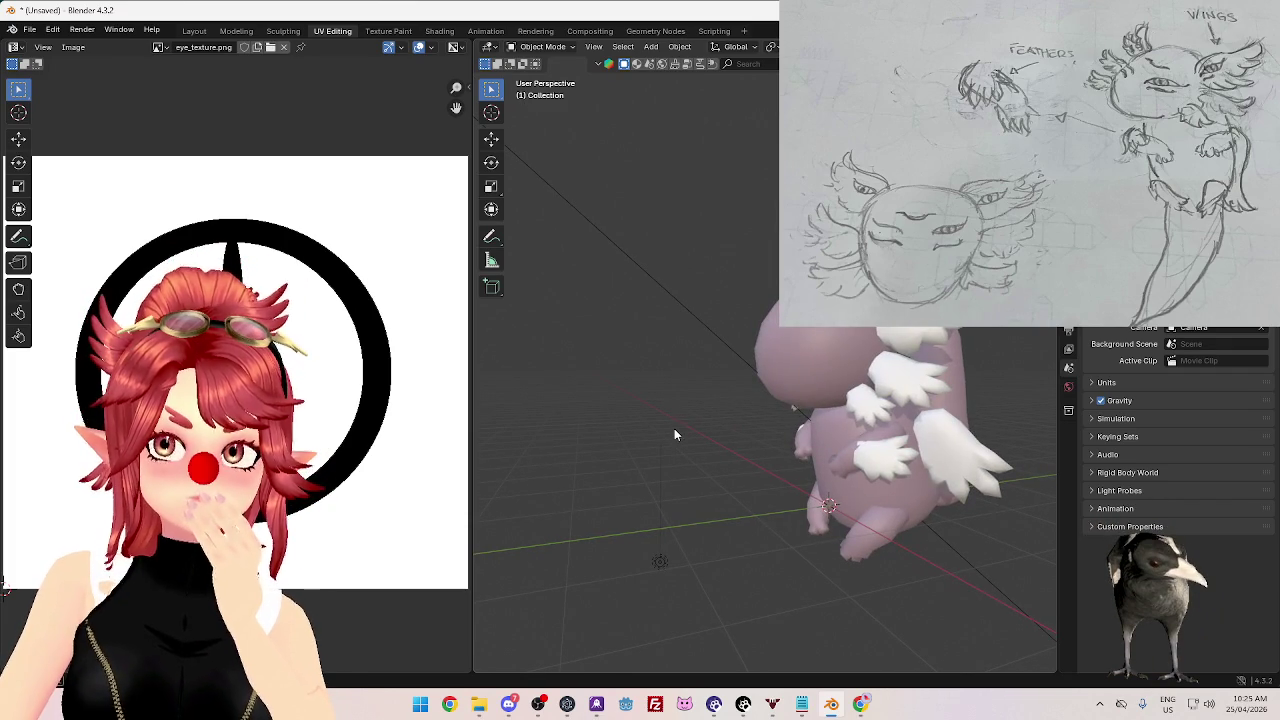
mouse_move(674, 430)
middle_down()
mouse_move(796, 445)
mouse_move(449, 286)
middle_up()
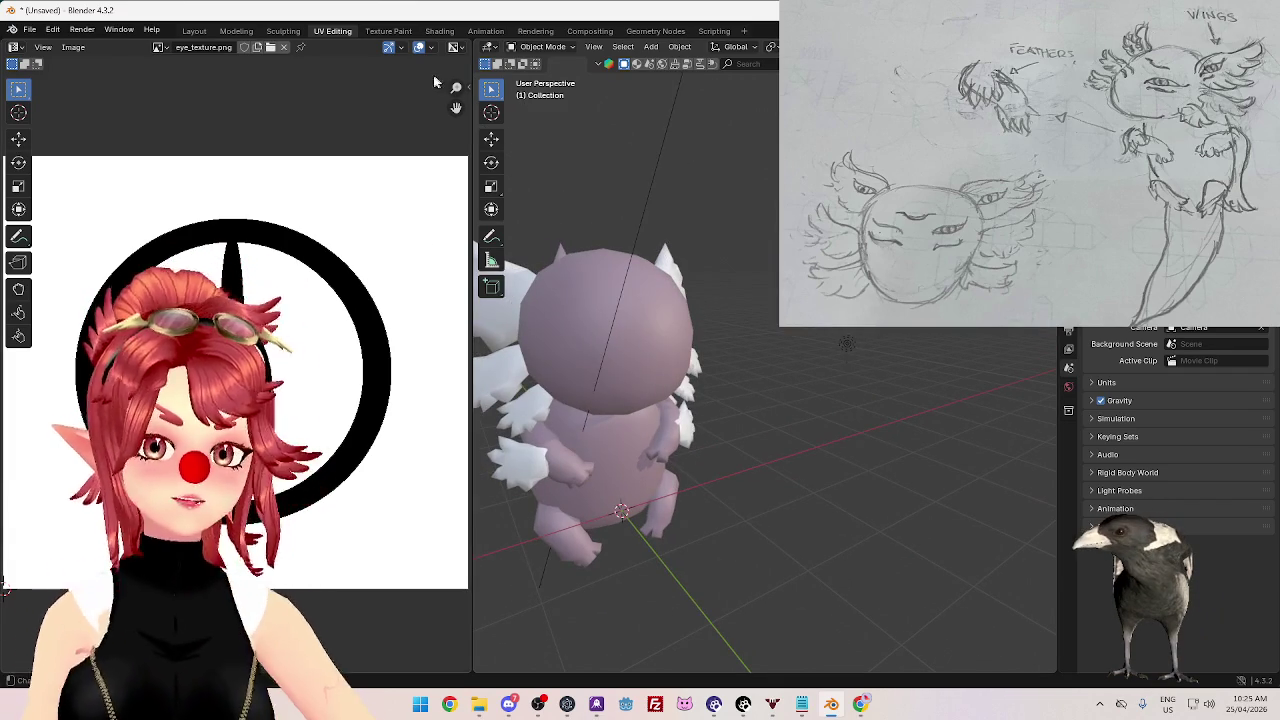
drag(472, 138, 321, 136)
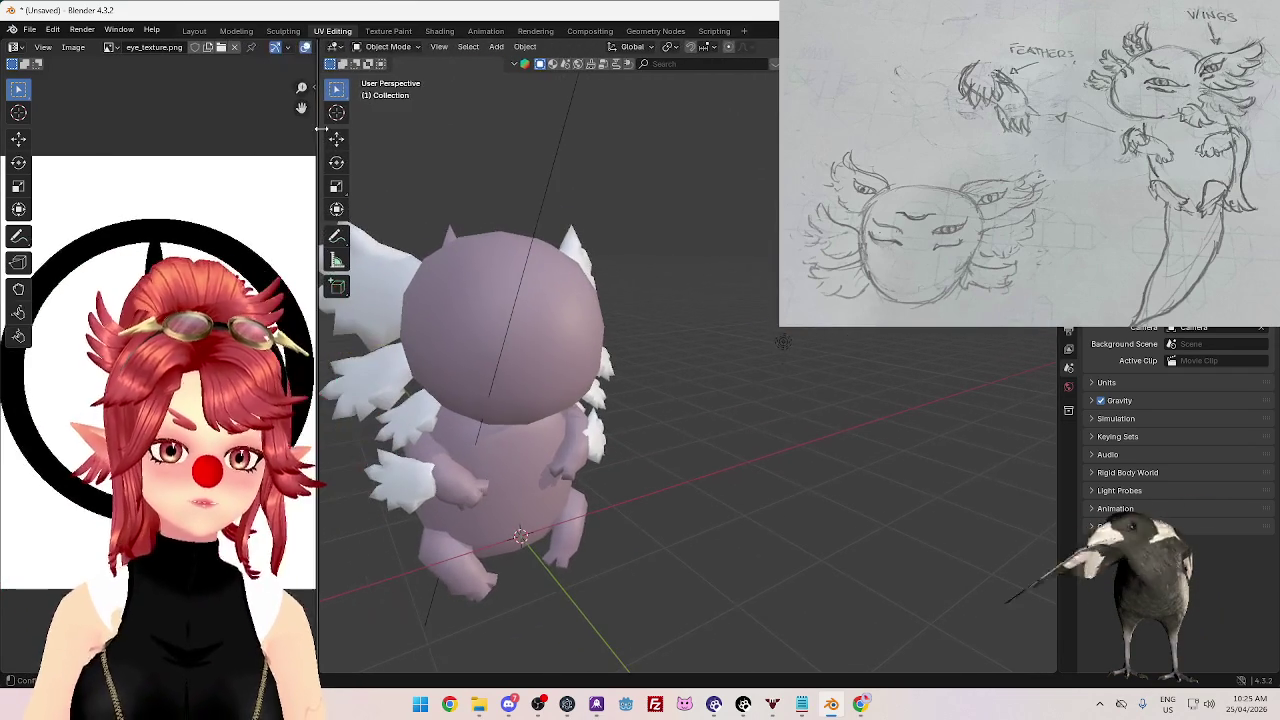
mouse_move(560, 400)
middle_down()
mouse_move(733, 378)
mouse_move(649, 420)
mouse_move(690, 382)
mouse_move(835, 406)
mouse_move(760, 400)
mouse_move(645, 434)
mouse_move(656, 426)
mouse_move(540, 445)
mouse_move(679, 482)
middle_up()
middle_drag(595, 452, 840, 430)
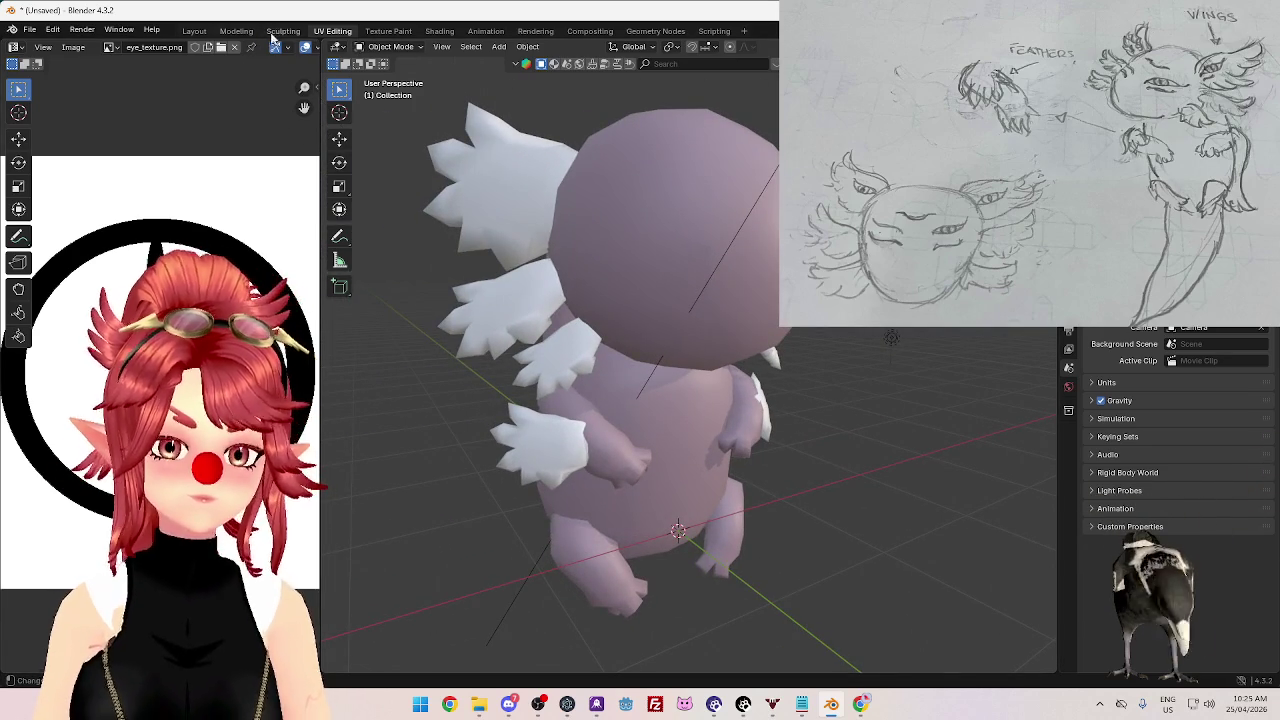
- Switch to the Modeling workspace with Material Preview shading showing the pink and white colours
click(240, 31)
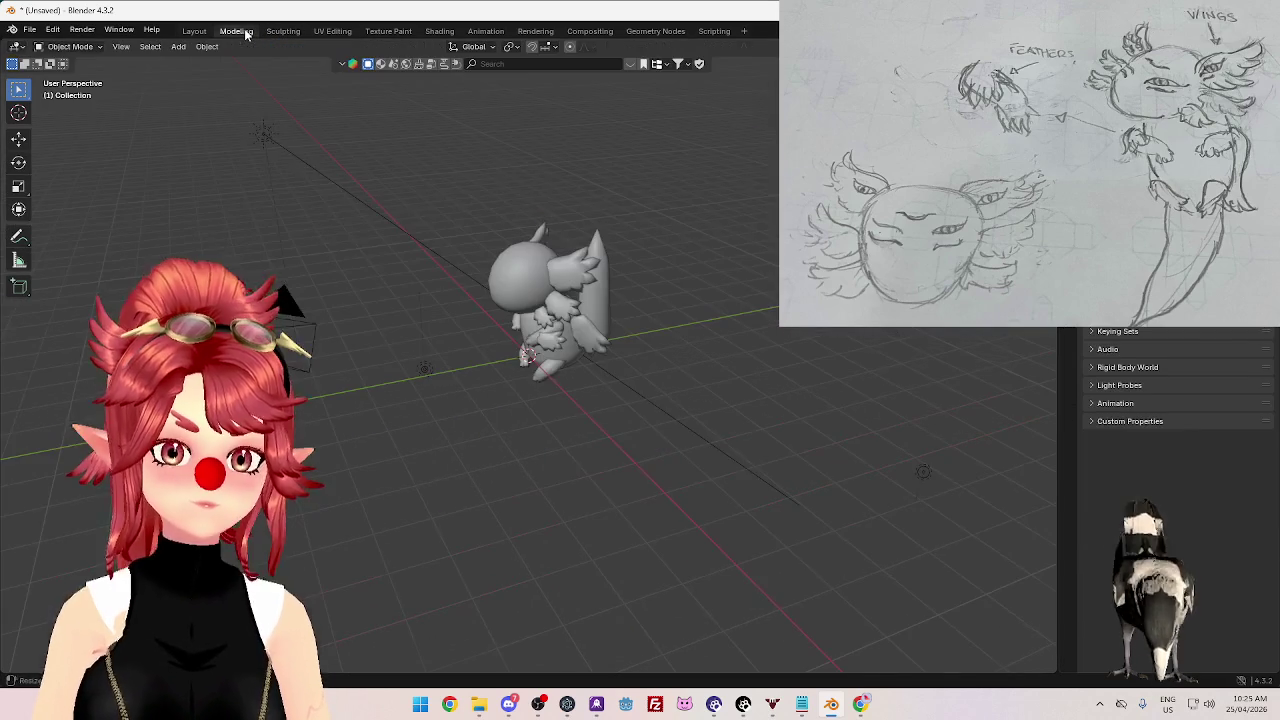
scroll(430, 181, up, 4)
mouse_move(430, 181)
middle_down()
mouse_move(631, 408)
mouse_move(610, 330)
middle_up()
scroll(610, 330, up, 2)
middle_drag(669, 300, 609, 374)
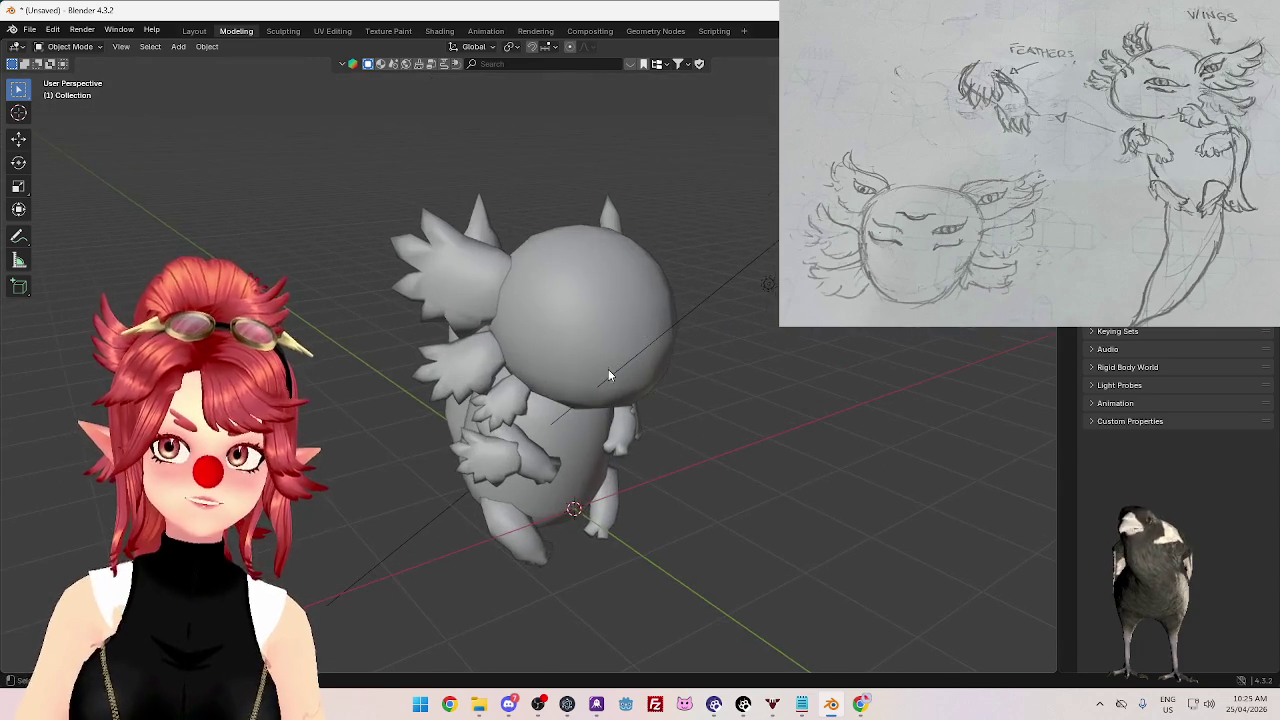
scroll(609, 374, up, 2)
key(z)
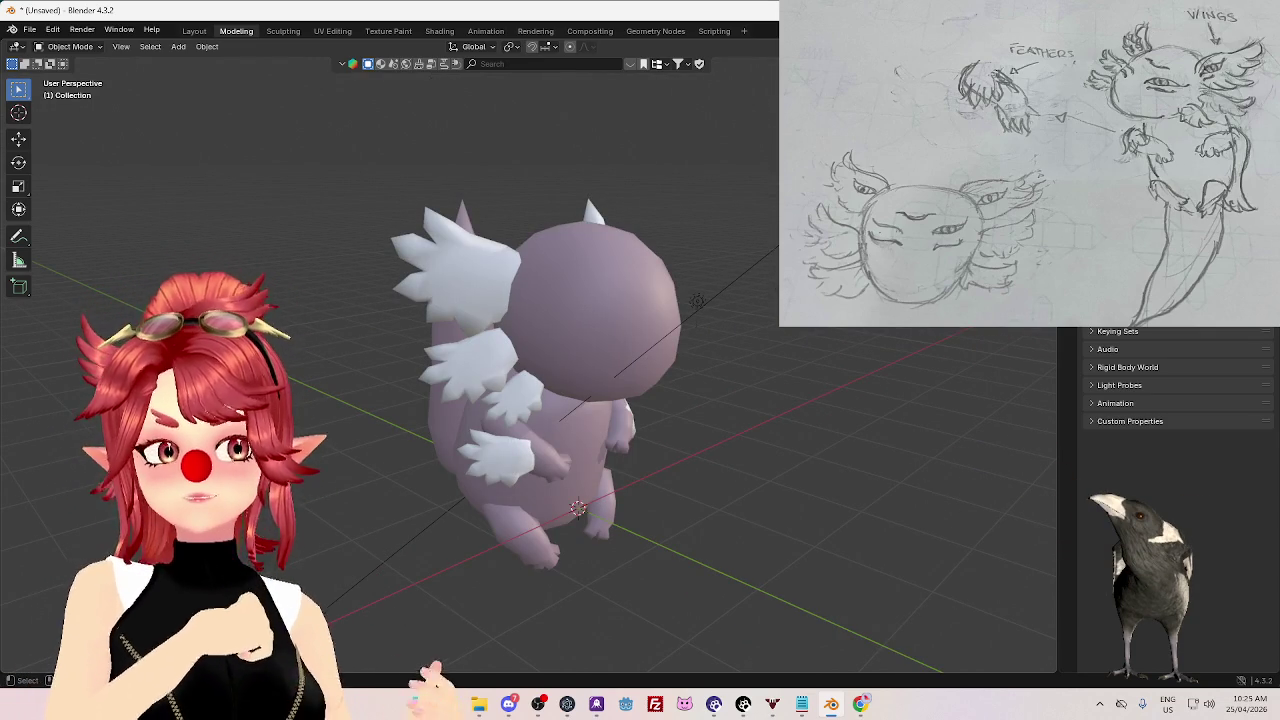
- Select the head and toggle it into Edit Mode and back
mouse_move(540, 370)
middle_down()
mouse_move(656, 363)
mouse_move(630, 334)
mouse_move(588, 346)
mouse_move(808, 346)
mouse_move(771, 447)
mouse_move(614, 466)
mouse_move(755, 454)
mouse_move(671, 473)
mouse_move(748, 474)
mouse_move(608, 334)
mouse_move(506, 340)
mouse_move(635, 329)
mouse_move(630, 304)
mouse_move(669, 303)
middle_up()
click(611, 305)
key(Tab)
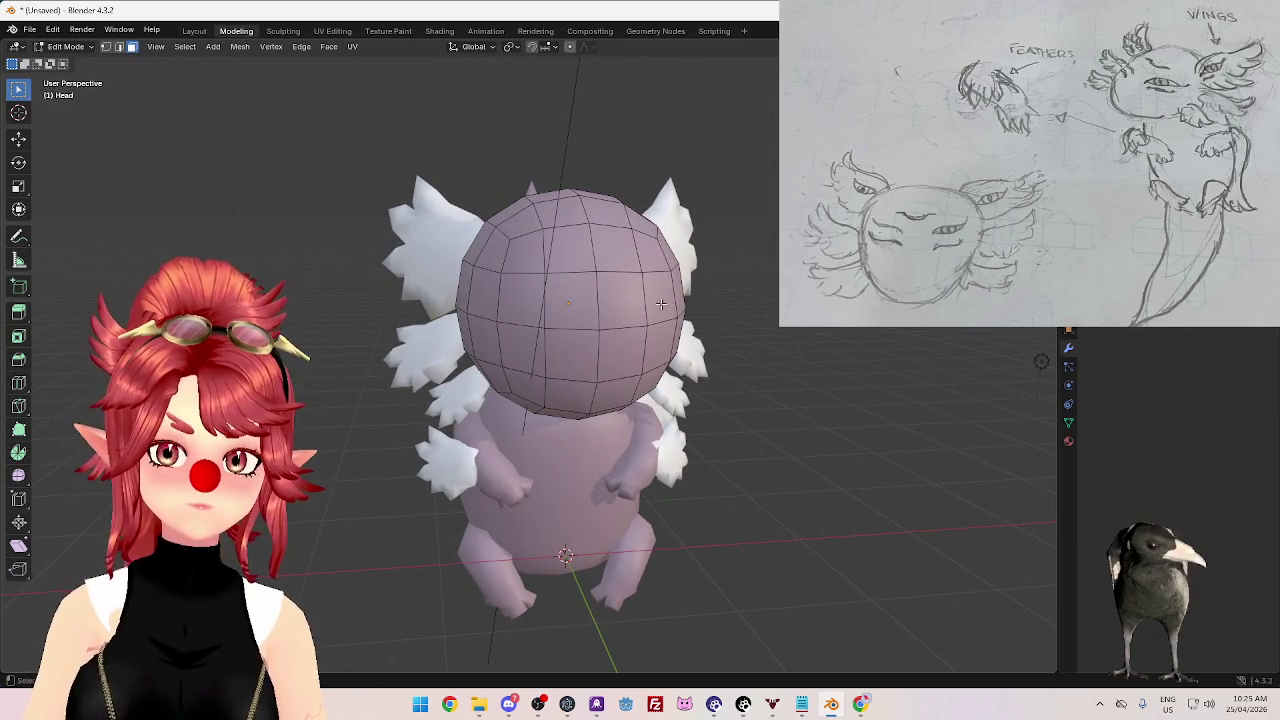
key(Tab)
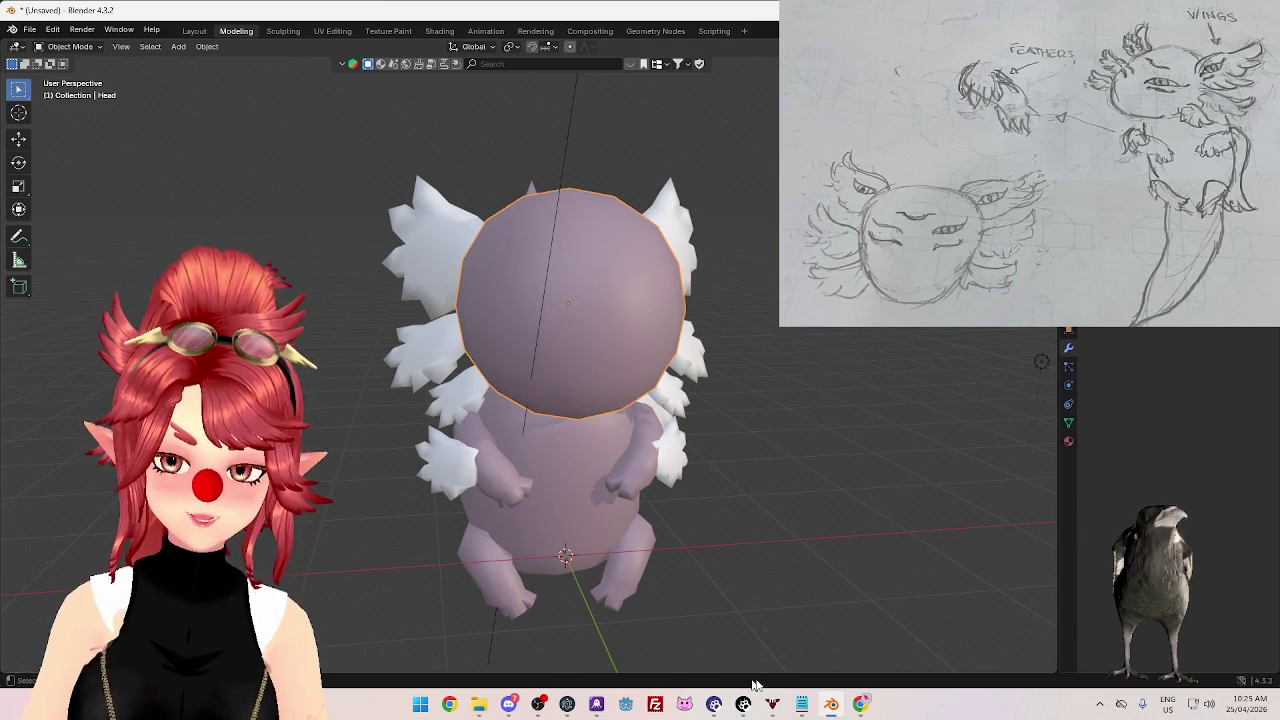
mouse_move(772, 704)
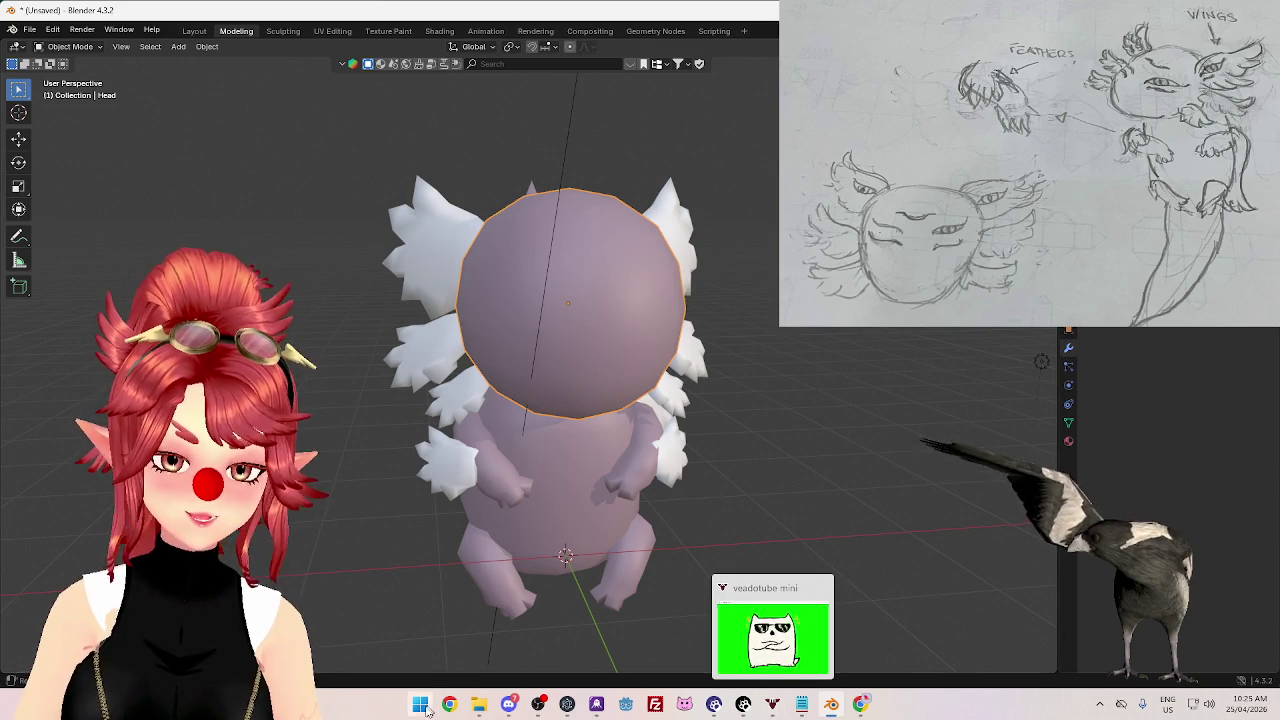
- Launch Adobe Photoshop 2020 from the Windows Start menu
click(421, 705)
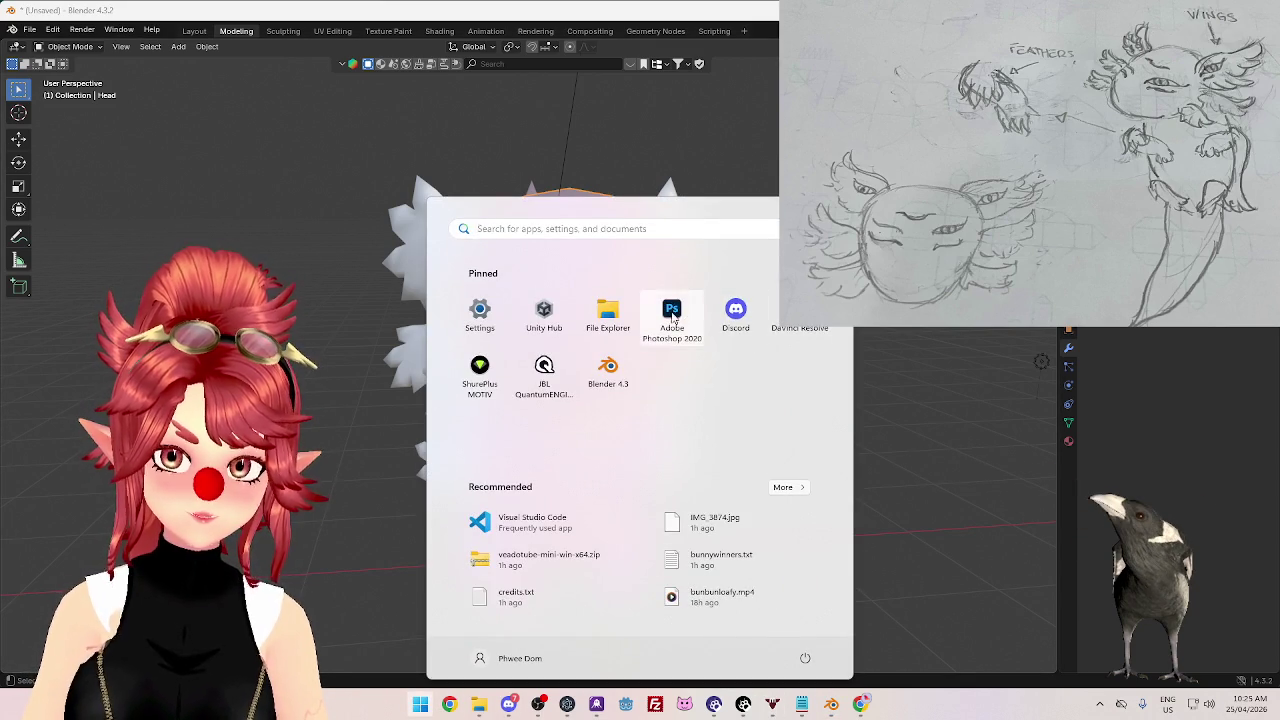
click(672, 315)
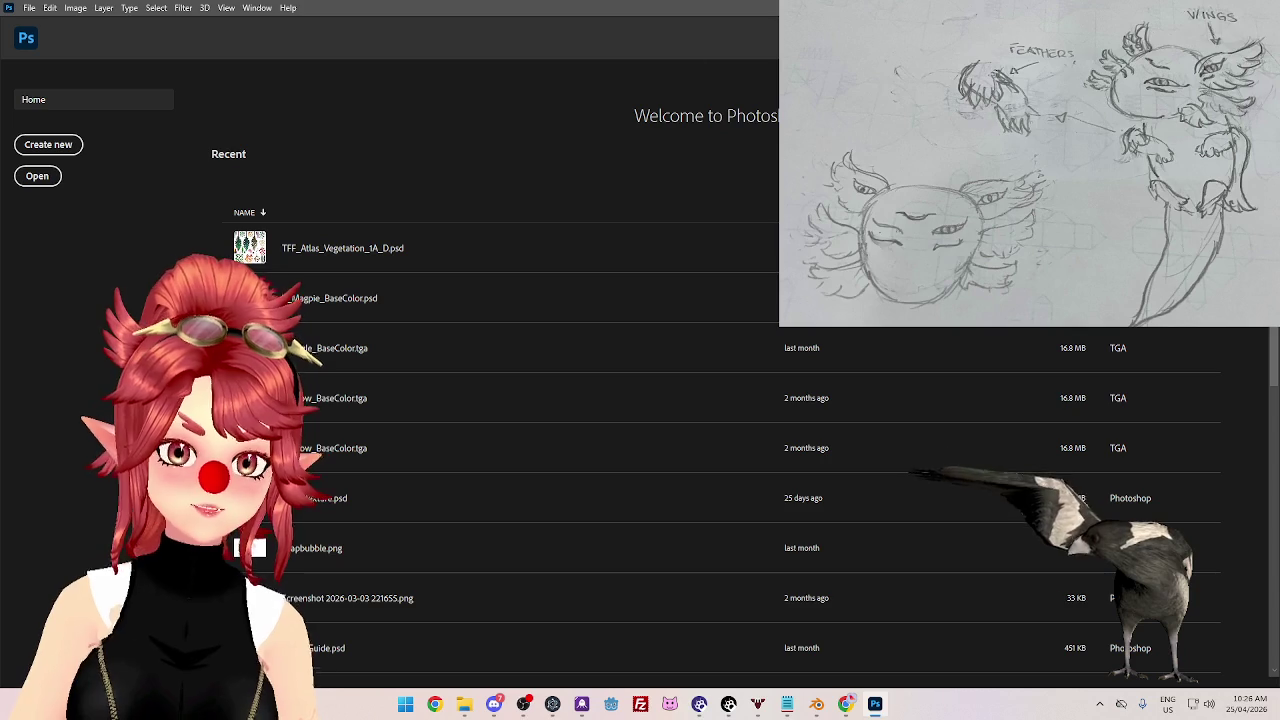
- Create a transparent 300 × 300 px, 300 ppi document and zoom to fit it
click(60, 146)
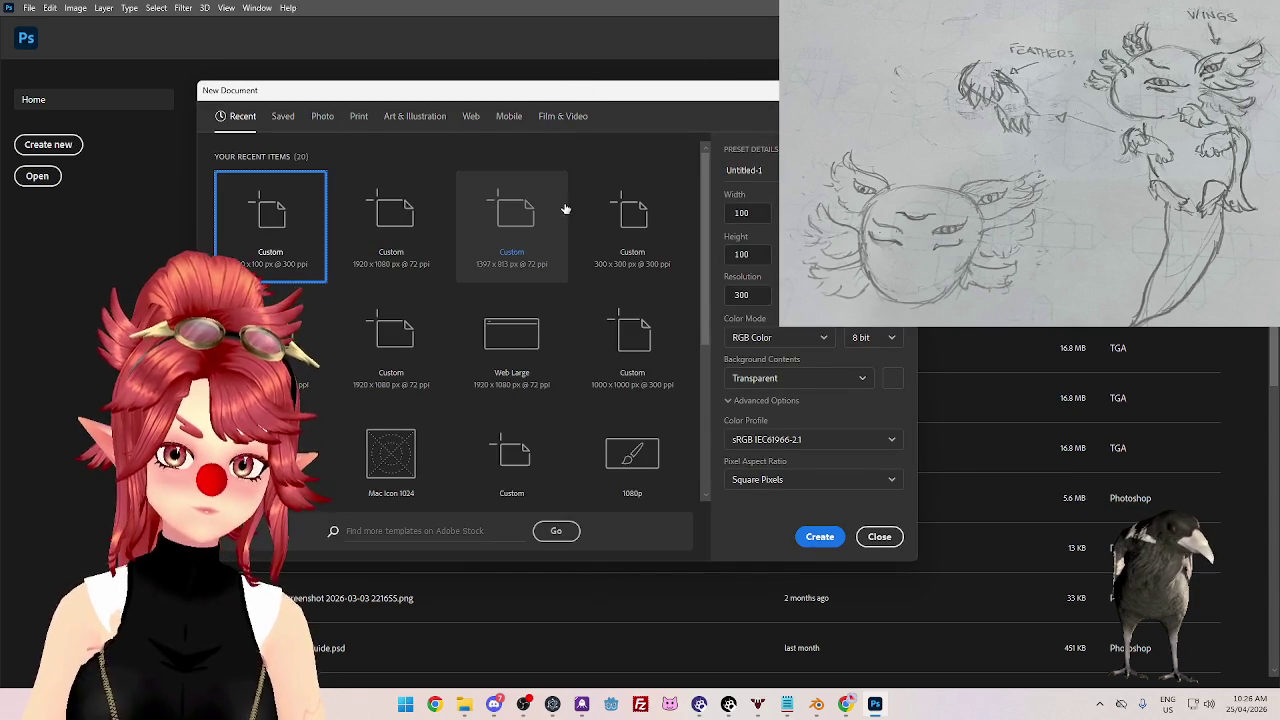
click(645, 245)
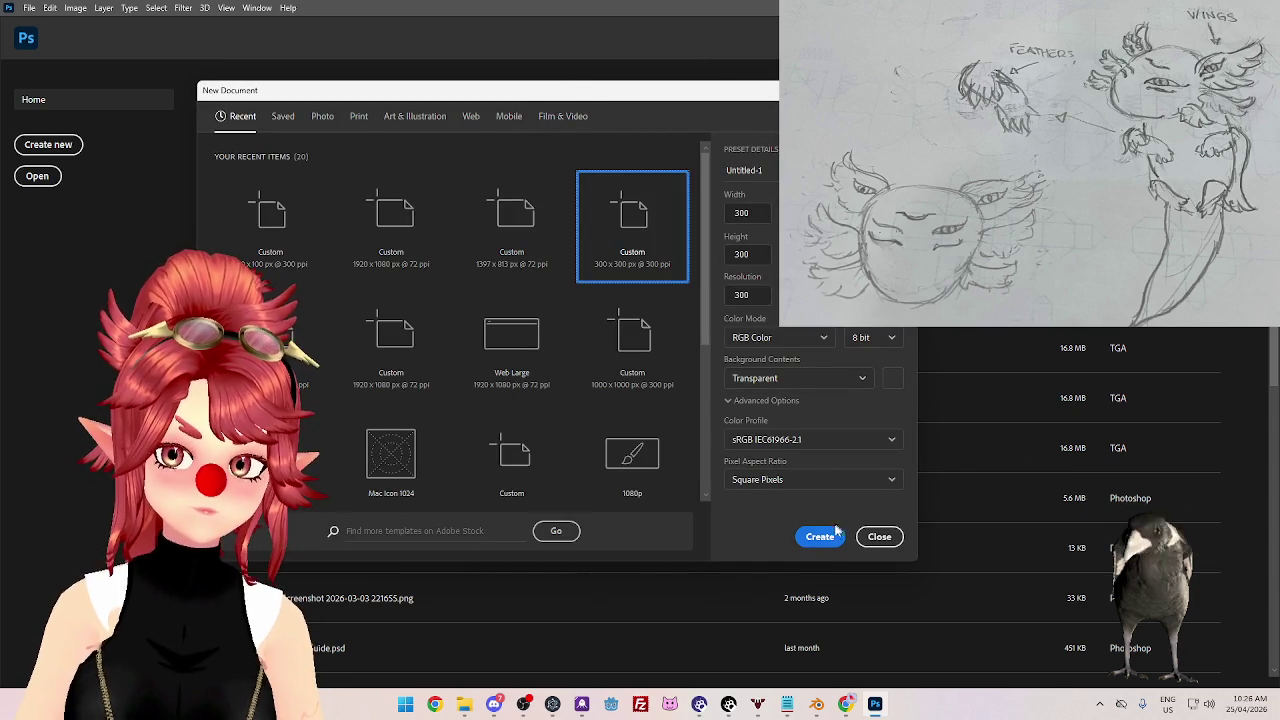
click(815, 538)
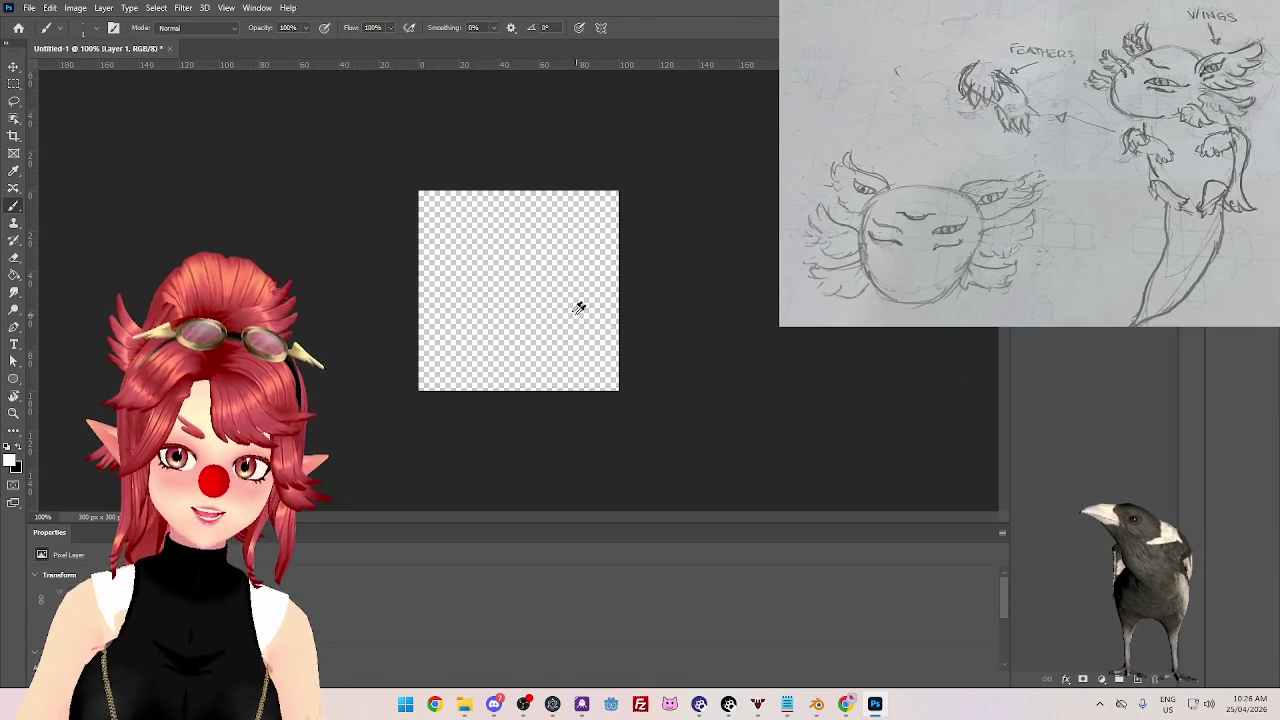
key(ctrl+0)
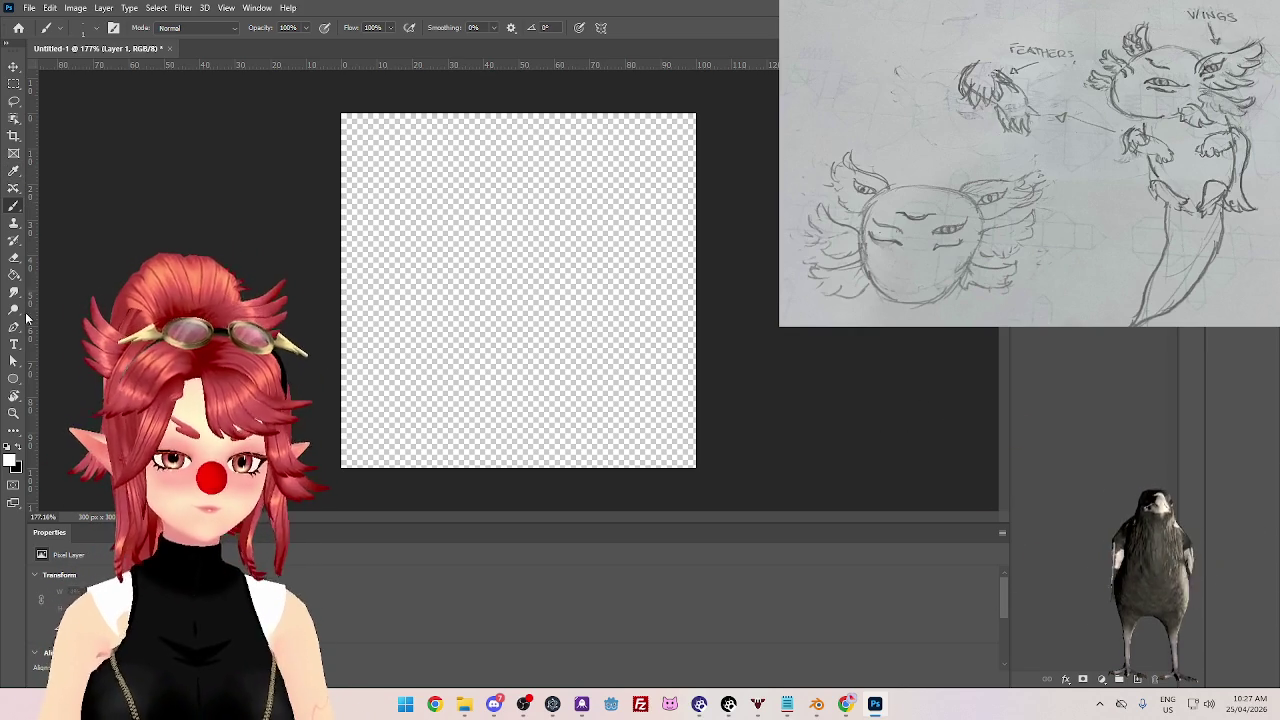
- Trace a closed almond eye outline with the Pen tool, pointed at the right tip
click(14, 327)
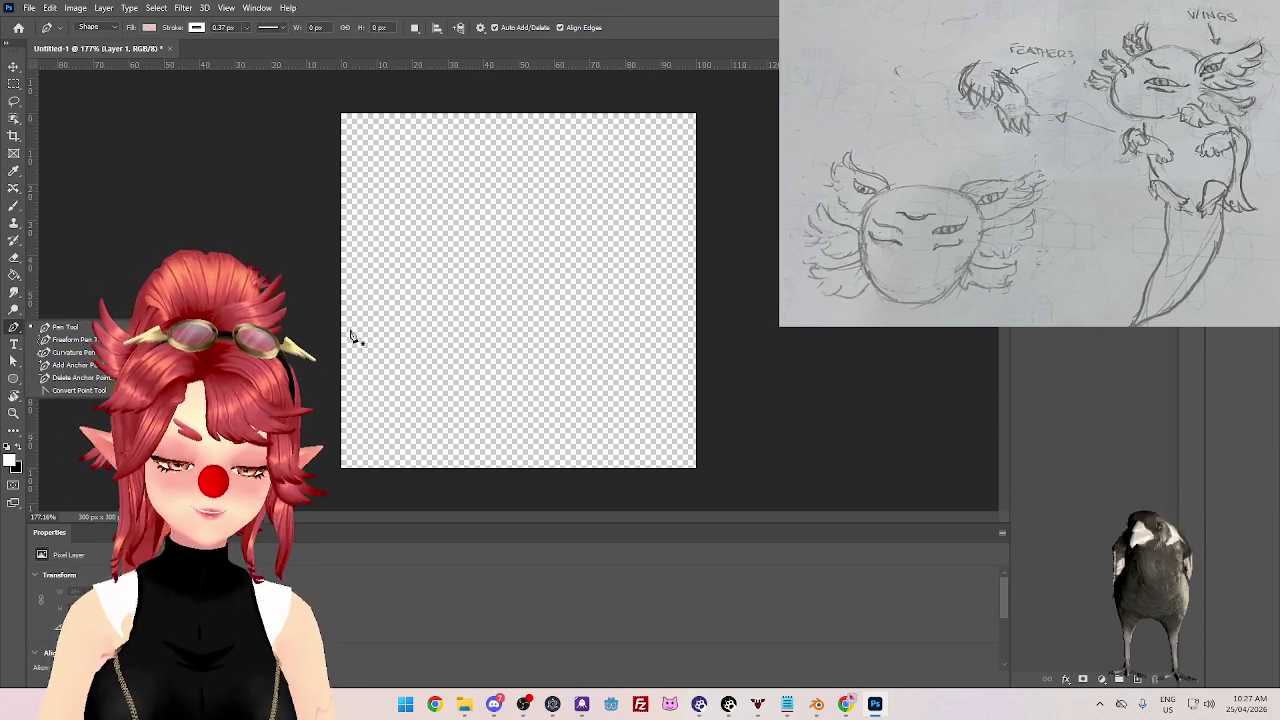
click(368, 342)
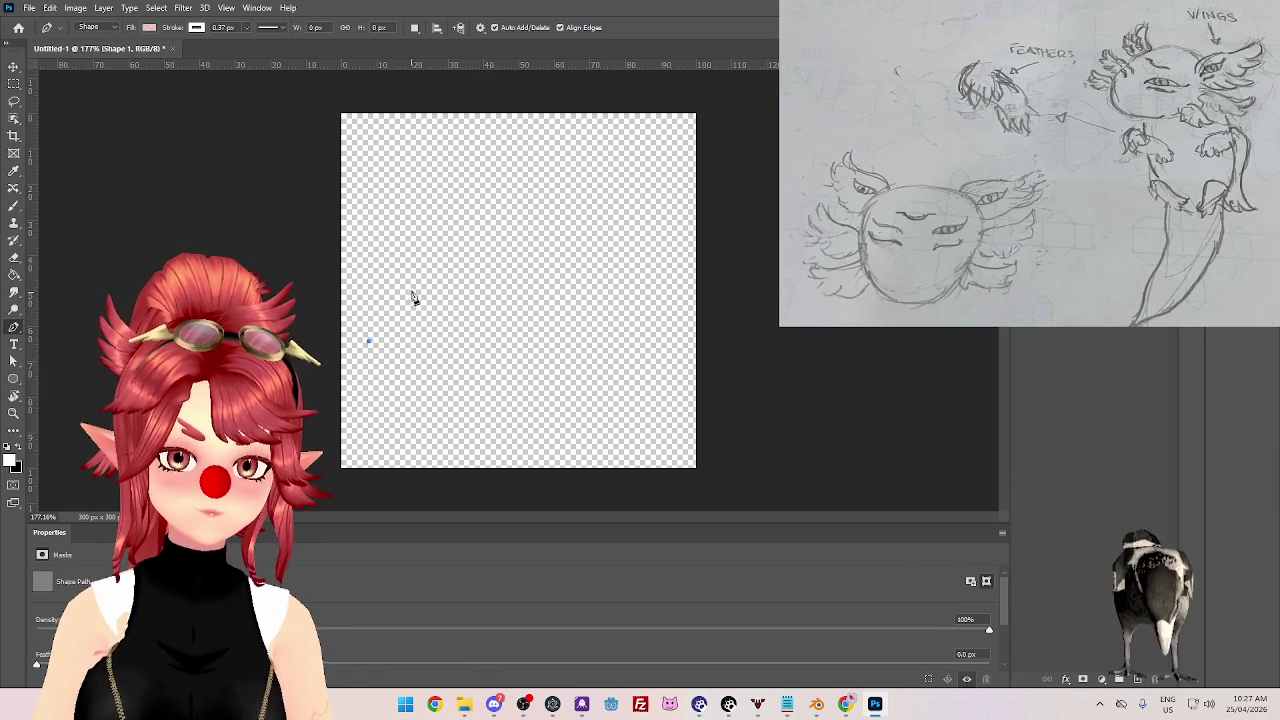
click(418, 273)
drag(428, 274, 458, 260)
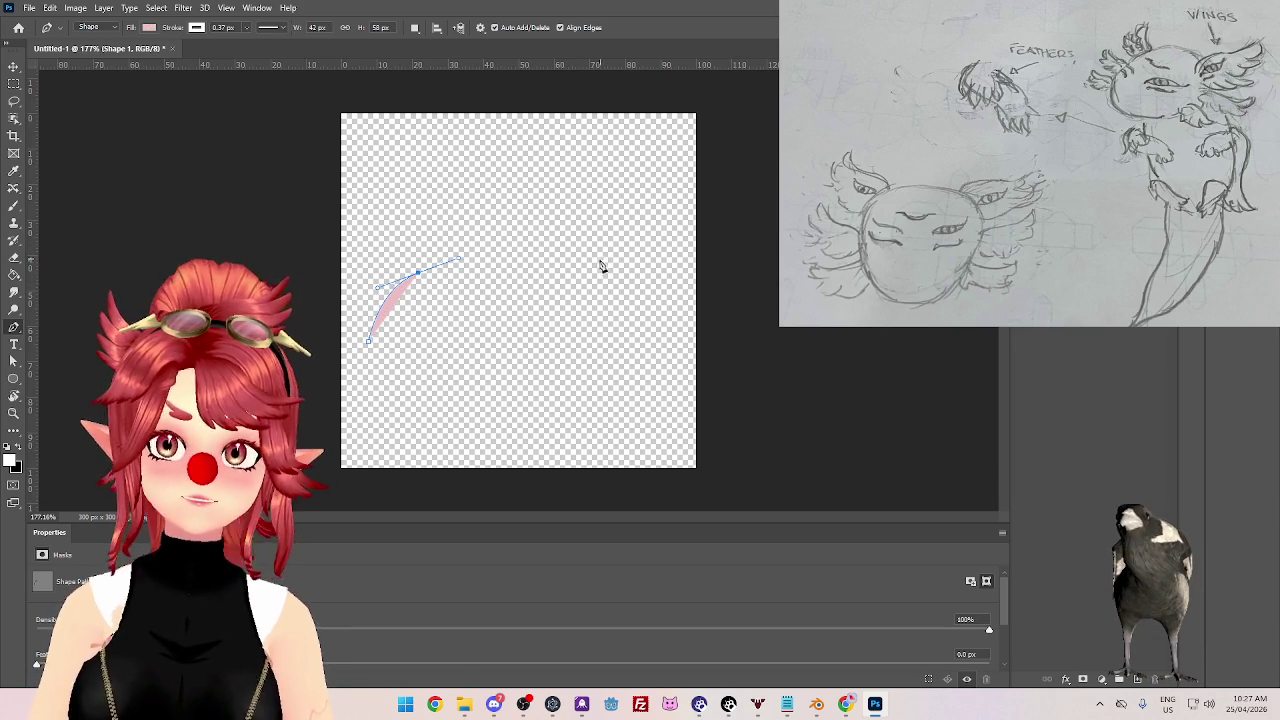
click(591, 264)
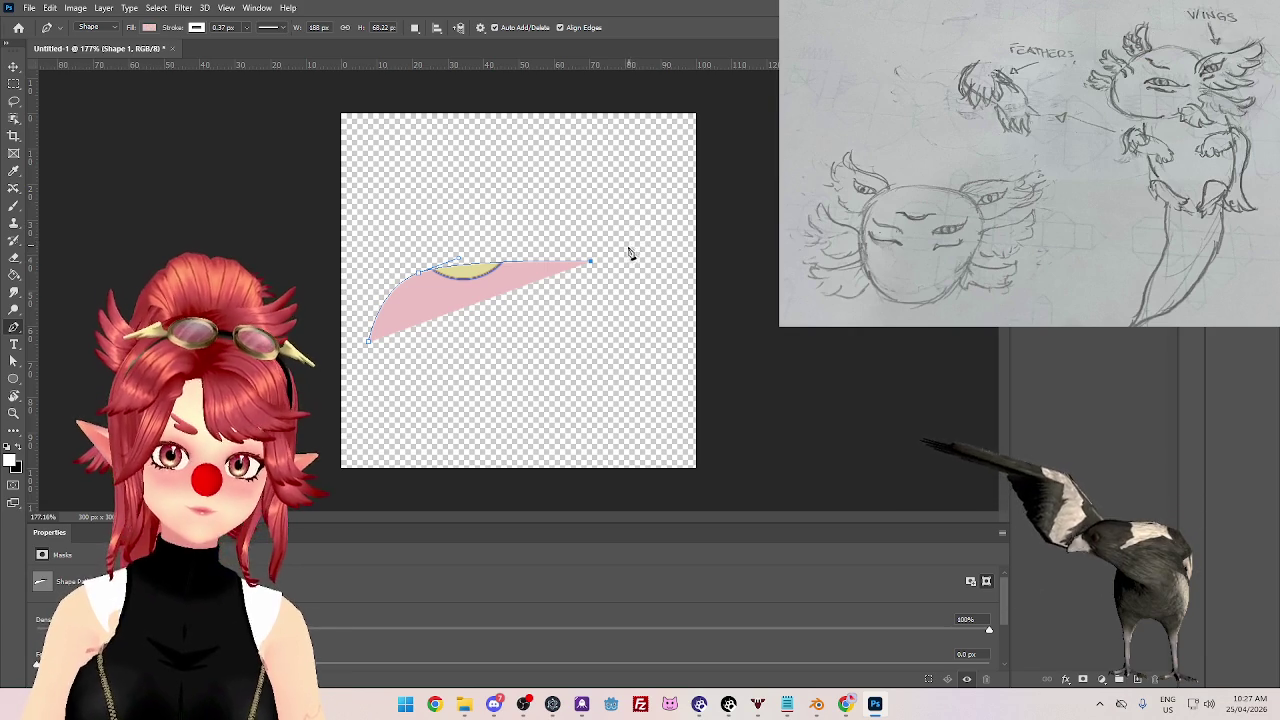
drag(614, 256, 621, 252)
click(632, 242)
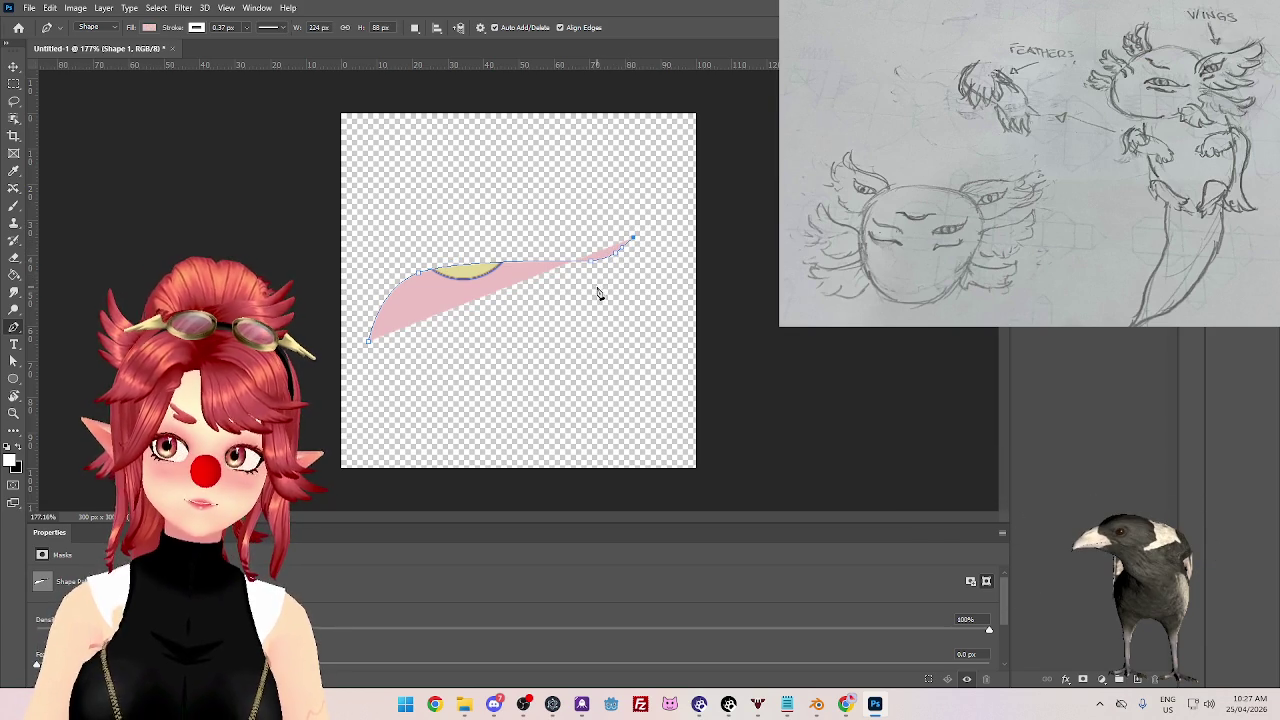
click(585, 293)
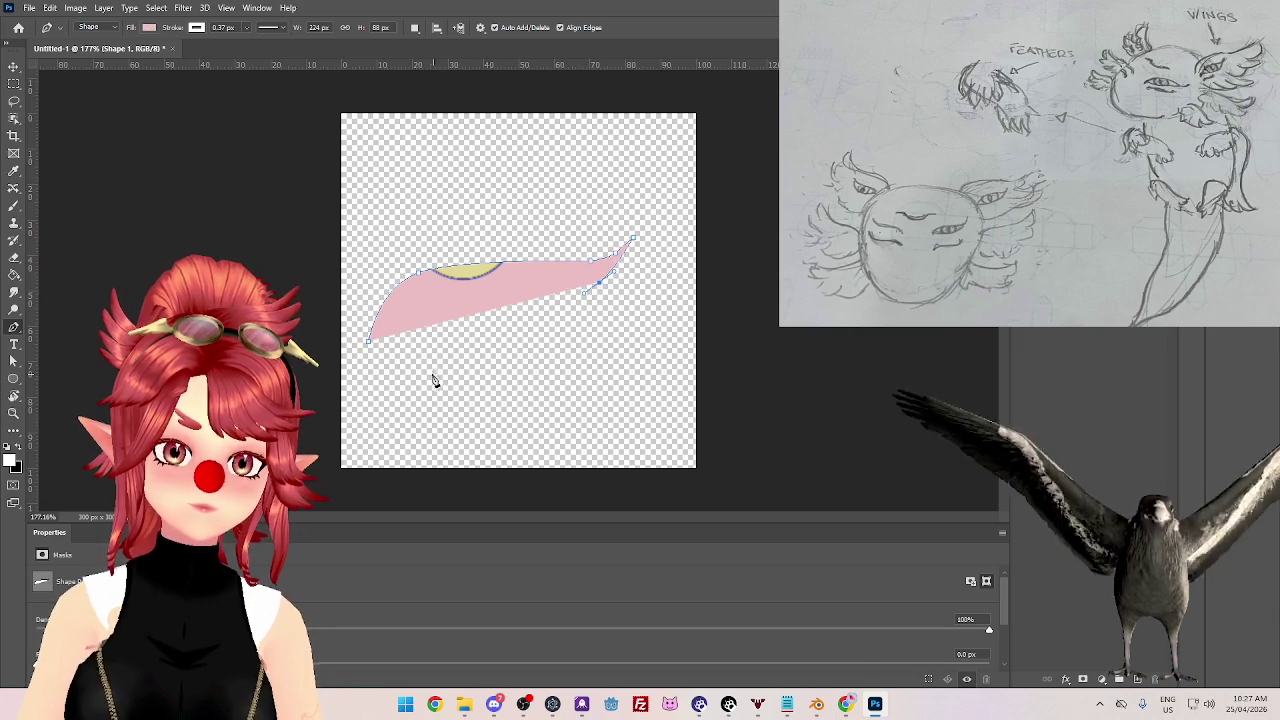
drag(499, 345, 466, 361)
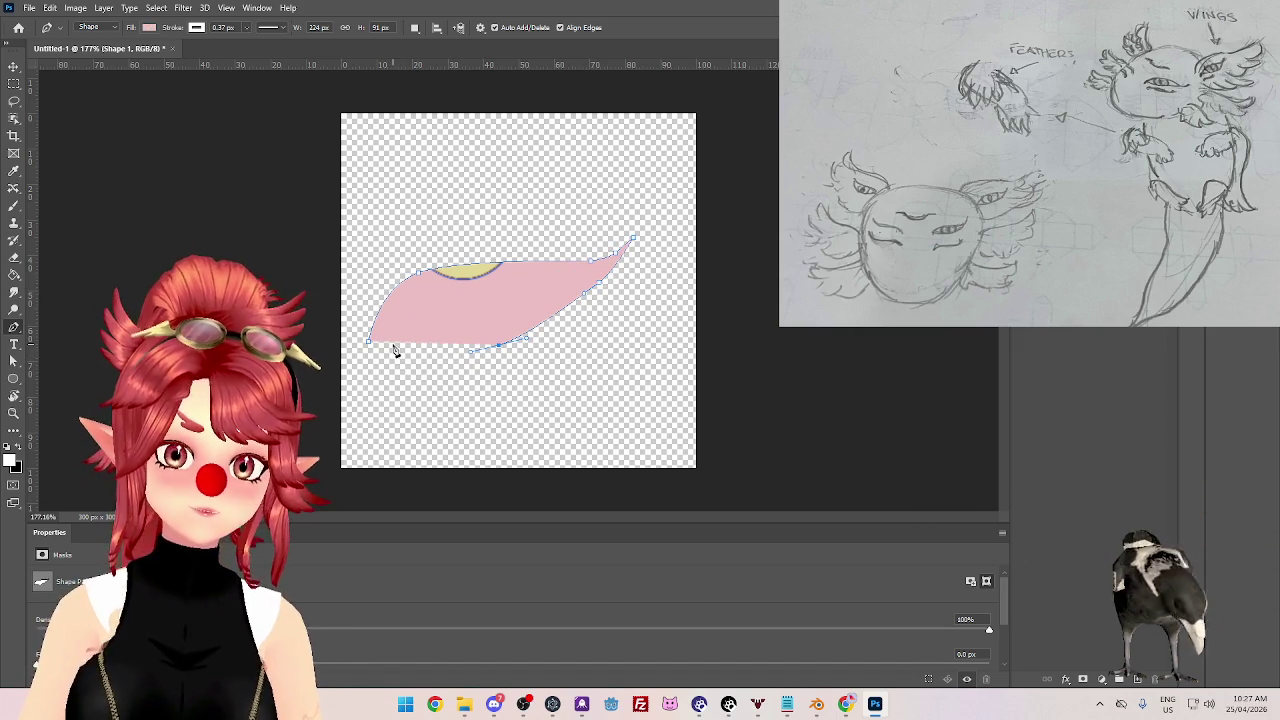
click(388, 346)
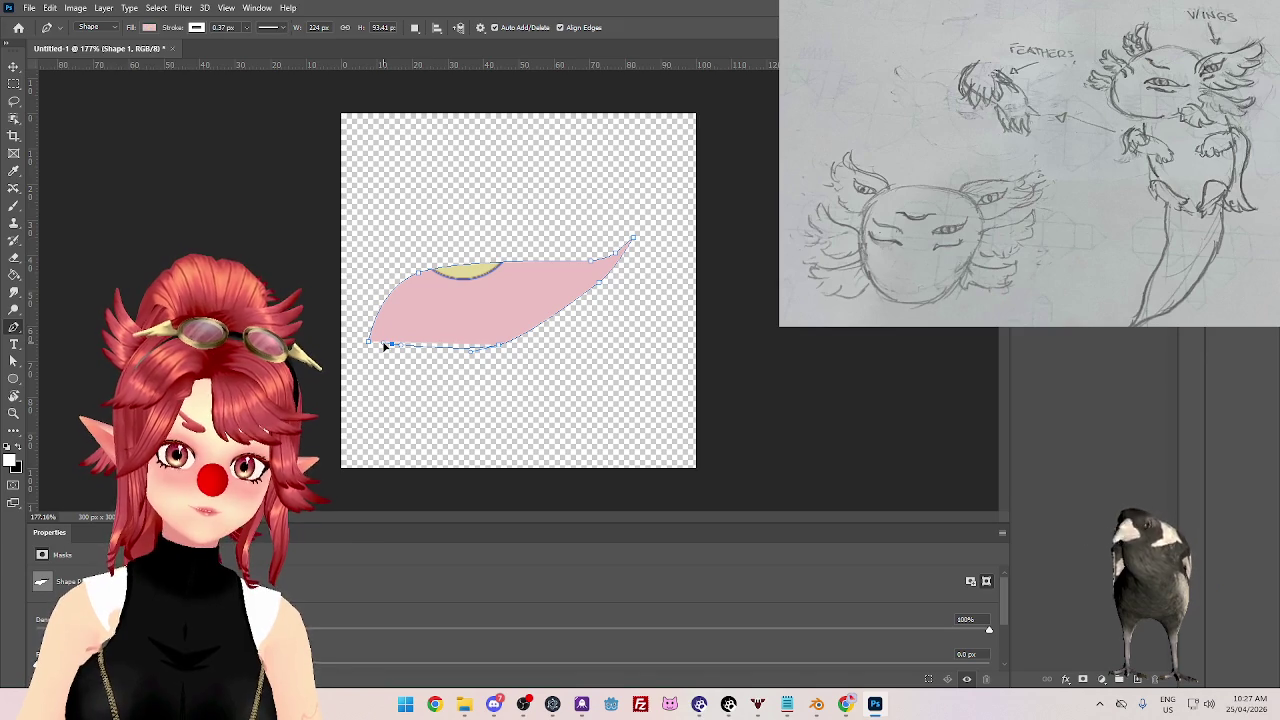
click(371, 345)
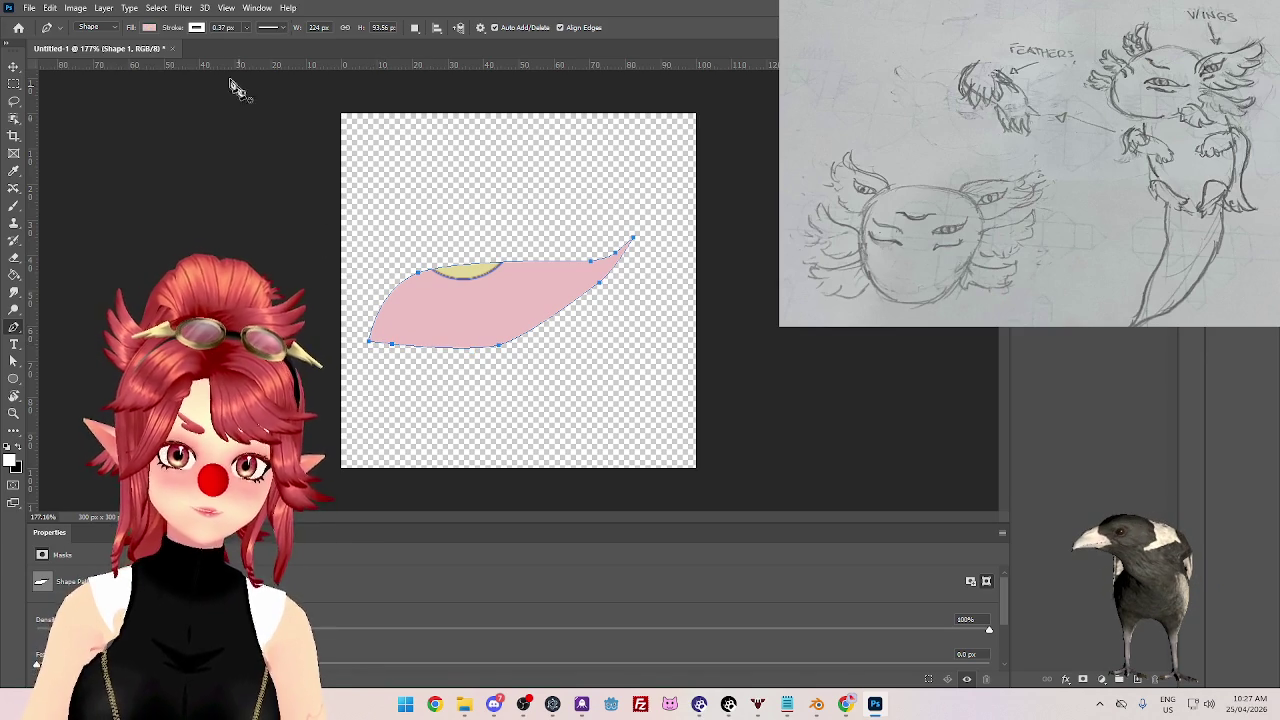
click(148, 28)
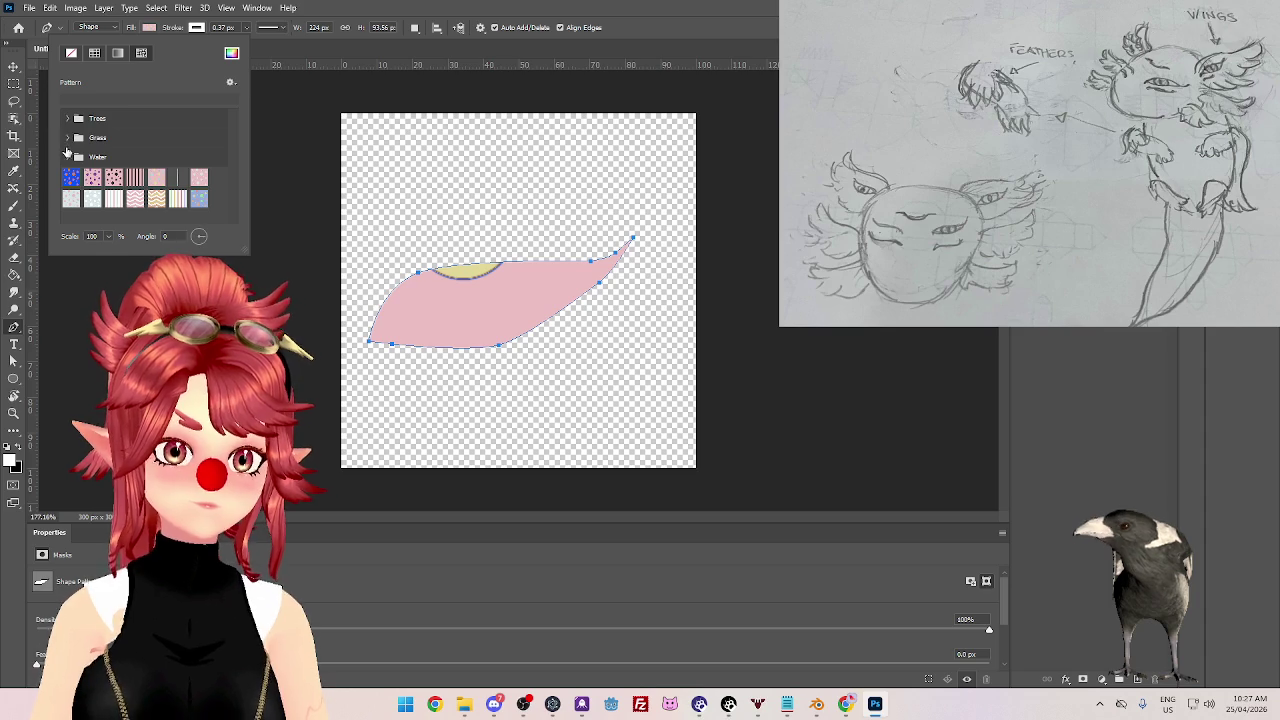
- Set the eye shape's fill to solid white
click(95, 53)
click(66, 98)
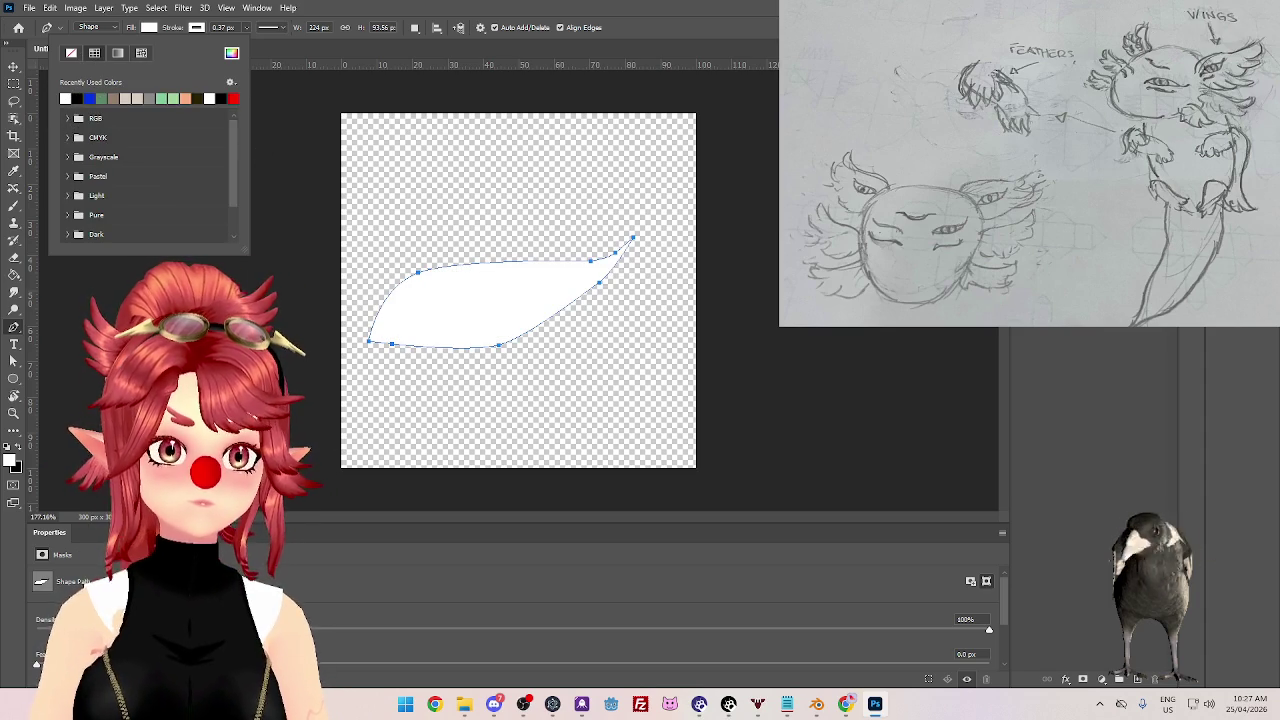
right_click(1085, 360)
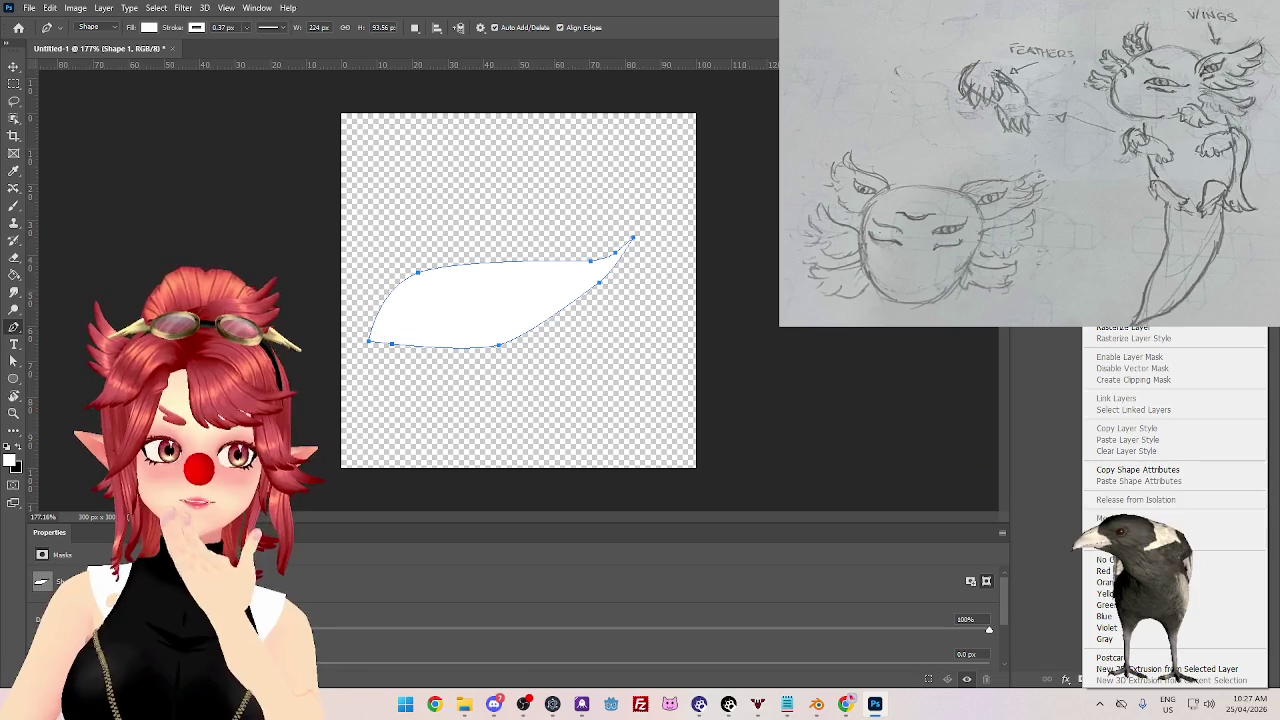
key(Escape)
- Add a black 000000 Stroke layer style to the shape and reduce its size
click(104, 8)
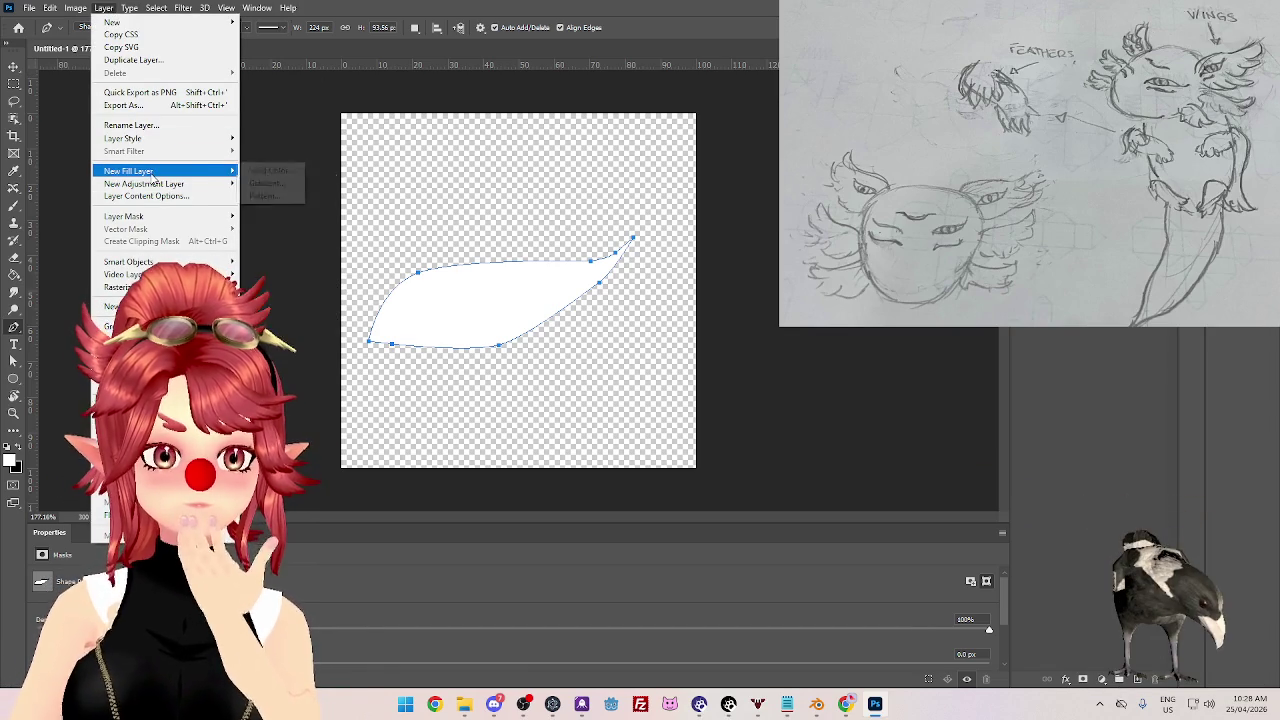
mouse_move(123, 138)
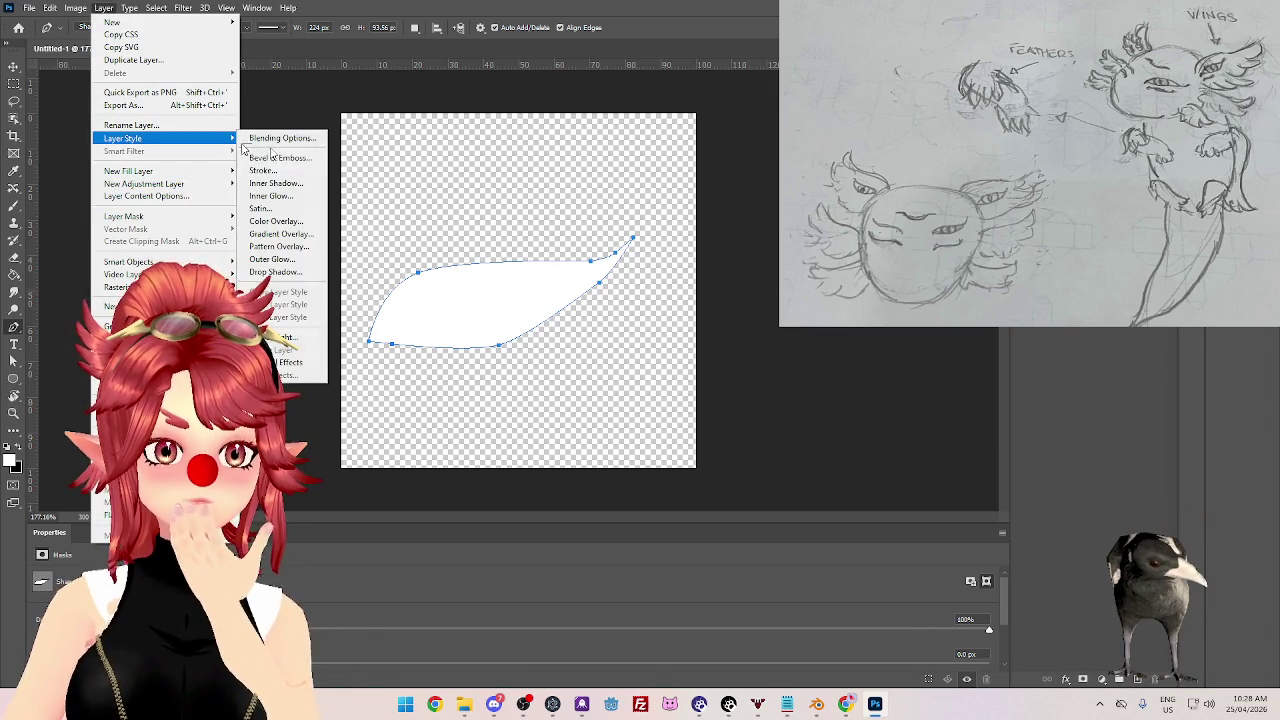
click(745, 168)
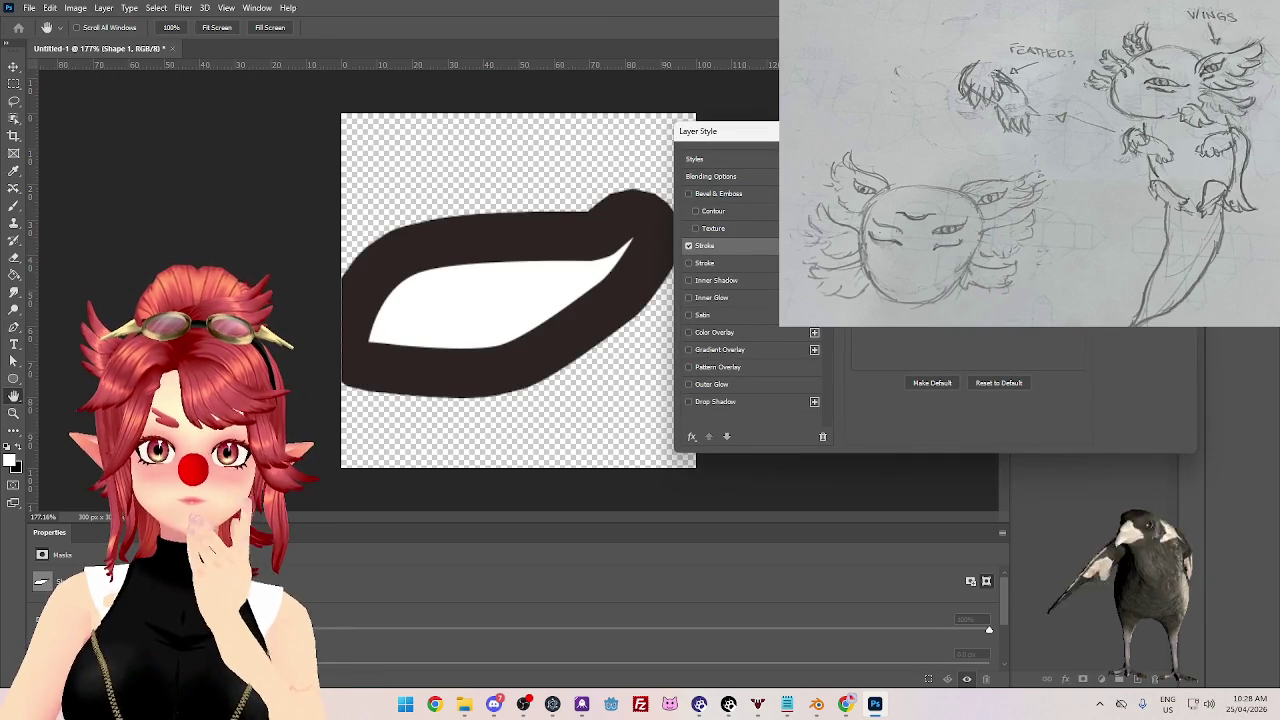
click(915, 305)
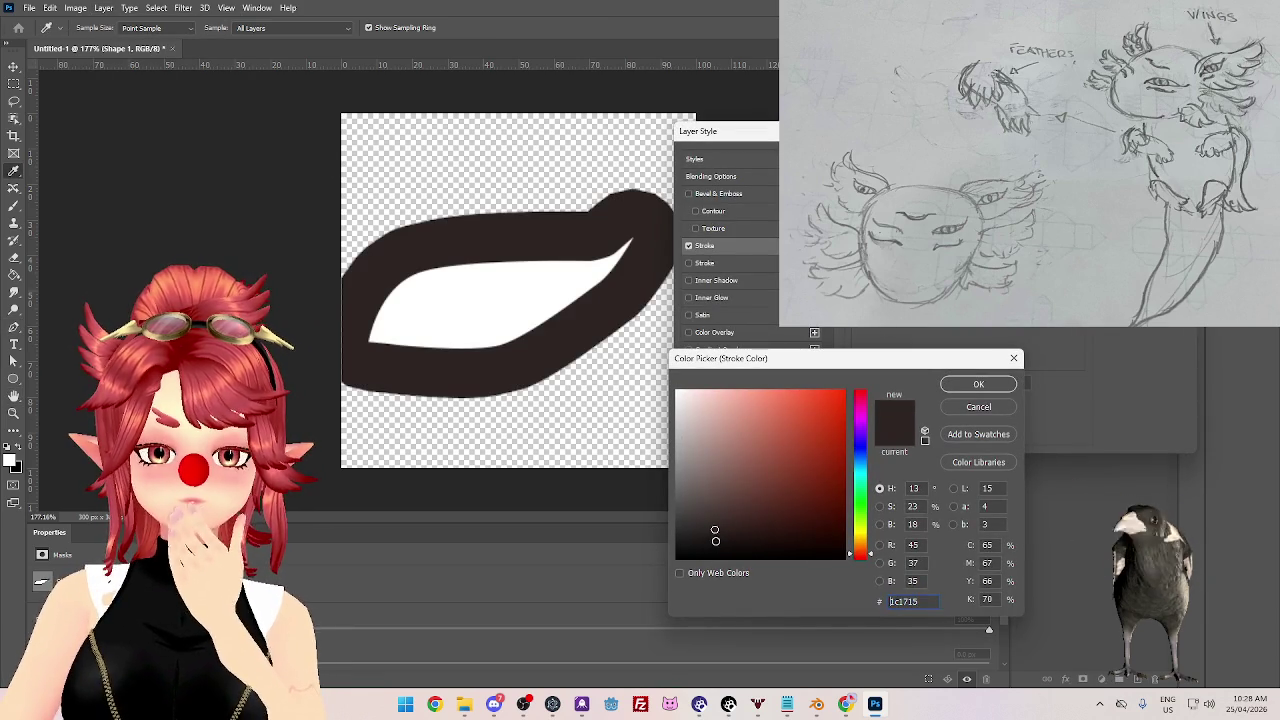
text(000000)
click(978, 384)
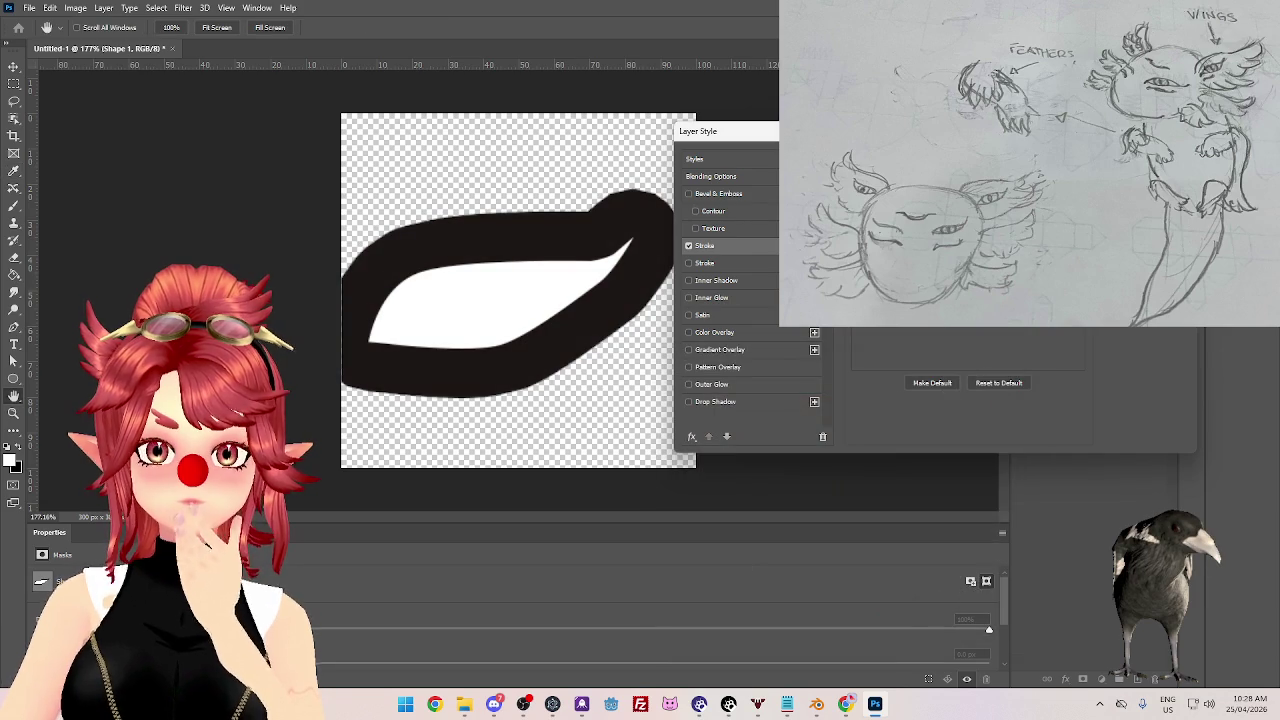
key(Down)
key(Down)
key(Down)
key(Down)
key(Down)
key(Up)
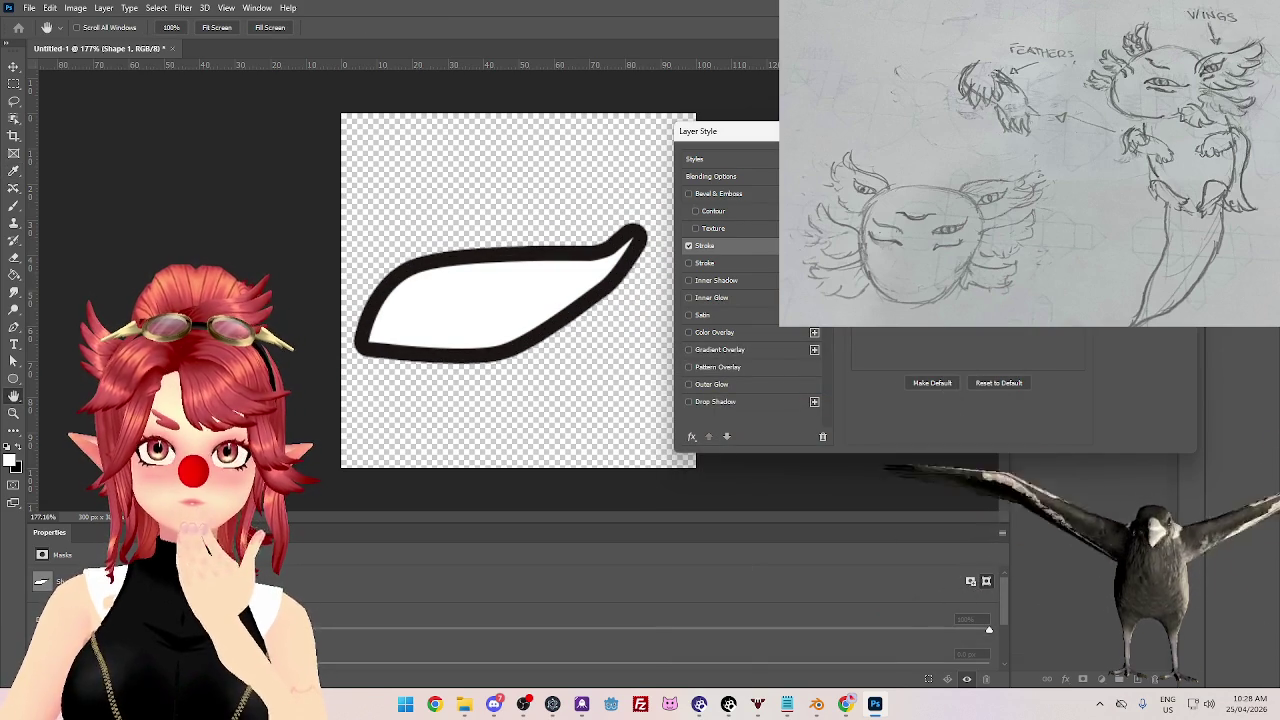
key(Down)
key(Down)
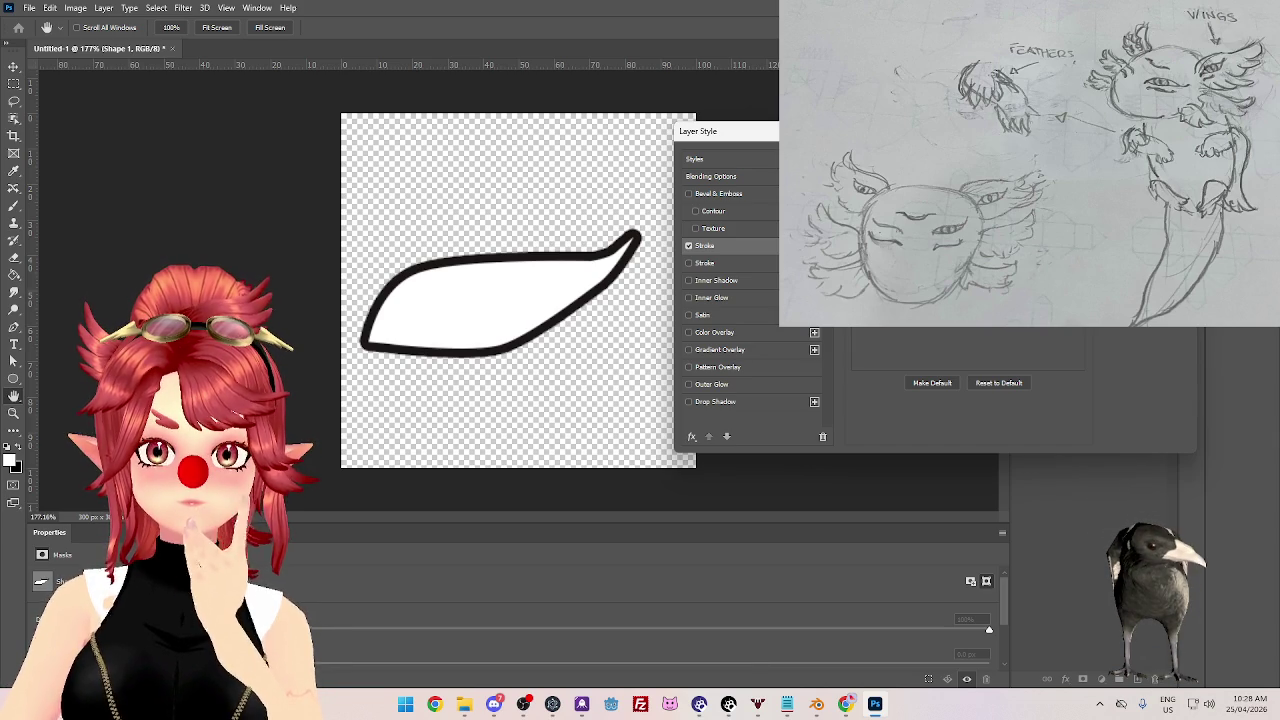
key(Down)
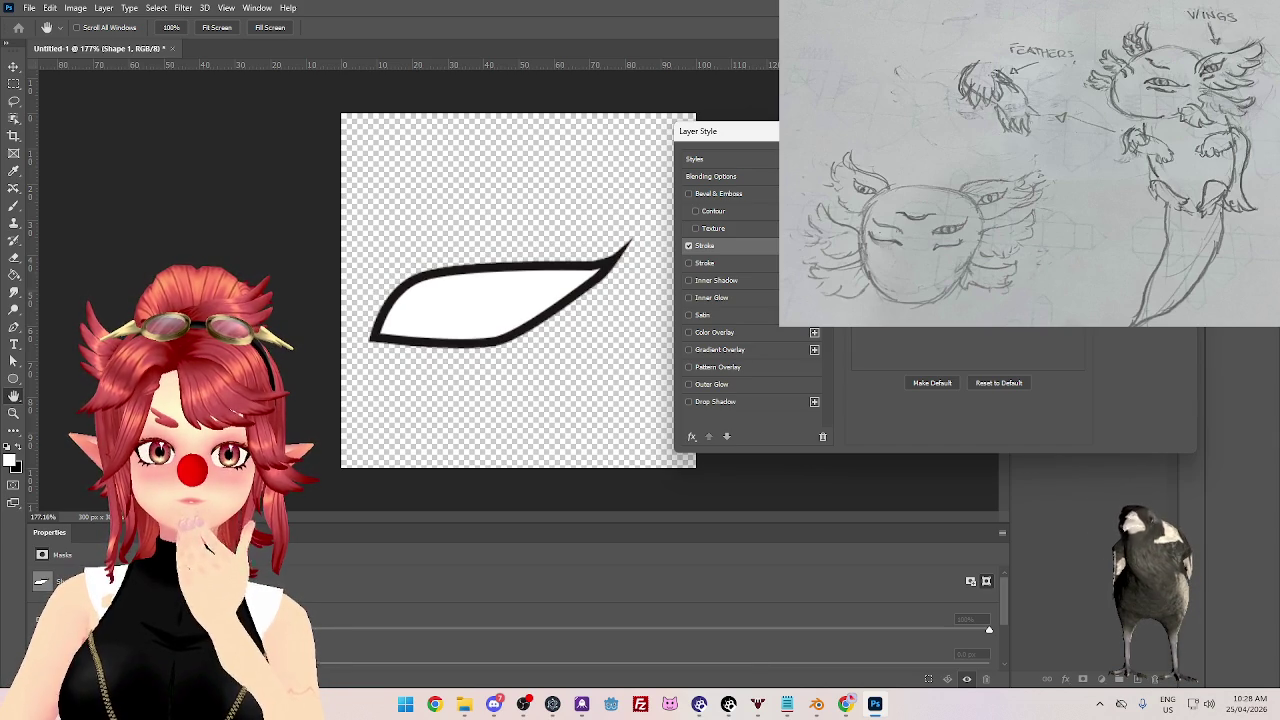
key(Down)
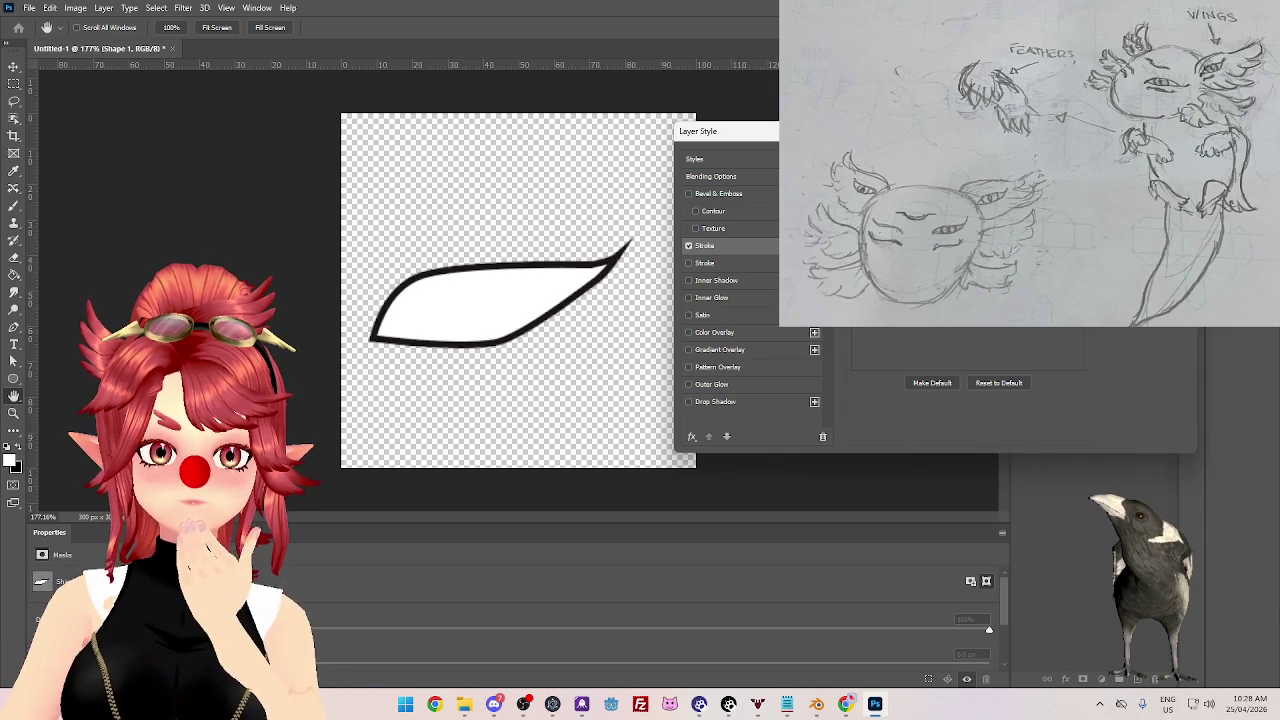
key(Down)
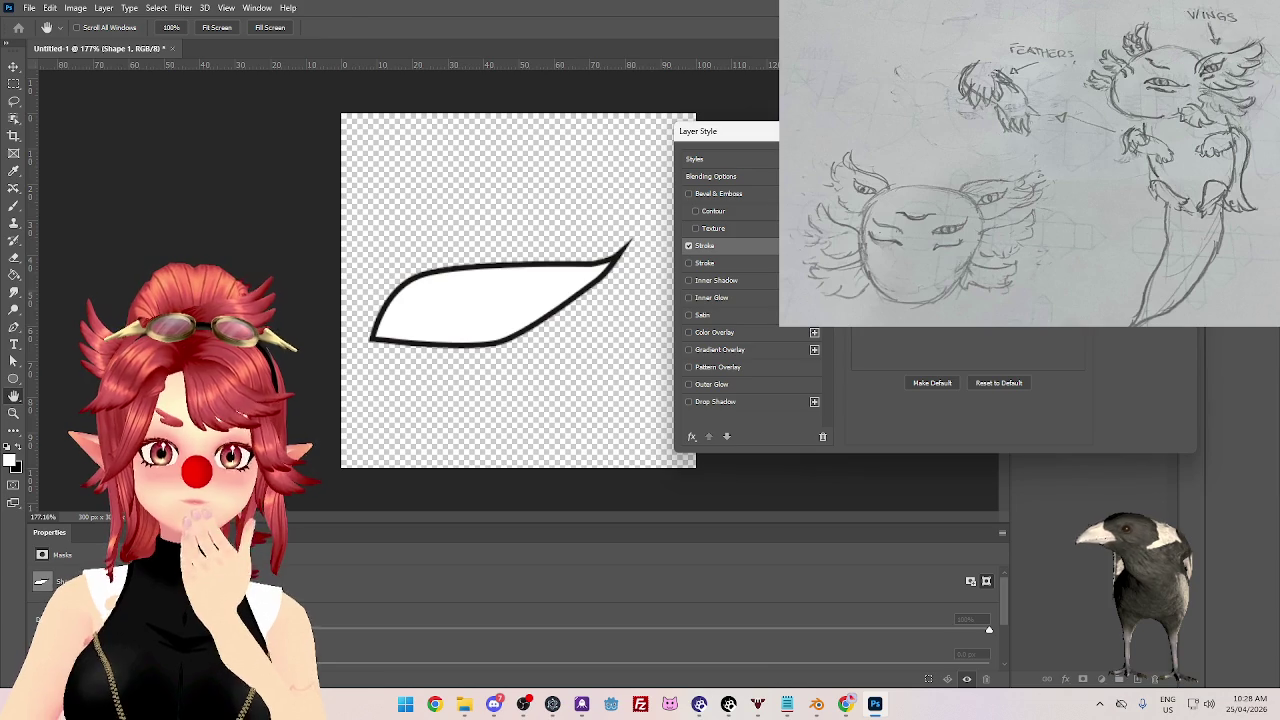
key(Return)
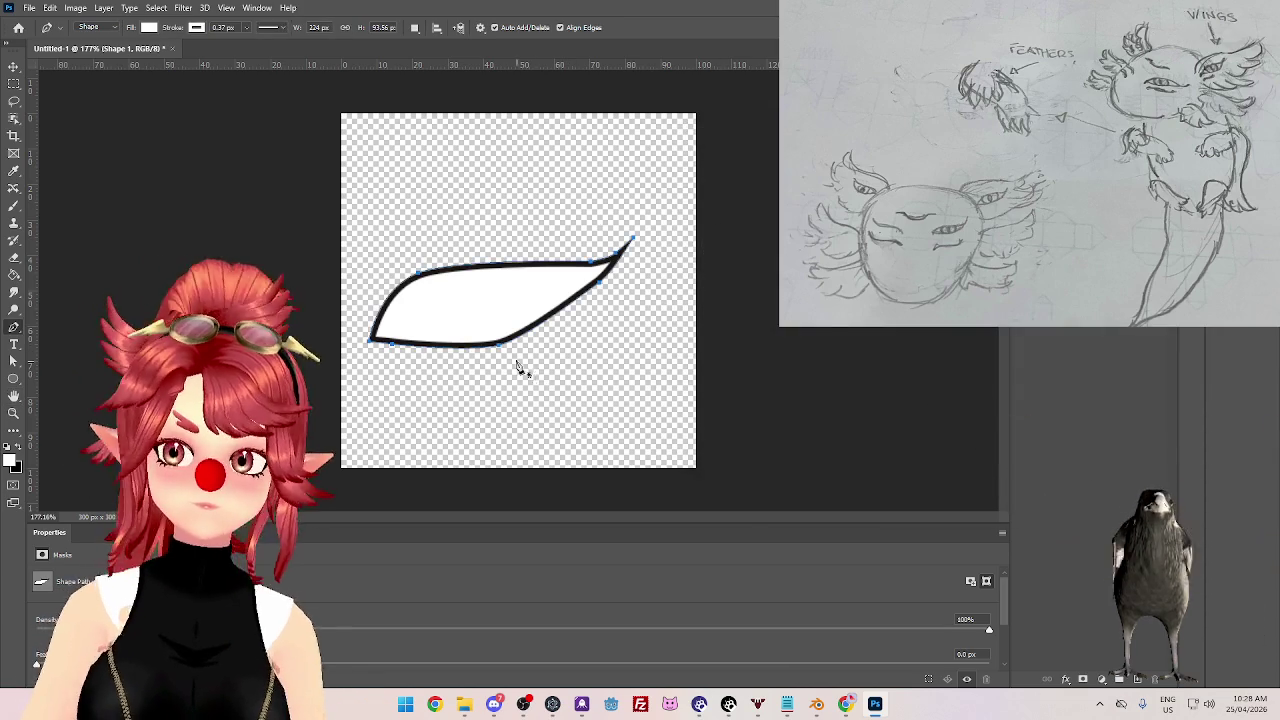
- Nudge the eye shape slightly right on the canvas and hide the workspace panels
alt+scroll(500, 360, up, 2)
alt+scroll(400, 330, down, 1)
click(14, 66)
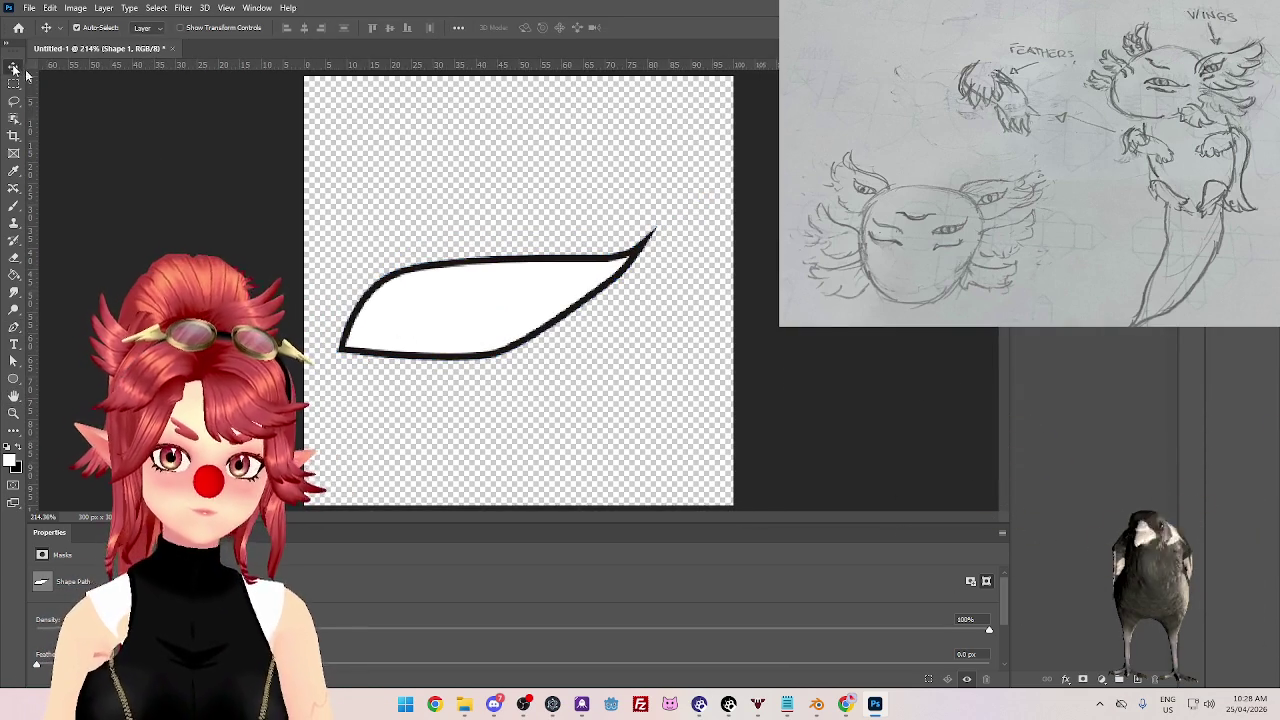
drag(493, 313, 520, 310)
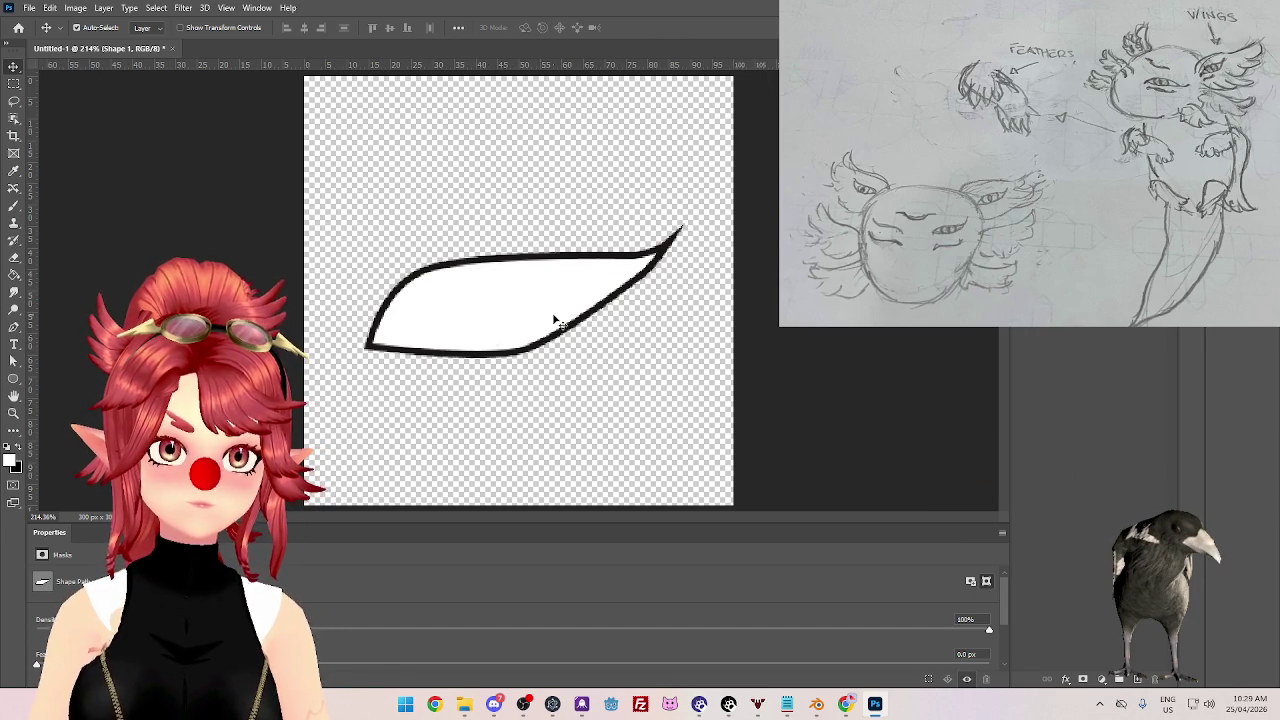
key(Tab)
key(Tab)
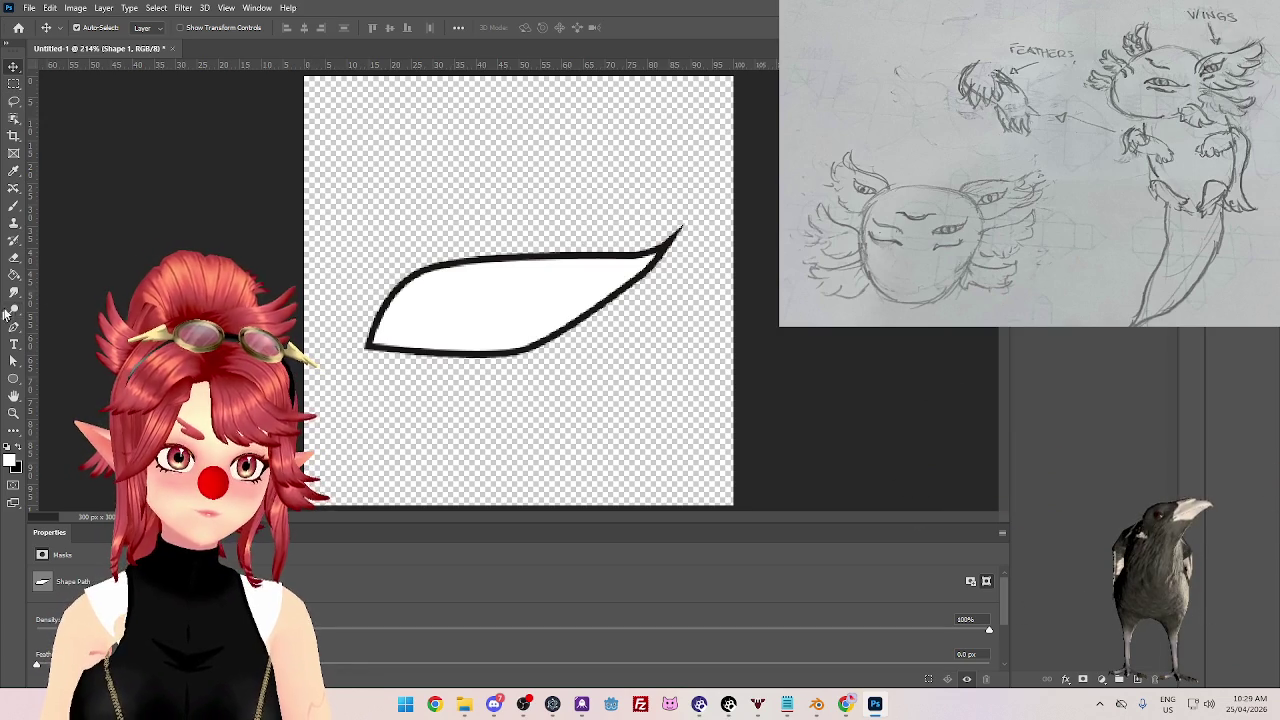
- Add an anchor to the lower edge and drag anchors and curves into a slim, pointed almond
click(14, 326)
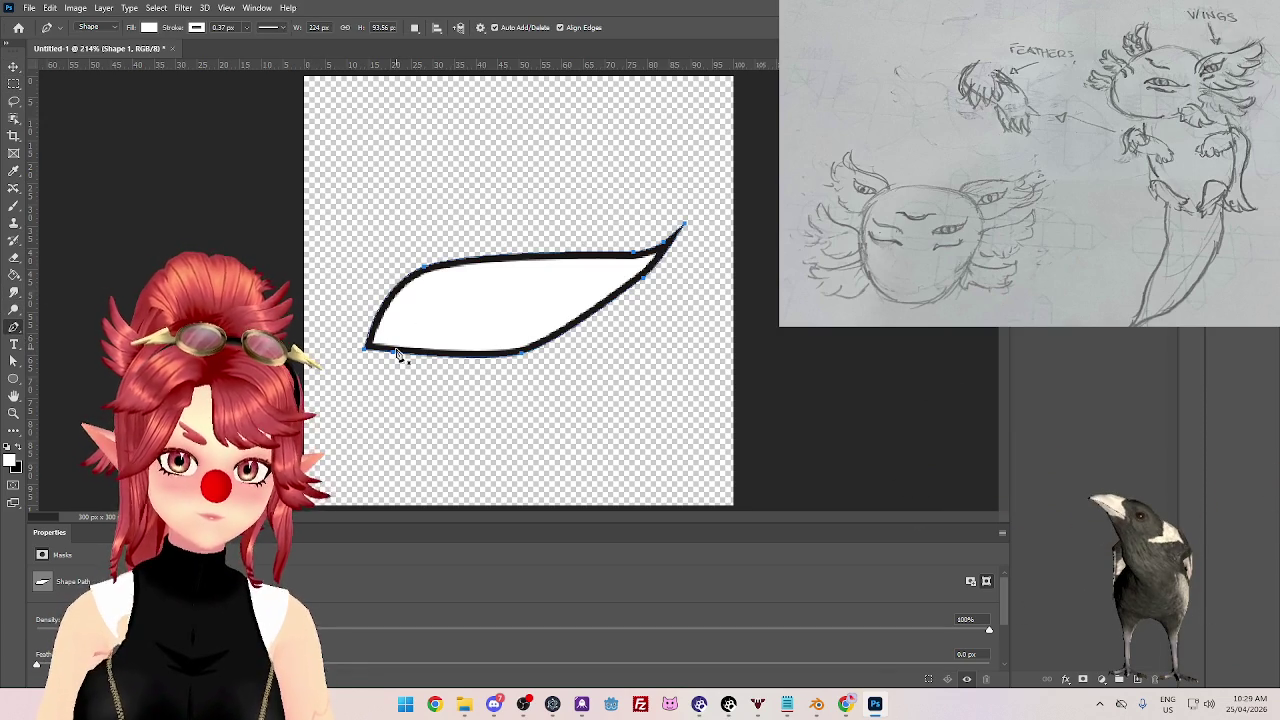
drag(522, 360, 524, 349)
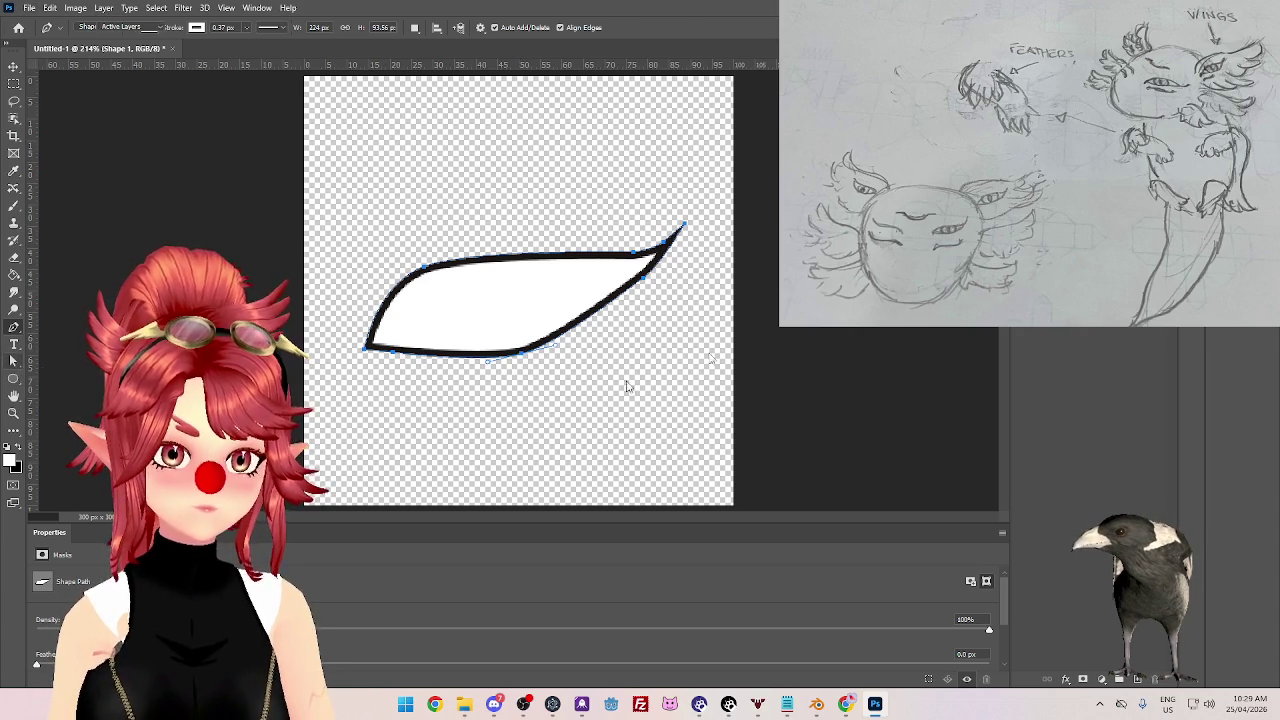
key(a)
mouse_move(523, 355)
mouse_down()
mouse_move(520, 332)
mouse_move(520, 357)
mouse_move(409, 376)
mouse_up()
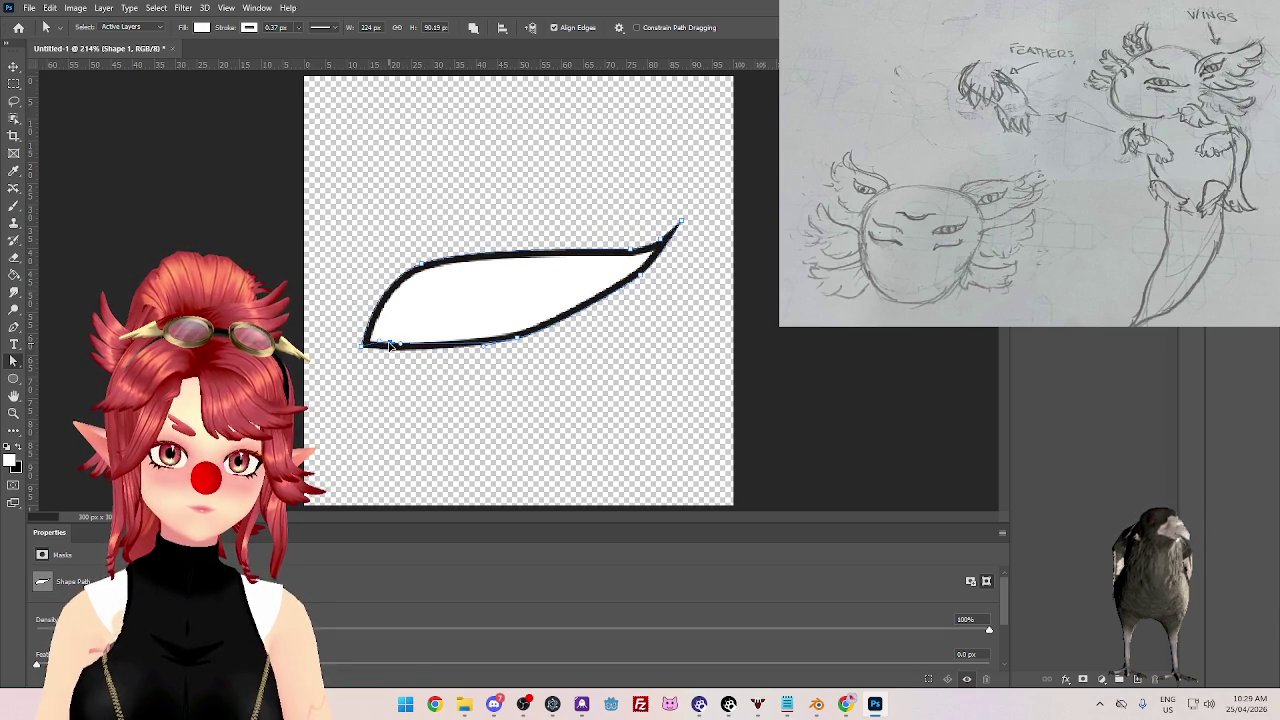
drag(514, 338, 531, 328)
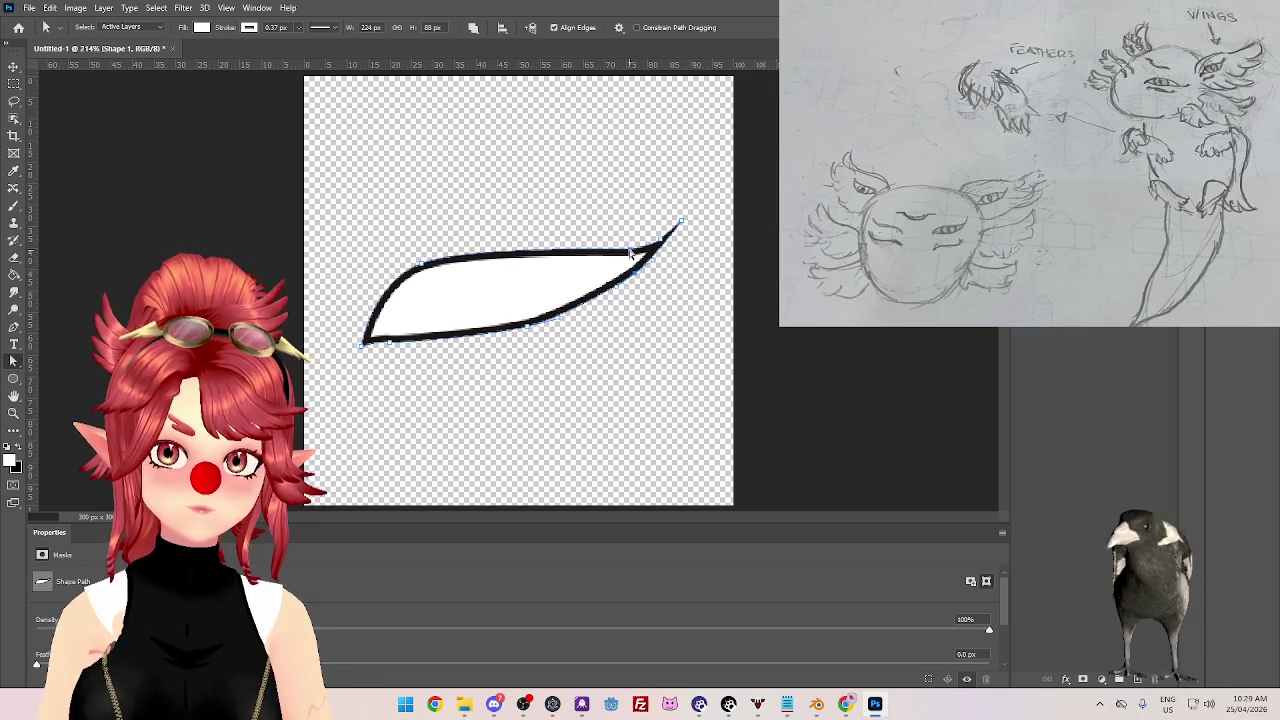
mouse_move(620, 261)
mouse_down()
mouse_move(647, 280)
mouse_move(636, 256)
mouse_up()
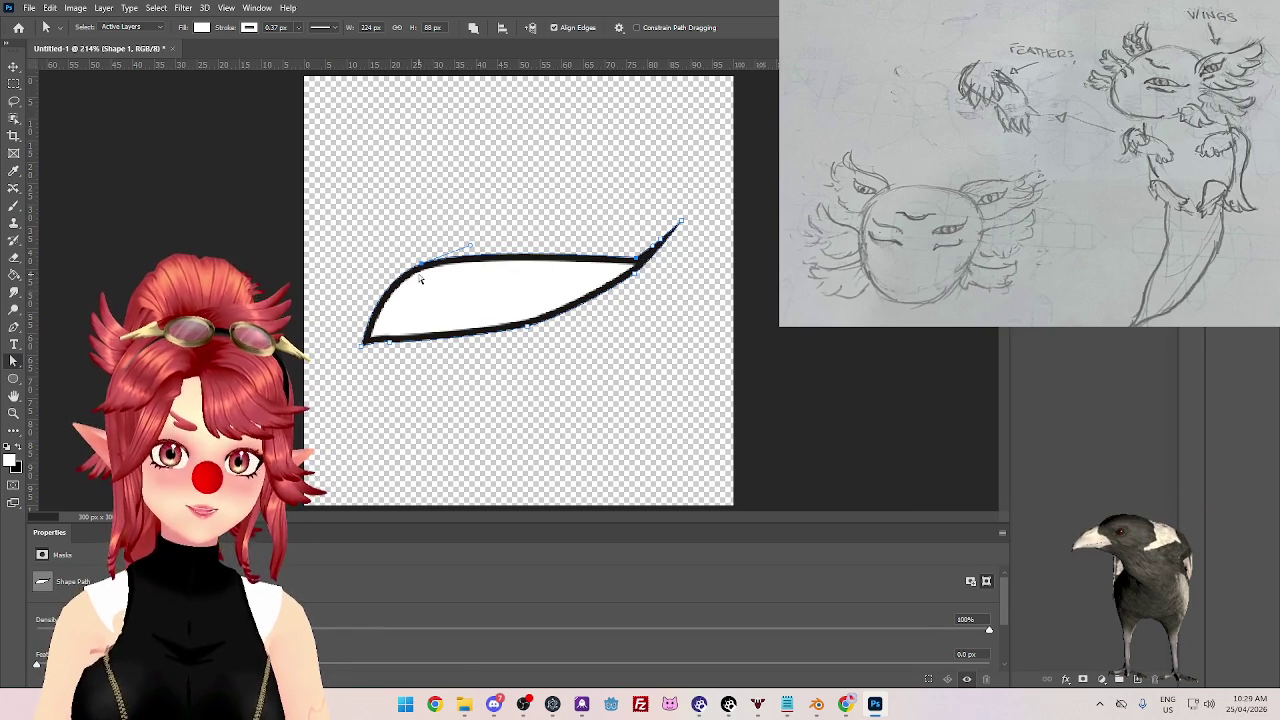
drag(422, 284, 423, 286)
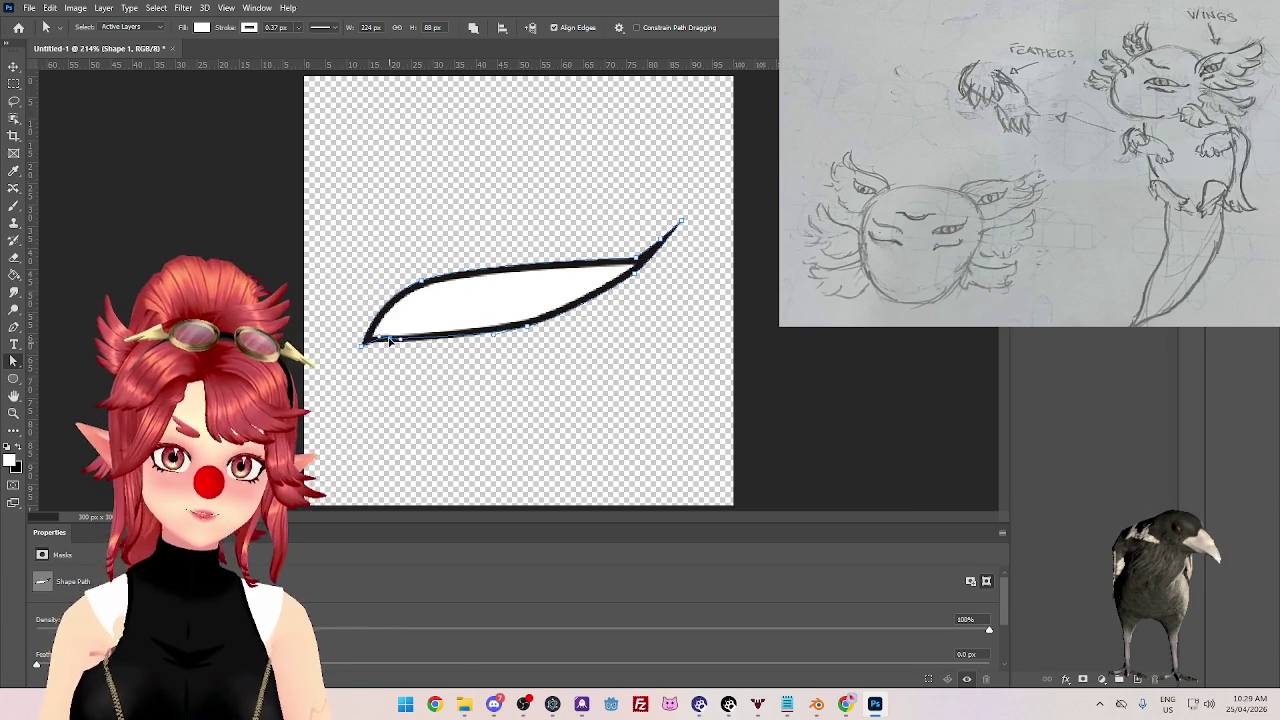
drag(386, 336, 386, 333)
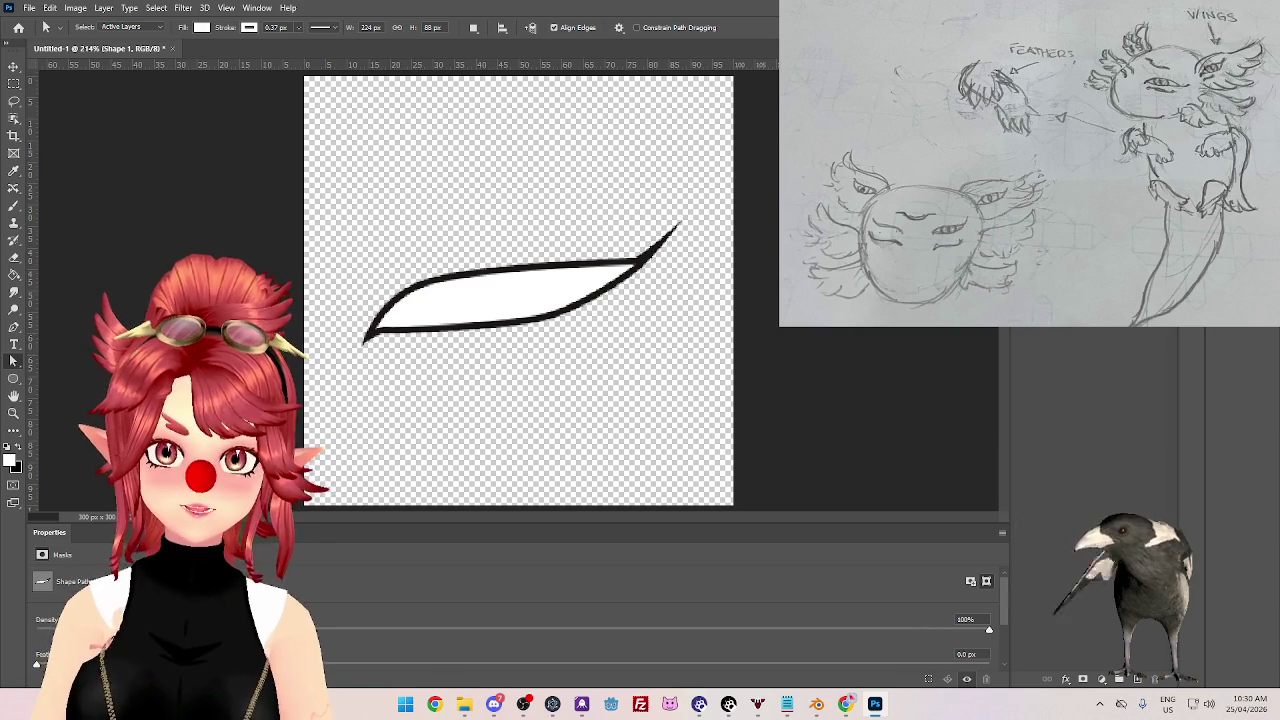
- Copy the Shape 1 layer style from its layer menu
right_click(1087, 360)
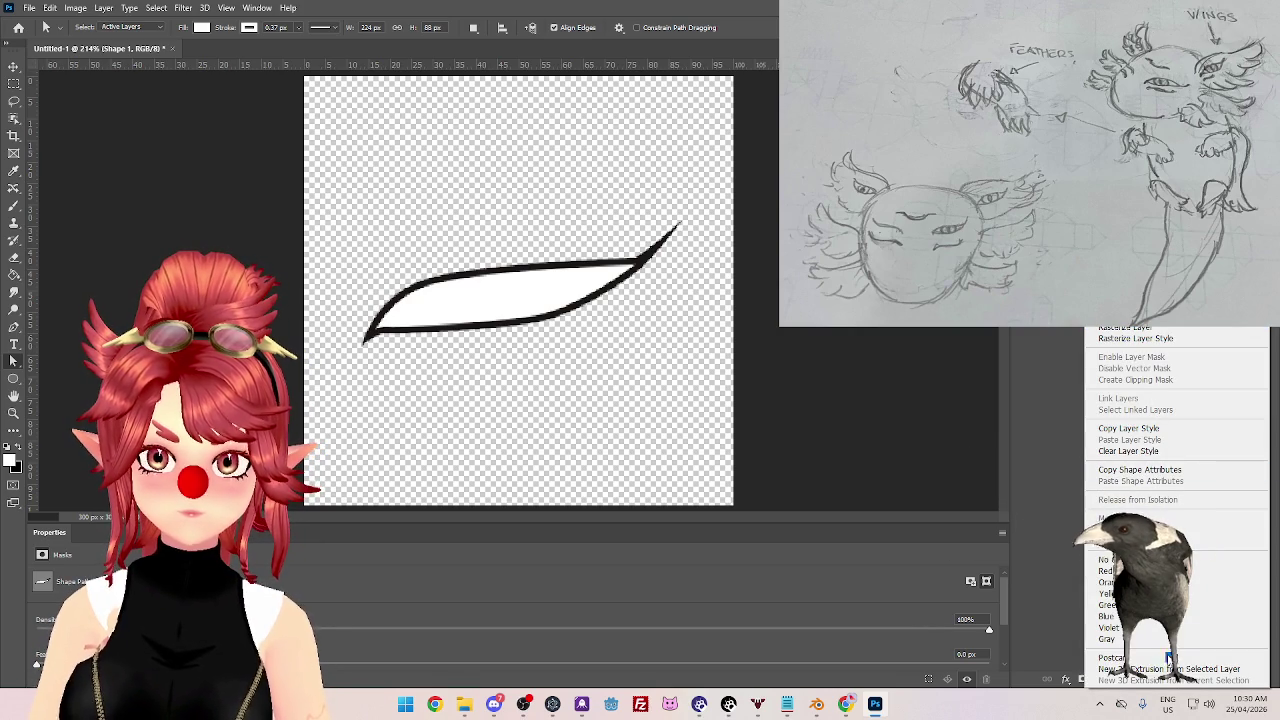
click(1130, 430)
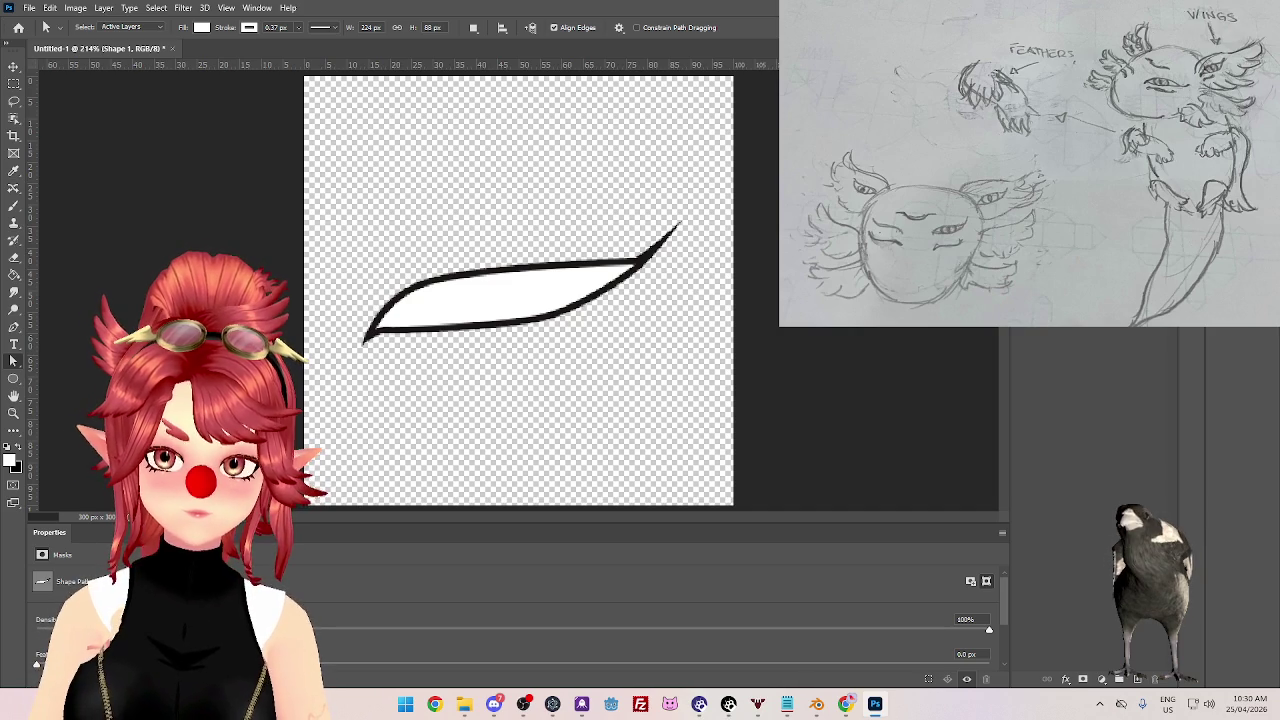
right_click(1080, 300)
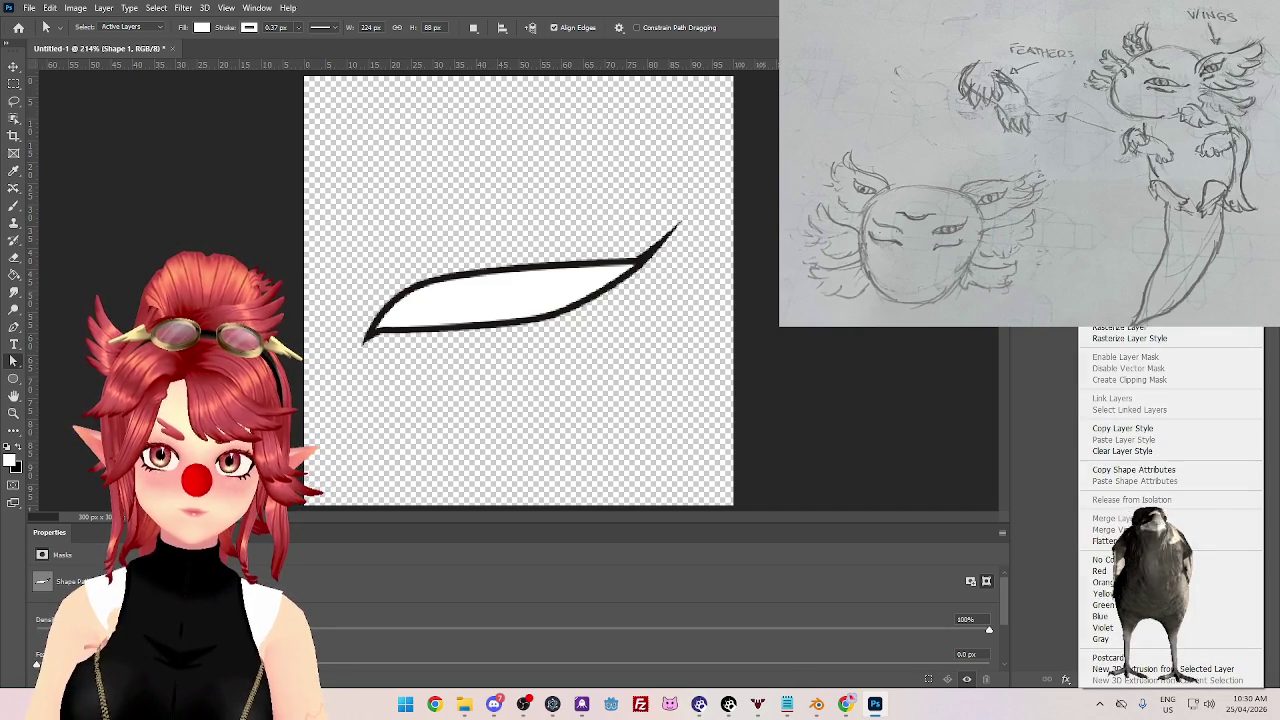
key(Escape)
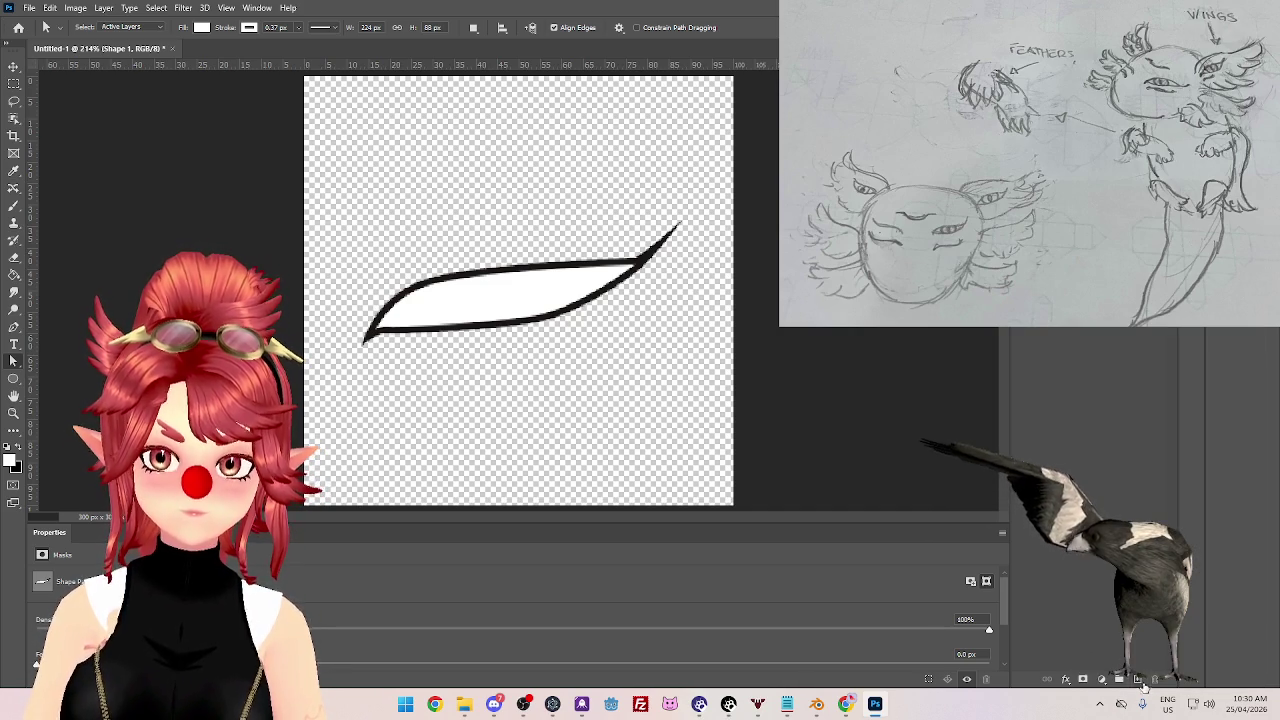
- Add blank Layer 1, add then discard a mask on it, and reselect Shape 1
click(1137, 679)
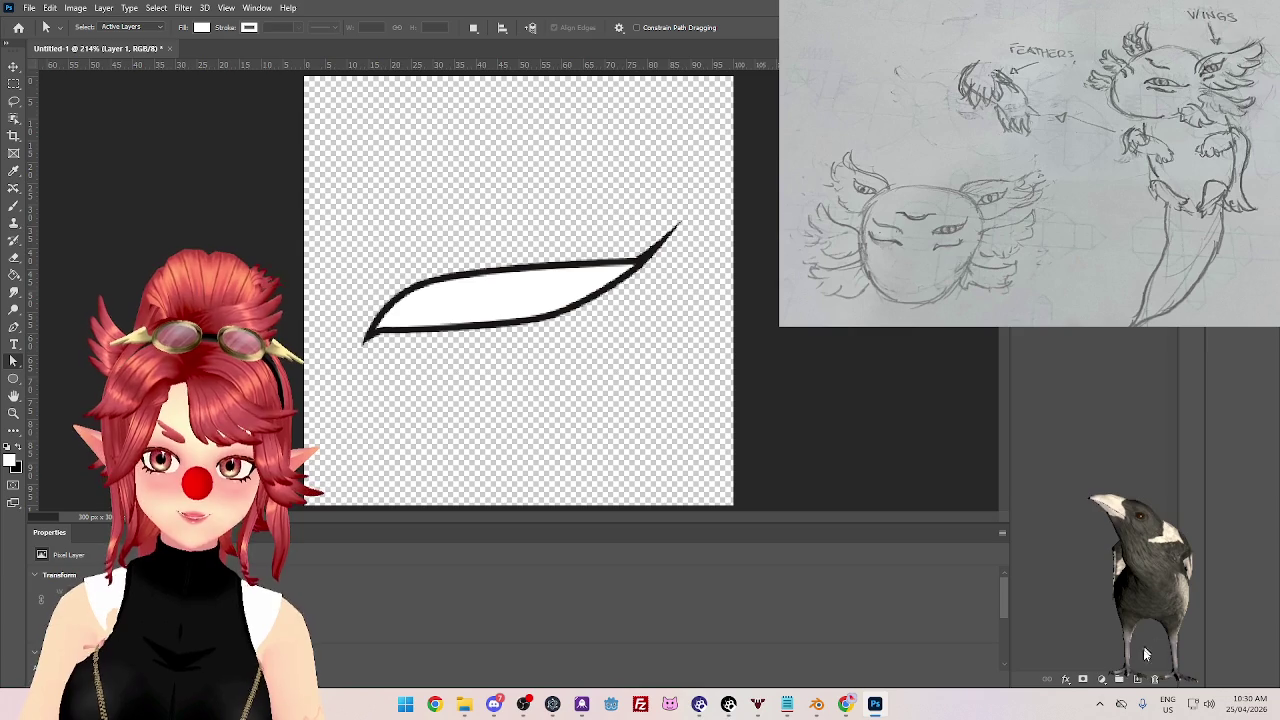
click(1083, 680)
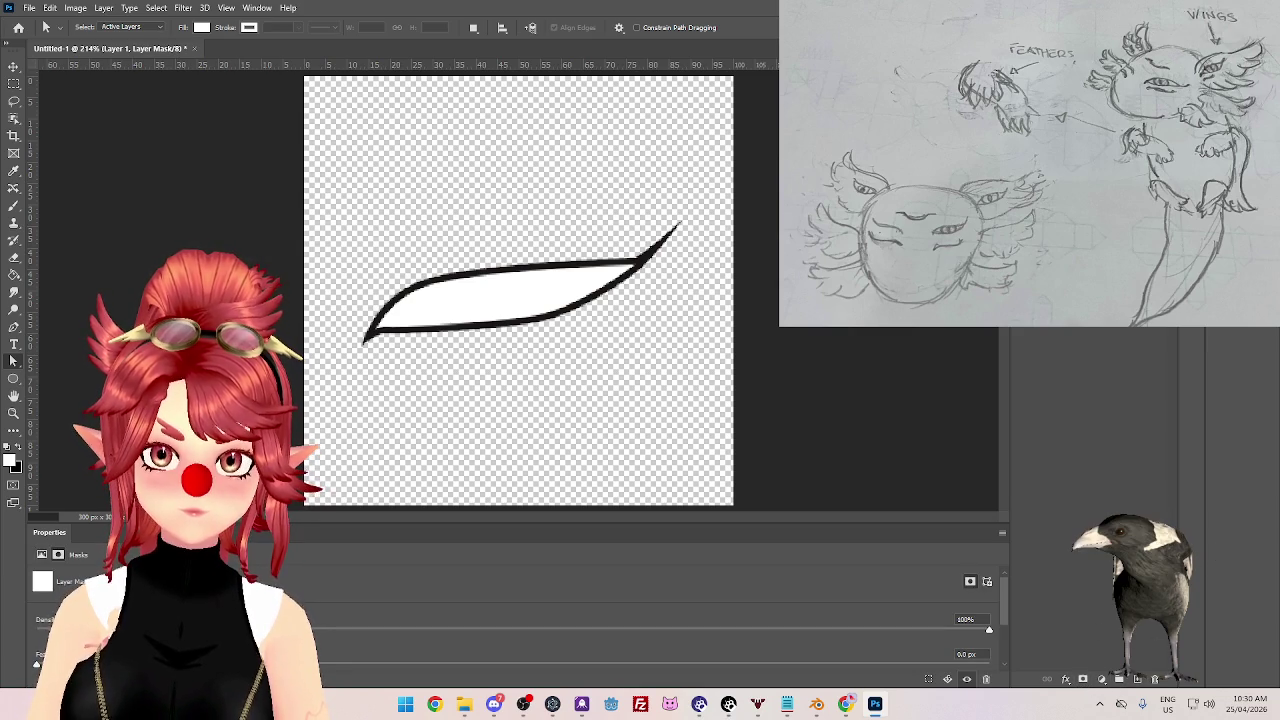
click(1155, 679)
click(692, 260)
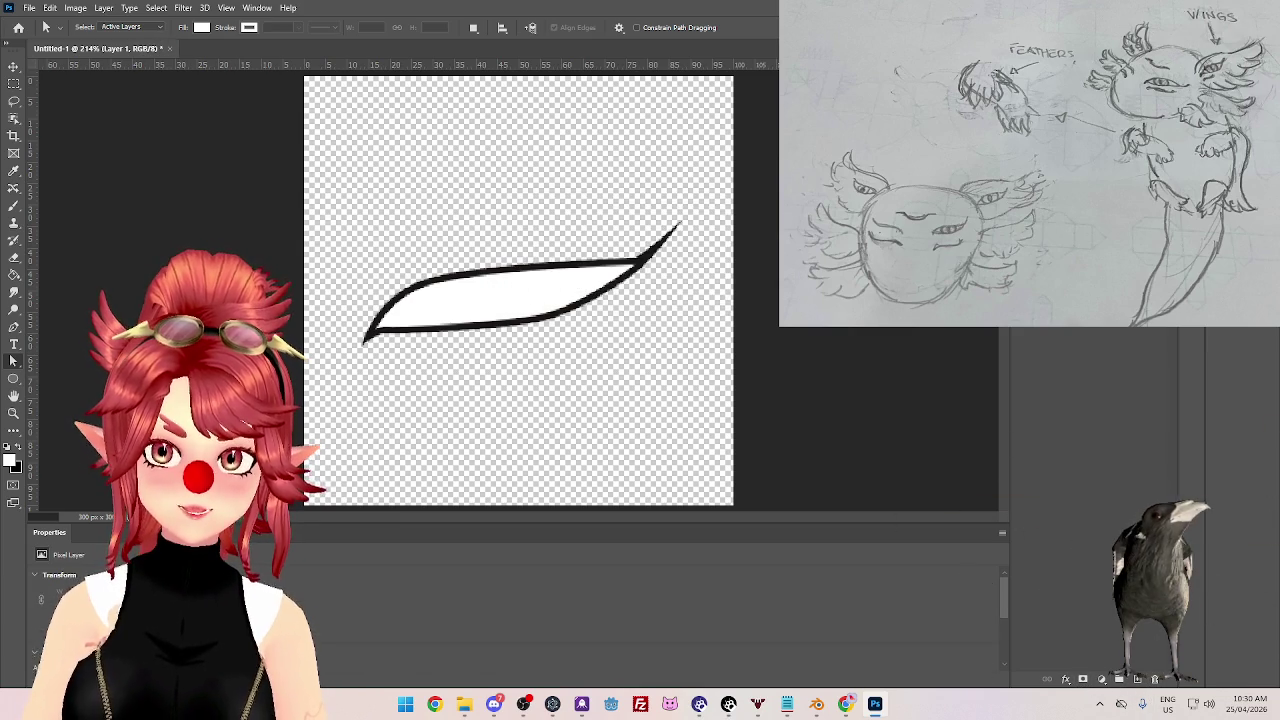
click(1090, 370)
right_click(1090, 370)
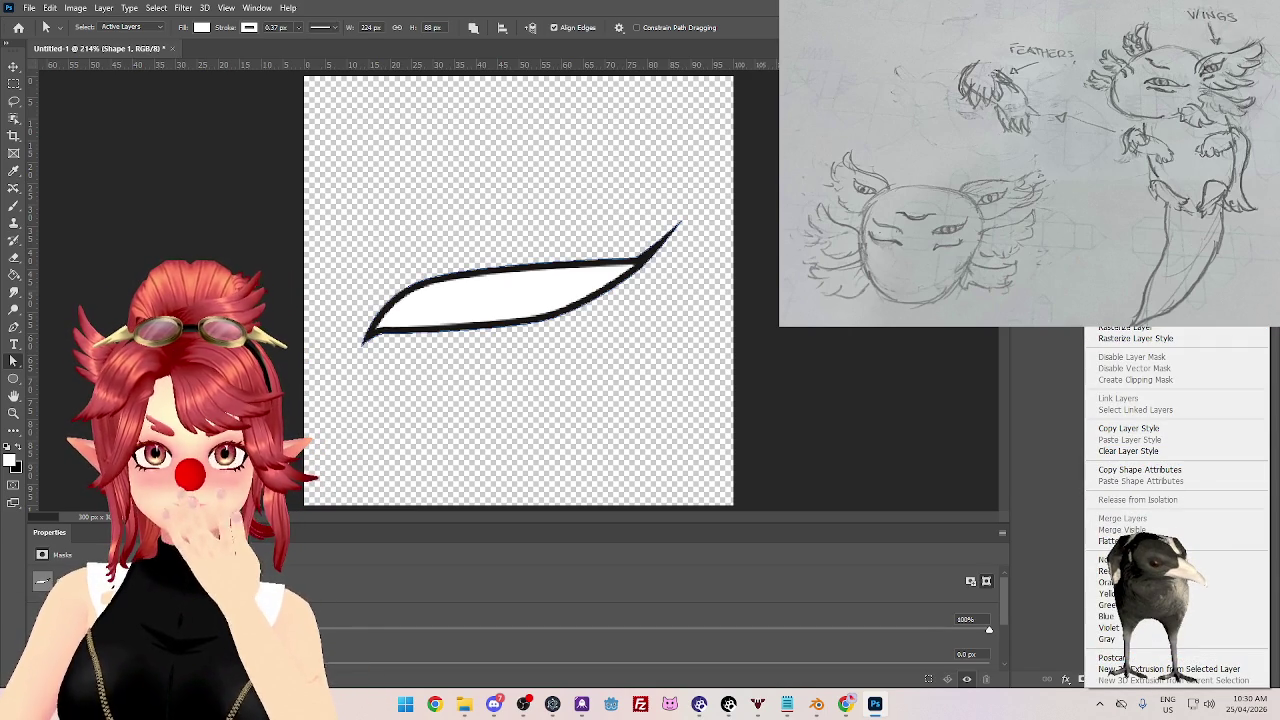
key(Escape)
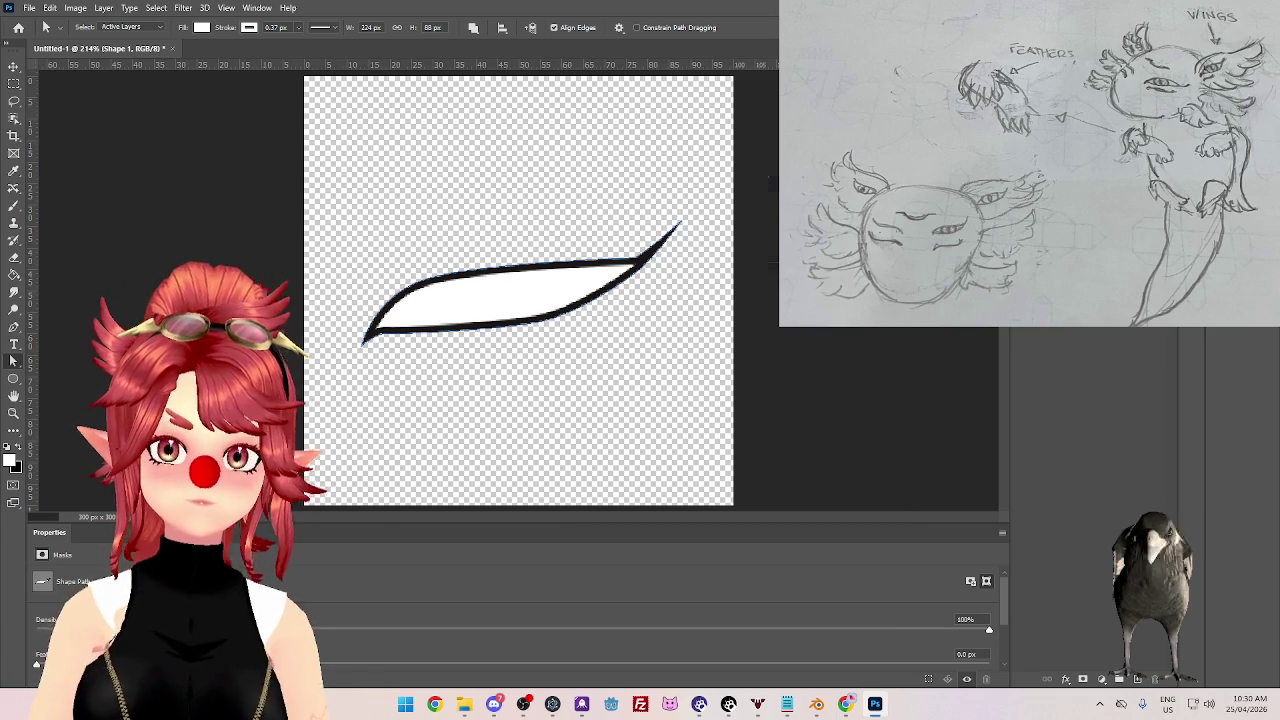
key(alt+Tab)
key(alt+Tab)
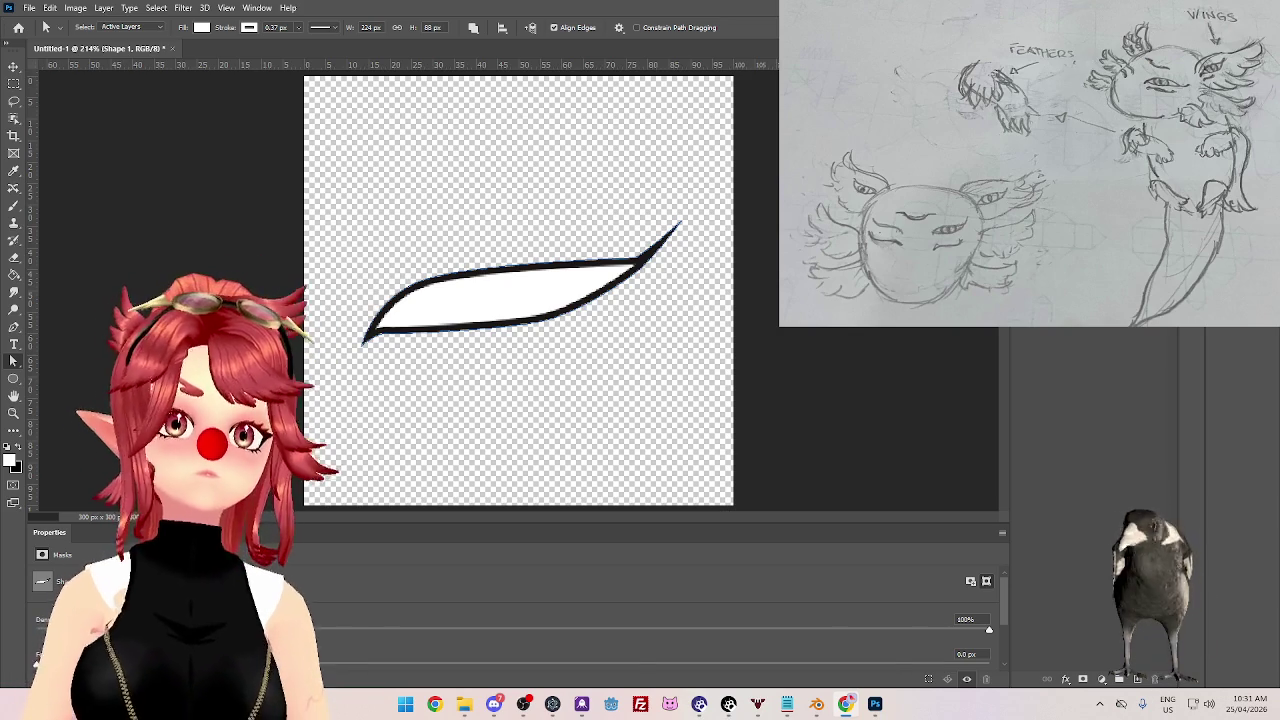
- Check the Chrome image results for 'photoshop use layer below as clipping mask', then return to Photoshop
key(alt+Tab)
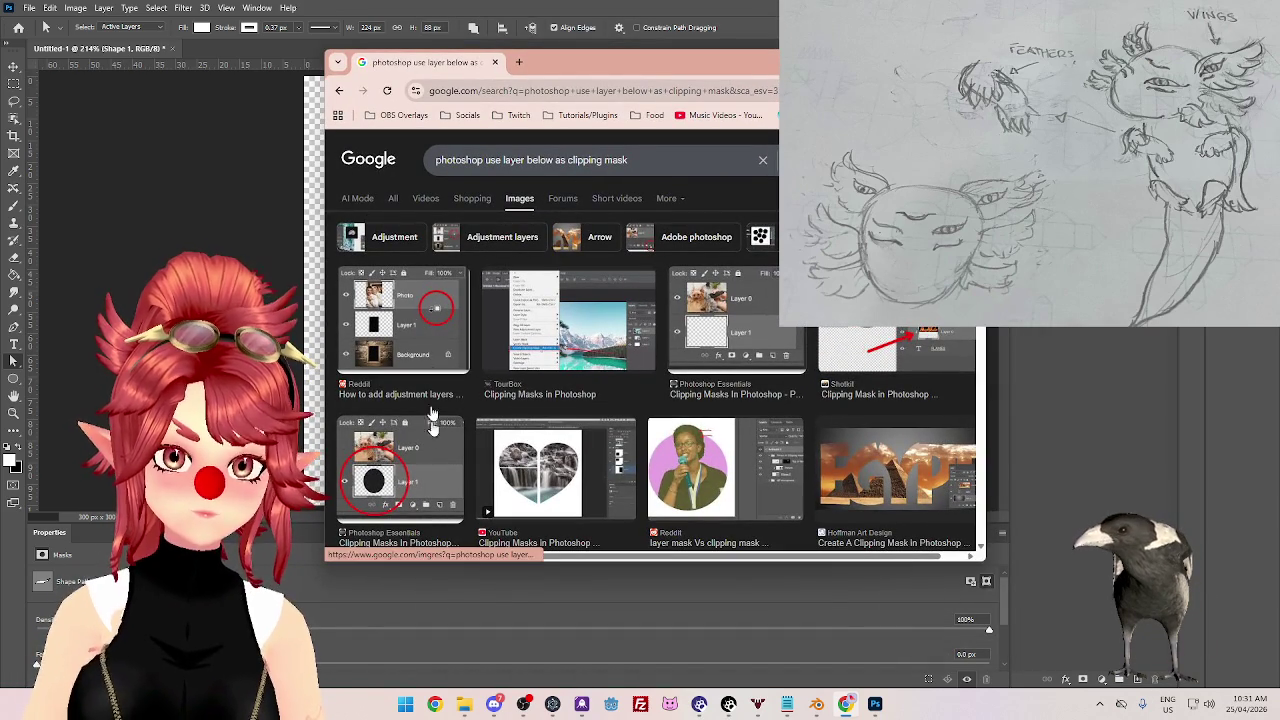
click(189, 156)
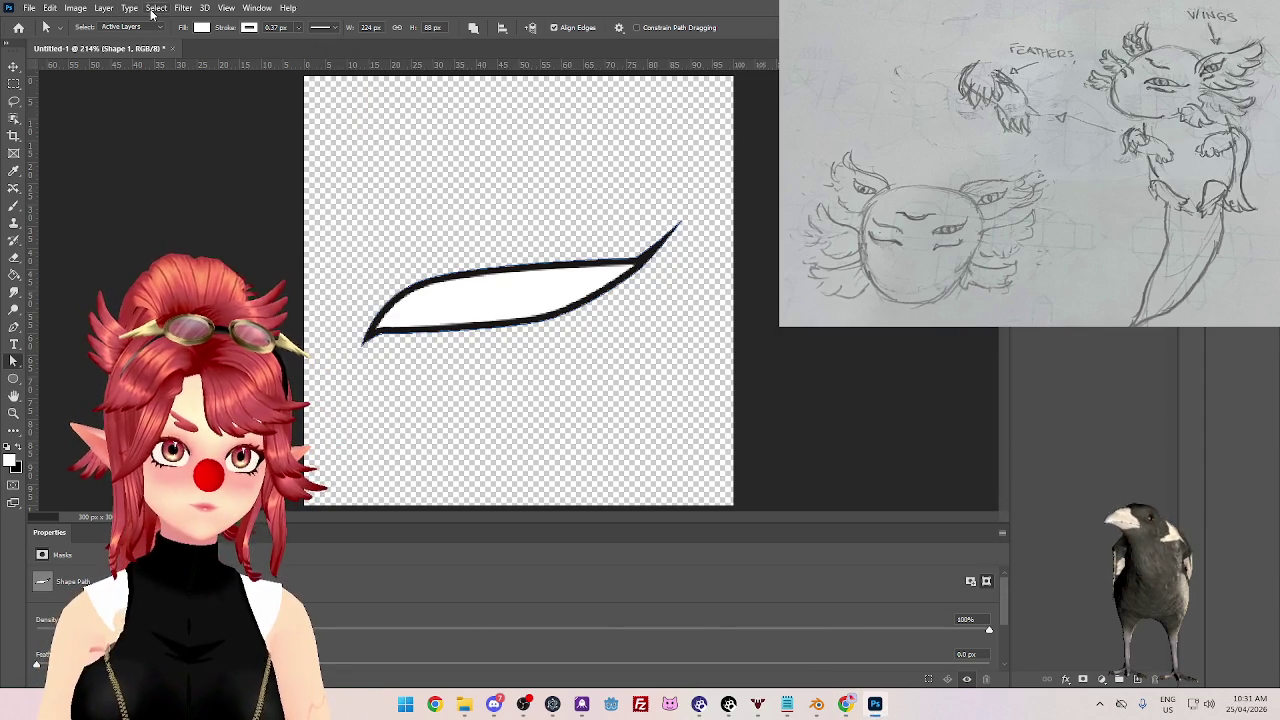
click(155, 8)
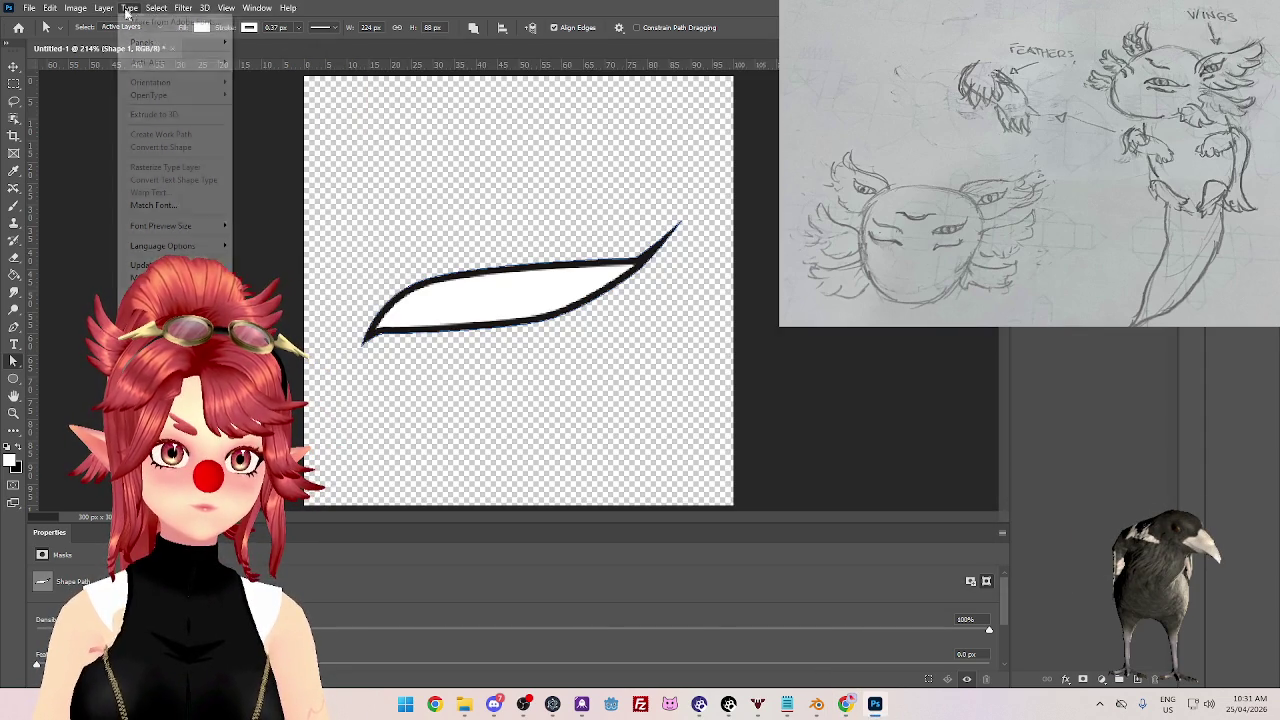
click(129, 8)
click(124, 10)
click(76, 8)
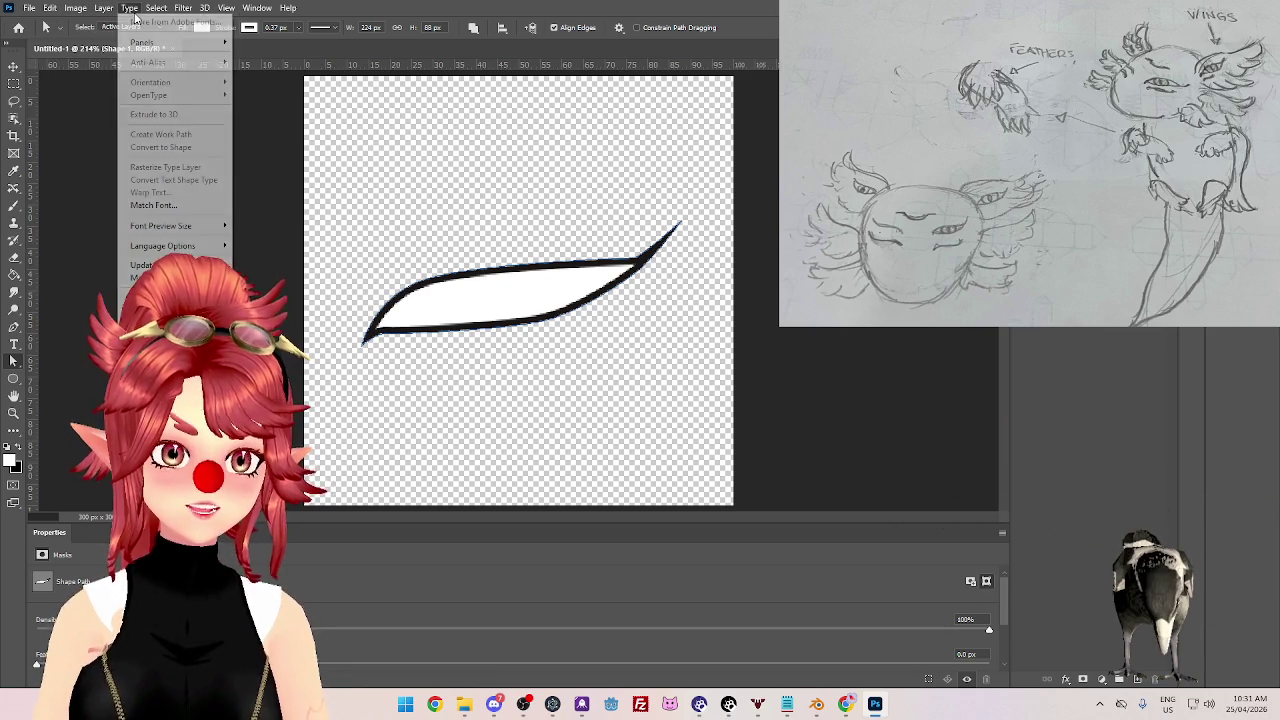
mouse_move(156, 8)
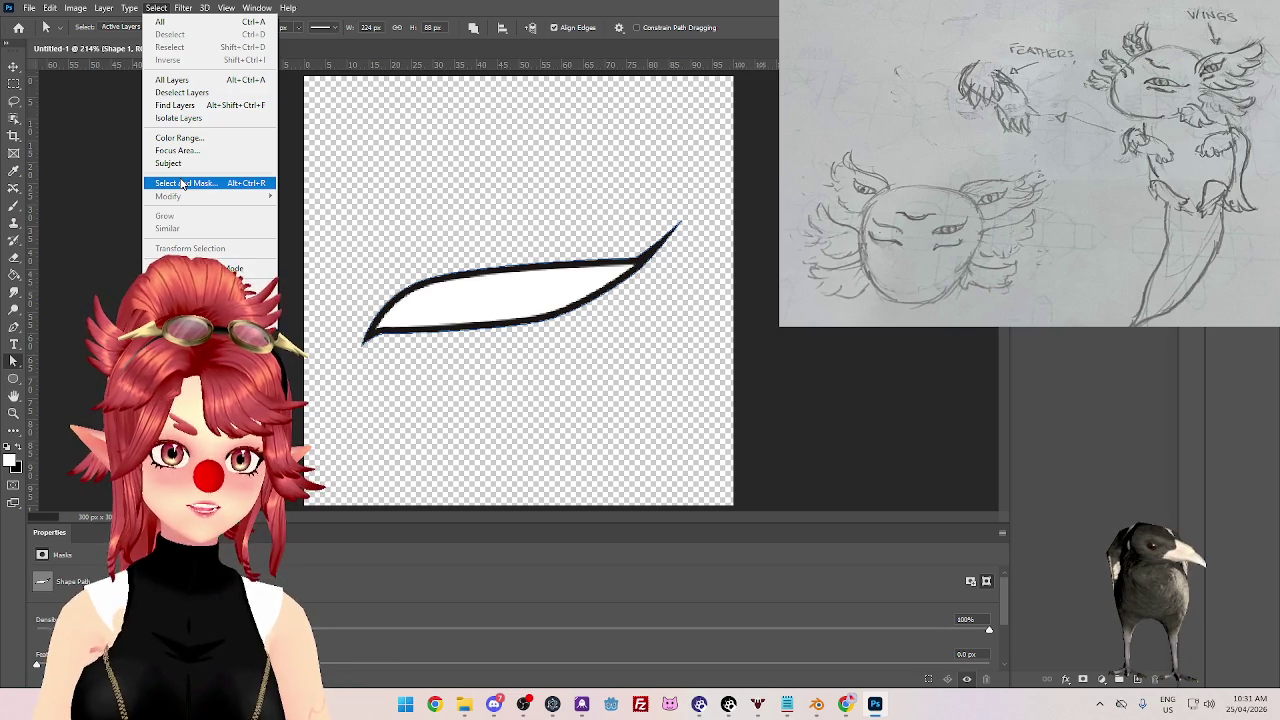
click(475, 14)
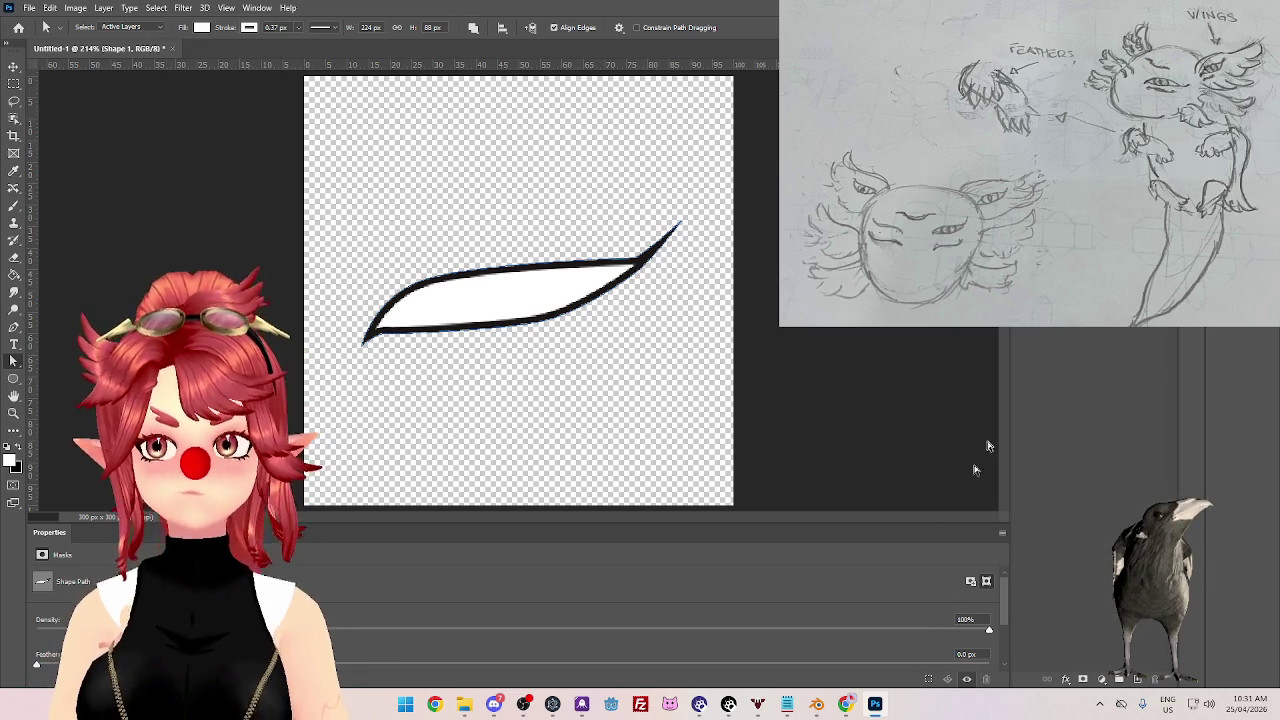
click(845, 704)
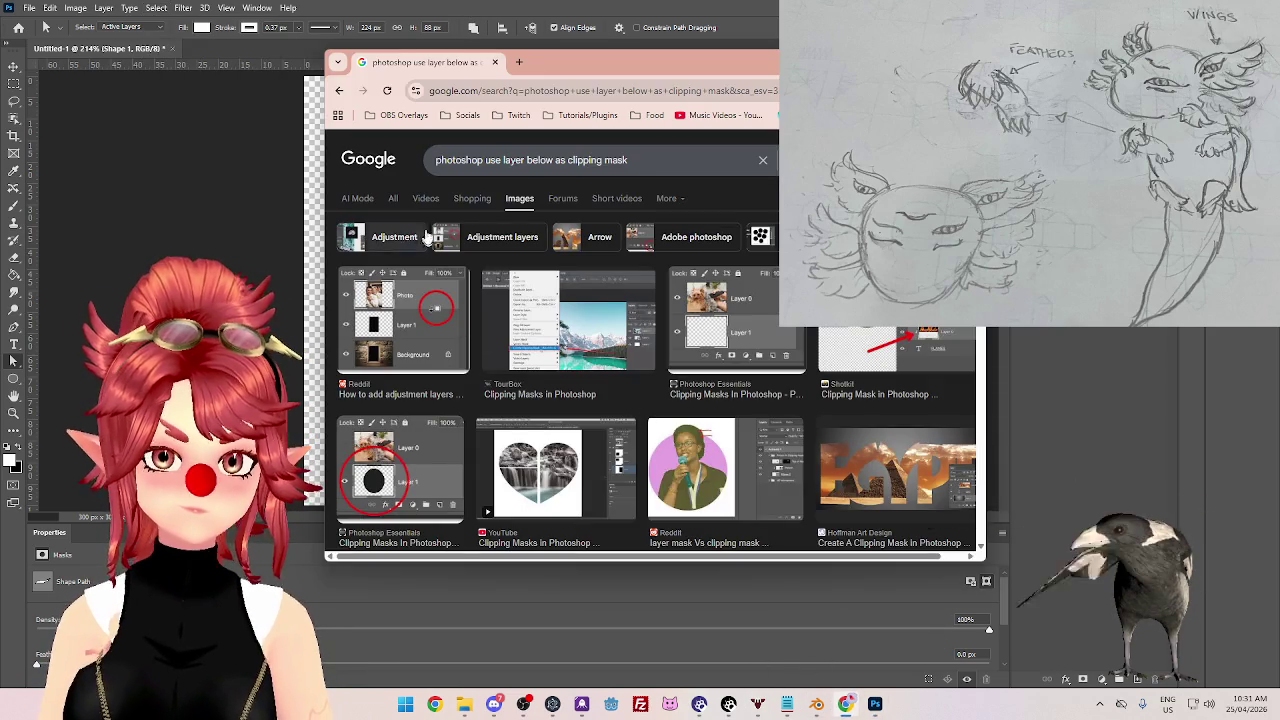
click(393, 198)
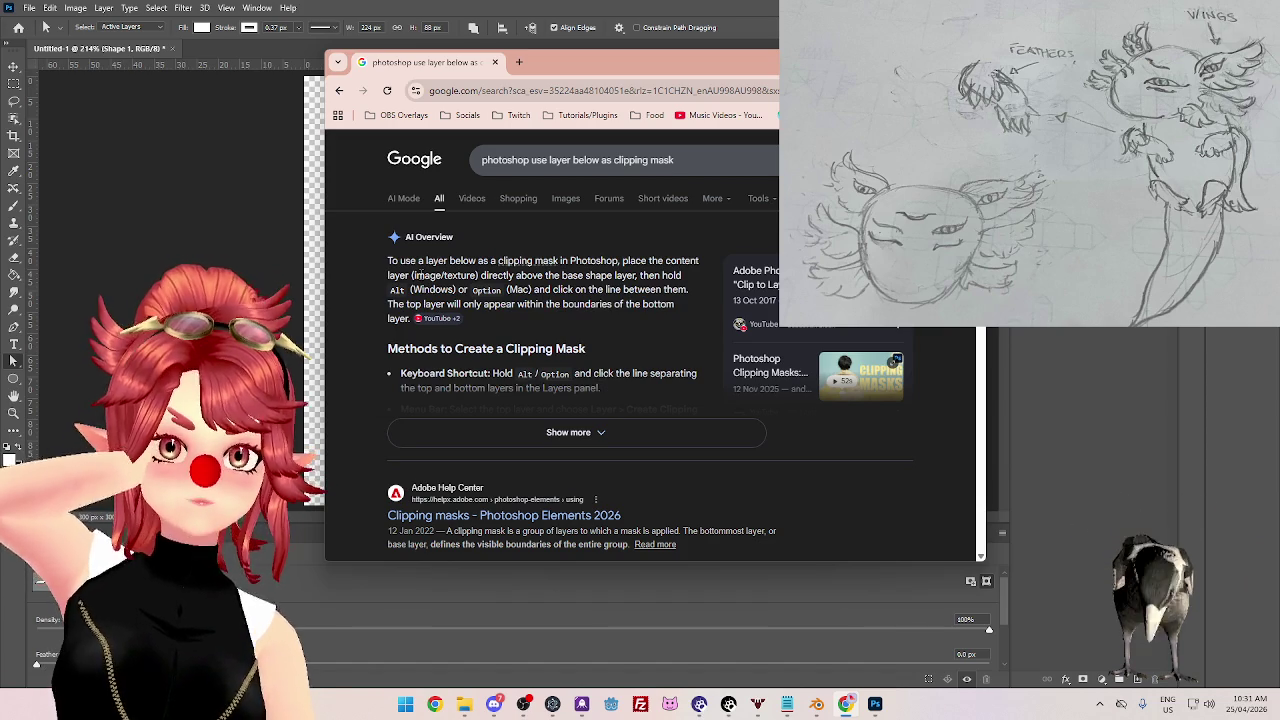
key(alt+Tab)
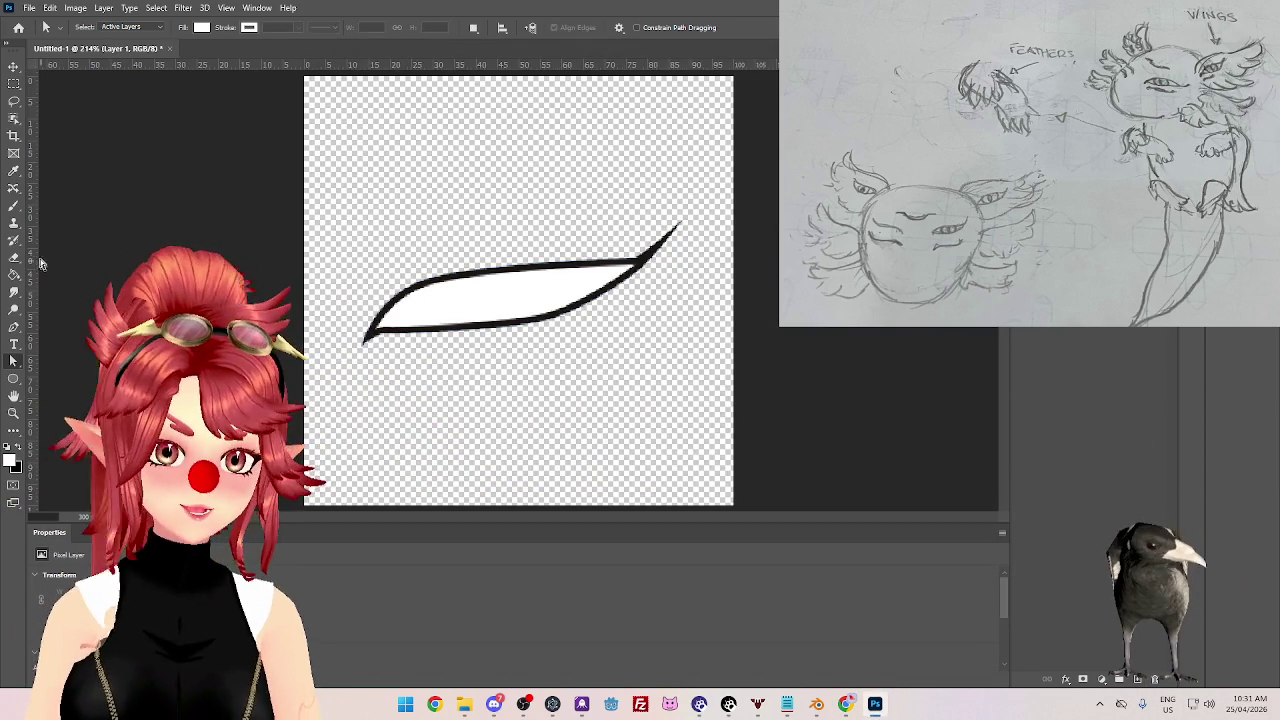
click(9, 207)
drag(515, 236, 575, 314)
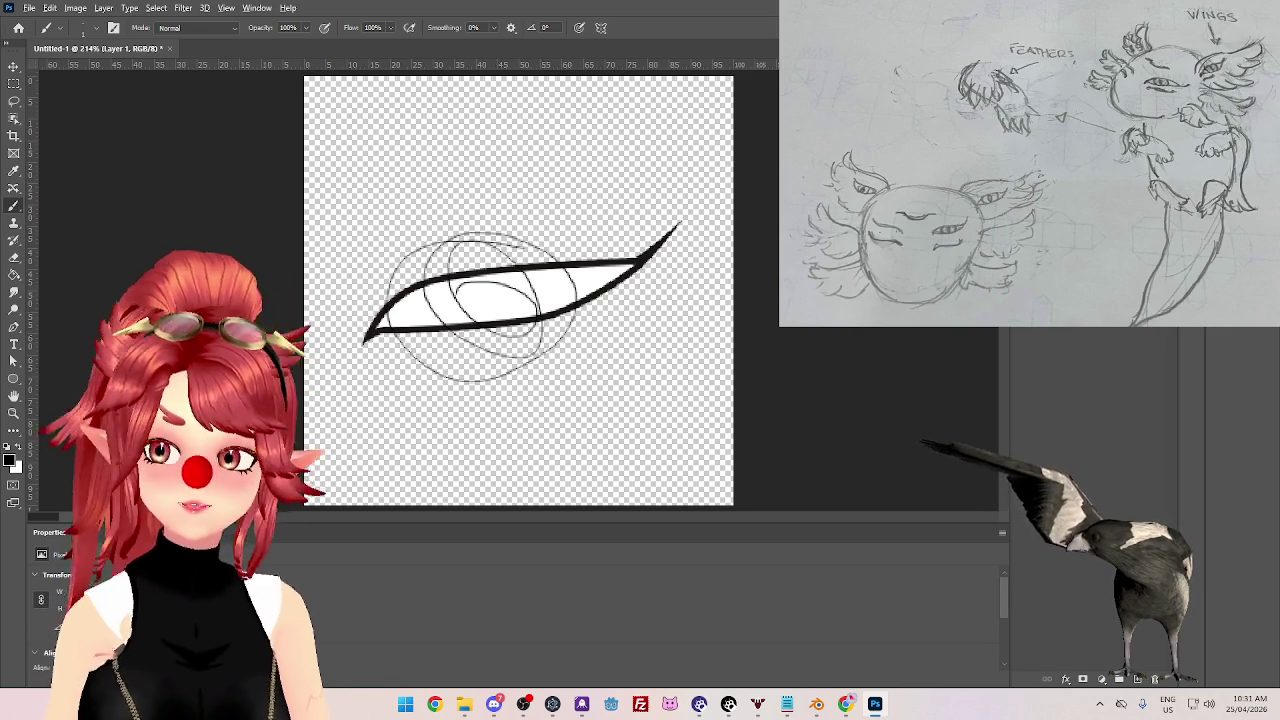
key(ctrl+alt+g)
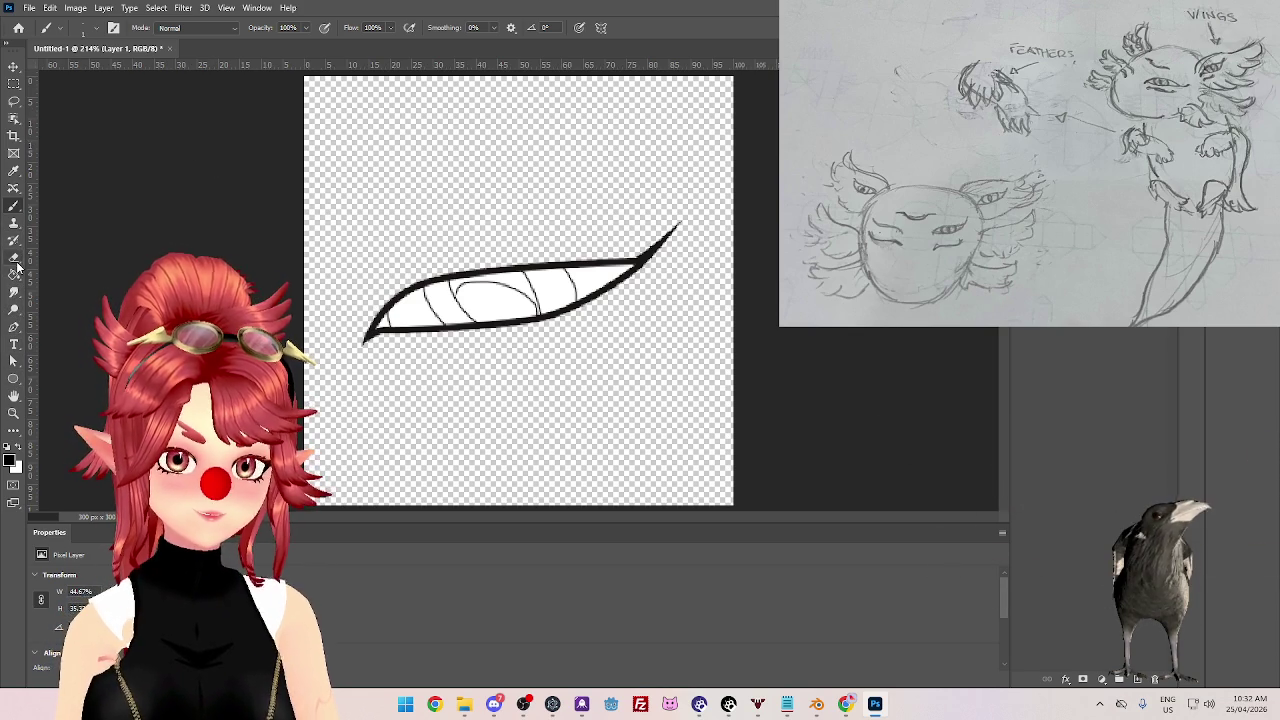
key(Delete)
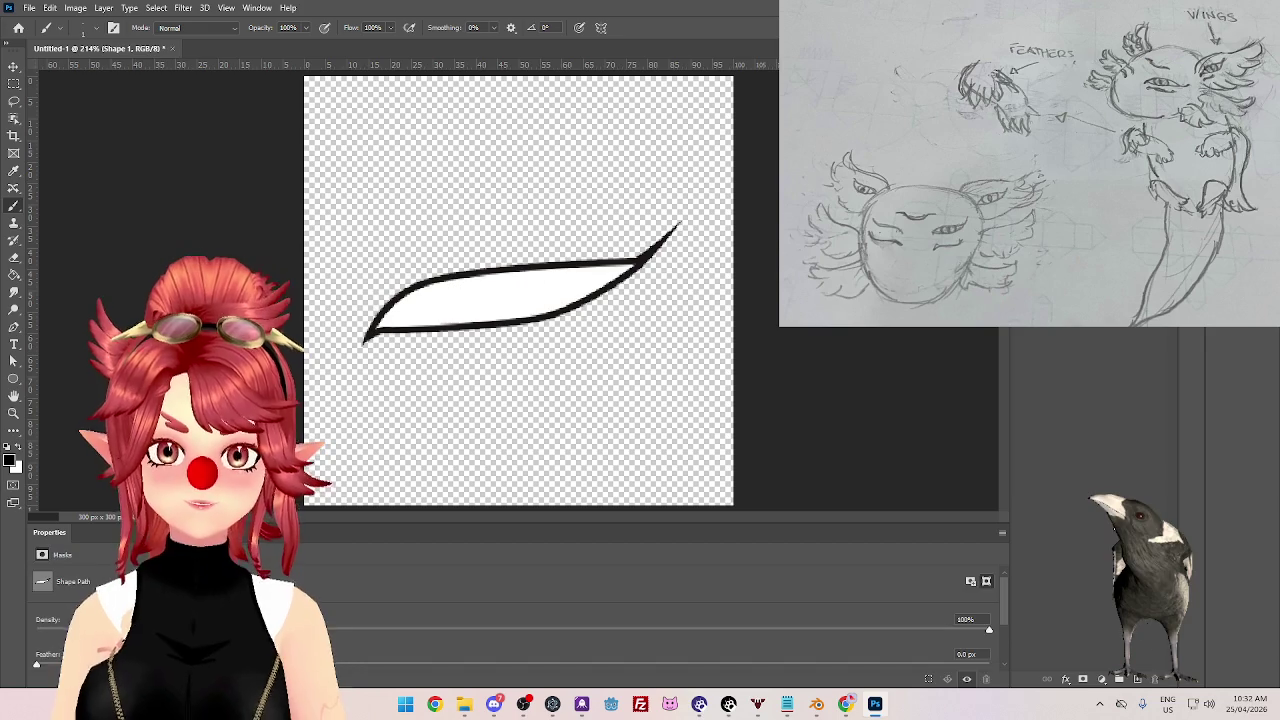
key(Delete)
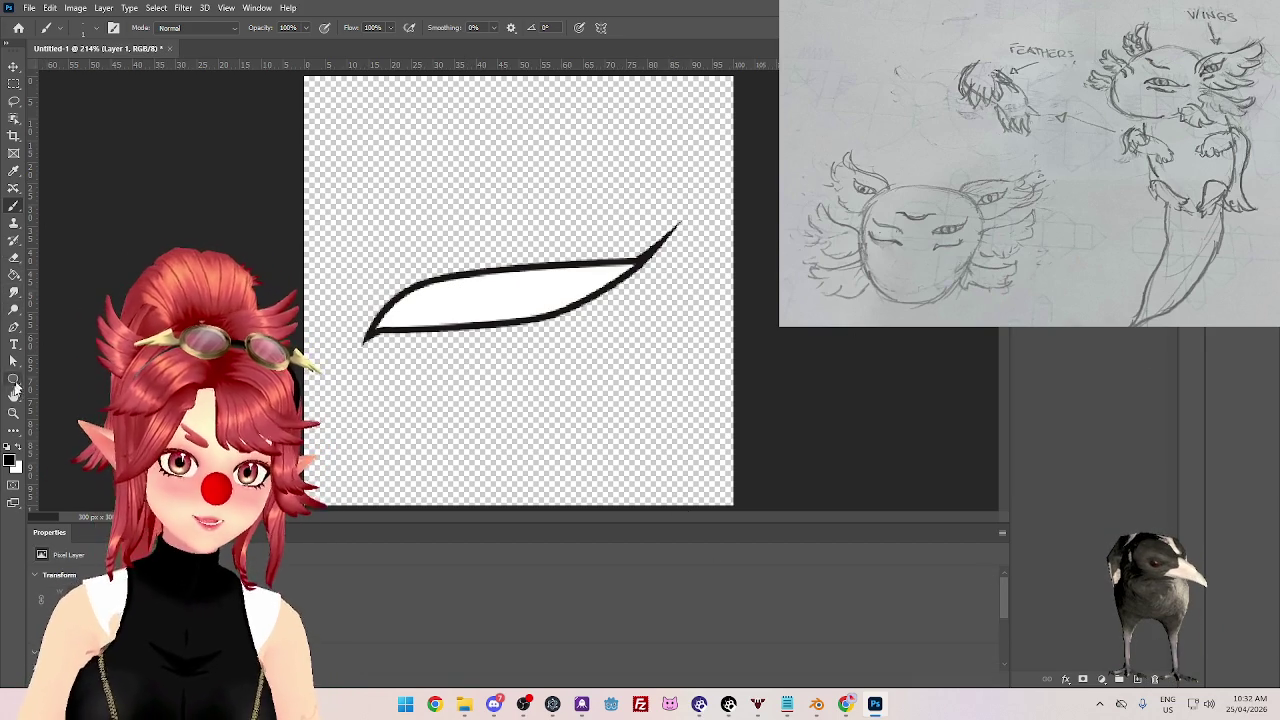
click(12, 384)
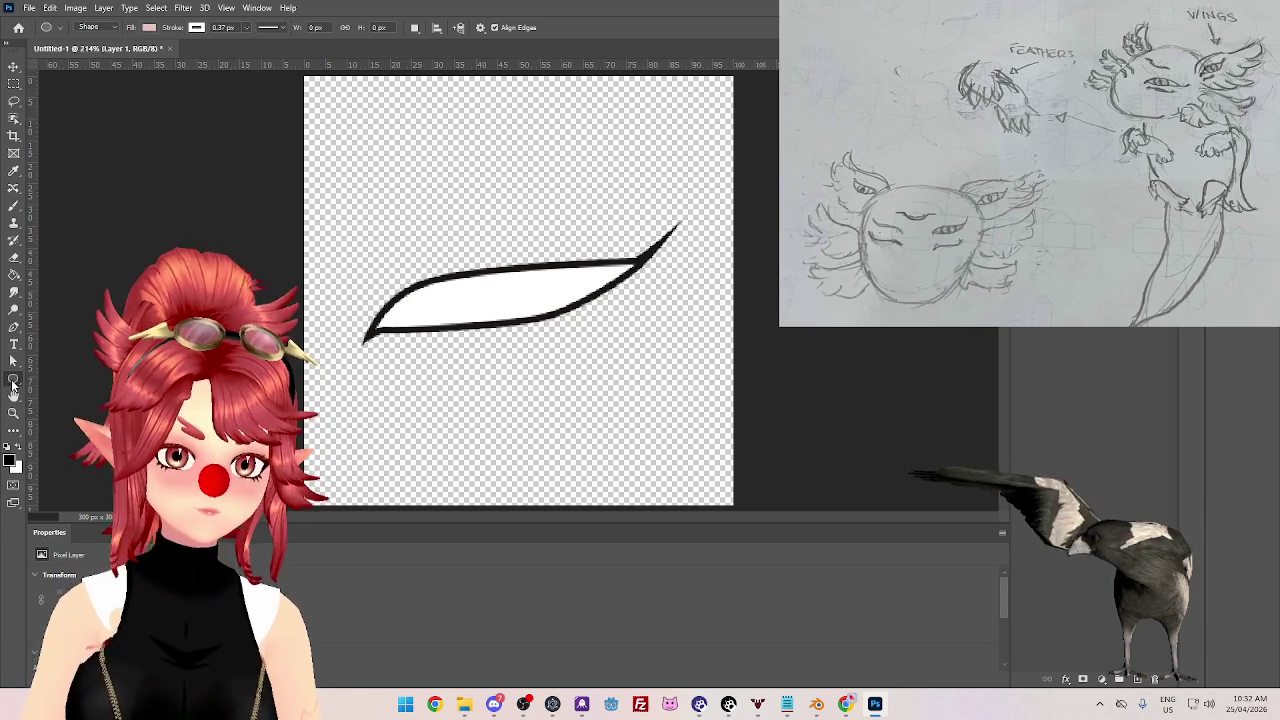
- Draw an ellipse over the eye, fill it white, and set its stroke to 7.41 px
drag(435, 245, 562, 354)
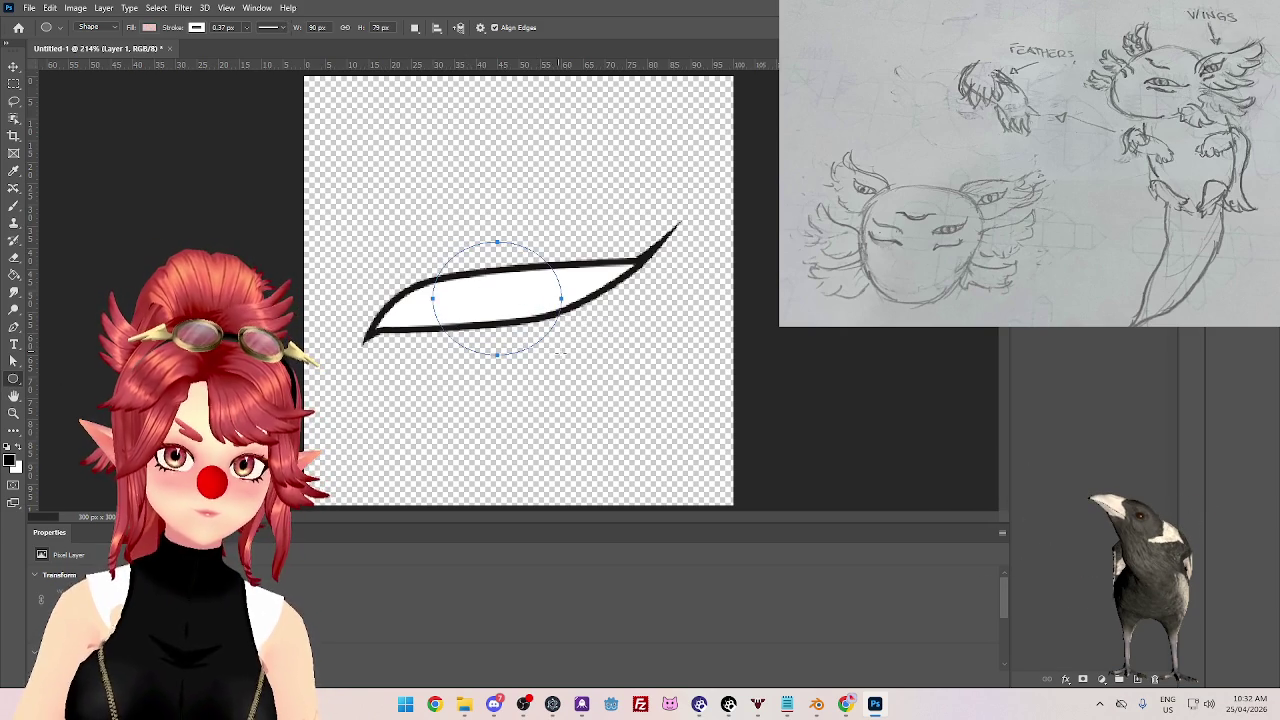
click(149, 29)
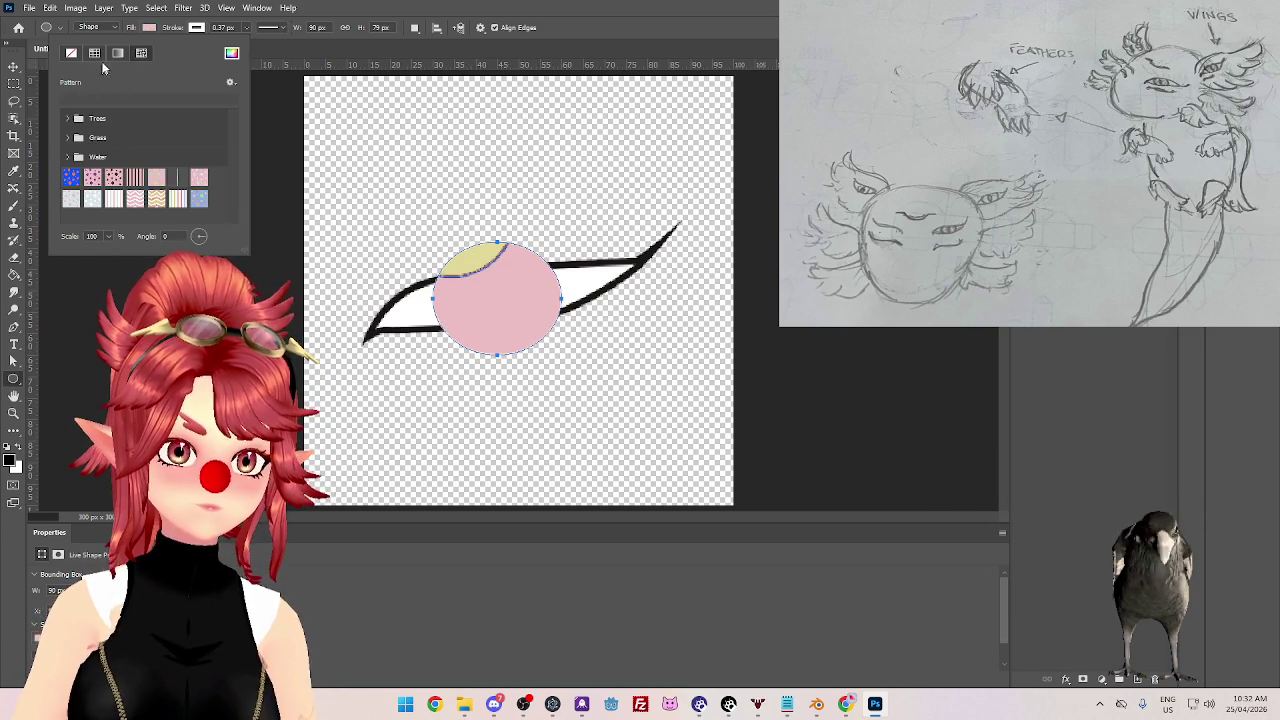
click(95, 54)
click(85, 97)
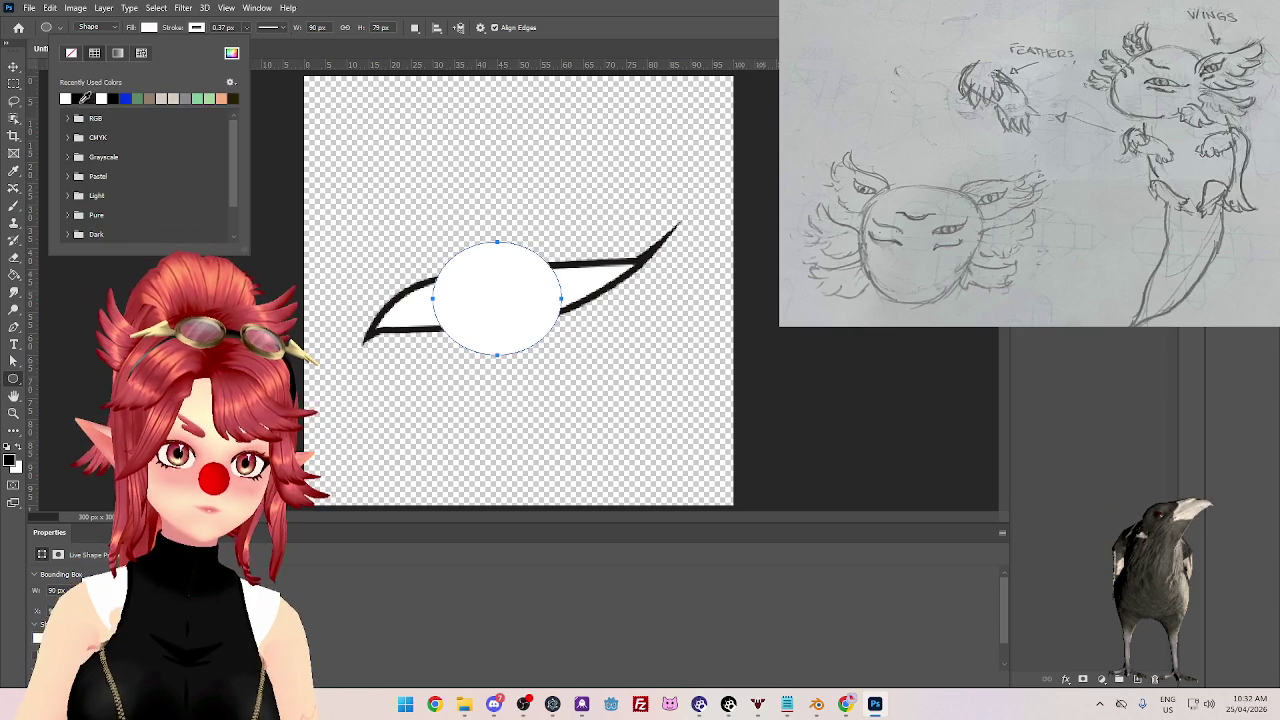
click(197, 28)
click(212, 28)
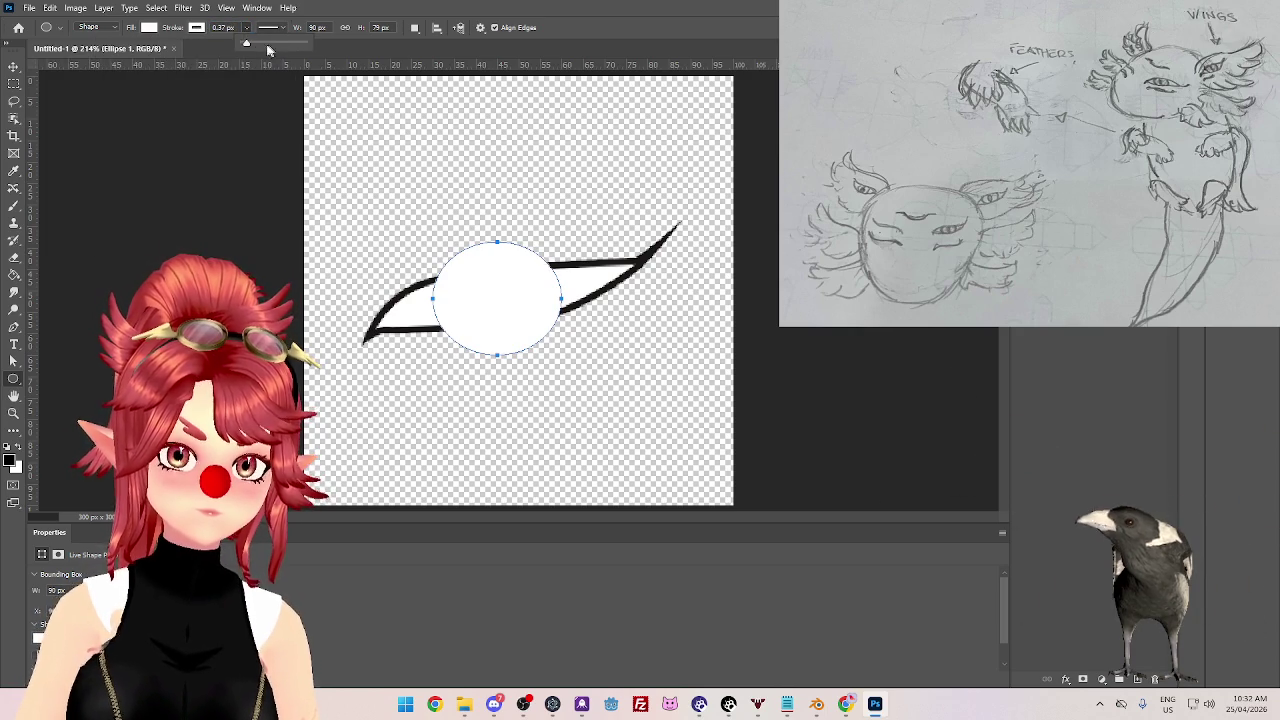
drag(255, 44, 254, 48)
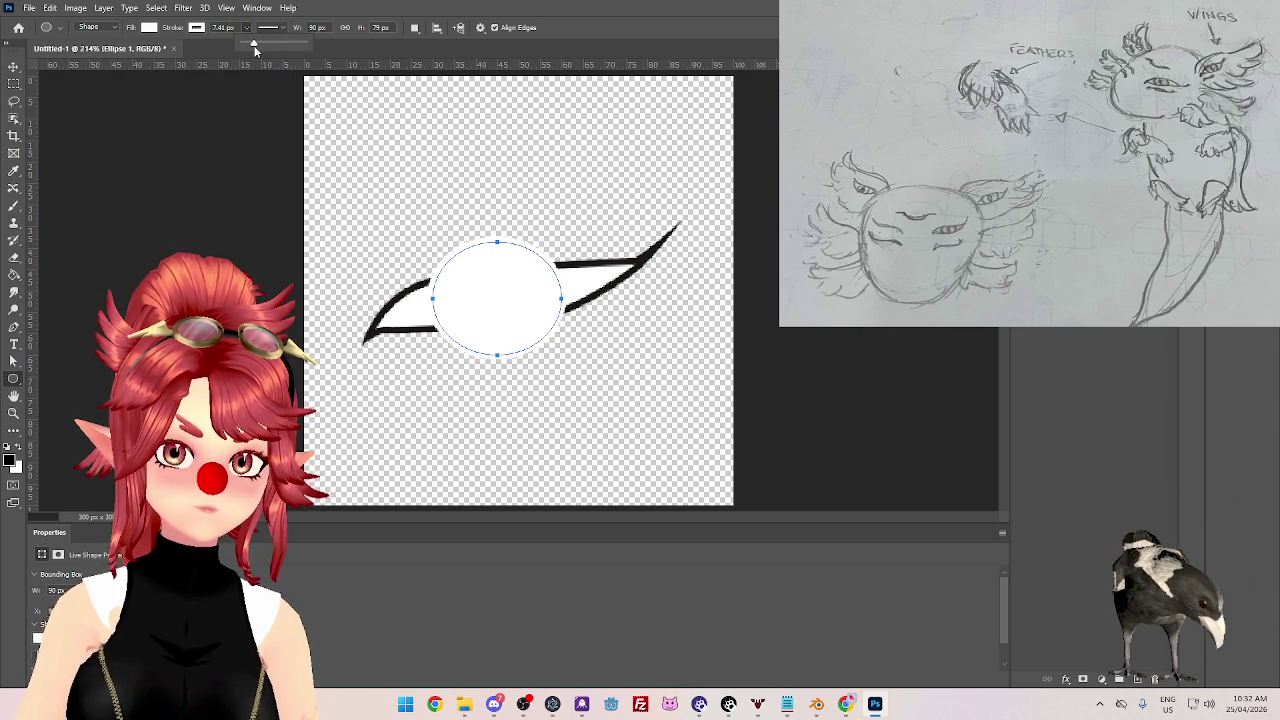
- Settle the circle's fill on white and make its outline black
click(149, 28)
click(77, 97)
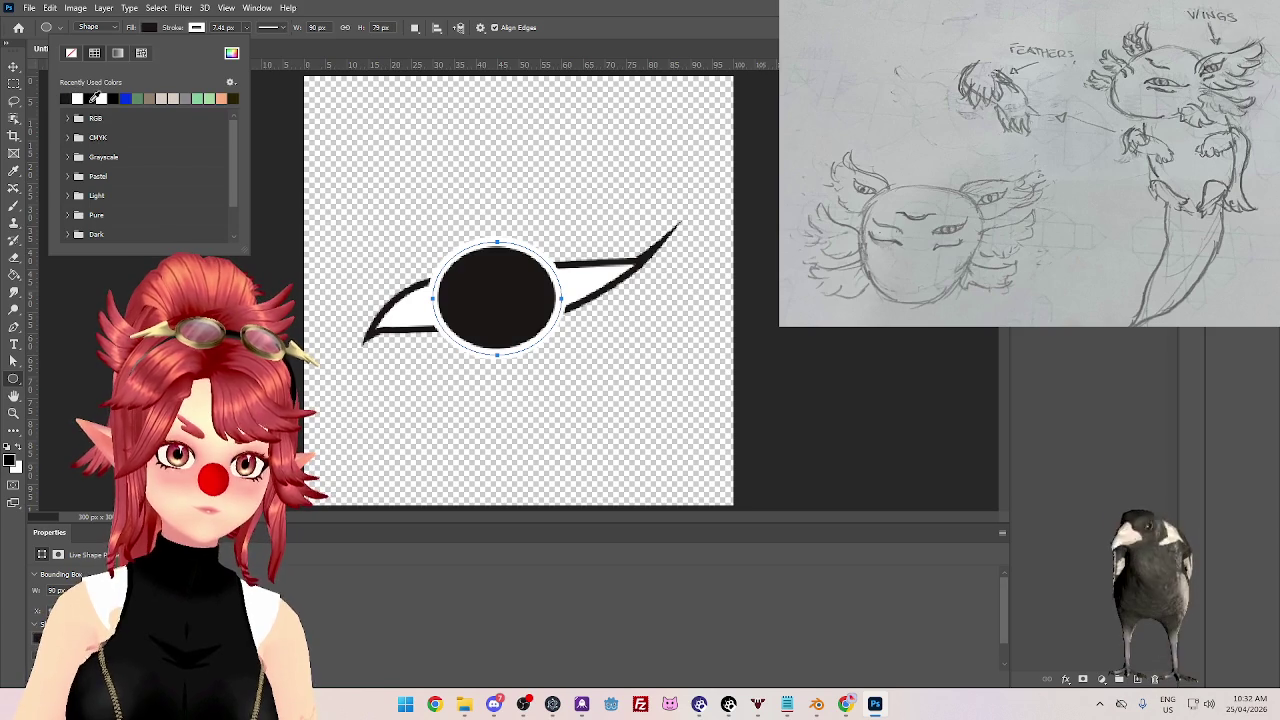
click(83, 97)
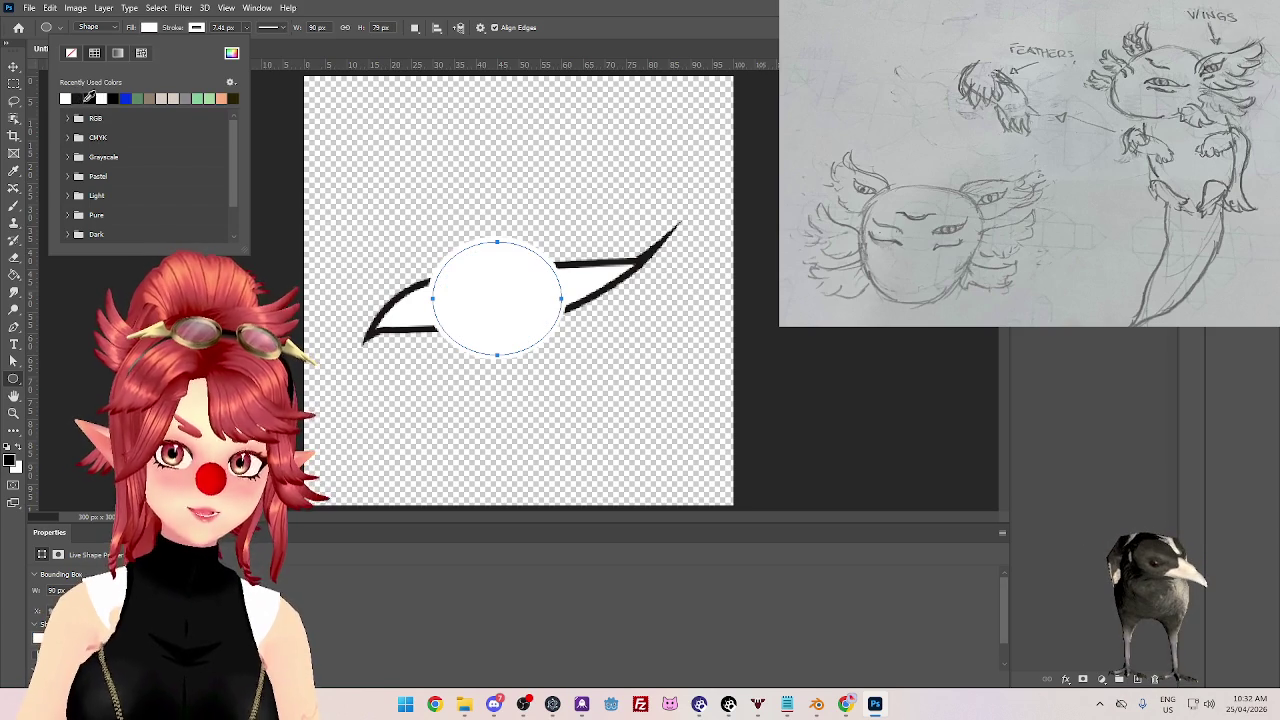
click(89, 97)
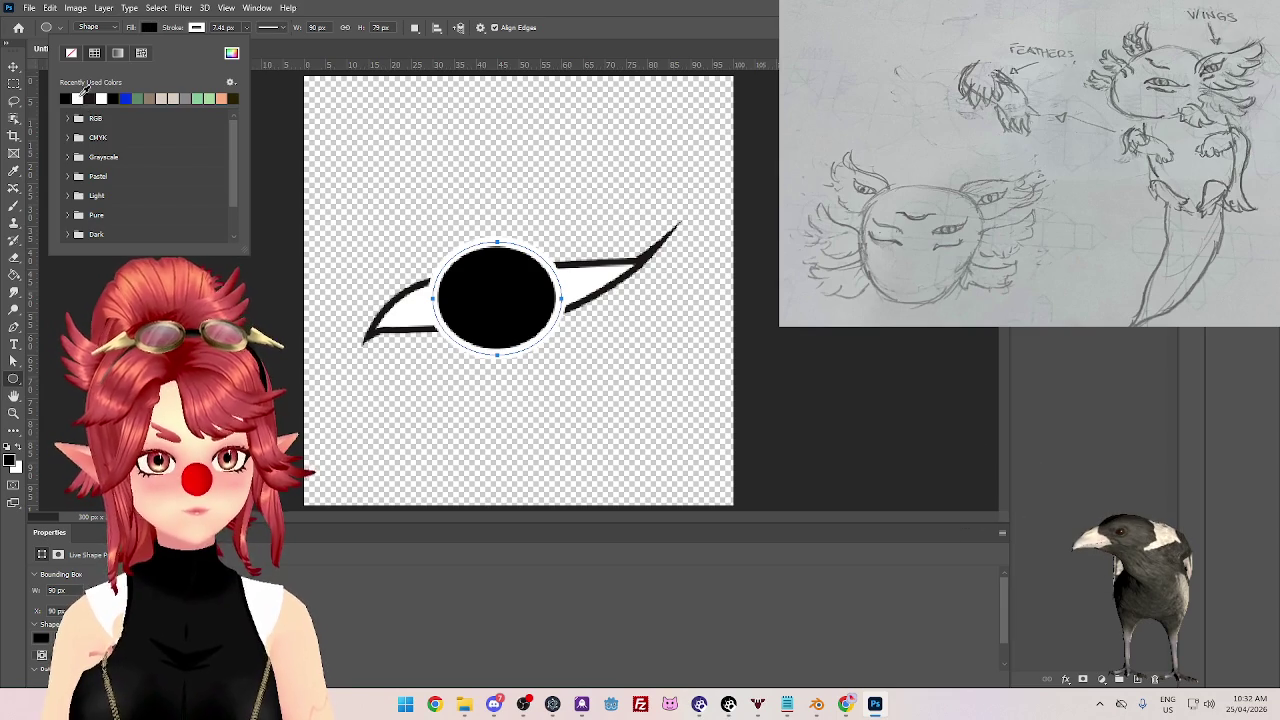
click(80, 97)
click(196, 27)
click(125, 97)
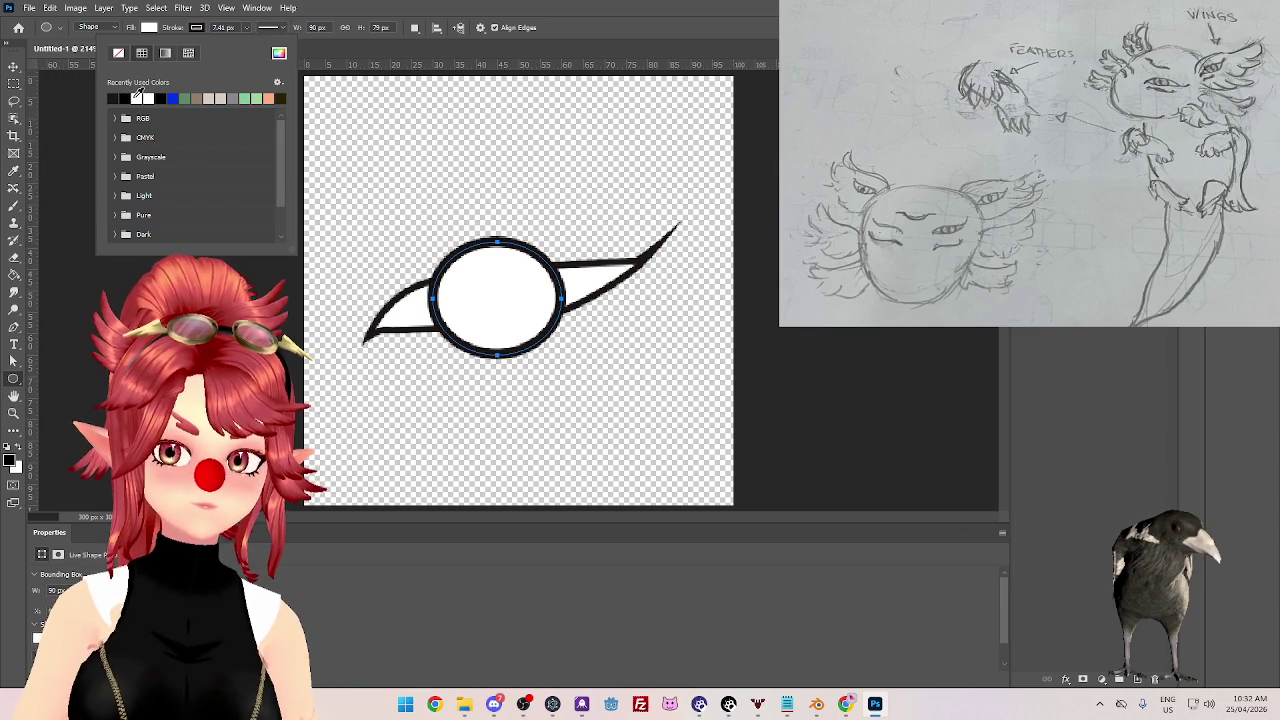
click(589, 73)
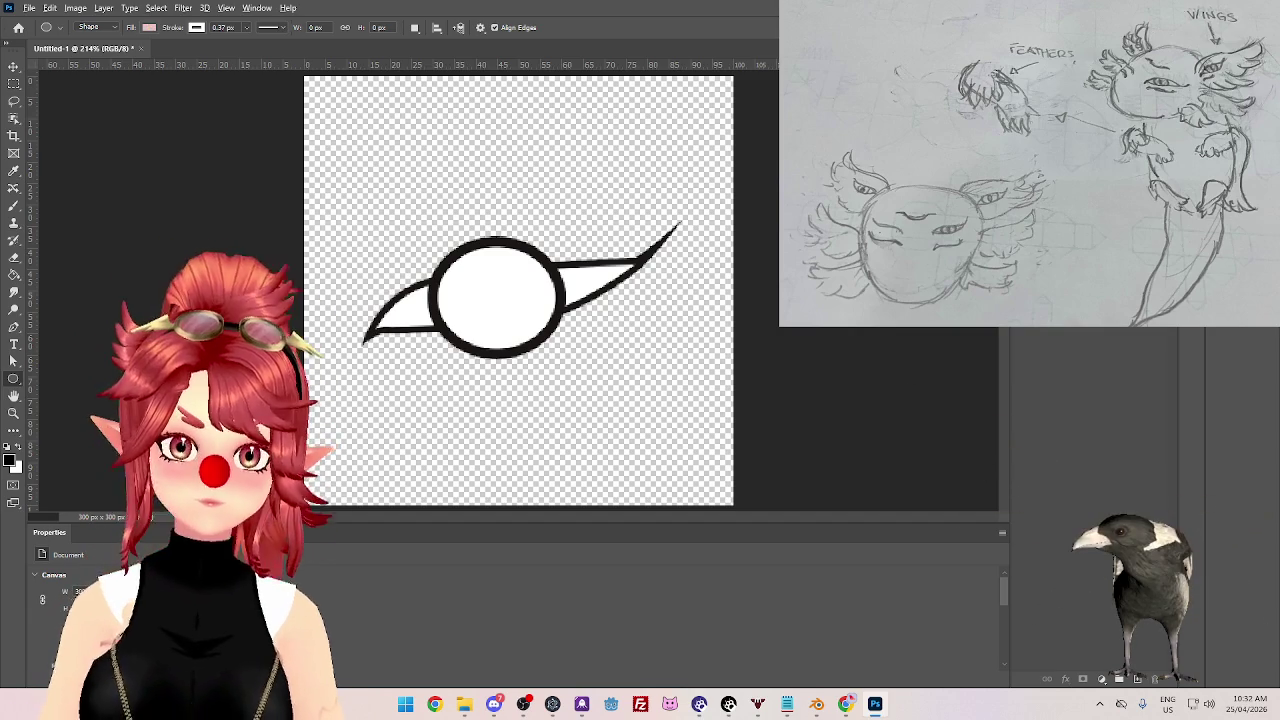
- Clip the circle inside the eye shape with Ctrl+Alt+G and move to the empty pixel layer
key(ctrl+alt+g)
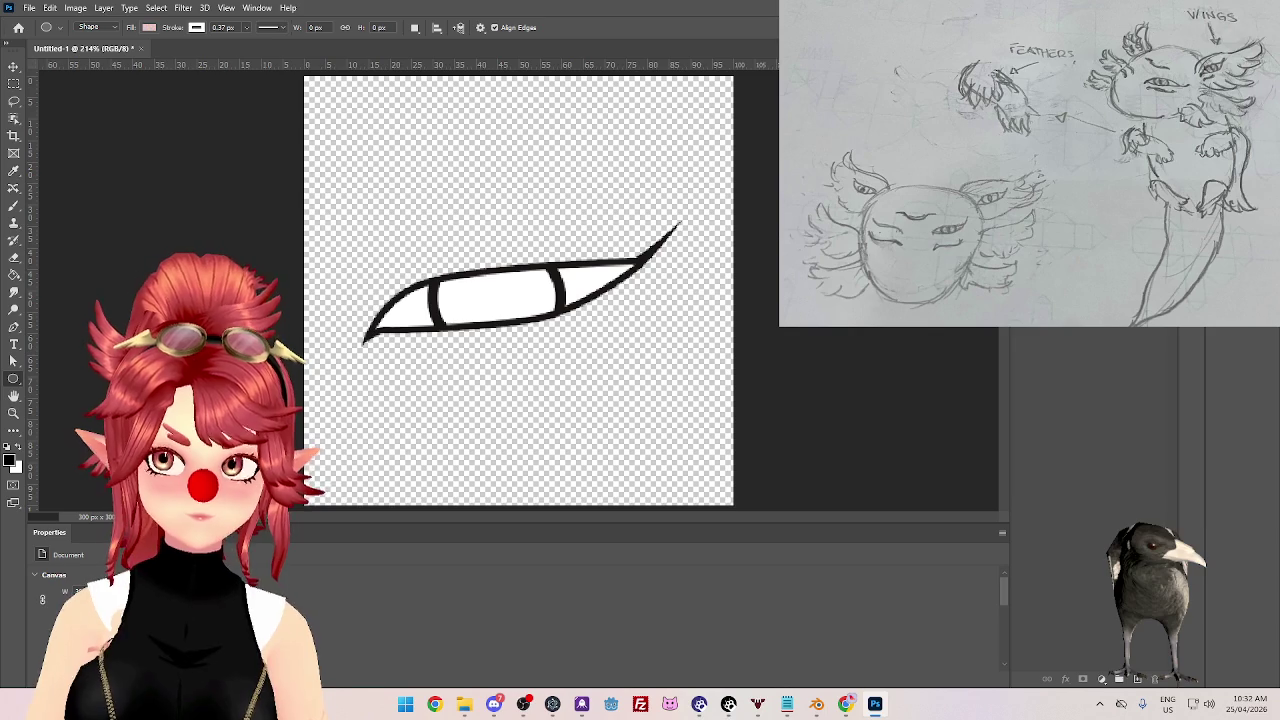
key(alt+bracketright)
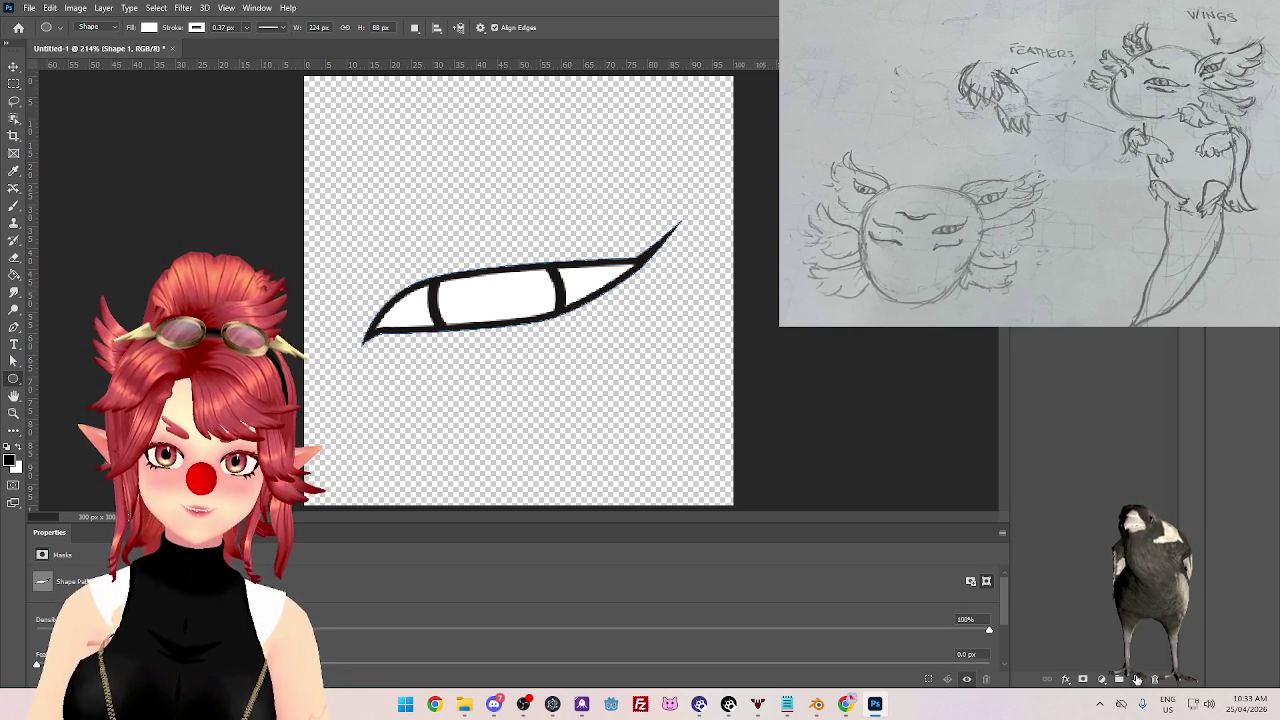
key(alt+bracketright)
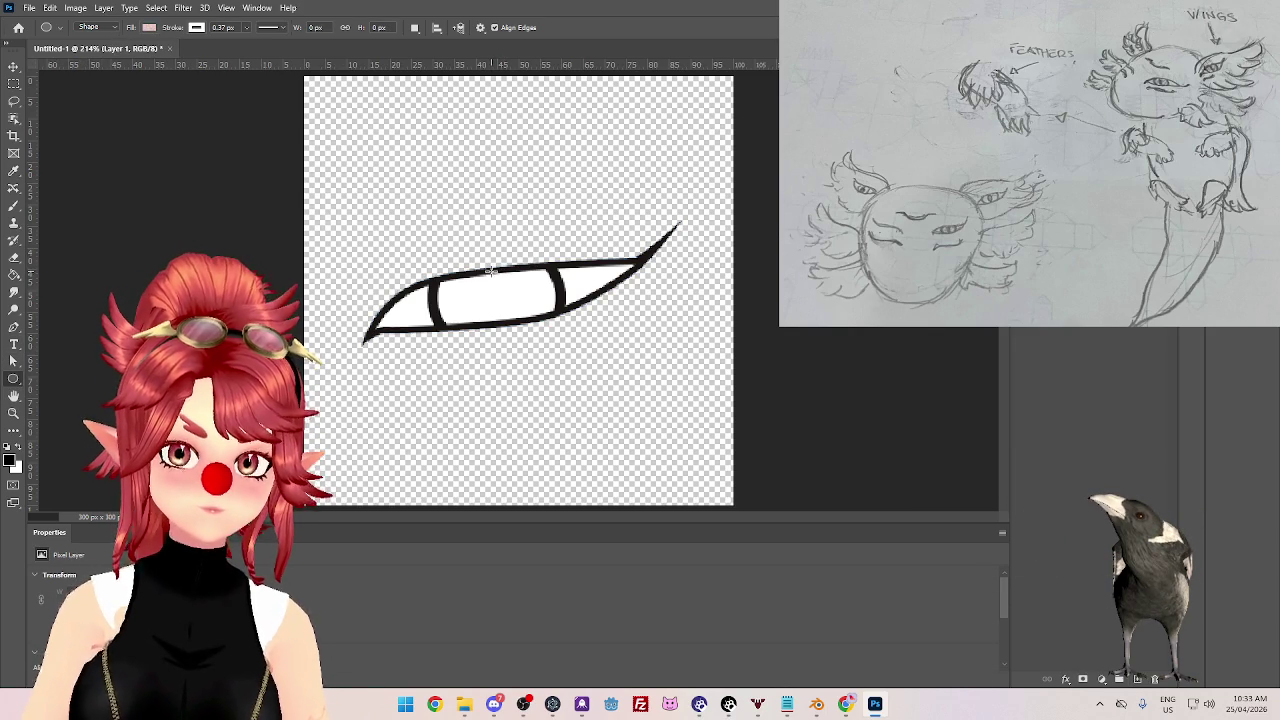
- Draw a thin vertical ellipse through the eye's middle and fill it black
drag(493, 268, 499, 322)
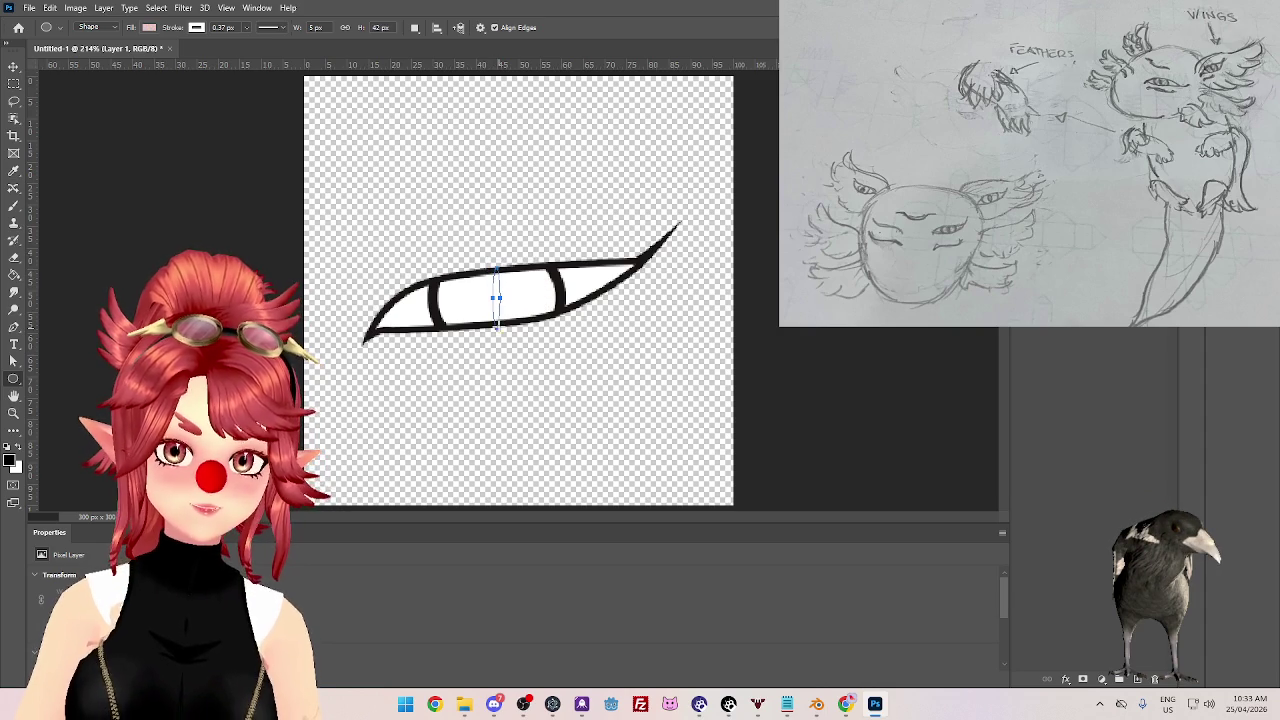
click(148, 28)
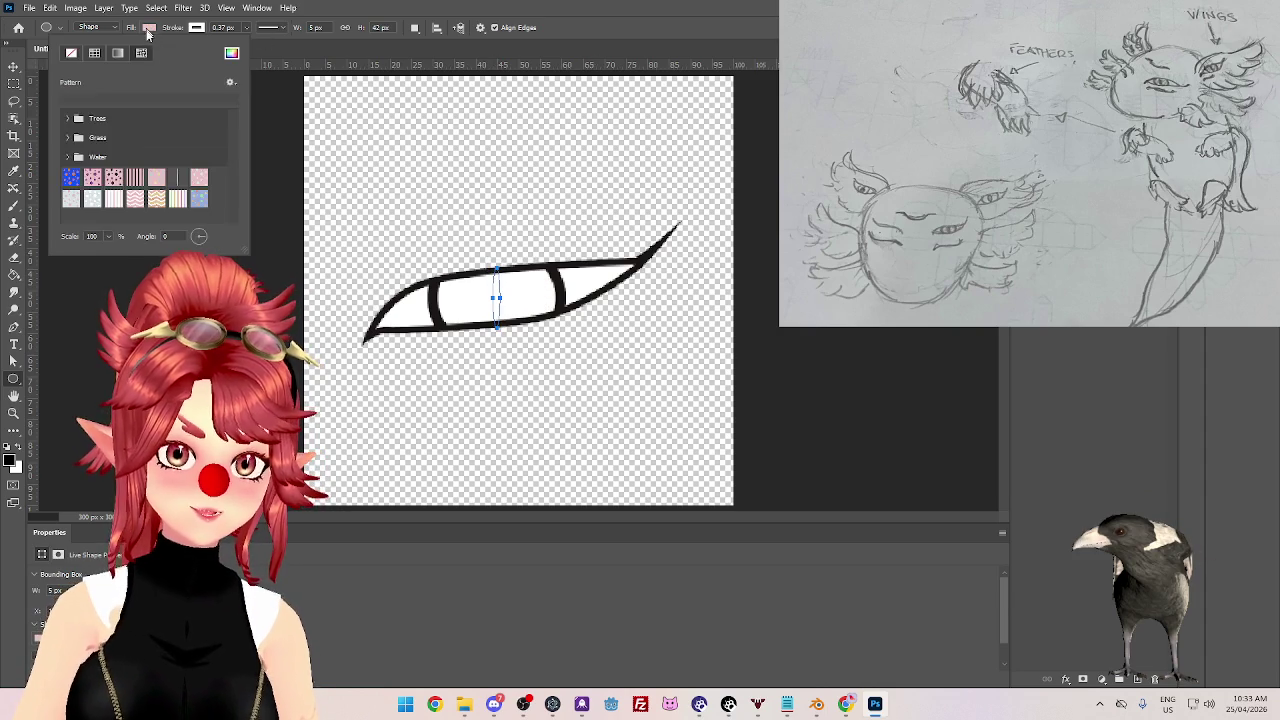
click(94, 53)
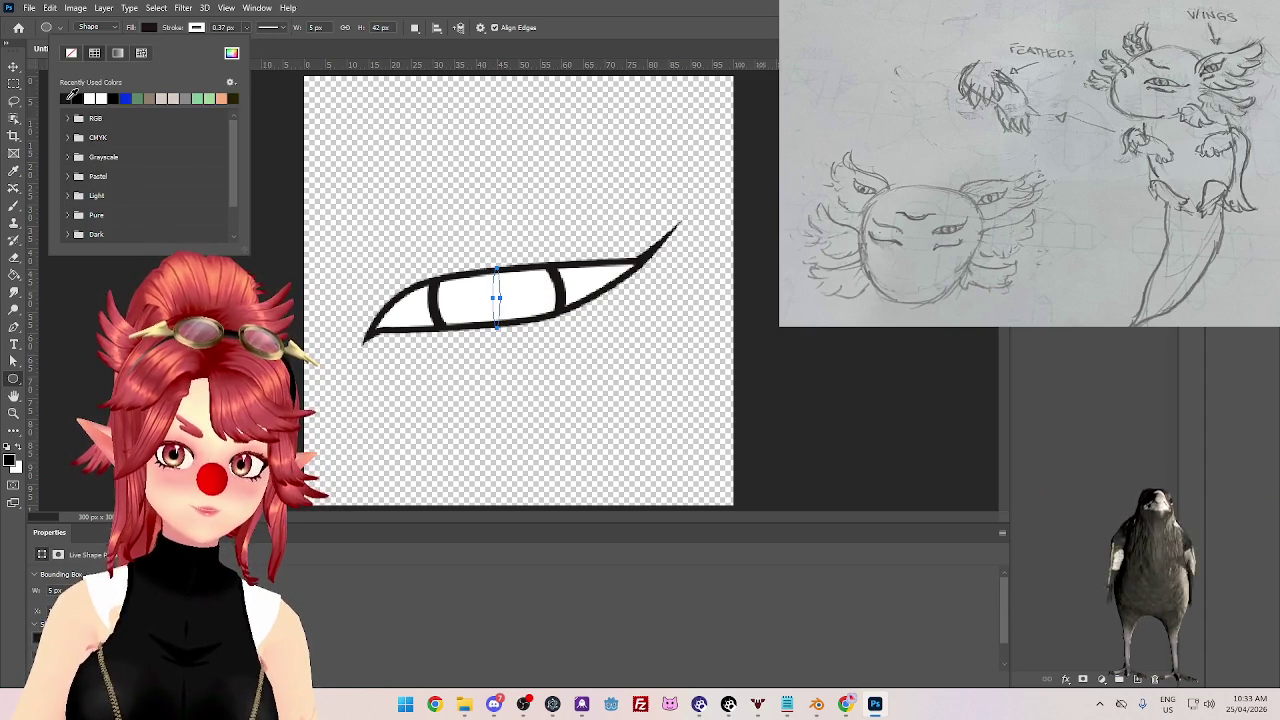
click(195, 28)
click(195, 28)
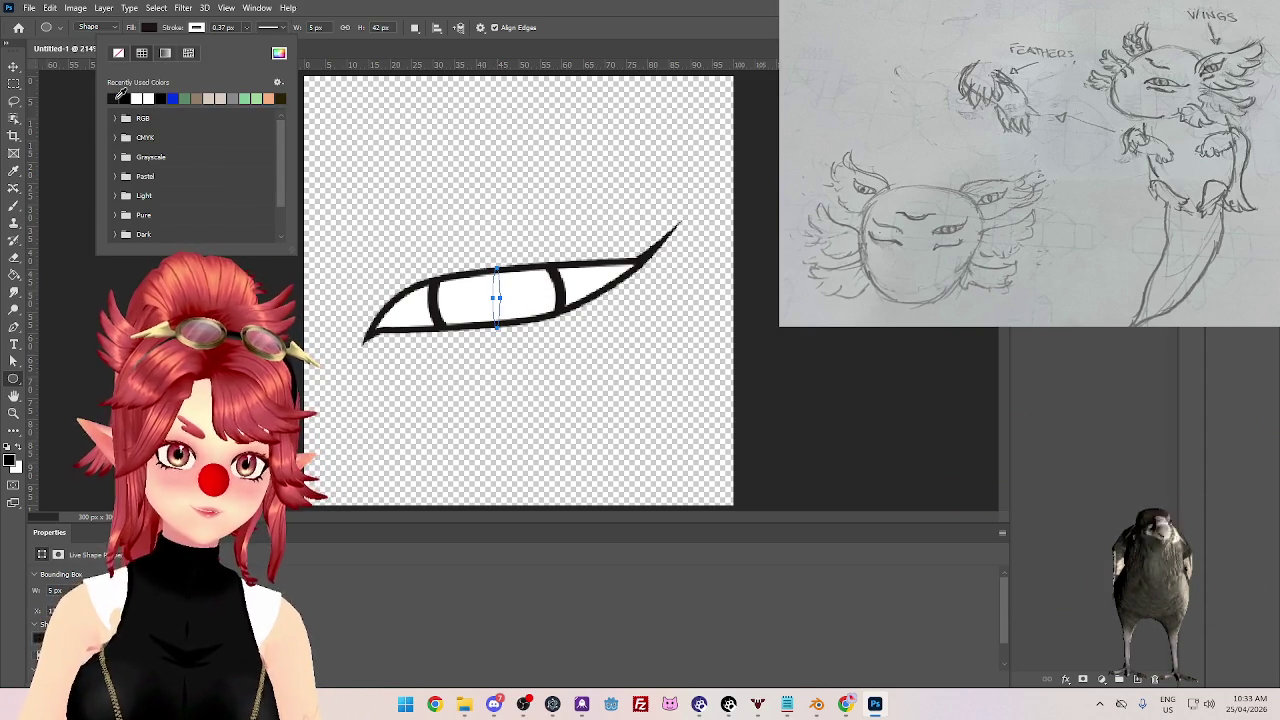
key(Escape)
- Set the thin ellipse's black outline to 7.41 px and dismiss the stray size prompt
key(alt+bracketleft)
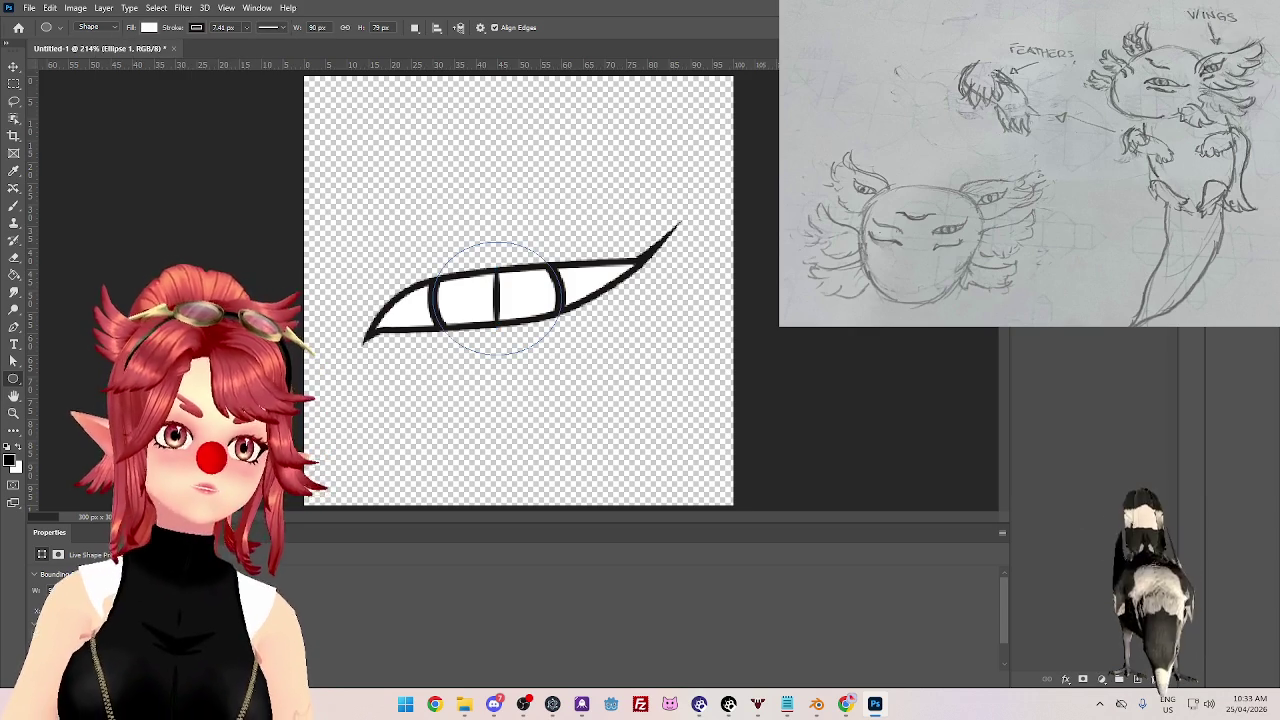
key(alt+bracketright)
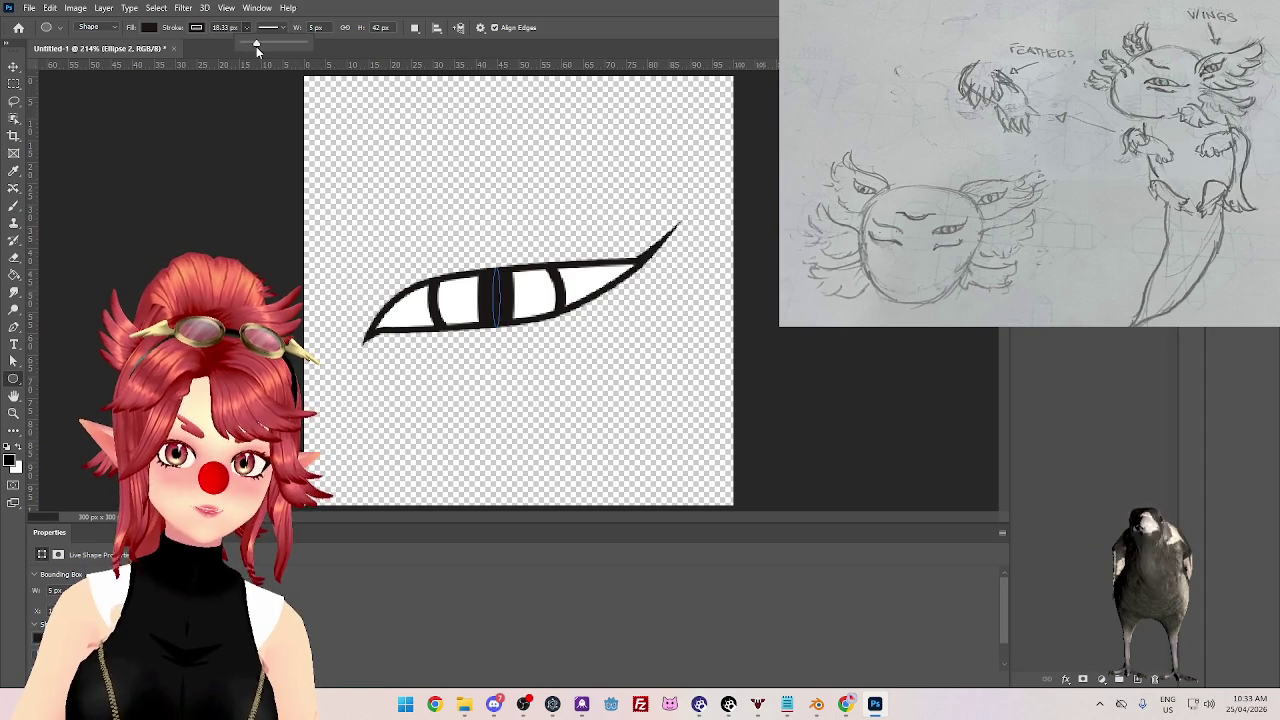
drag(252, 46, 254, 46)
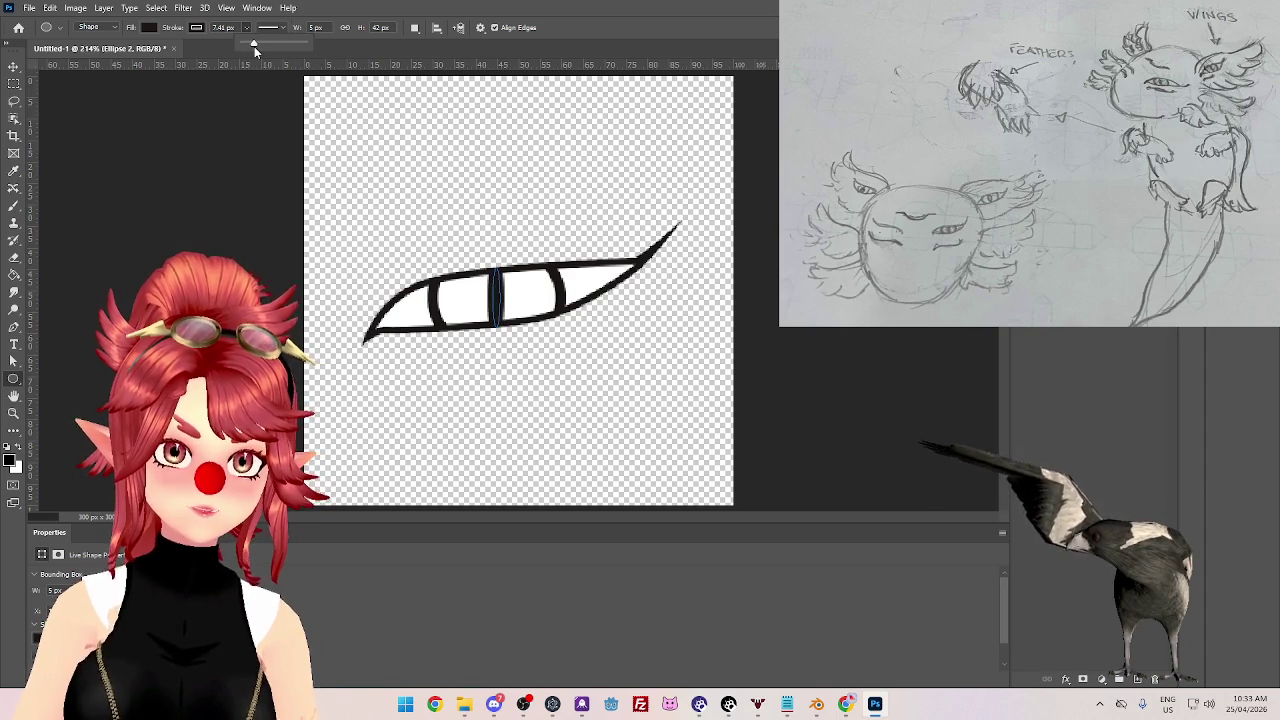
click(914, 480)
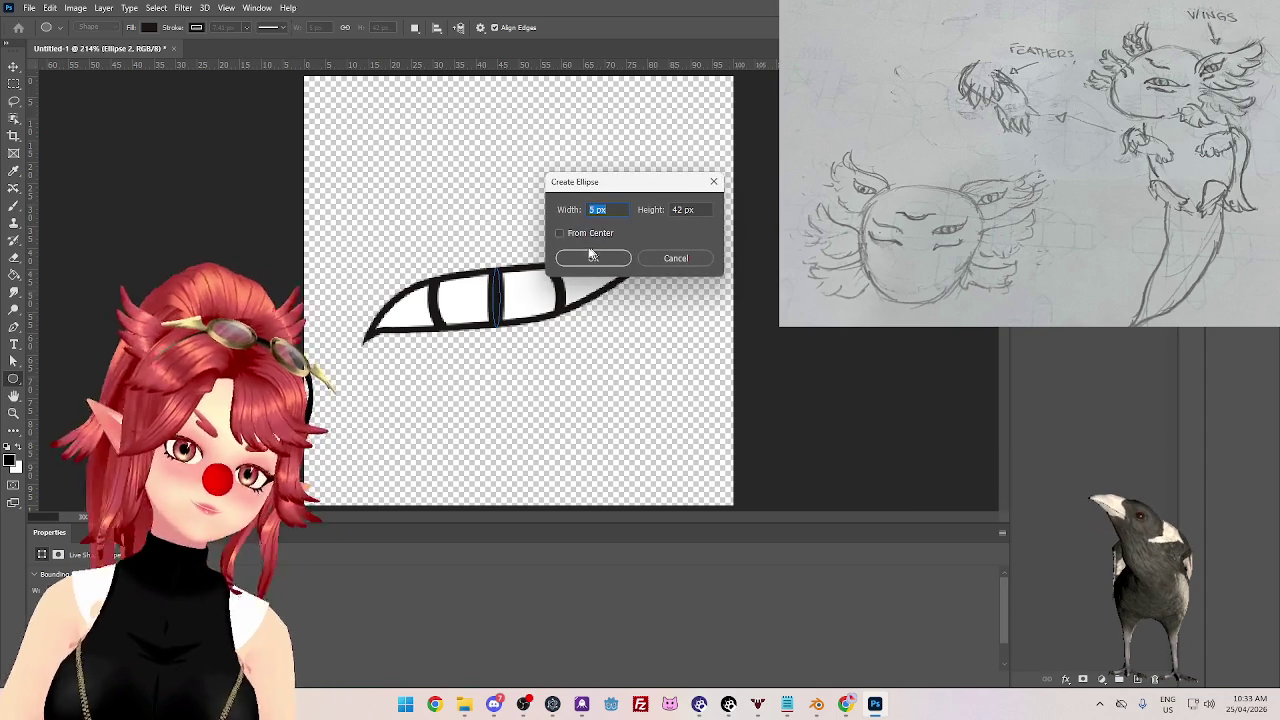
click(673, 260)
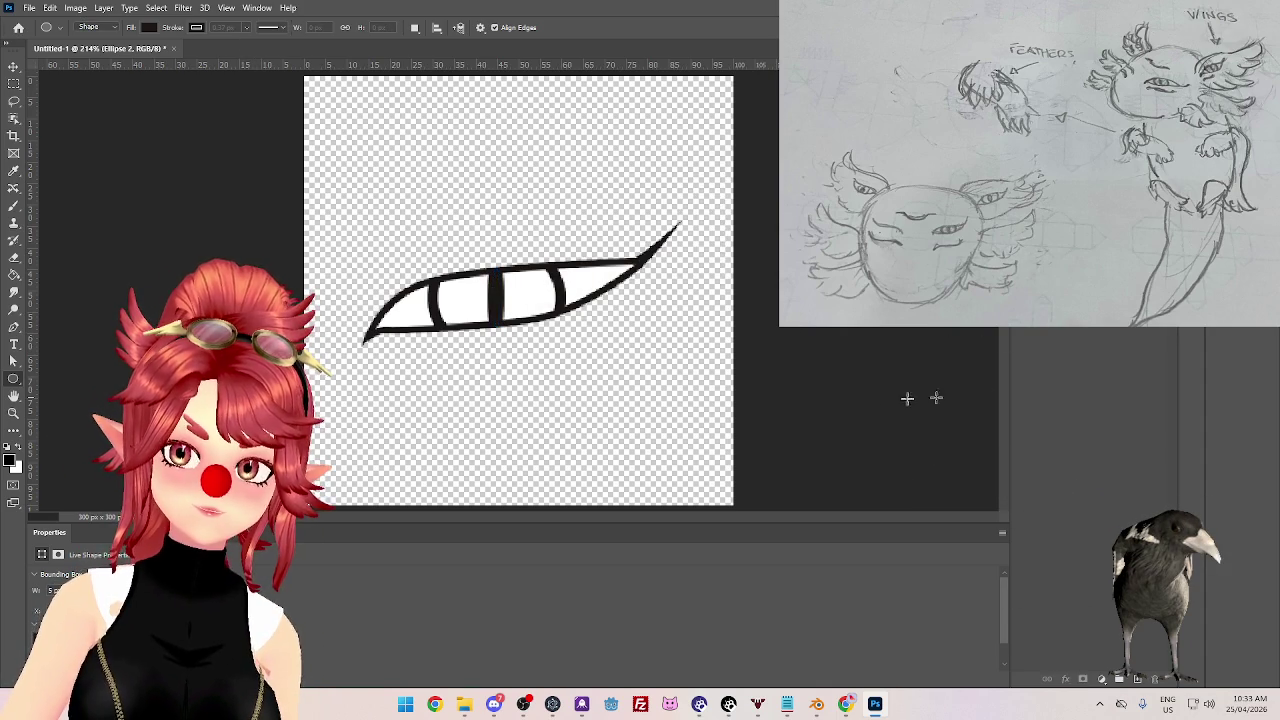
key(ctrl+z)
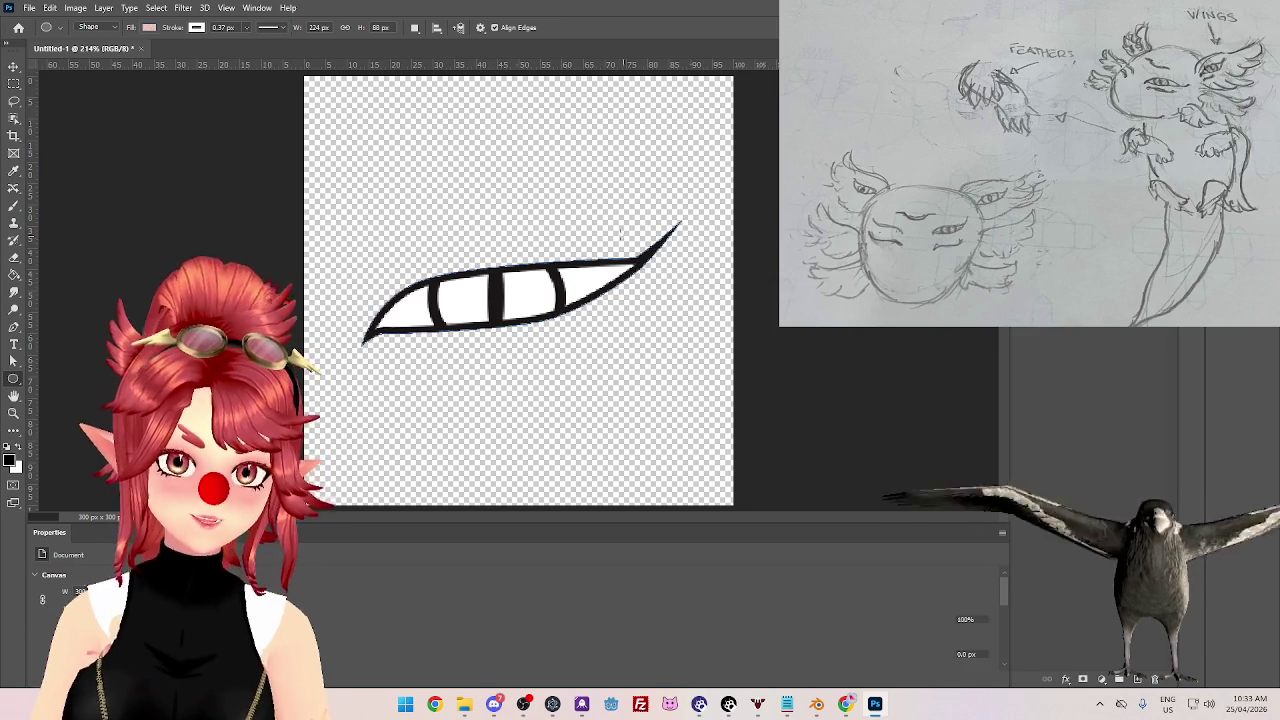
- Drag the eye path's top curve upward to round it and raise its left tip slightly
key(ctrl+z)
click(14, 361)
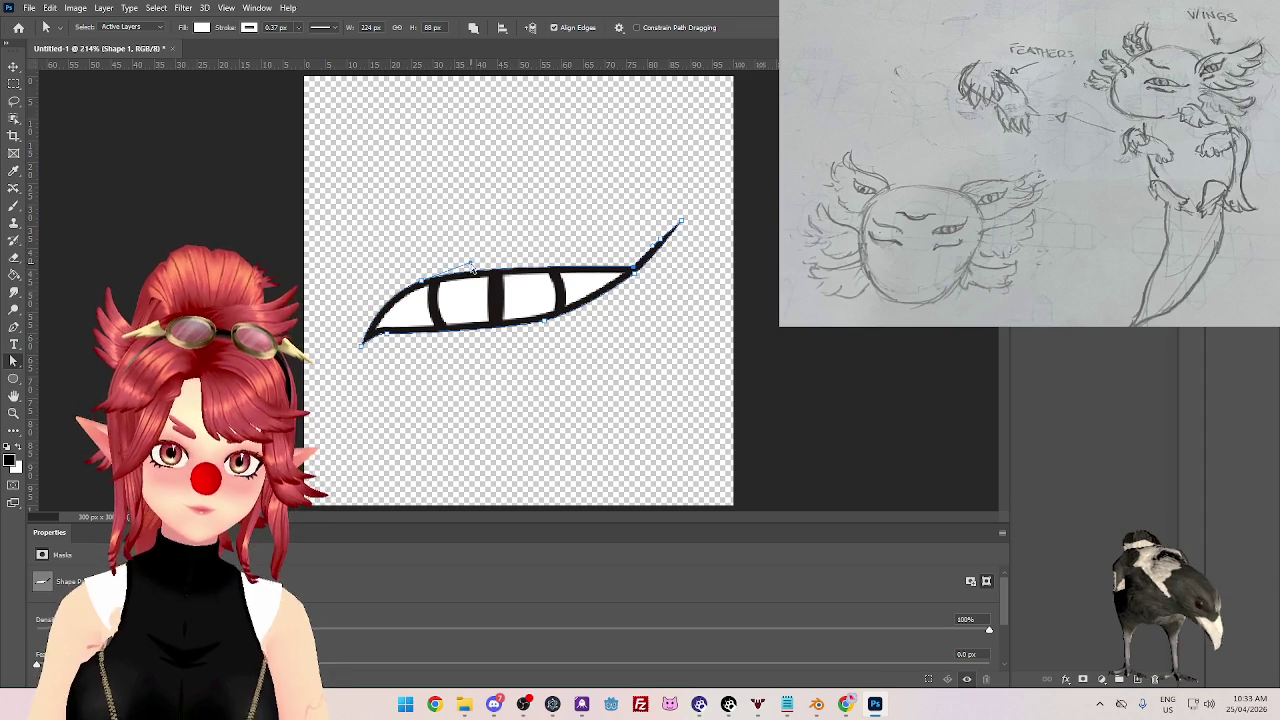
drag(473, 268, 534, 252)
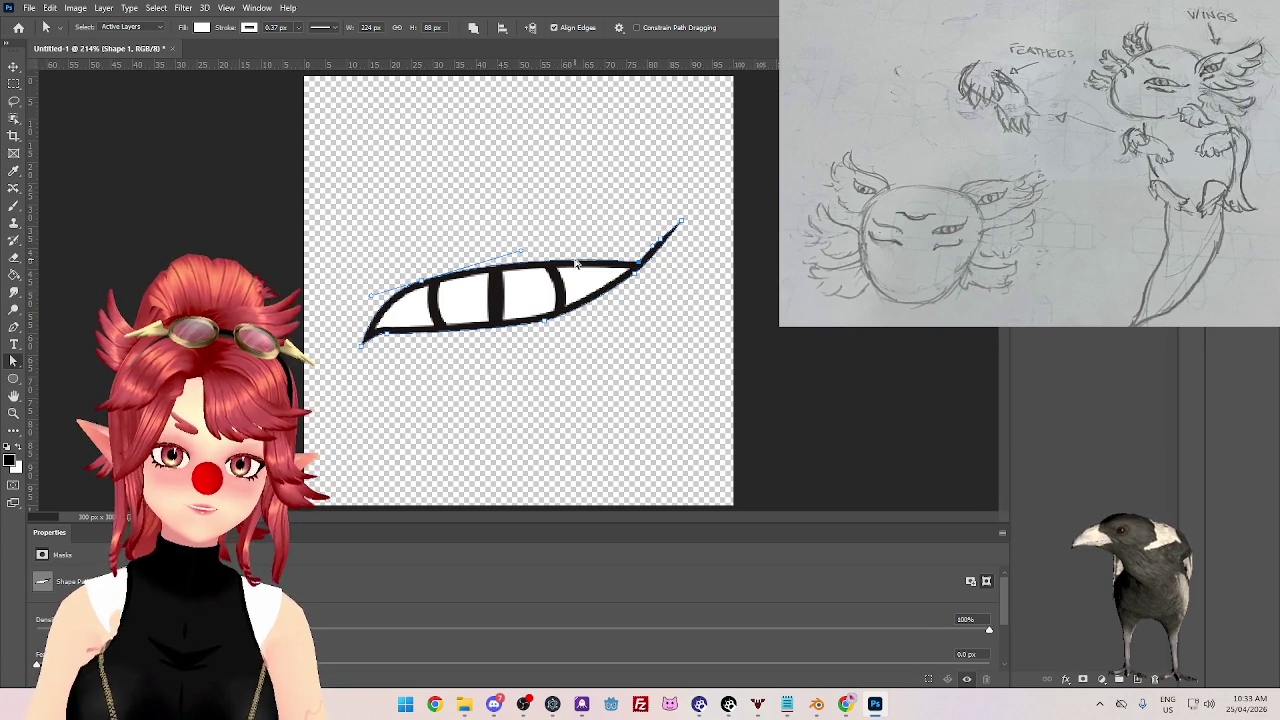
drag(424, 285, 518, 258)
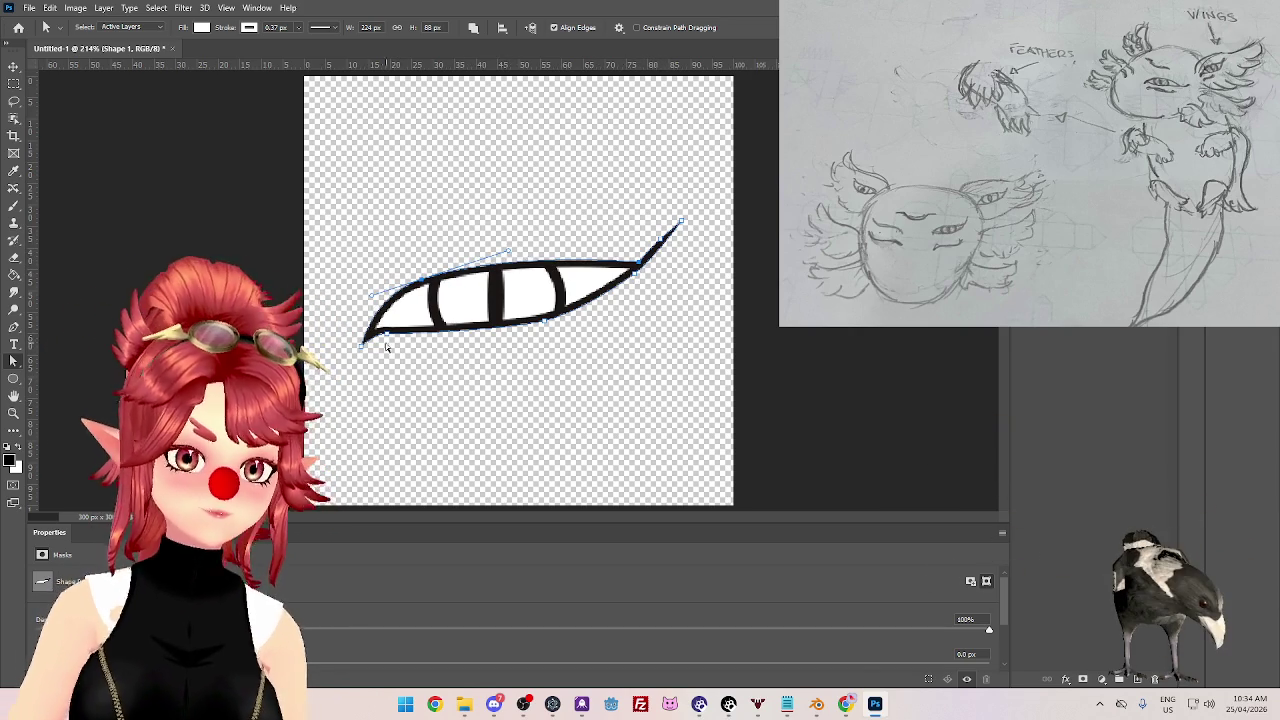
drag(359, 347, 359, 339)
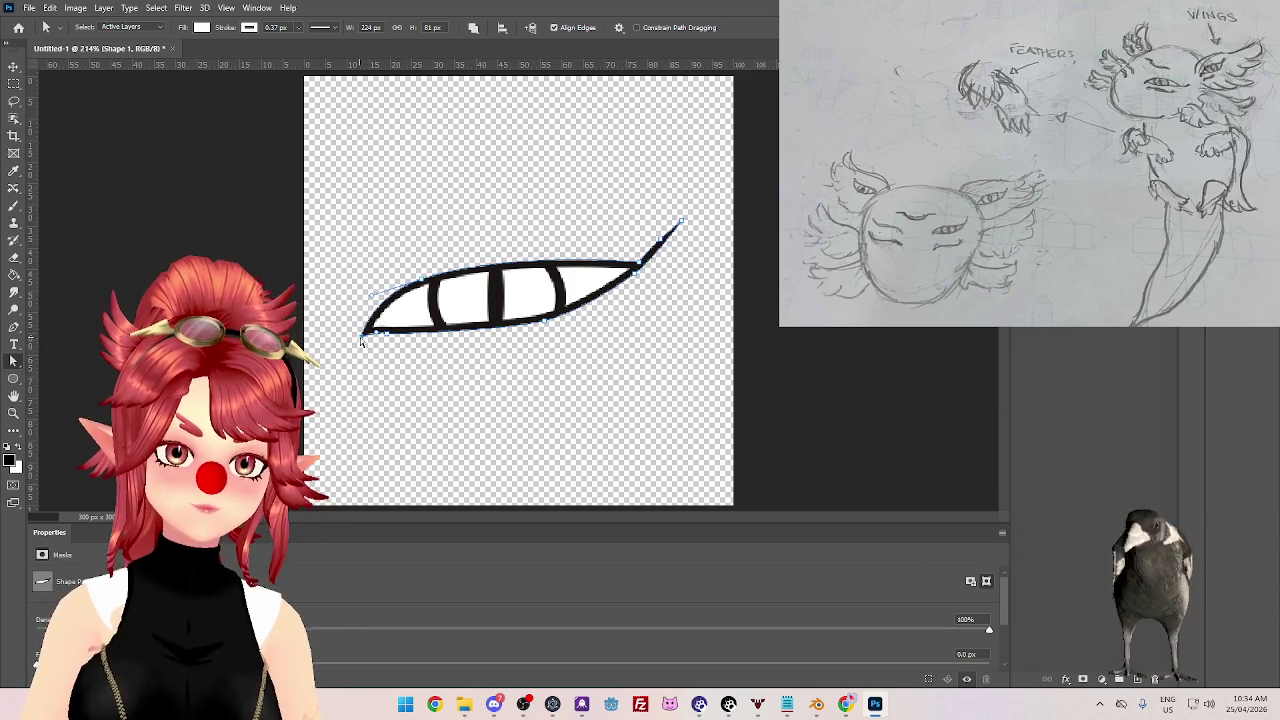
- Adjust the eye outline's stroke width and re-clip Ellipse 1 inside Shape 1
click(298, 27)
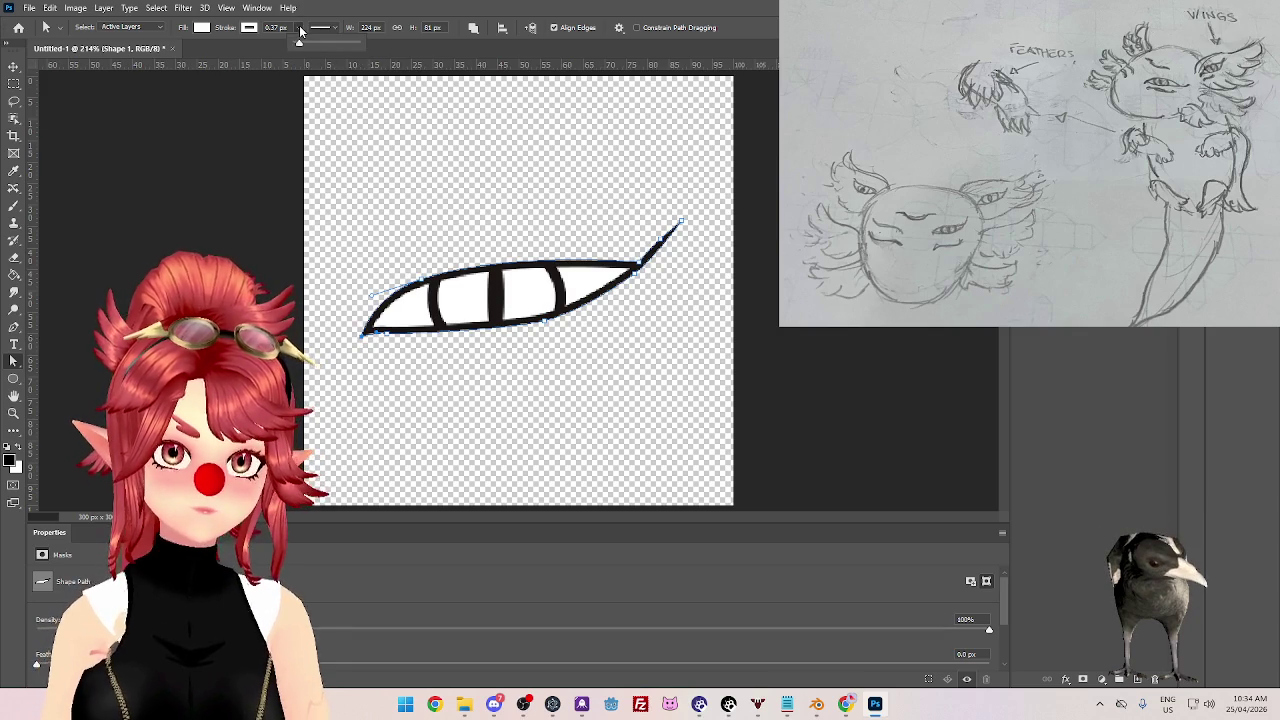
drag(300, 45, 308, 46)
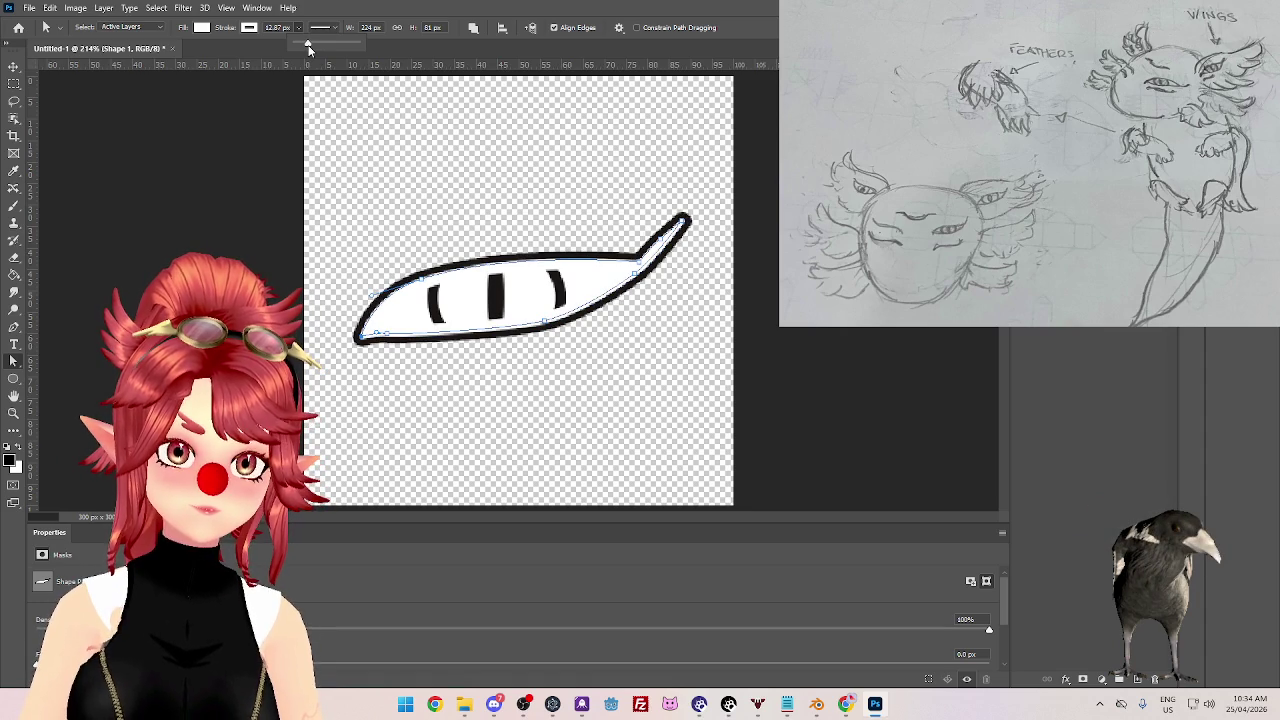
click(1125, 360)
click(1129, 360)
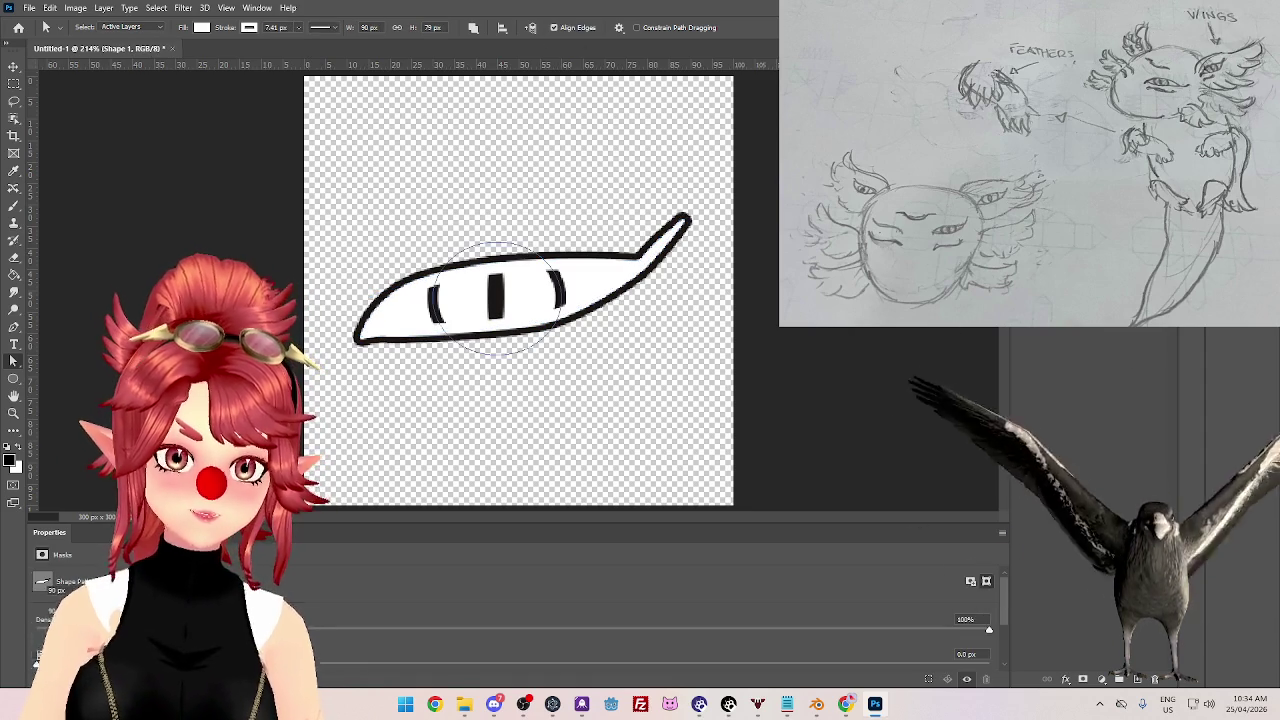
click(1127, 380)
key(ctrl+alt+g)
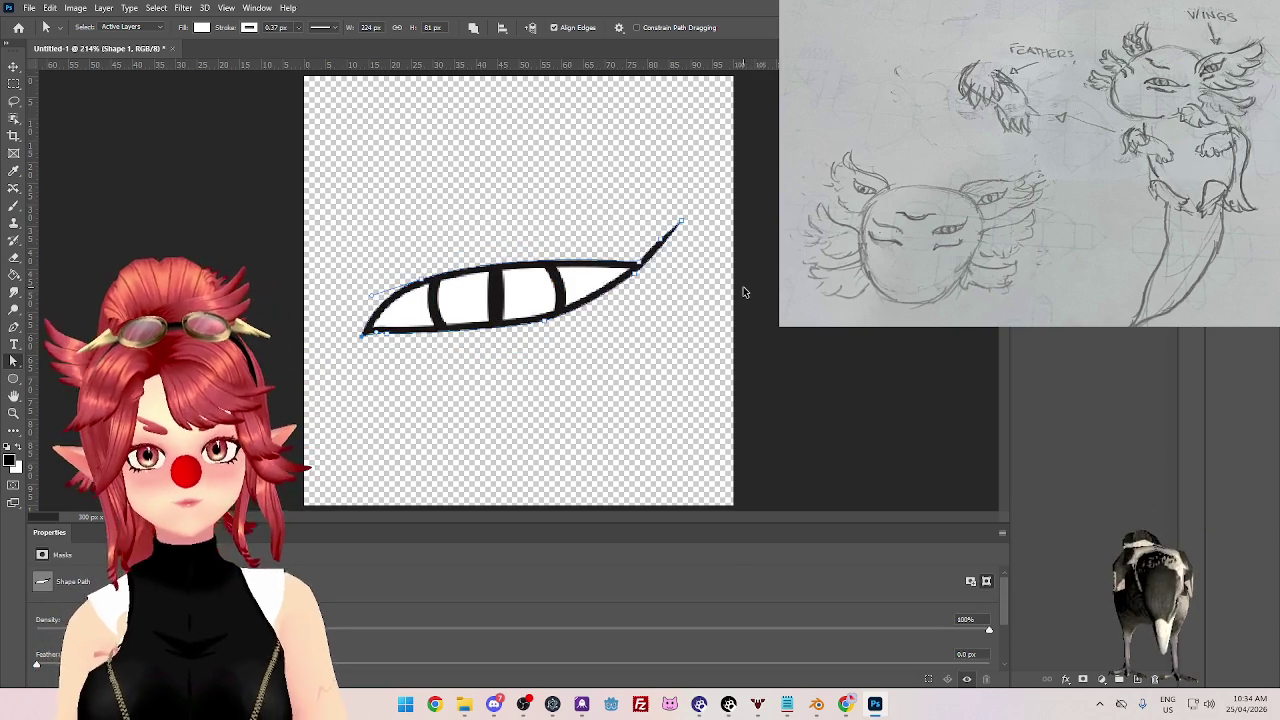
click(366, 335)
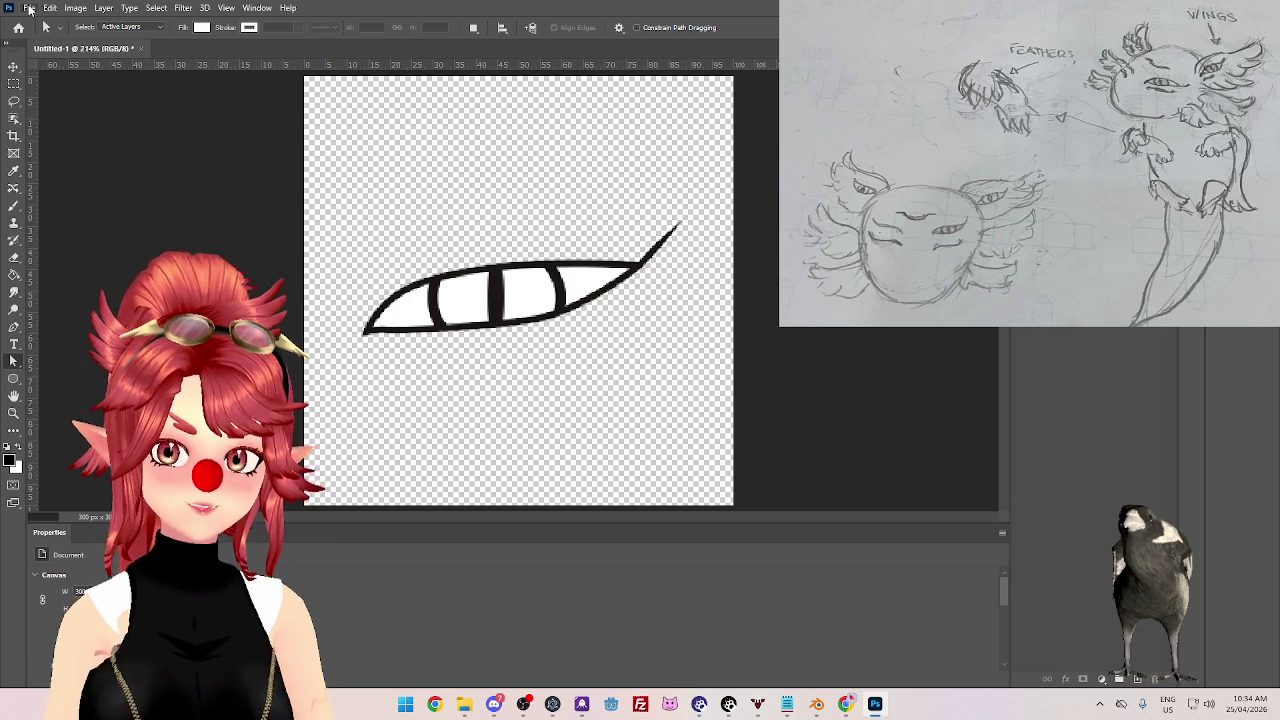
- Save the drawing as eye.psd, accepting the Maximize Compatibility prompt
click(30, 10)
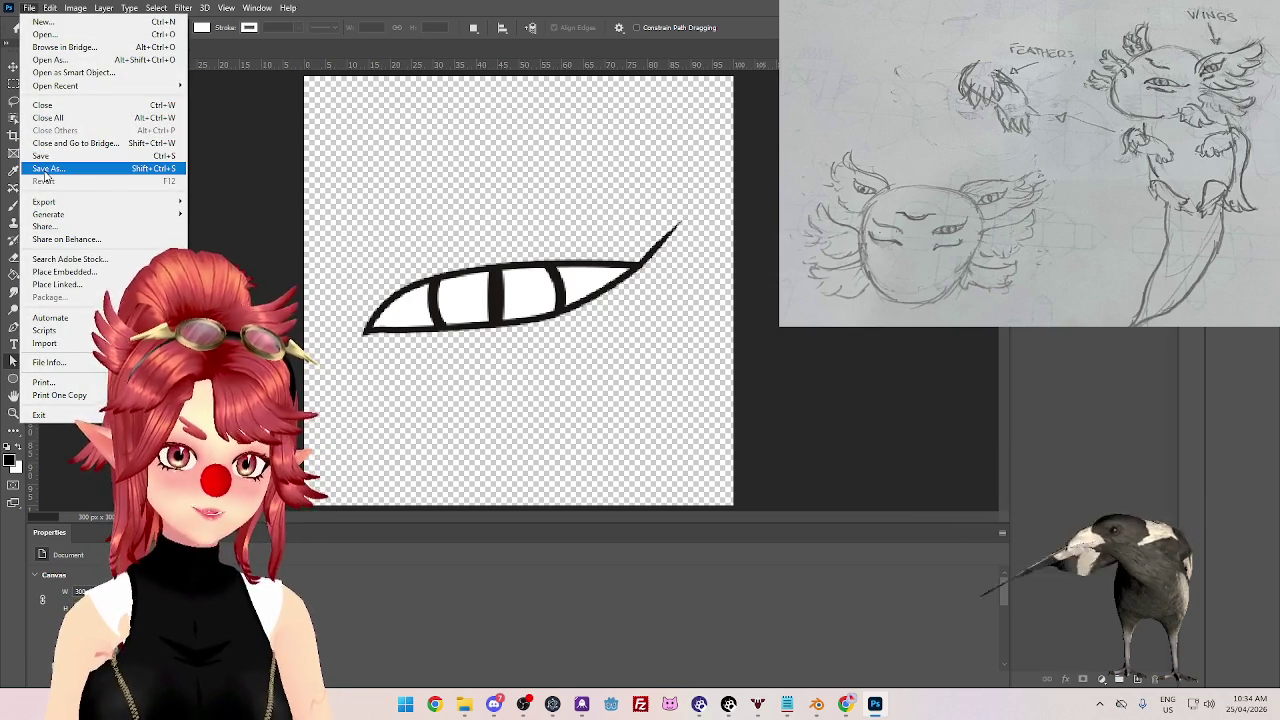
click(45, 169)
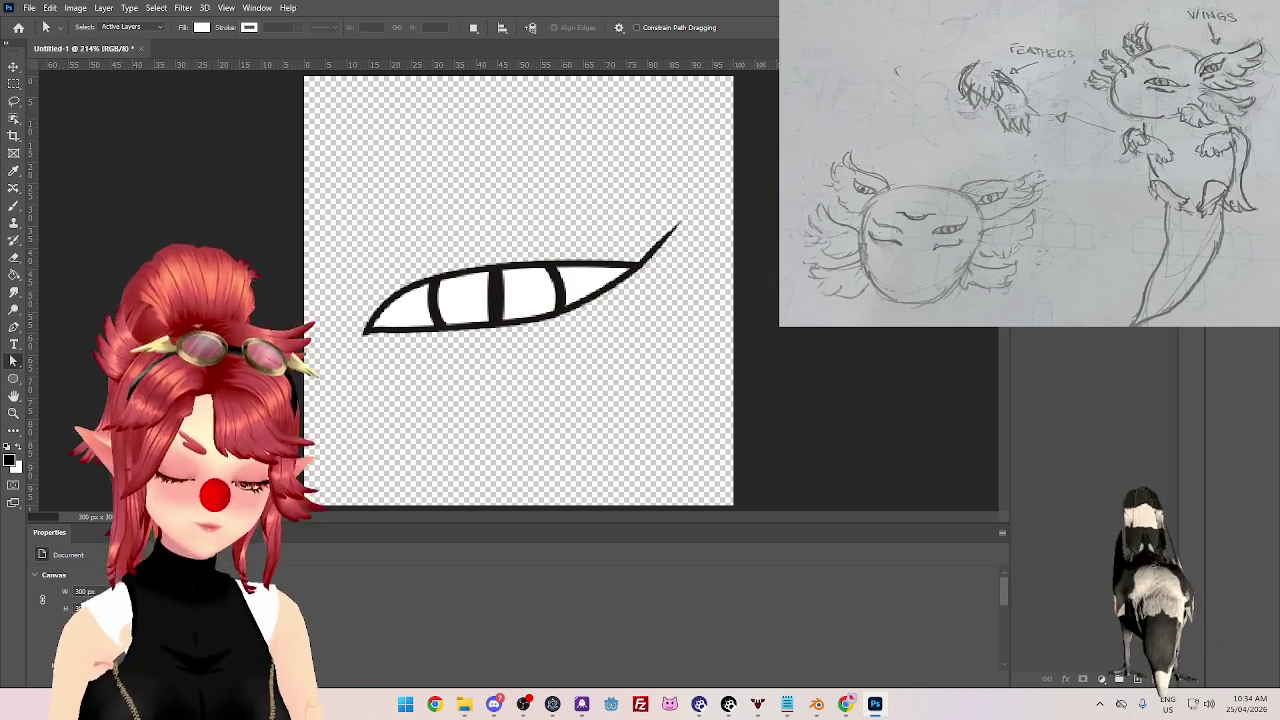
key(ctrl+s)
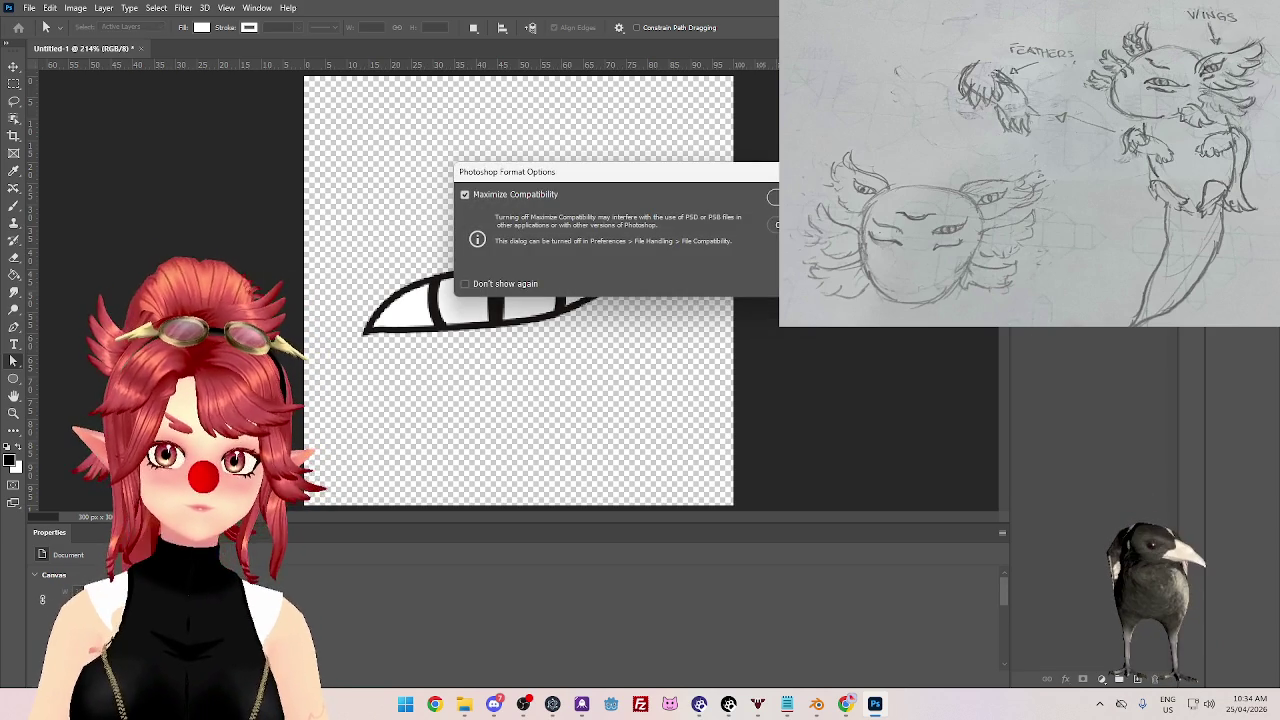
key(Return)
- Quick Export the eye drawing as a PNG
click(29, 7)
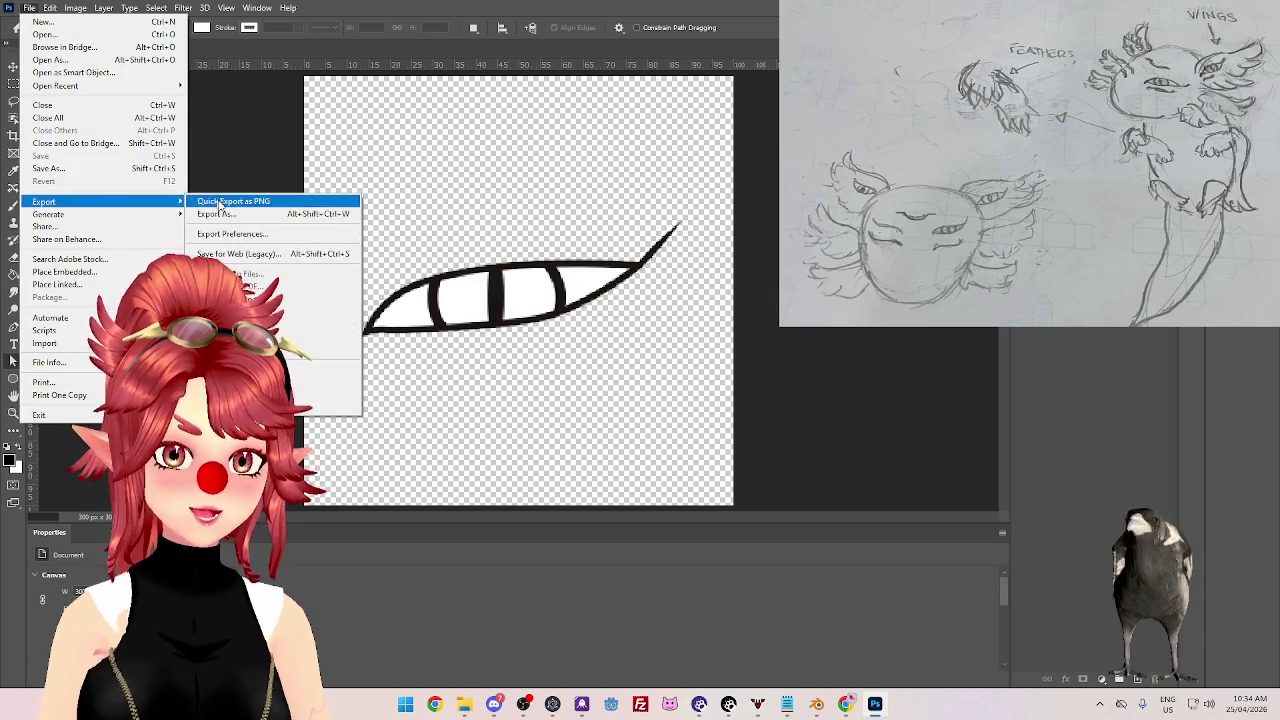
mouse_move(48, 214)
click(230, 214)
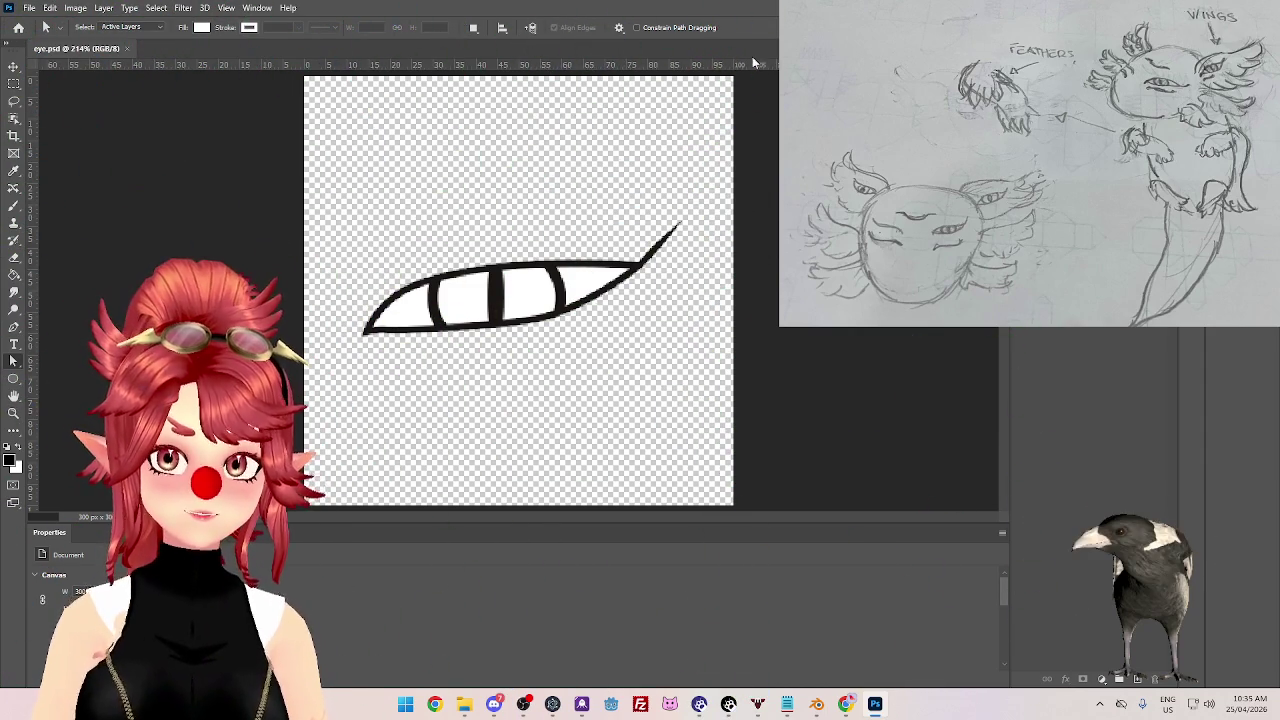
click(681, 170)
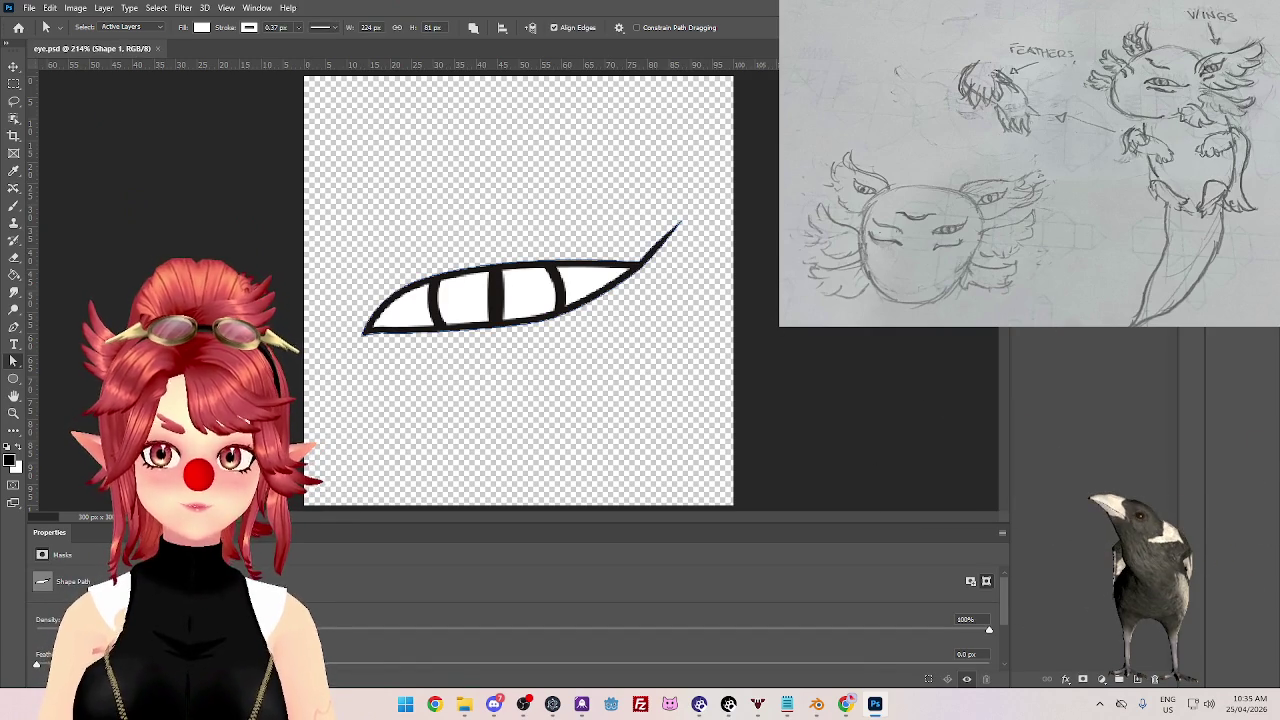
- Duplicate the eye shape layer, then delete the copy again
right_click(1110, 250)
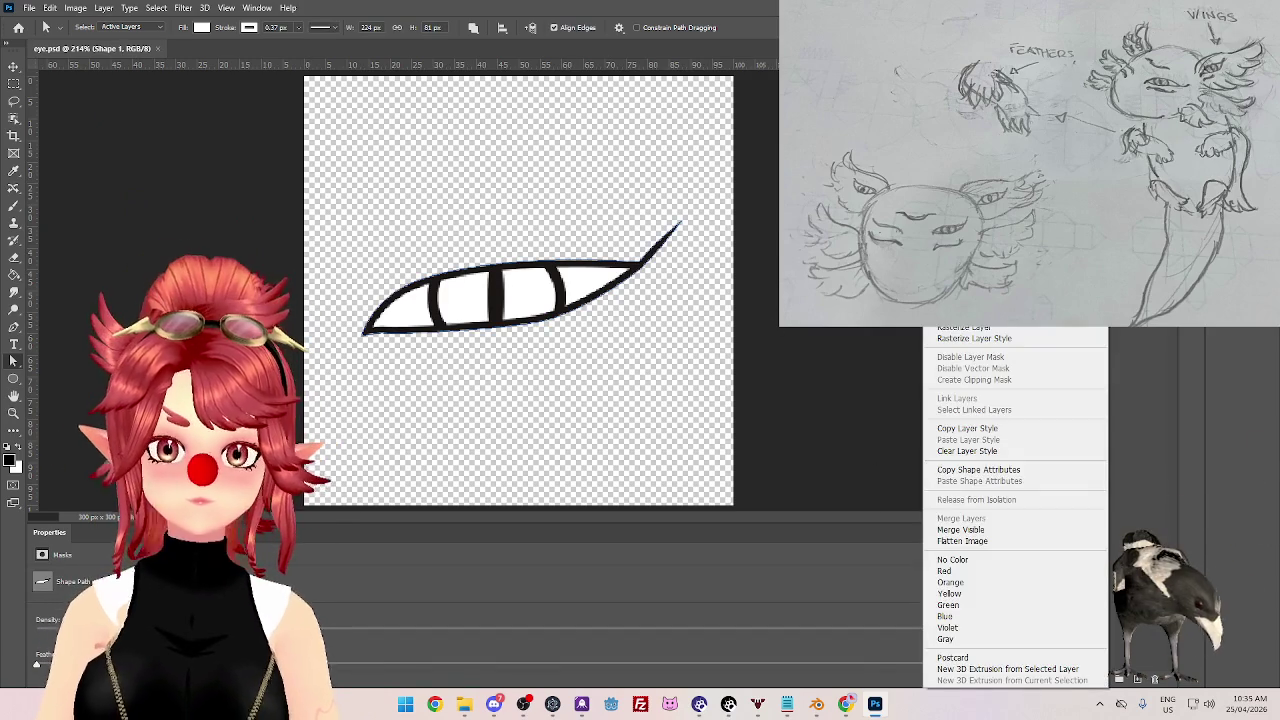
click(1000, 95)
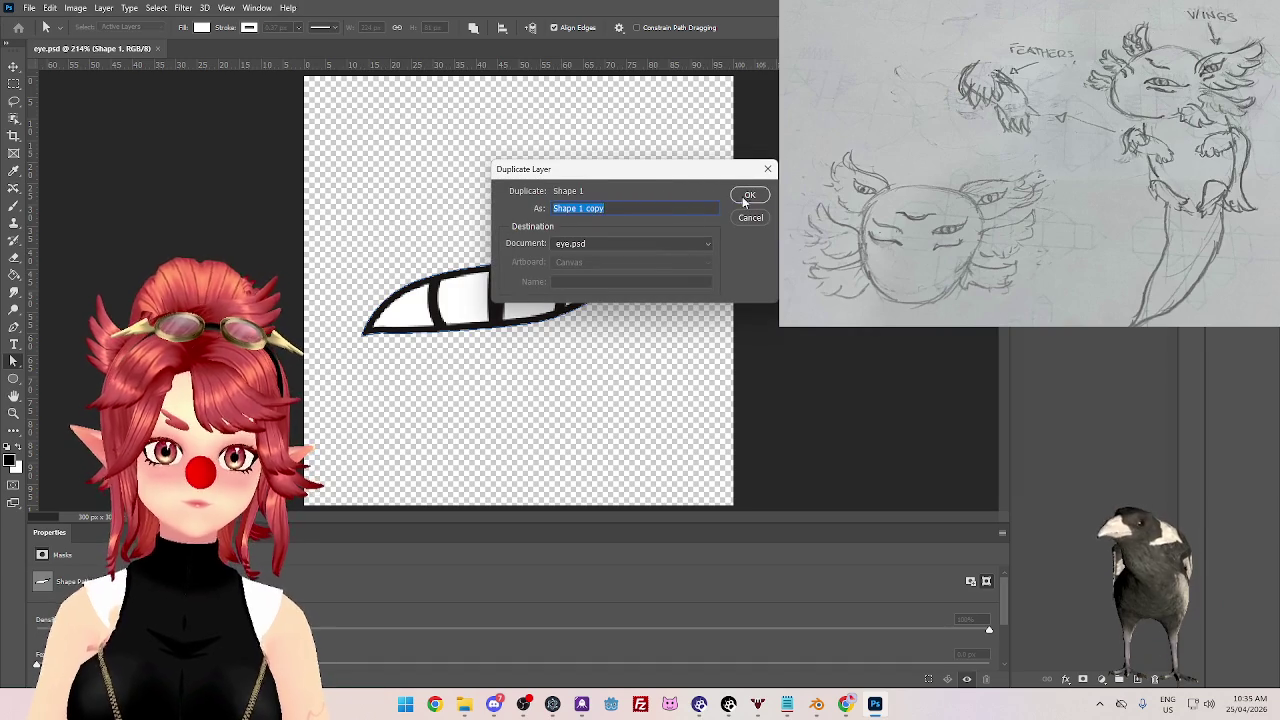
click(740, 198)
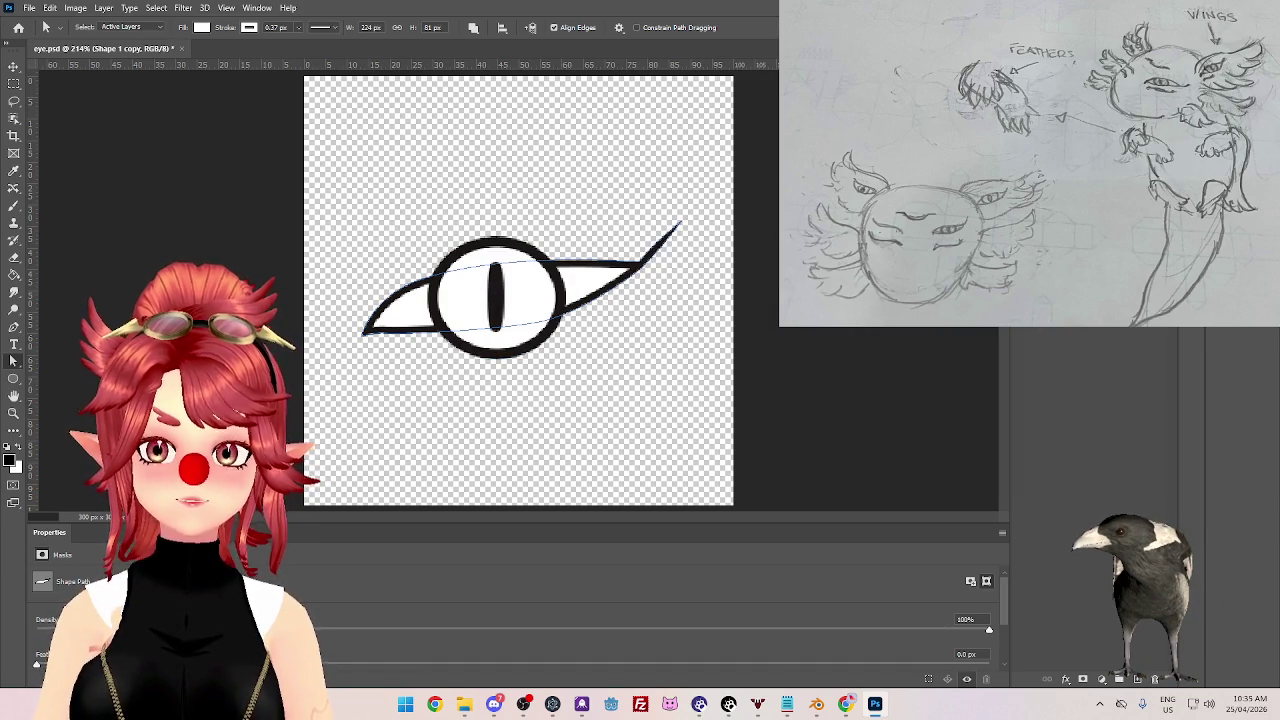
key(Delete)
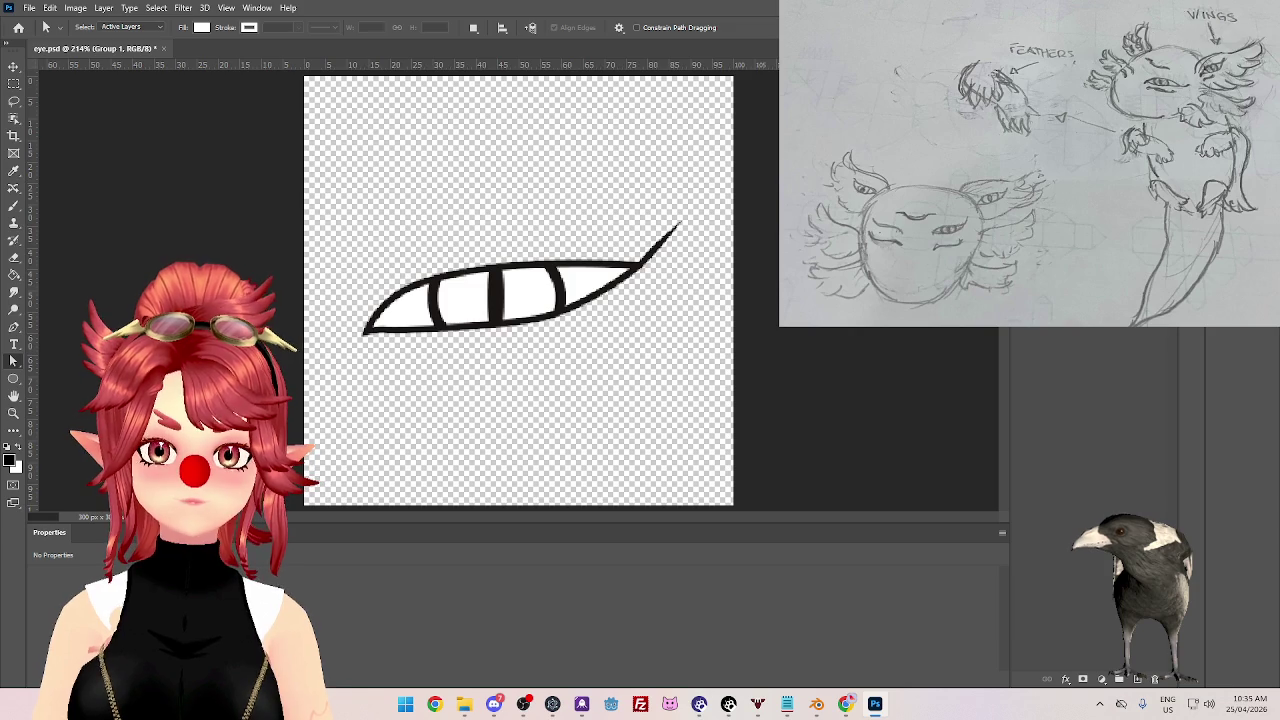
click(495, 296)
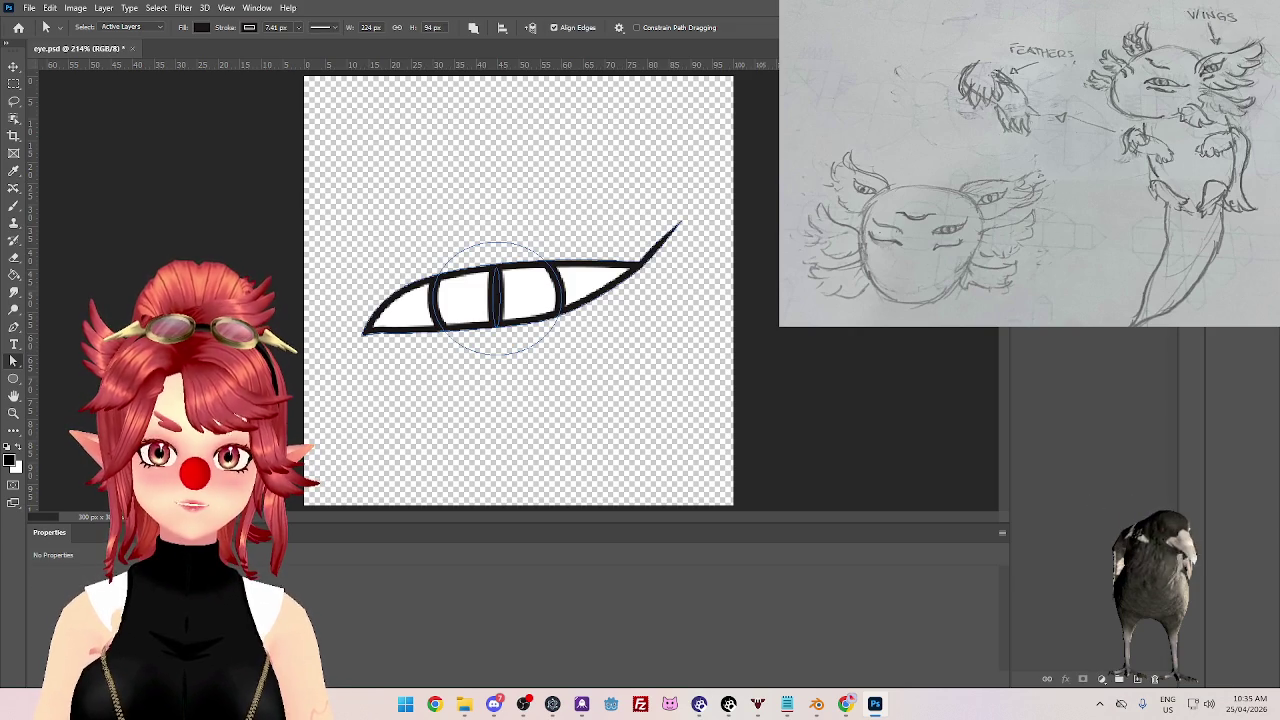
key(Escape)
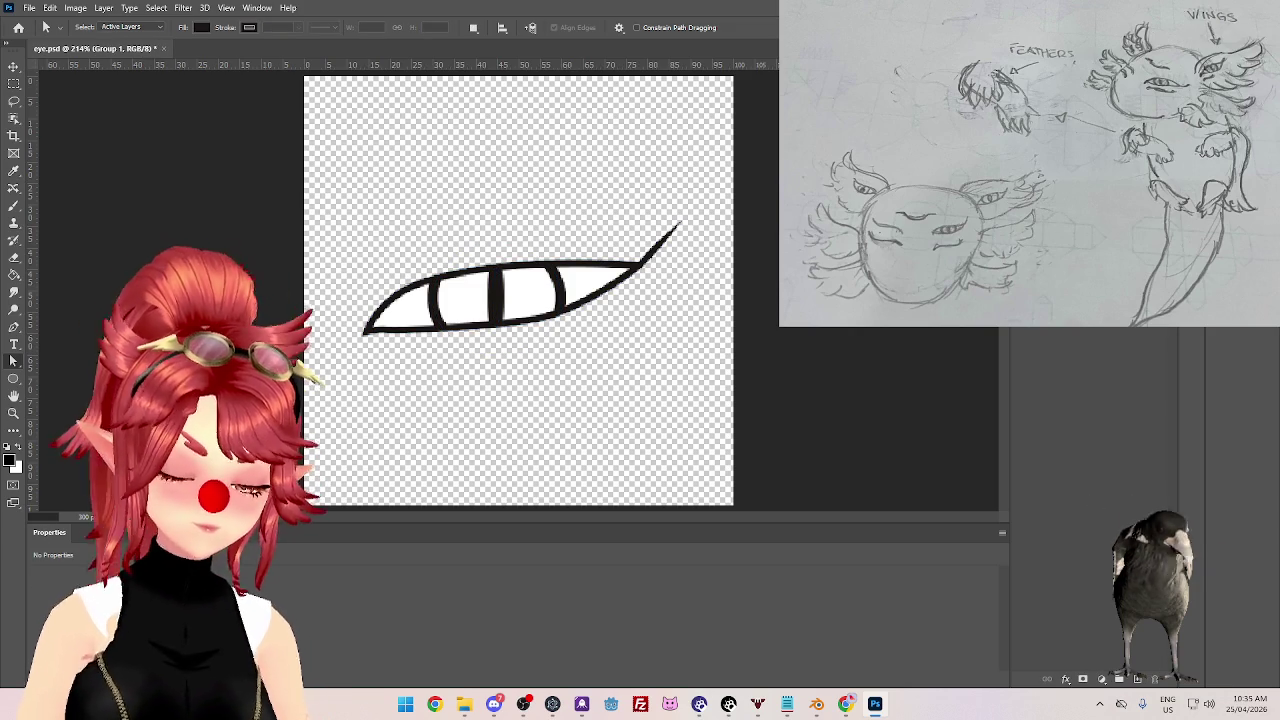
- Duplicate the Open group and name the copy 'Closed'
right_click(1100, 668)
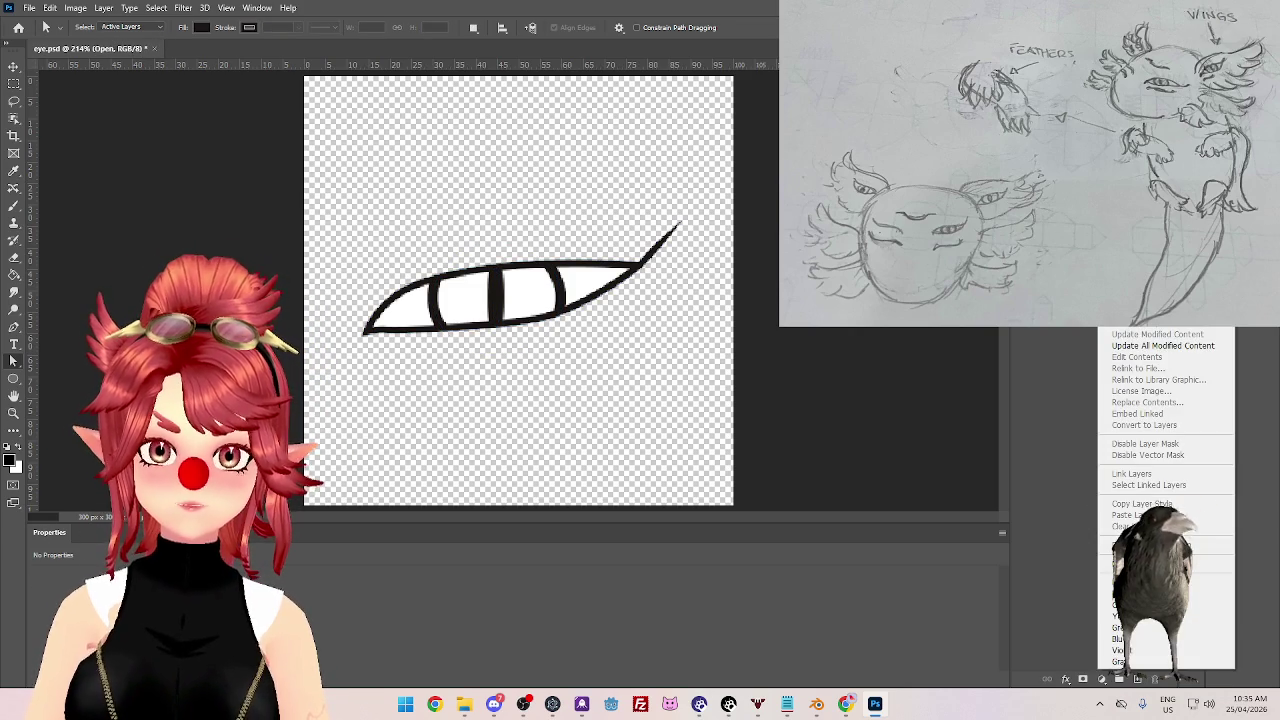
click(1150, 198)
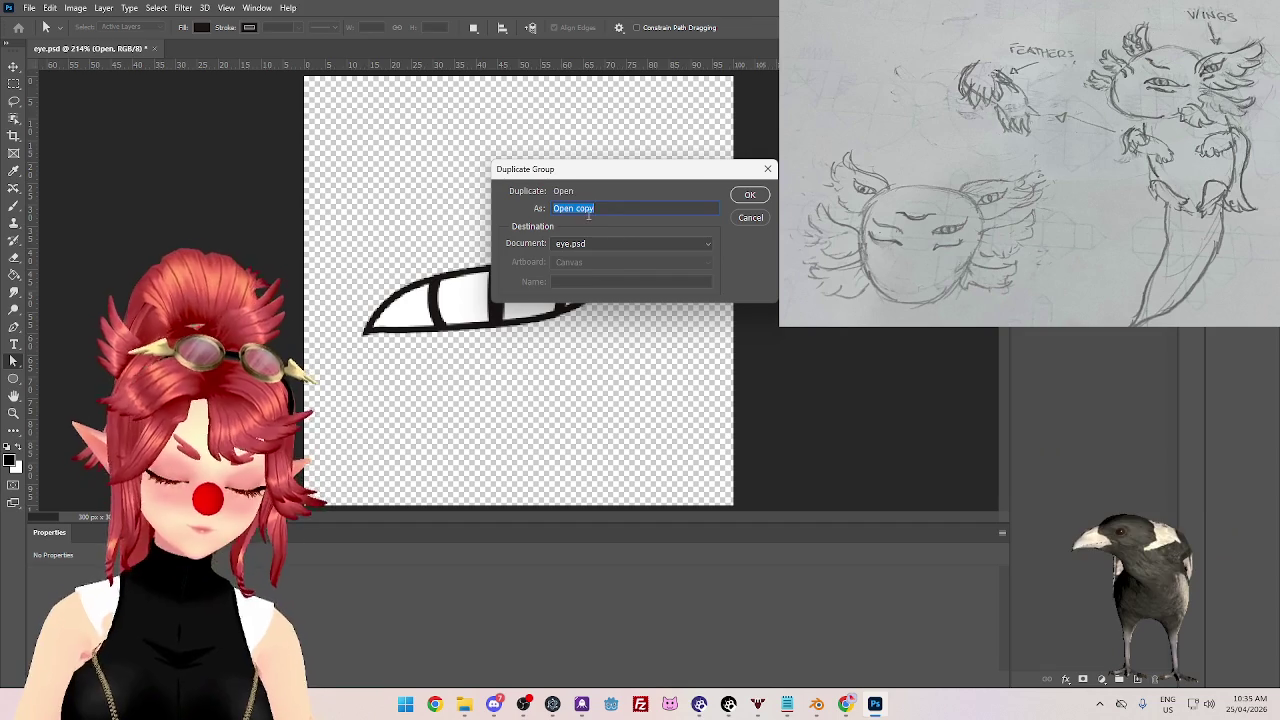
text(Closed)
key(Return)
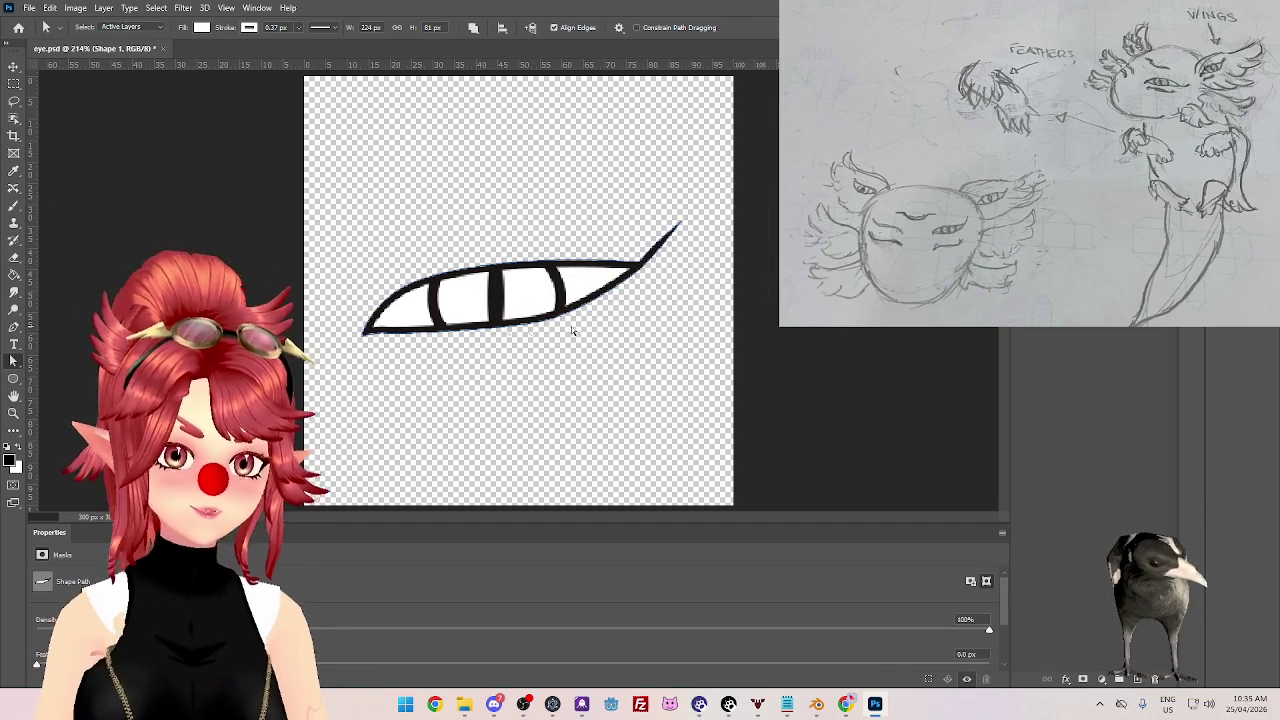
- Drag the eye outline's anchors together into a thin closed-eye curve
click(554, 277)
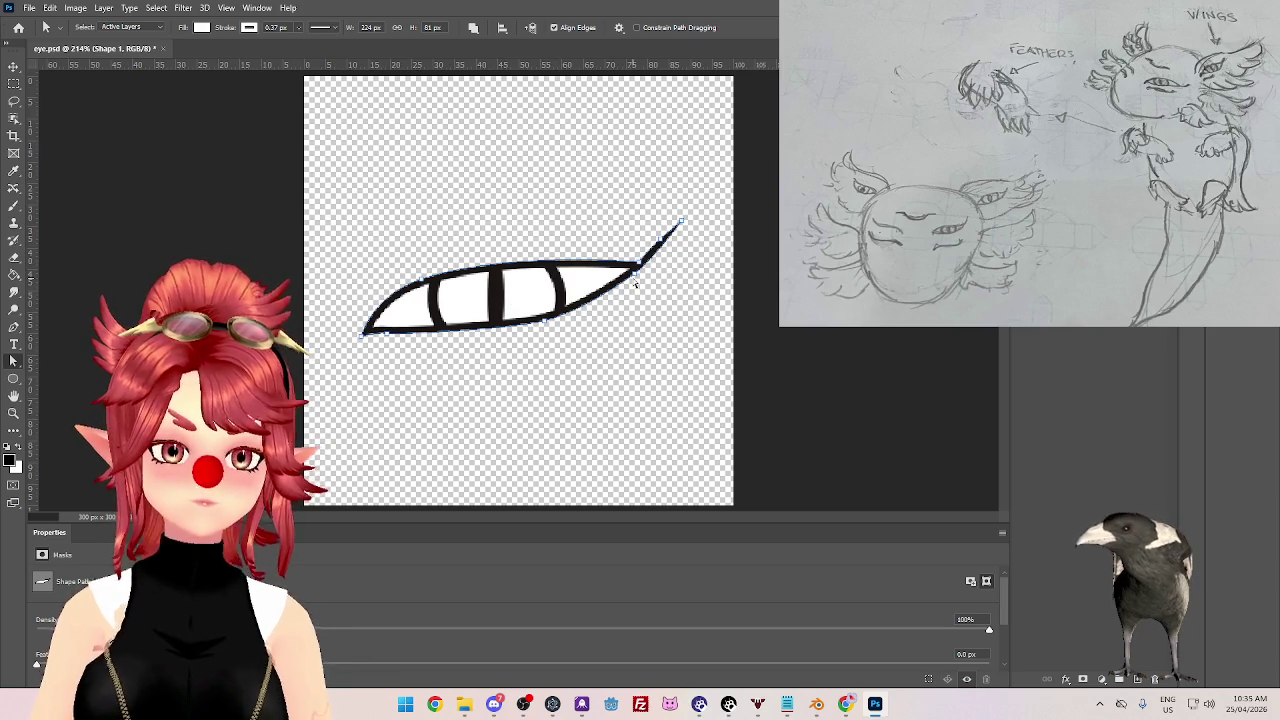
key(Tab)
key(Tab)
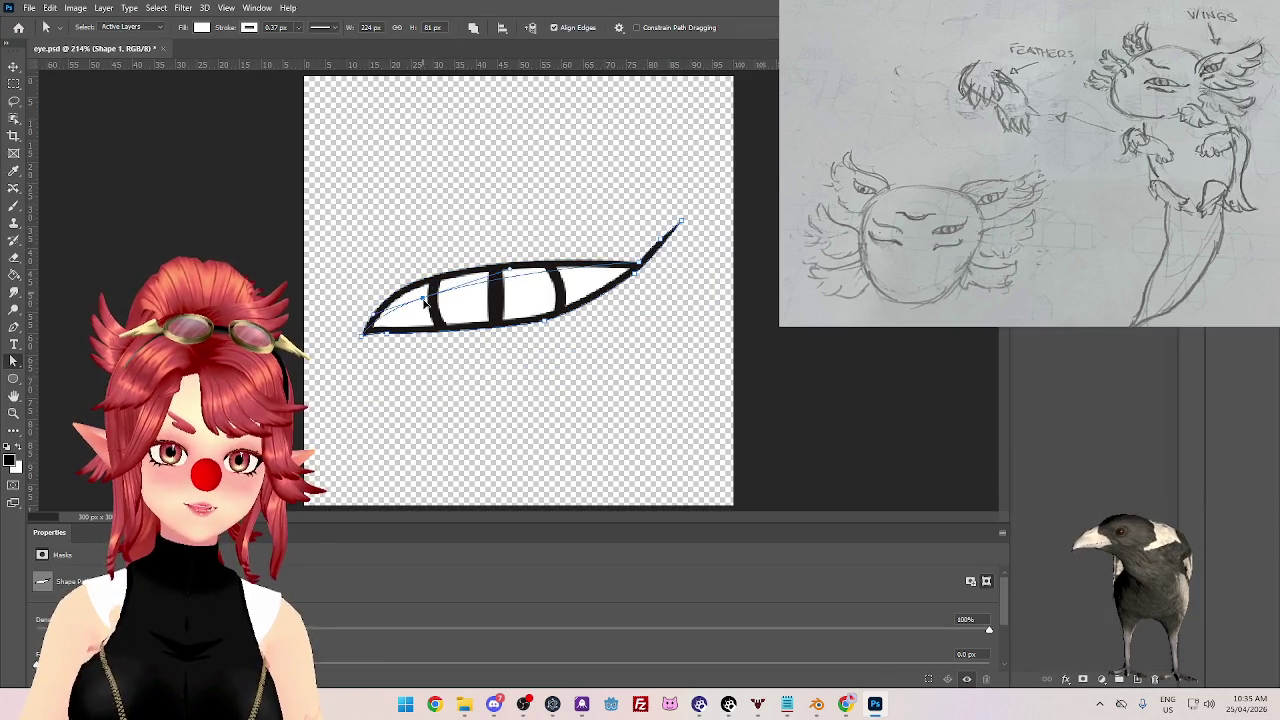
mouse_move(425, 310)
mouse_down()
mouse_move(516, 287)
mouse_move(421, 322)
mouse_move(594, 314)
mouse_up()
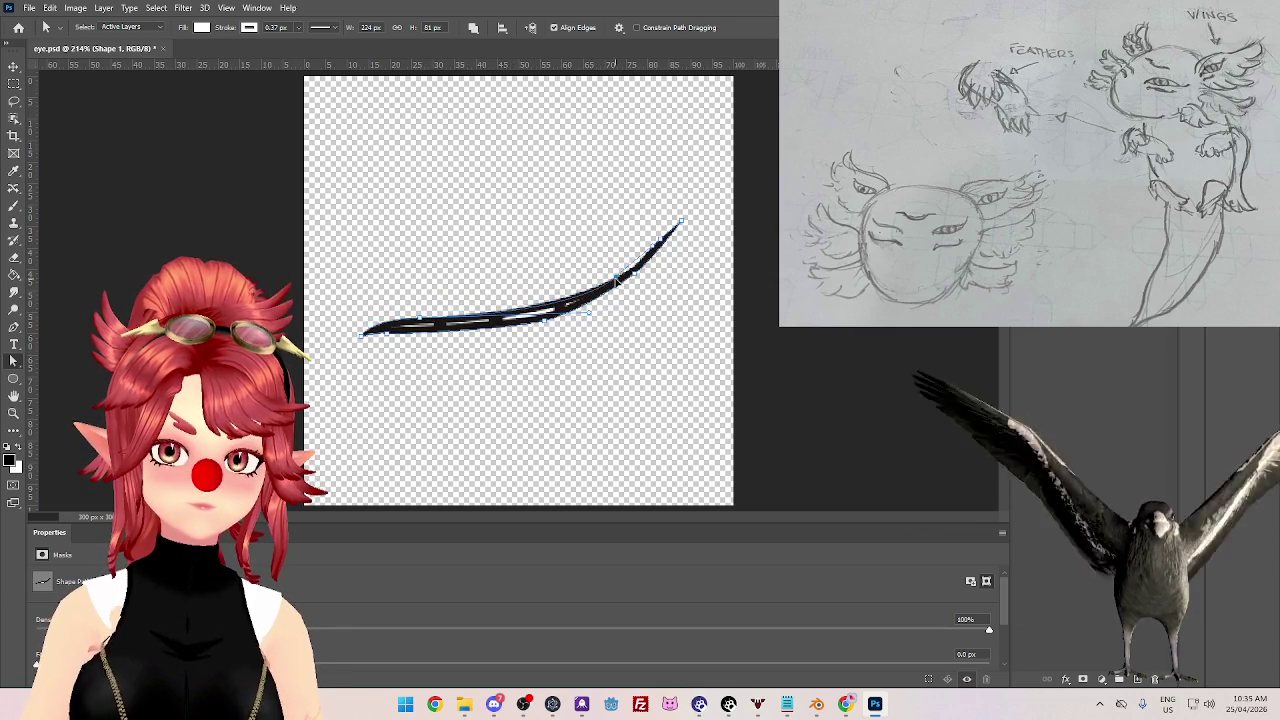
drag(416, 324, 590, 338)
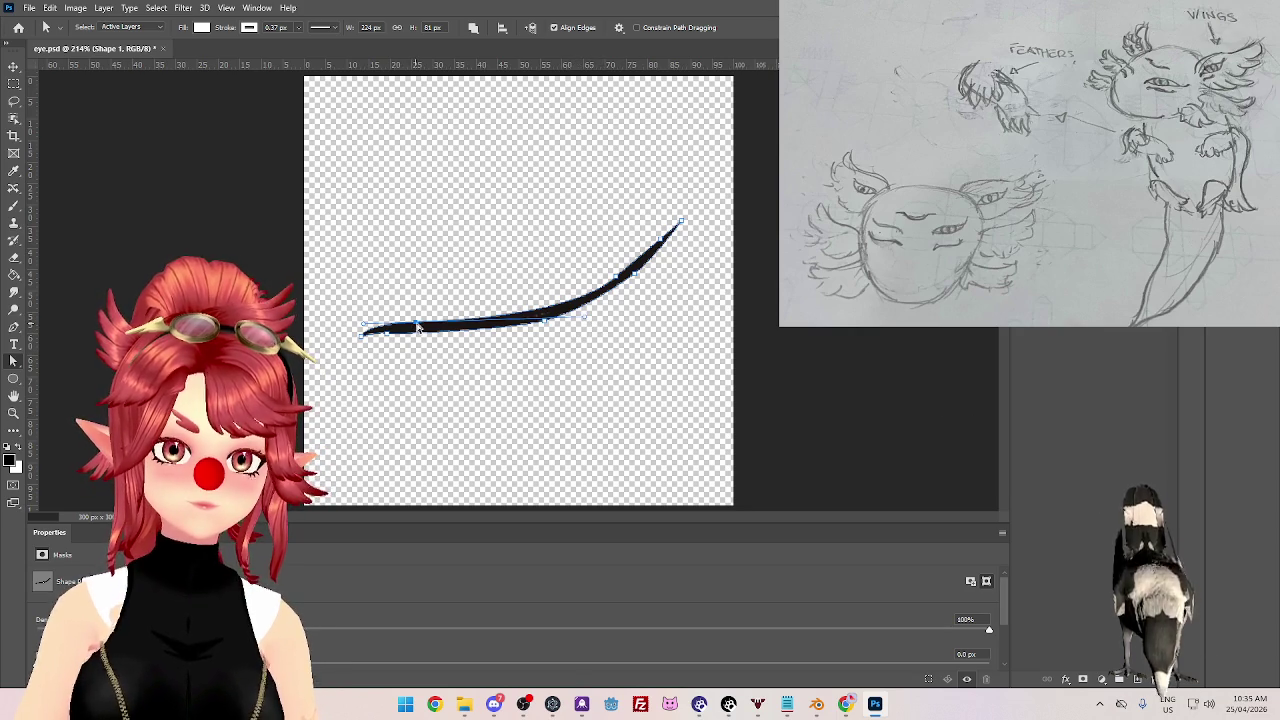
click(450, 400)
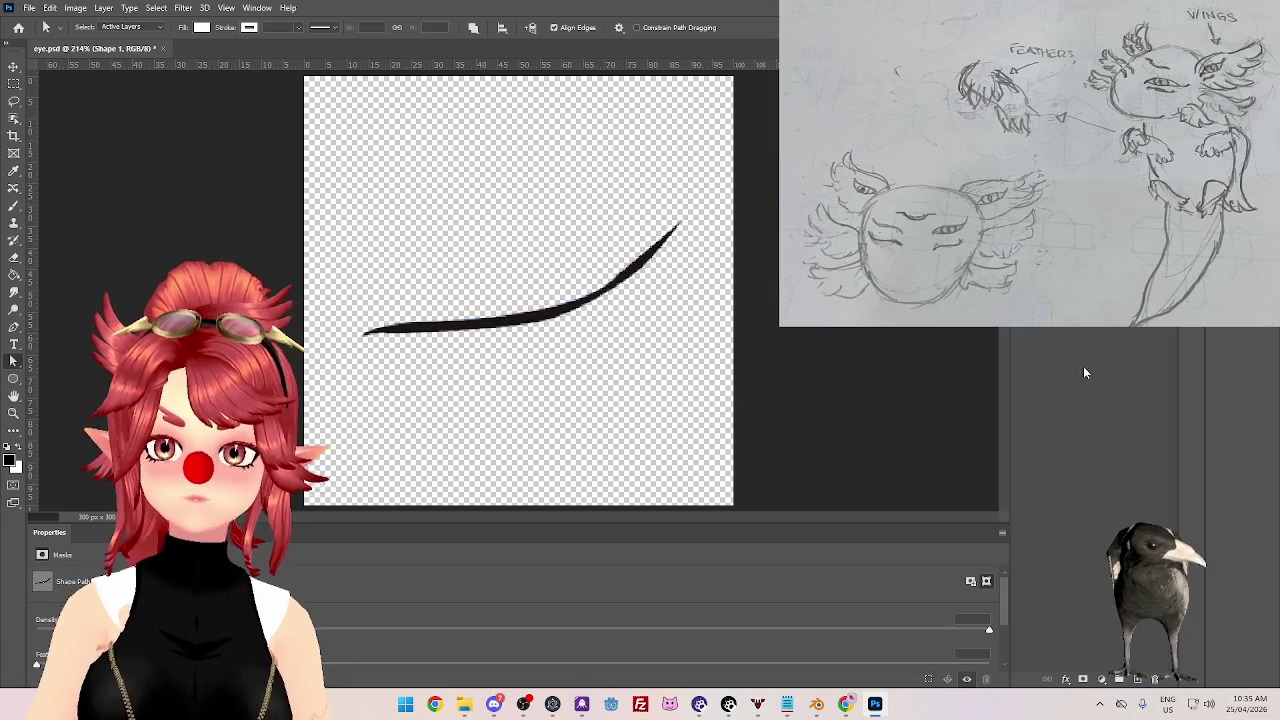
- Quick Export the closed eye as a PNG and switch back to Blender
click(31, 8)
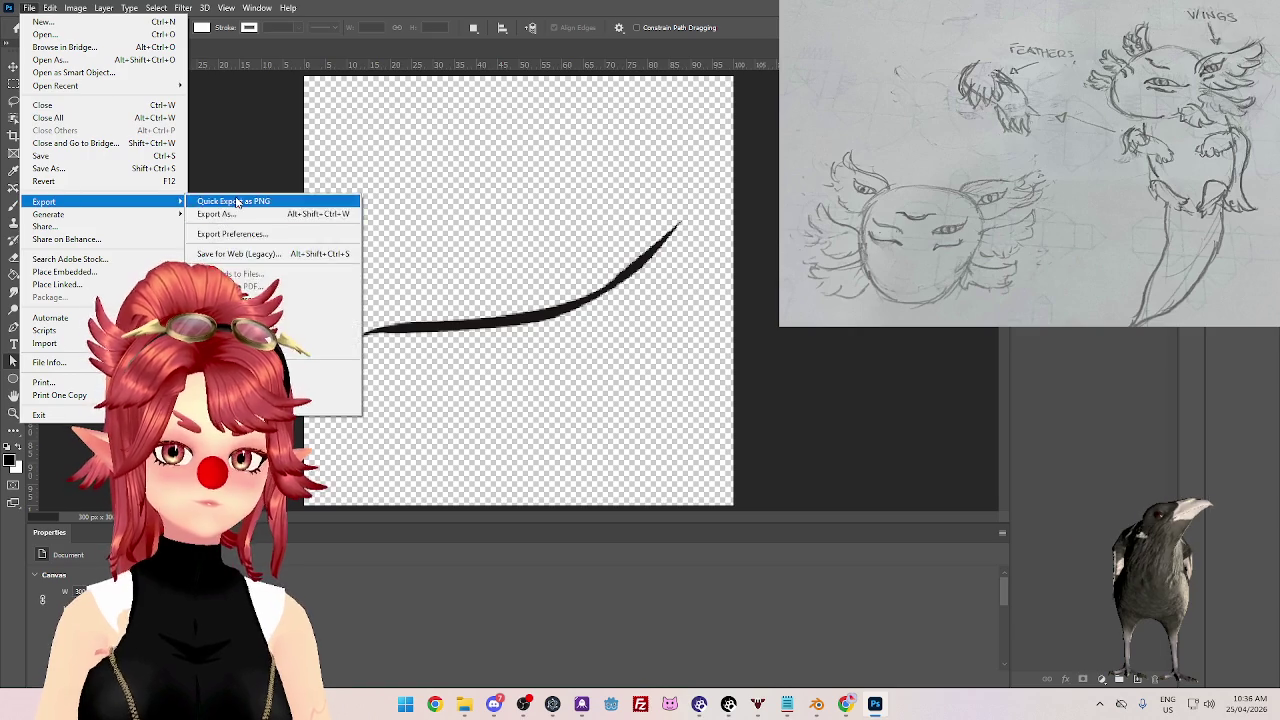
mouse_move(44, 201)
click(250, 201)
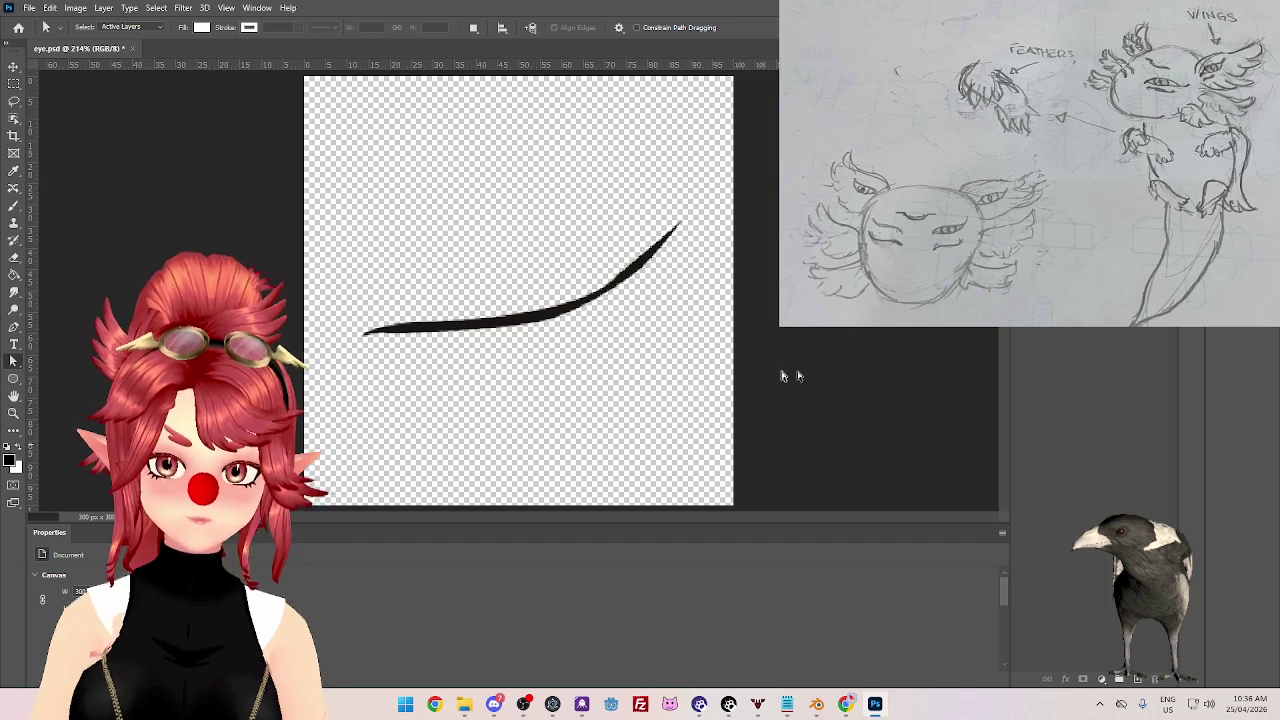
key(alt+Tab)
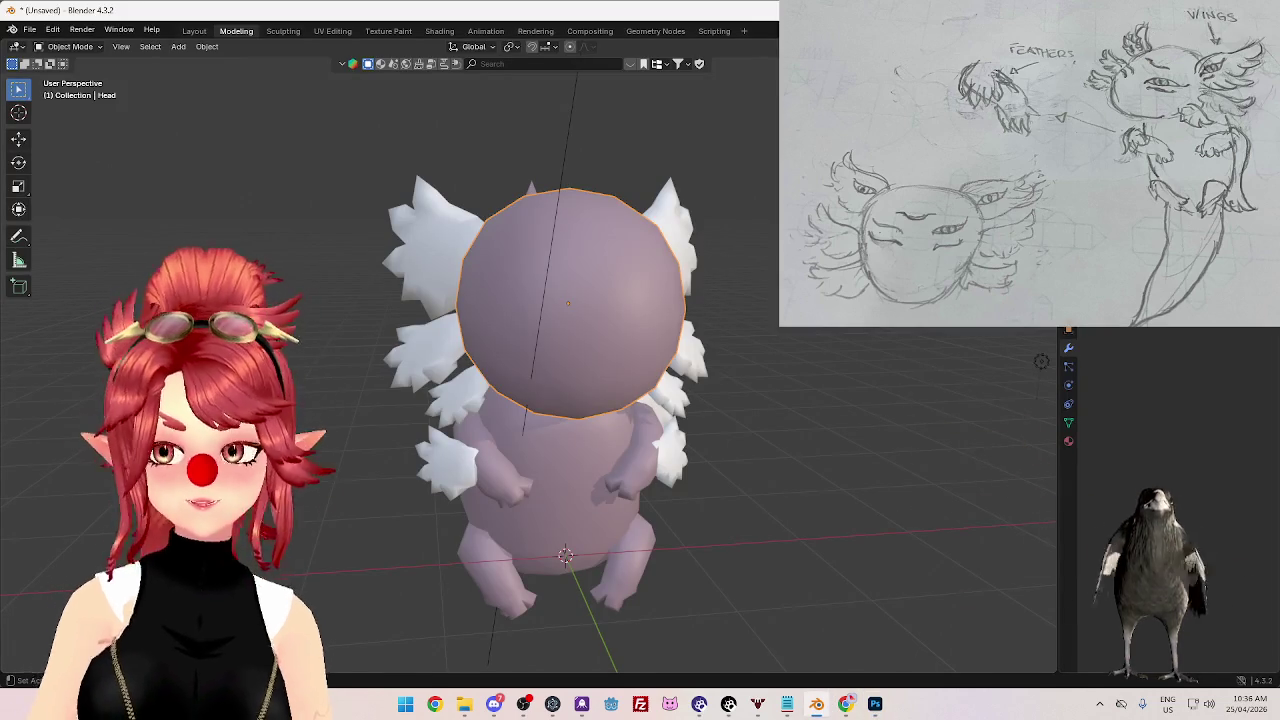
mouse_move(760, 330)
middle_down()
mouse_move(730, 320)
mouse_move(715, 257)
middle_up()
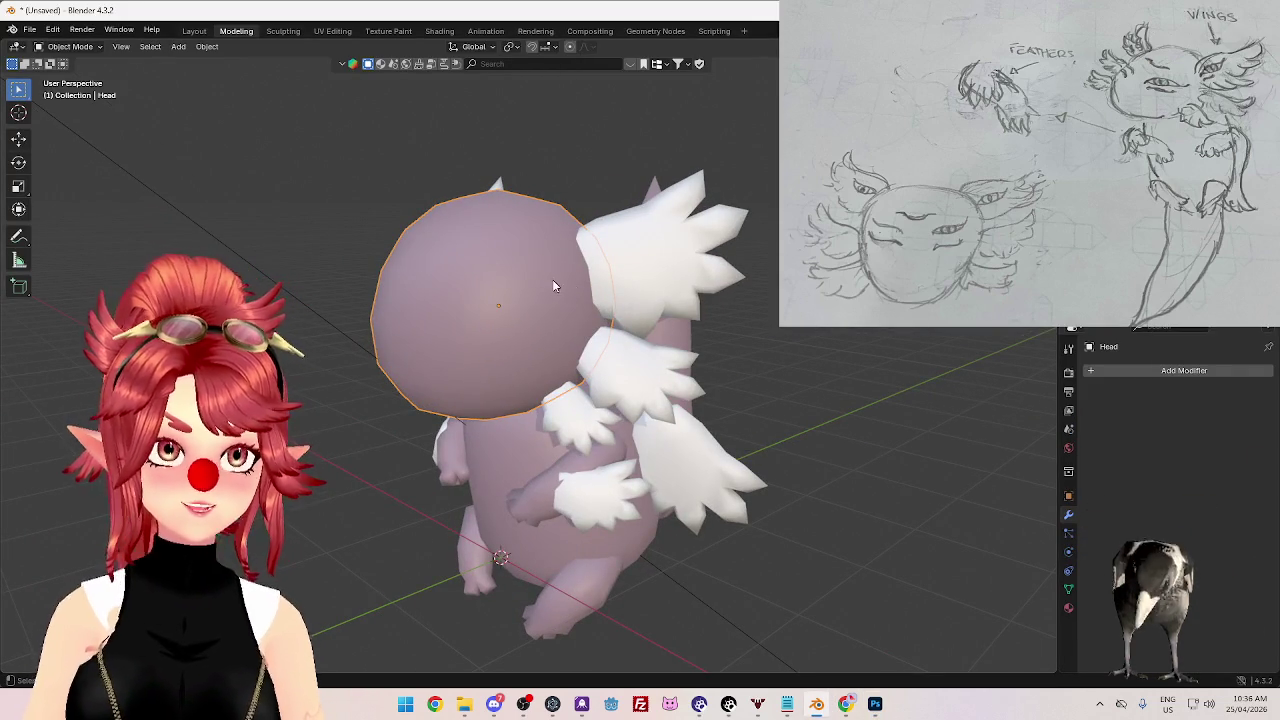
key(Tab)
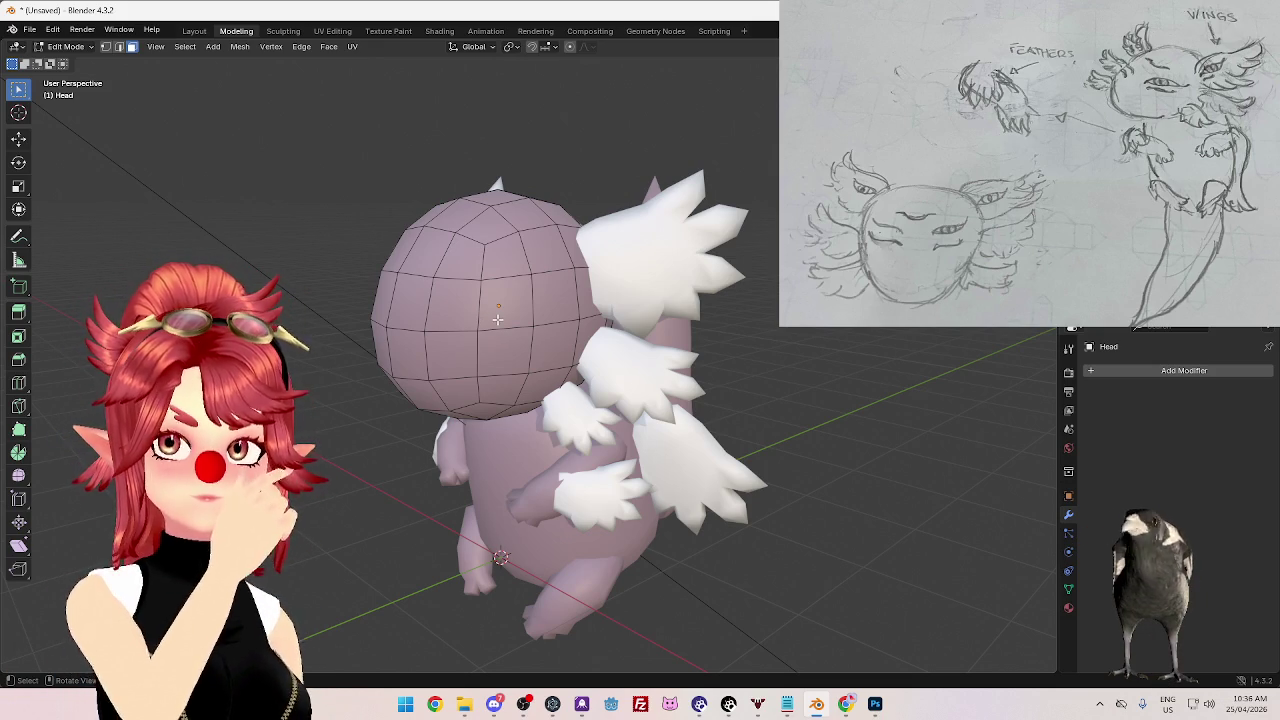
middle_drag(497, 319, 497, 312)
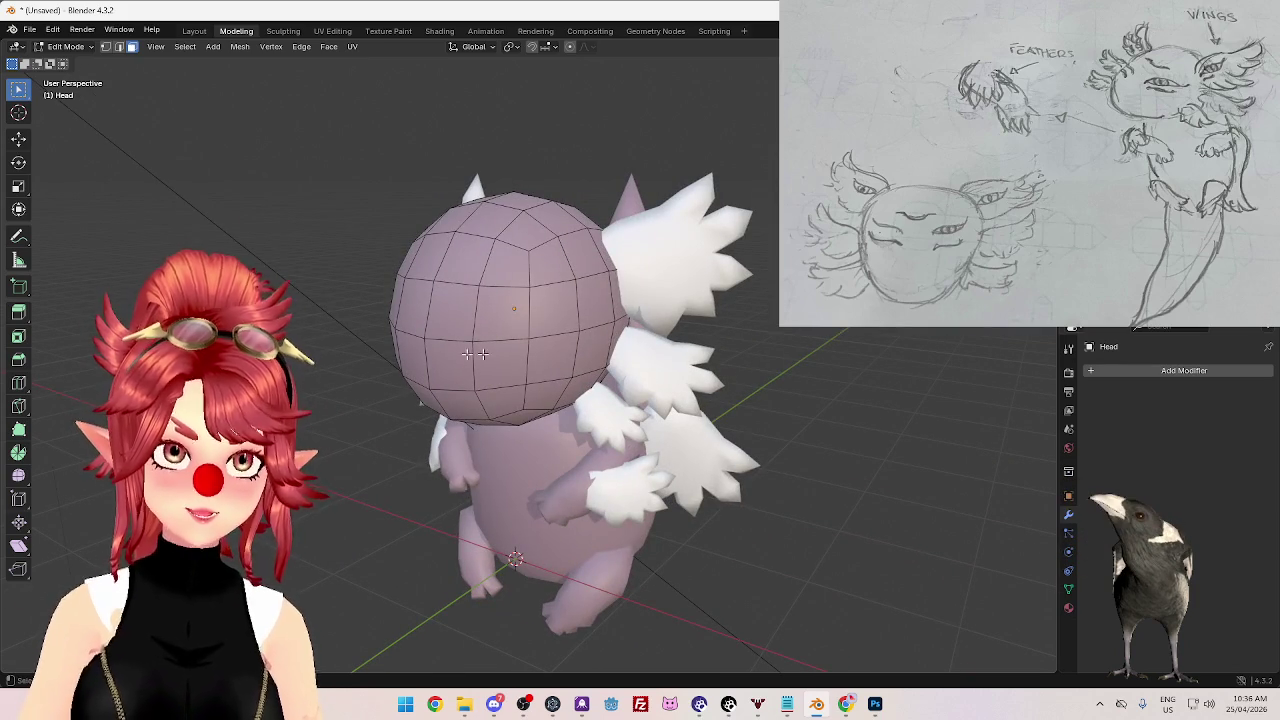
mouse_move(487, 346)
middle_down()
mouse_move(517, 318)
mouse_move(507, 315)
middle_up()
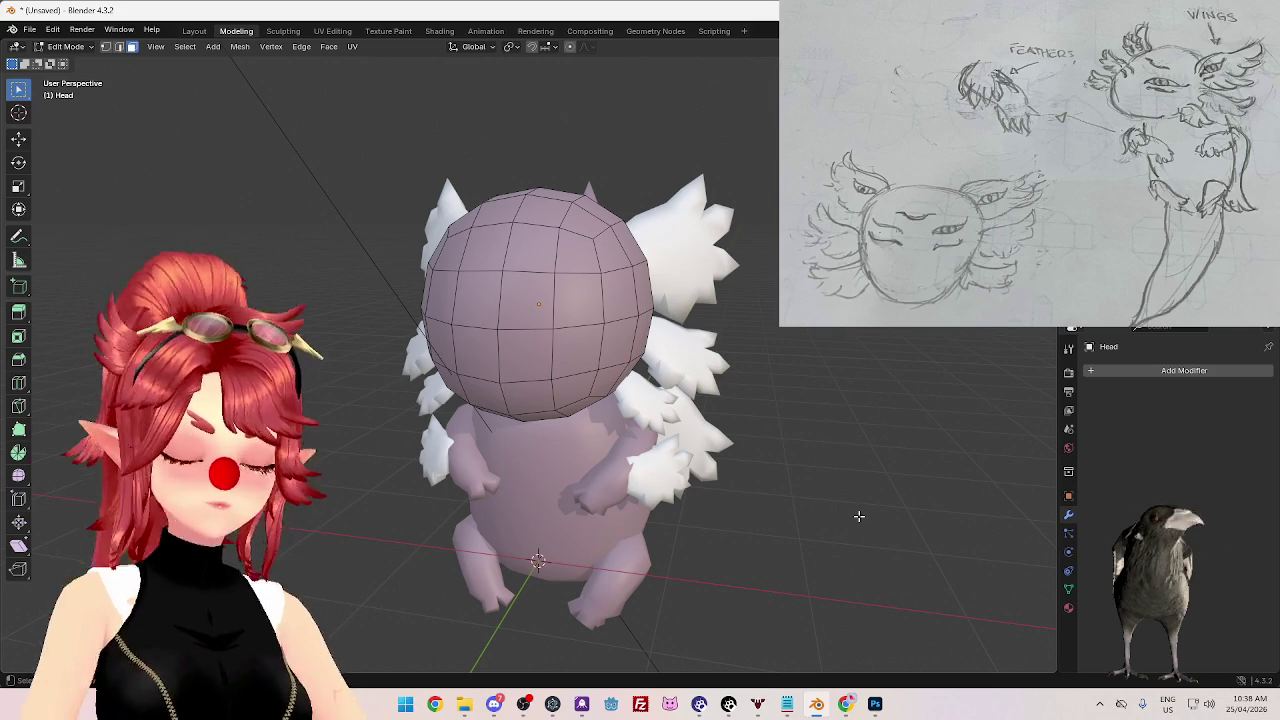
key(Tab)
- Add a second material slot with a new material to the HeadWing object
click(675, 260)
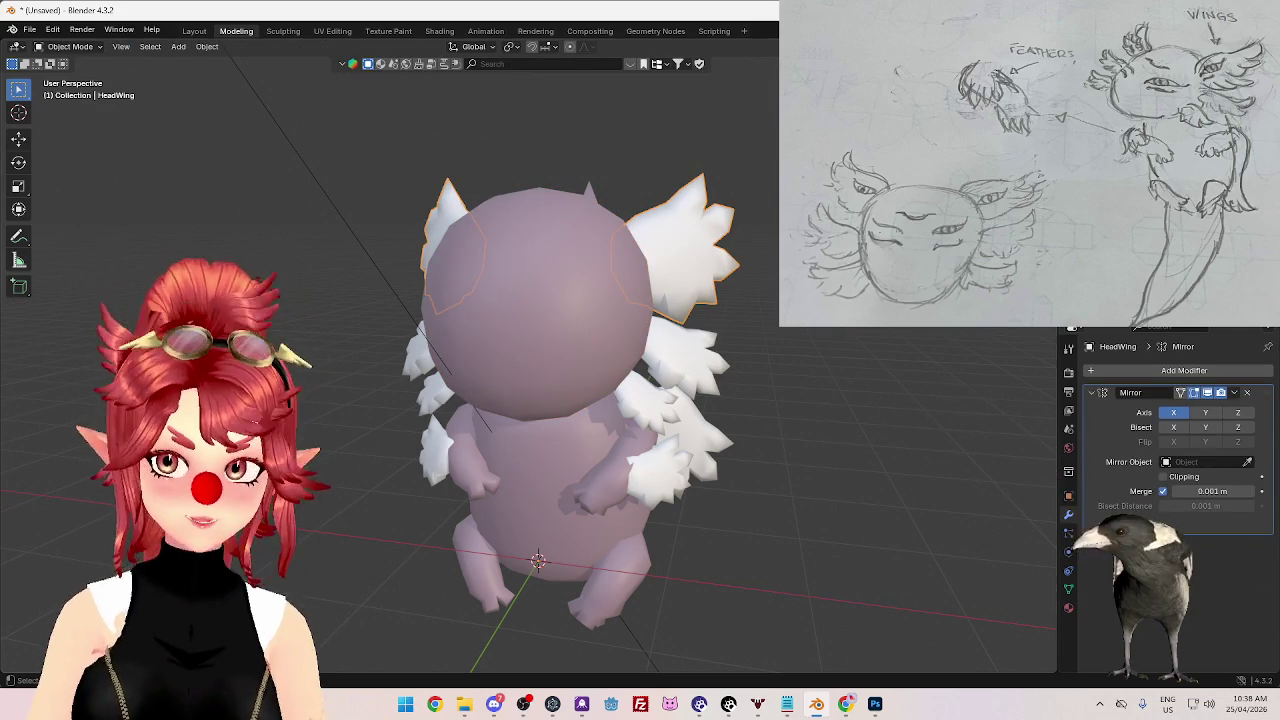
click(1069, 610)
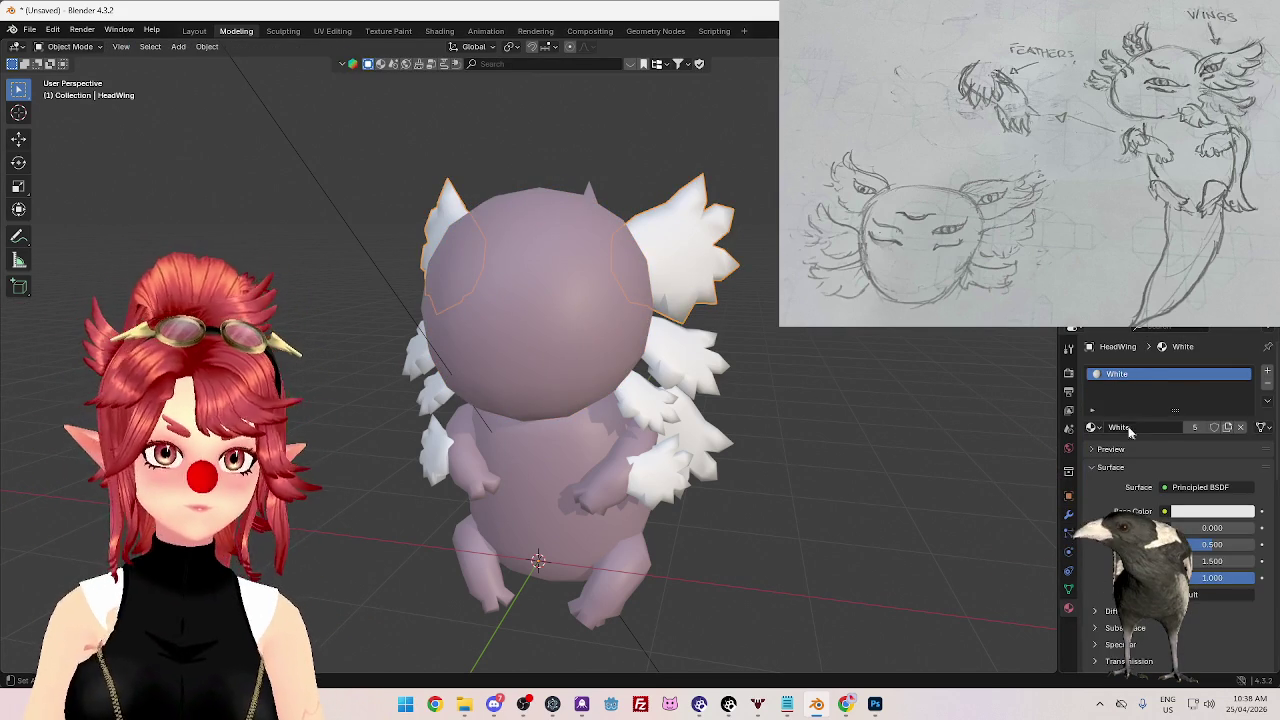
click(1267, 370)
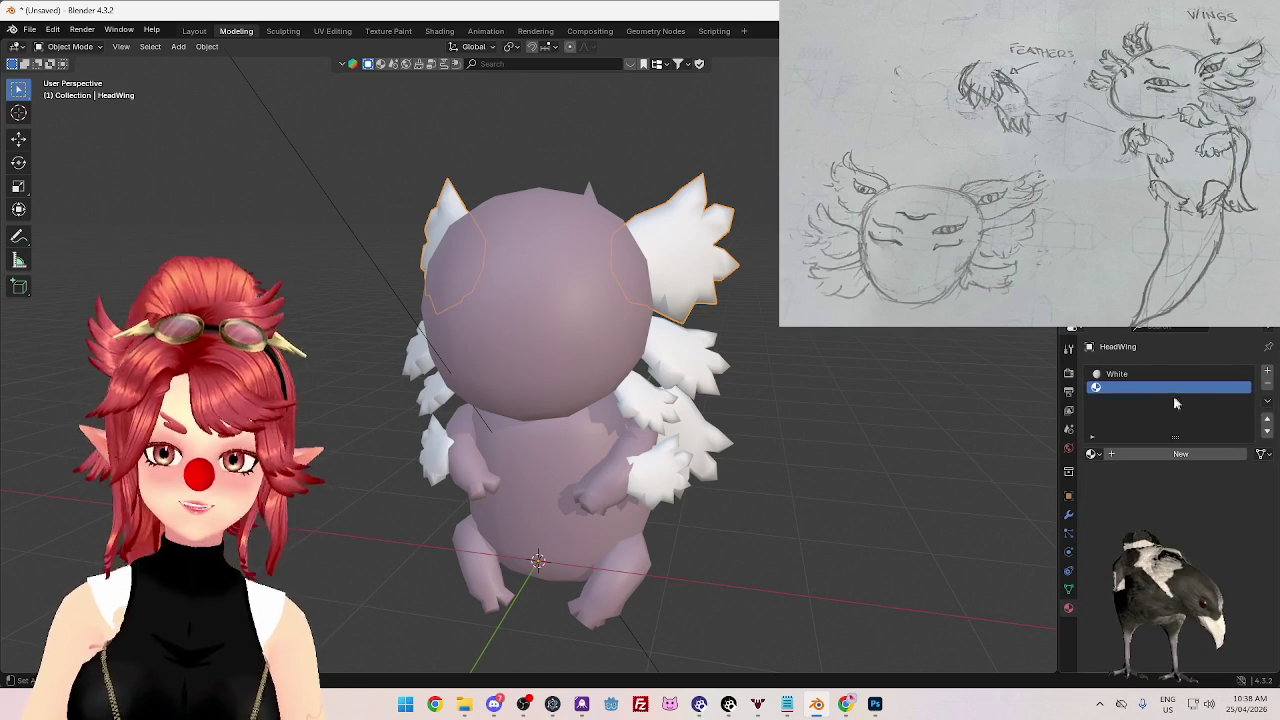
click(1130, 453)
- Rename the new material White_Eye and switch to the Shading workspace
double_click(1118, 389)
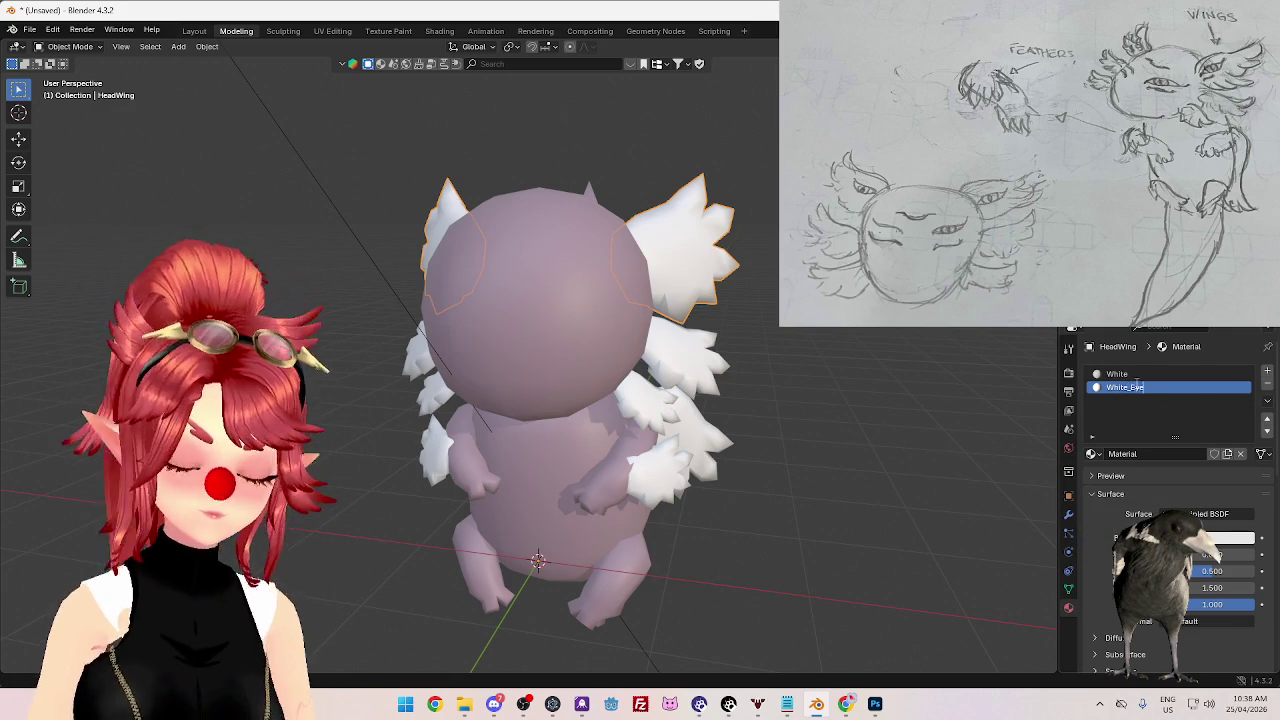
text(White_Eye)
key(Return)
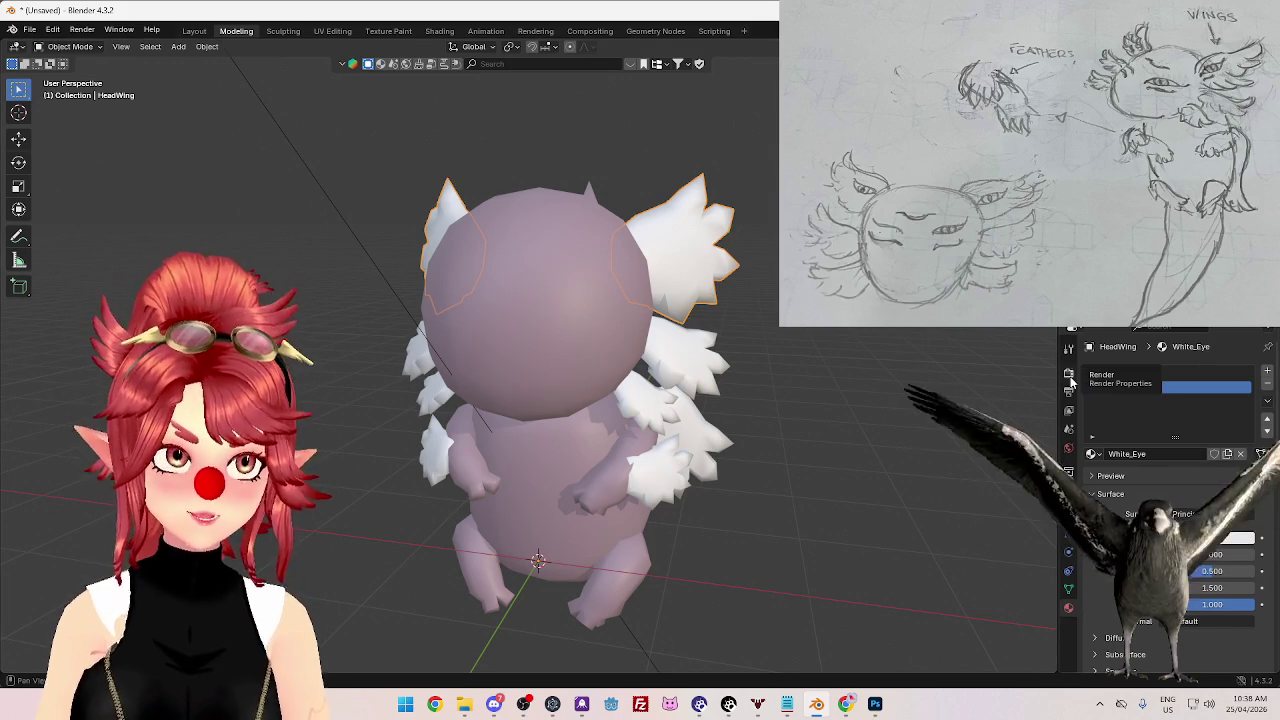
click(440, 31)
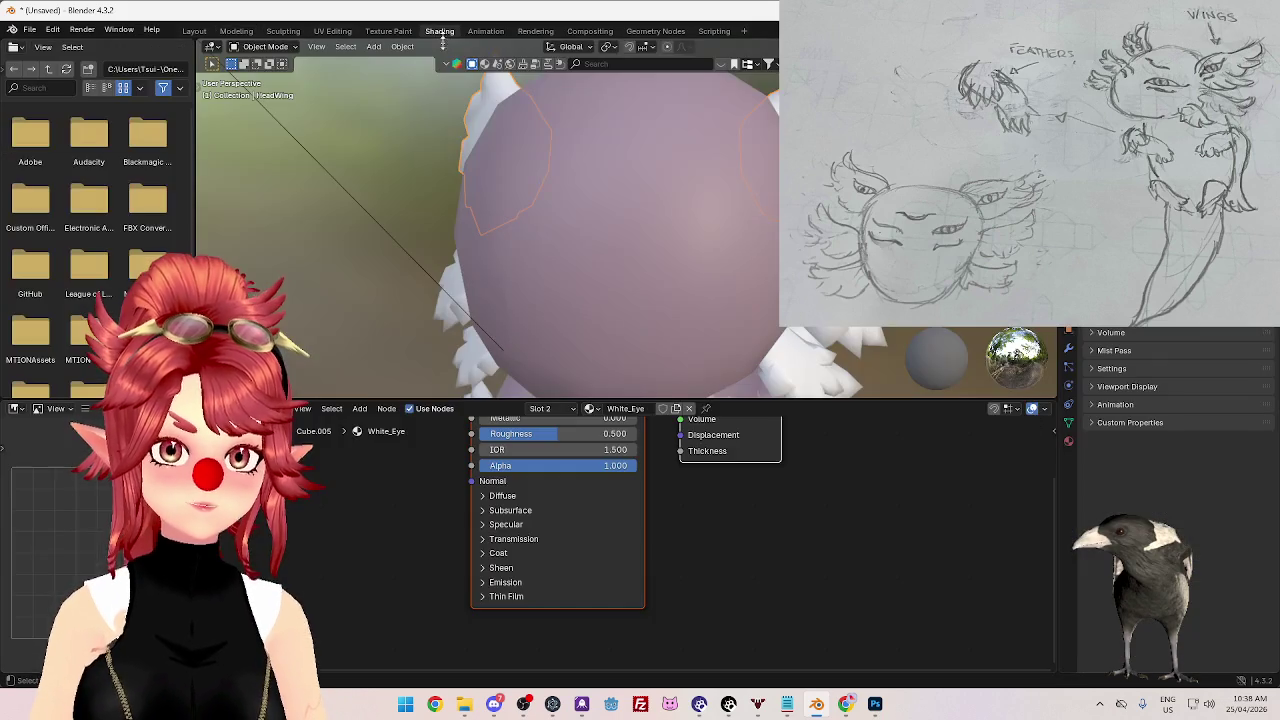
- Paste eye_texture.png into White_Eye's node tree as an Image Texture node
scroll(689, 477, down, 3)
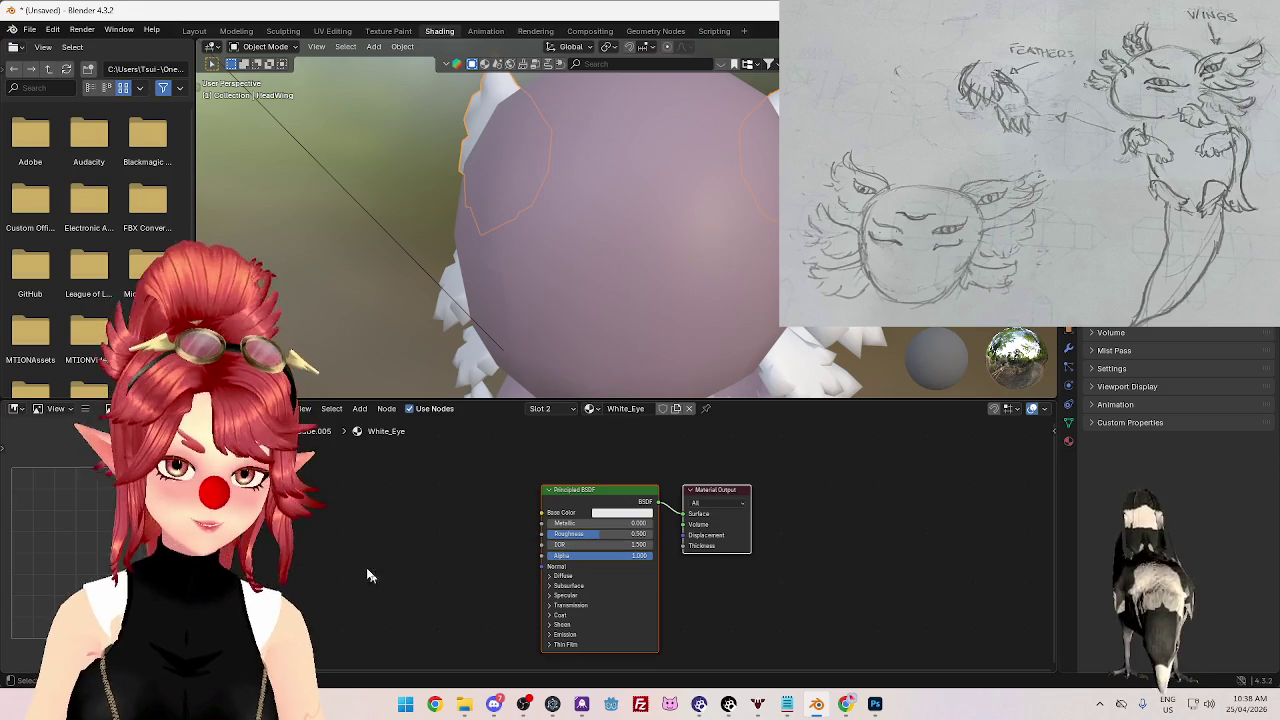
middle_drag(385, 566, 512, 587)
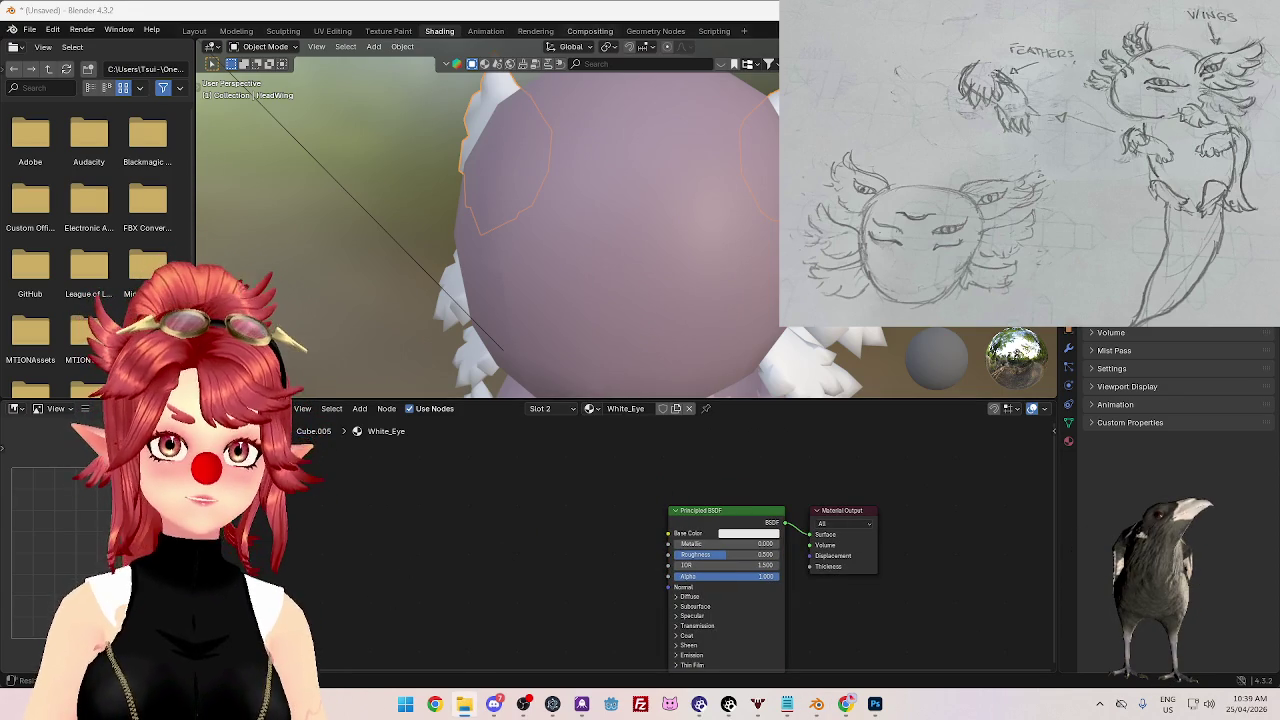
key(ctrl+v)
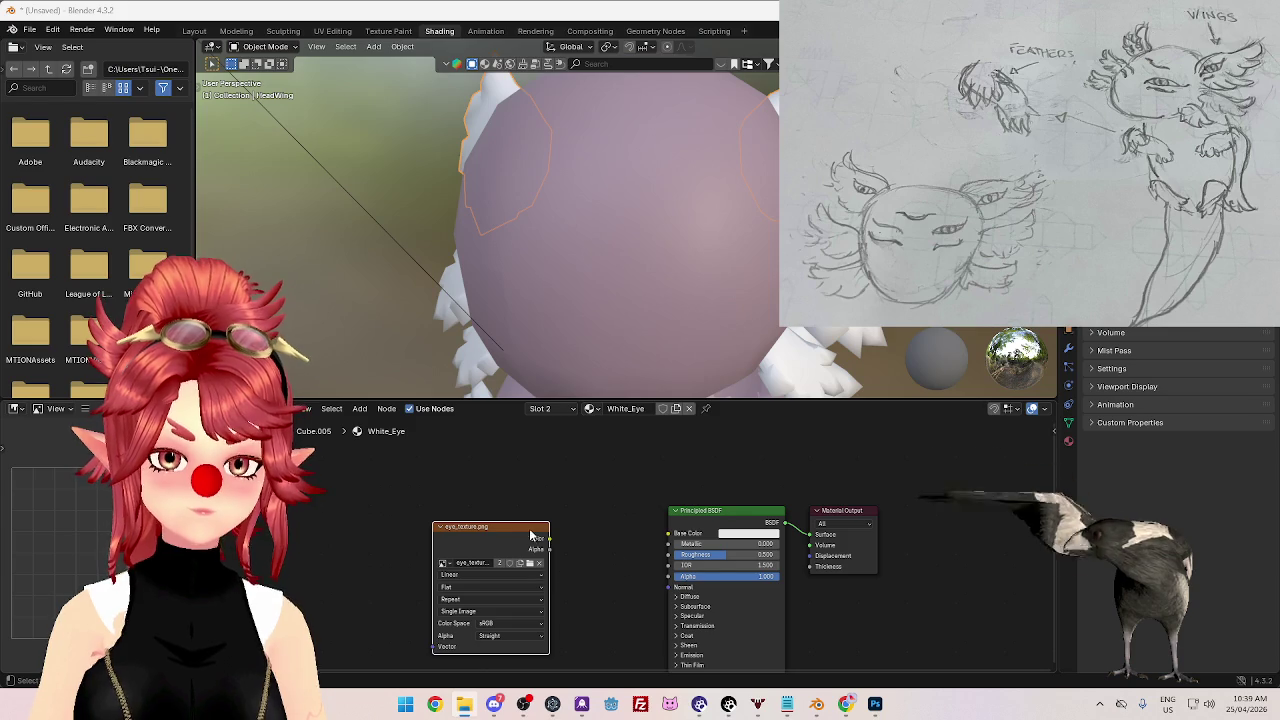
click(507, 504)
scroll(571, 534, down, 2)
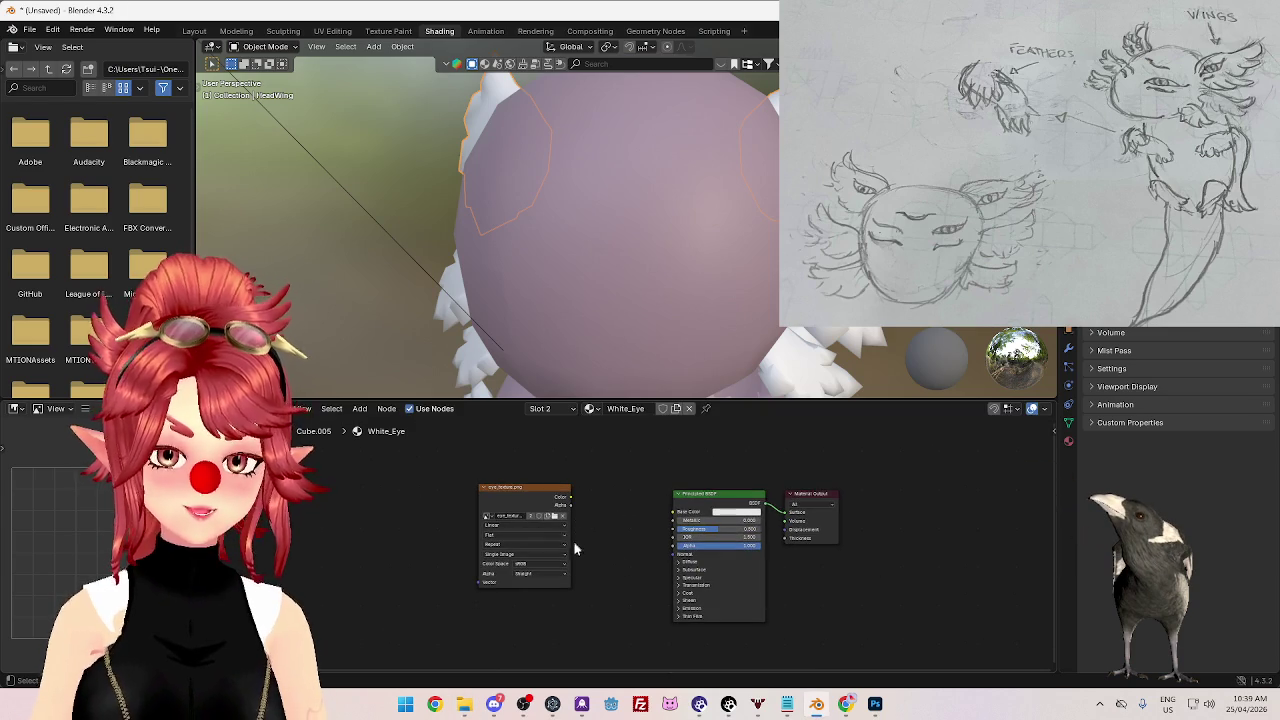
drag(518, 494, 491, 477)
- Add a Mix Color node between the eye texture and the Principled BSDF
key(shift+a)
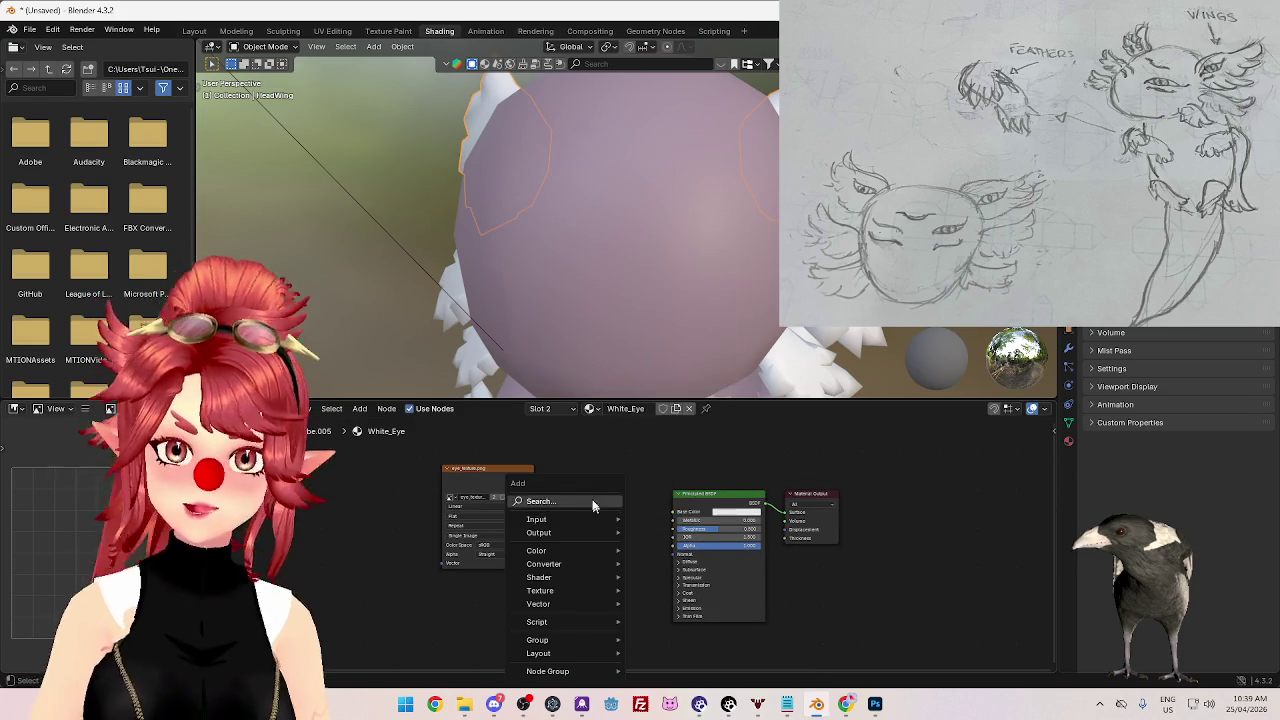
click(592, 499)
key(Escape)
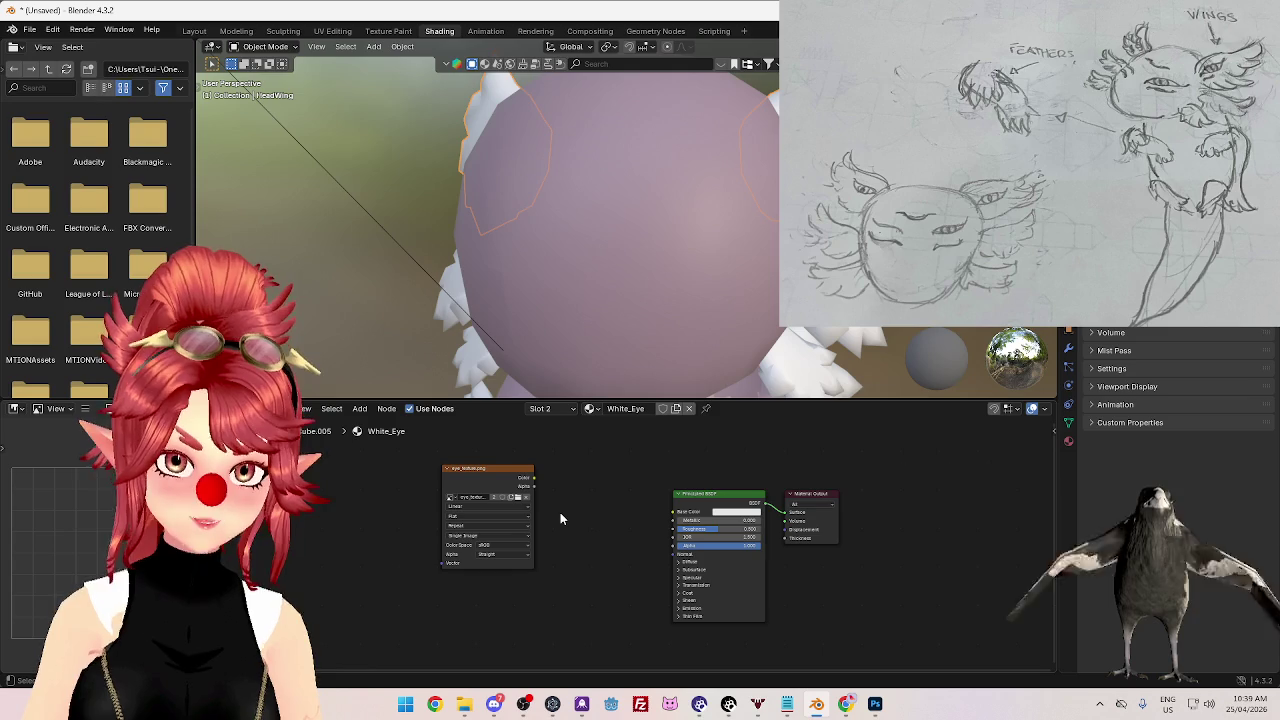
key(shift+a)
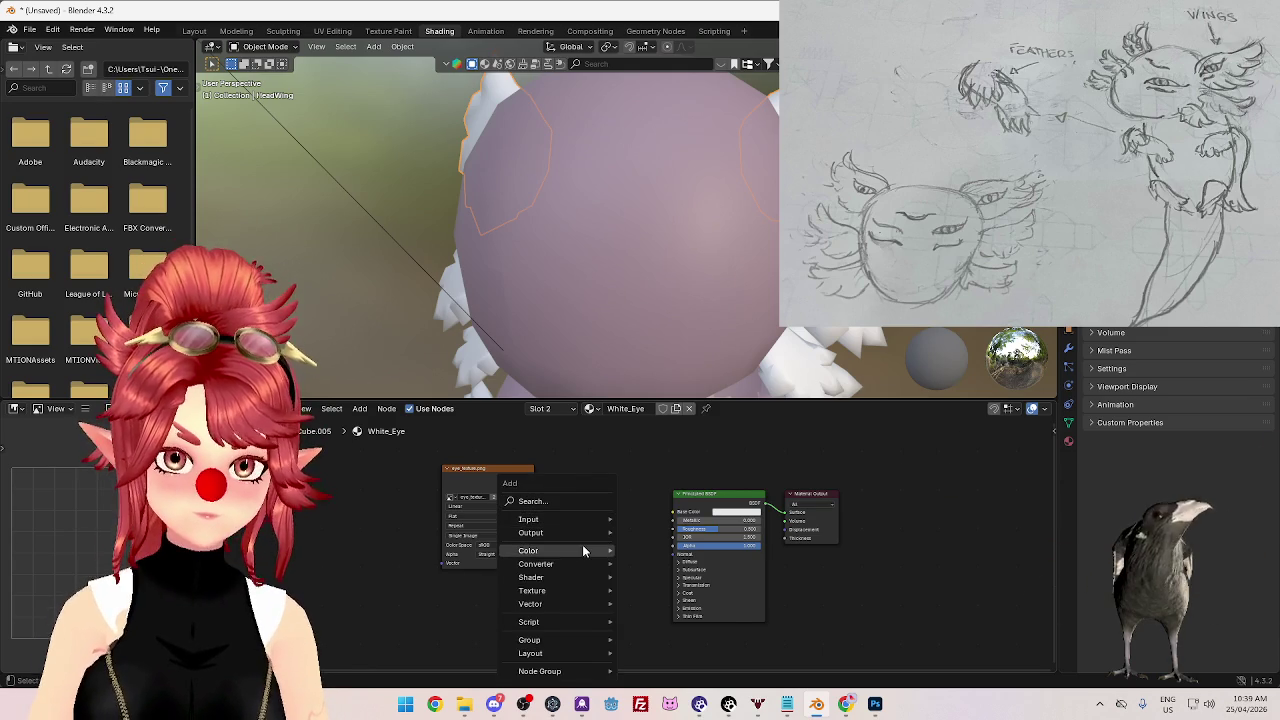
mouse_move(528, 550)
click(656, 616)
click(600, 482)
mouse_move(496, 477)
mouse_down()
mouse_move(463, 460)
mouse_move(577, 546)
mouse_up()
- Add a pure white RGB node into the Mix's B input and link the Mix result to Base Color
key(shift+a)
key(shift+a)
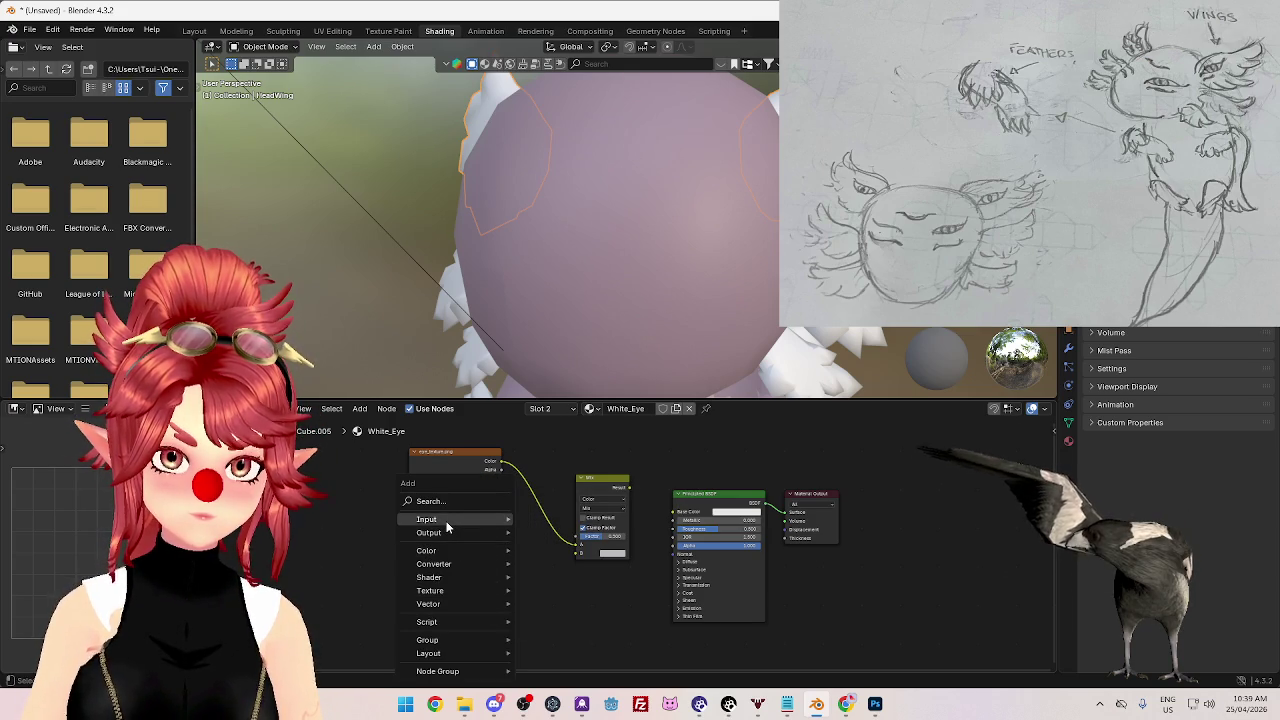
mouse_move(427, 519)
click(543, 438)
click(500, 595)
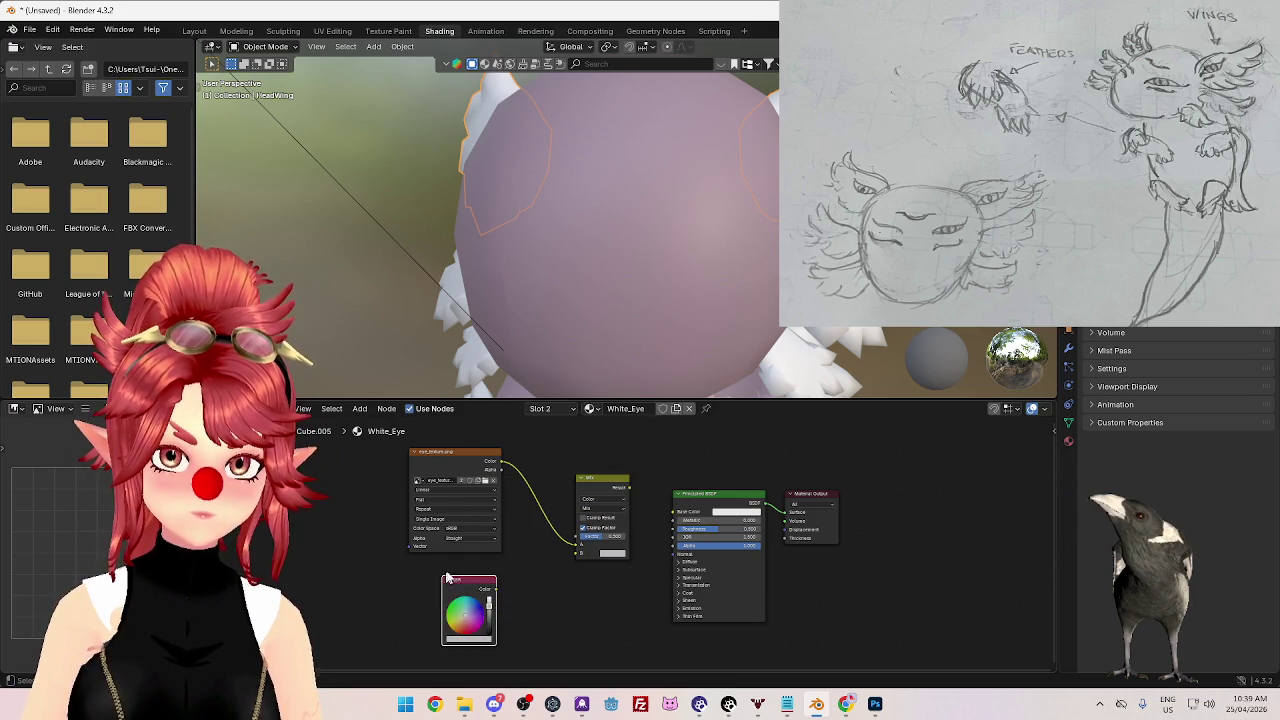
drag(498, 590, 574, 555)
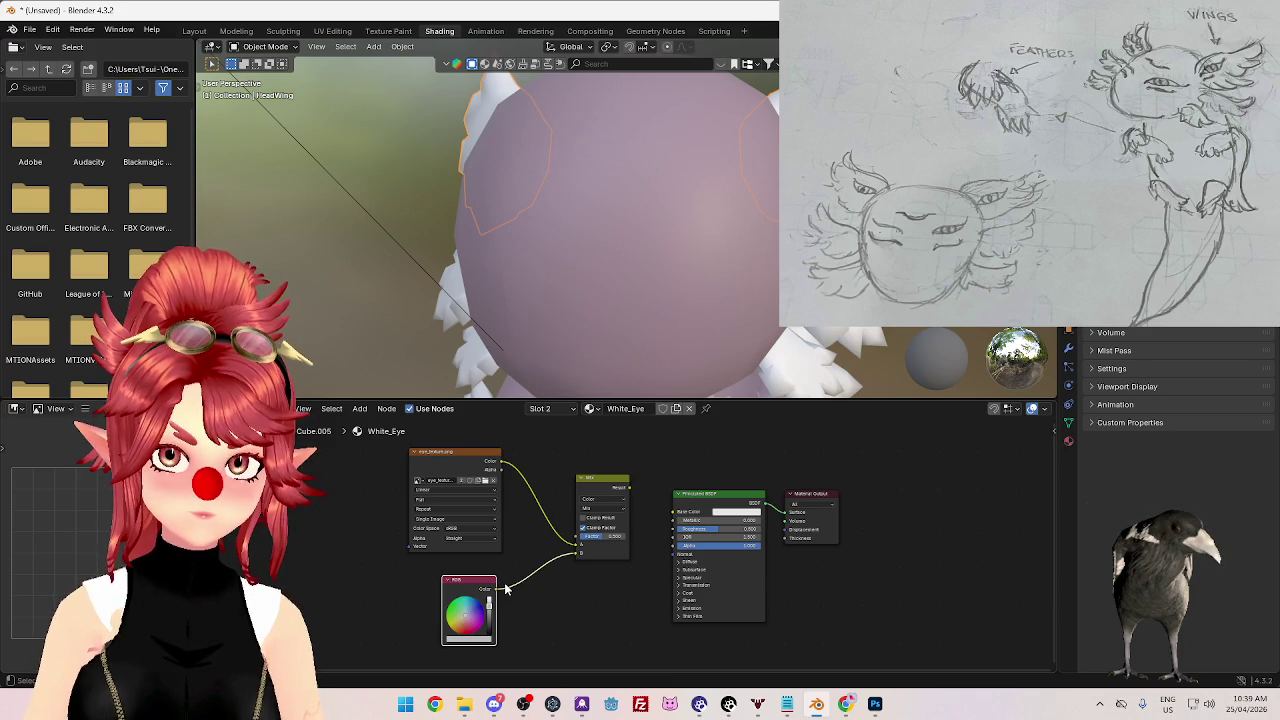
drag(489, 614, 489, 597)
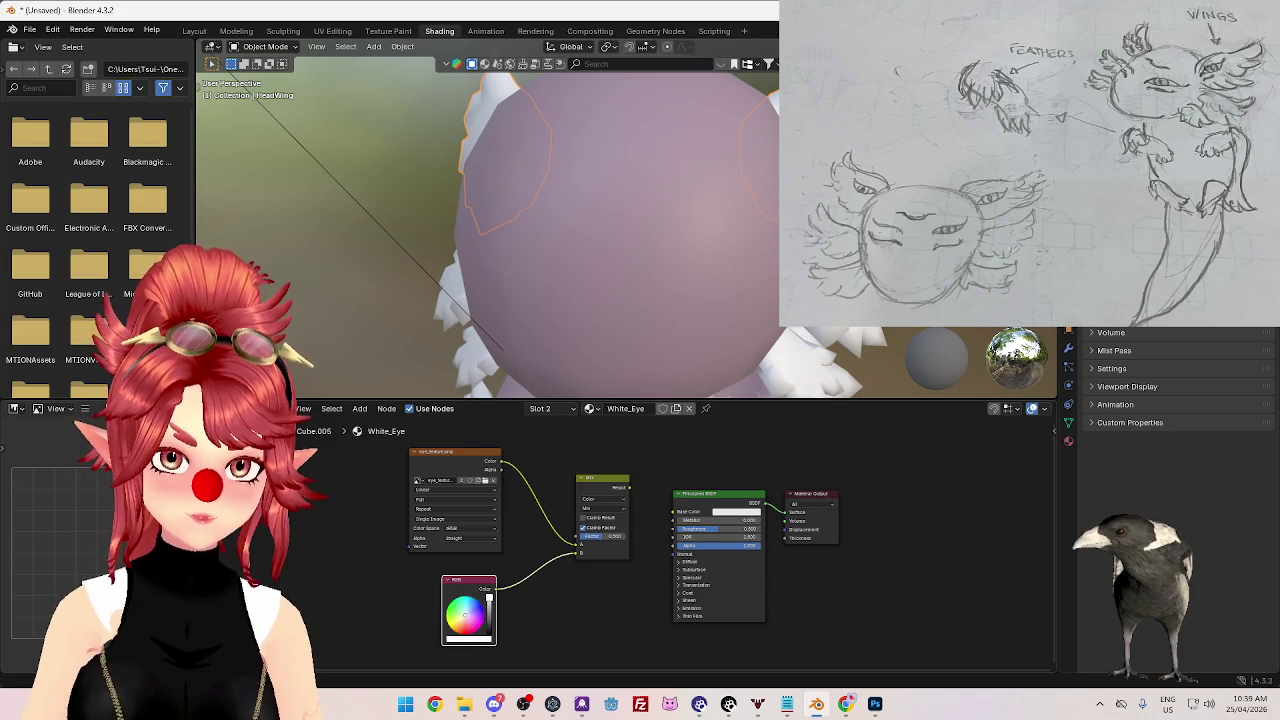
click(629, 481)
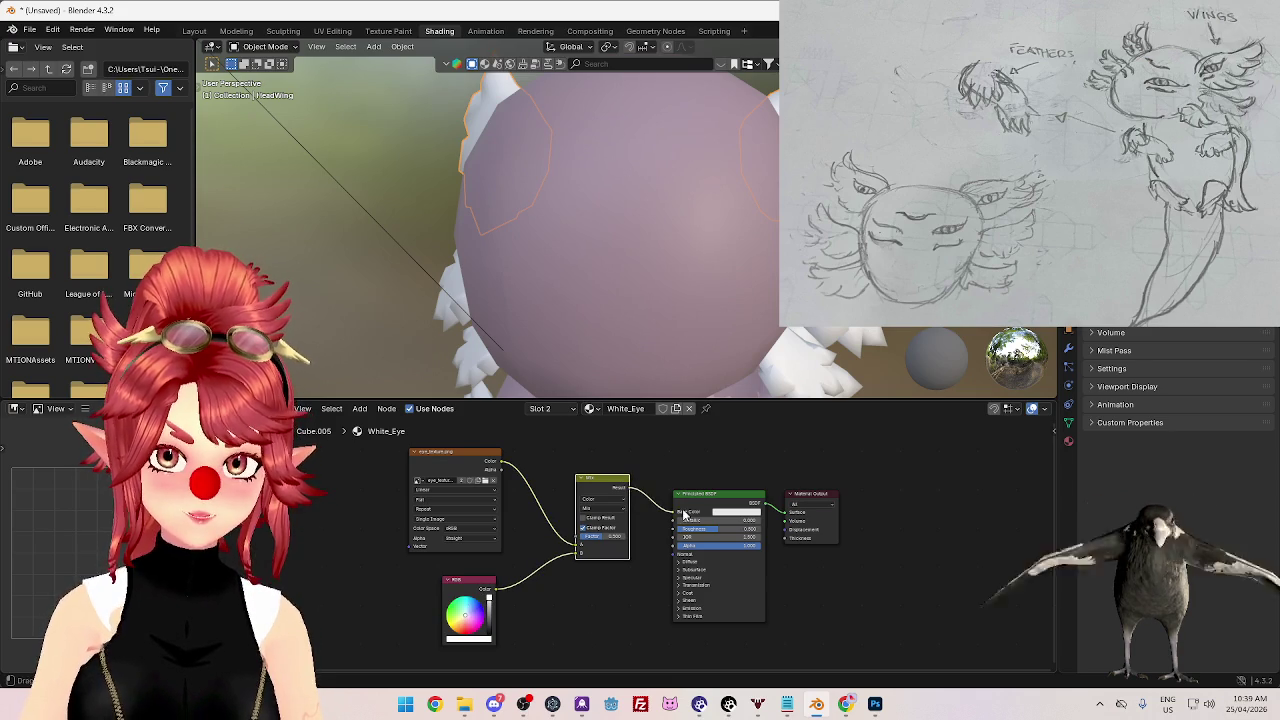
- Put HeadWing in Edit Mode and extrude the selected wing faces along their normals
mouse_move(480, 186)
middle_down()
mouse_move(708, 252)
mouse_move(690, 230)
mouse_move(711, 200)
middle_up()
key(Tab)
key(Tab)
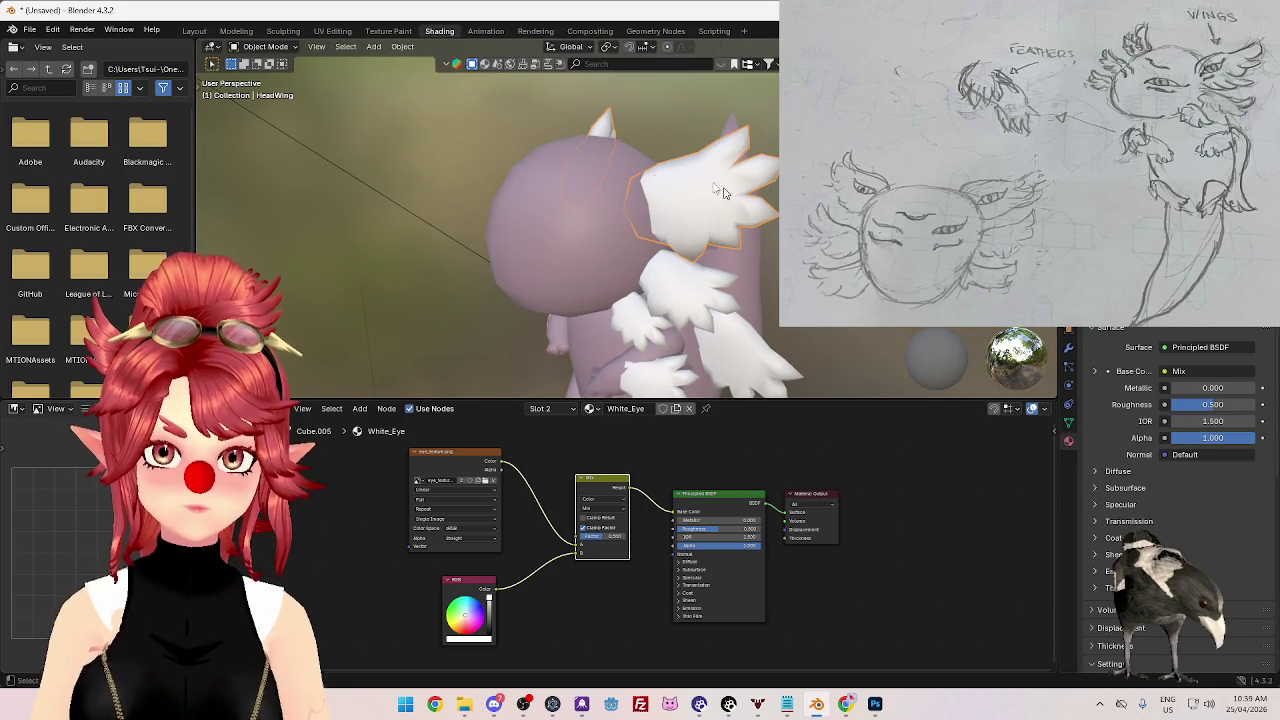
key(Tab)
middle_drag(735, 196, 692, 190)
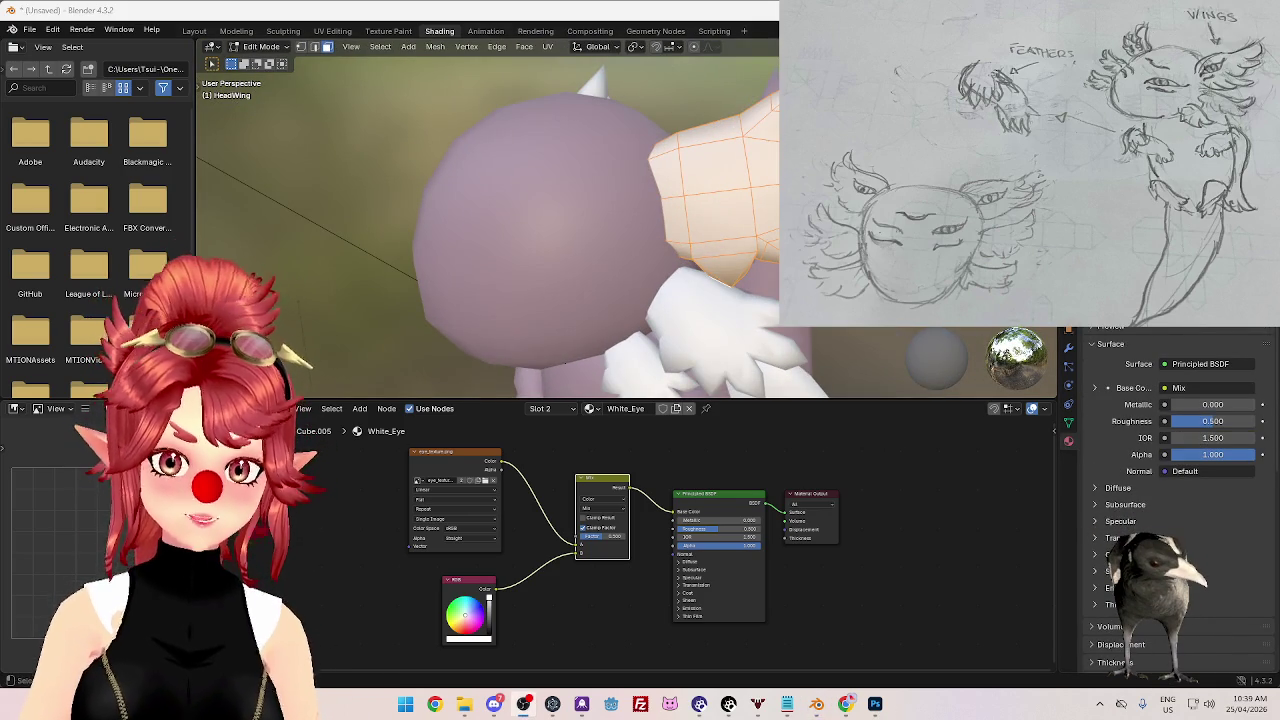
middle_drag(692, 190, 708, 150)
key(e)
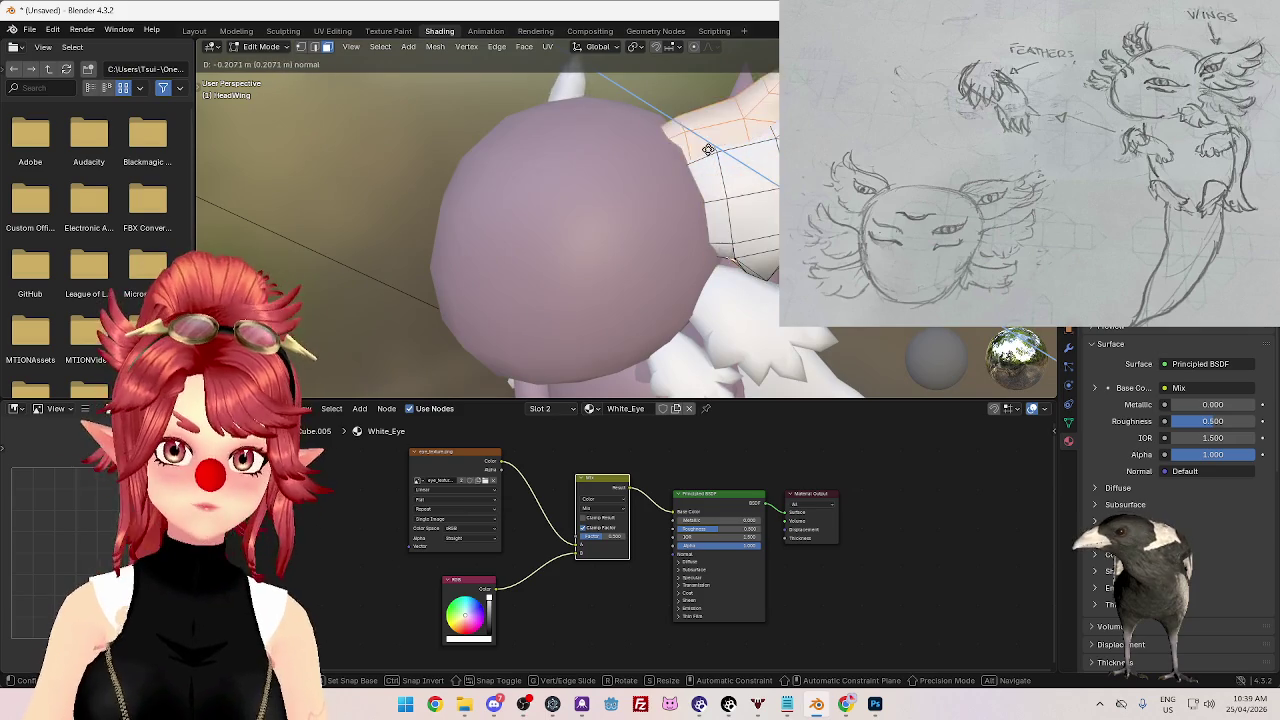
click(708, 149)
- Select HeadWing's White_Eye faces and UV-unwrap them
click(706, 190)
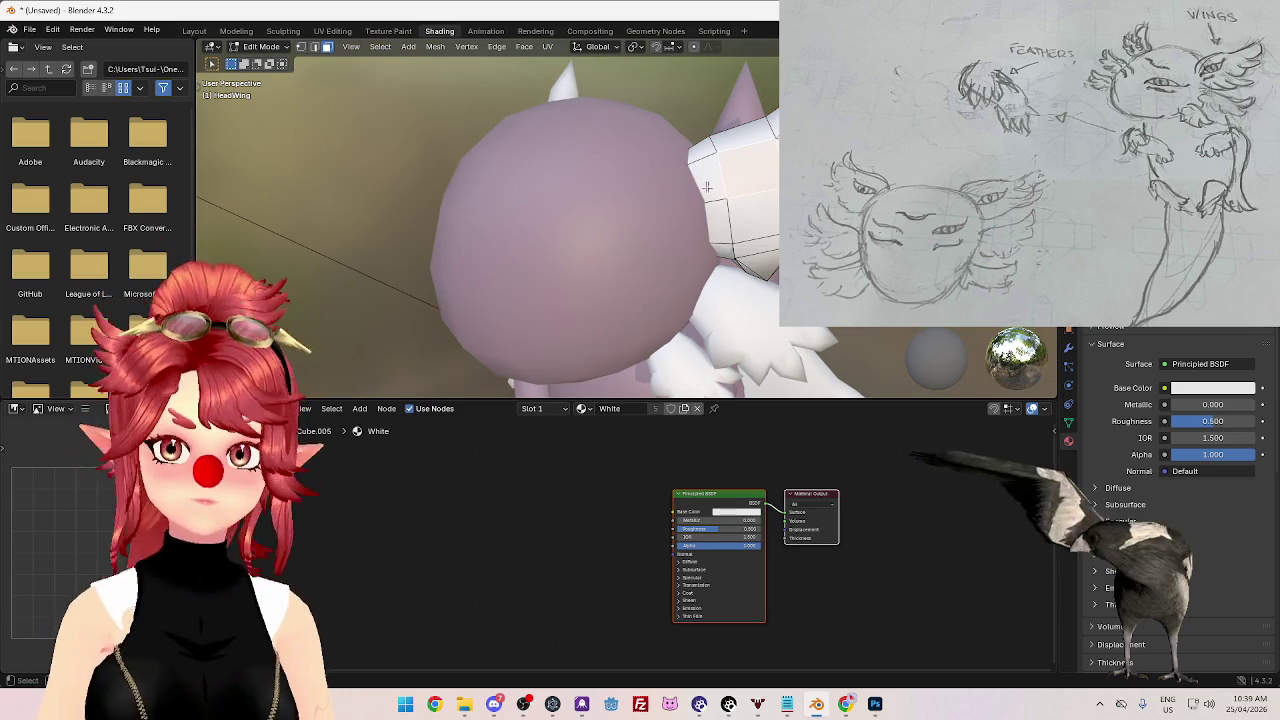
mouse_move(706, 190)
middle_down()
mouse_move(760, 149)
mouse_move(782, 170)
middle_up()
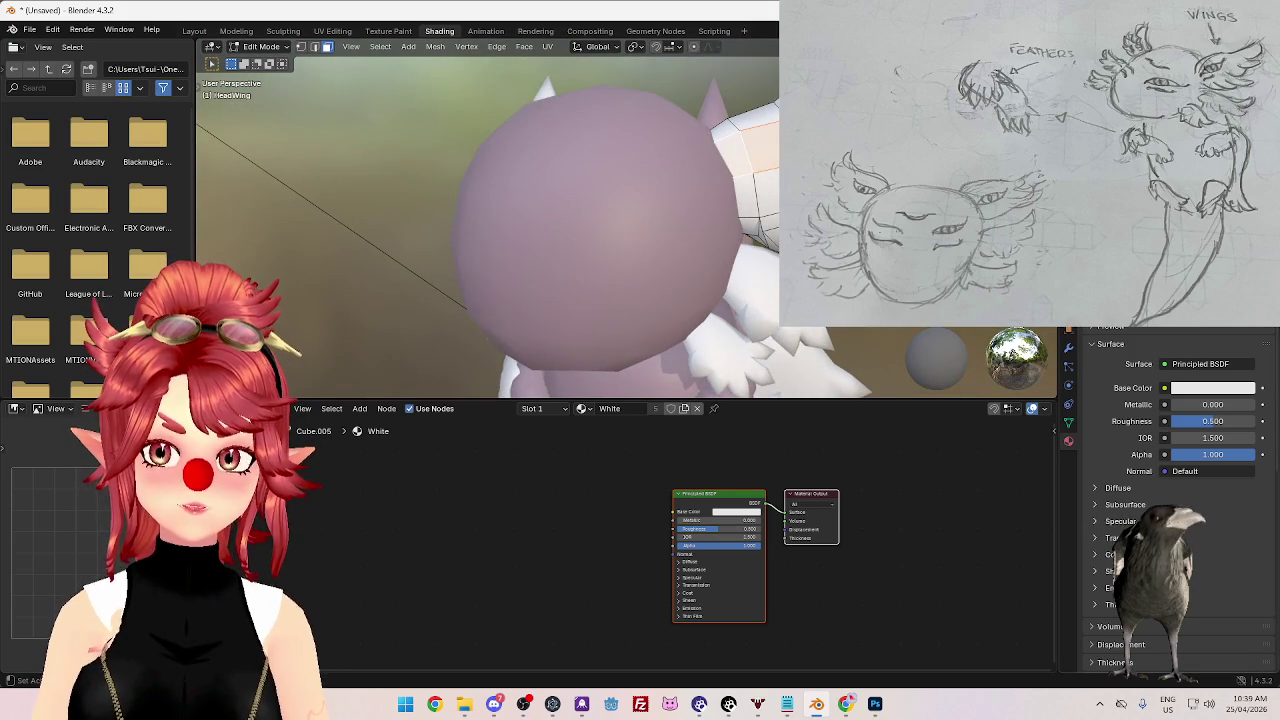
click(752, 232)
middle_drag(760, 220, 750, 235)
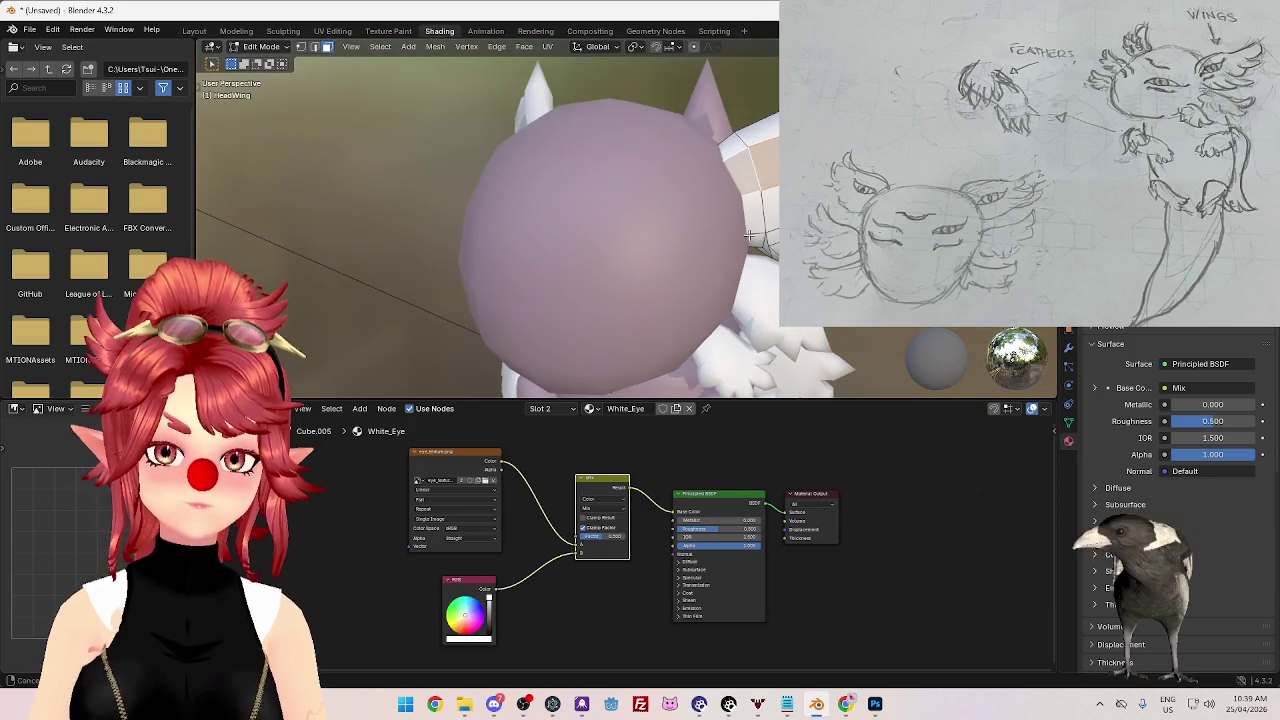
key(u)
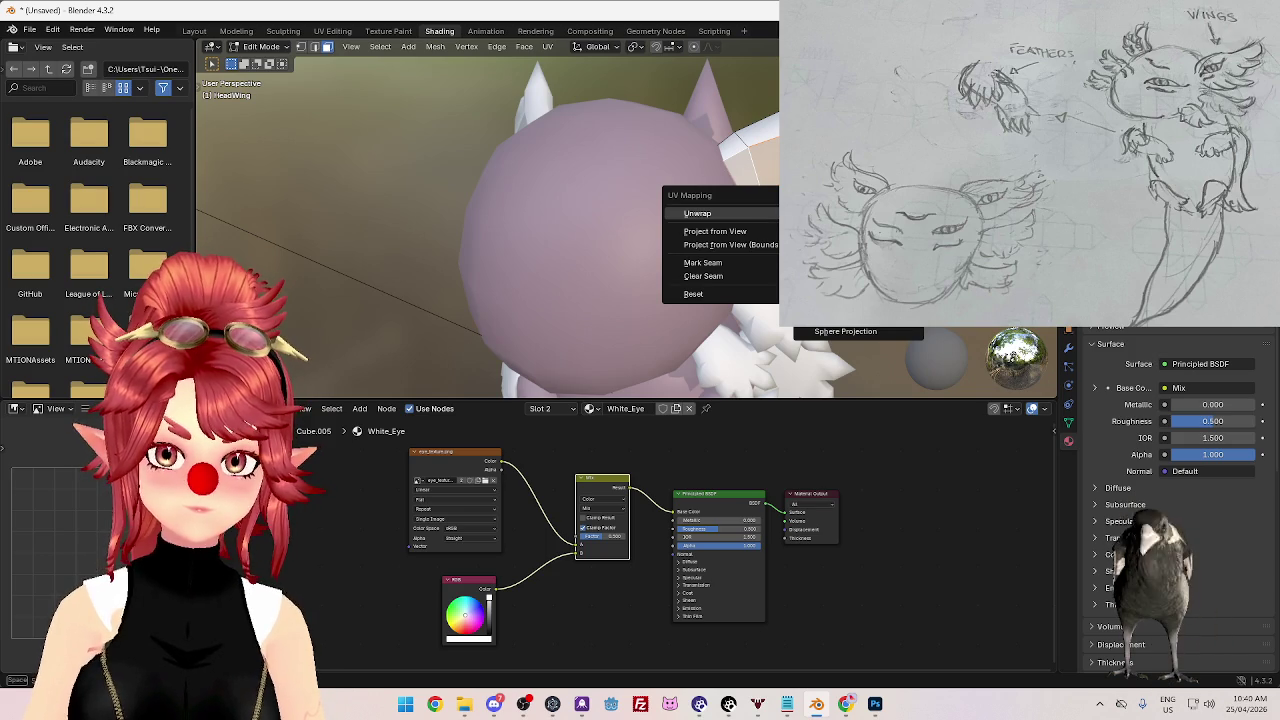
key(Return)
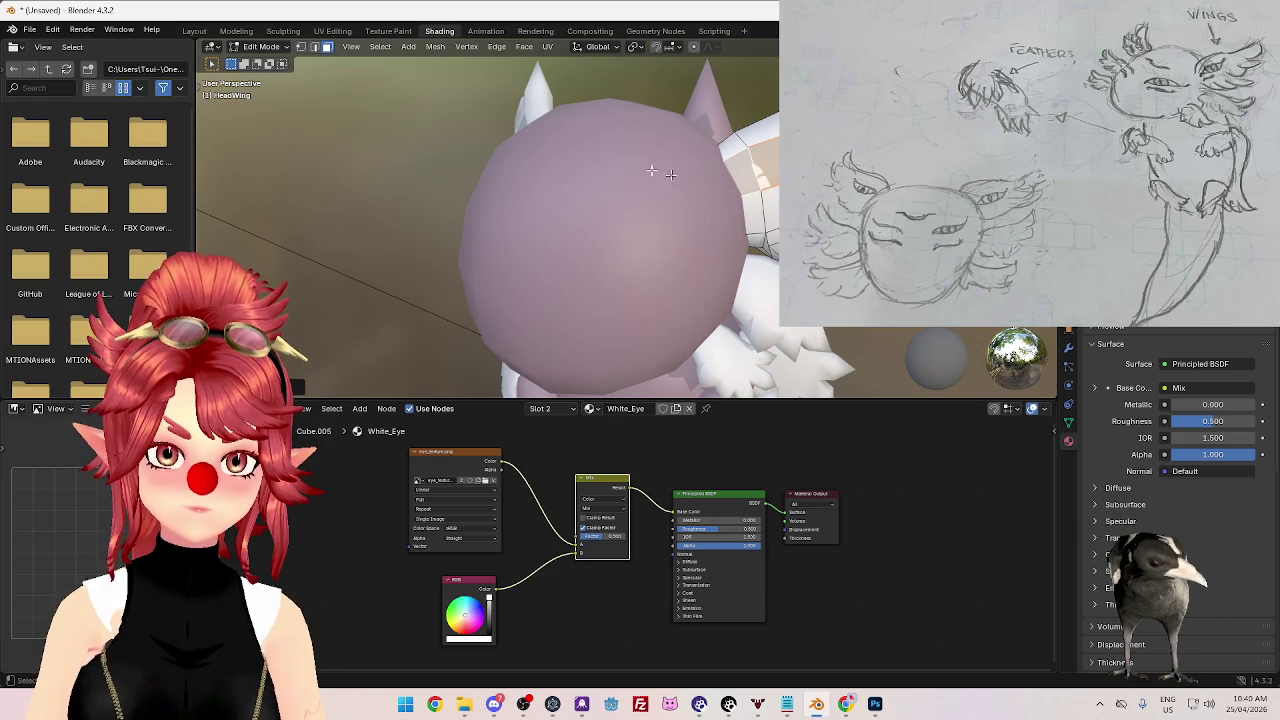
middle_drag(609, 177, 272, 55)
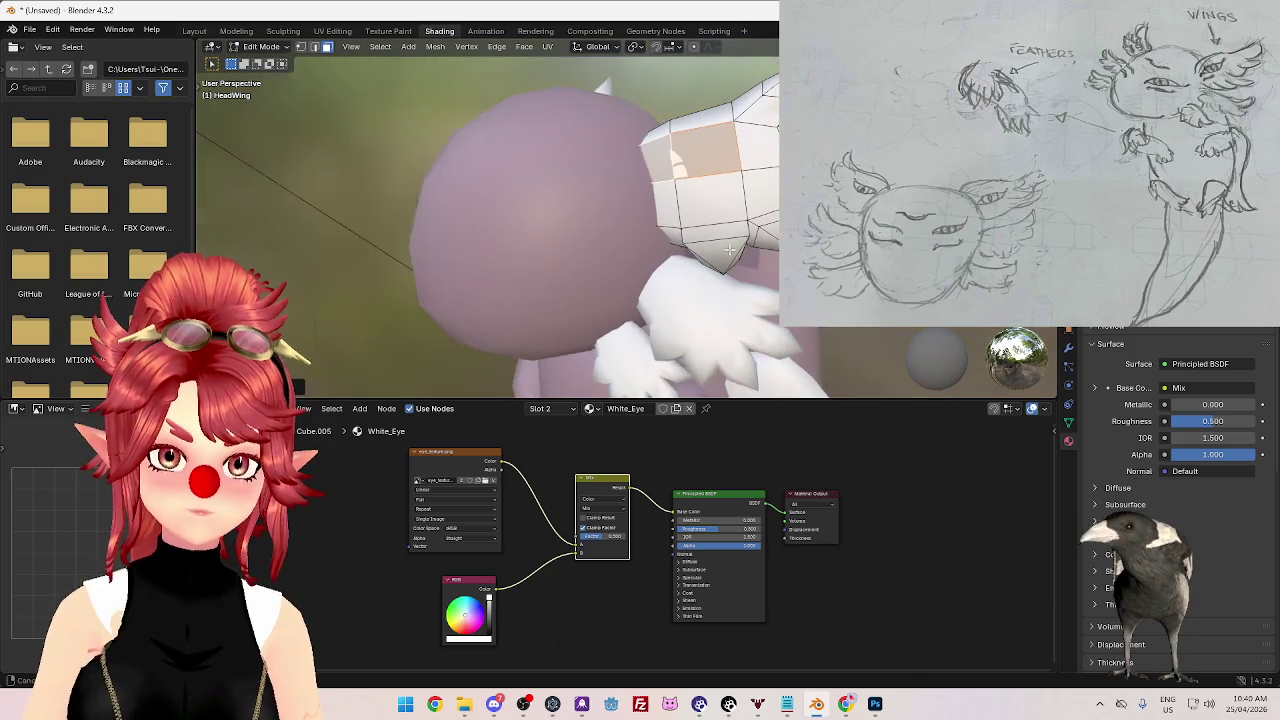
- In UV Editing, rotate HeadWing's UV face about 90 degrees and move it across the eye texture
click(330, 32)
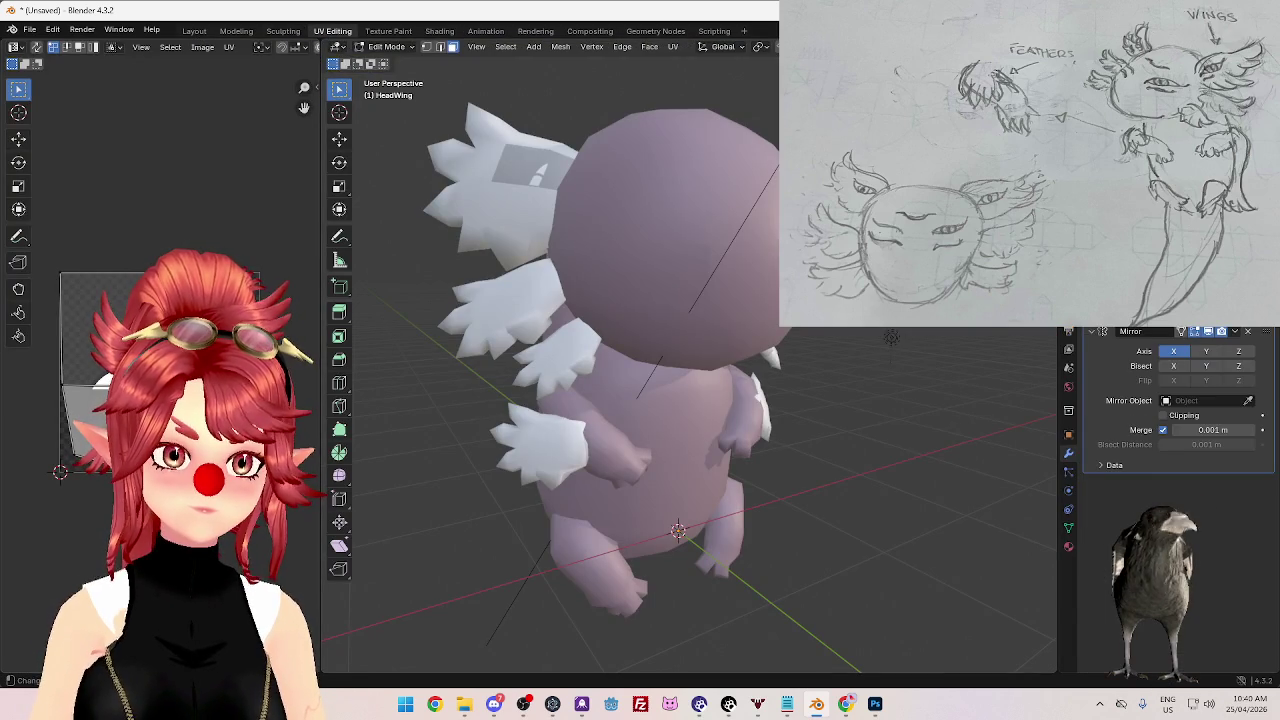
middle_drag(600, 380, 780, 370)
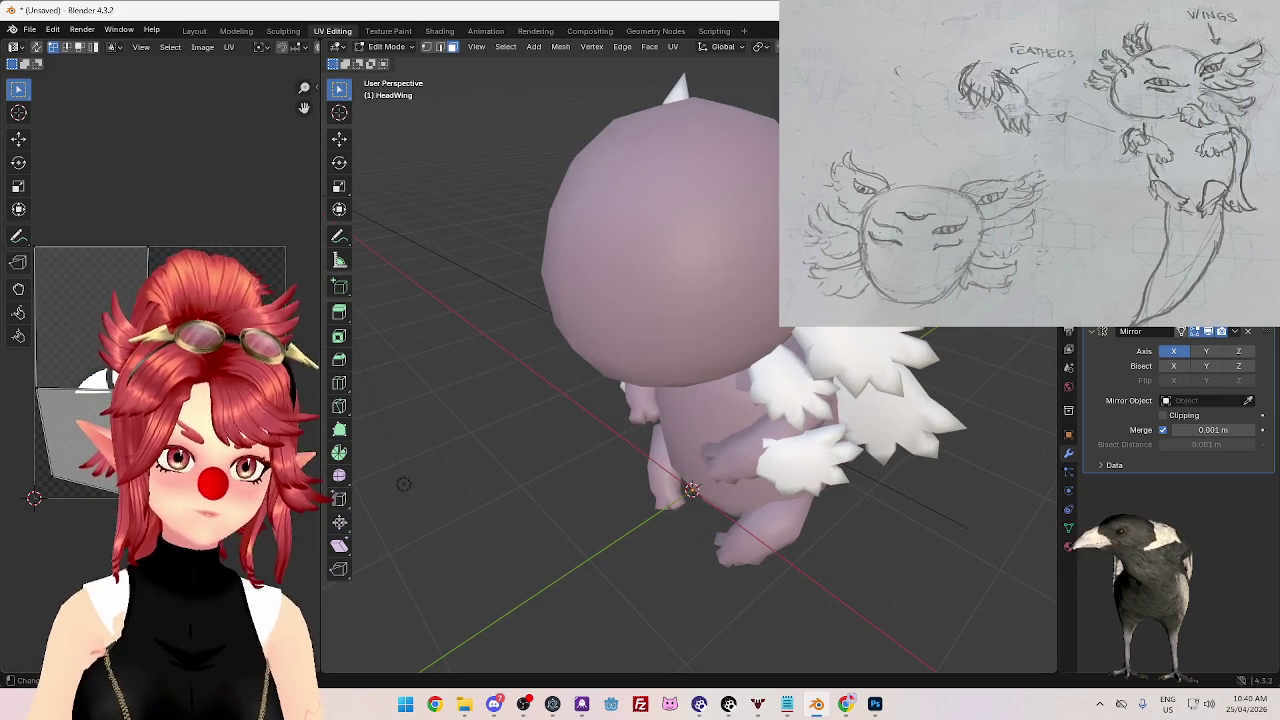
click(90, 300)
key(r)
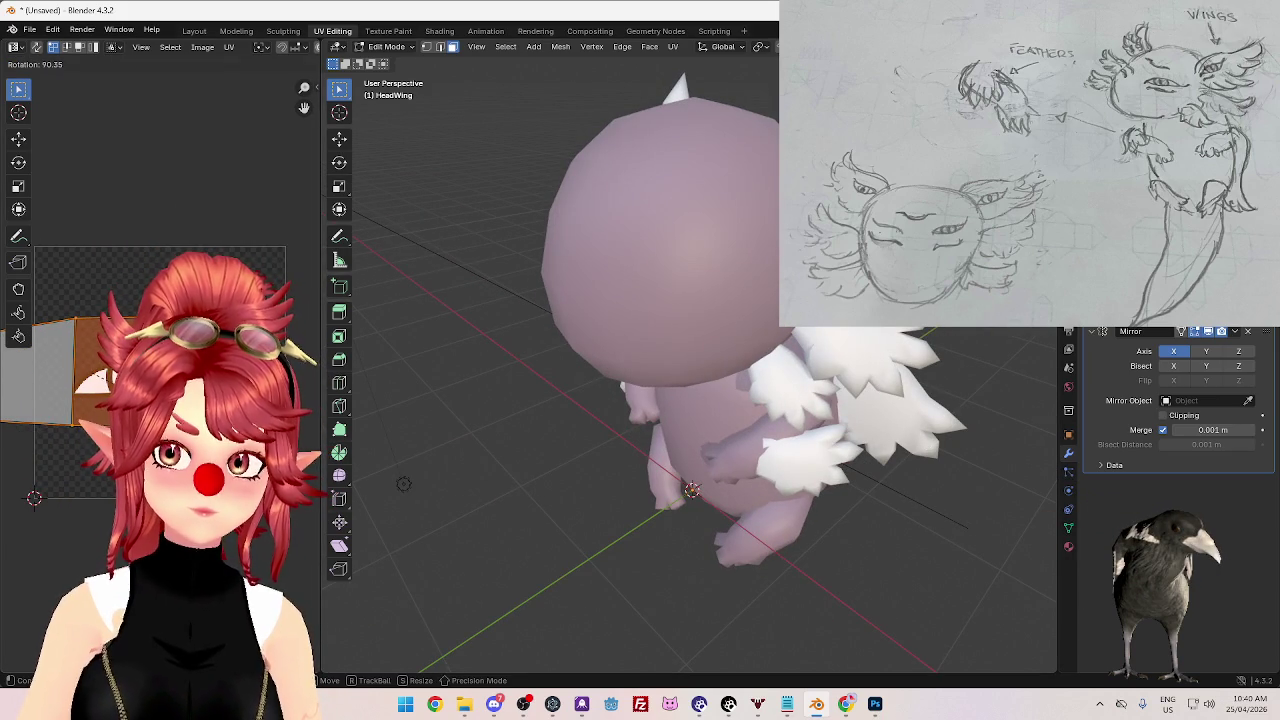
key(g)
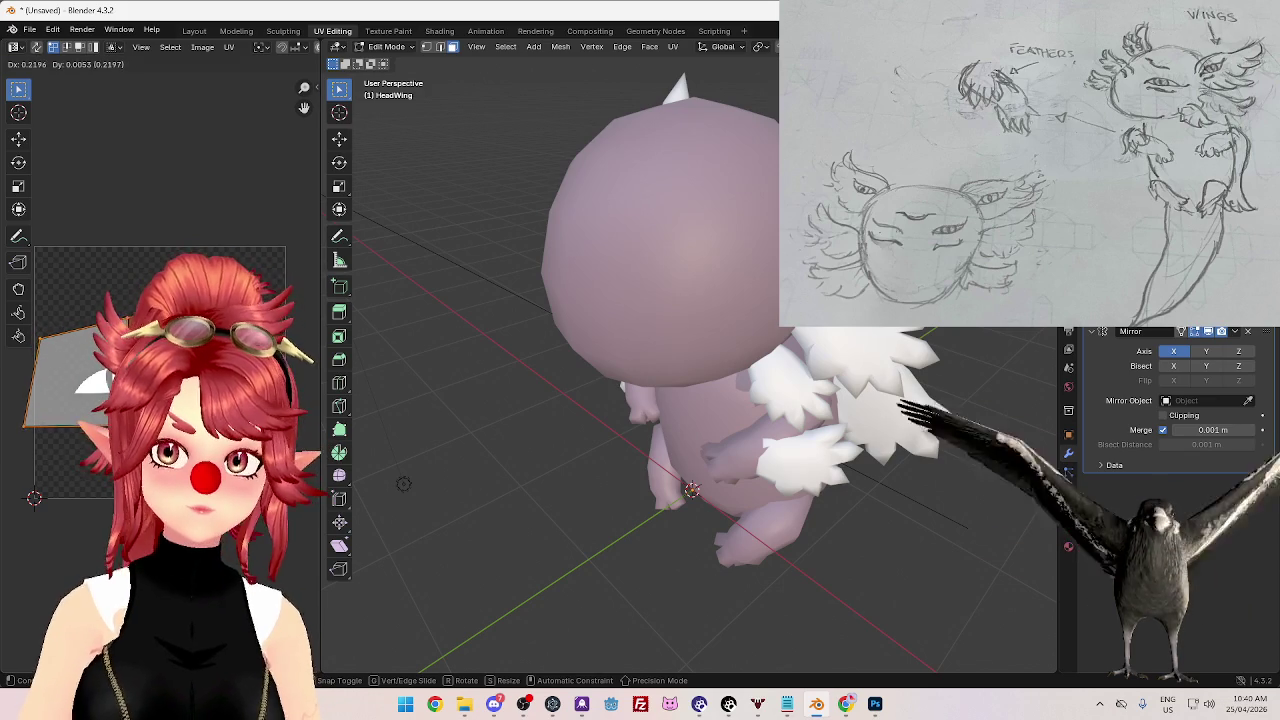
- Tilt the UV face and nudge it right over the eye, then return to Object Mode in Shading
key(r)
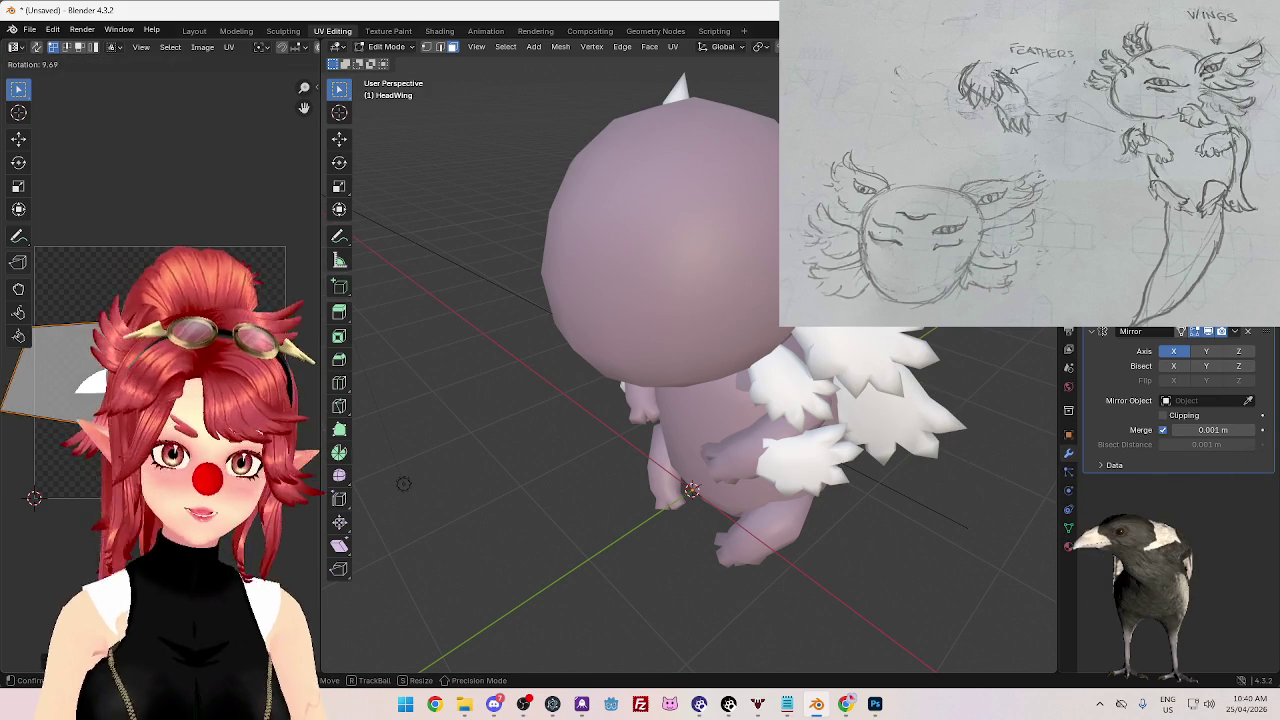
key(Return)
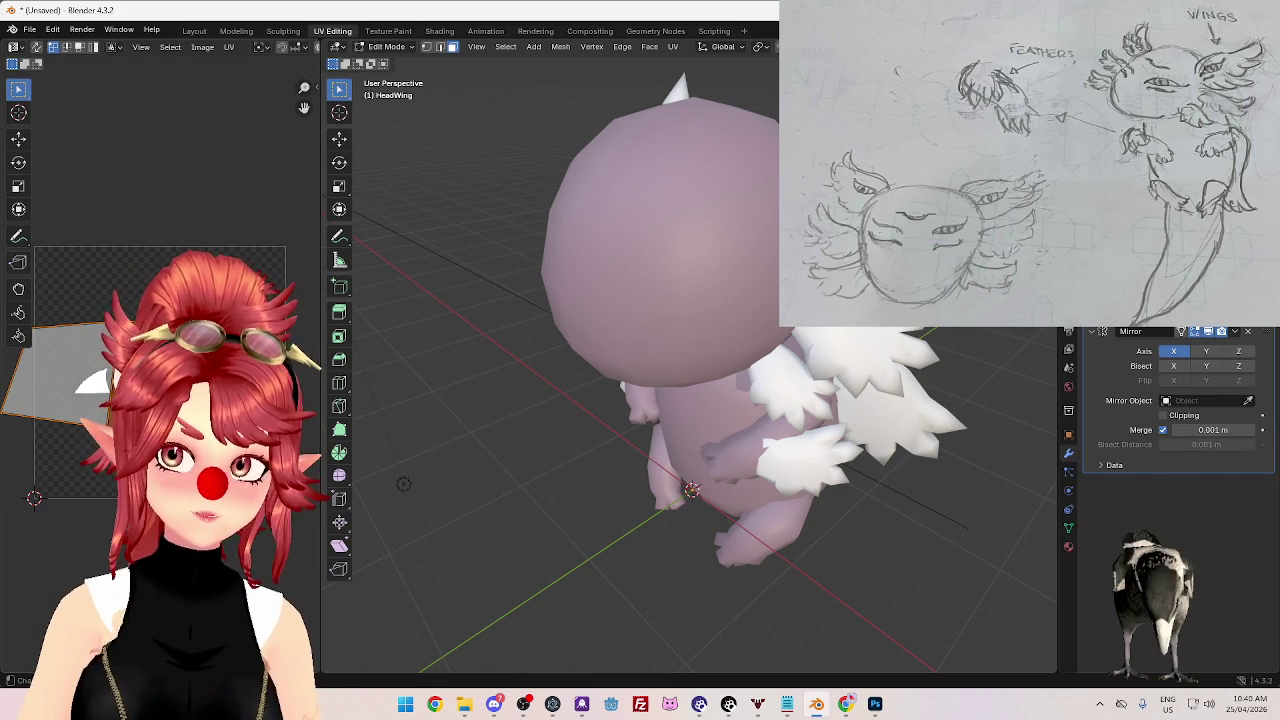
key(g)
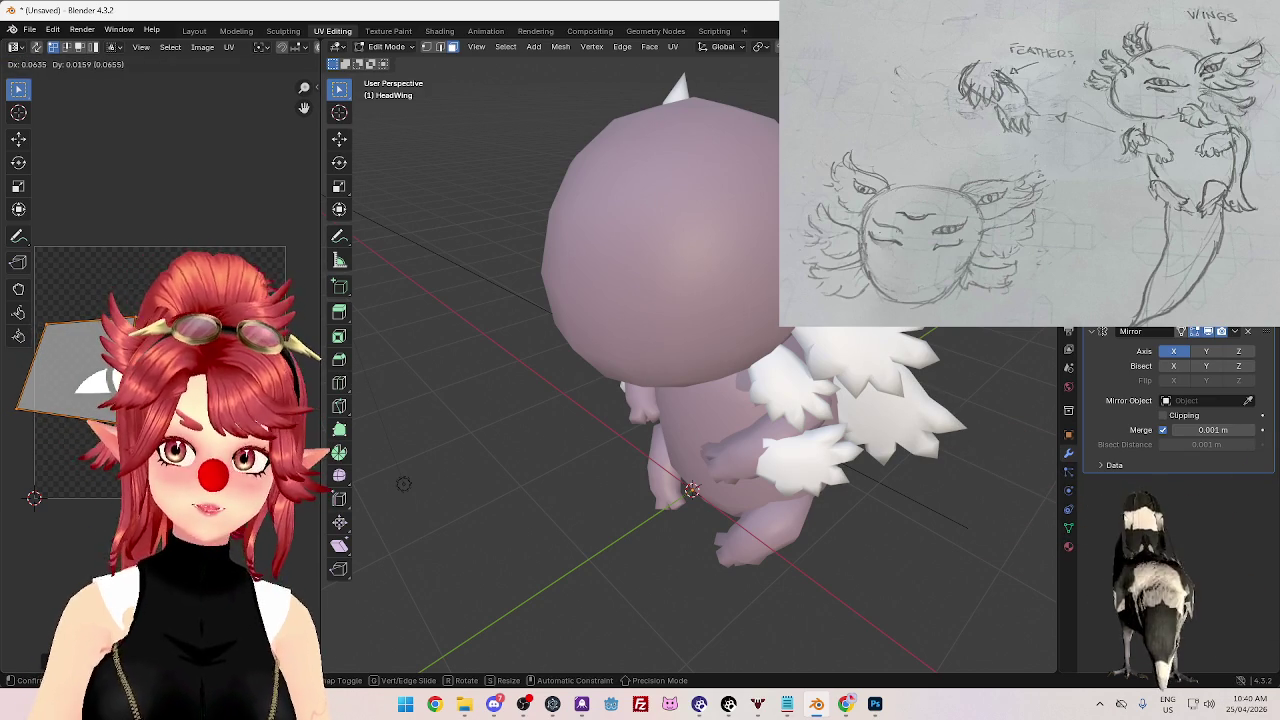
key(Return)
key(Tab)
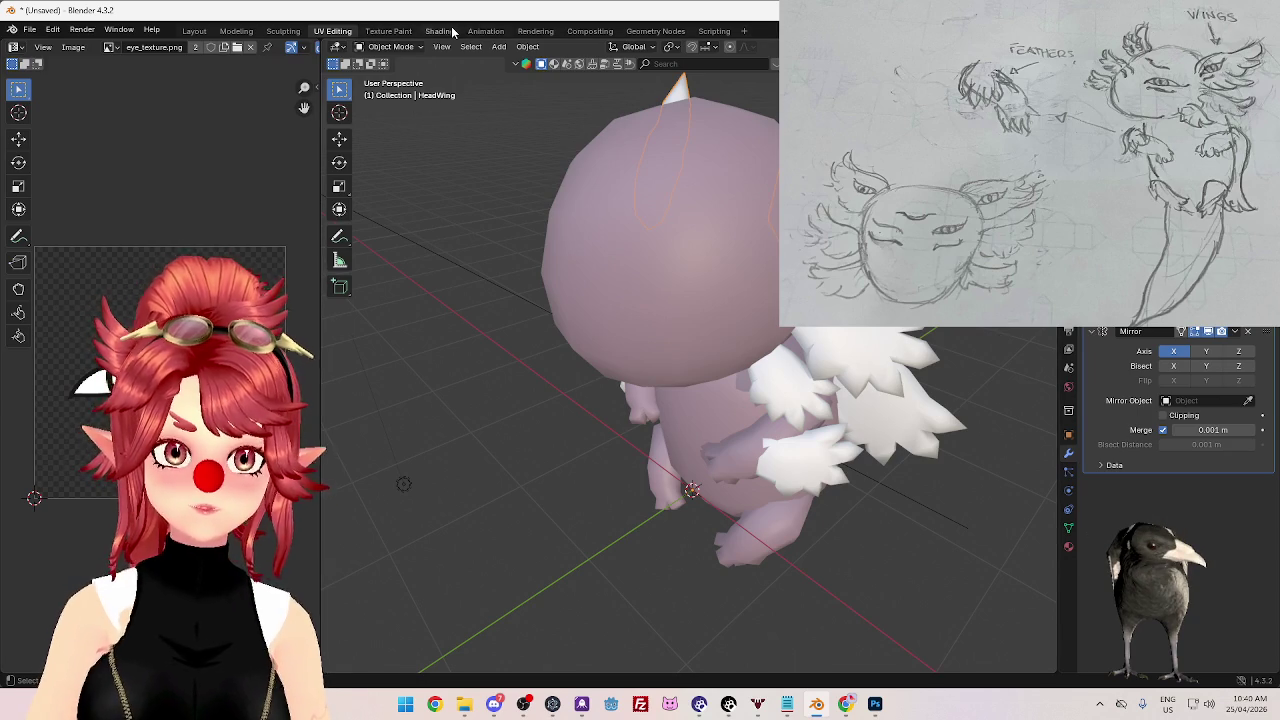
click(452, 31)
- Plug the eye texture's Color into the Mix node and switch its blend mode from Darken to Multiply
scroll(714, 287, up, 5)
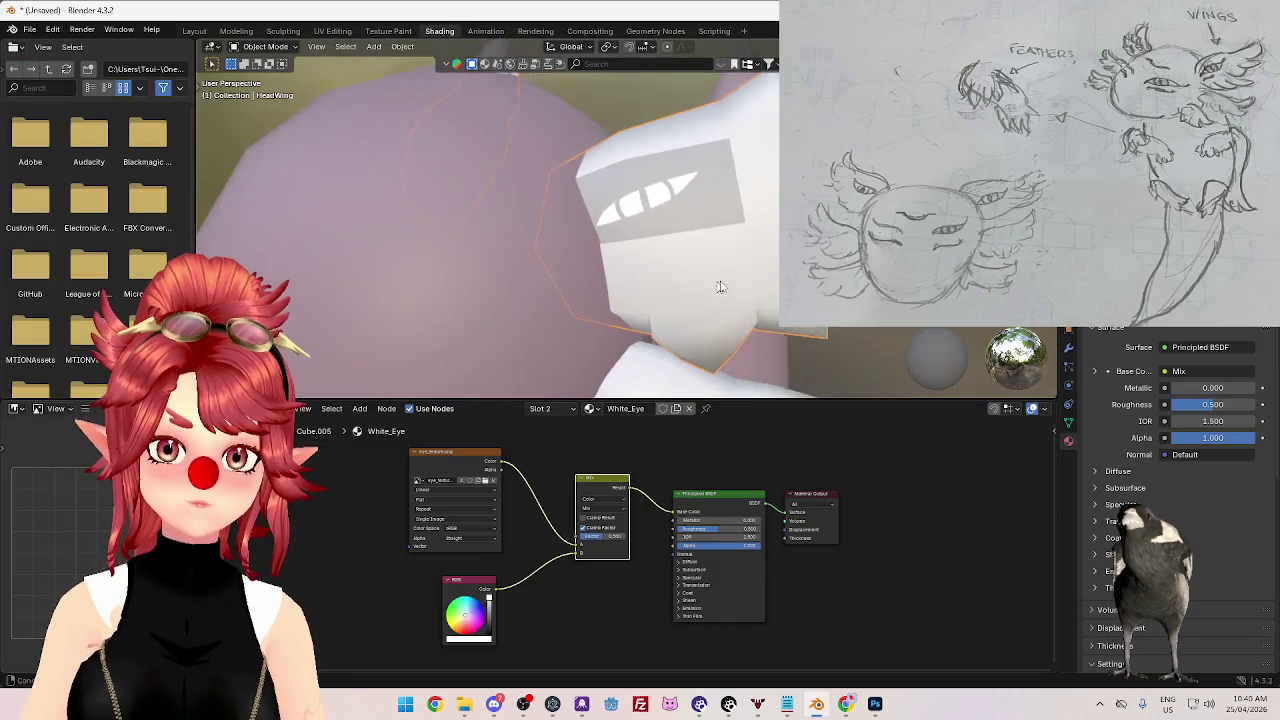
scroll(714, 287, up, 2)
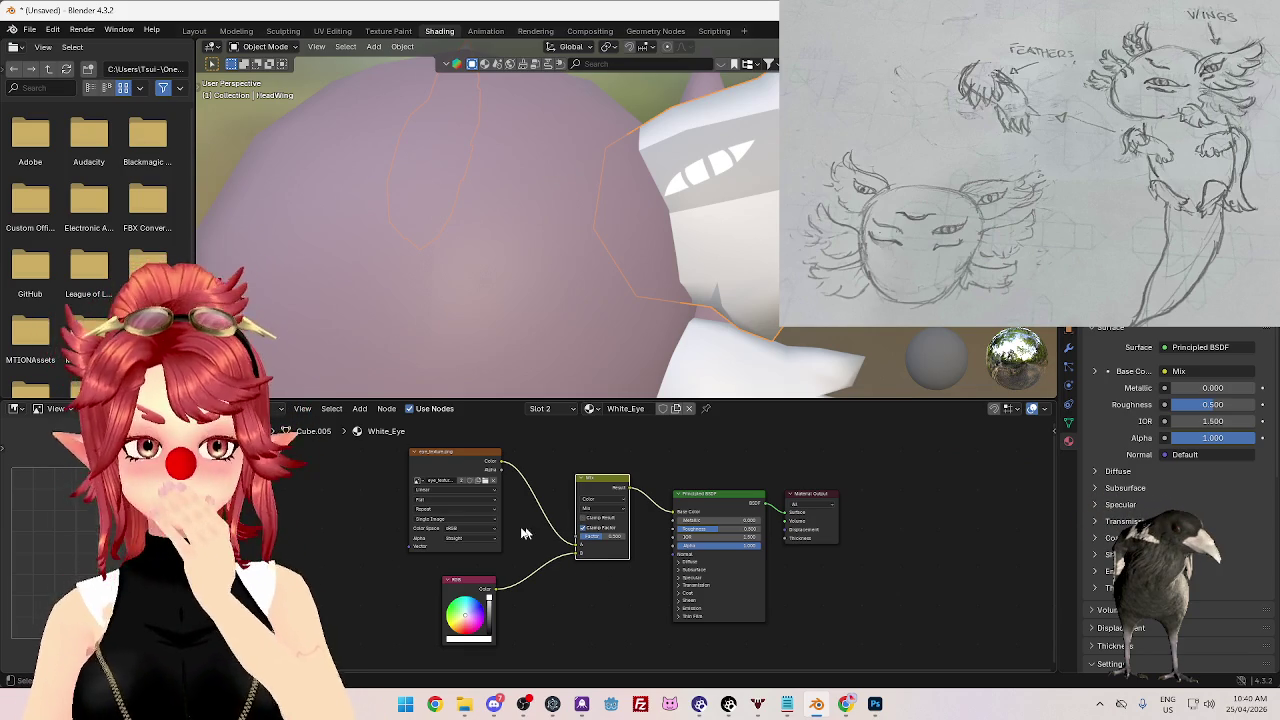
drag(502, 478, 577, 549)
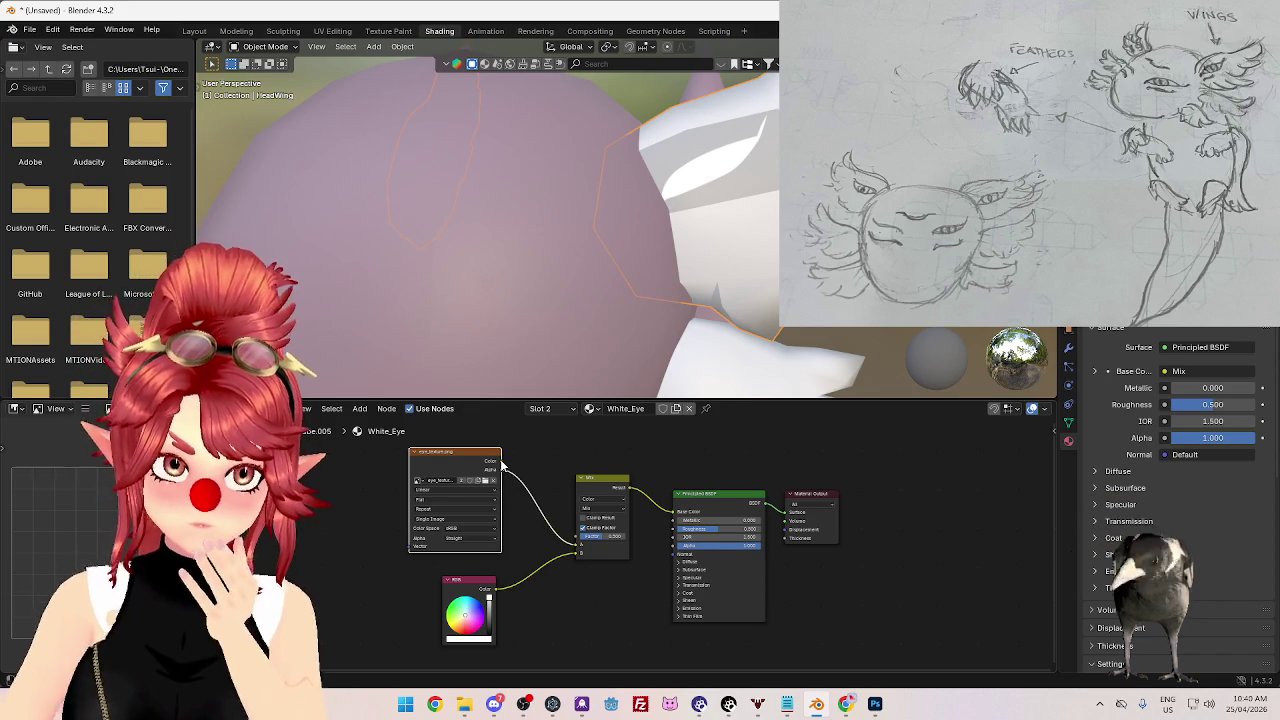
drag(549, 524, 576, 546)
click(592, 513)
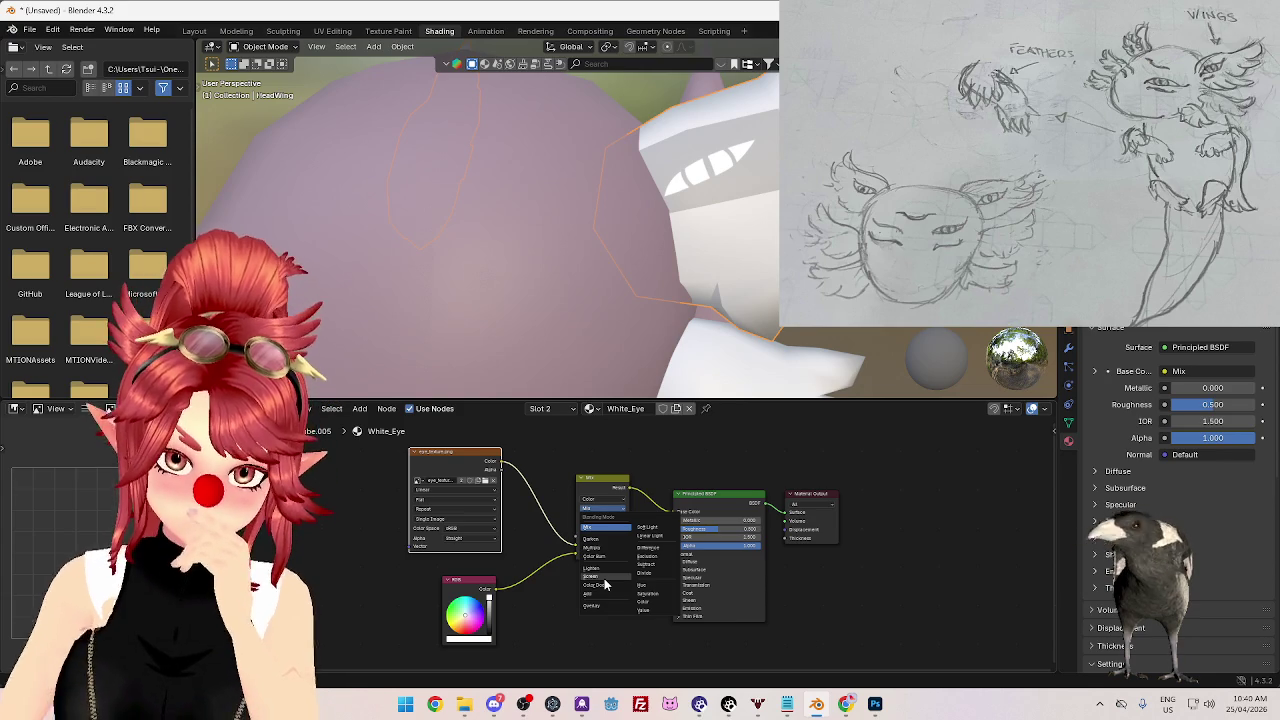
click(594, 540)
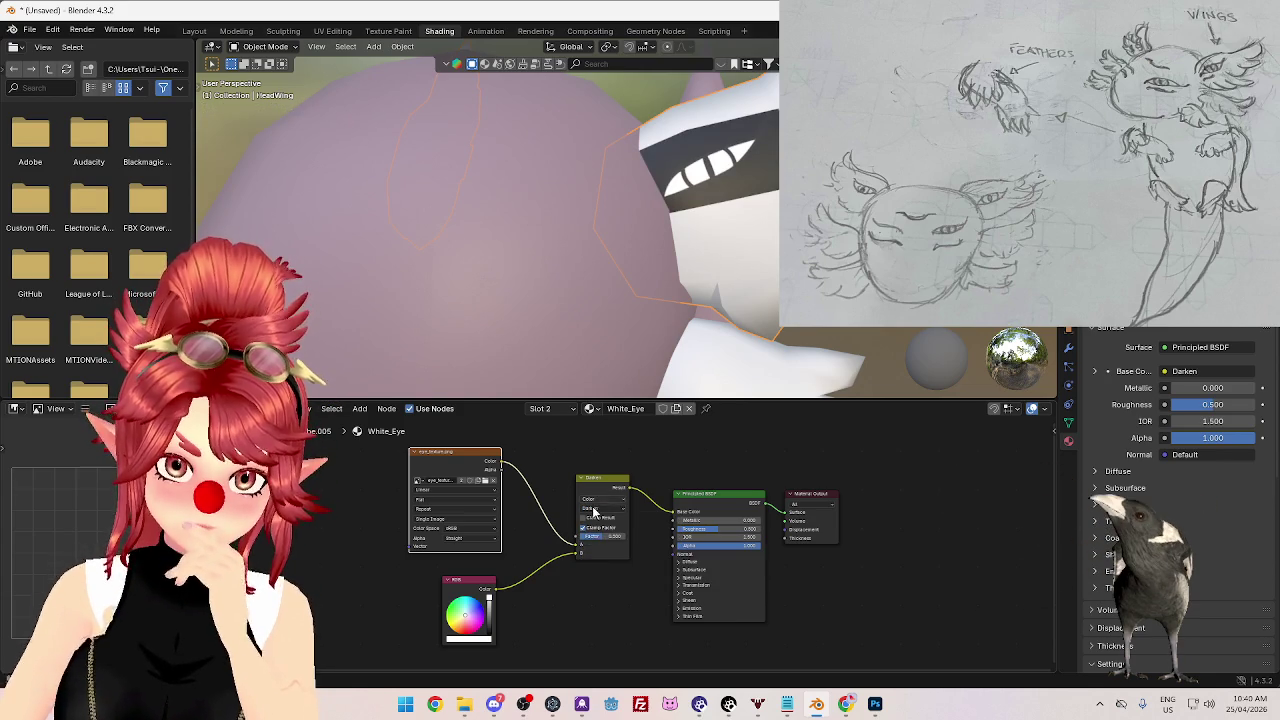
click(593, 510)
click(592, 550)
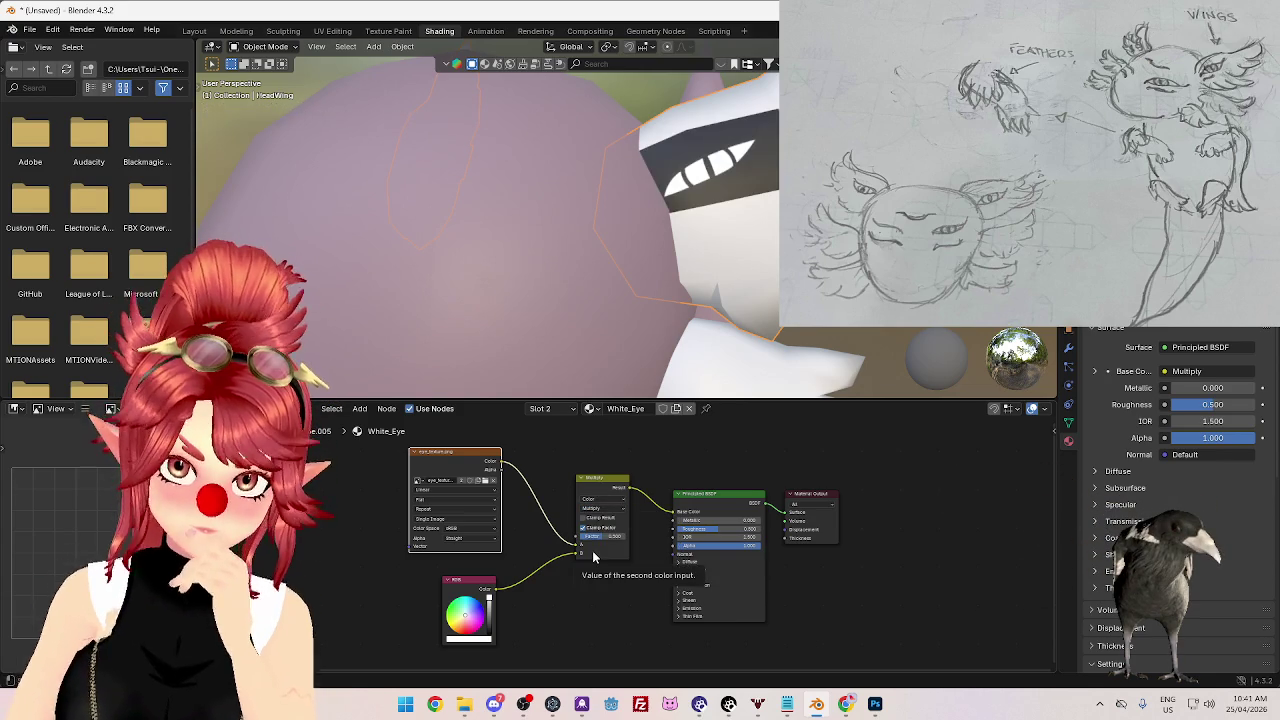
click(594, 510)
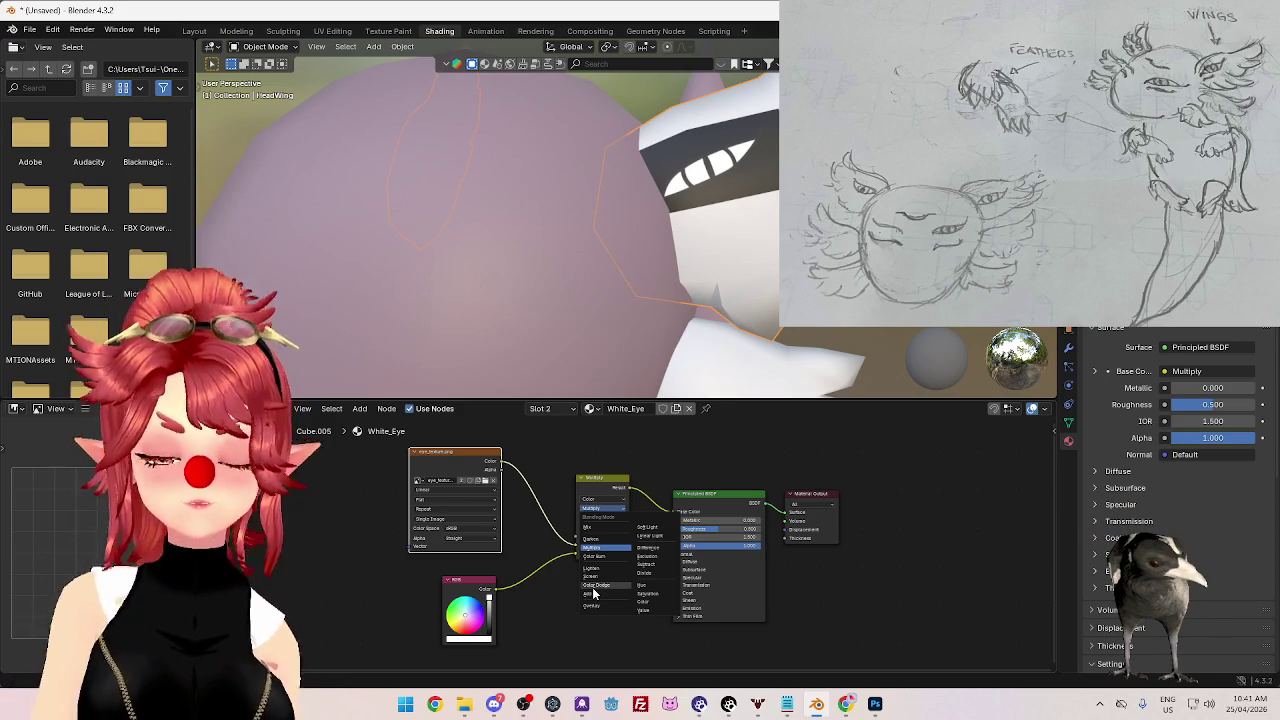
click(846, 704)
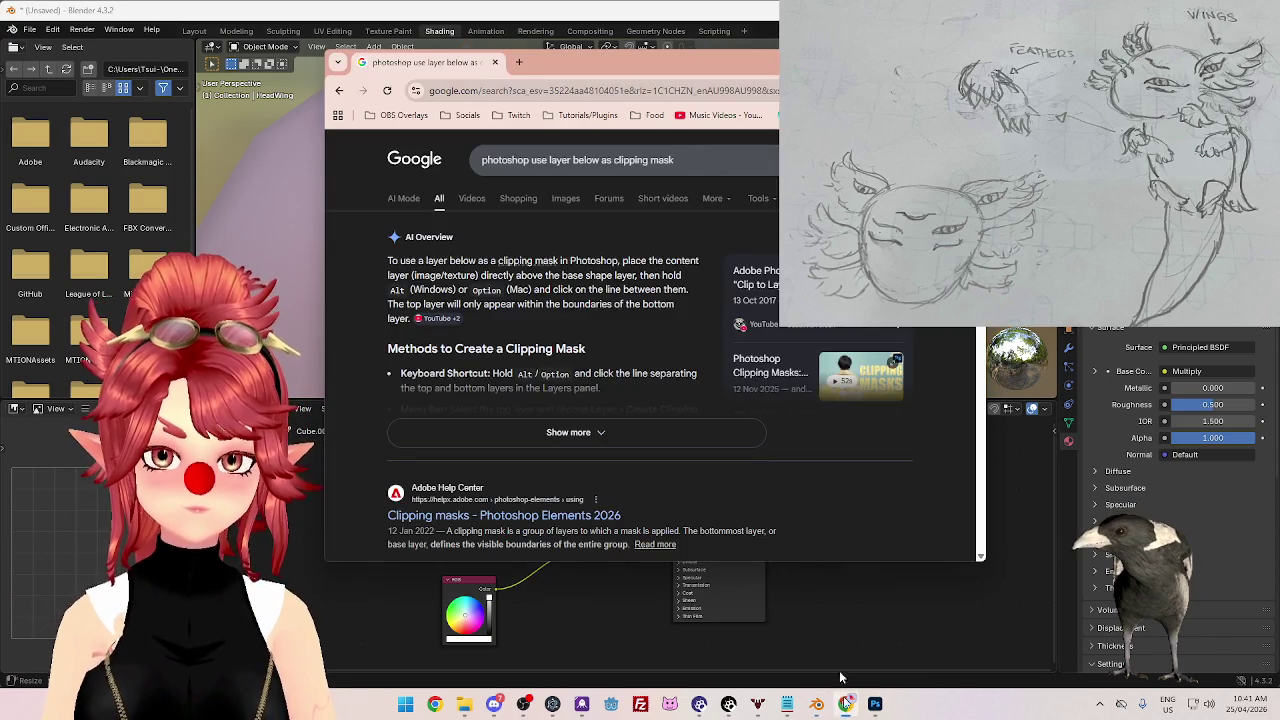
- Google 'blender shader node transparent png' and read the expanded AI Overview steps
text(blend)
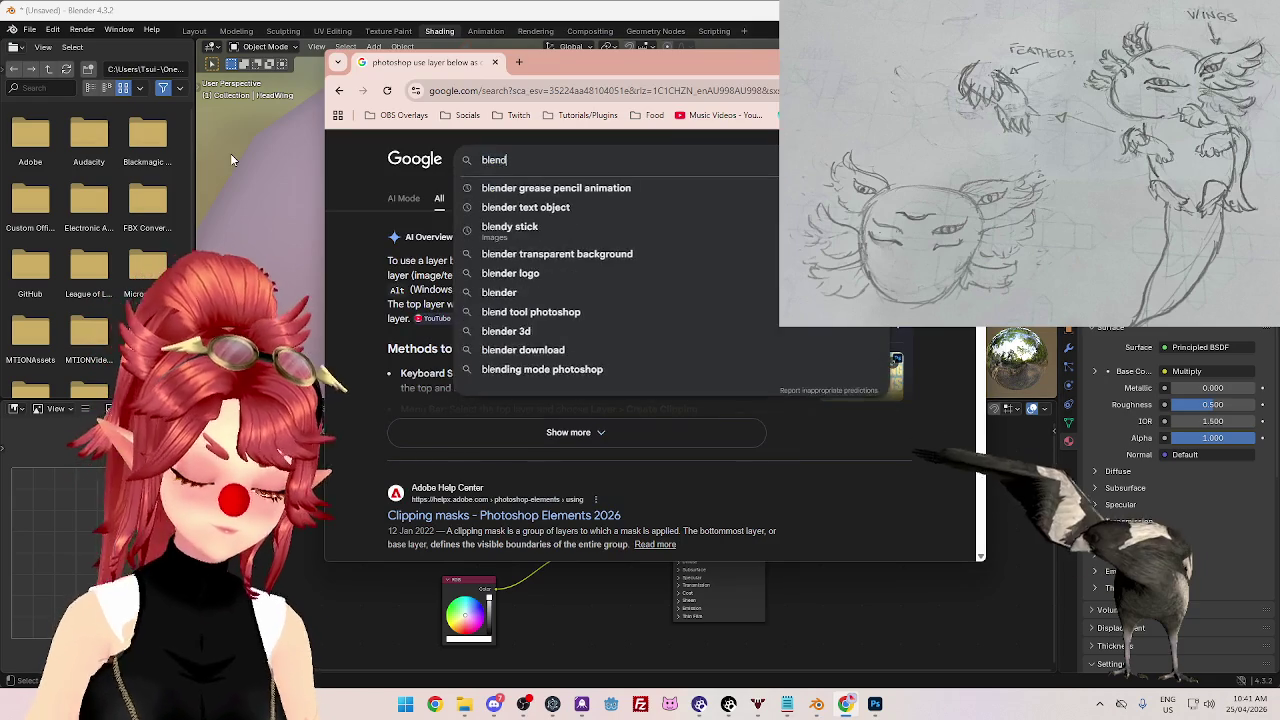
text(er shader node t)
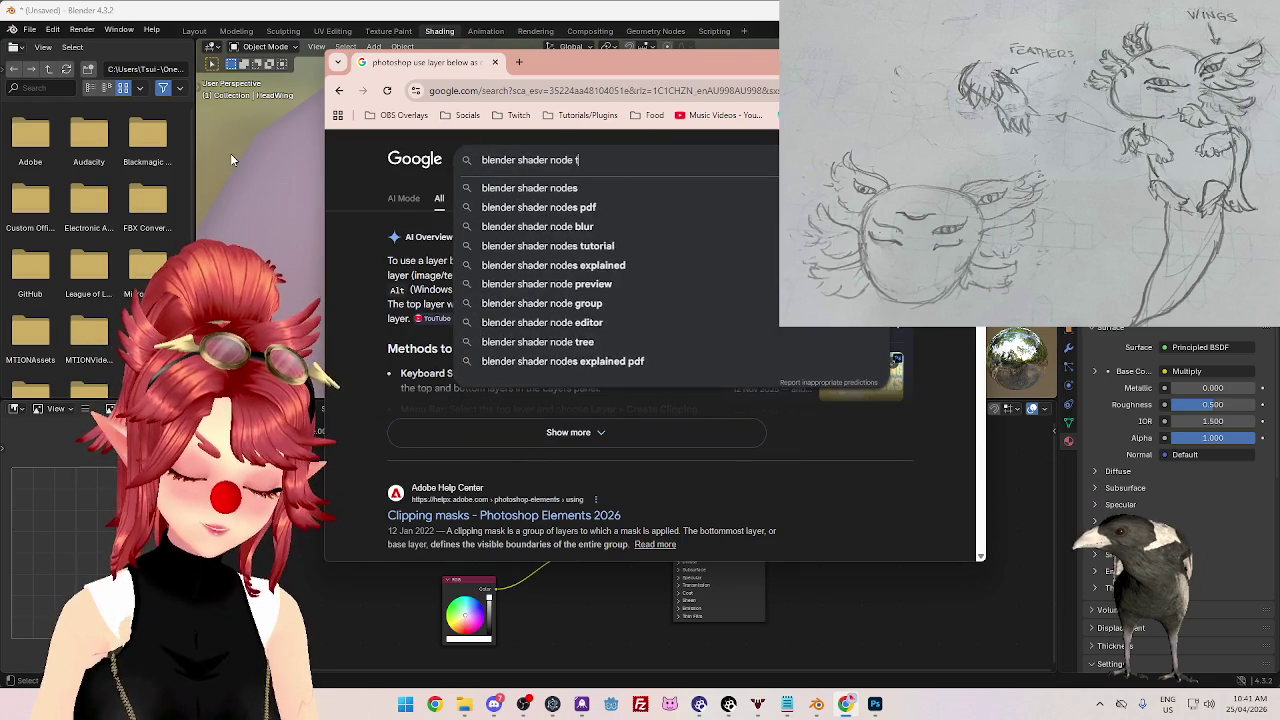
text(ransparent png)
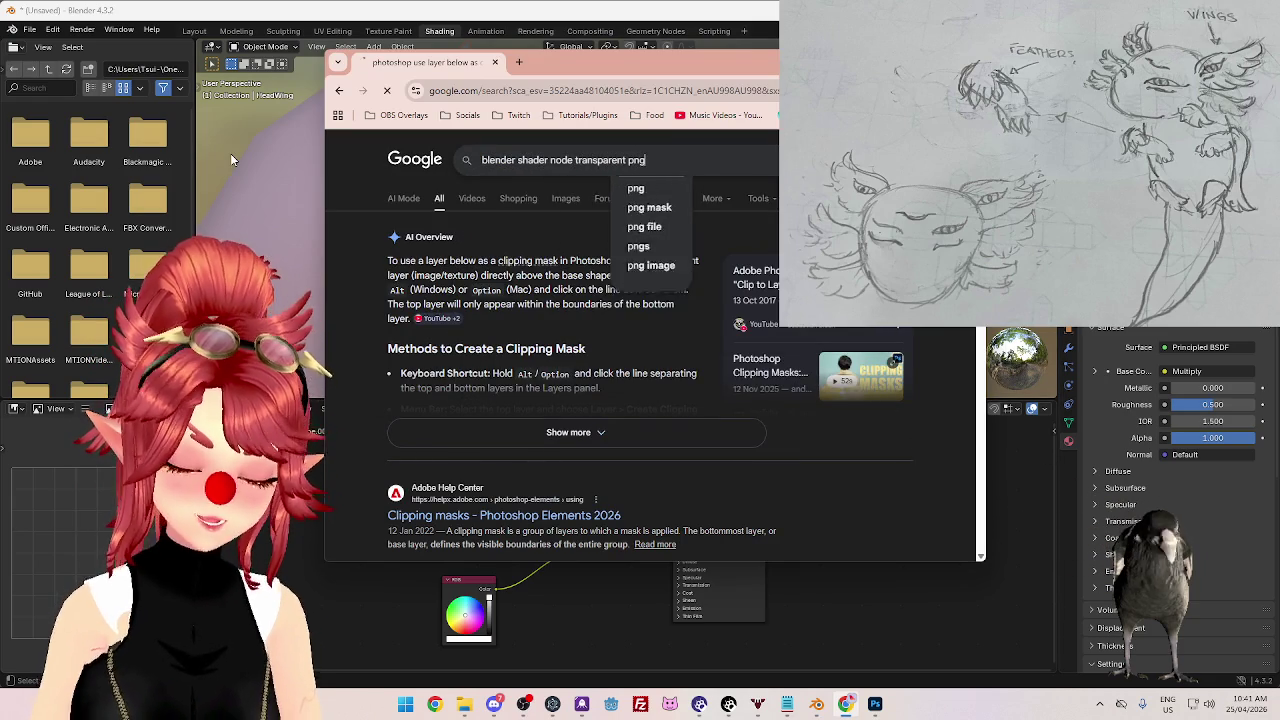
key(Return)
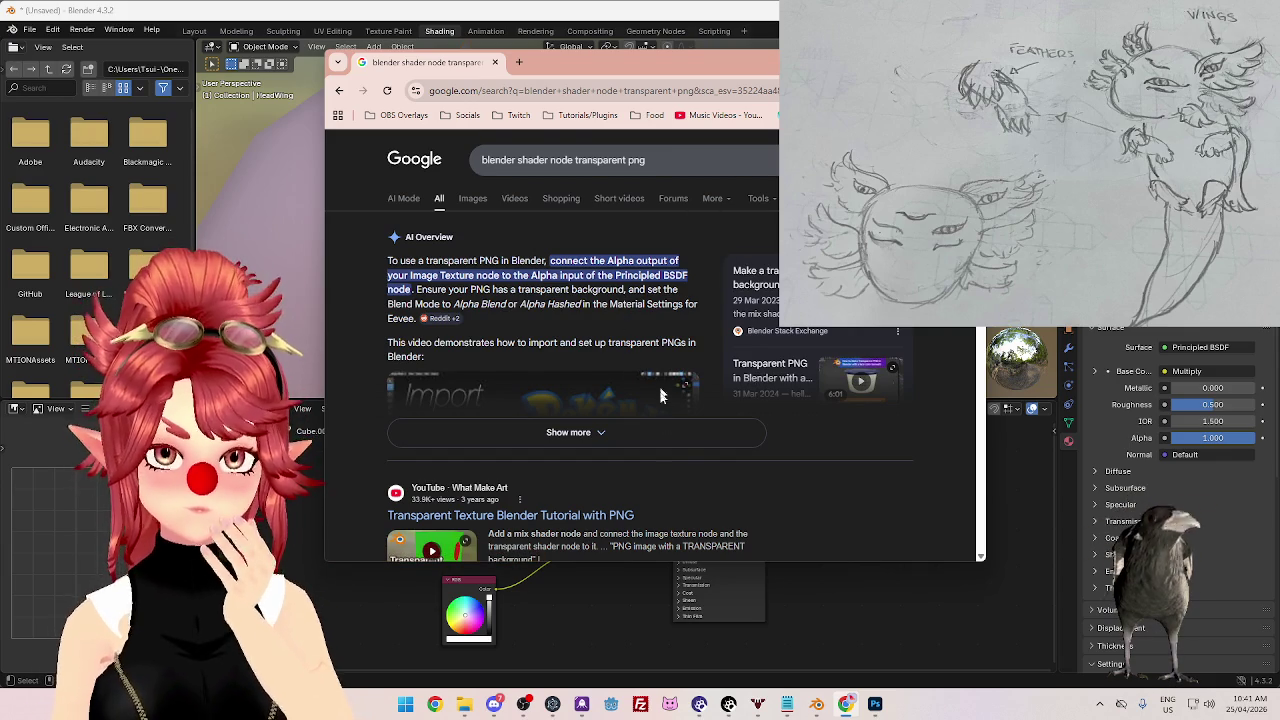
click(668, 440)
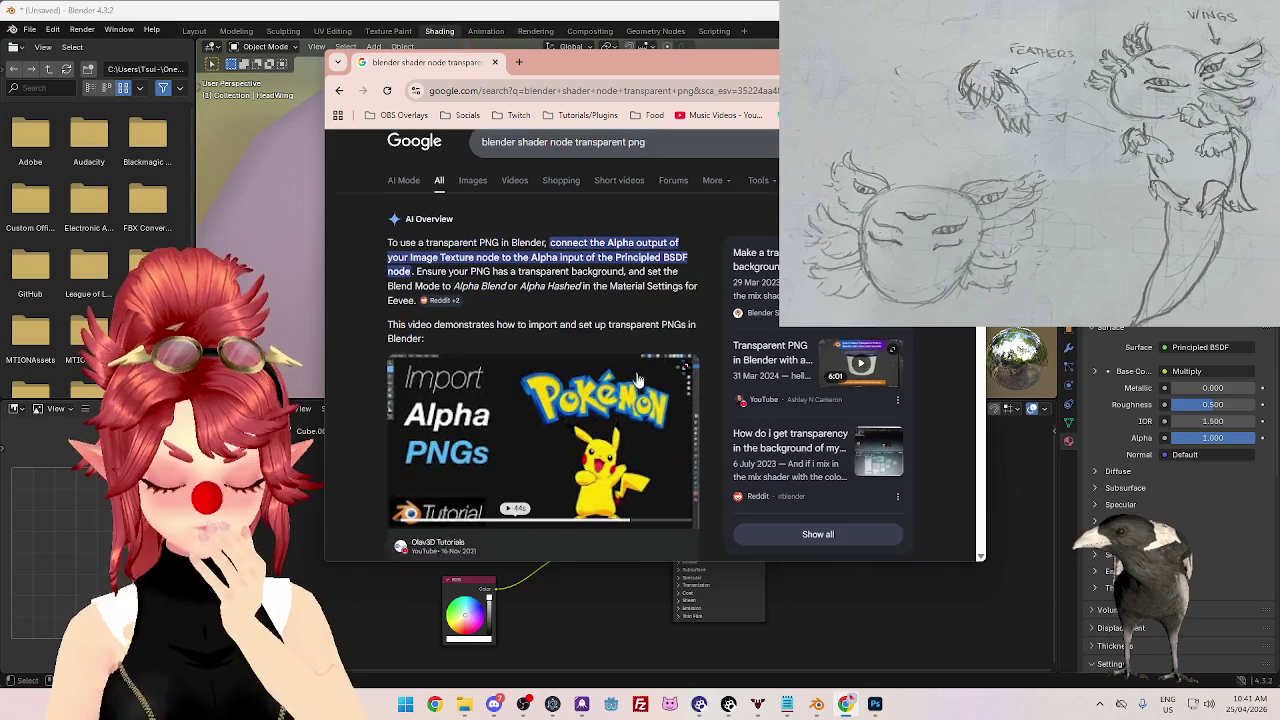
scroll(633, 367, down, 3)
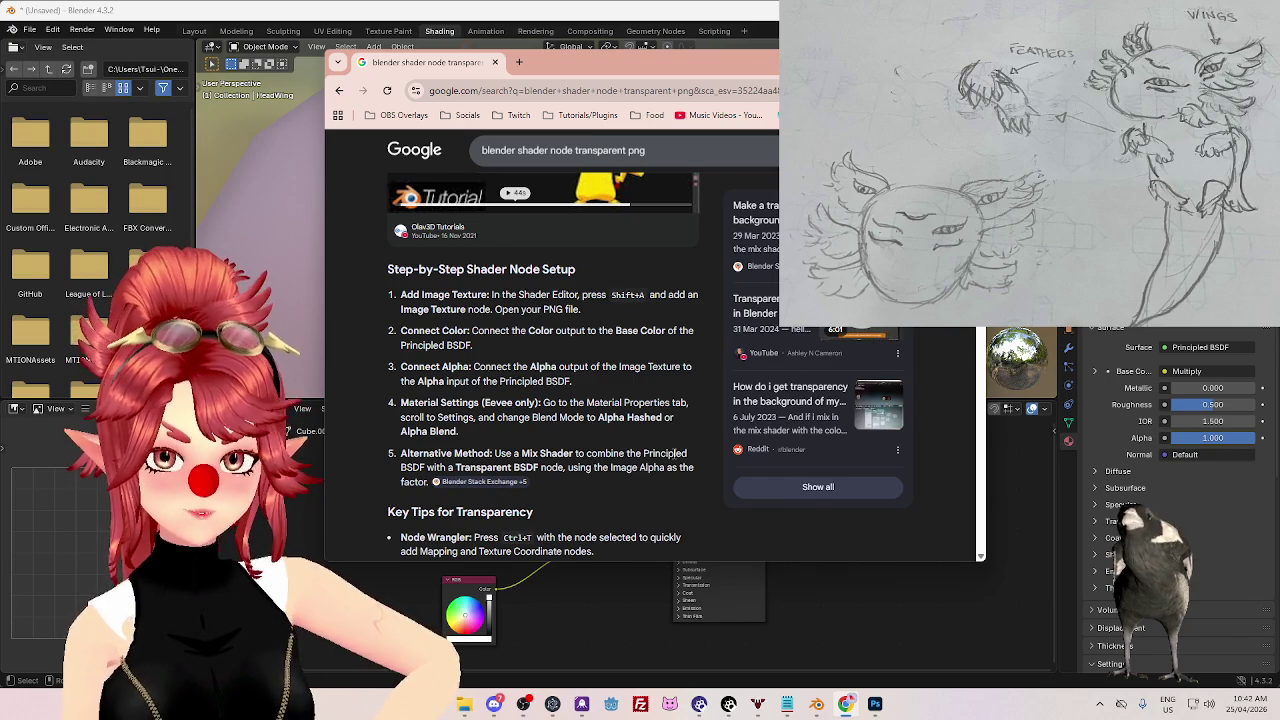
click(578, 622)
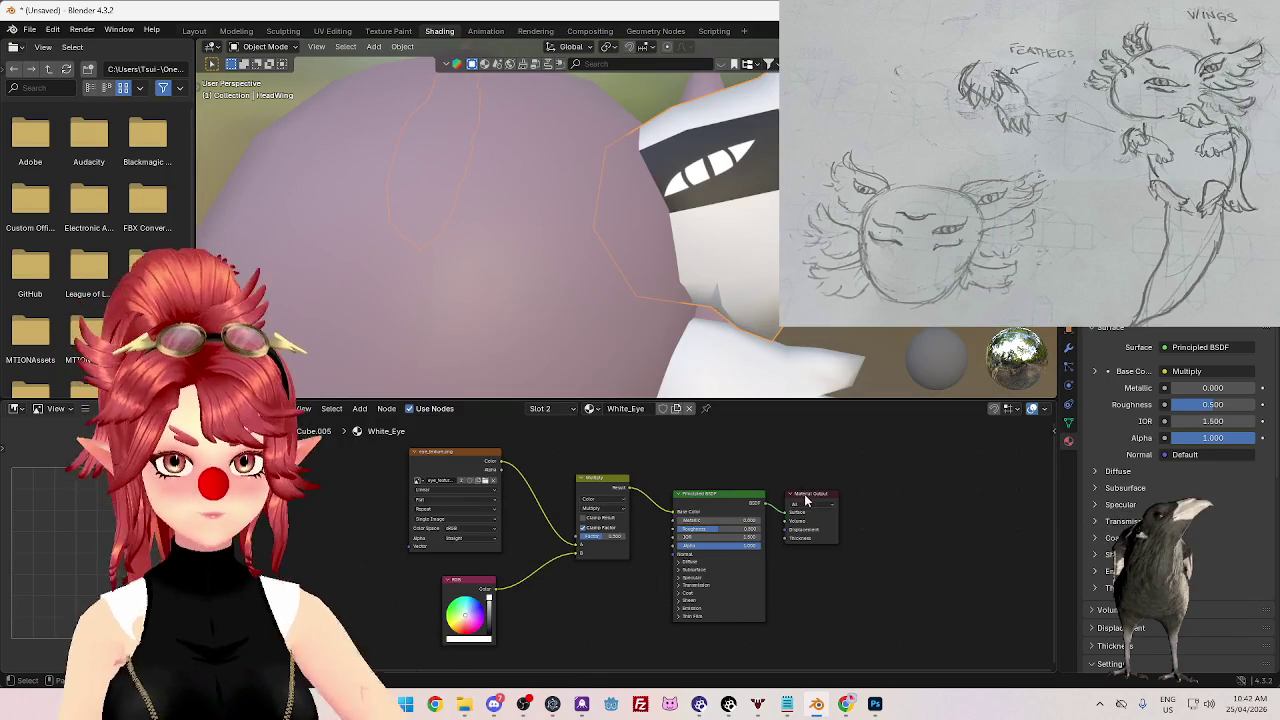
- Insert a Mix Shader on the link between the Principled BSDF and Material Output
drag(806, 496, 866, 500)
key(shift+a)
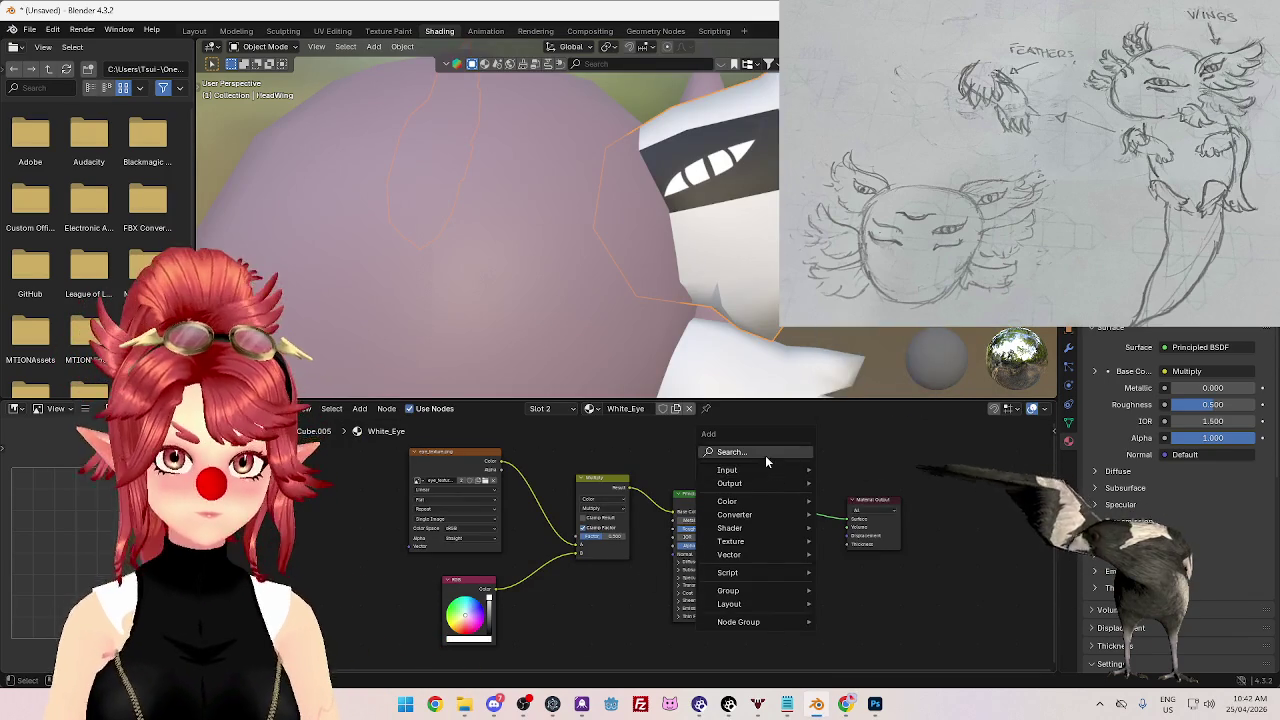
text(mix)
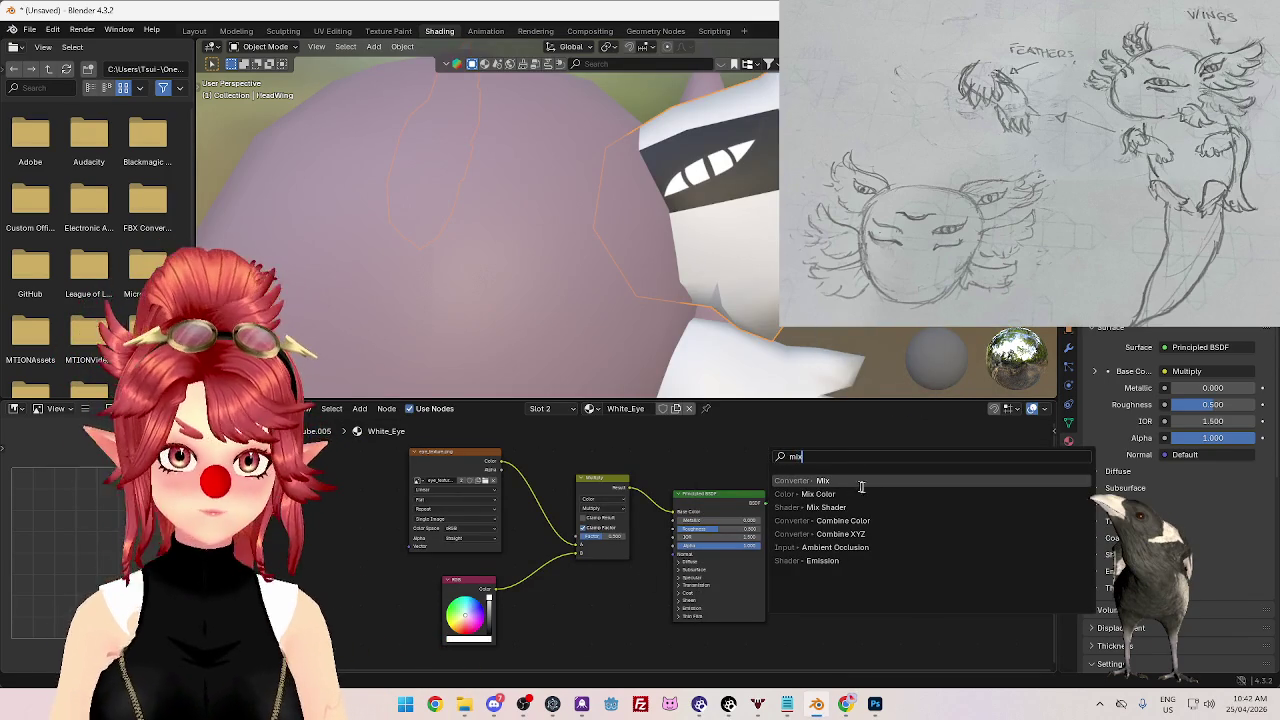
click(826, 507)
click(790, 485)
click(825, 484)
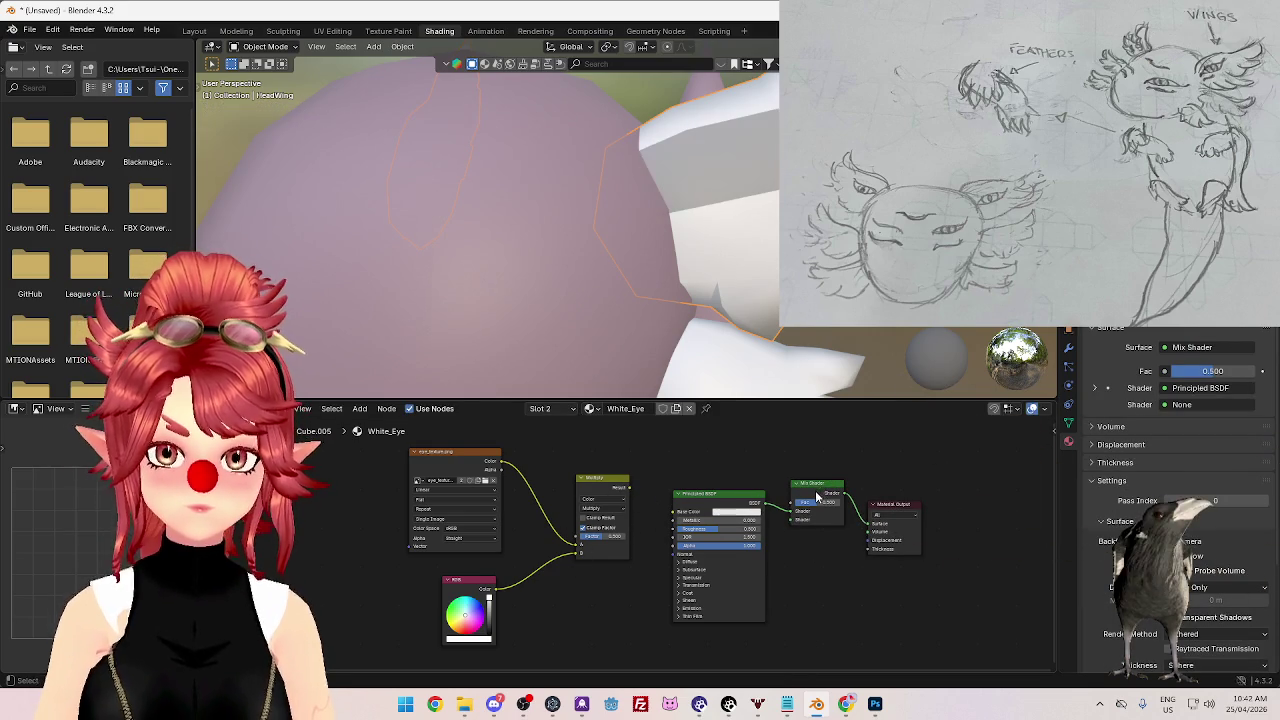
drag(818, 484, 821, 471)
- Add a Translucent BSDF and arrange it beside the Mix Shader and Principled BSDF
key(shift+a)
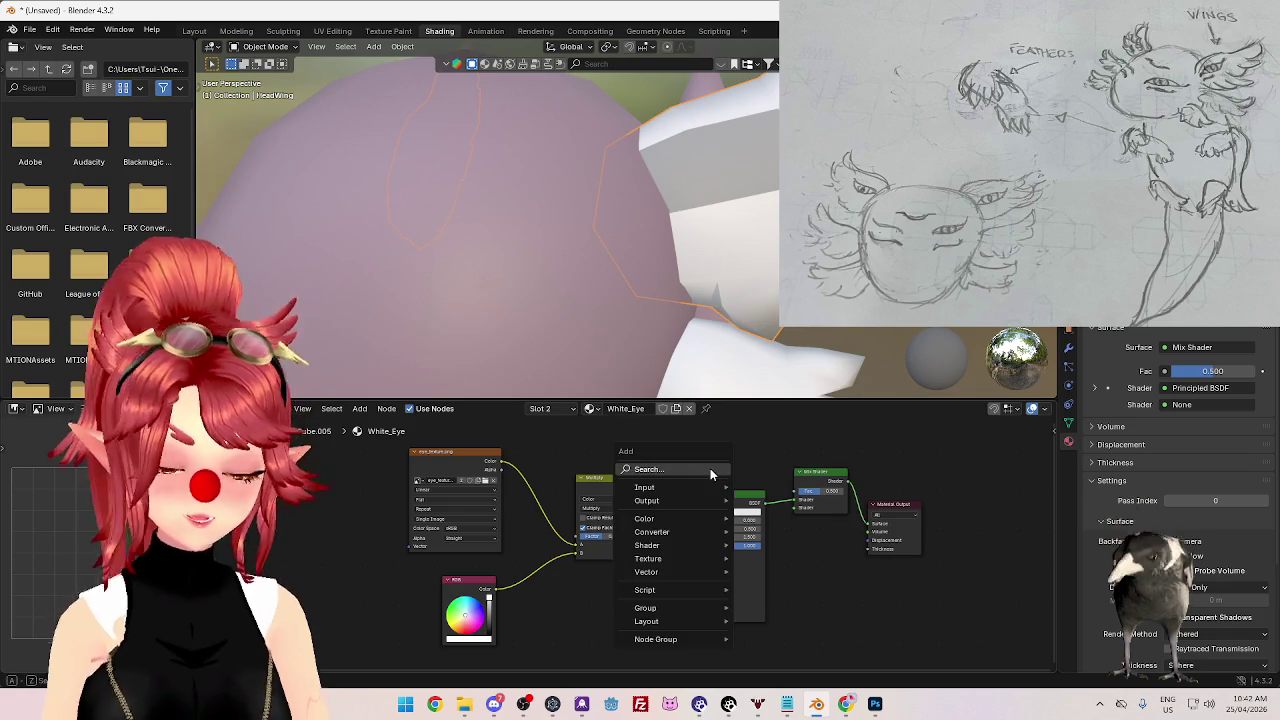
text(tra)
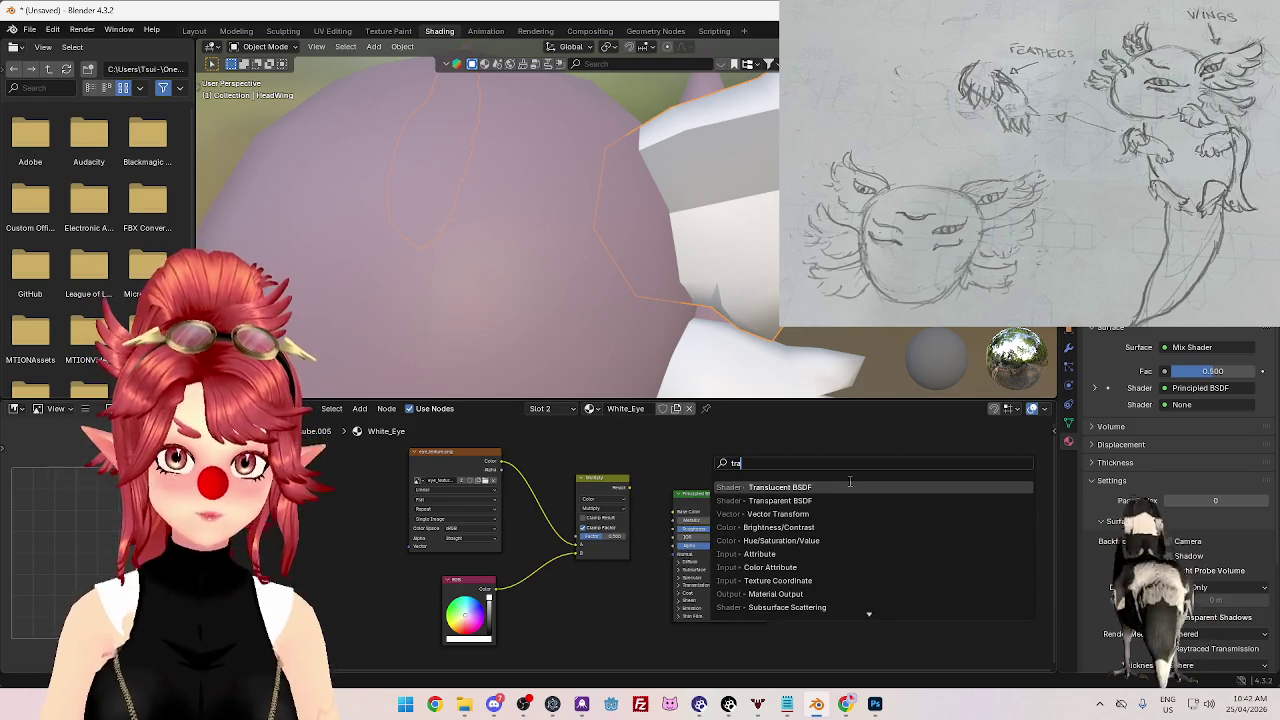
key(Return)
click(801, 540)
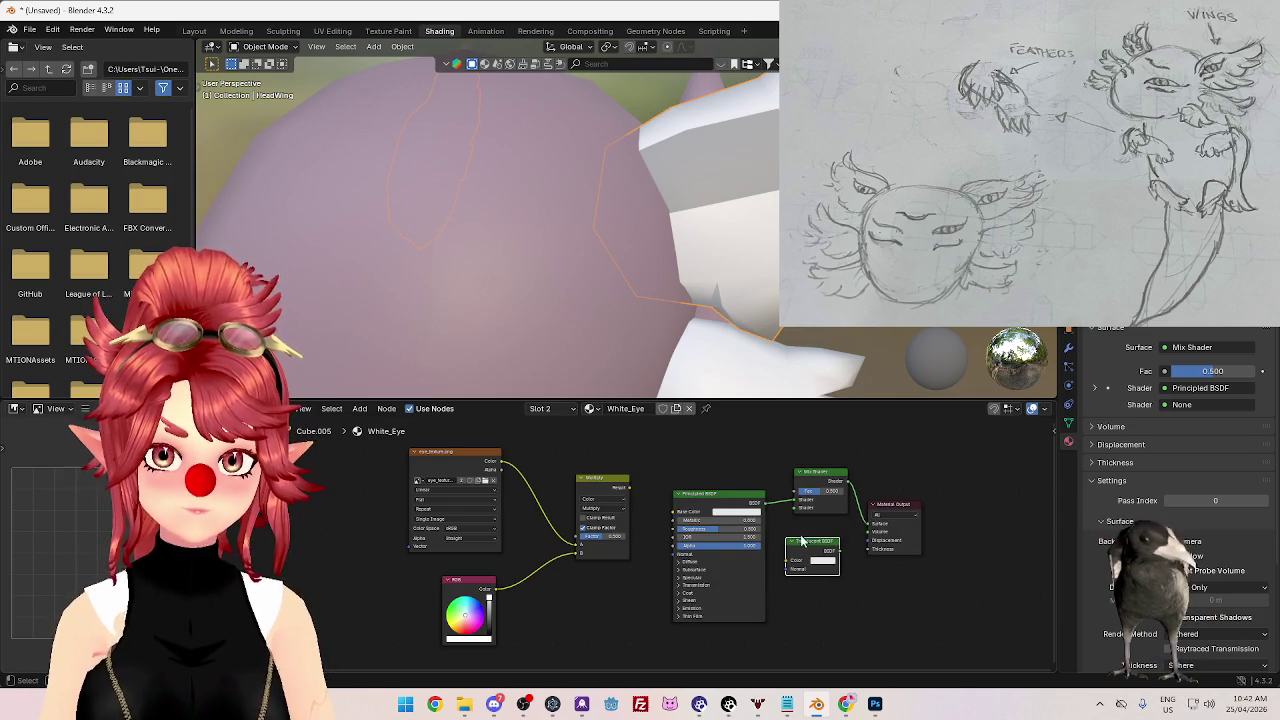
drag(762, 540, 749, 571)
mouse_move(839, 556)
mouse_down()
mouse_move(748, 478)
mouse_move(794, 508)
mouse_up()
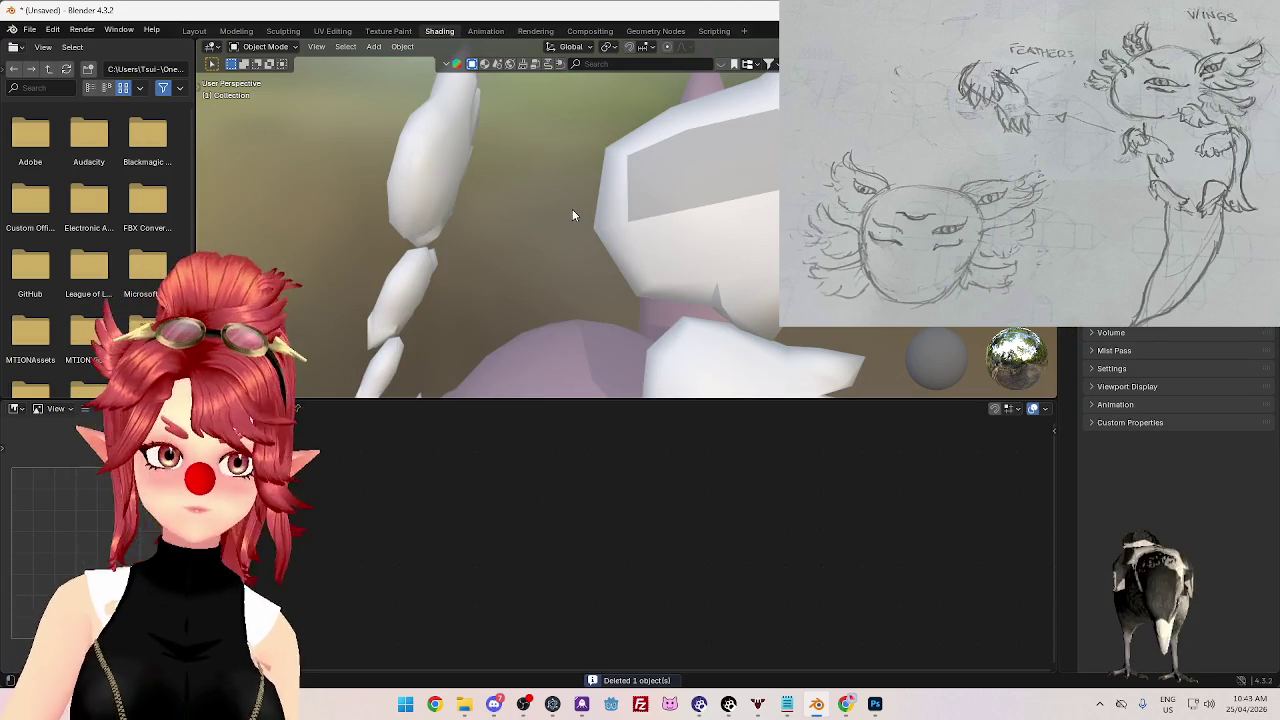
scroll(572, 215, down, 2)
scroll(562, 259, down, 3)
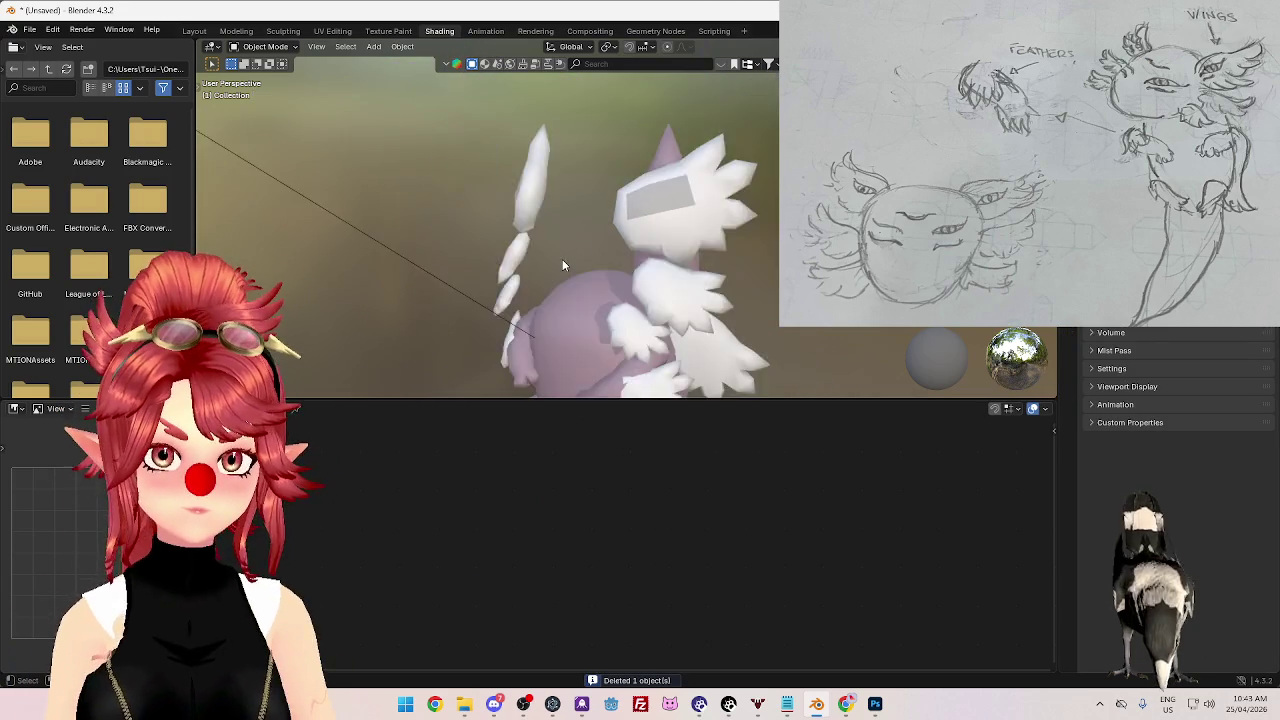
scroll(562, 260, down, 3)
mouse_move(562, 260)
middle_down()
mouse_move(613, 252)
mouse_move(590, 250)
middle_up()
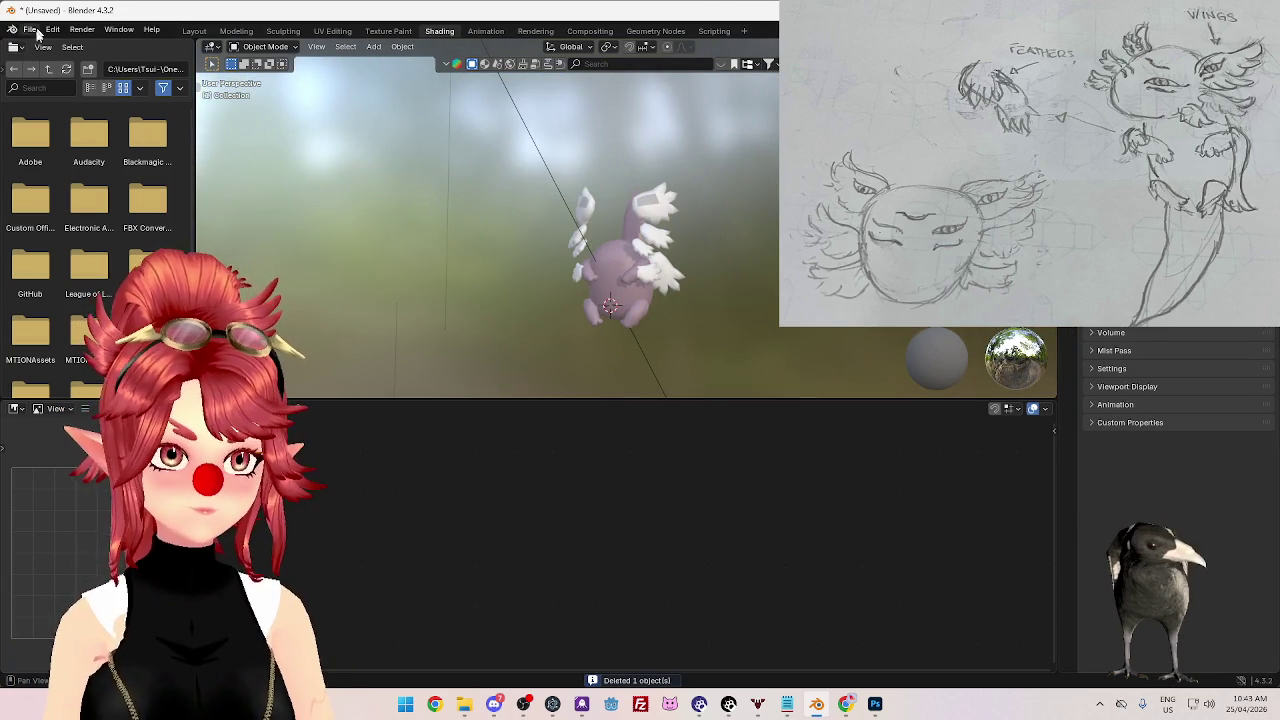
- Save the project as Niuraeix.blend in E:\Project_28.0_PNGtubers
click(30, 30)
click(53, 120)
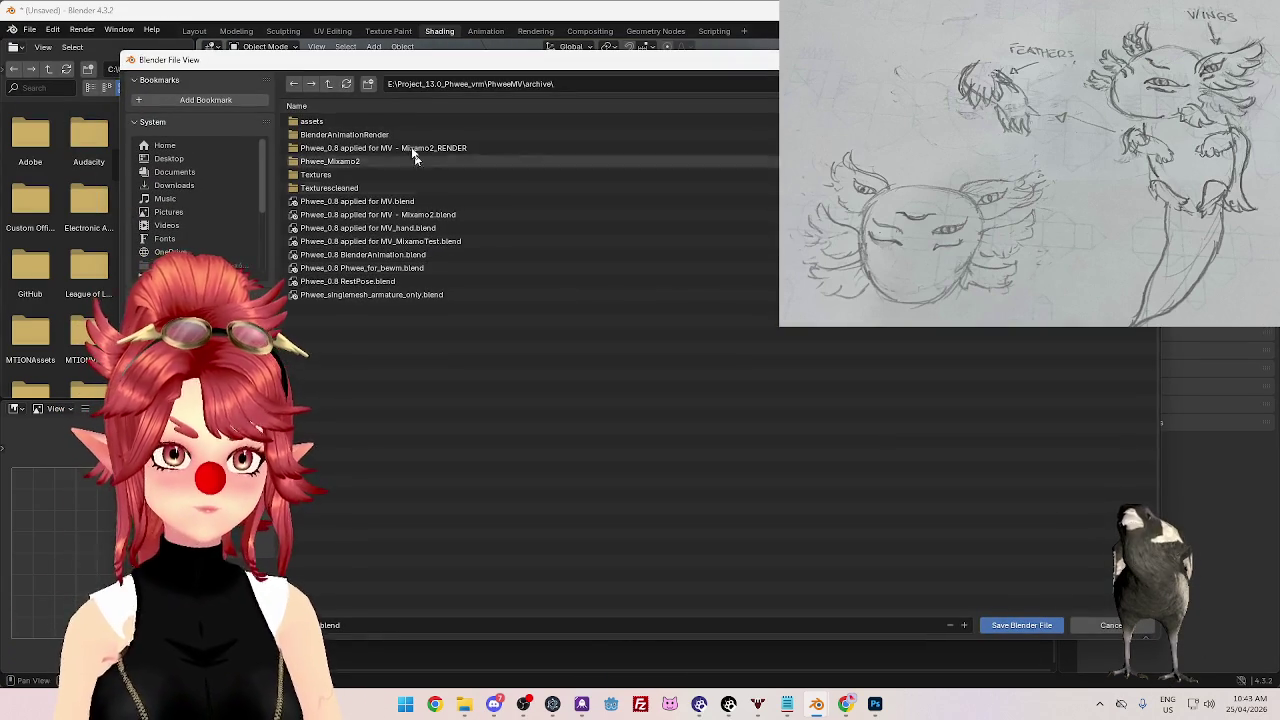
click(327, 85)
click(327, 85)
click(327, 85)
click(361, 321)
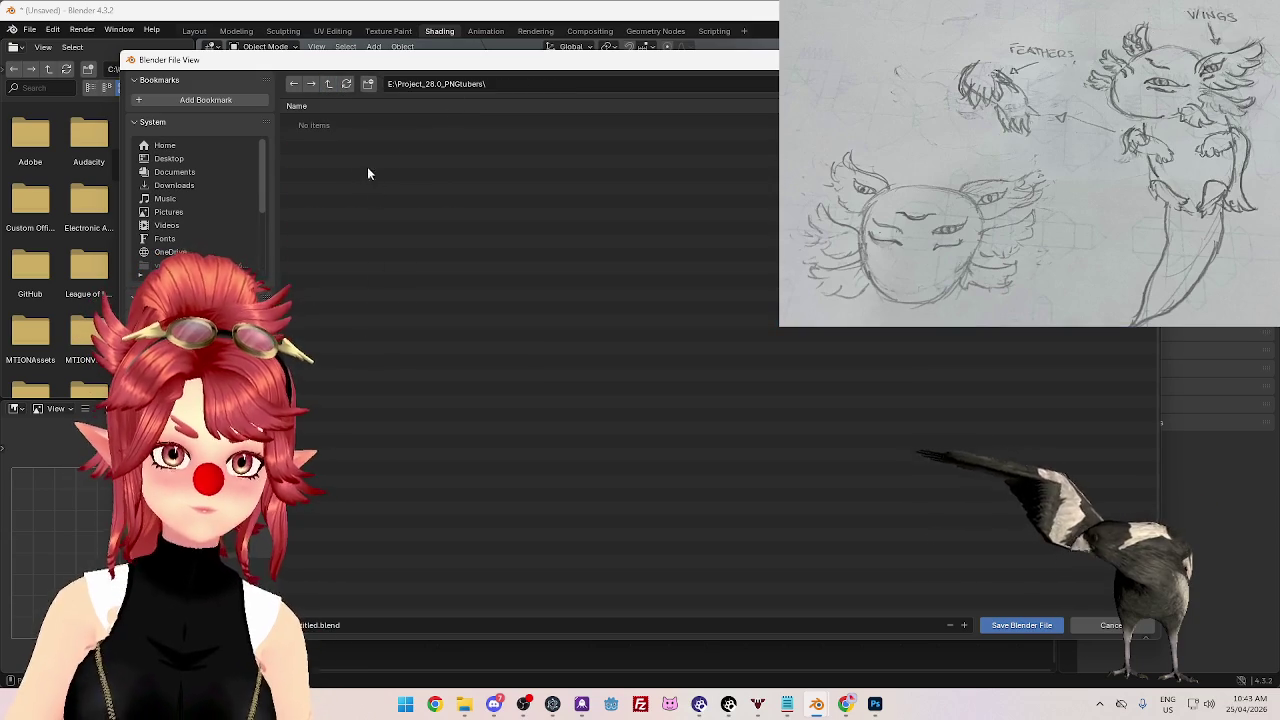
click(361, 622)
key(Escape)
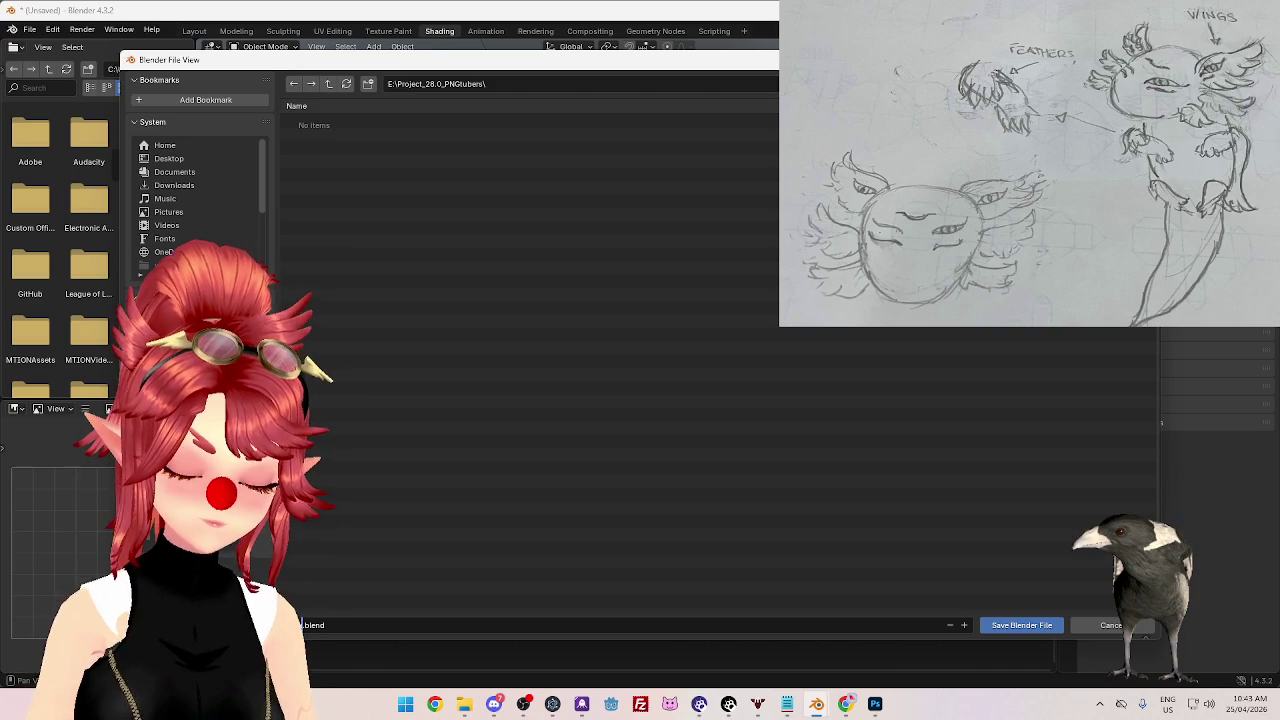
text(x)
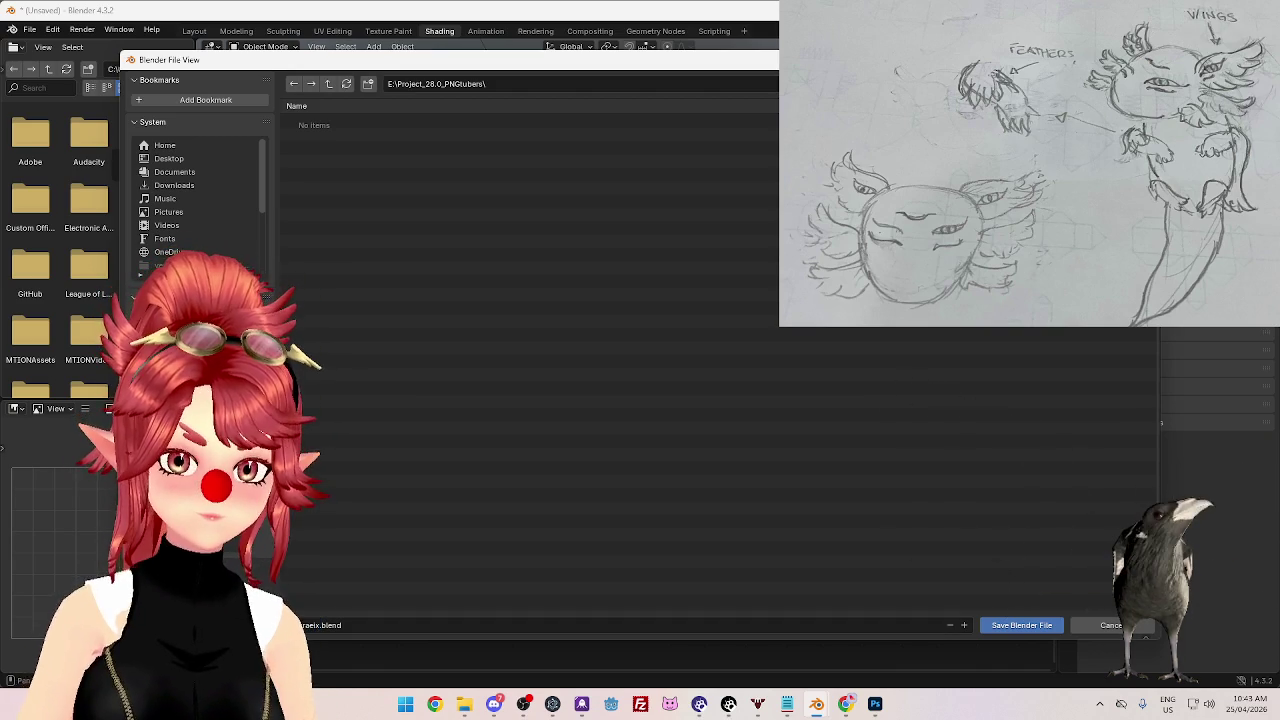
click(1022, 625)
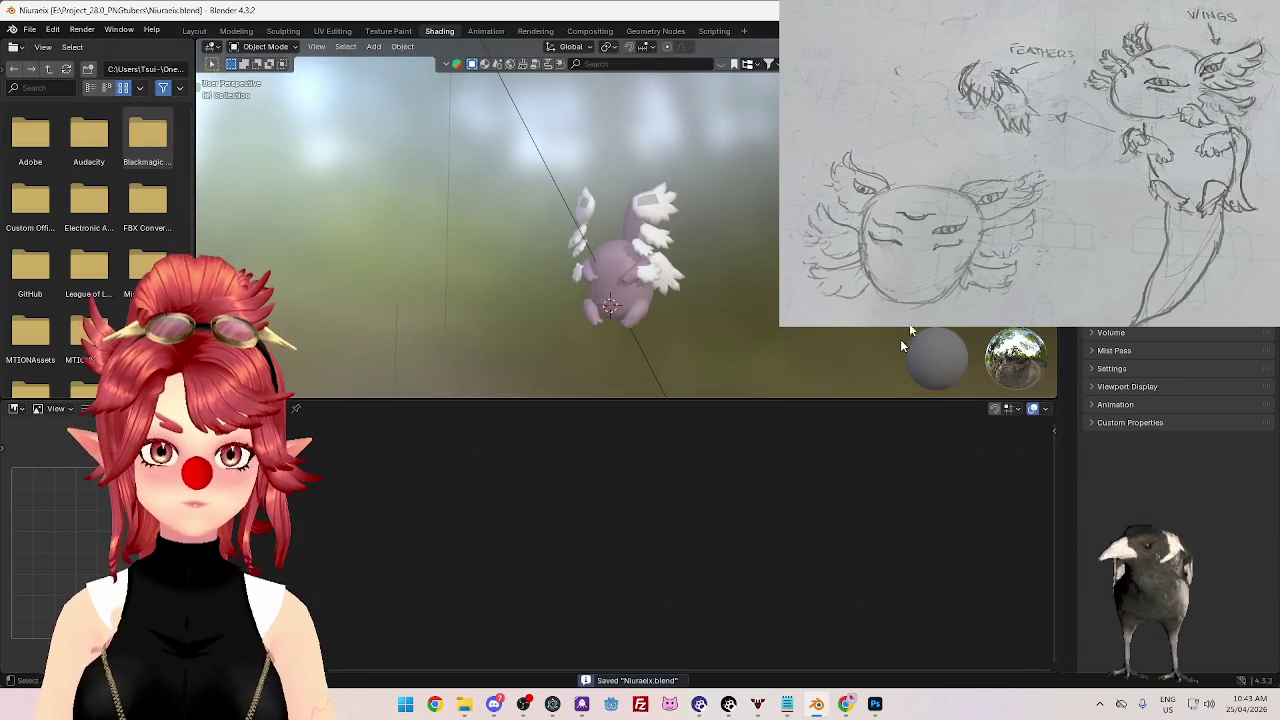
- Select and frame HeadWing, then revert the scene to an earlier step via Undo History
scroll(1180, 450, up, 4)
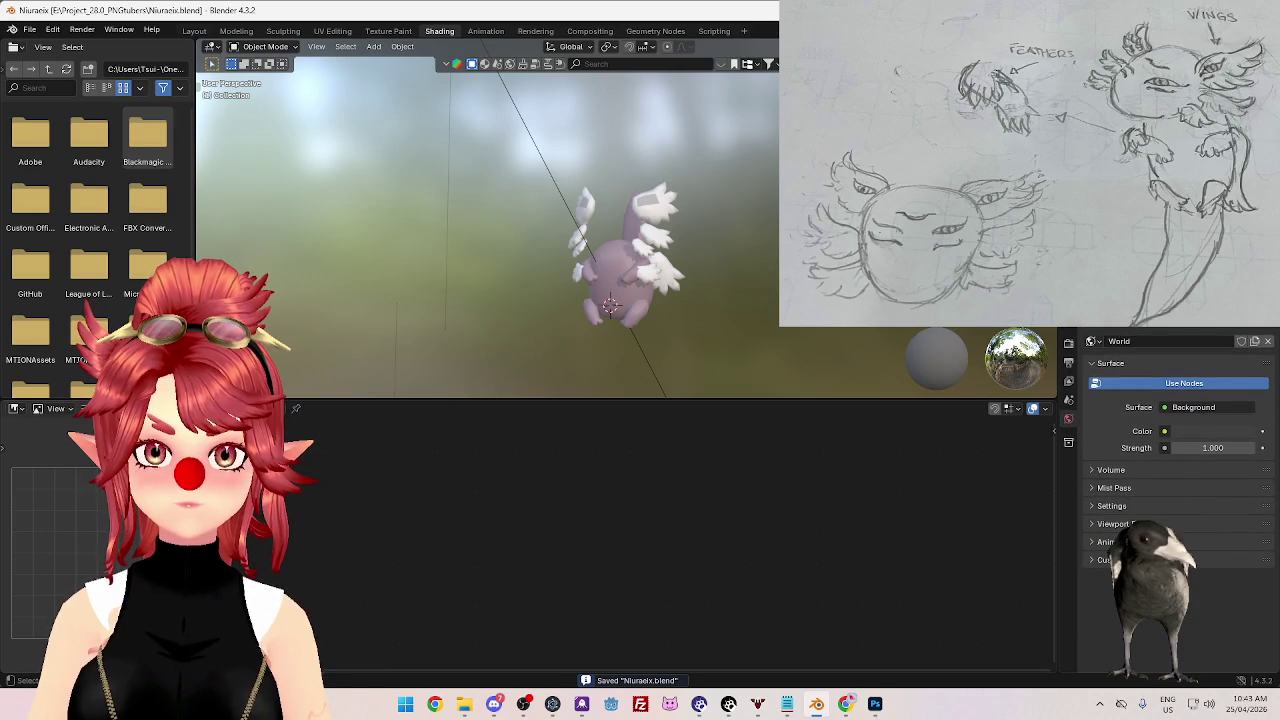
click(655, 205)
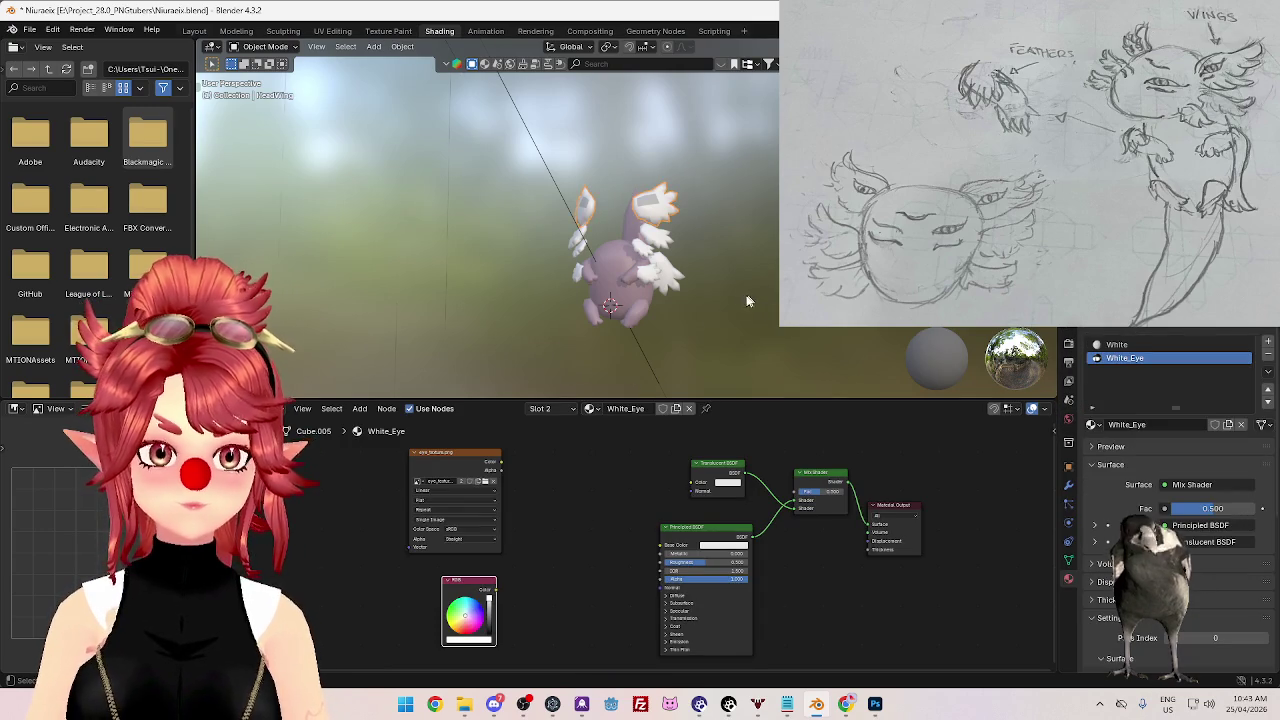
key(KP_Decimal)
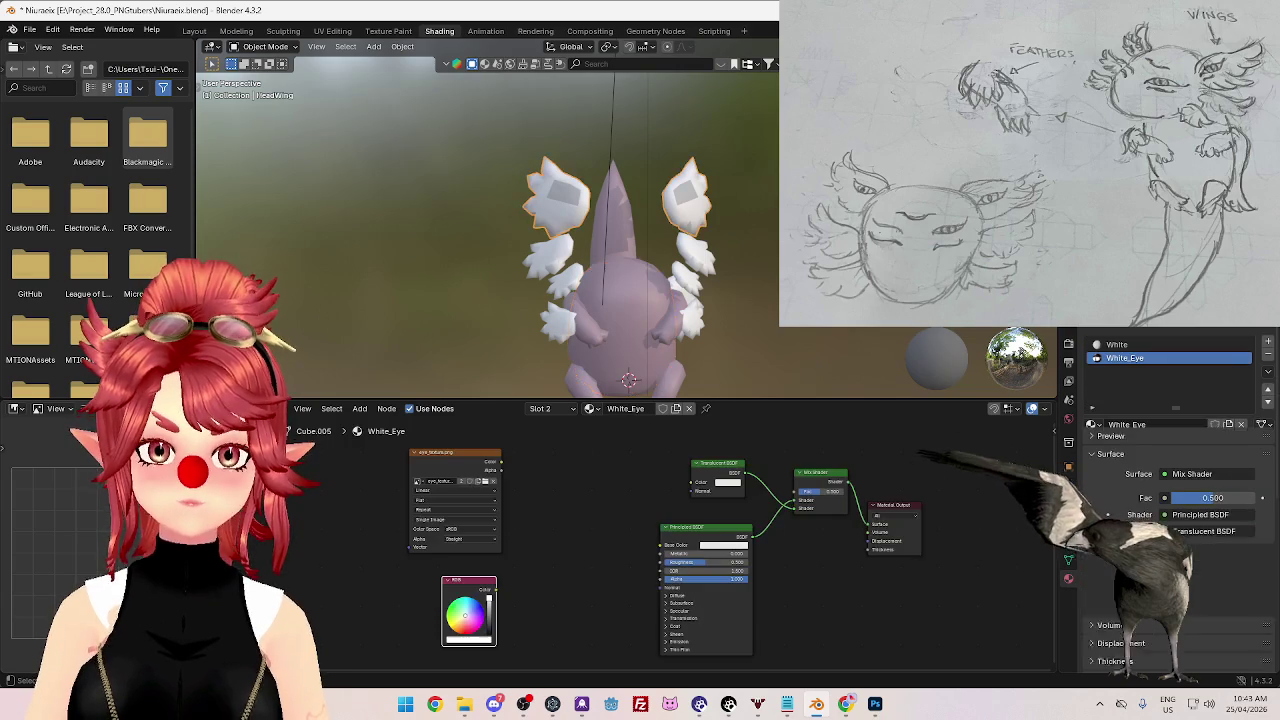
click(27, 31)
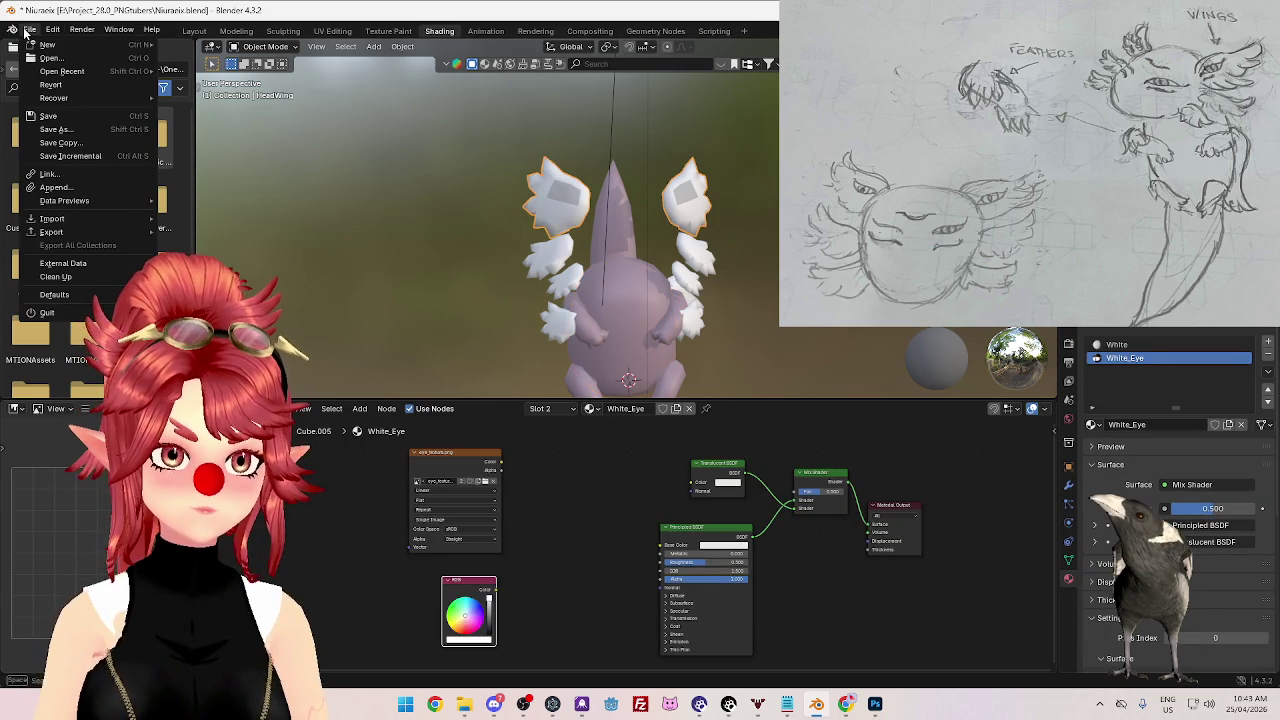
mouse_move(86, 71)
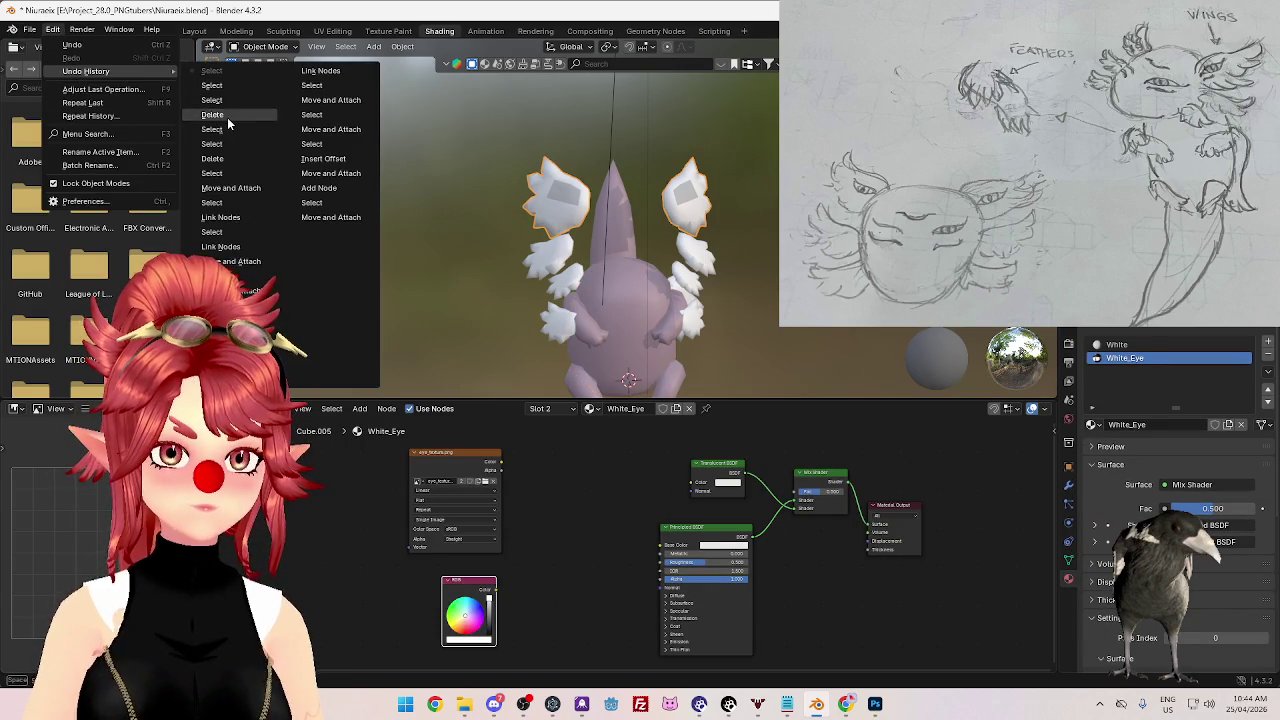
click(227, 117)
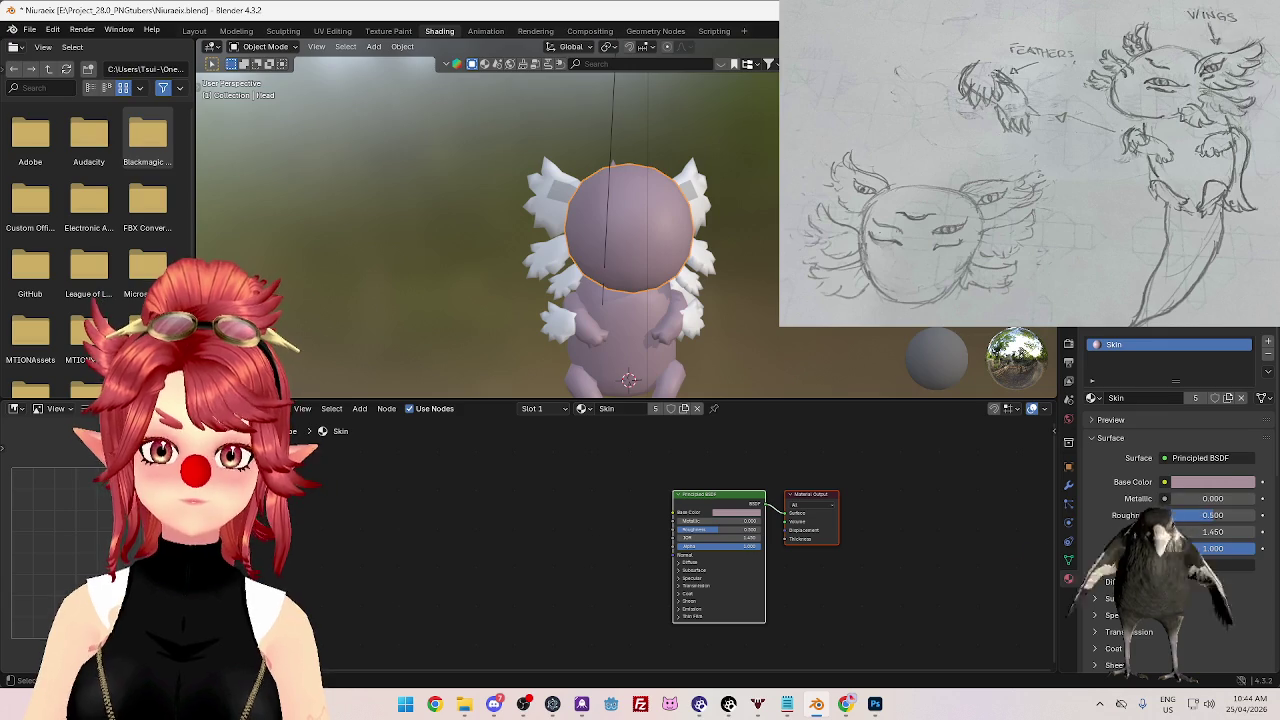
key(ctrl+z)
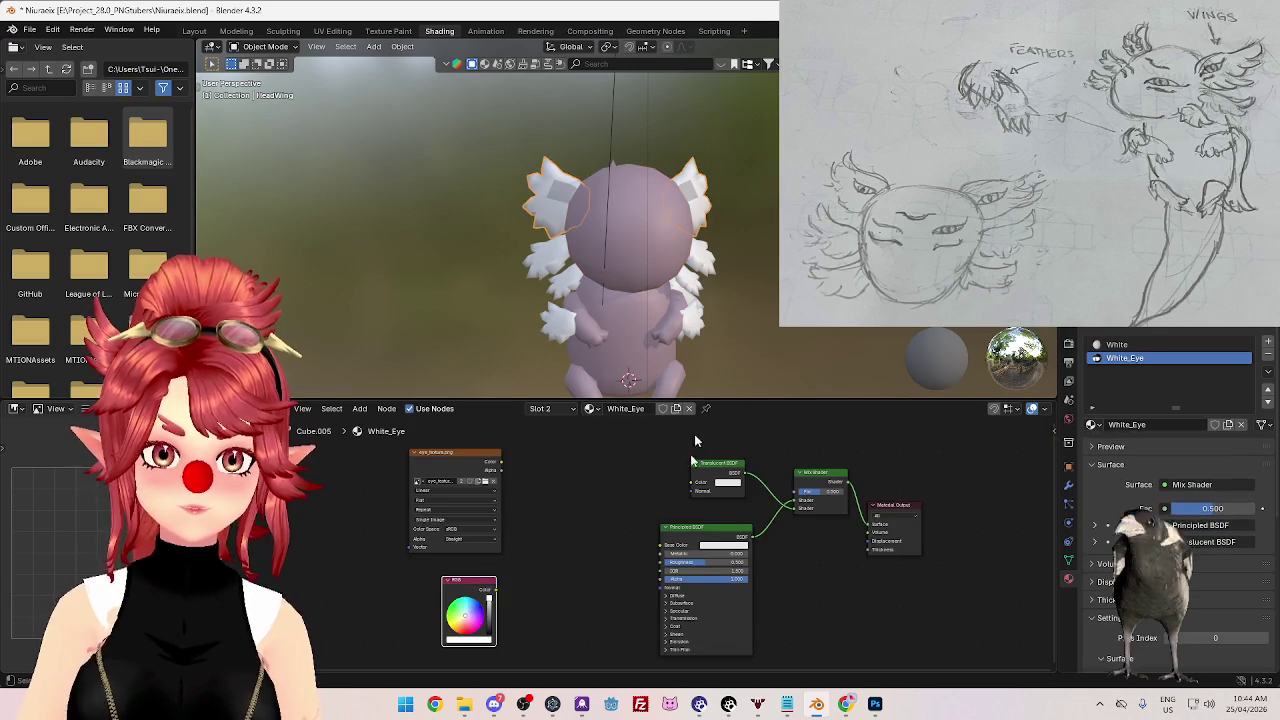
scroll(611, 503, up, 1)
- Re-save the blend file and delete the Translucent BSDF node
click(30, 30)
click(45, 129)
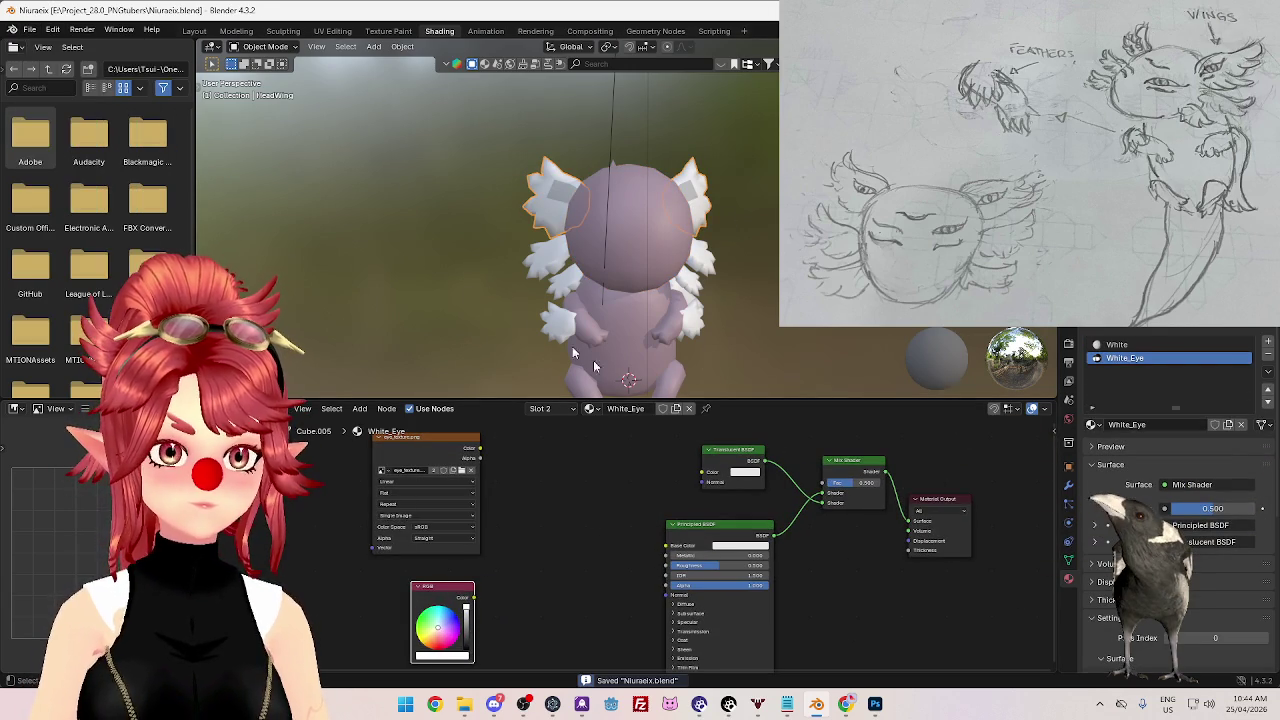
middle_drag(643, 523, 555, 525)
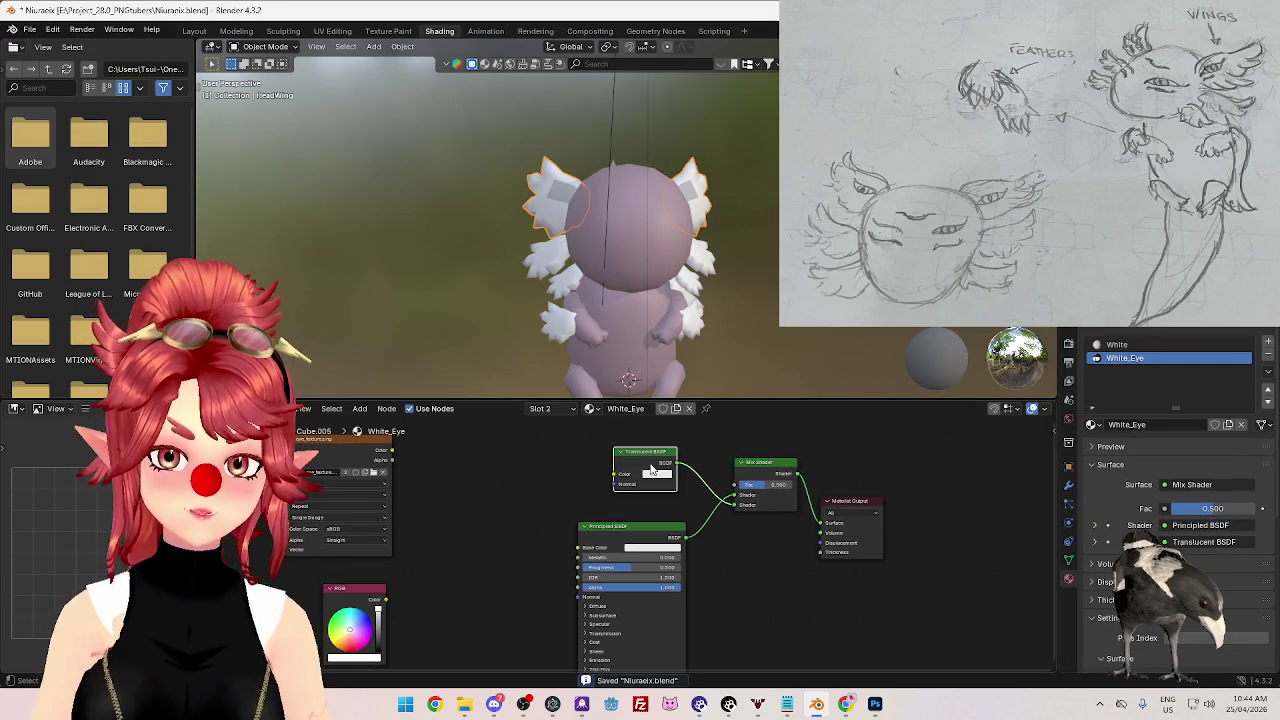
key(x)
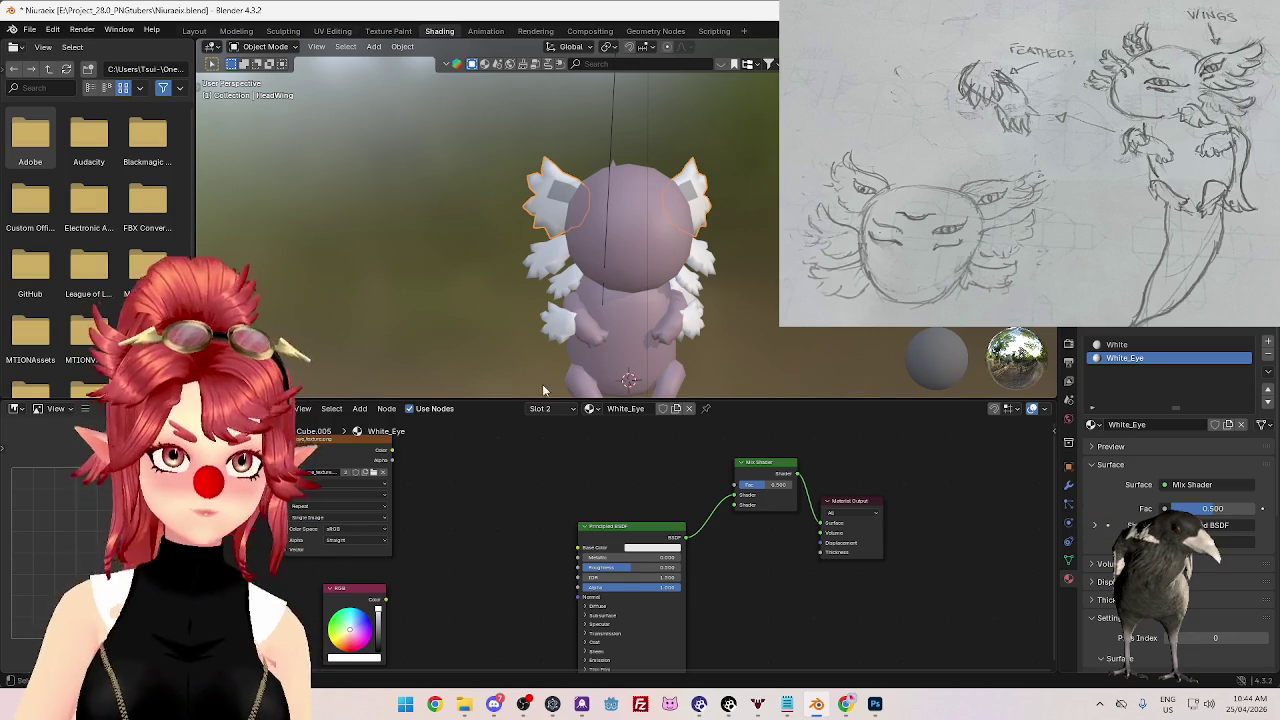
scroll(555, 490, down, 1)
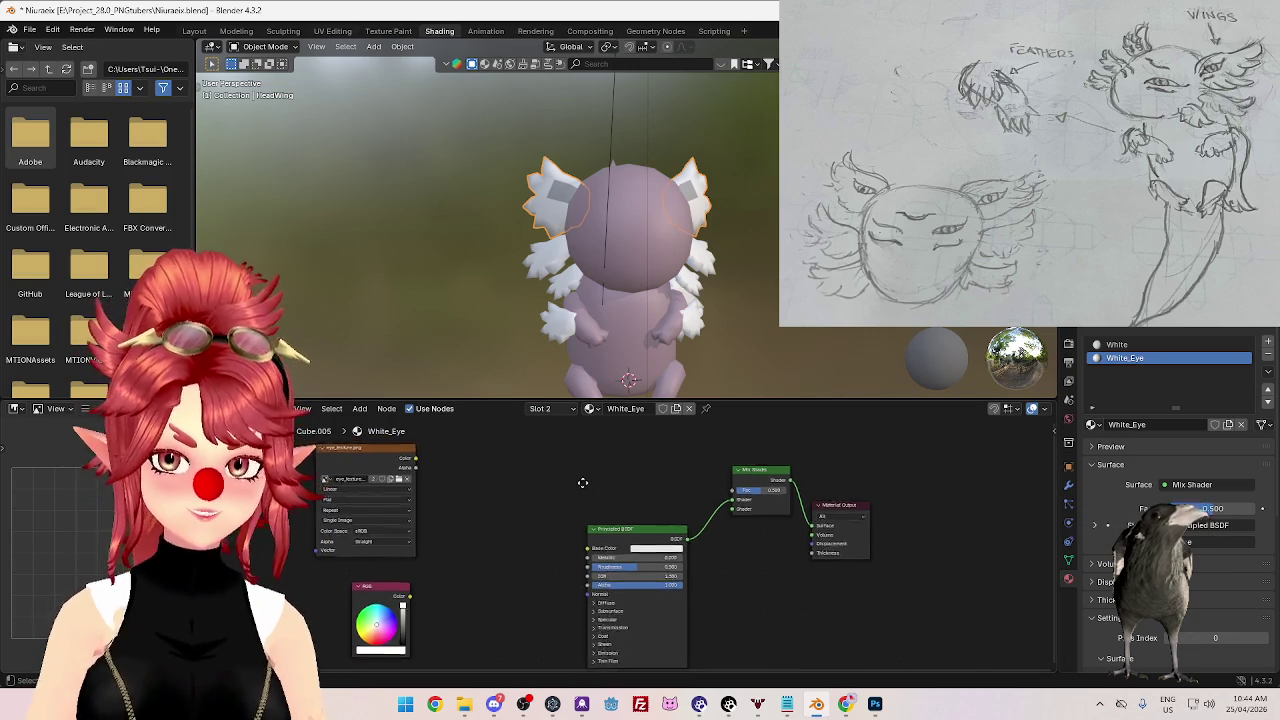
- Add a Transparent BSDF into the Mix Shader and feed it the eye texture's Color
key(shift+a)
click(583, 482)
text(trans)
click(723, 521)
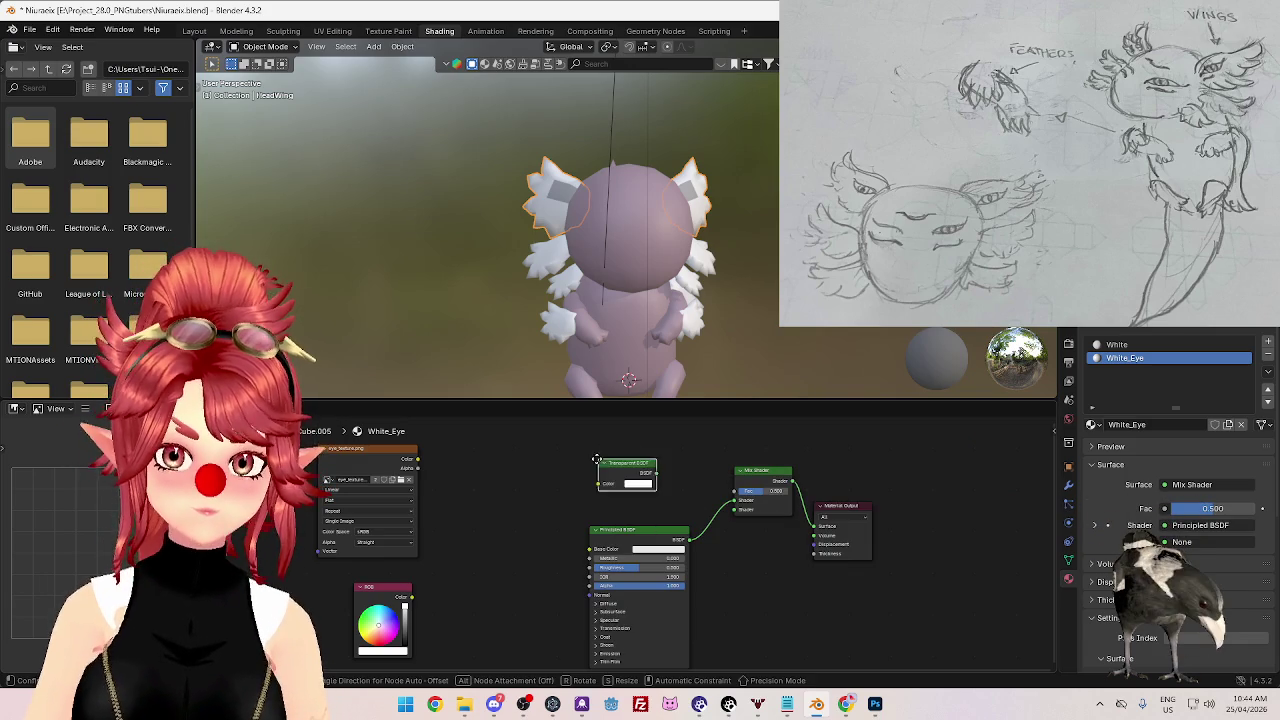
click(628, 478)
drag(661, 480, 735, 509)
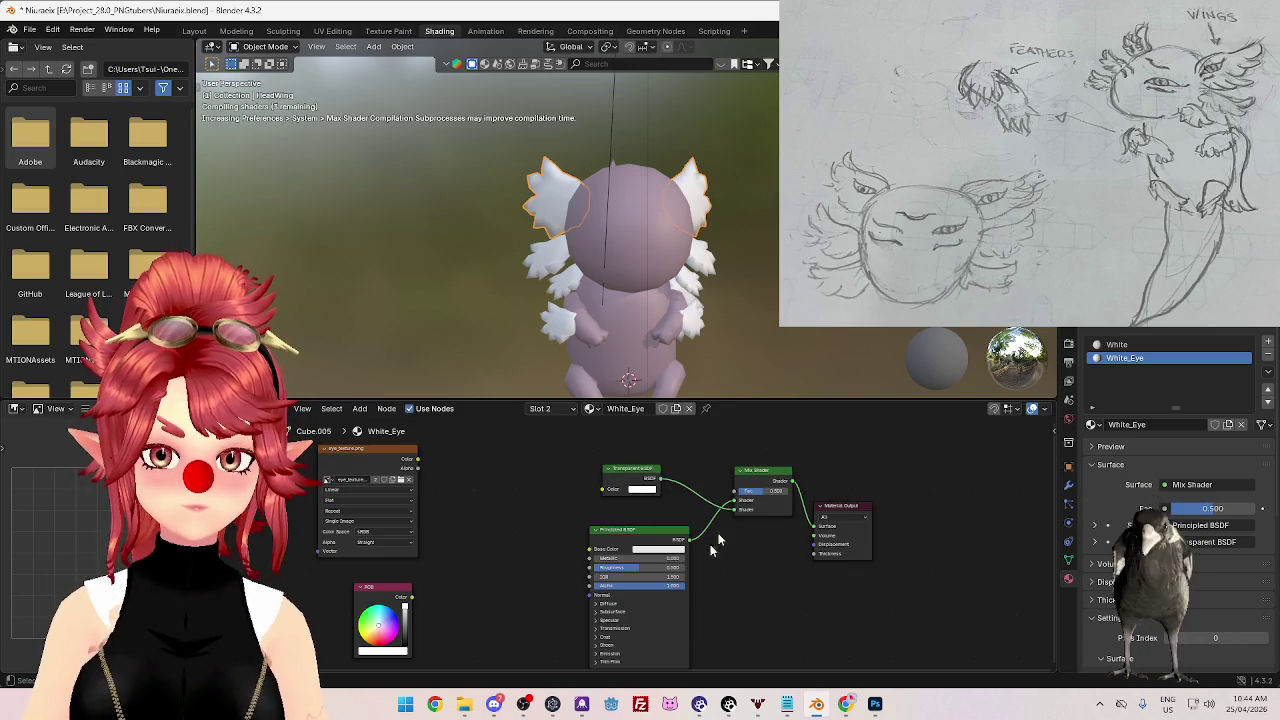
drag(417, 459, 603, 489)
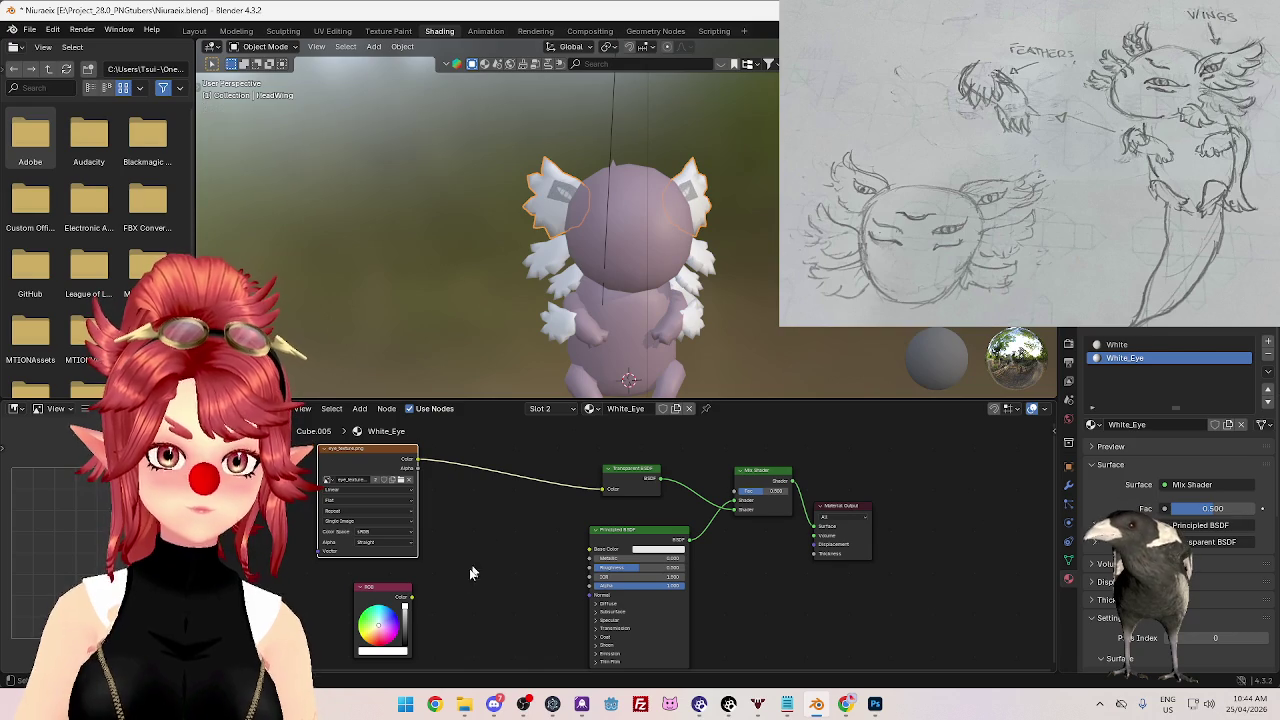
- Delete the unused RGB node and shift the image texture node right
click(380, 591)
key(x)
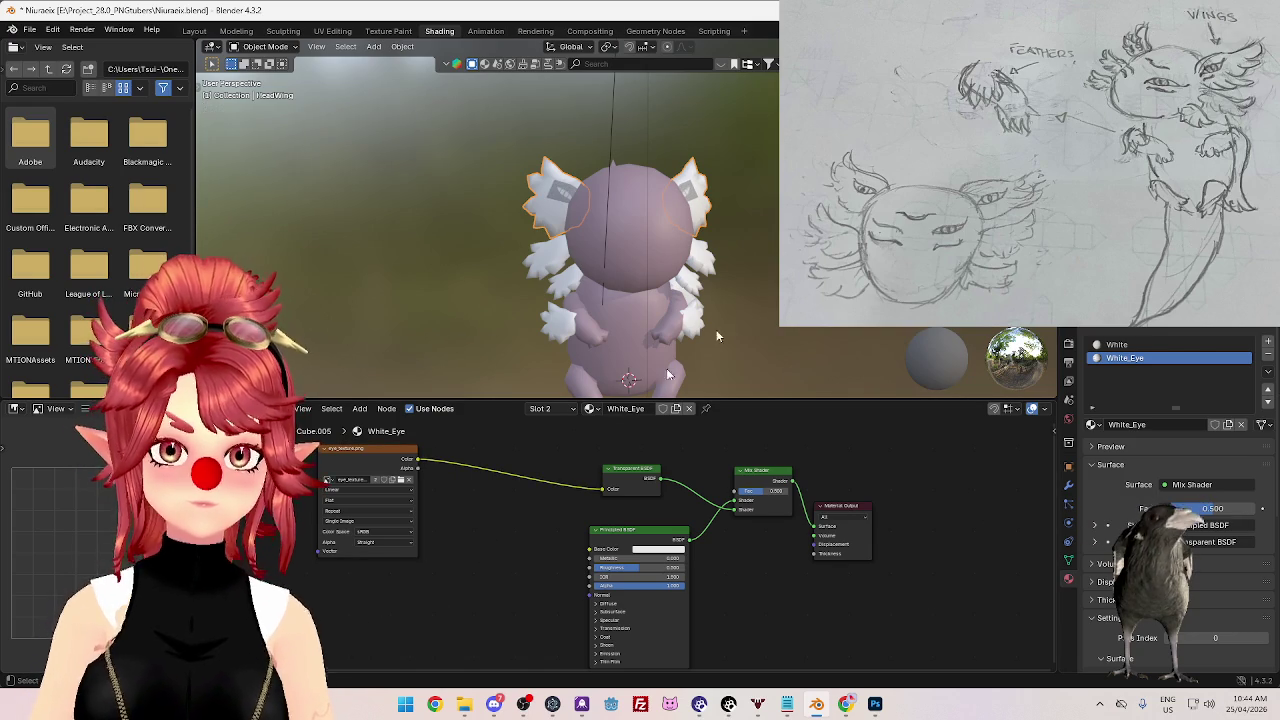
drag(383, 450, 511, 453)
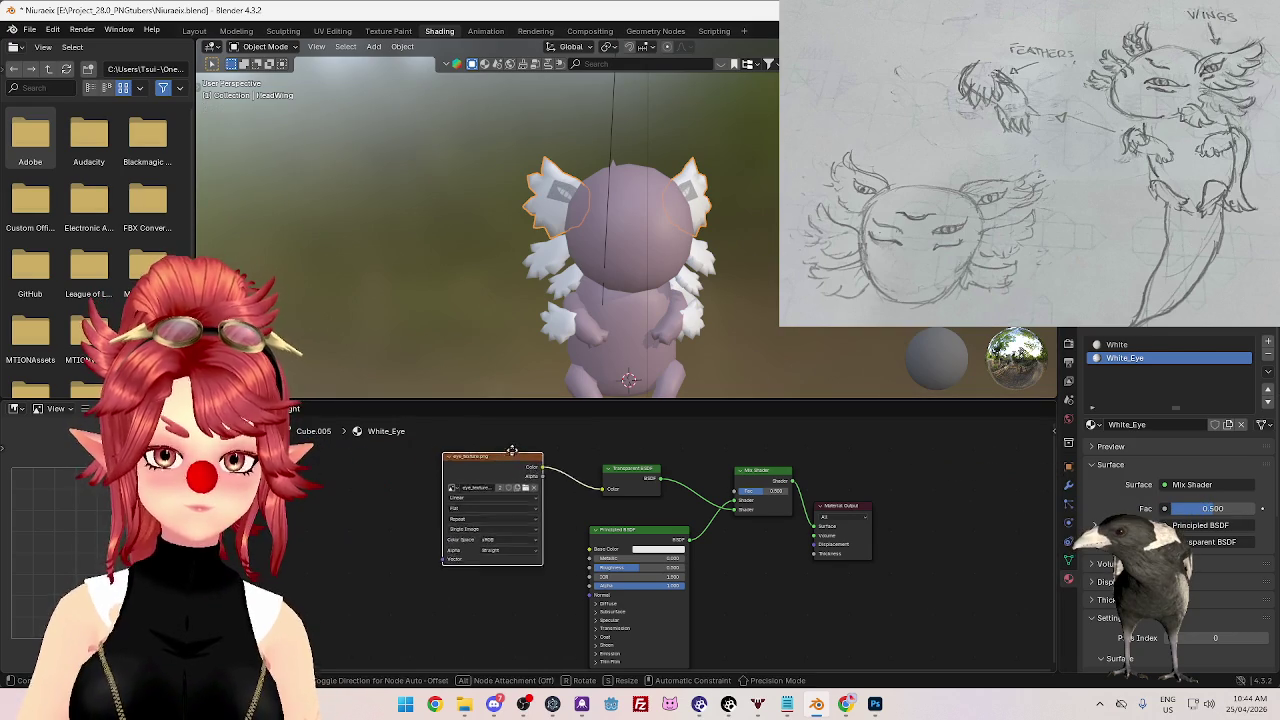
scroll(754, 191, up, 3)
scroll(754, 191, up, 2)
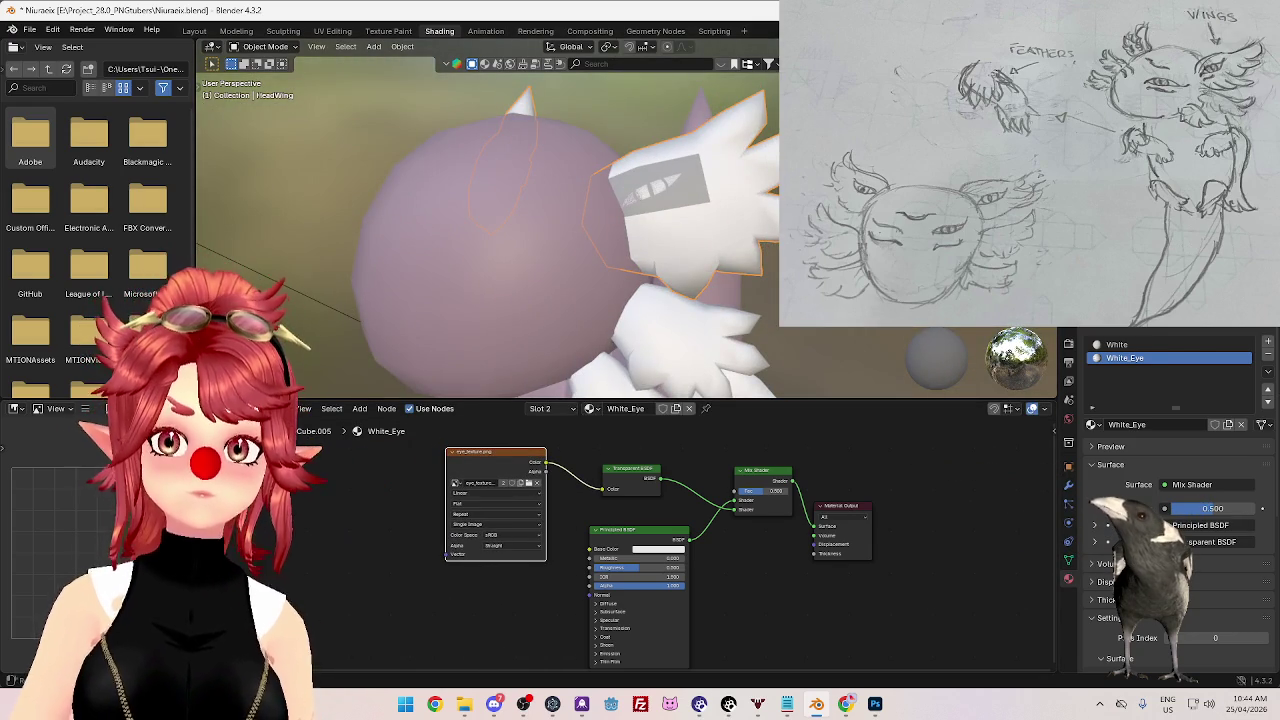
key(alt+Tab)
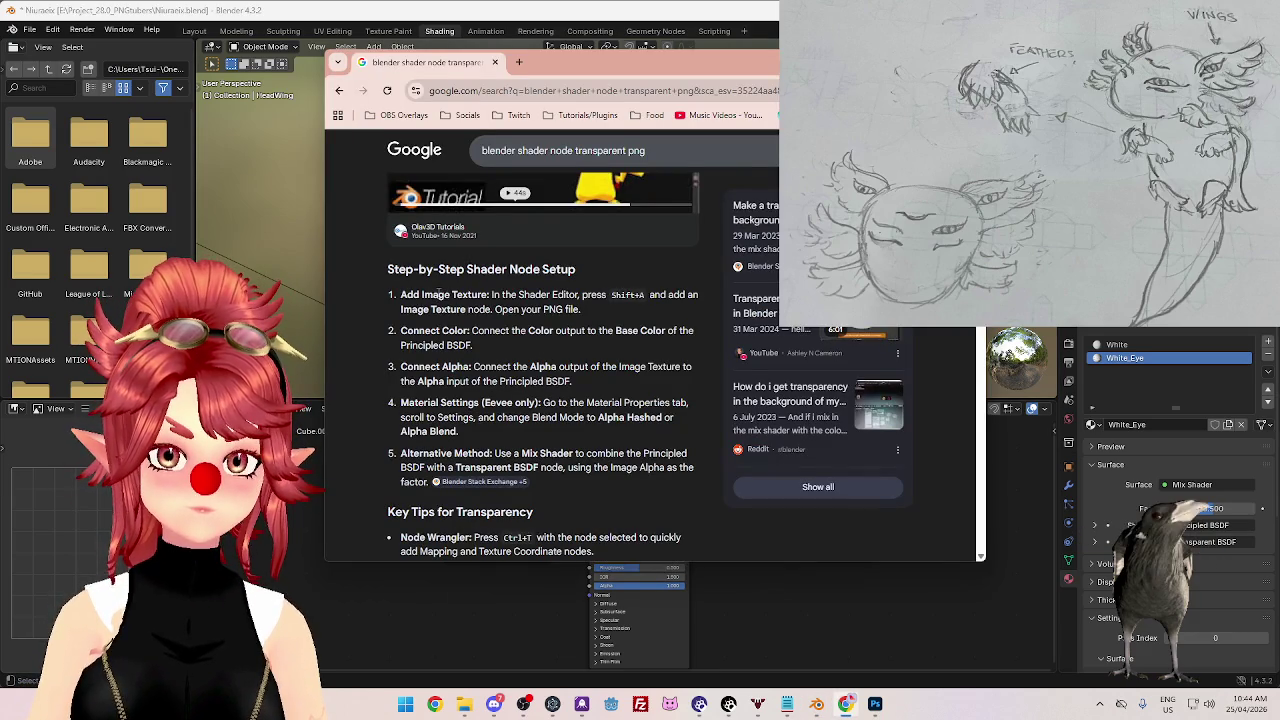
drag(494, 453, 654, 453)
drag(396, 464, 652, 480)
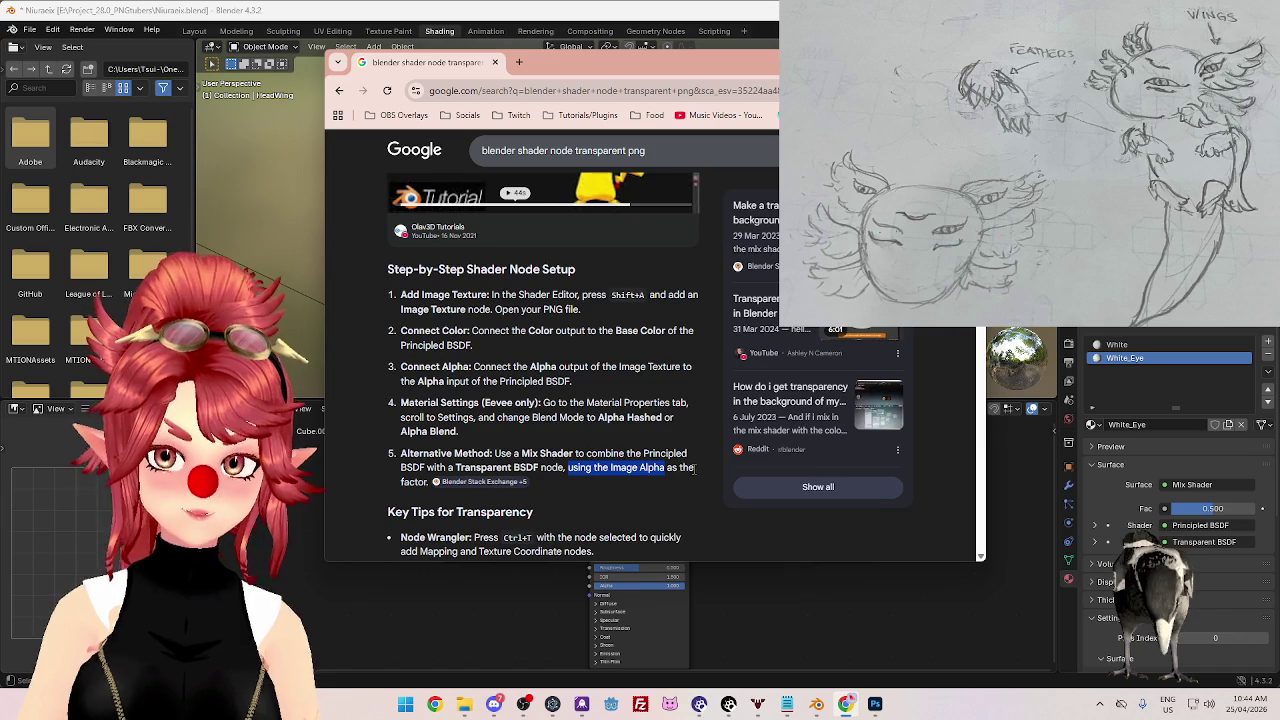
click(455, 570)
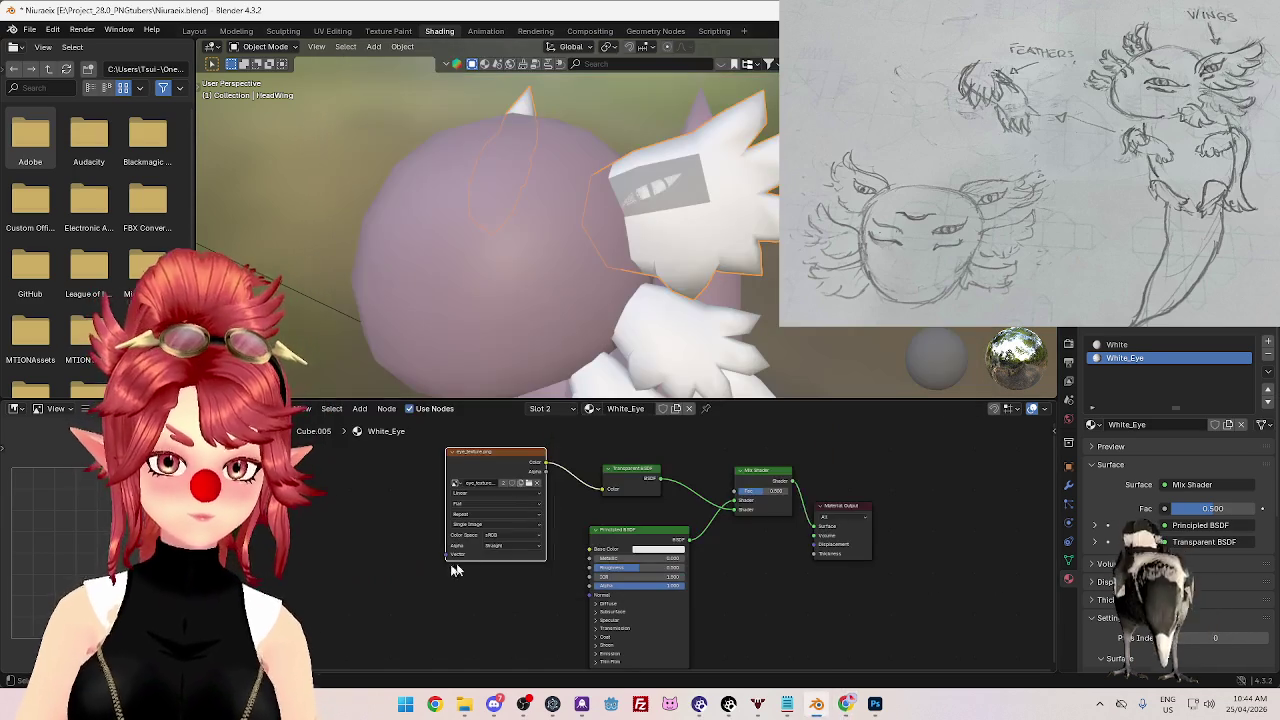
- Link the eye texture to the Mix Shader's factor and view the wing's eye up close
click(548, 481)
drag(729, 502, 735, 492)
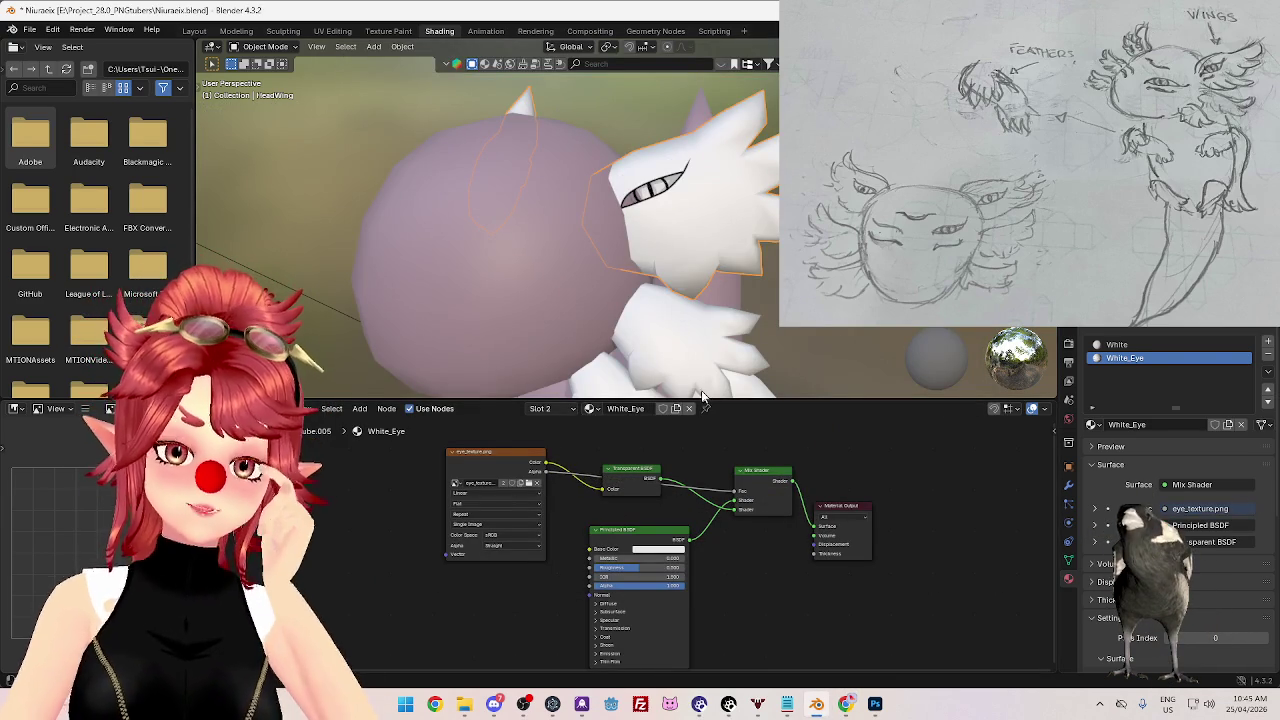
scroll(690, 196, up, 2)
scroll(714, 193, down, 2)
mouse_move(713, 192)
middle_down()
mouse_move(666, 224)
mouse_move(656, 216)
middle_up()
scroll(666, 224, up, 3)
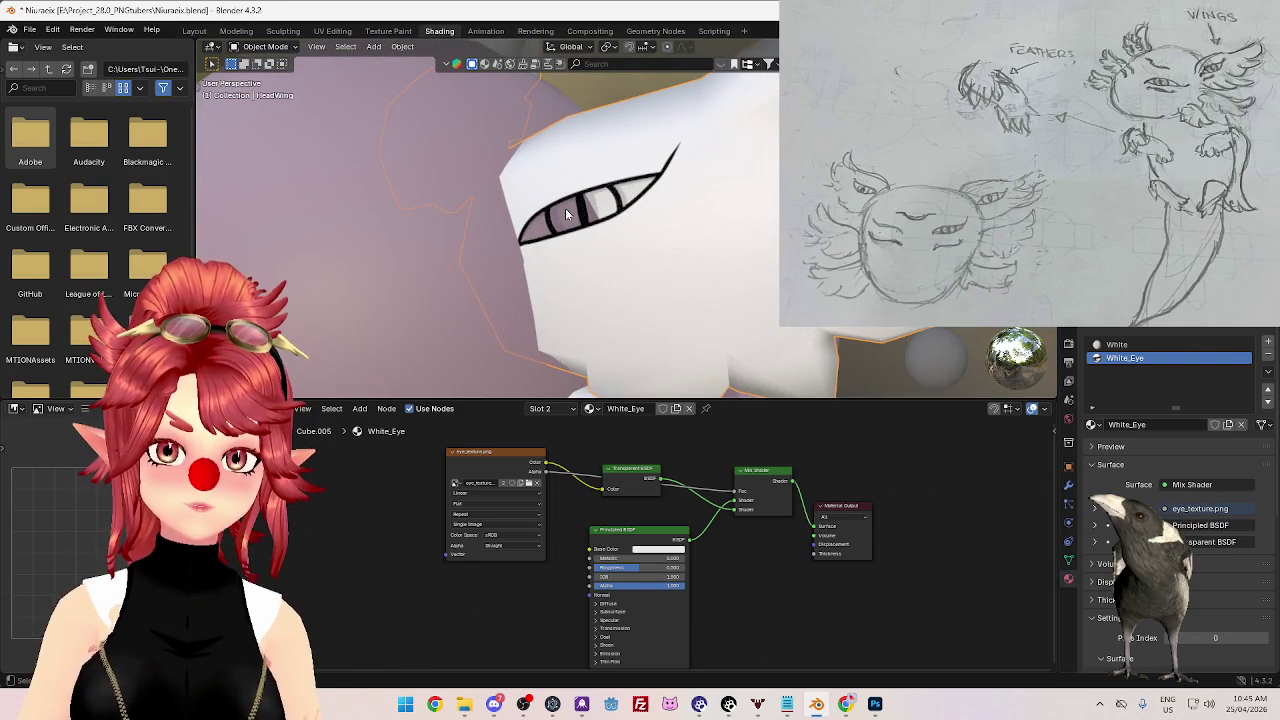
- Rearrange the Transparent and Principled BSDF nodes and route the image Alpha into Principled BSDF Alpha
mouse_move(598, 472)
mouse_down()
mouse_move(620, 450)
mouse_move(617, 493)
mouse_up()
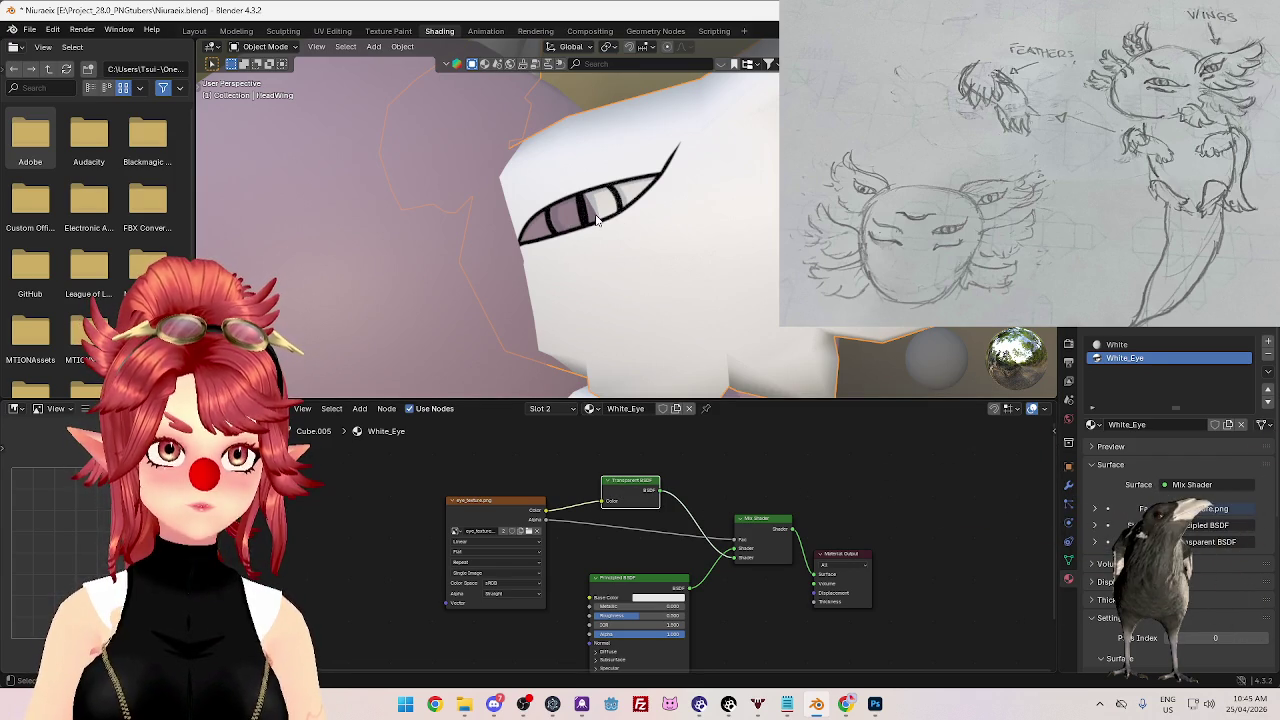
scroll(685, 540, down, 2)
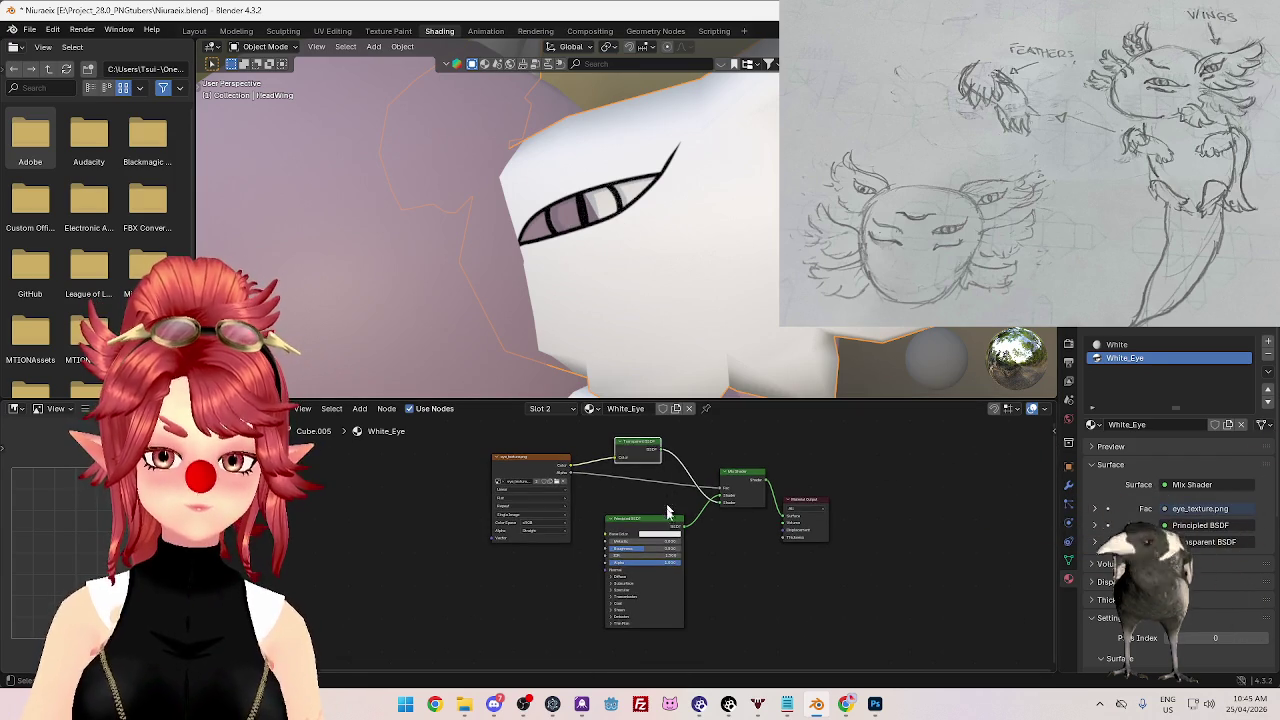
drag(650, 522, 657, 514)
scroll(655, 510, up, 2)
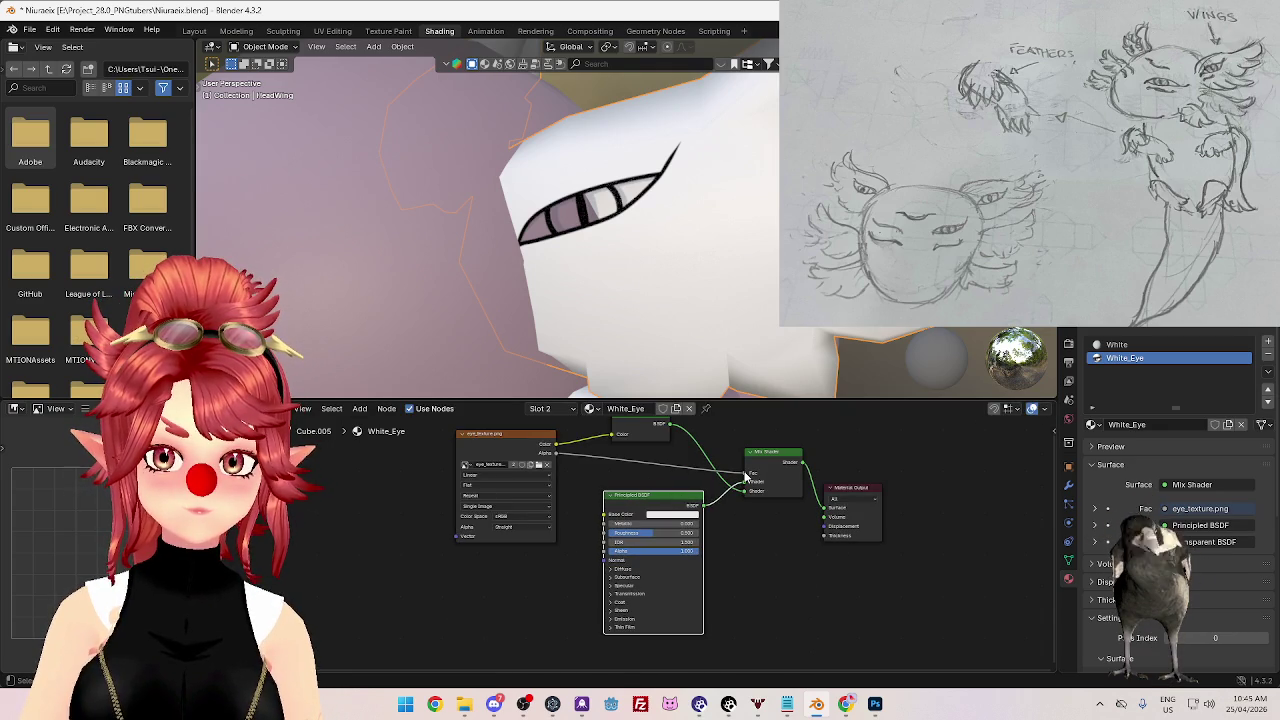
drag(745, 480, 747, 474)
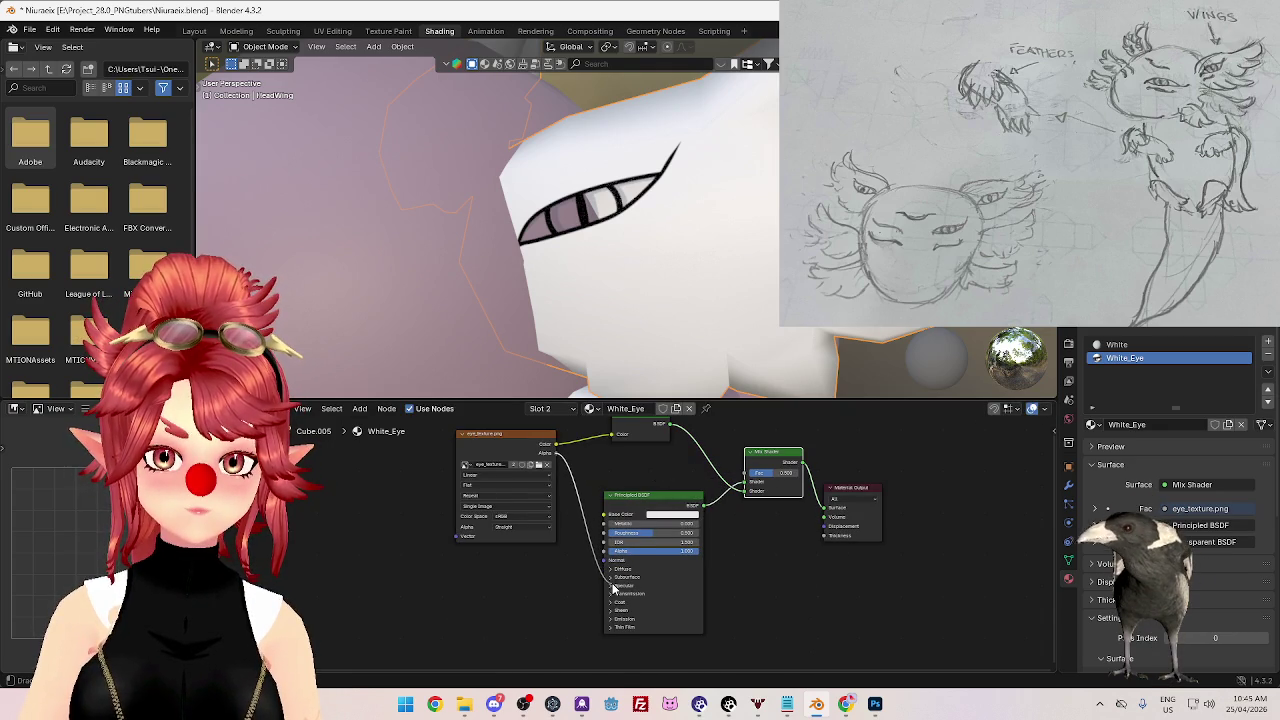
drag(605, 556, 604, 552)
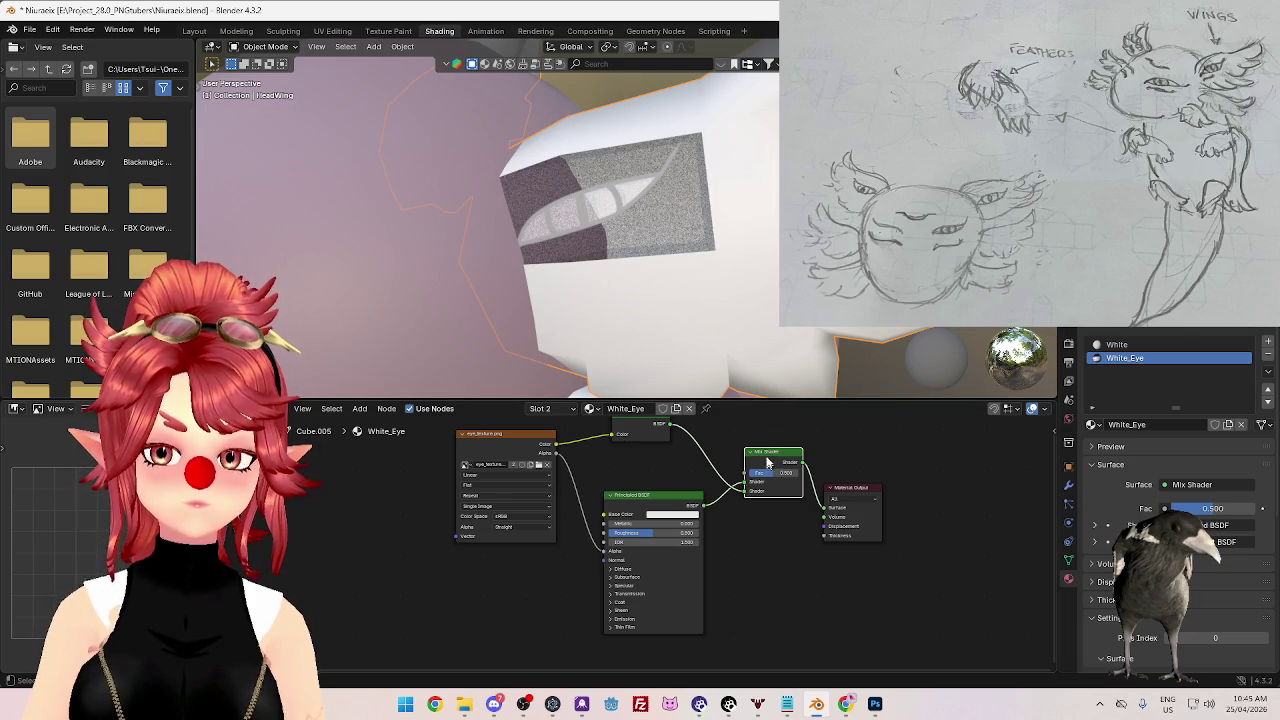
- Delete the Mix Shader and connect the Principled BSDF directly to Material Output Surface
key(x)
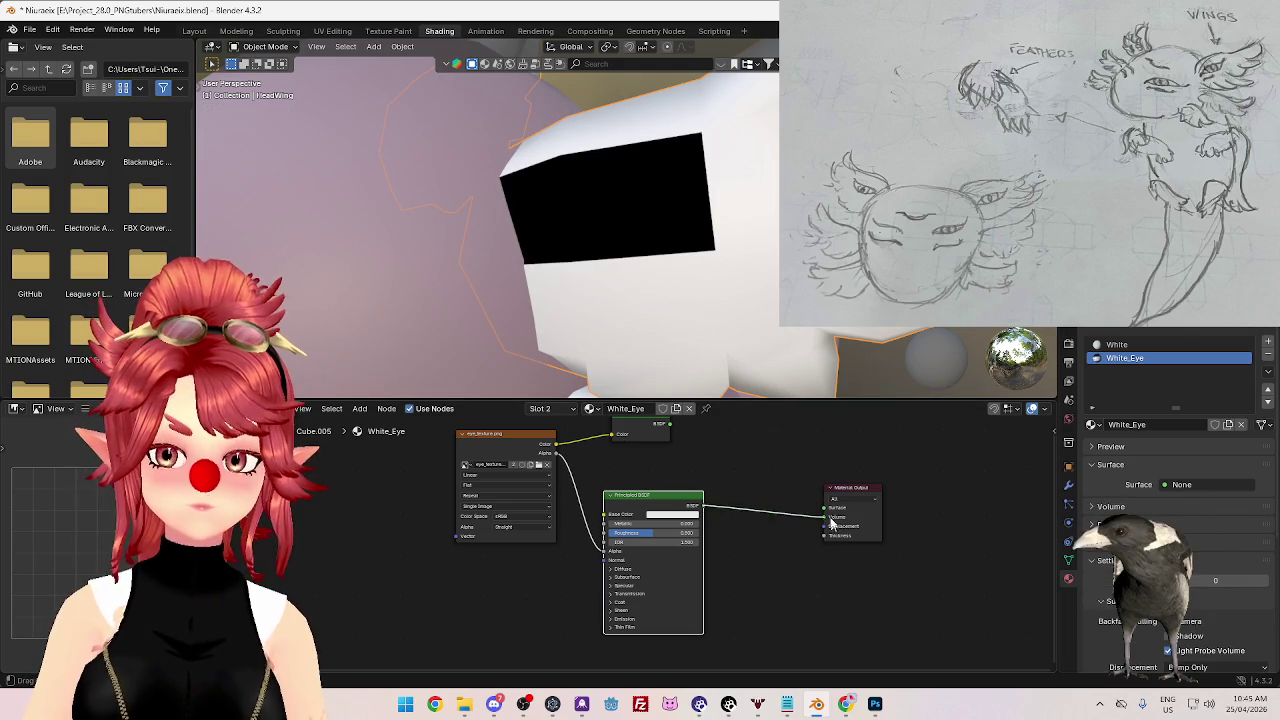
drag(833, 527, 827, 508)
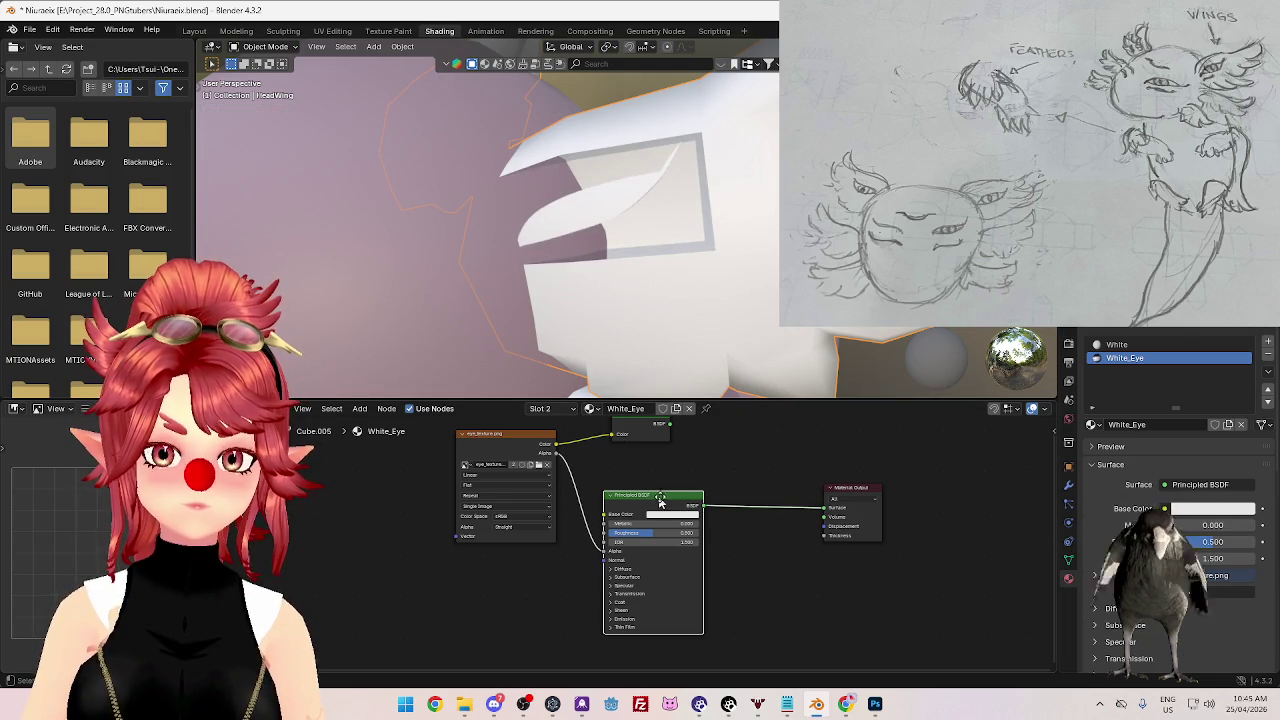
drag(658, 502, 696, 498)
drag(505, 434, 511, 461)
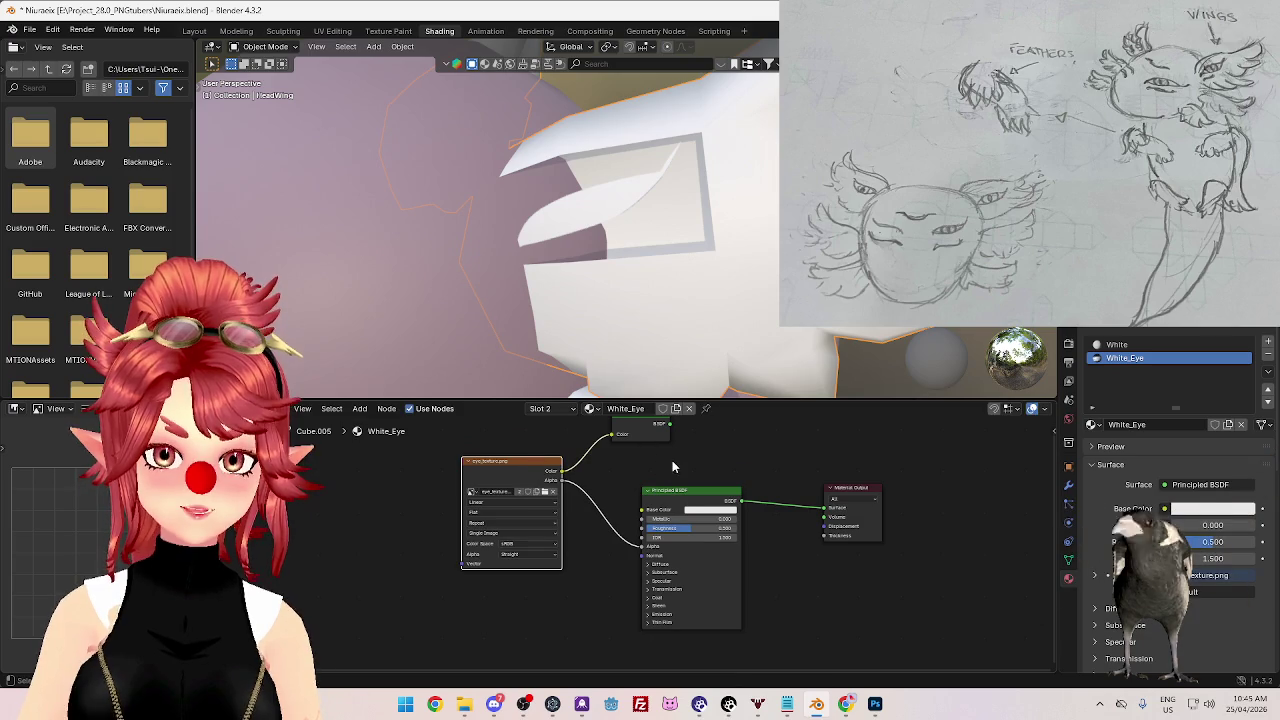
- Link eye_texture.png's Color to the Principled BSDF Base Color
scroll(672, 465, down, 1)
scroll(655, 458, down, 1)
shift+scroll(634, 470, down, 2)
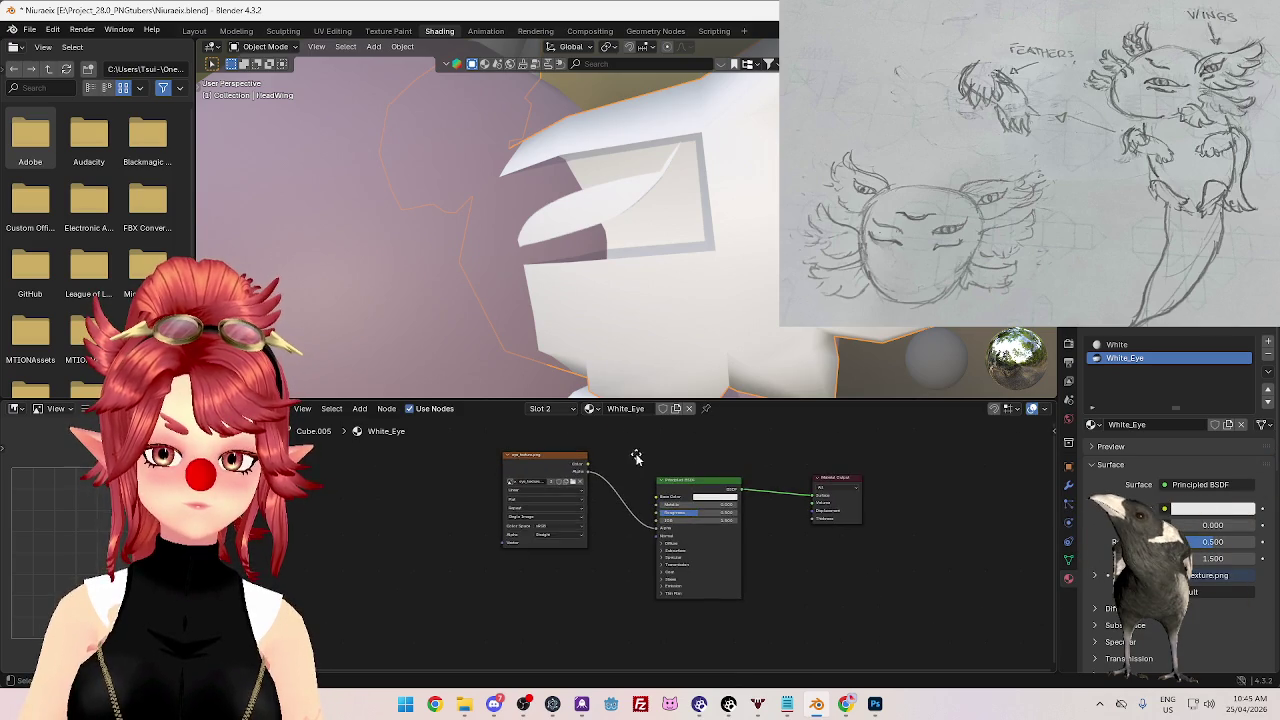
scroll(587, 469, up, 1)
drag(655, 490, 659, 493)
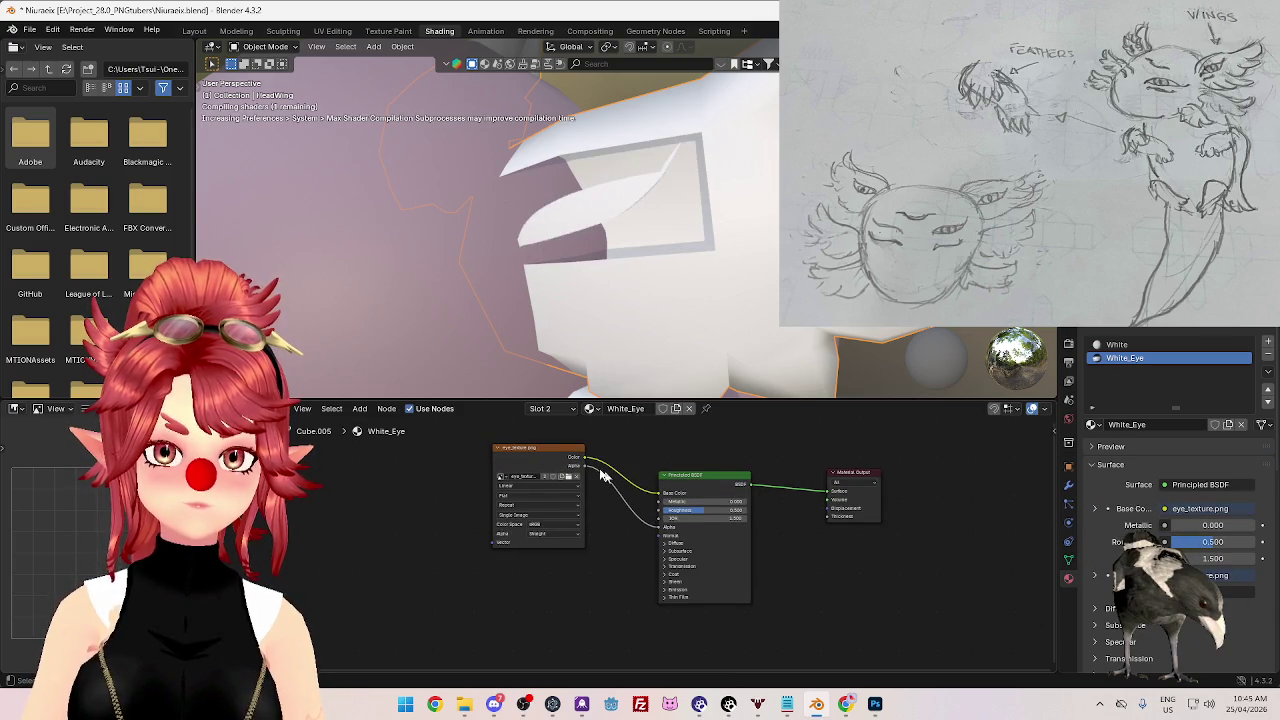
drag(557, 453, 566, 464)
middle_drag(660, 286, 652, 287)
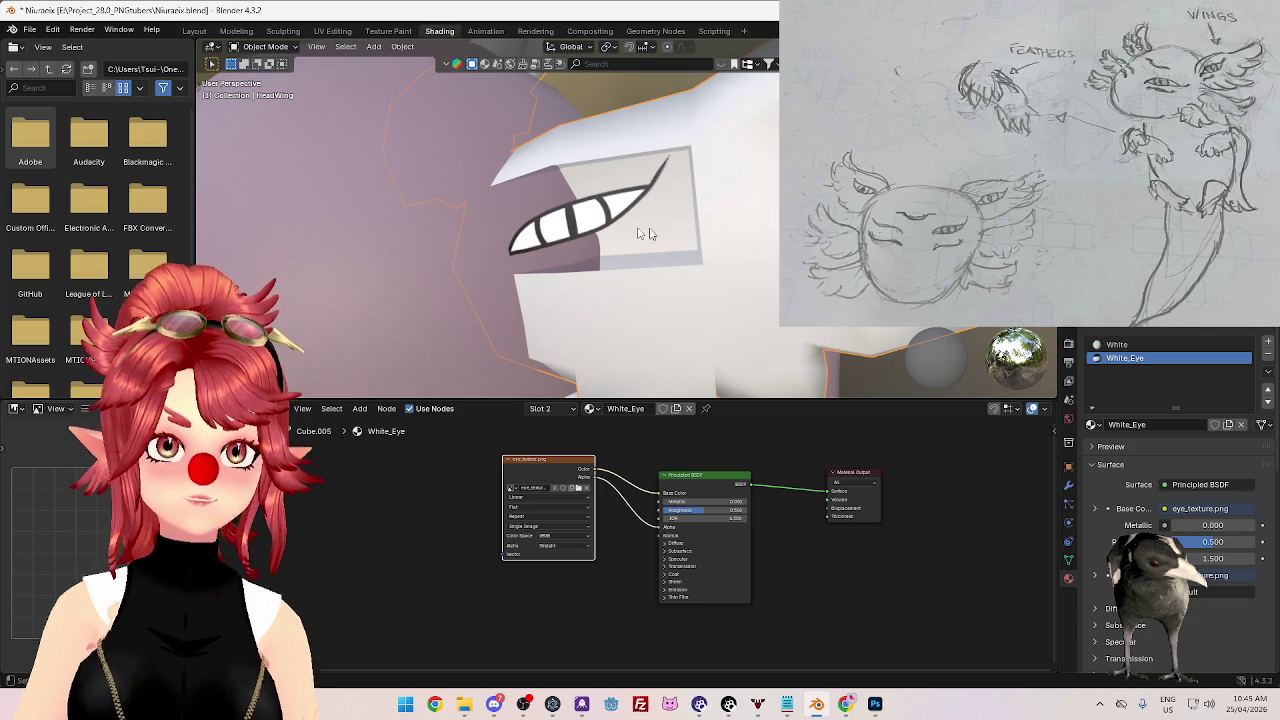
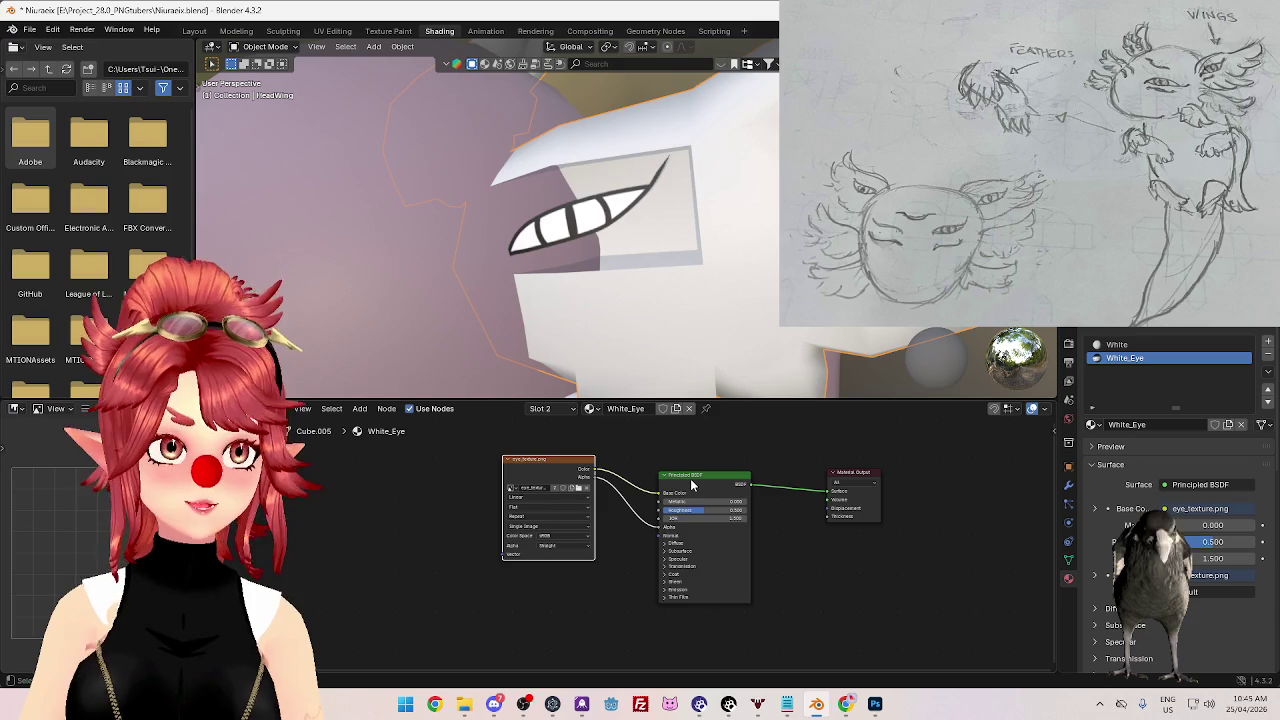
- Arrange the Principled BSDF and image texture nodes in the White_Eye node tree
middle_drag(629, 292, 645, 283)
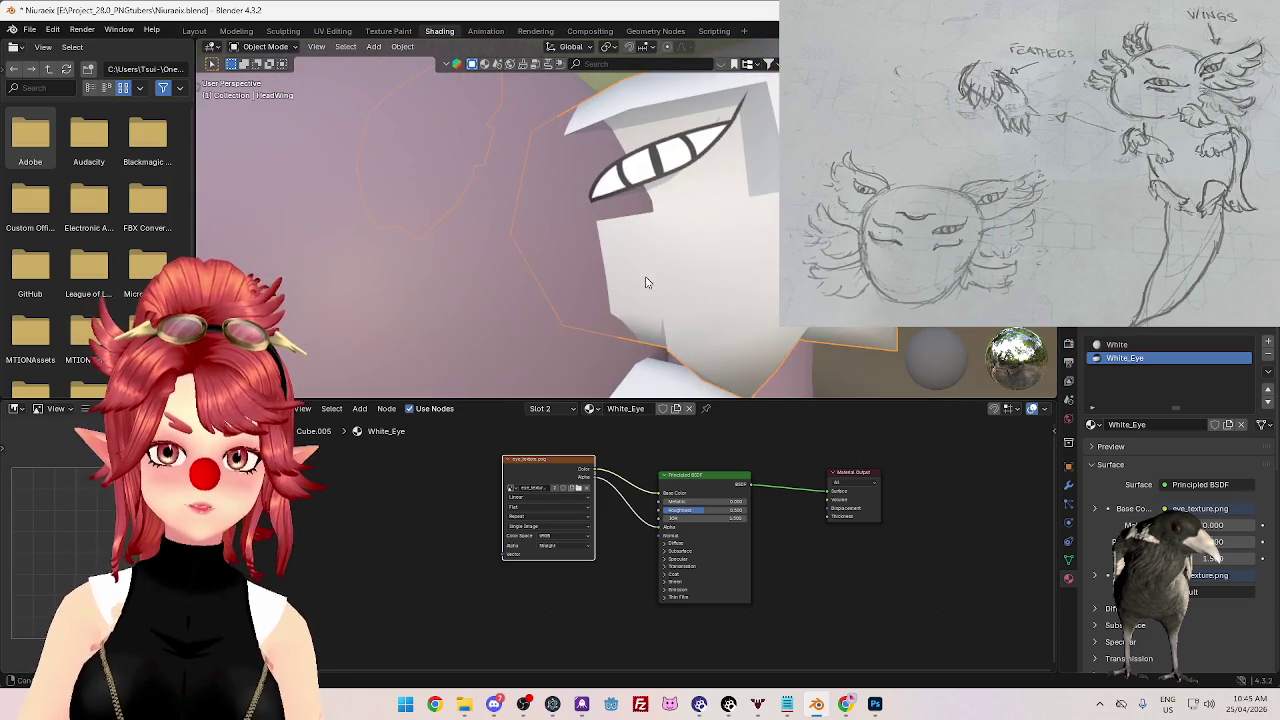
drag(714, 486, 705, 489)
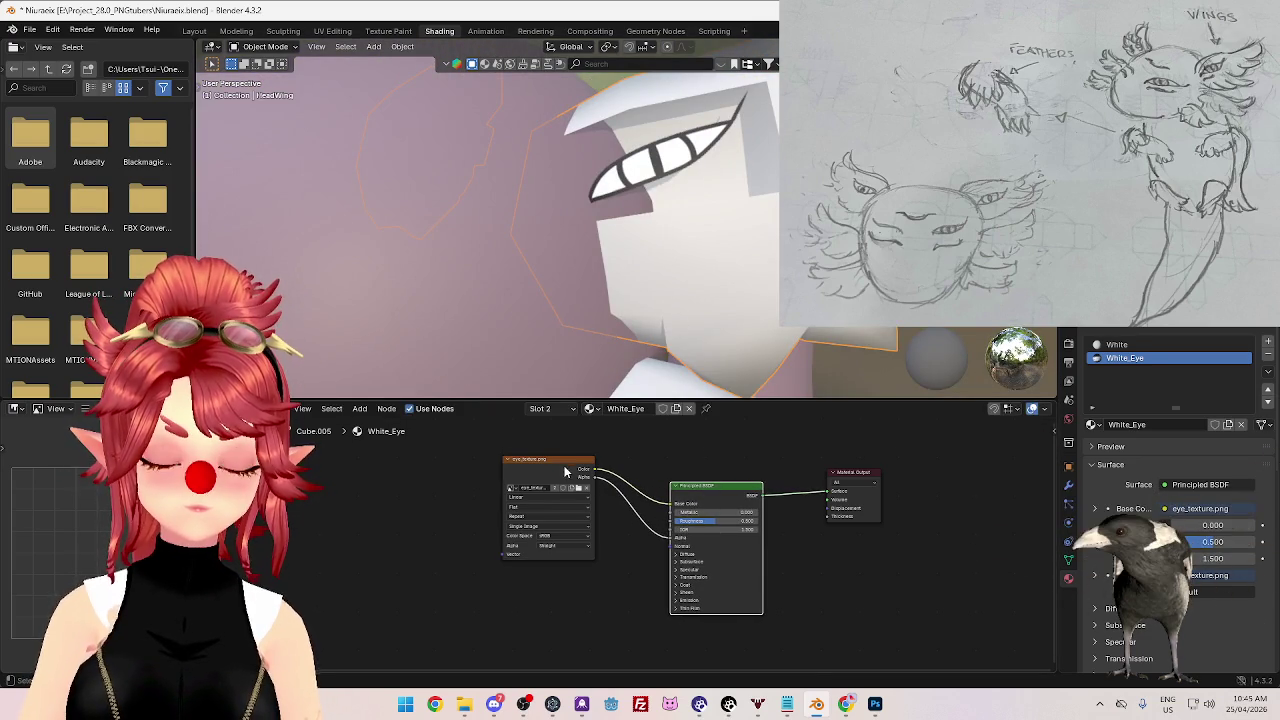
mouse_move(552, 458)
mouse_down()
mouse_move(510, 460)
mouse_move(558, 465)
mouse_up()
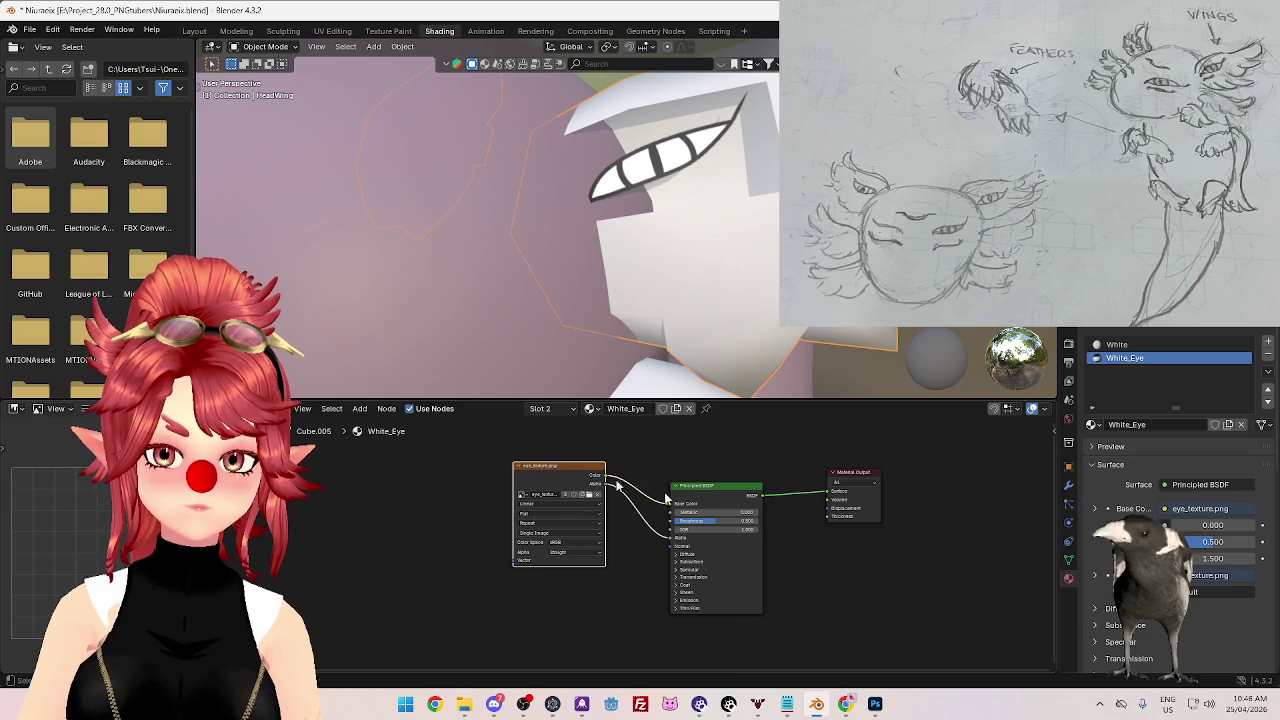
drag(714, 492, 723, 502)
drag(582, 466, 575, 466)
- Duplicate the Principled BSDF above the original and link the eye texture colour to the lower one
click(721, 495)
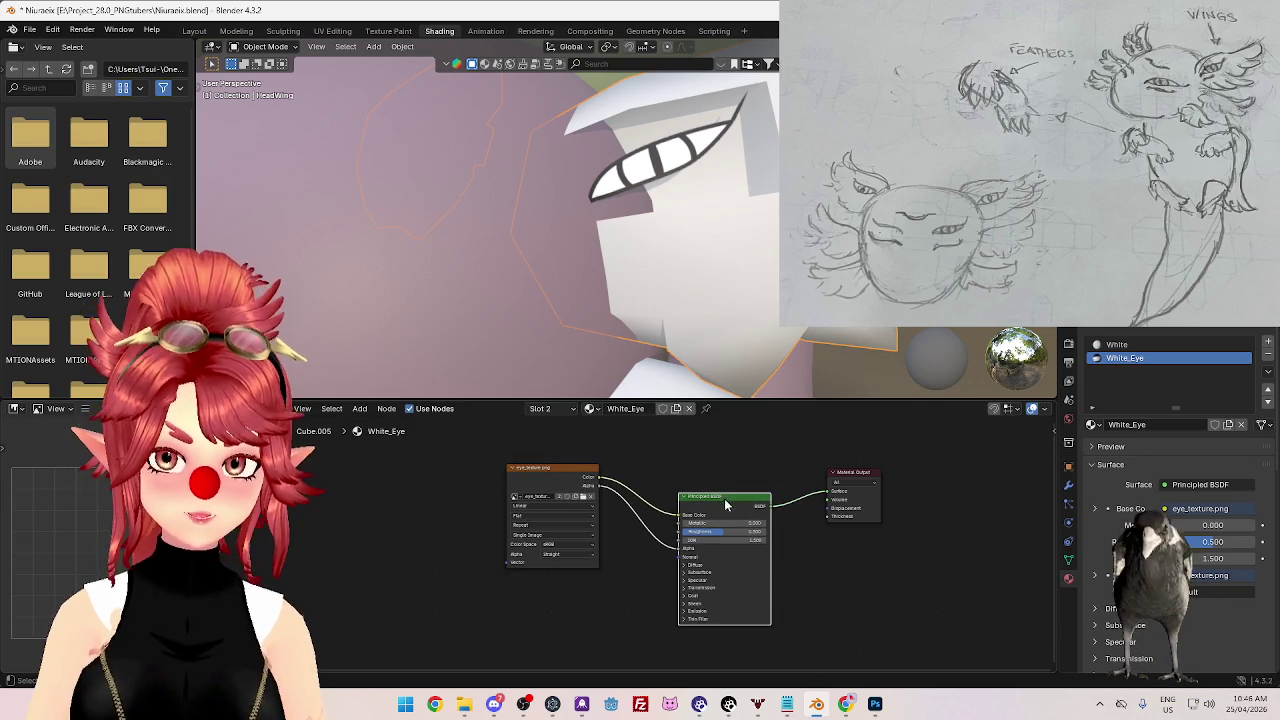
key(shift+d)
click(790, 443)
middle_drag(790, 443, 665, 538)
drag(604, 520, 709, 463)
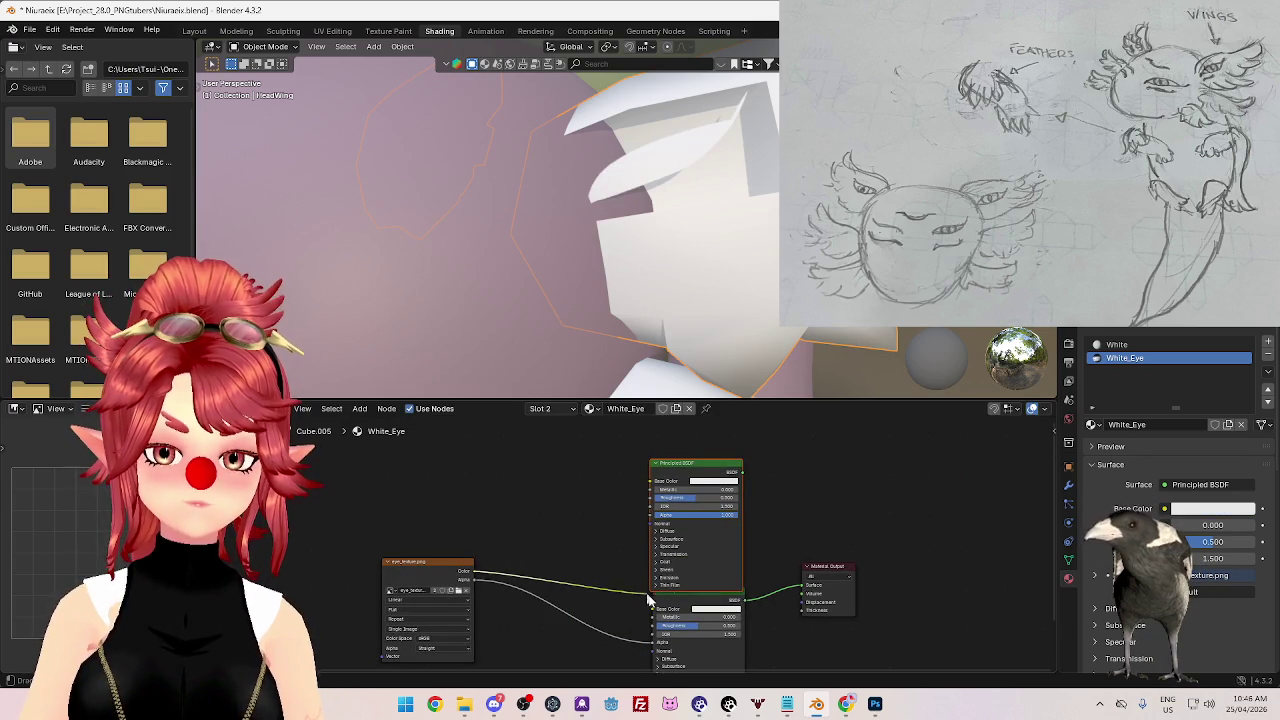
drag(645, 597, 652, 608)
middle_drag(780, 500, 663, 473)
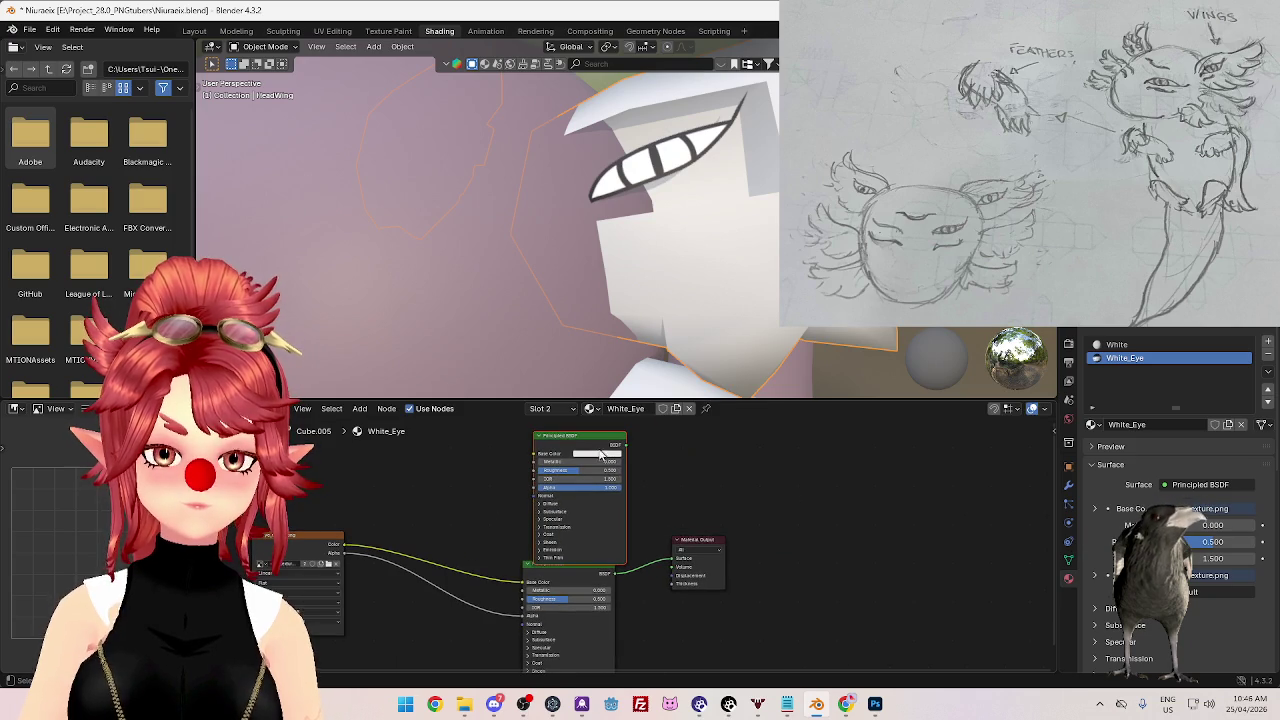
- Move the Material Output to the right and lay the two Principled BSDFs side by side
drag(712, 536, 832, 515)
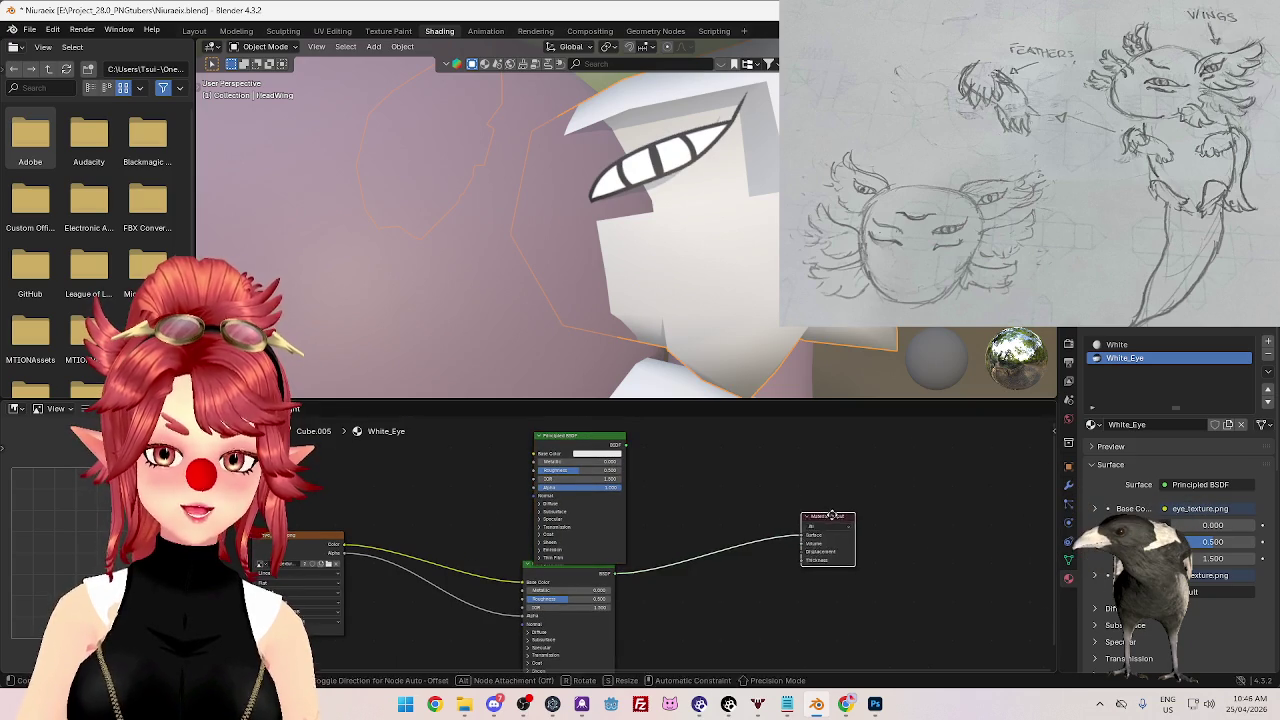
middle_drag(692, 518, 682, 508)
drag(597, 437, 689, 595)
middle_drag(590, 542, 576, 514)
drag(576, 514, 538, 469)
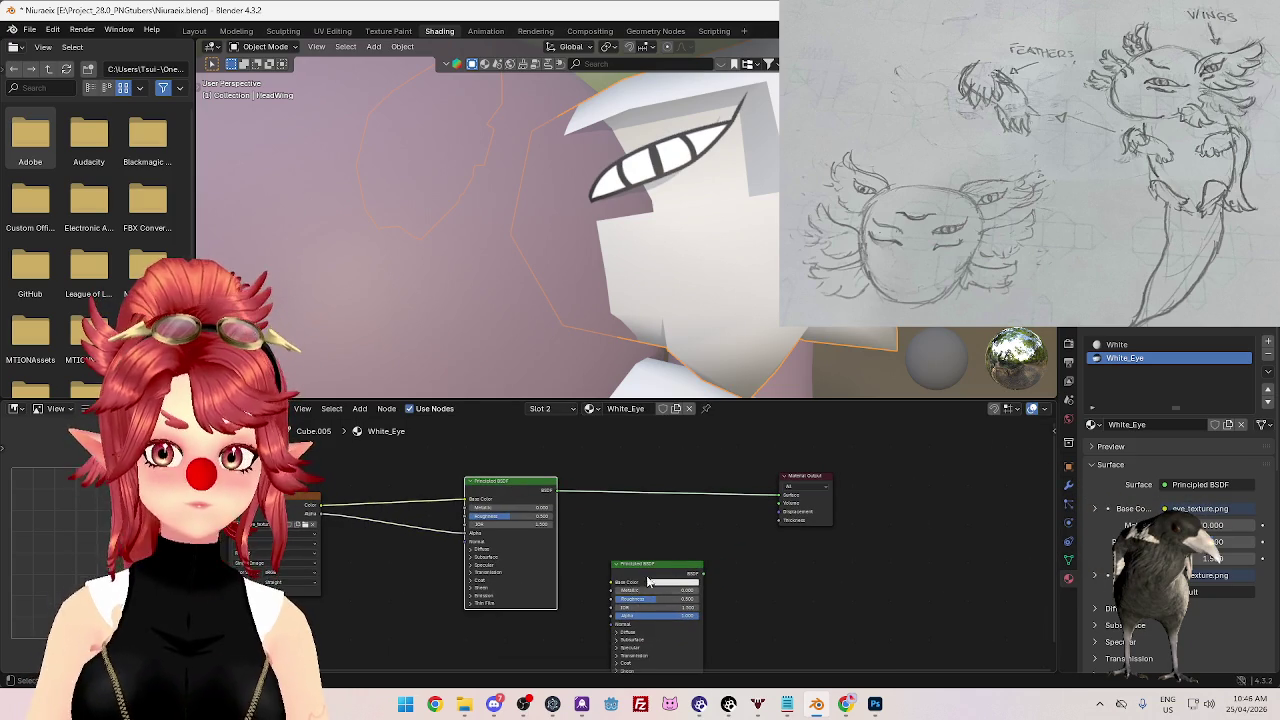
drag(648, 590, 637, 568)
key(shift+a)
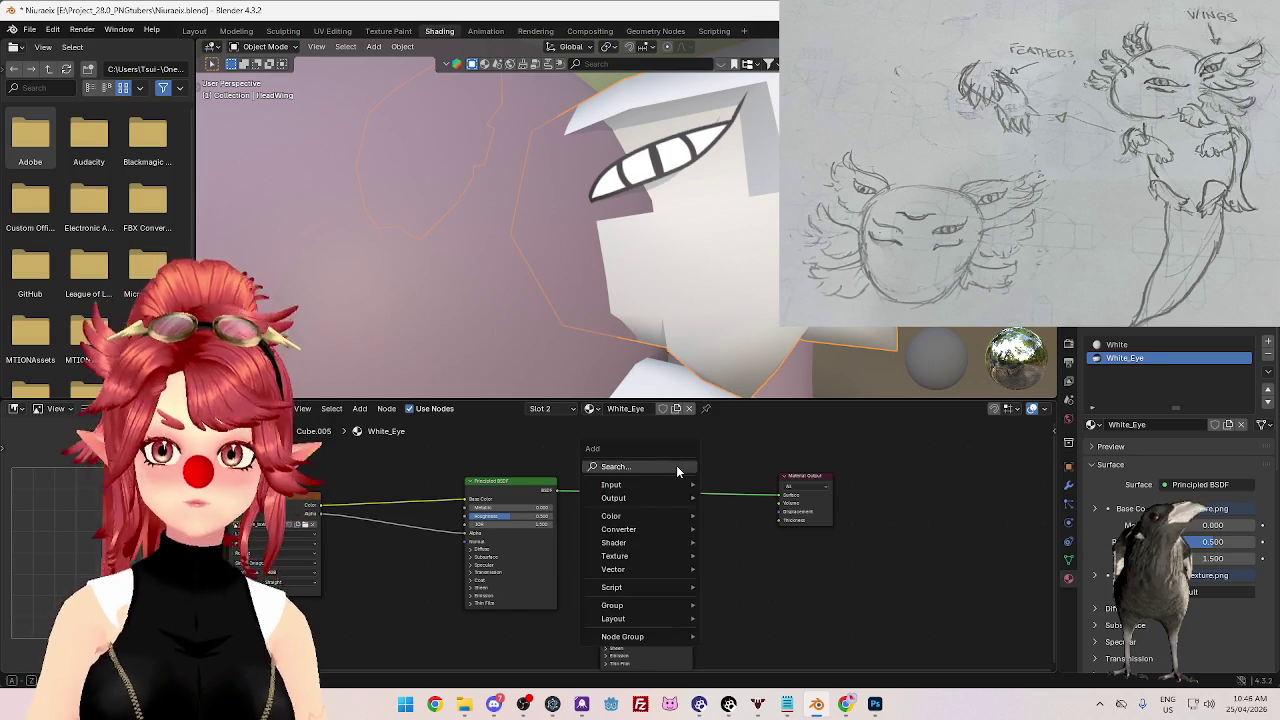
- Add a Mix Shader before the Material Output, plug in the second BSDF, and set factor 1
text(mix)
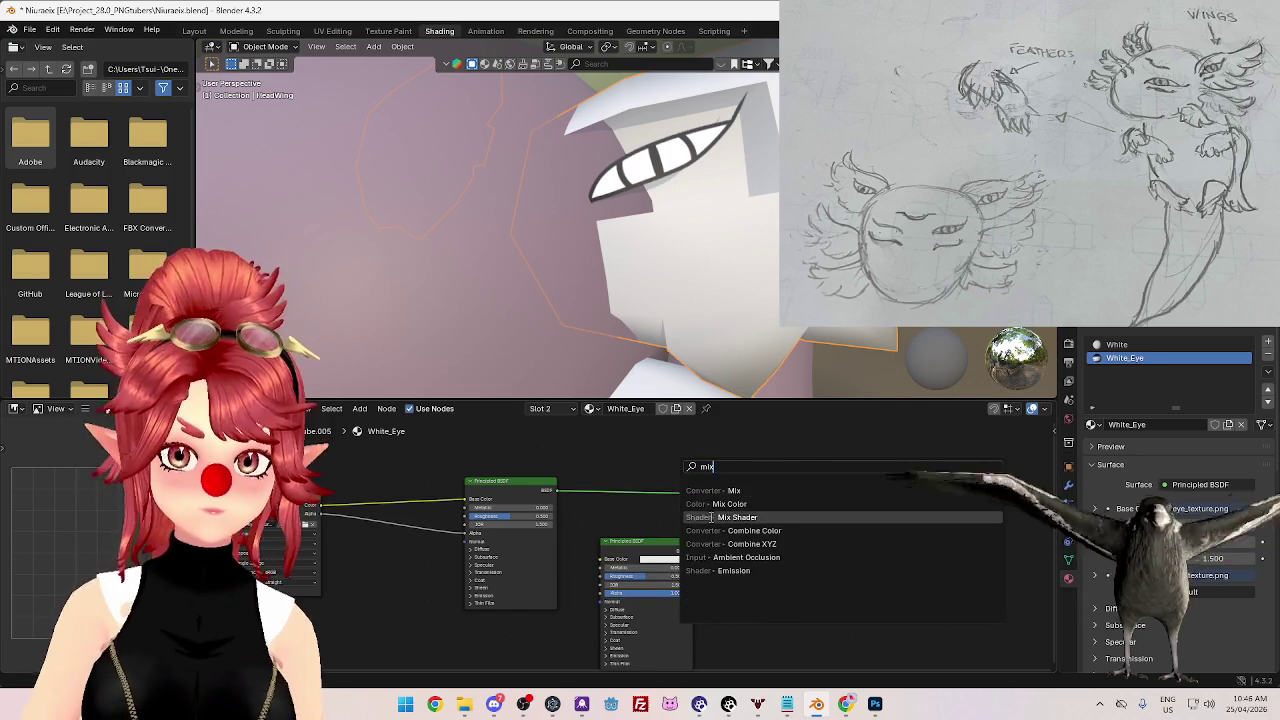
click(711, 517)
click(690, 510)
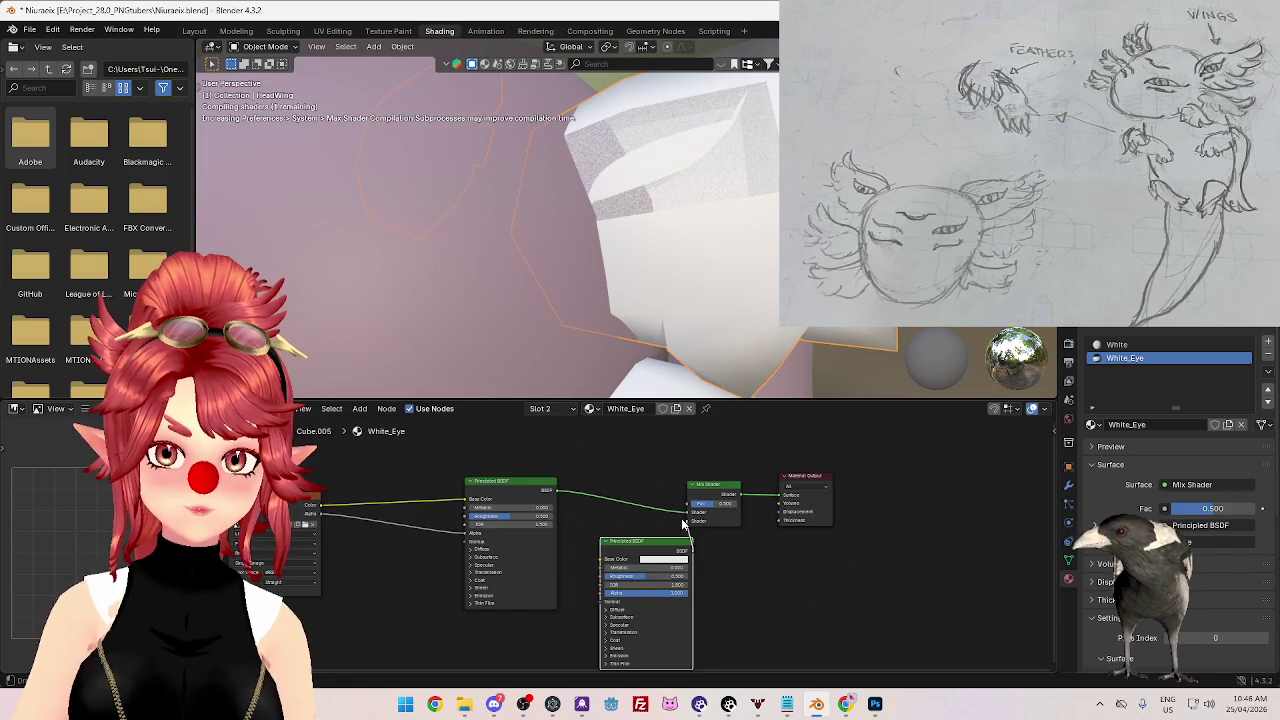
mouse_move(687, 520)
mouse_down()
mouse_move(690, 550)
mouse_move(617, 563)
mouse_up()
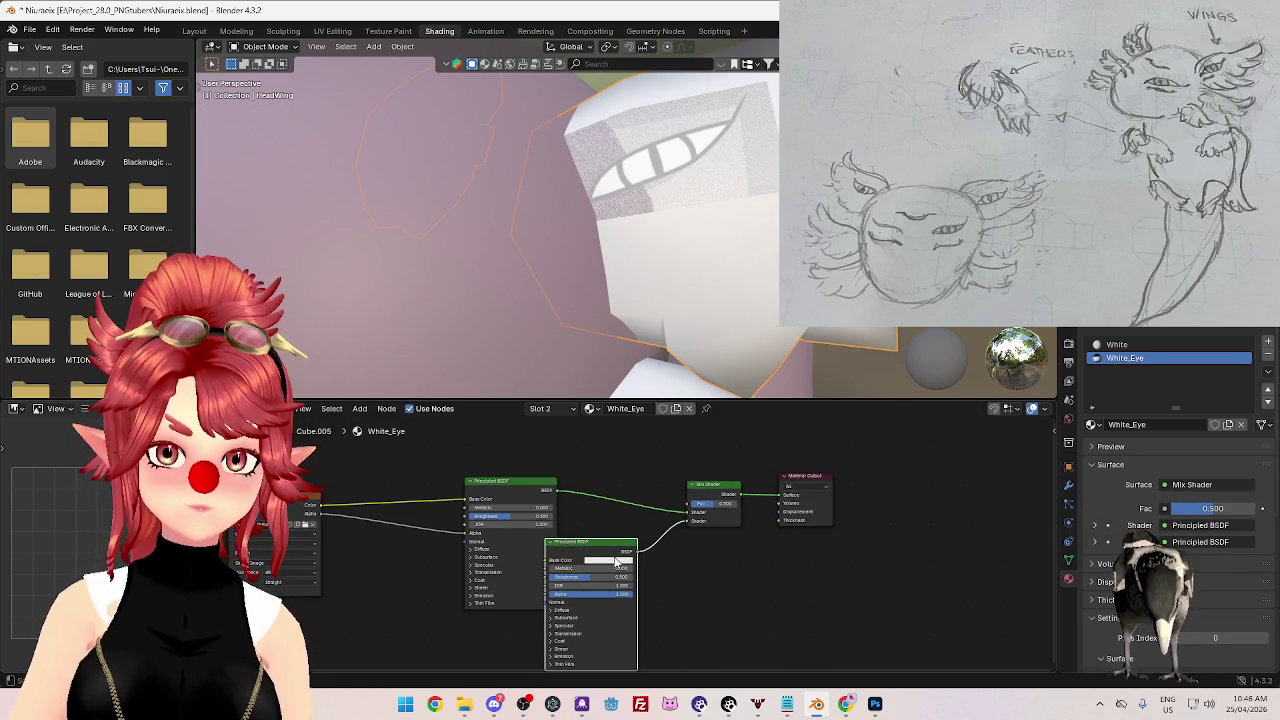
middle_drag(740, 575, 814, 557)
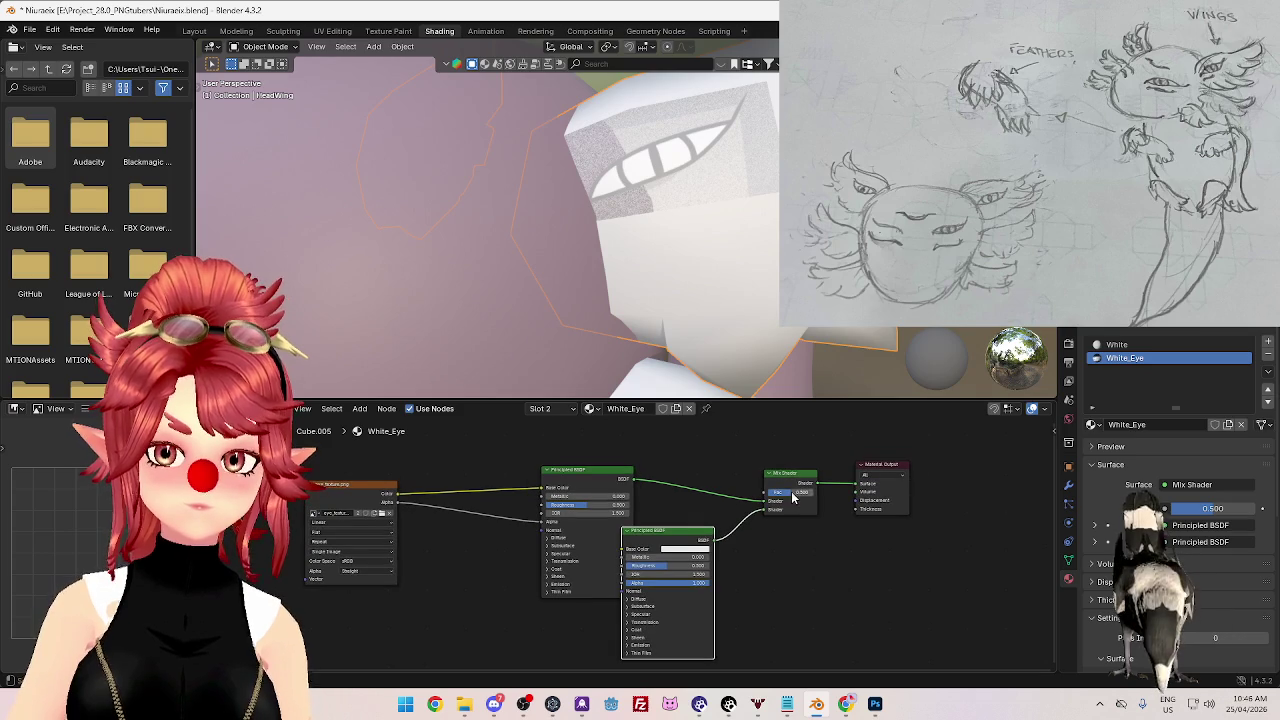
drag(788, 493, 830, 493)
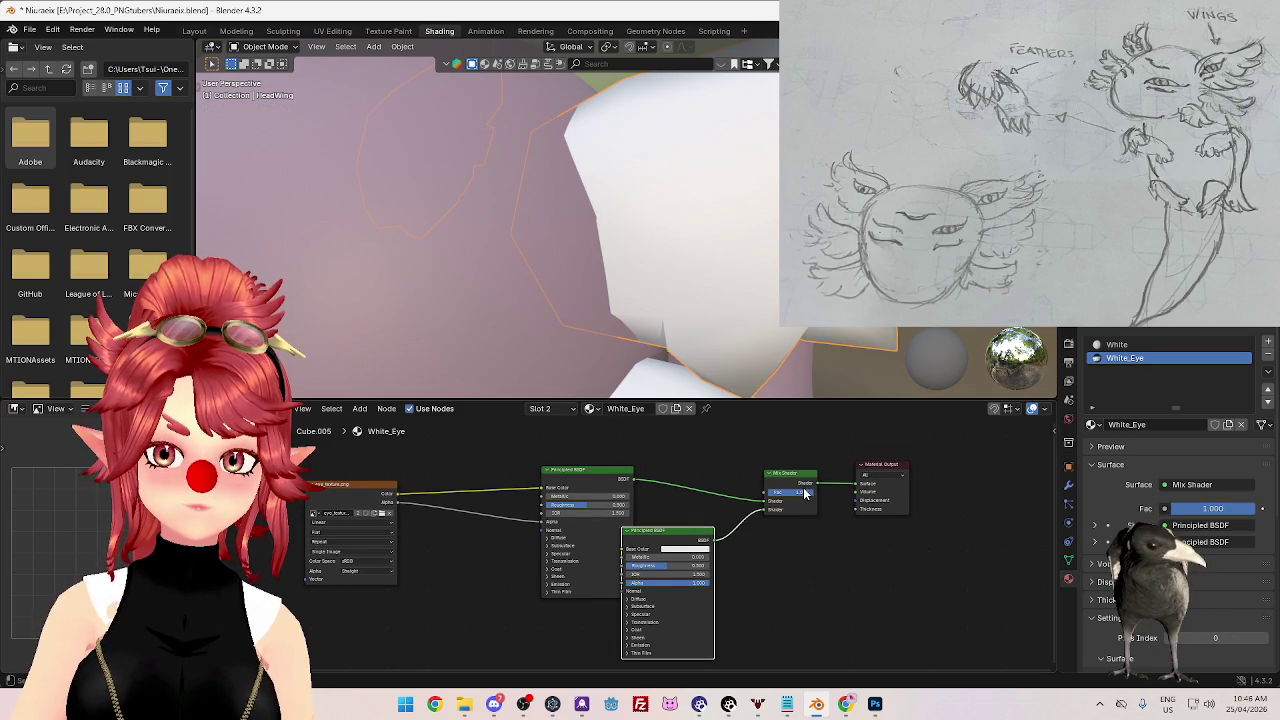
- Drive the Mix Shader factor with the eye texture and wire both BSDFs into it
drag(692, 539, 718, 536)
mouse_move(800, 492)
mouse_down()
mouse_move(765, 492)
mouse_move(840, 492)
mouse_up()
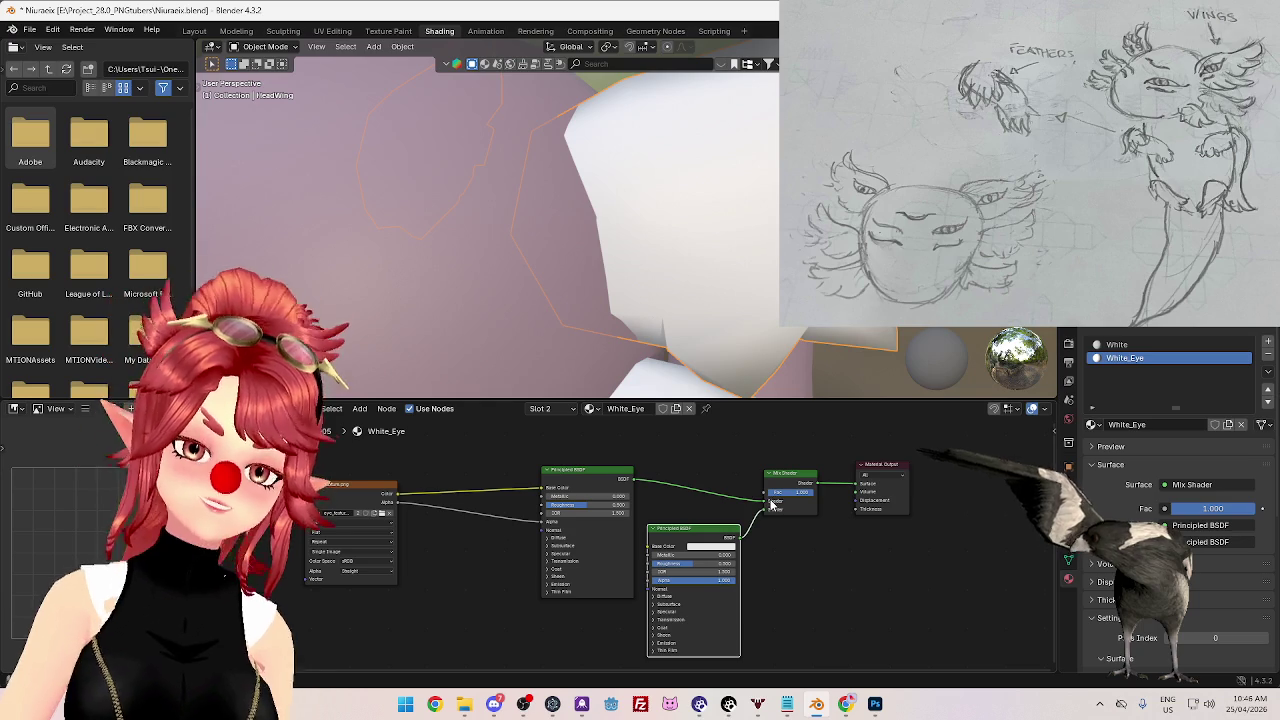
drag(585, 469, 580, 455)
drag(700, 530, 693, 526)
drag(391, 503, 768, 492)
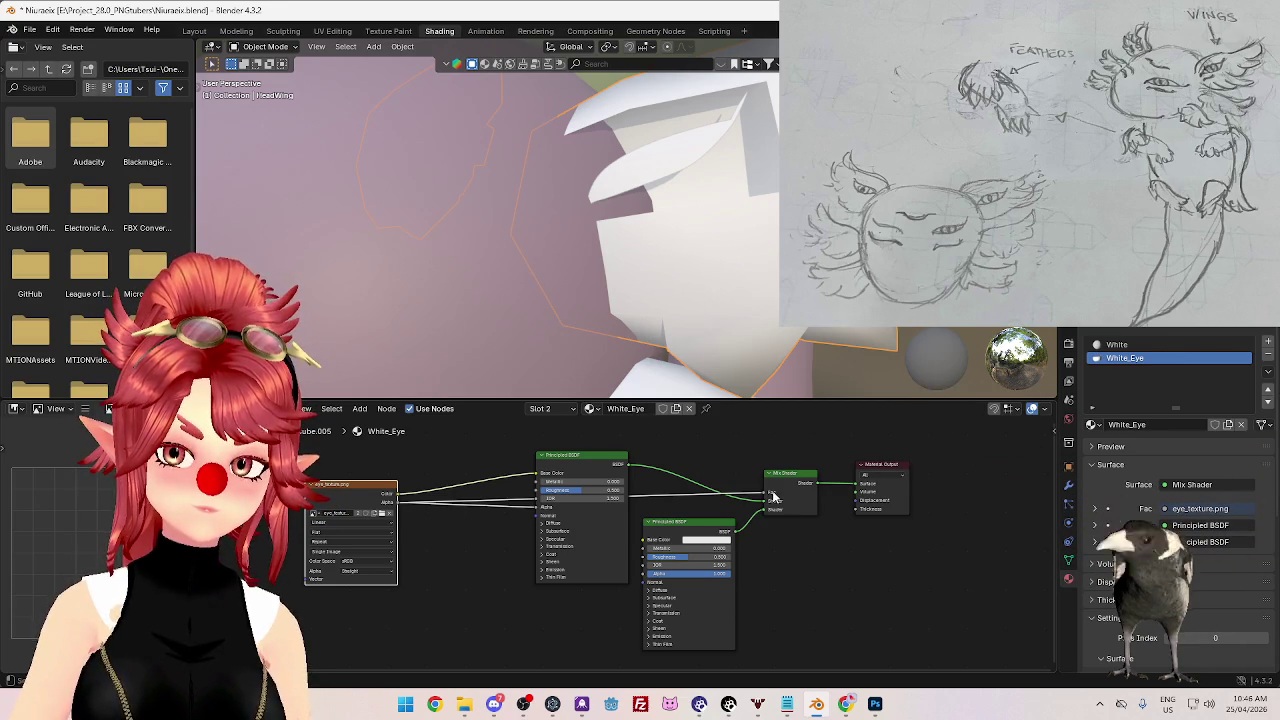
drag(765, 511, 762, 505)
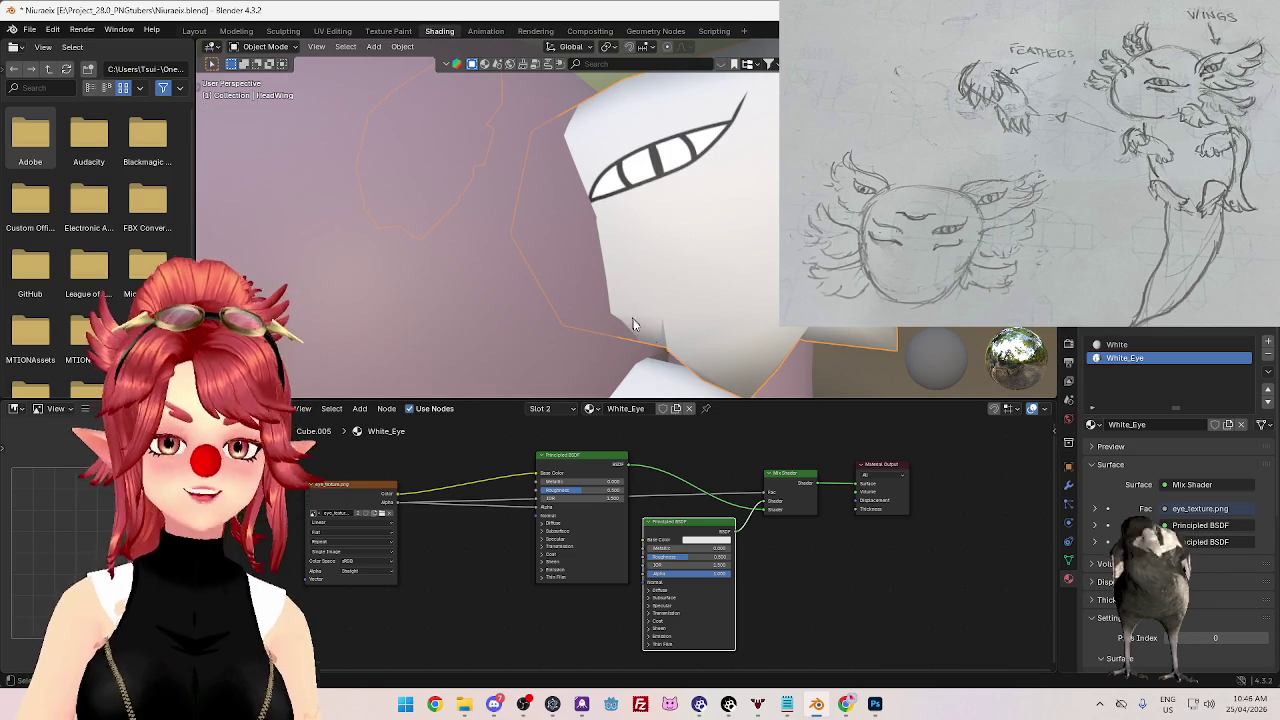
- Rearrange the BSDF nodes, placing the white Principled BSDF above the others
drag(625, 458, 608, 524)
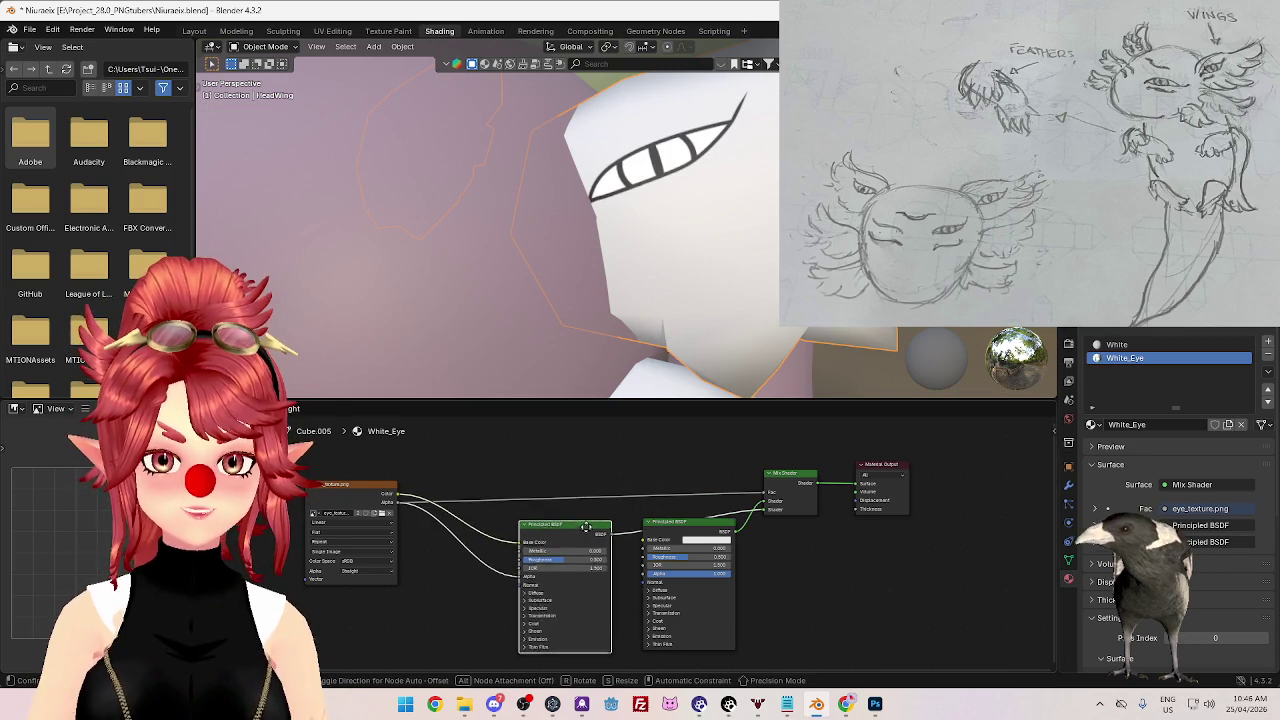
mouse_move(698, 521)
mouse_down()
mouse_move(667, 460)
mouse_move(667, 594)
mouse_up()
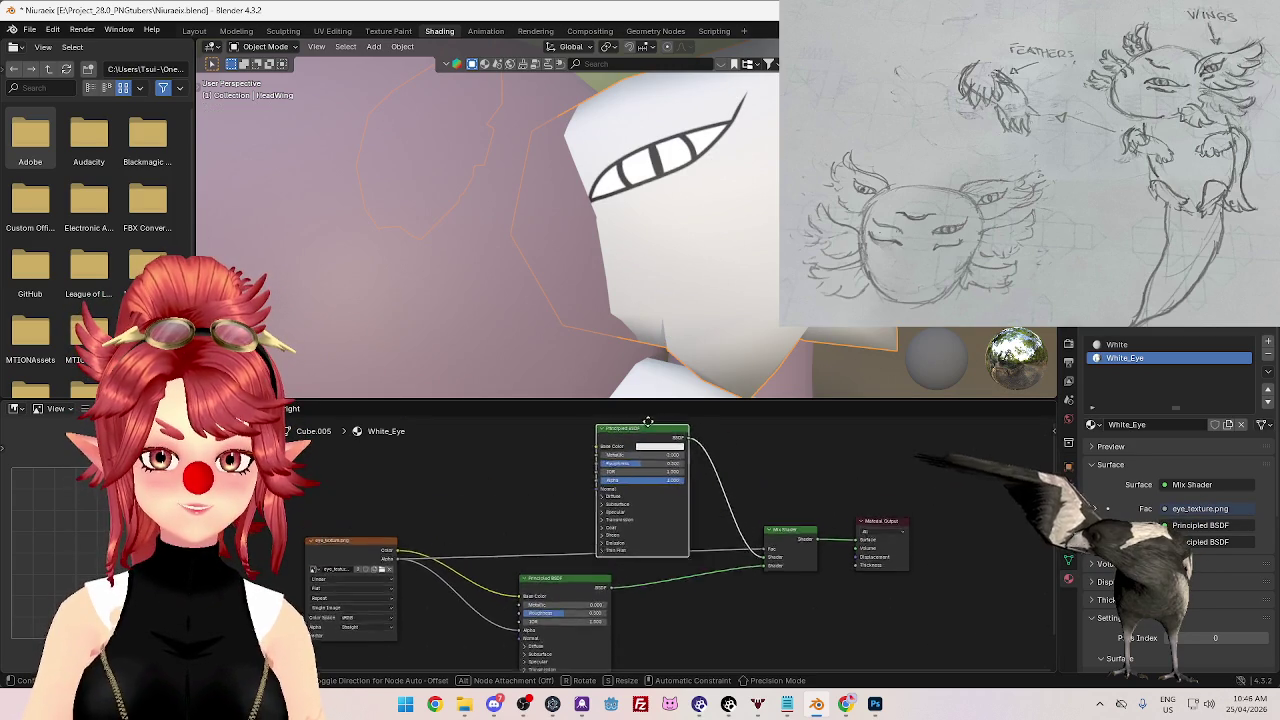
mouse_move(667, 594)
mouse_down()
mouse_move(584, 437)
mouse_move(578, 473)
mouse_up()
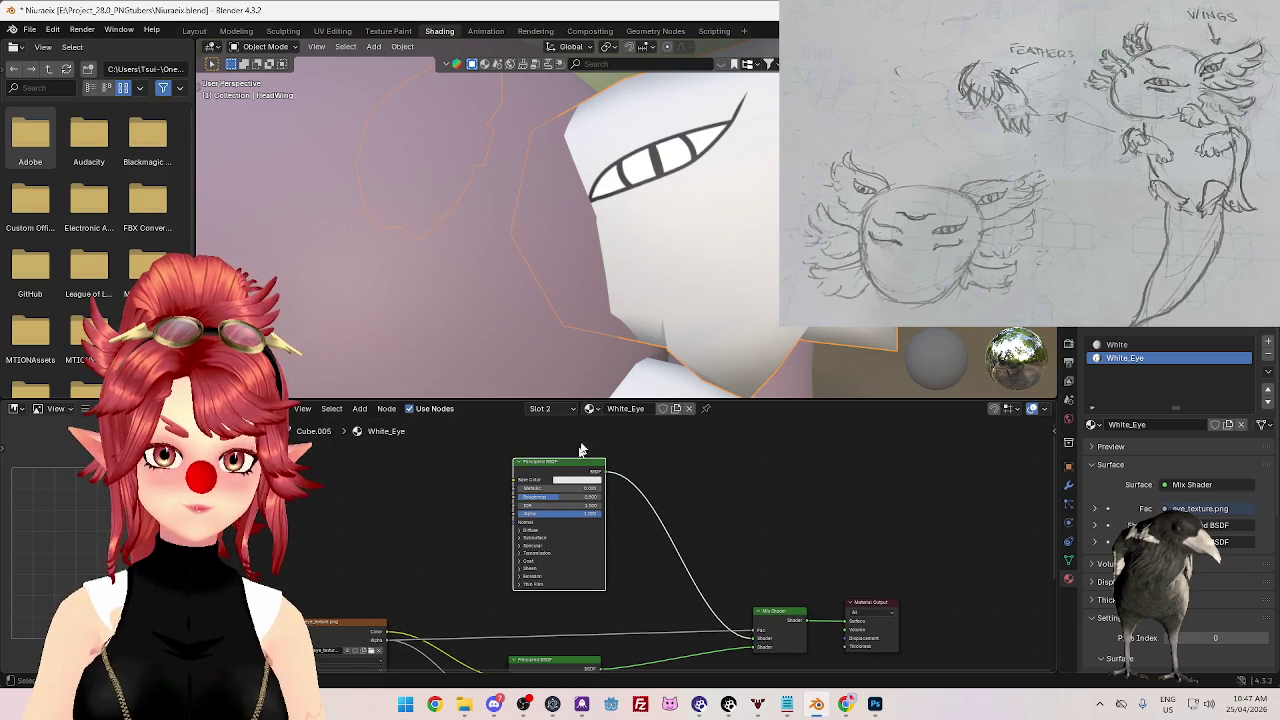
scroll(600, 290, down, 5)
middle_drag(560, 280, 604, 291)
scroll(610, 260, up, 4)
scroll(610, 235, down, 4)
scroll(600, 225, up, 2)
scroll(598, 220, up, 3)
scroll(598, 221, up, 2)
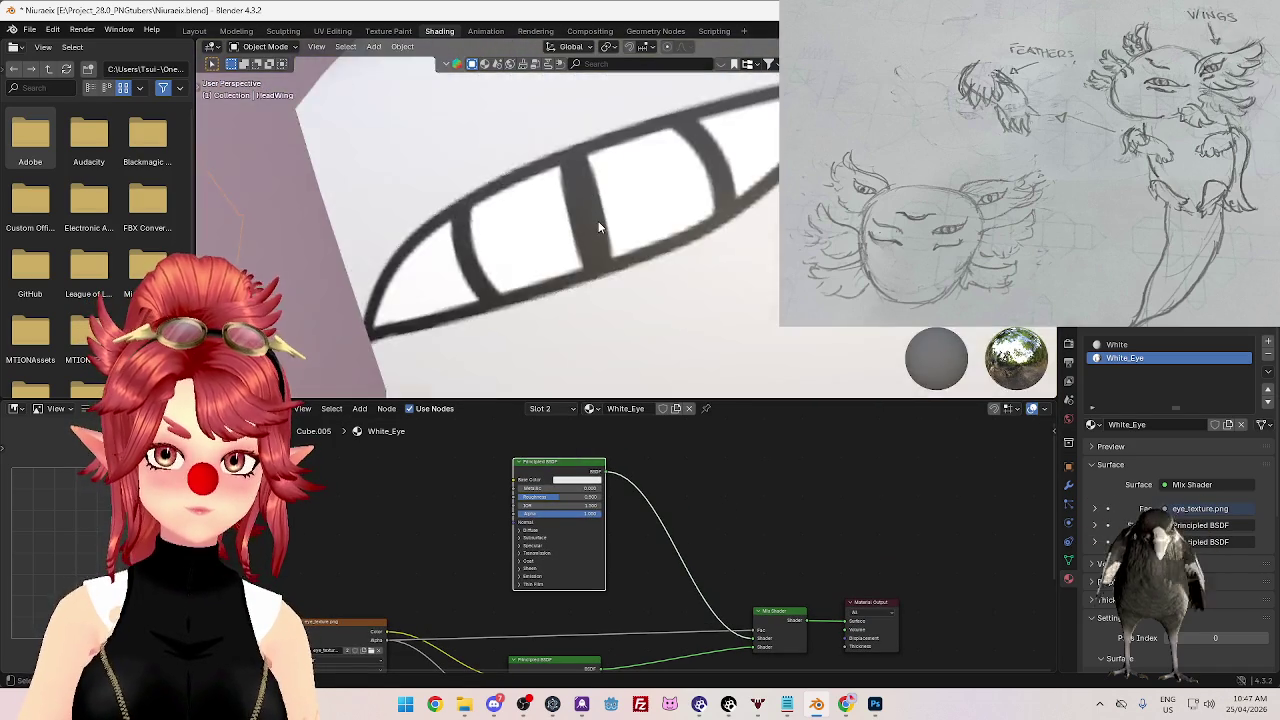
scroll(600, 225, down, 4)
scroll(620, 235, down, 3)
scroll(698, 252, up, 3)
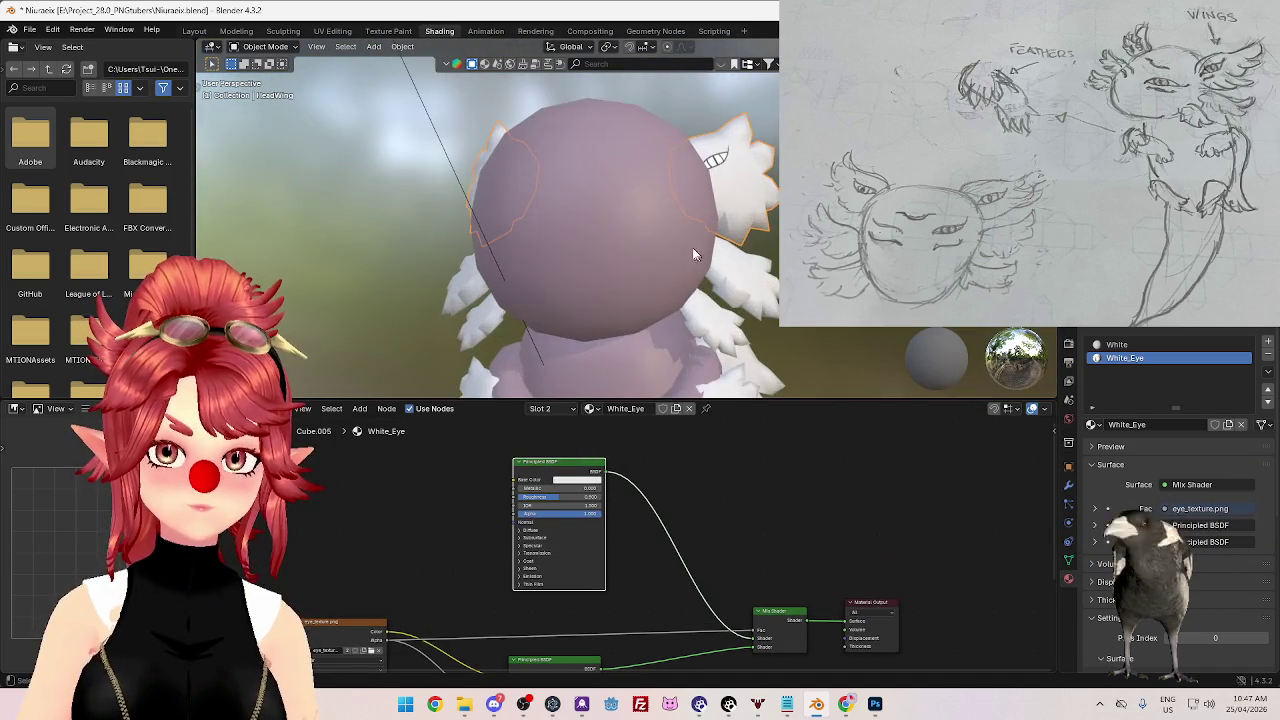
middle_drag(700, 255, 726, 280)
scroll(715, 262, down, 3)
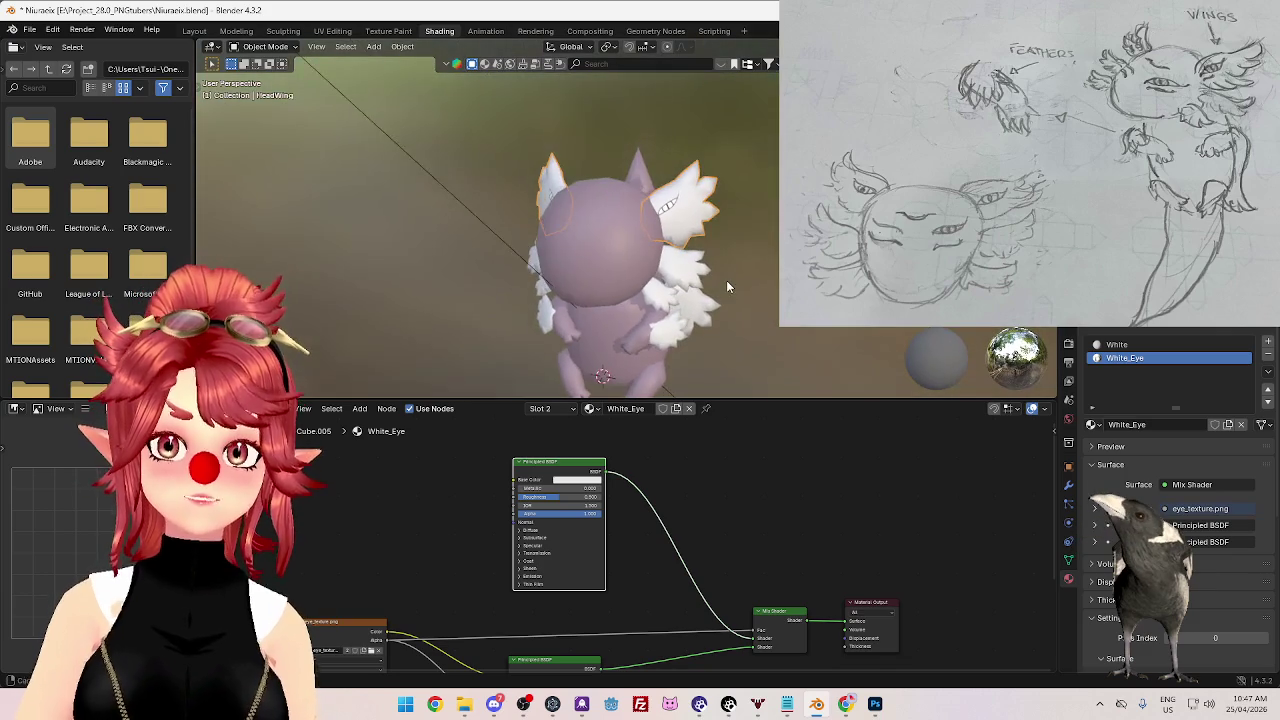
scroll(620, 250, up, 4)
middle_drag(620, 250, 590, 258)
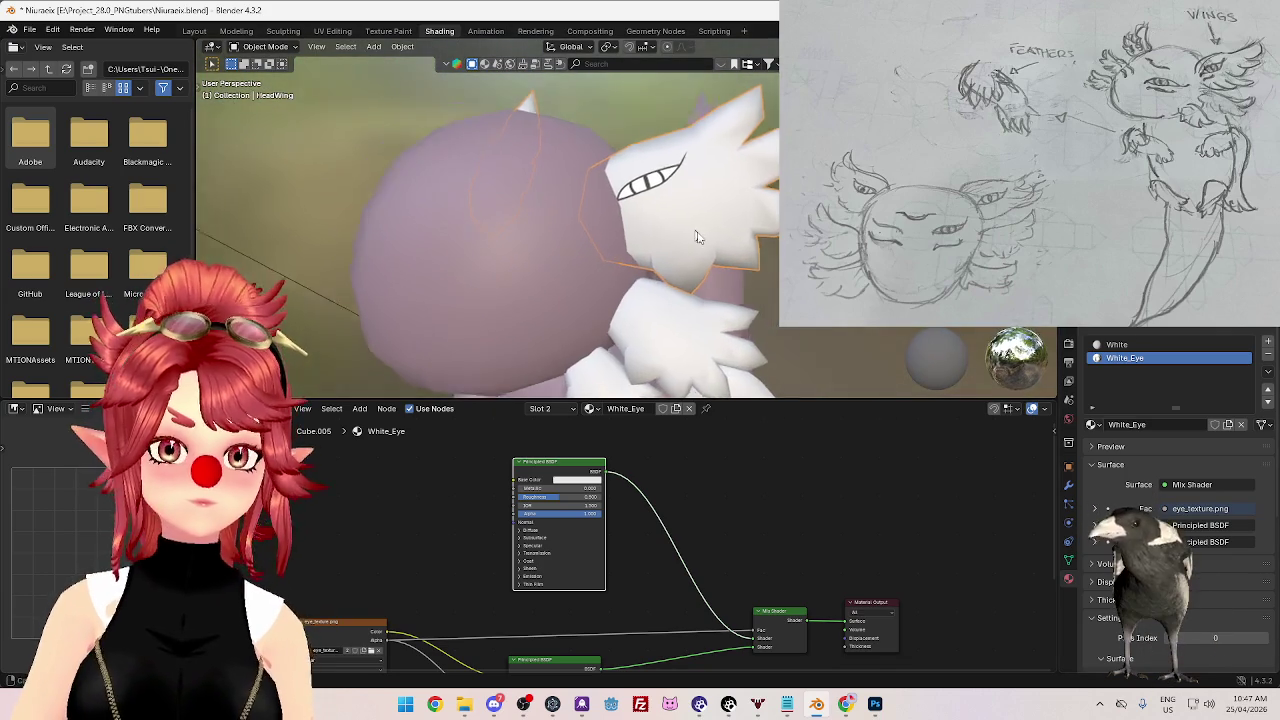
middle_drag(695, 233, 740, 220)
scroll(765, 212, up, 2)
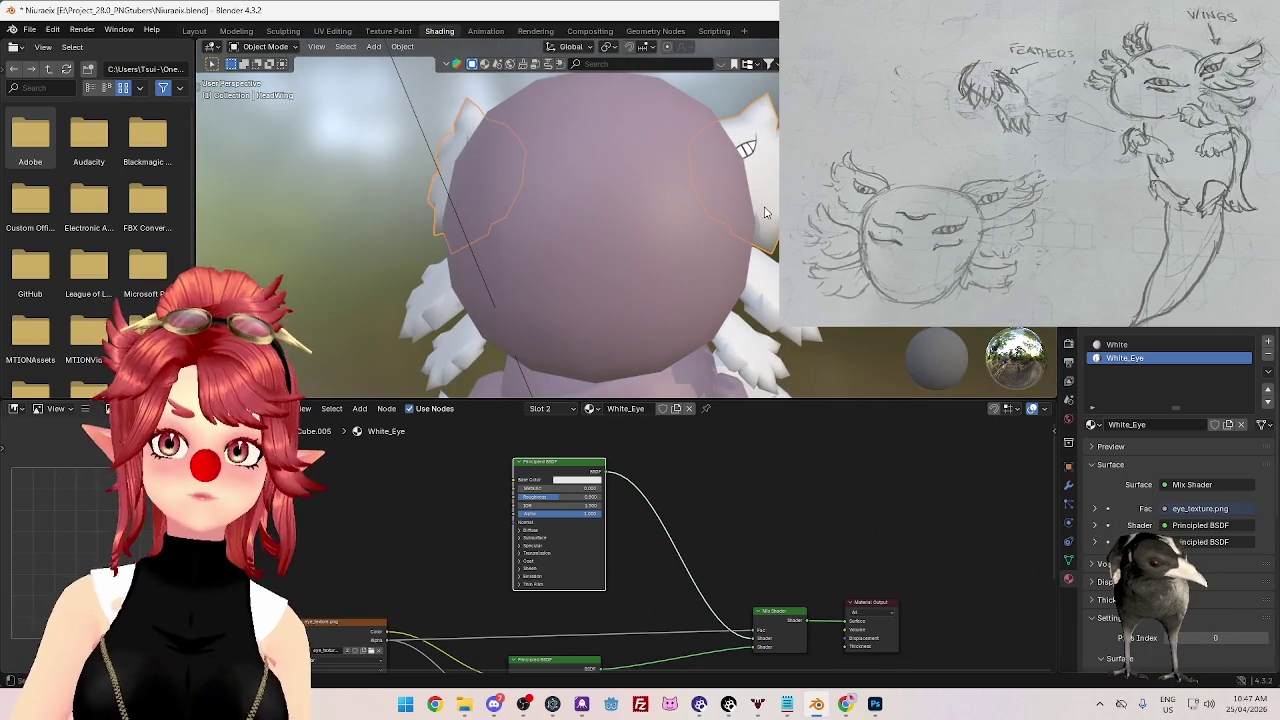
scroll(760, 210, down, 5)
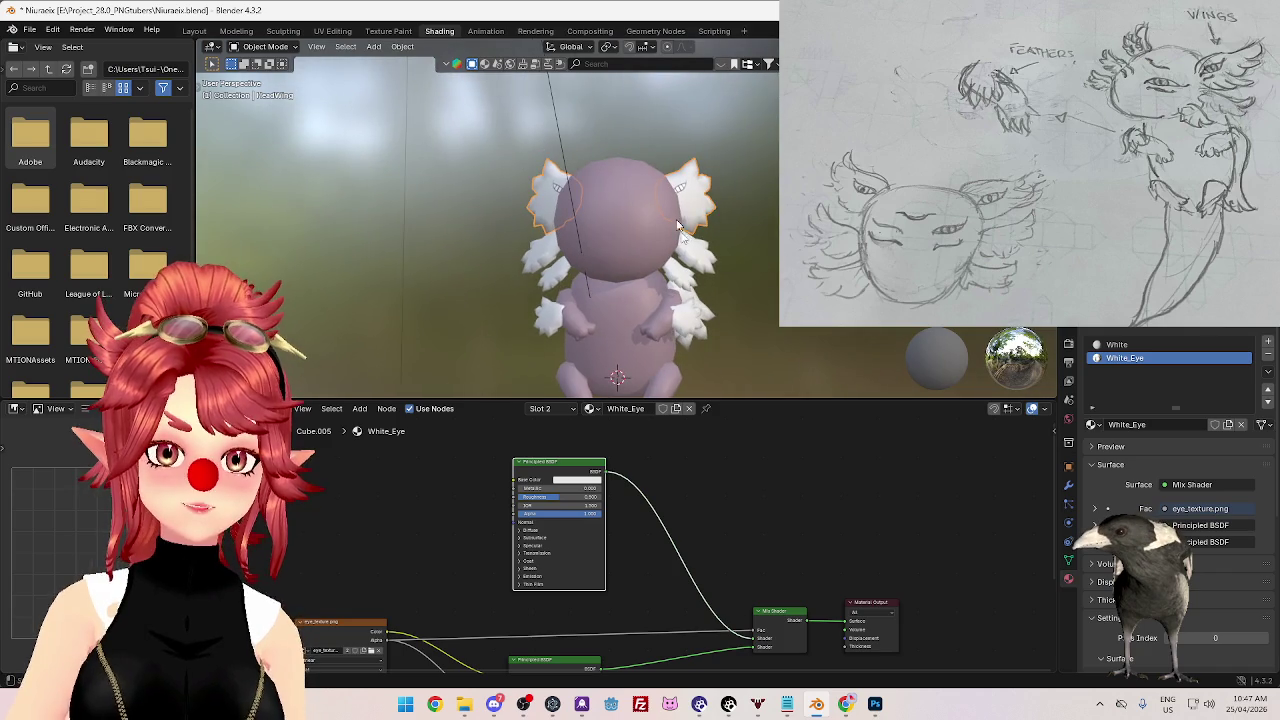
middle_drag(896, 341, 740, 253)
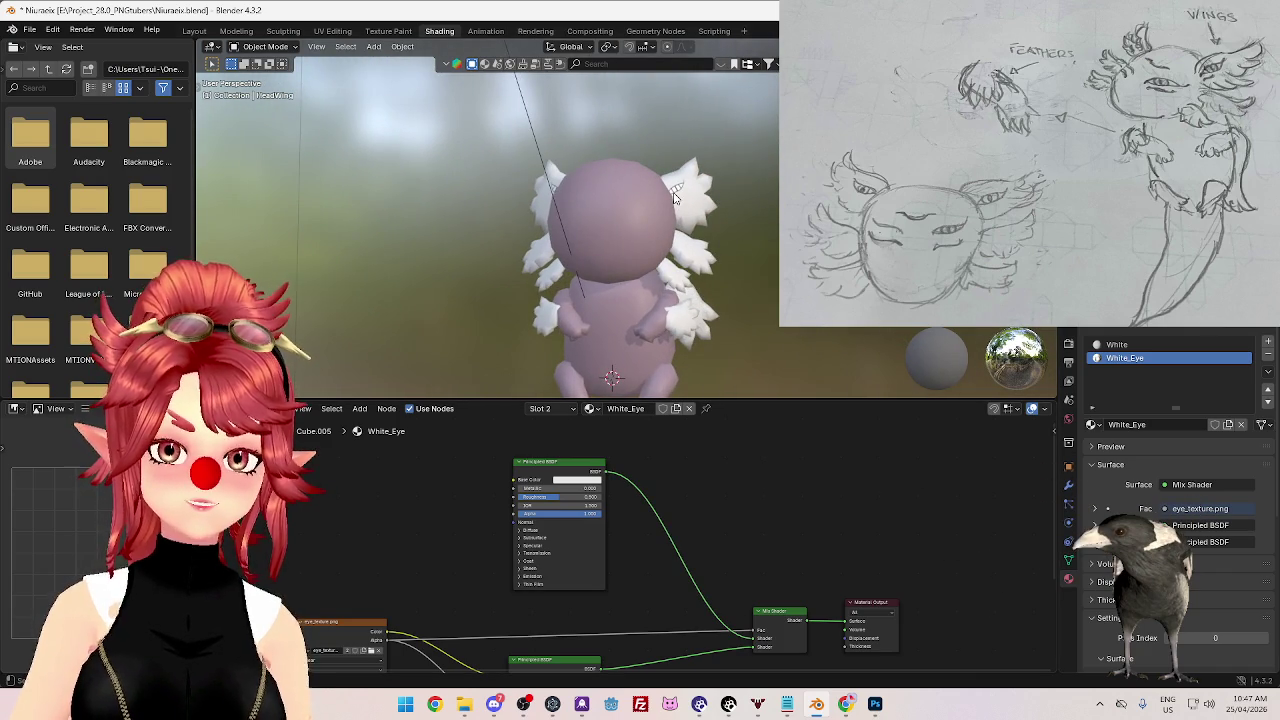
mouse_move(713, 232)
middle_down()
mouse_move(705, 266)
mouse_move(621, 198)
middle_up()
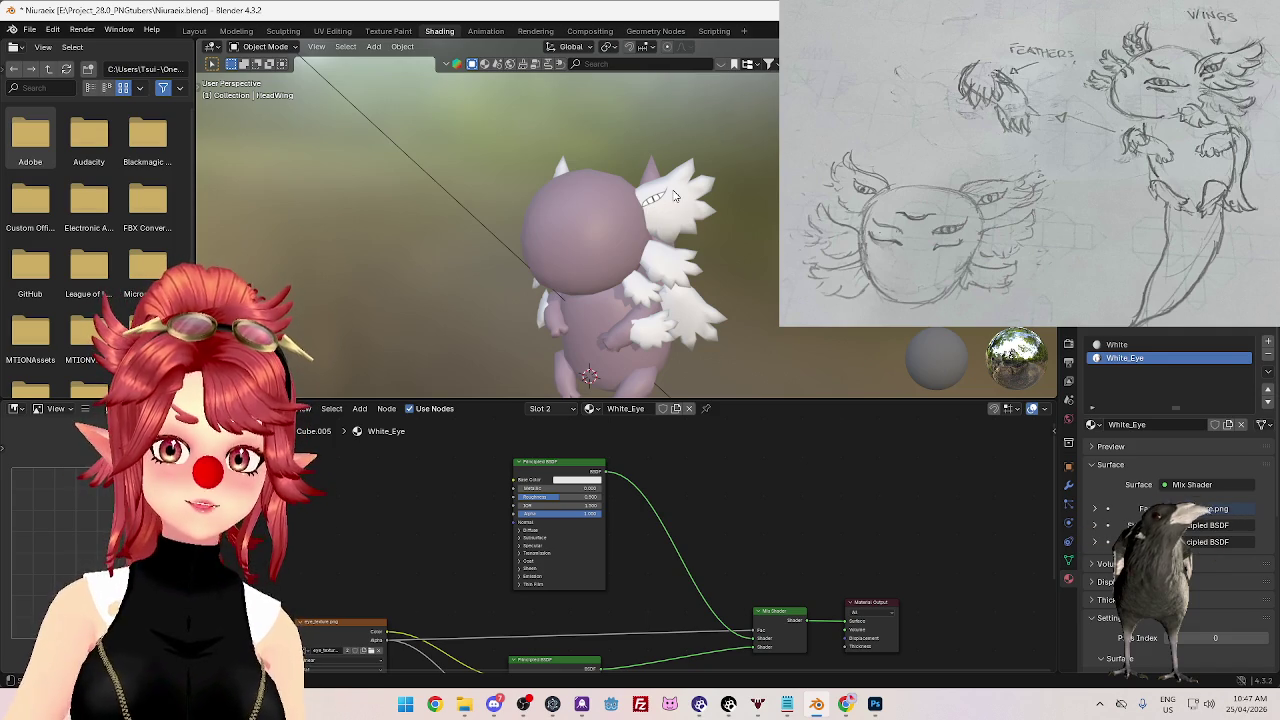
mouse_move(647, 213)
middle_down()
mouse_move(731, 213)
mouse_move(684, 214)
middle_up()
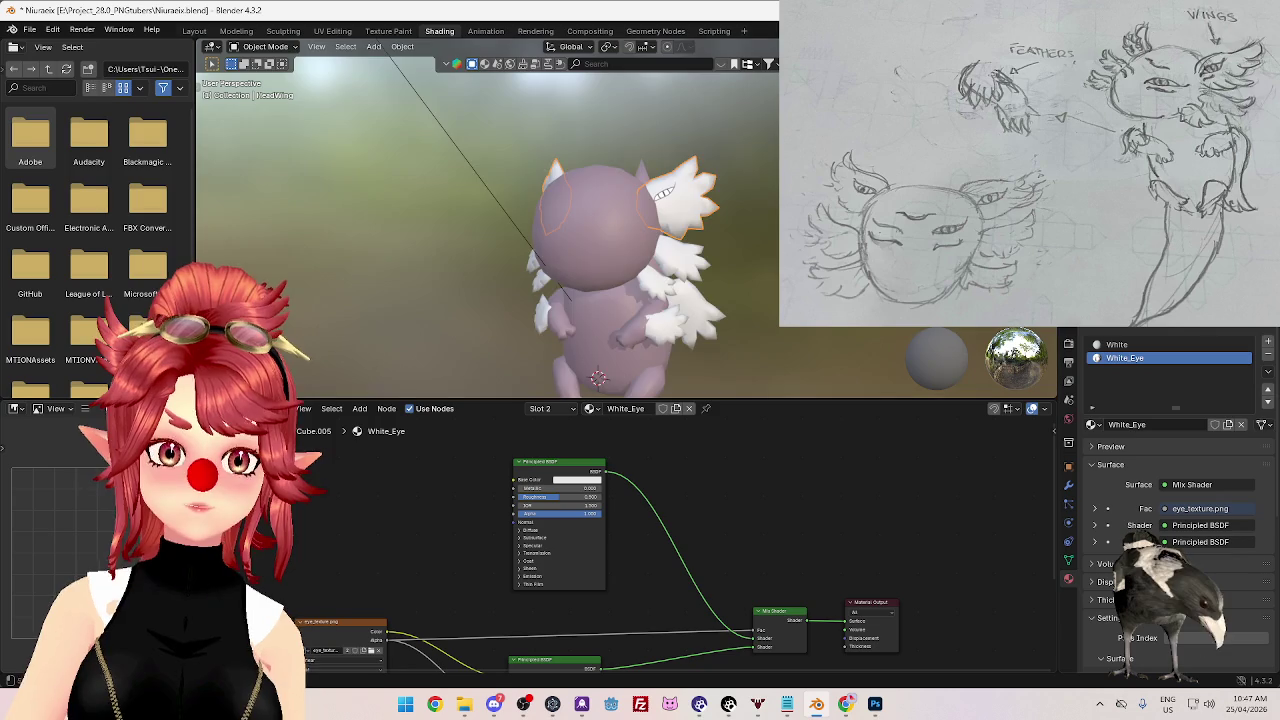
scroll(729, 252, up, 3)
key(Tab)
- Select the face strip around the head wing's eye, minus its upper row, with the White_Eye slot active
scroll(729, 252, up, 3)
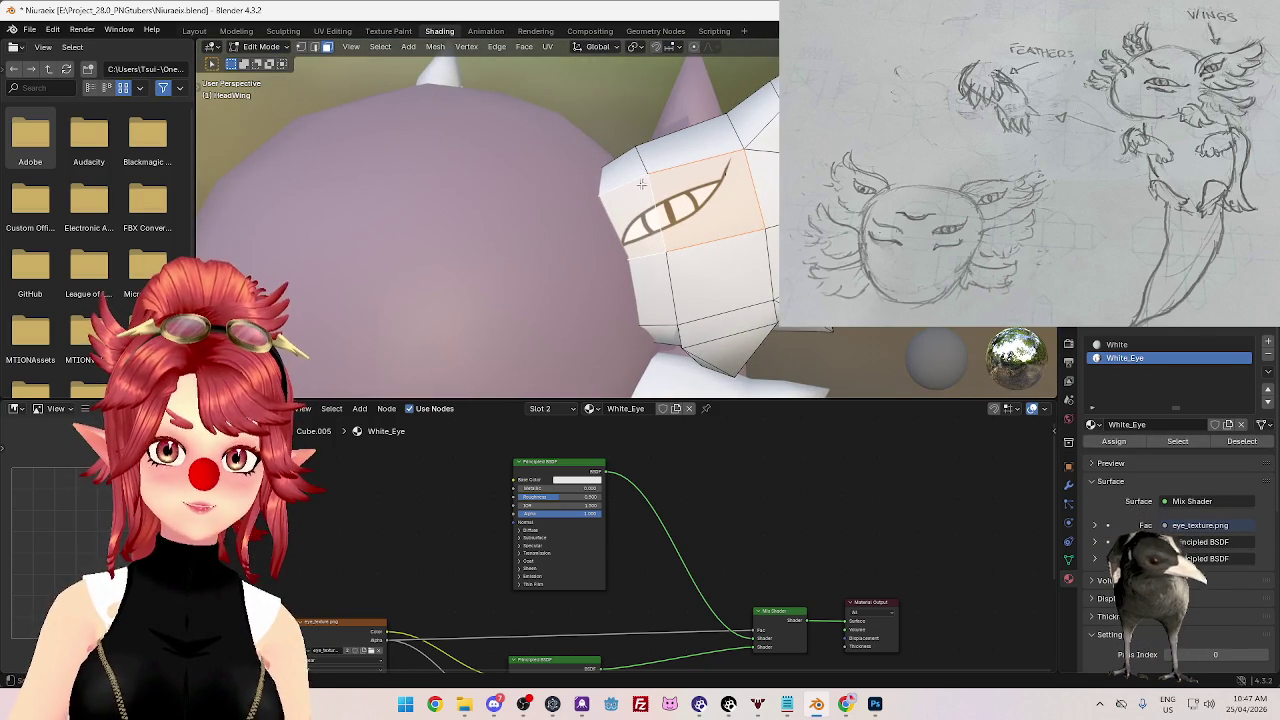
click(643, 217)
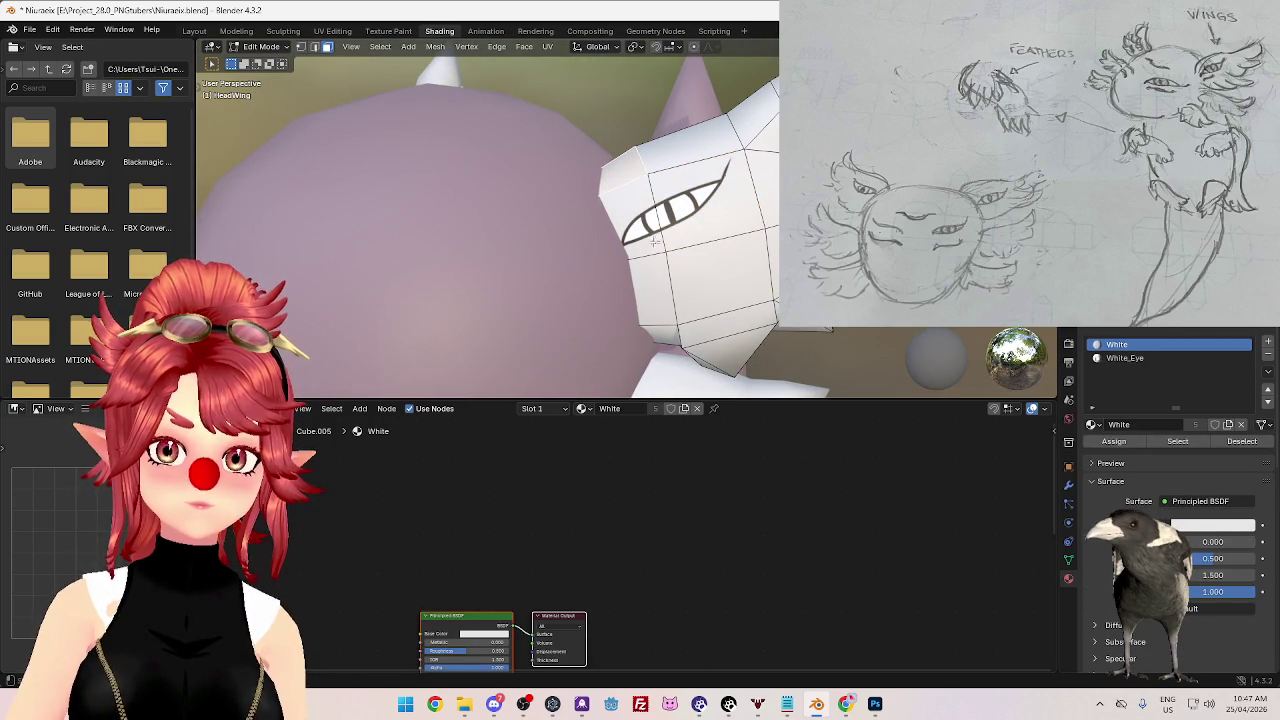
alt+click(757, 190)
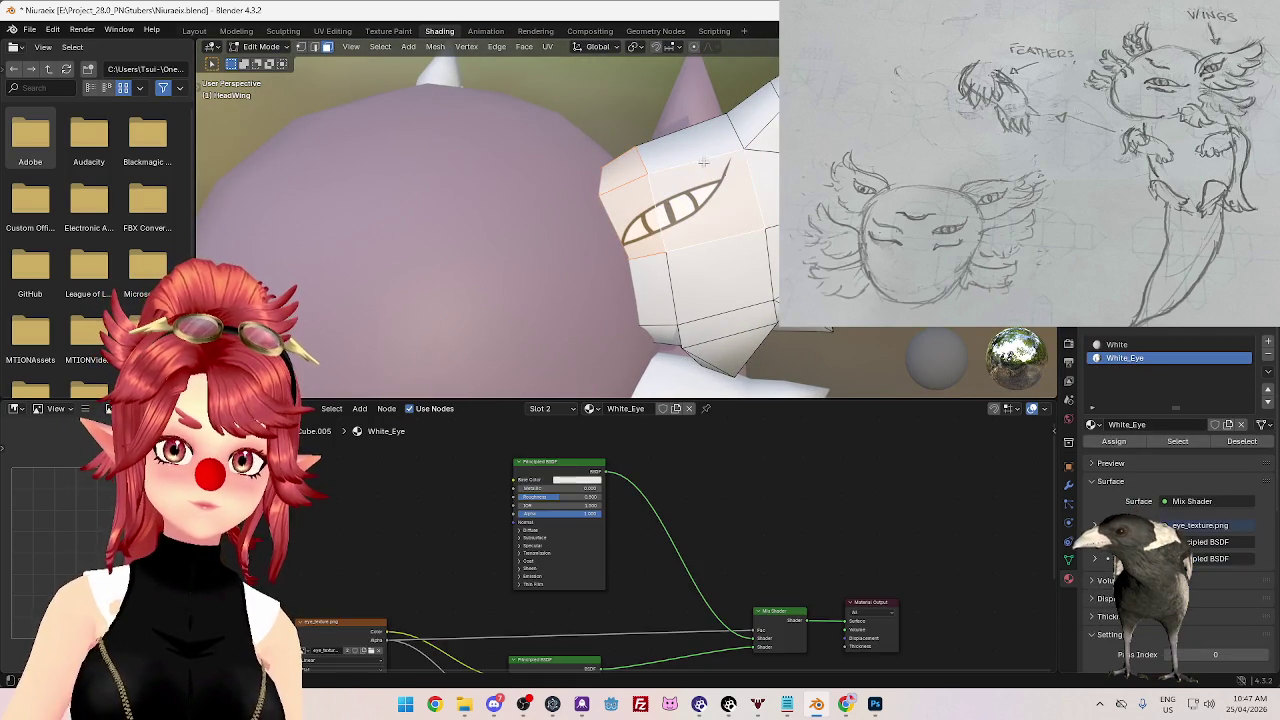
alt+click(764, 180)
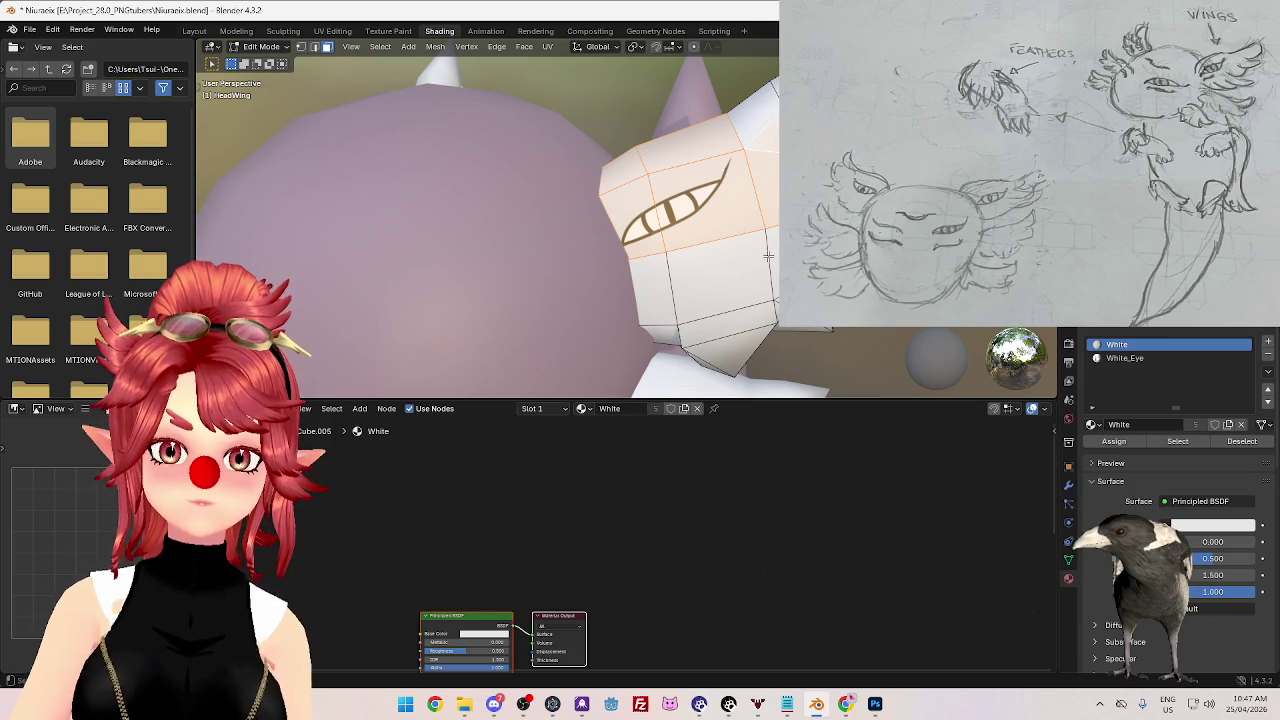
click(1125, 358)
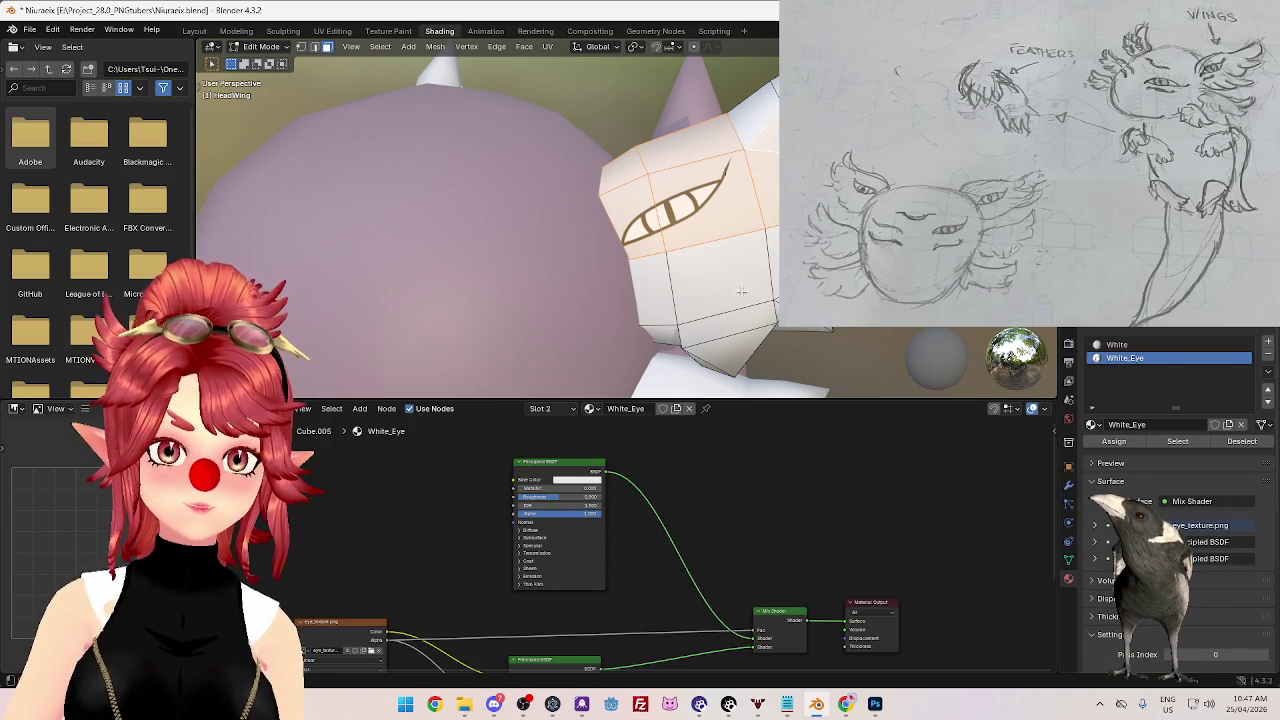
click(345, 31)
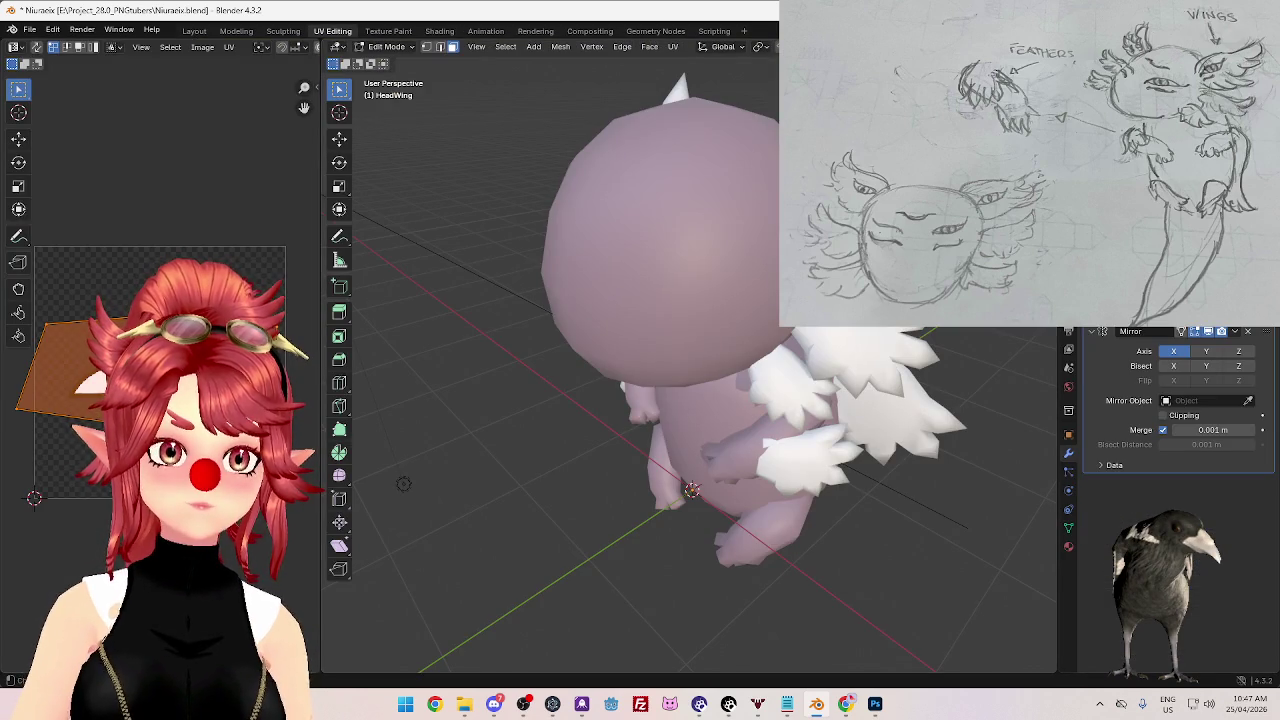
- Unwrap the eye faces, rotate the UV islands about 90° and move them up and left
key(u)
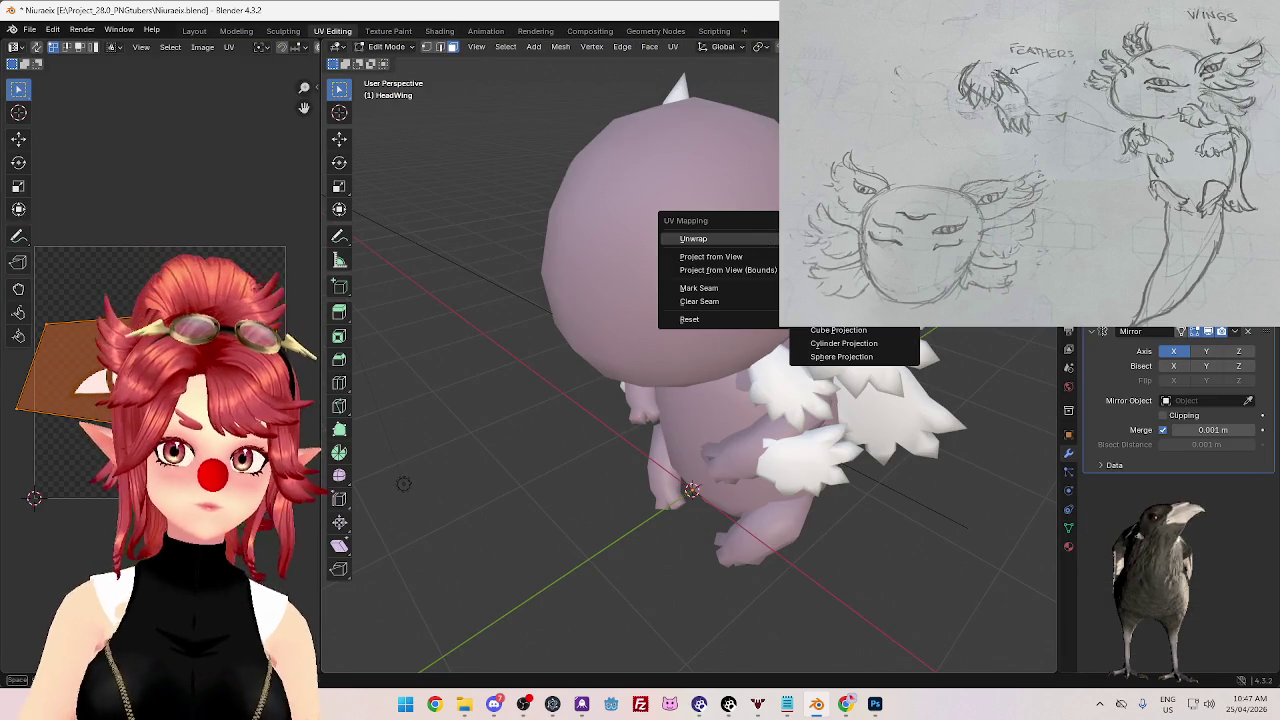
click(693, 238)
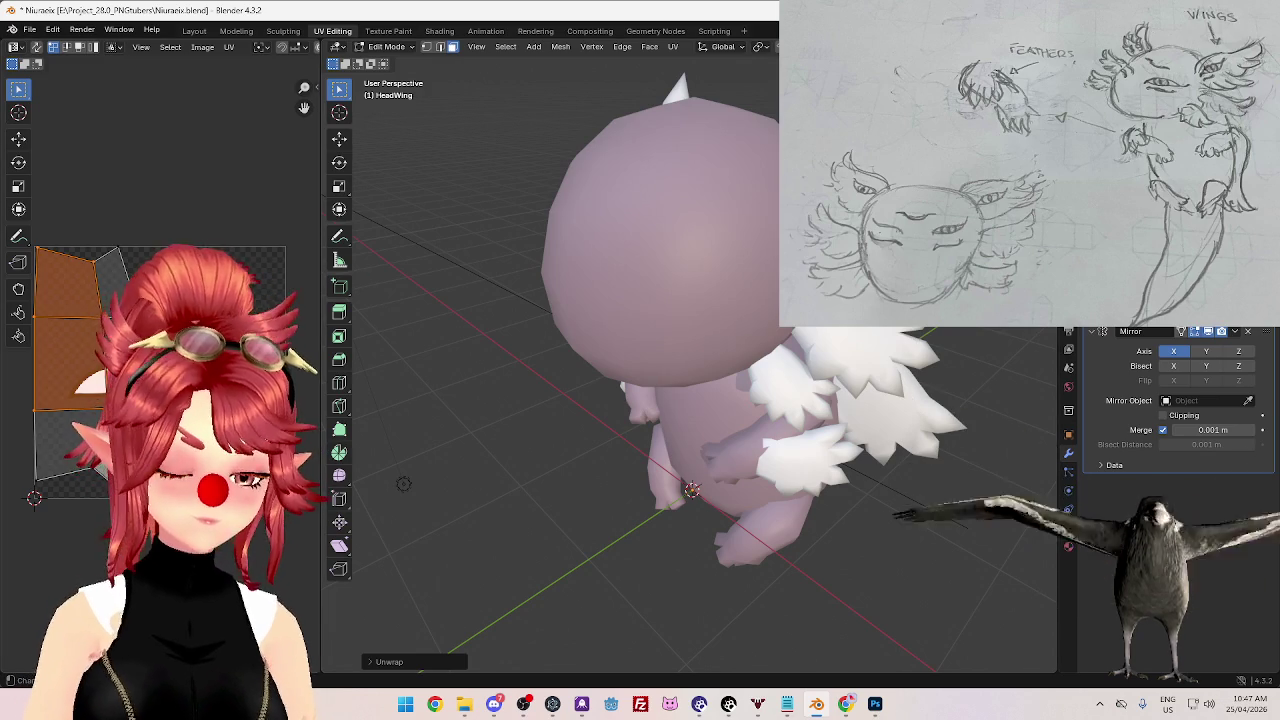
key(a)
key(r)
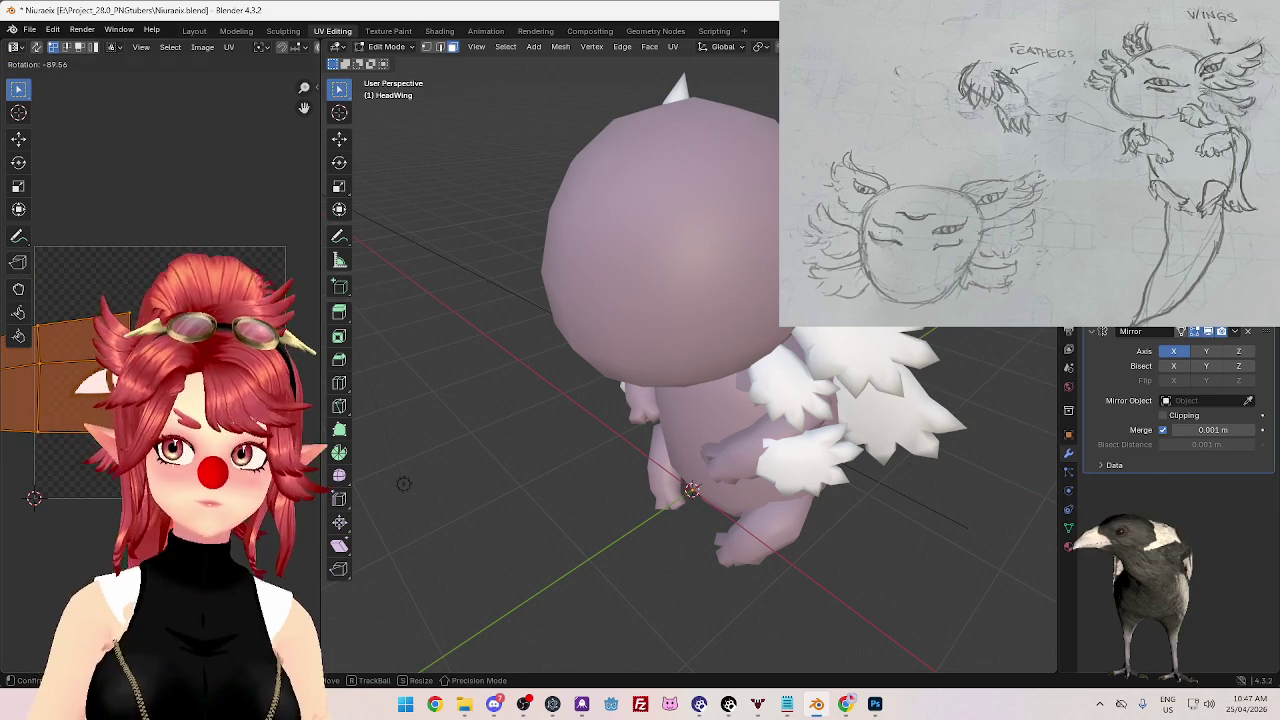
key(g)
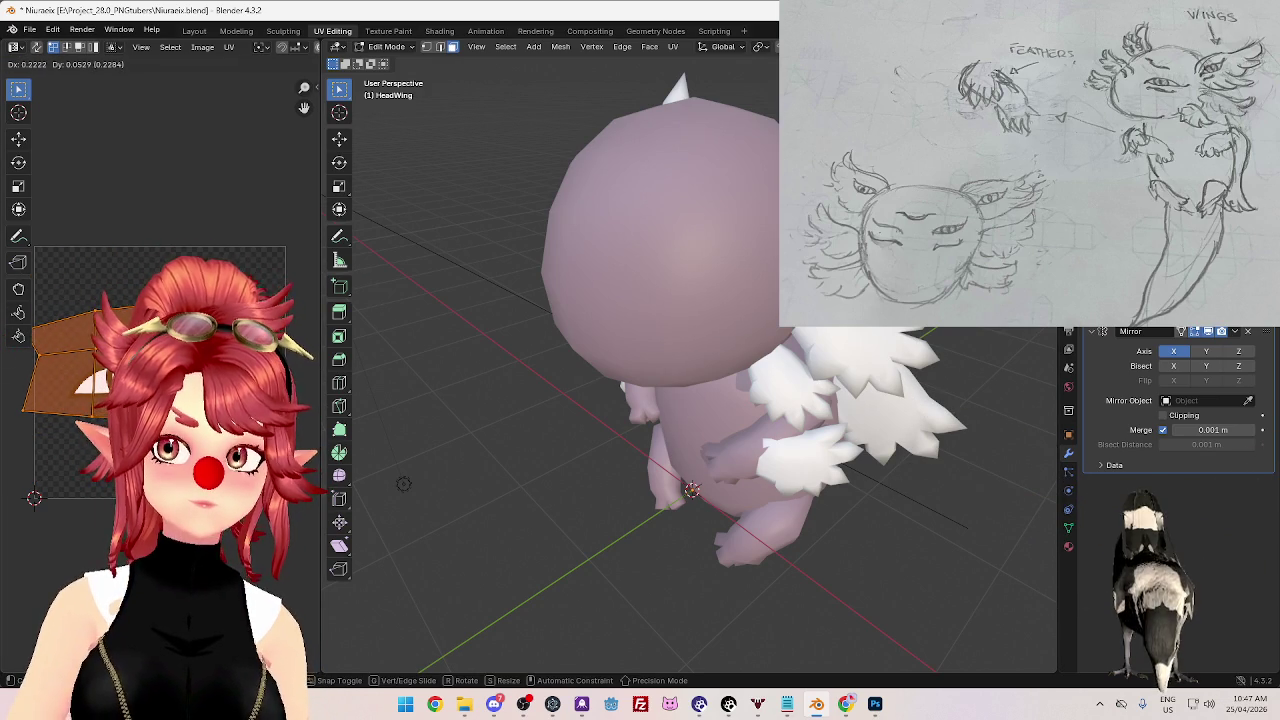
key(Return)
- Check the result from behind, then reselect the whole head wing mesh in Edit Mode
middle_drag(780, 470, 826, 561)
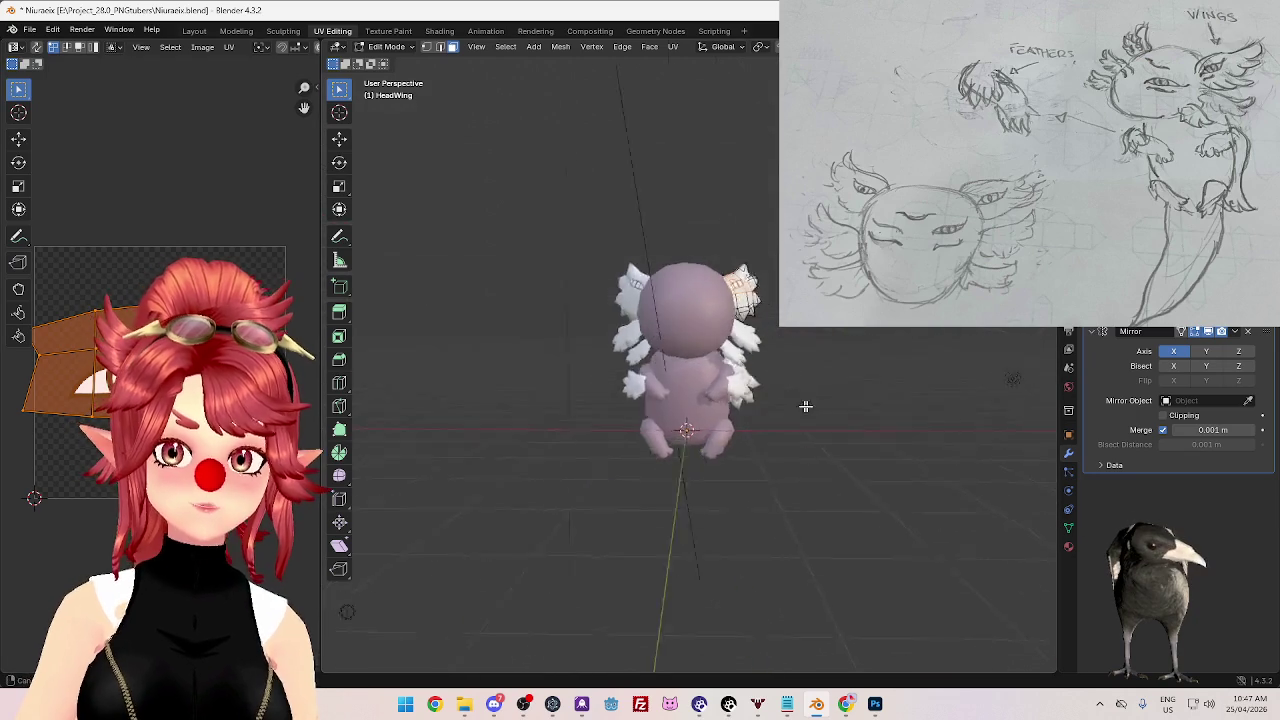
key(Tab)
mouse_move(836, 465)
middle_down()
mouse_move(896, 465)
mouse_move(815, 546)
mouse_move(824, 534)
mouse_move(827, 558)
mouse_move(806, 550)
middle_up()
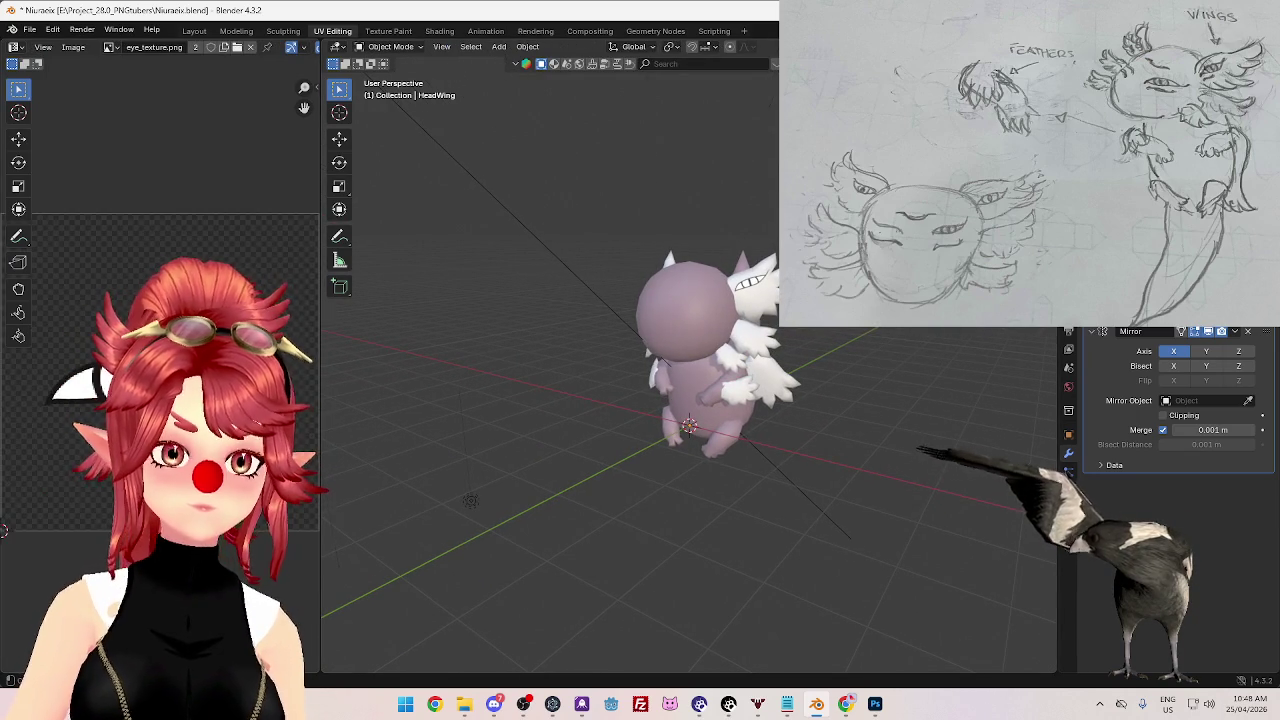
key(Tab)
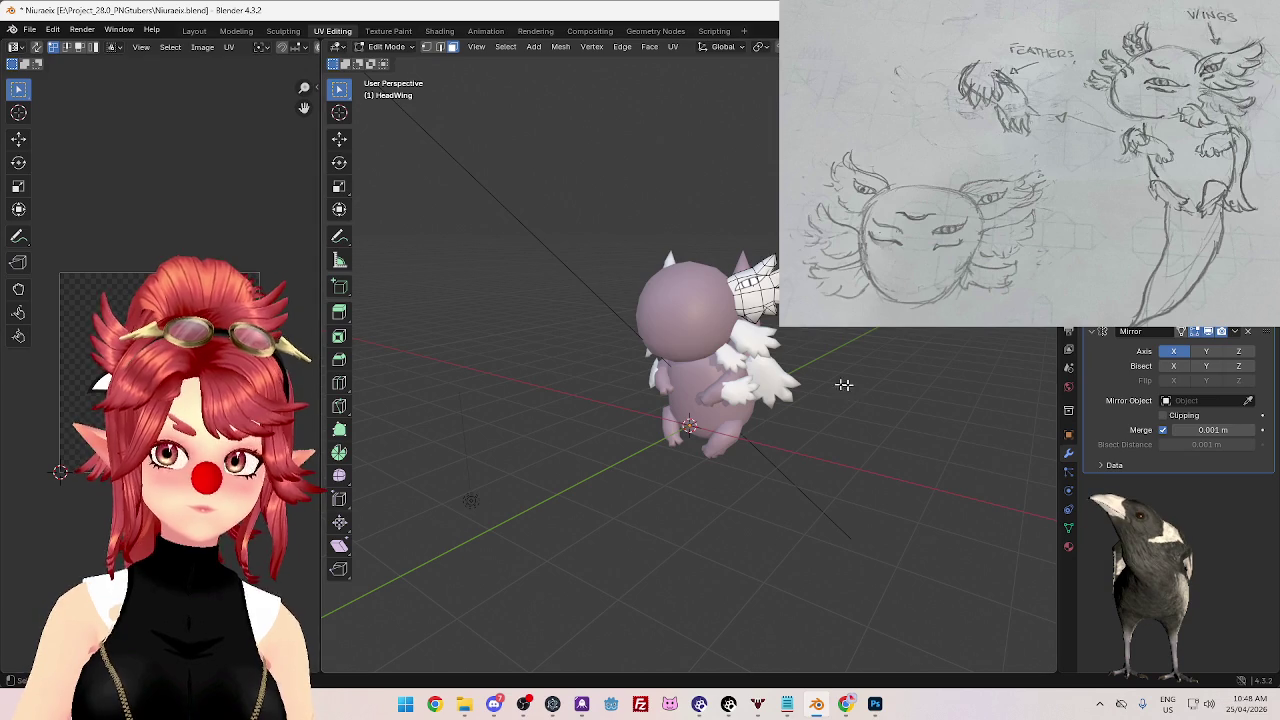
key(a)
- Enlarge the wing's UV faces and move them up and right onto eye_texture.png
scroll(160, 372, up, 1)
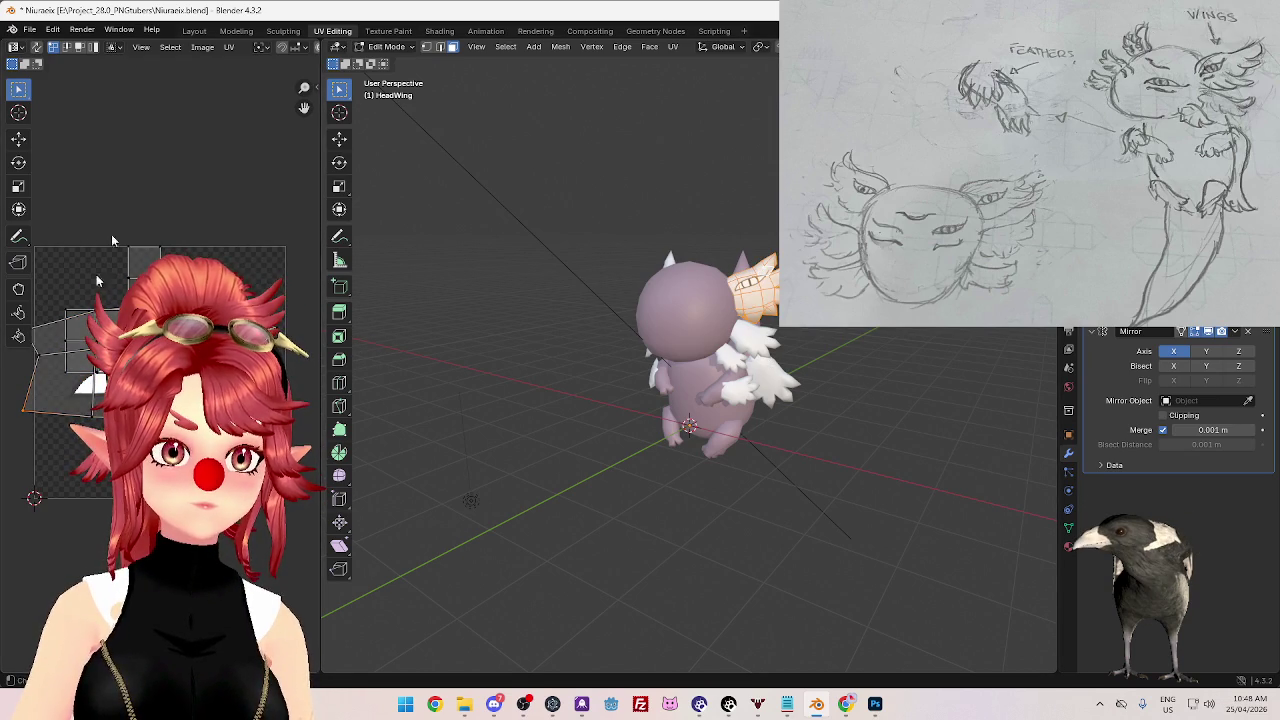
key(a)
scroll(65, 265, up, 2)
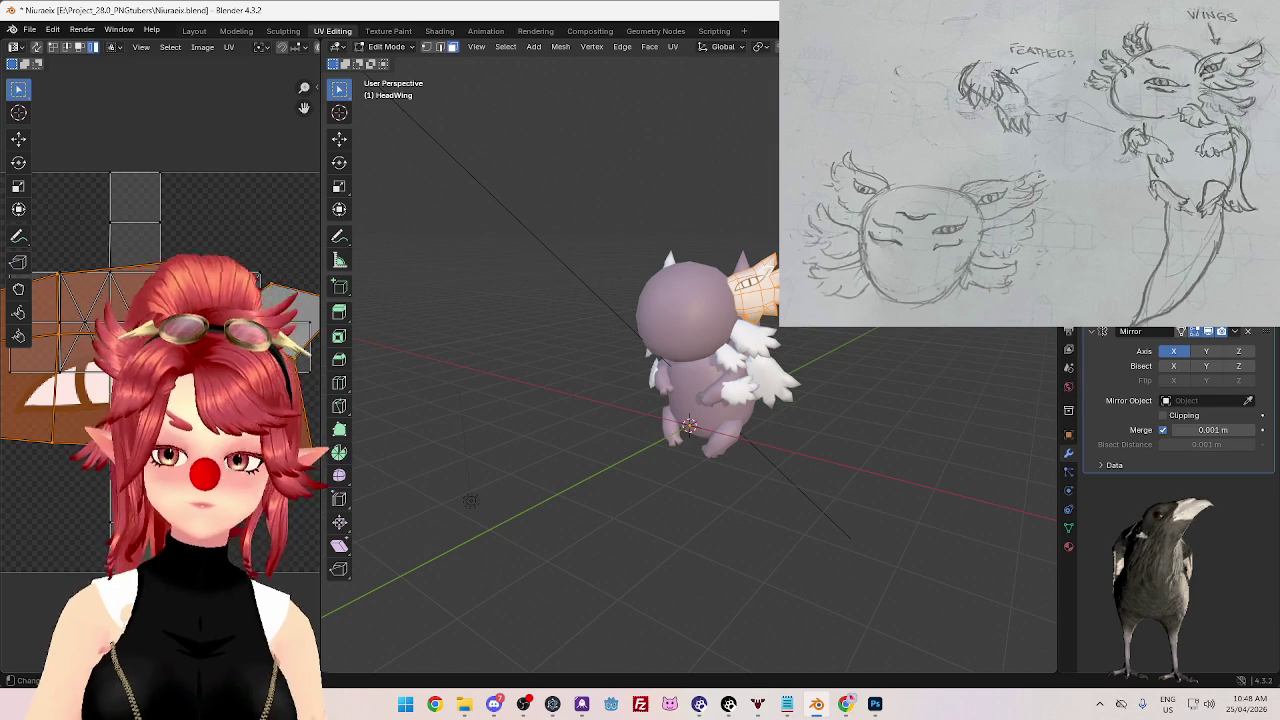
key(s)
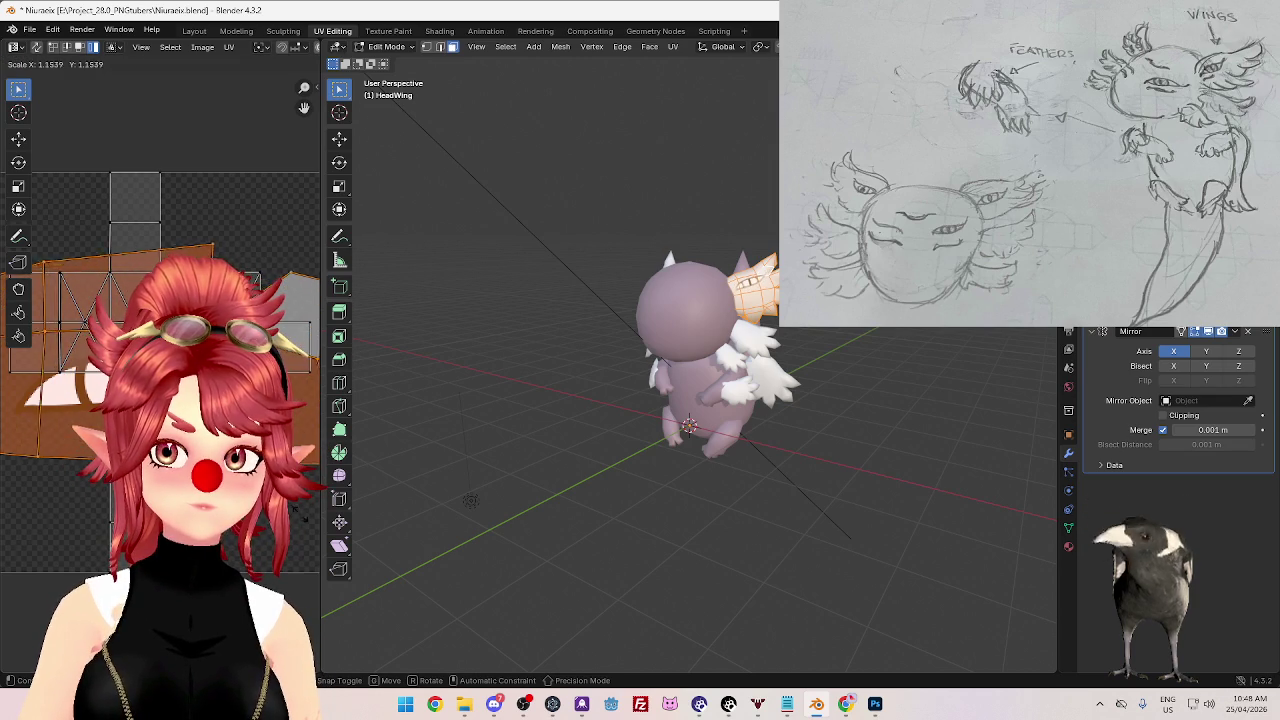
click(2, 481)
key(g)
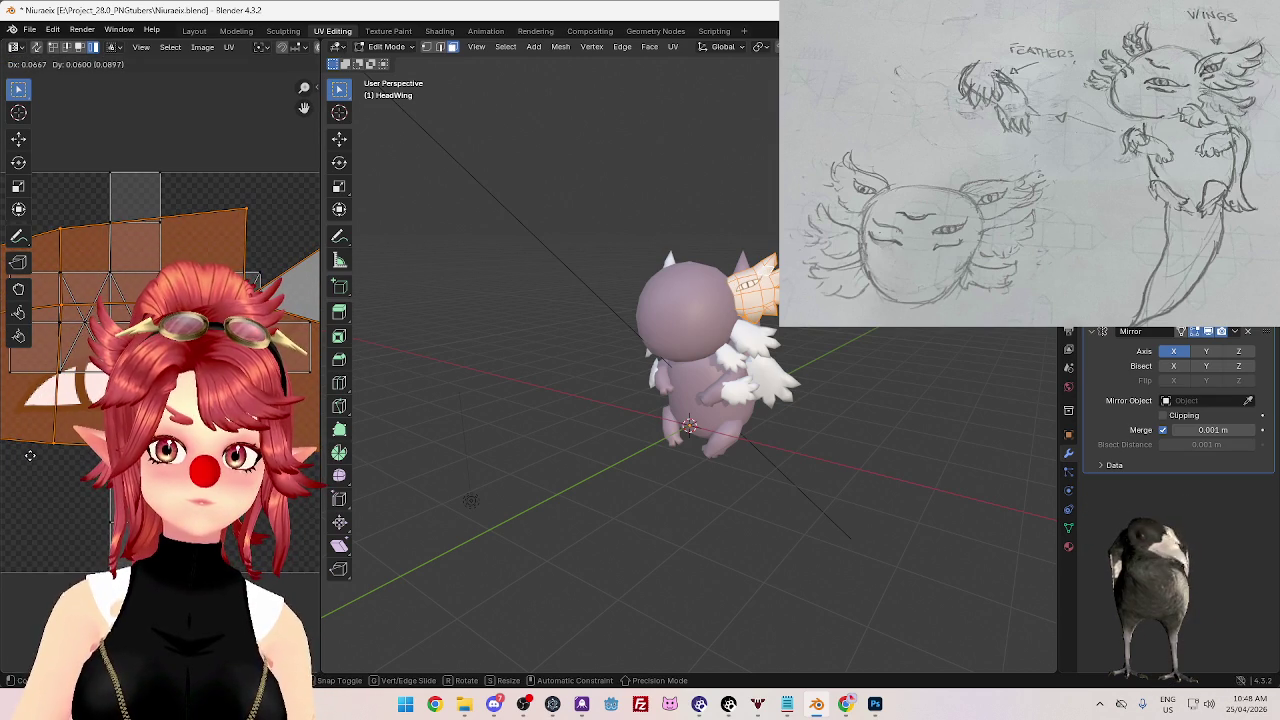
click(30, 455)
- Return to Object Mode and inspect the eye on both head wings
mouse_move(493, 417)
middle_down()
mouse_move(483, 434)
mouse_move(526, 491)
mouse_move(517, 483)
mouse_move(811, 557)
mouse_move(720, 586)
mouse_move(810, 437)
mouse_move(774, 493)
mouse_move(744, 509)
mouse_move(820, 480)
mouse_move(674, 526)
mouse_move(776, 512)
mouse_move(694, 509)
mouse_move(840, 491)
mouse_move(751, 509)
mouse_move(801, 476)
mouse_move(749, 509)
mouse_move(837, 543)
mouse_move(737, 503)
mouse_move(695, 513)
mouse_move(877, 500)
mouse_move(703, 478)
mouse_move(817, 517)
mouse_move(831, 487)
middle_up()
key(Tab)
scroll(810, 437, up, 3)
scroll(772, 499, down, 2)
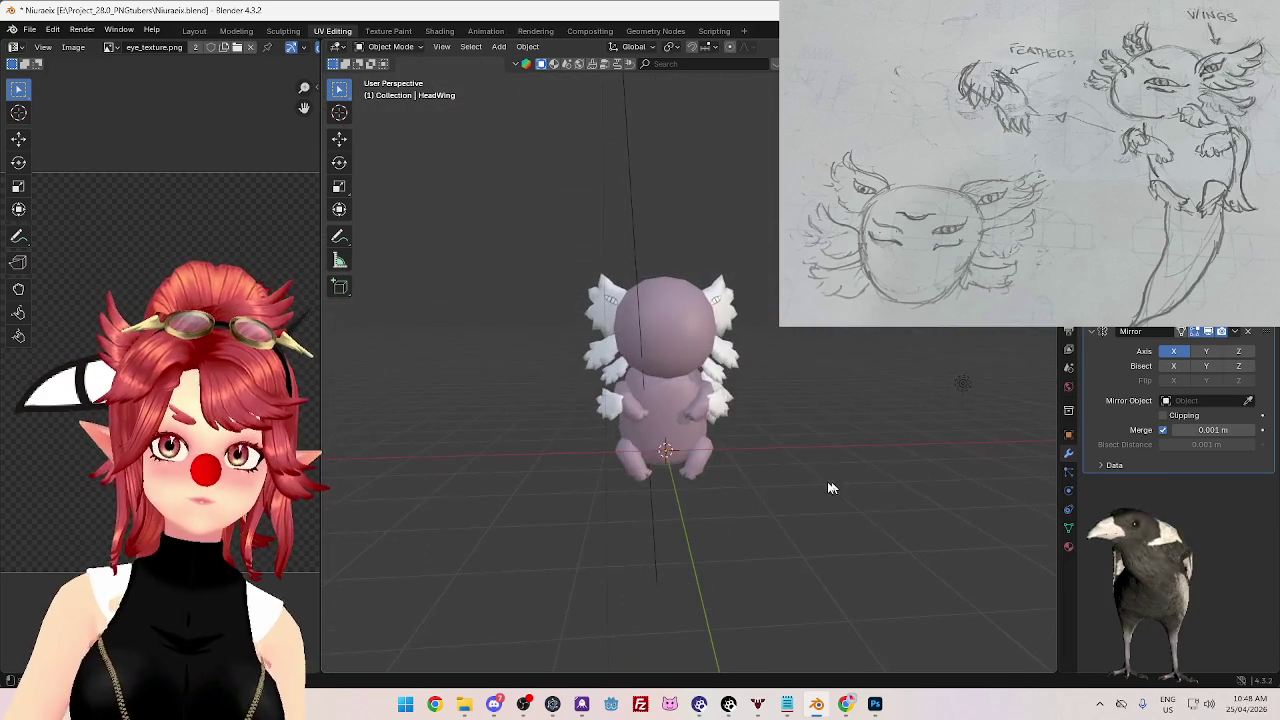
click(493, 703)
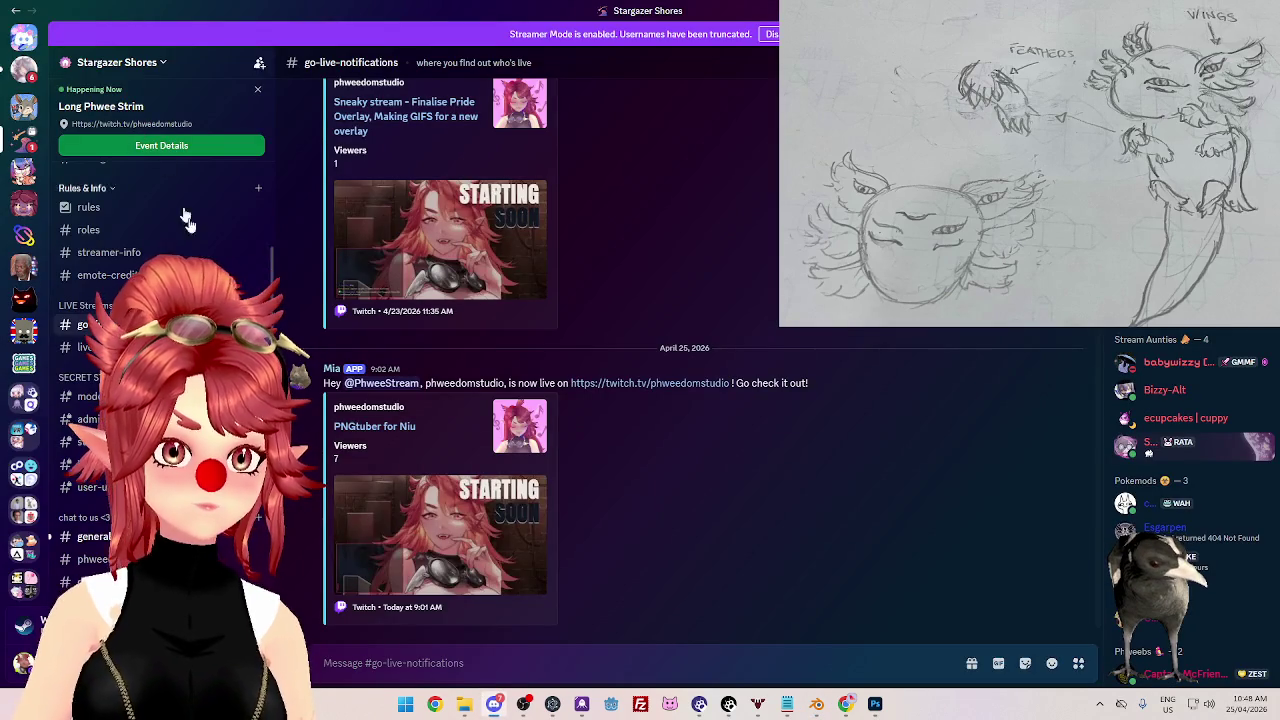
- Scroll the Discord server's channel list, read #general, then return to Blender
scroll(160, 531, down, 5)
scroll(160, 350, down, 5)
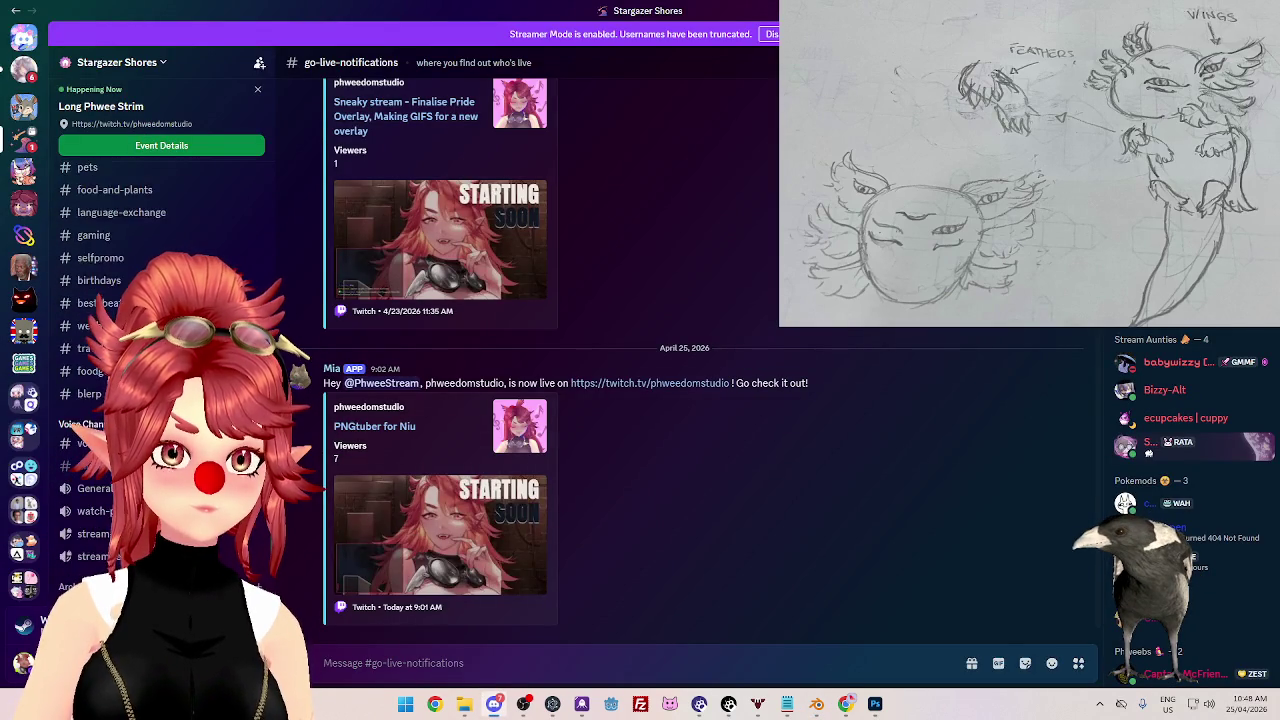
scroll(160, 350, down, 5)
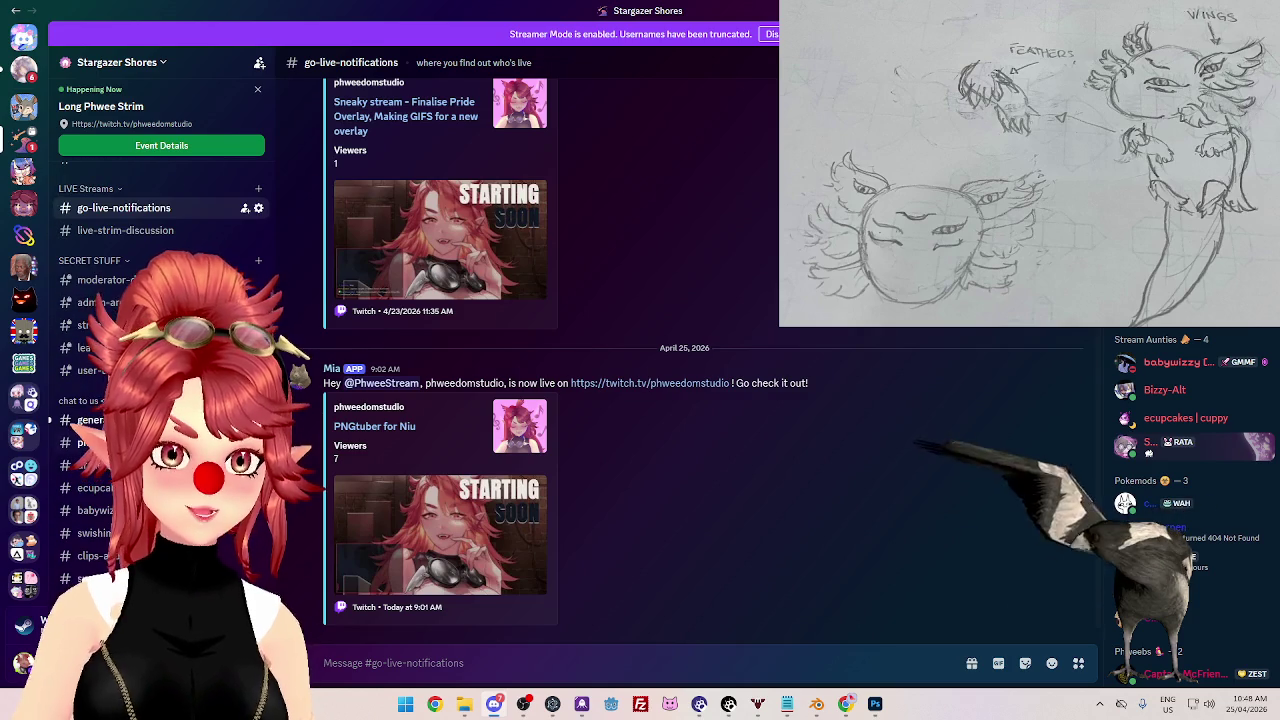
click(89, 420)
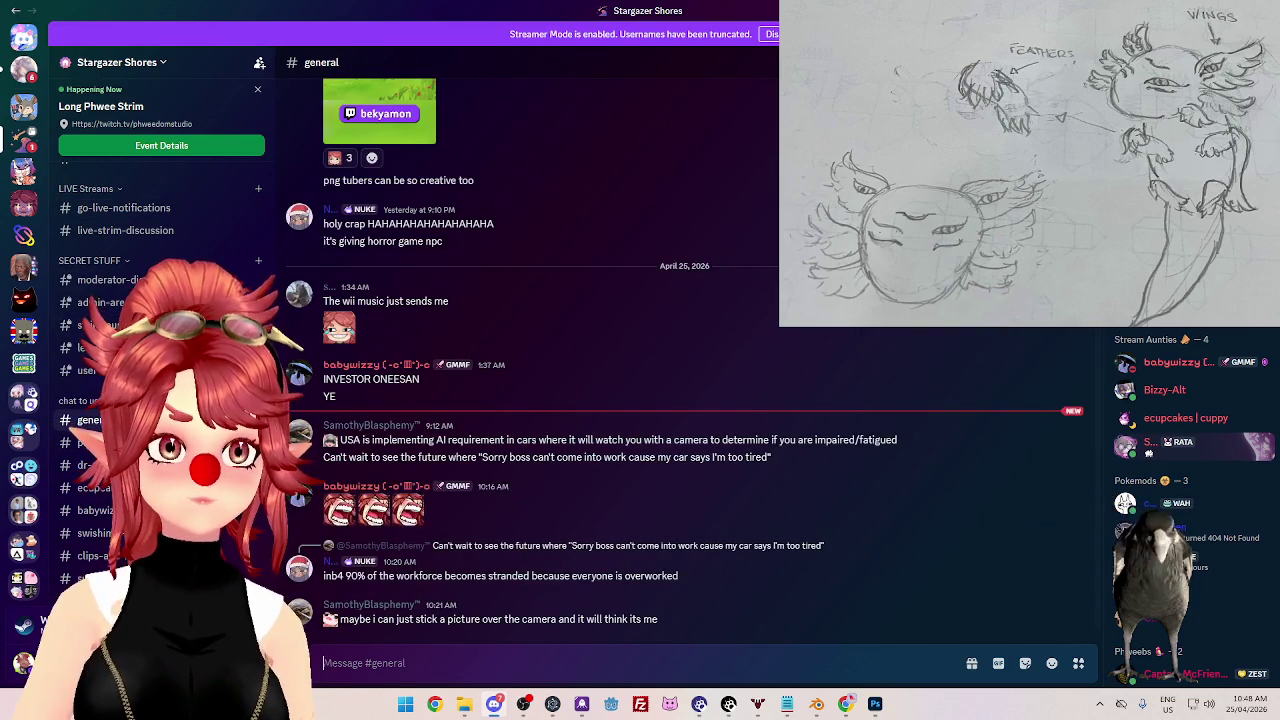
key(alt+Tab)
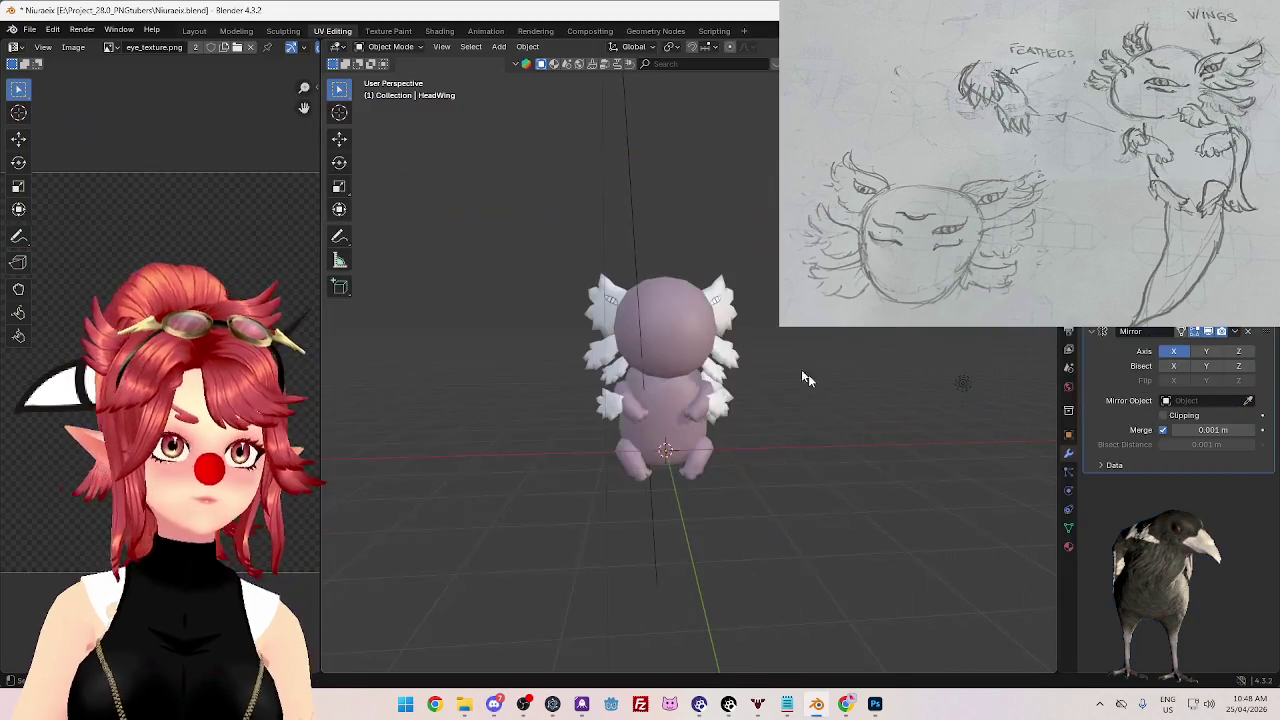
mouse_move(867, 507)
middle_down()
mouse_move(849, 510)
mouse_move(855, 494)
mouse_move(852, 509)
mouse_move(800, 520)
middle_up()
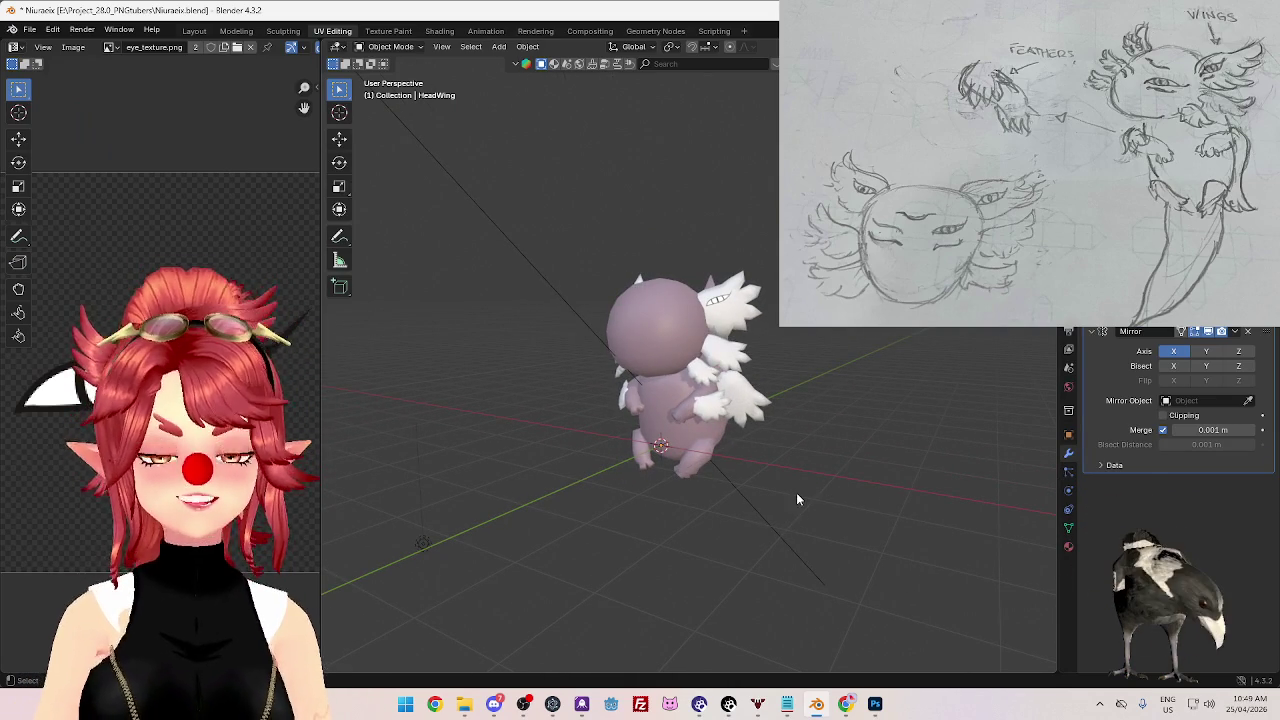
middle_drag(797, 489, 721, 448)
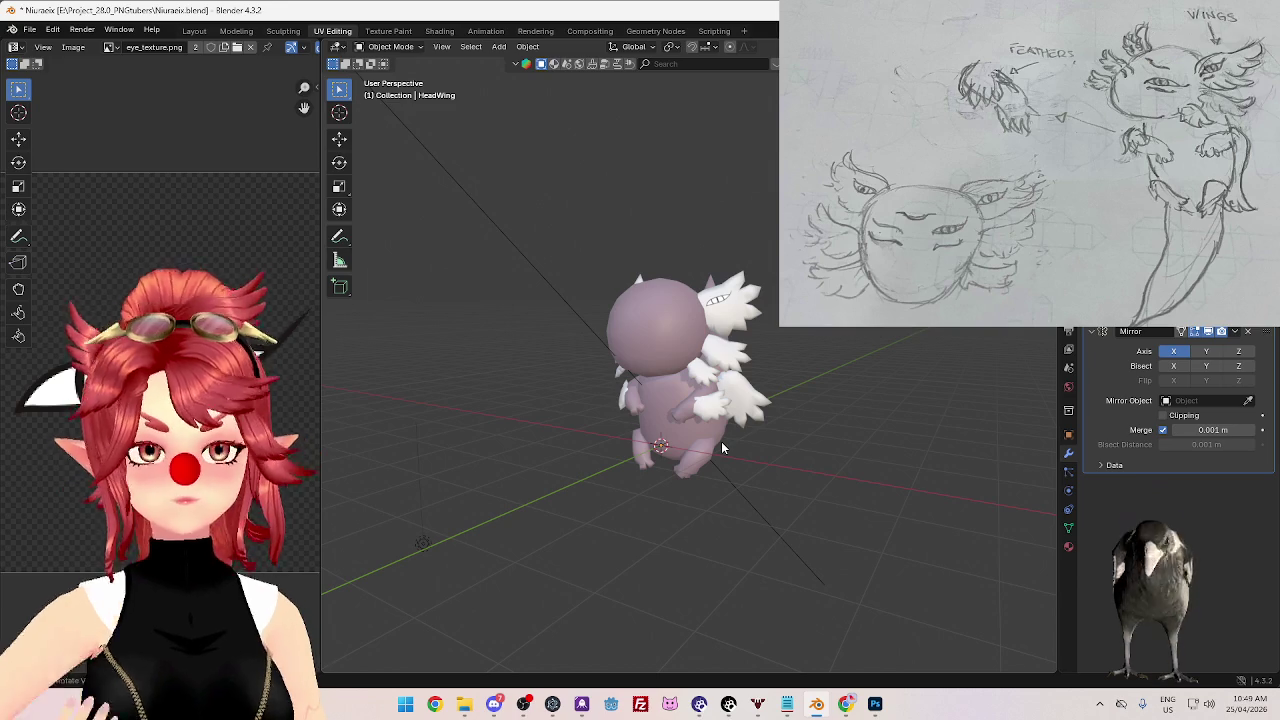
mouse_move(698, 478)
middle_down()
mouse_move(698, 436)
mouse_move(686, 450)
mouse_move(731, 393)
middle_up()
scroll(698, 436, up, 3)
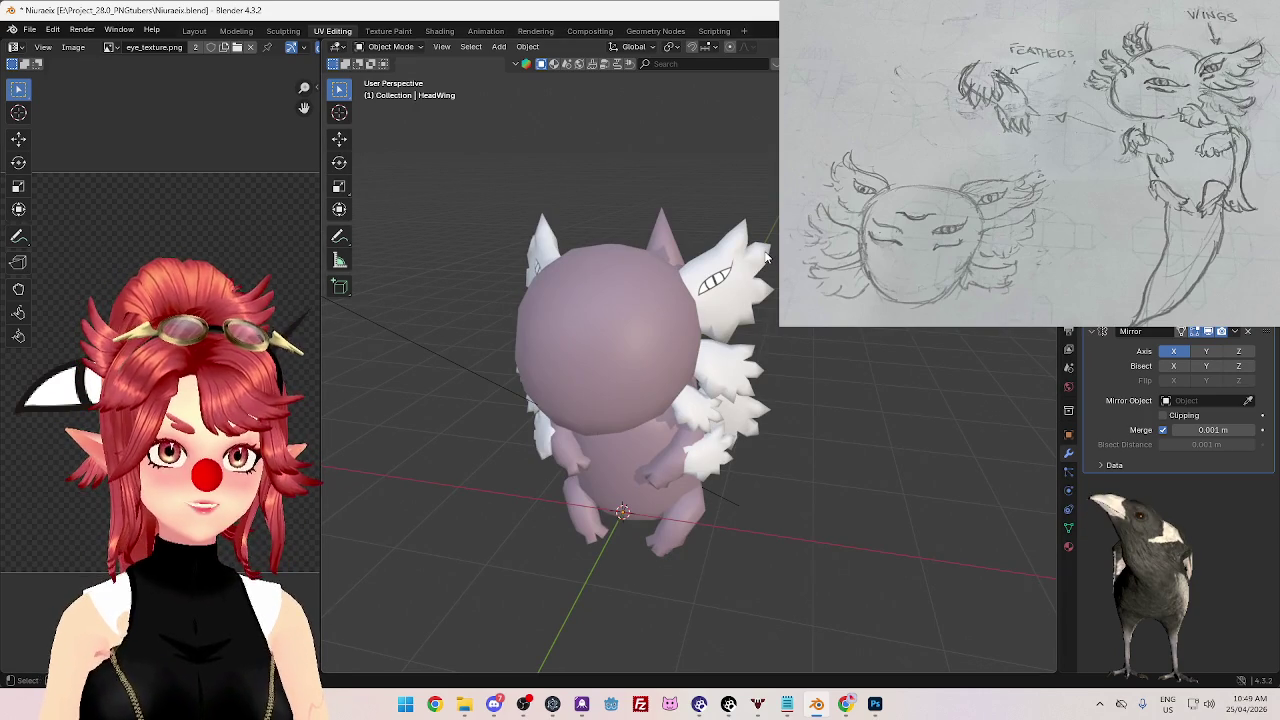
scroll(768, 289, down, 2)
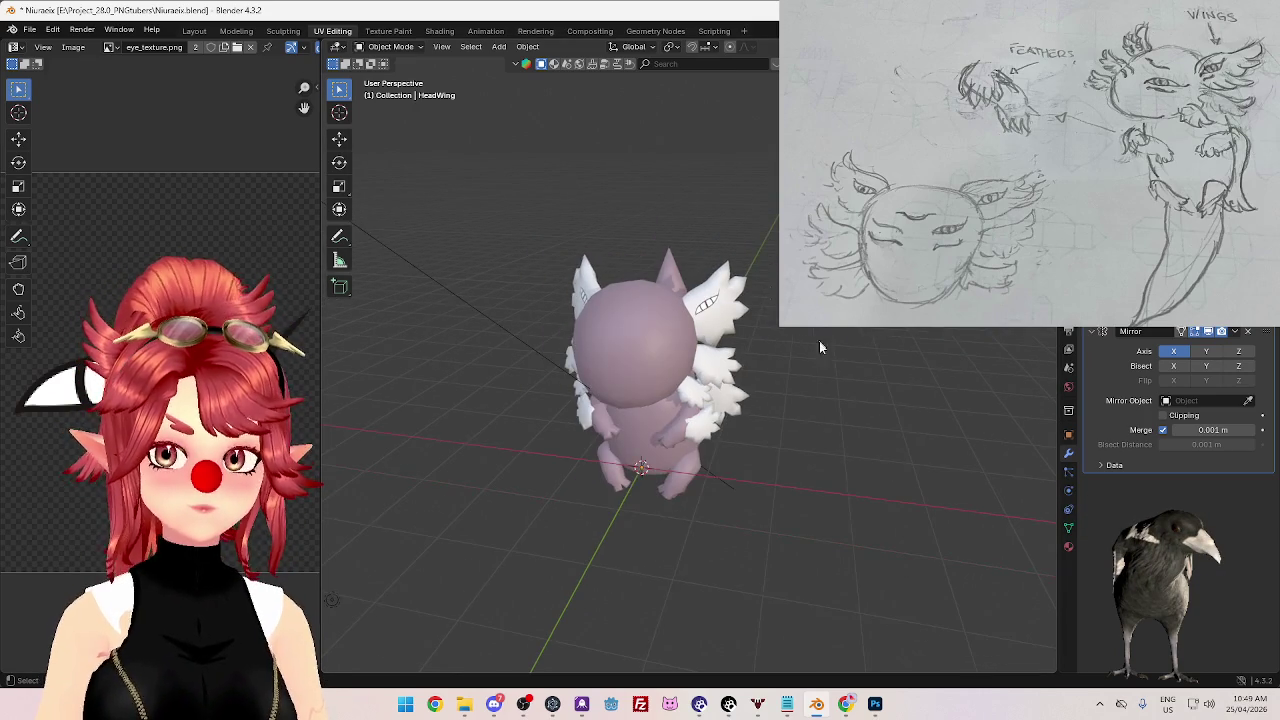
mouse_move(849, 377)
middle_down()
mouse_move(834, 354)
mouse_move(757, 377)
mouse_move(779, 393)
mouse_move(895, 397)
mouse_move(734, 465)
mouse_move(777, 431)
mouse_move(848, 421)
mouse_move(846, 406)
mouse_move(741, 440)
mouse_move(662, 441)
middle_up()
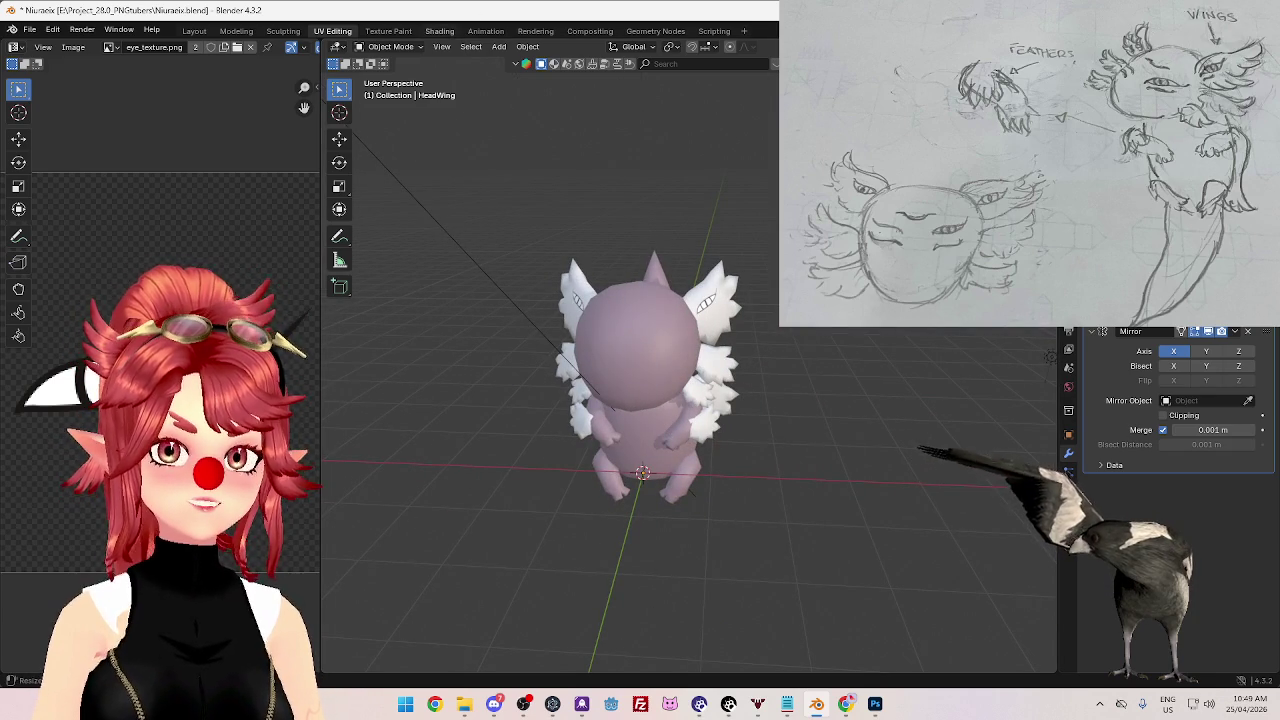
key(alt+Tab)
key(alt+Tab)
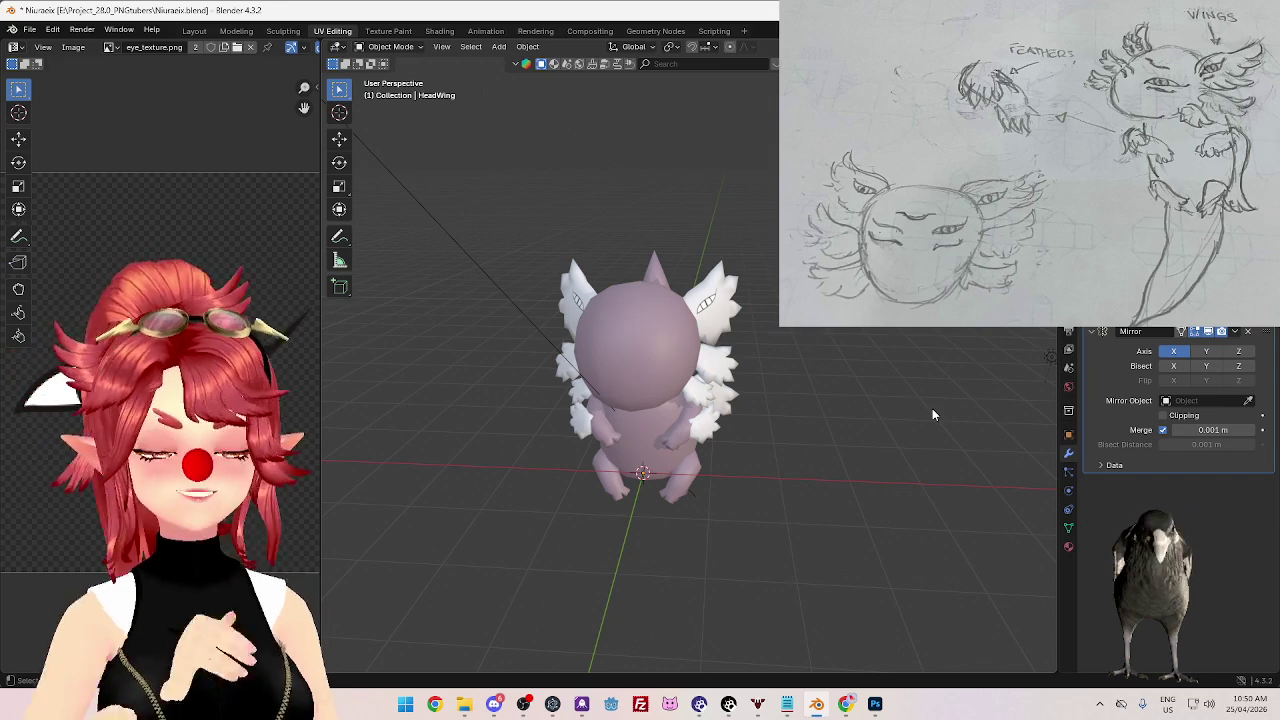
mouse_move(748, 500)
middle_down()
mouse_move(769, 477)
mouse_move(843, 461)
mouse_move(740, 450)
mouse_move(791, 334)
mouse_move(771, 375)
mouse_move(642, 381)
mouse_move(738, 408)
mouse_move(666, 409)
mouse_move(609, 374)
mouse_move(640, 385)
middle_up()
click(609, 374)
click(715, 330)
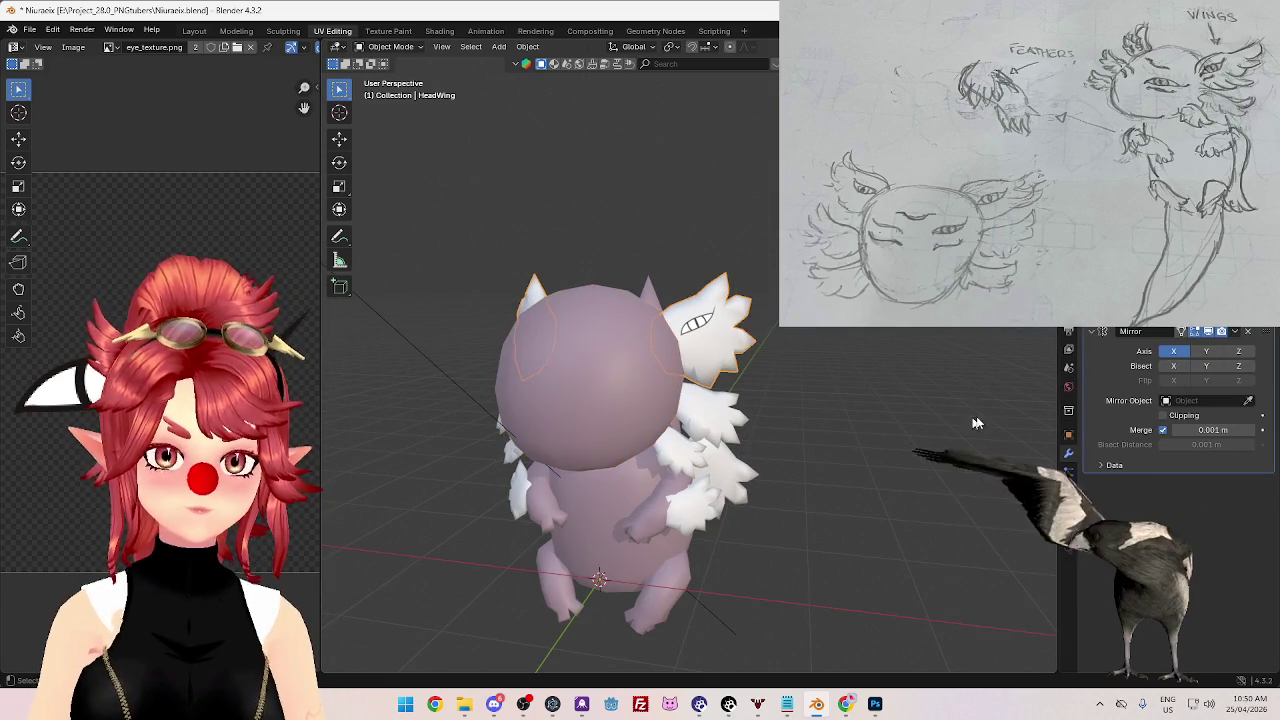
key(ctrl+z)
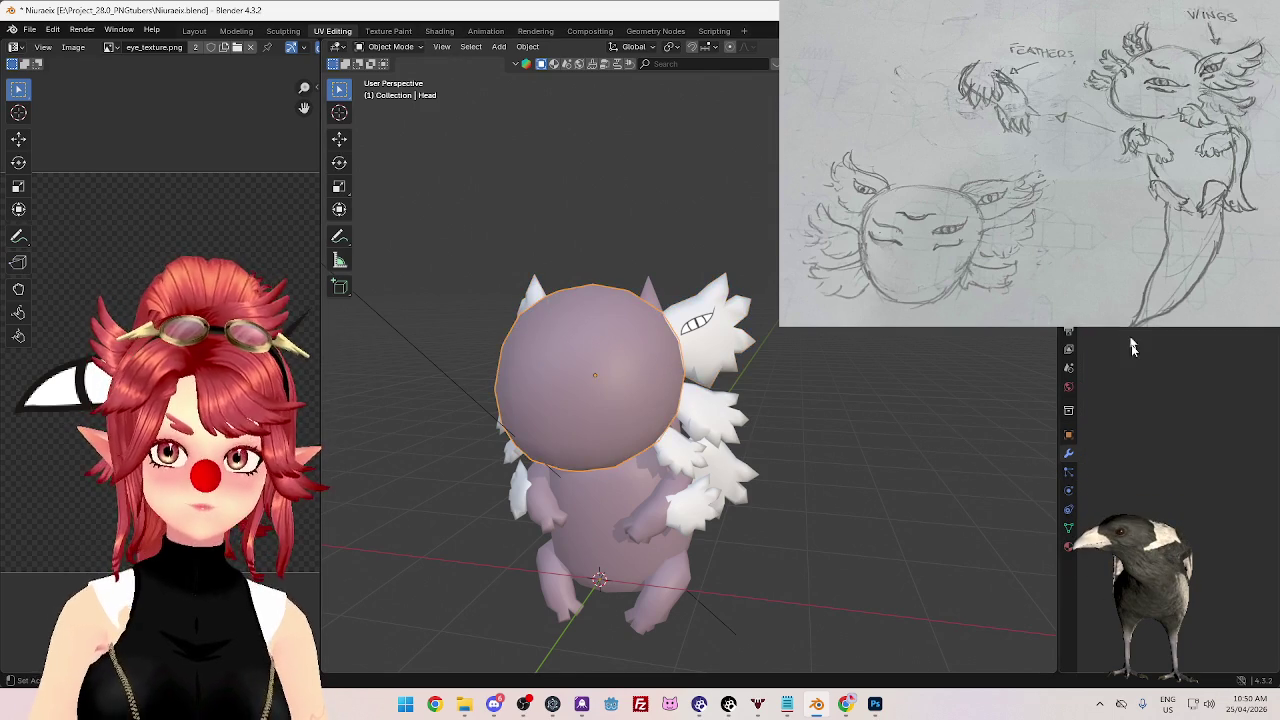
- Create a new material on the head and name it Skin_Eye
click(1069, 547)
scroll(1153, 356, up, 1)
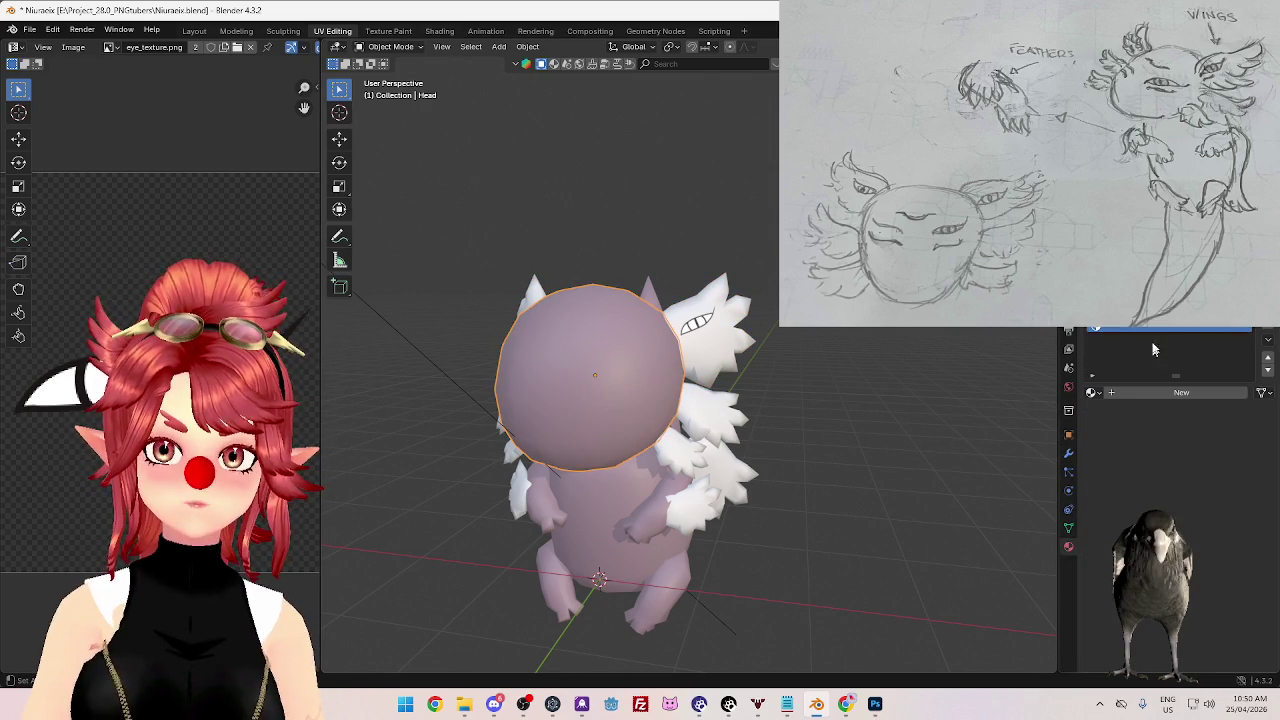
click(1134, 394)
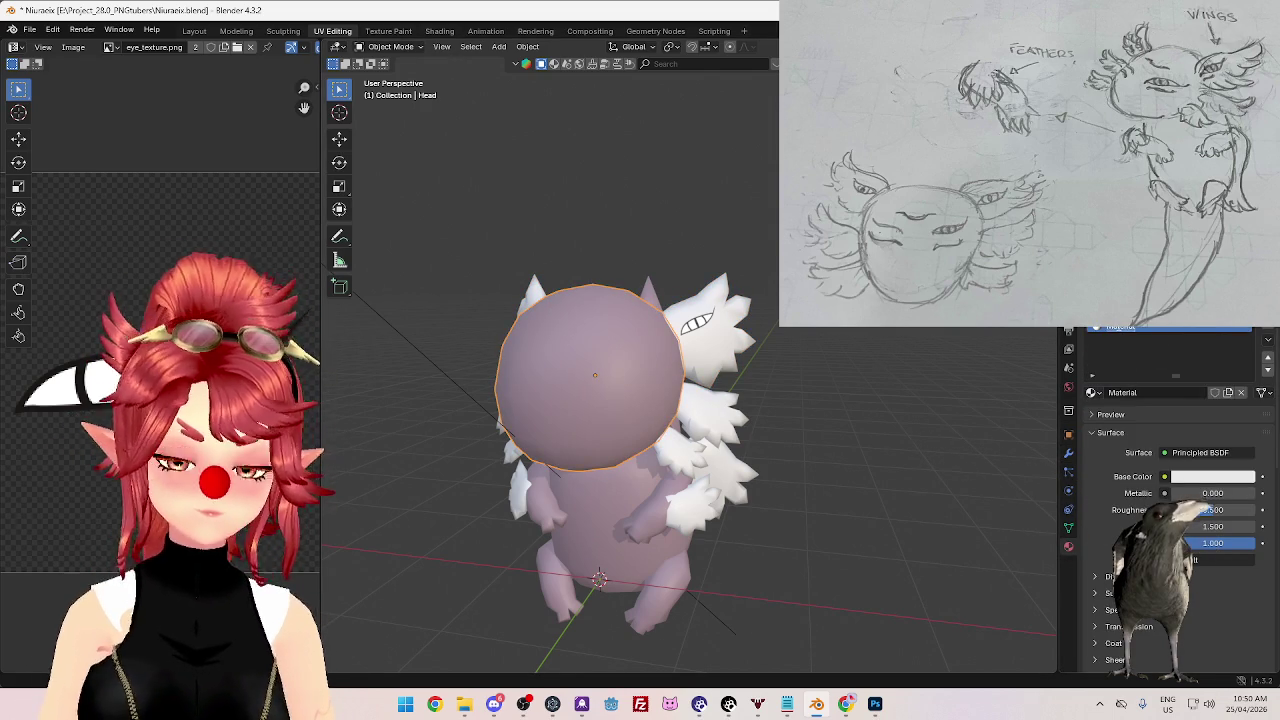
click(1119, 331)
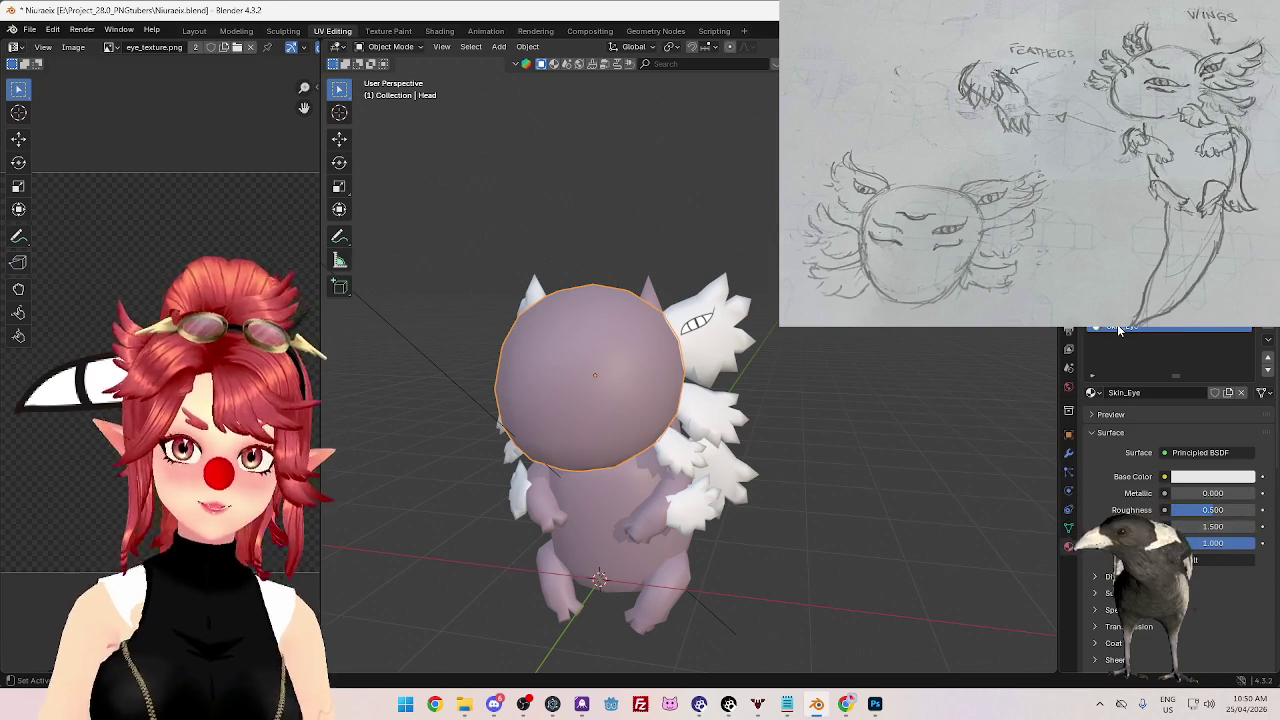
- Select all of the head wing's White_Eye shader nodes in the Shading workspace for copying
click(715, 335)
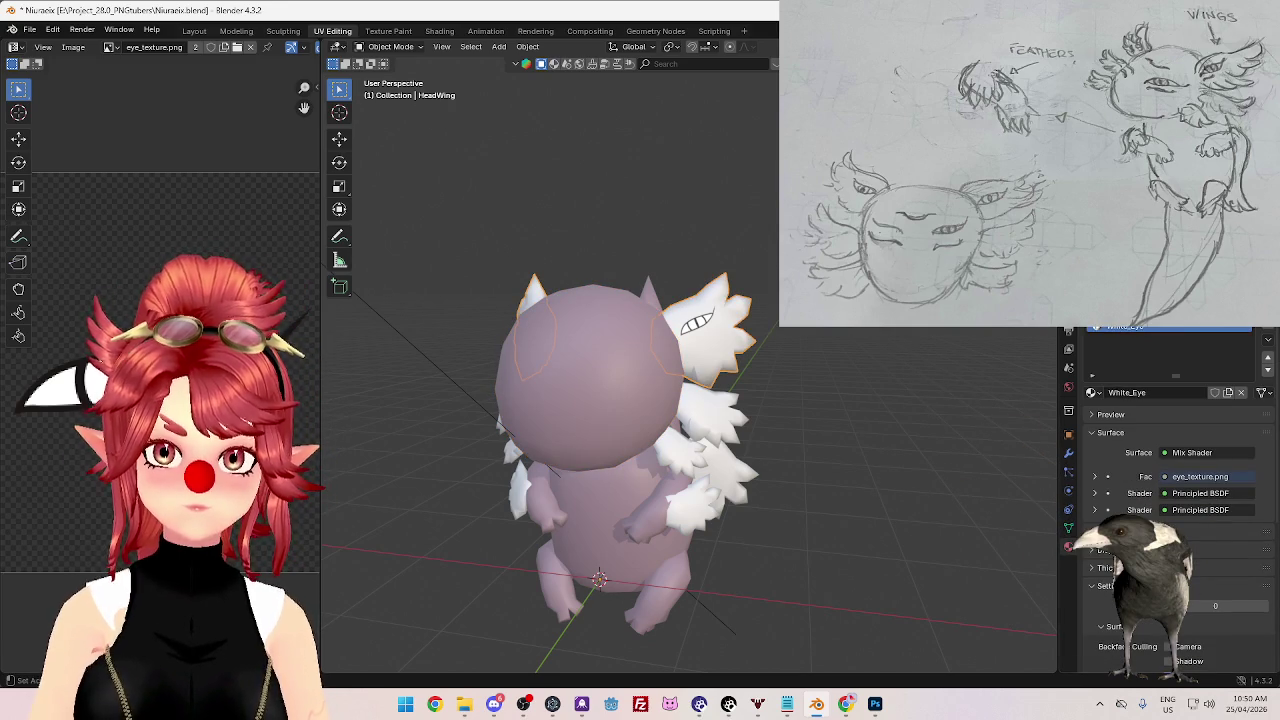
click(592, 370)
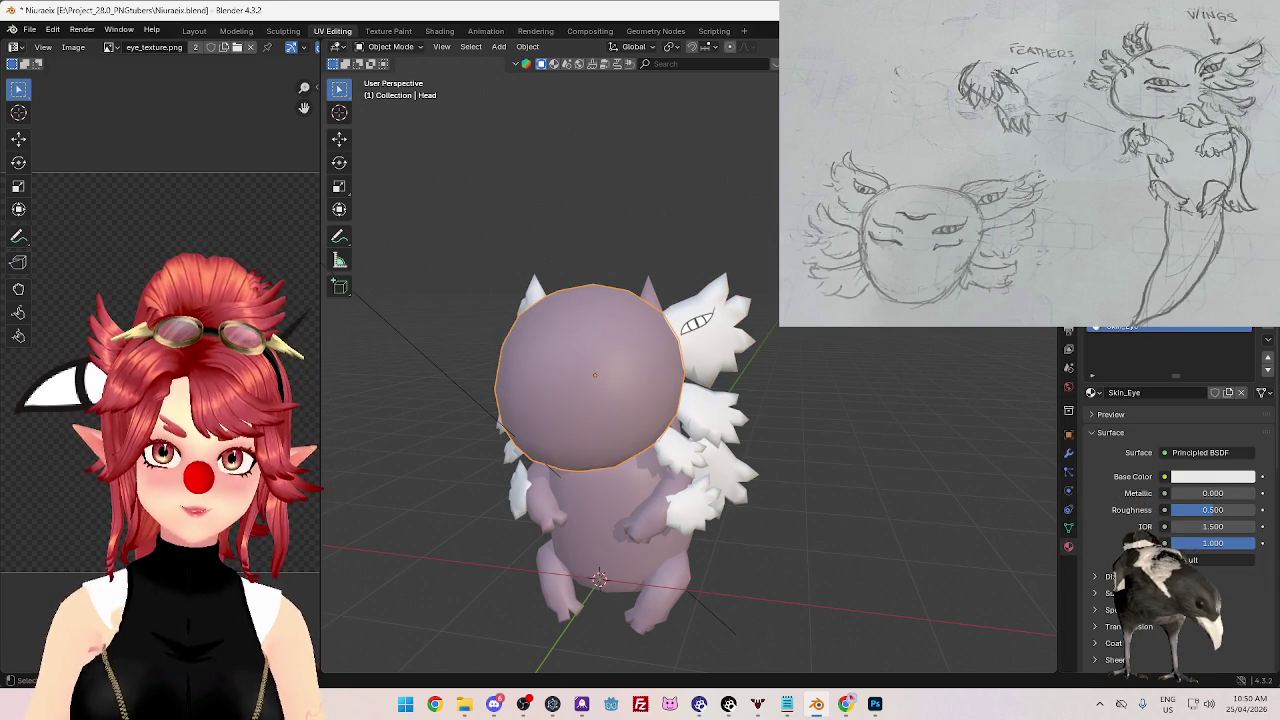
shift+click(715, 335)
click(439, 30)
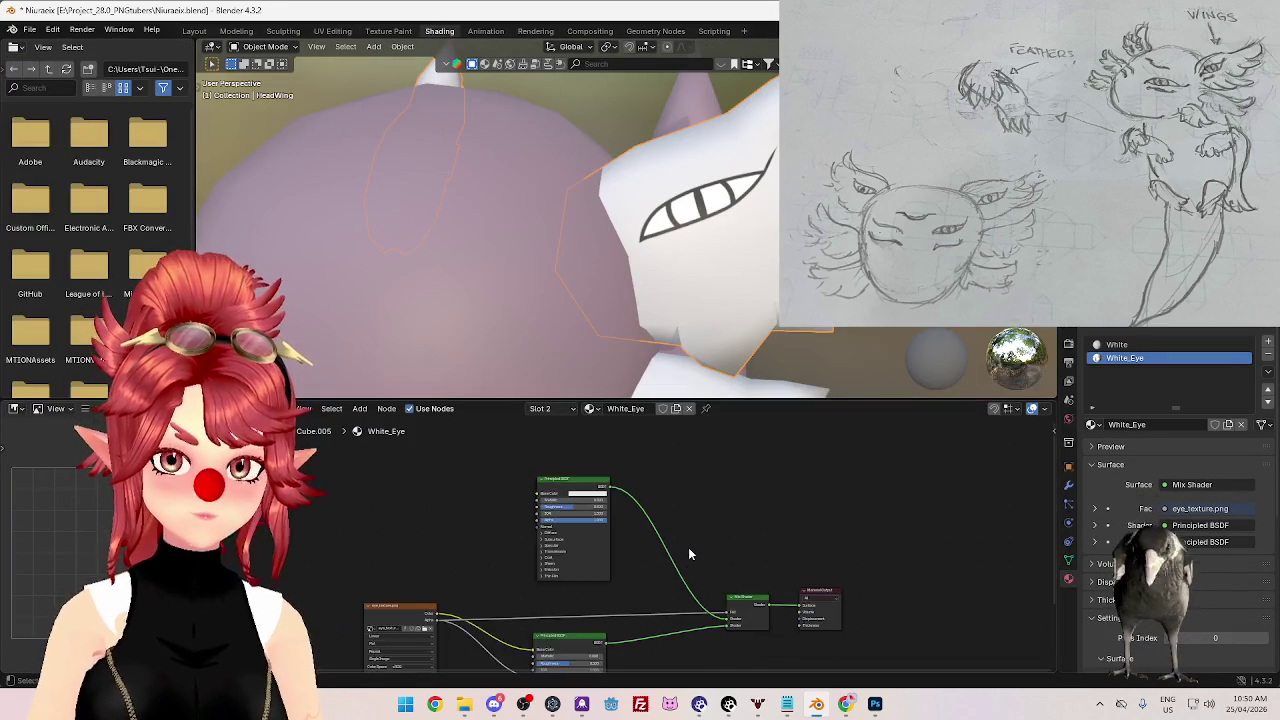
scroll(724, 609, down, 1)
mouse_move(410, 444)
mouse_down()
mouse_move(740, 672)
mouse_move(736, 651)
mouse_up()
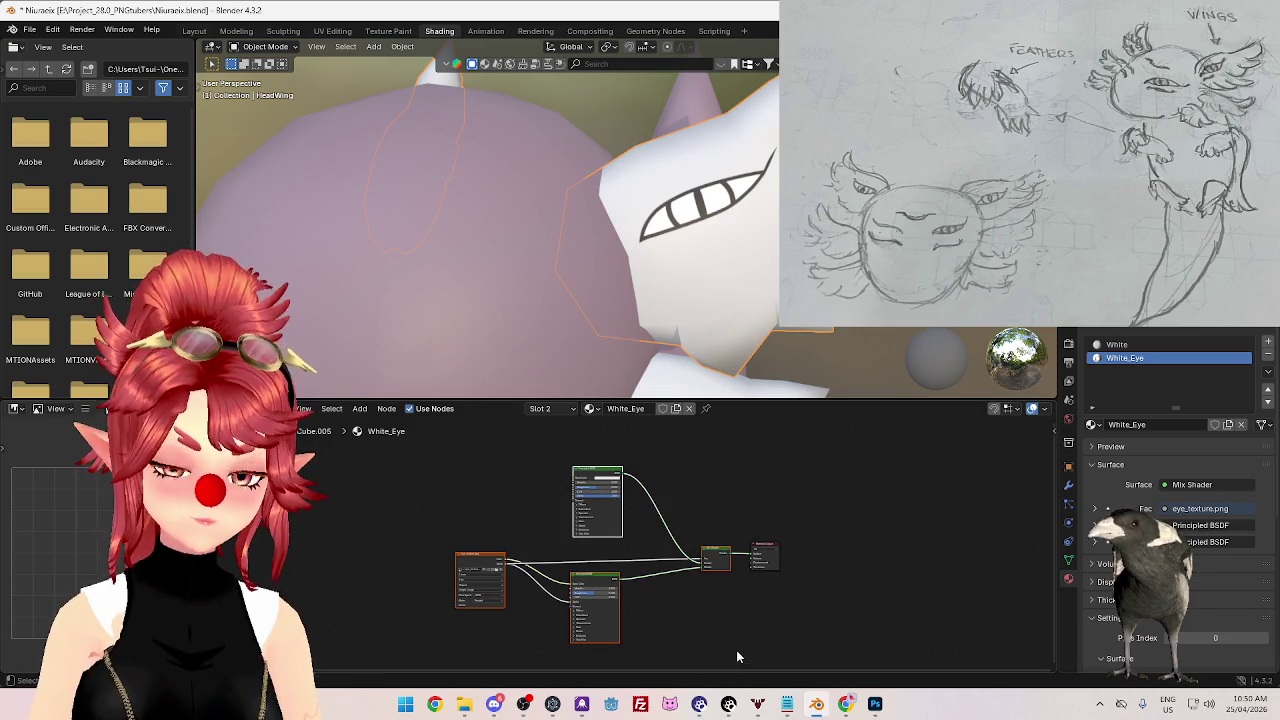
- Paste the copied nodes into the head's Skin_Eye material and move the Material Output aside
click(430, 340)
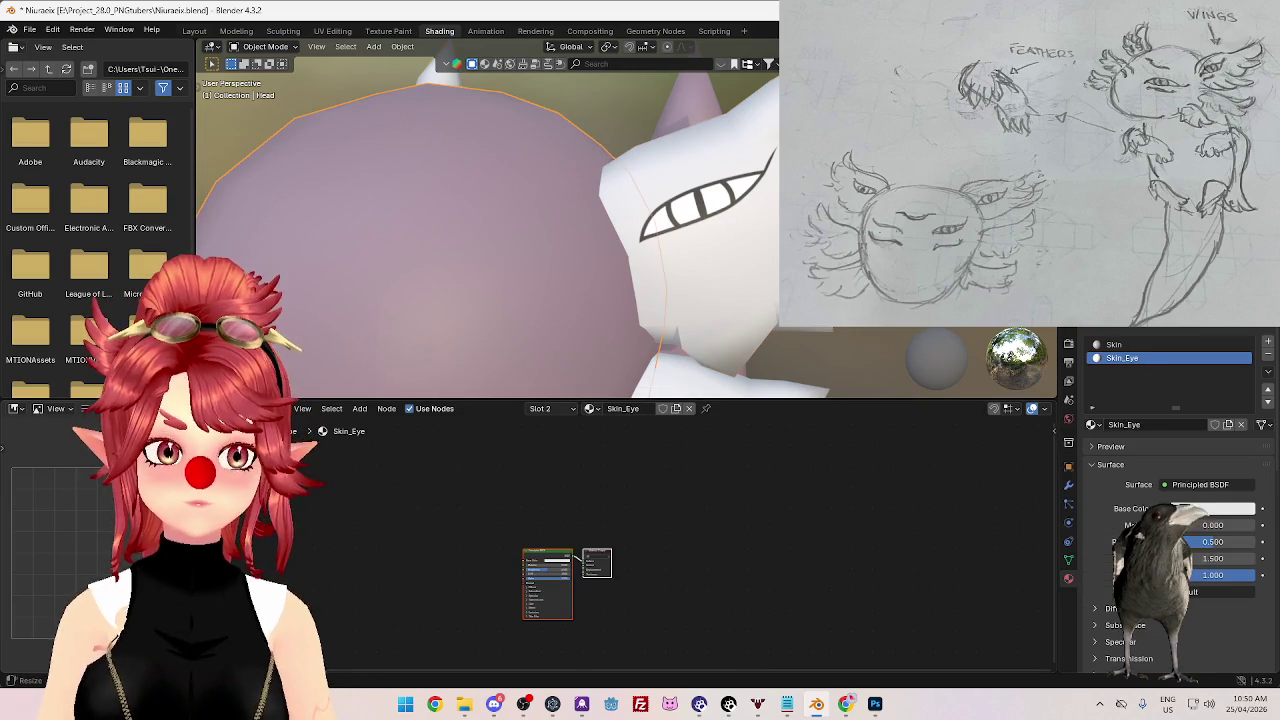
key(ctrl+v)
scroll(640, 619, up, 1)
middle_drag(640, 619, 753, 576)
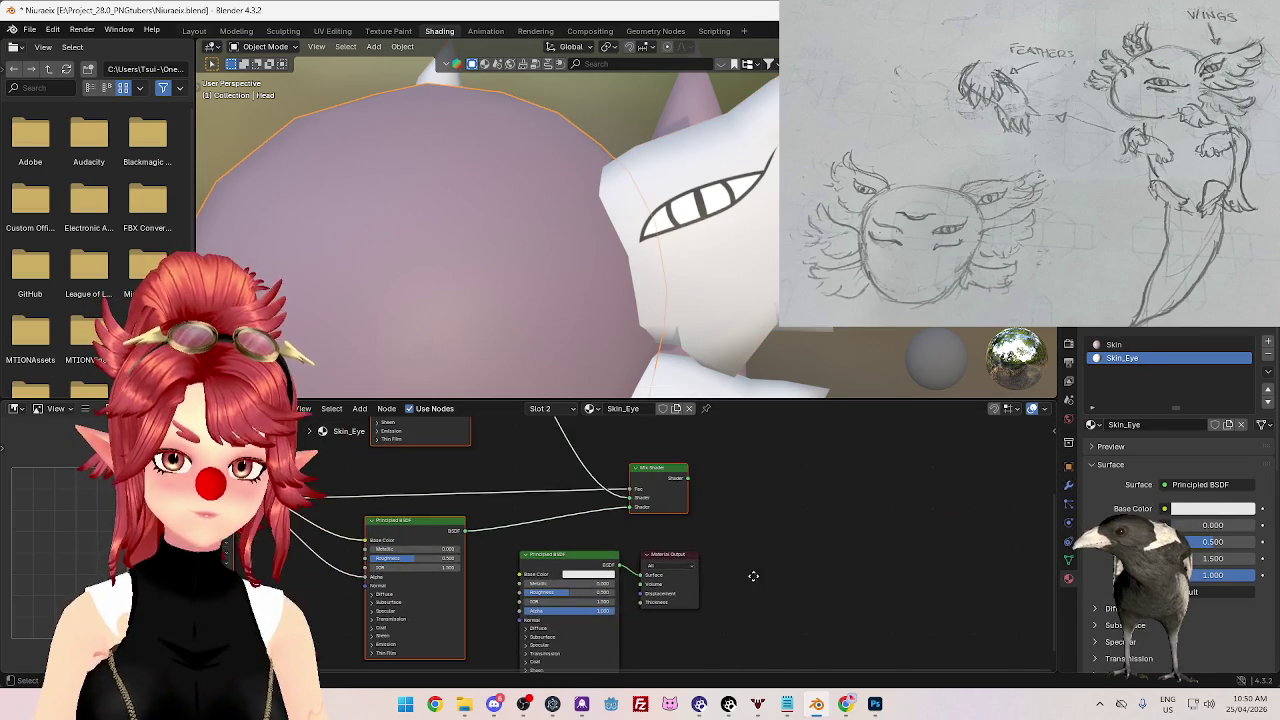
drag(680, 566, 770, 515)
middle_drag(712, 560, 775, 600)
scroll(754, 577, down, 2)
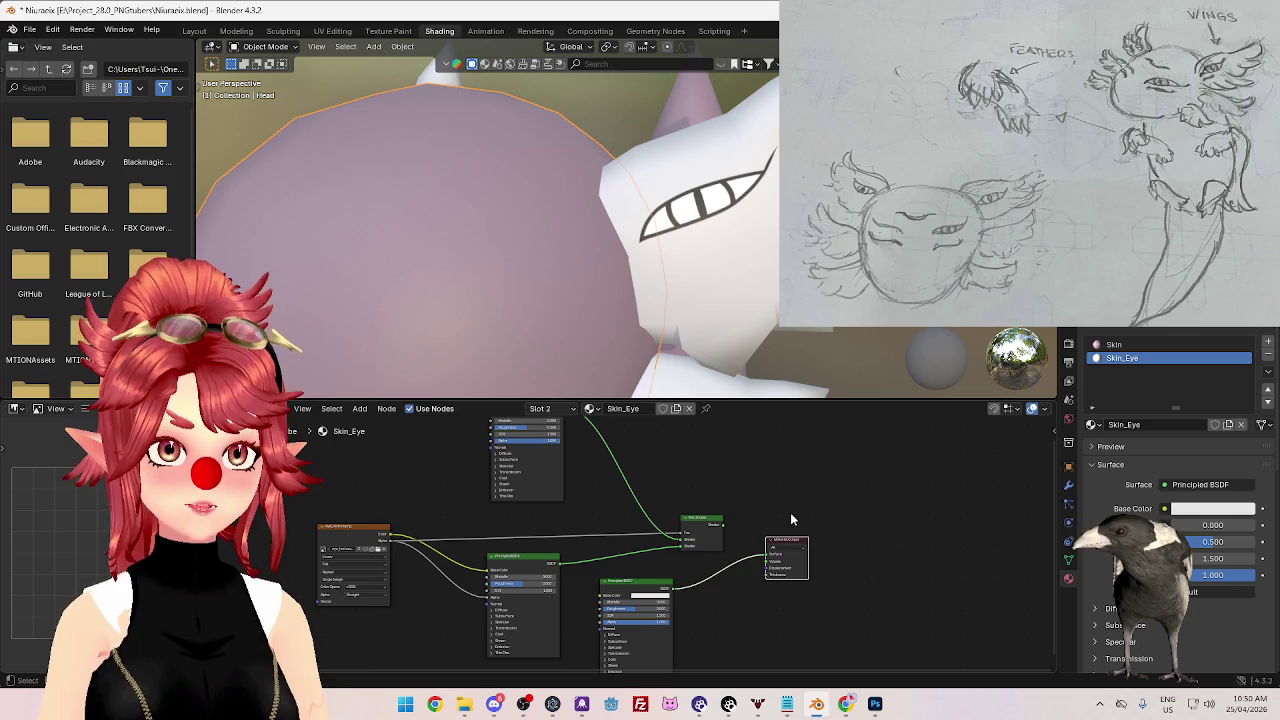
- Compare against the Skin material's base colour, then return to the Skin_Eye nodes
click(1135, 345)
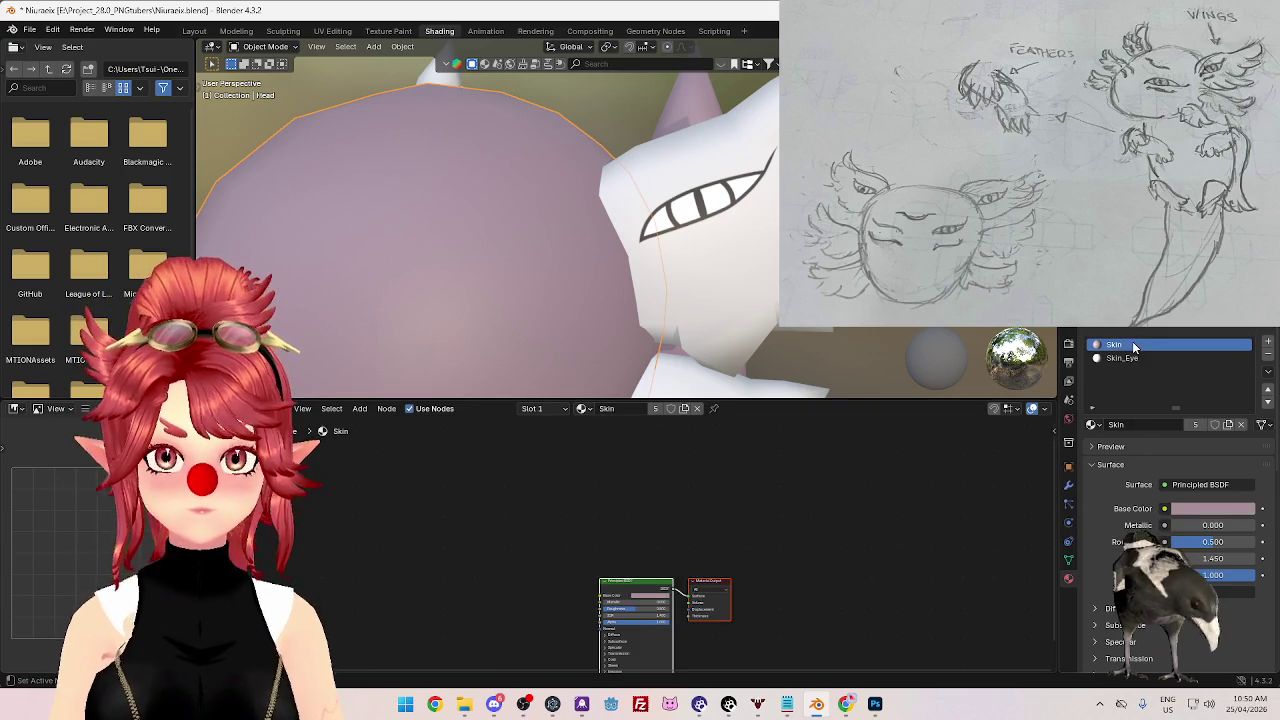
click(656, 598)
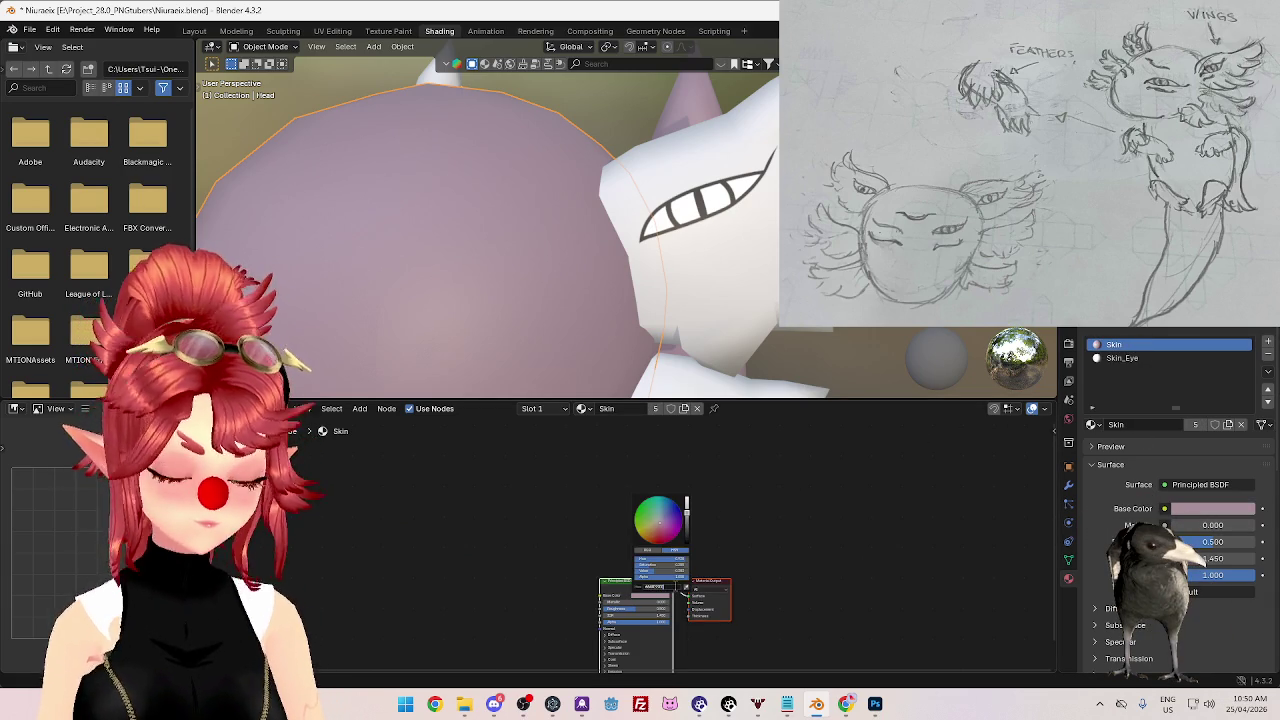
click(1128, 357)
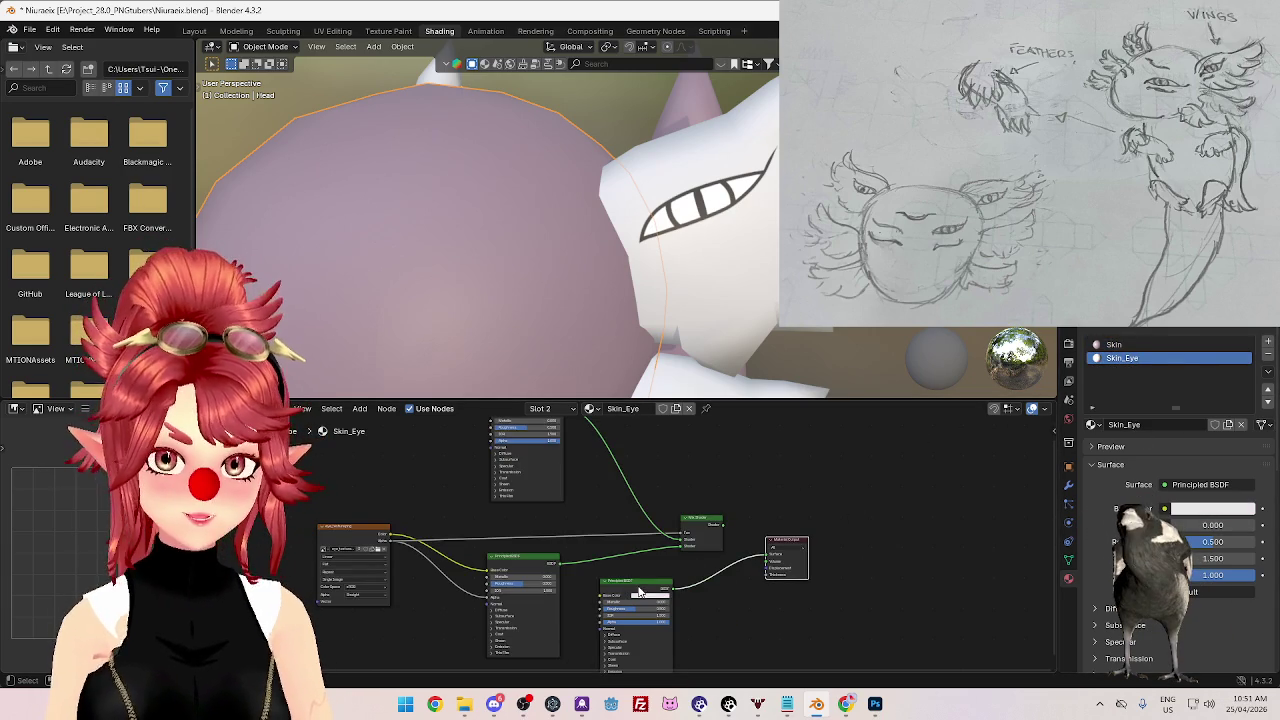
middle_drag(622, 495, 630, 572)
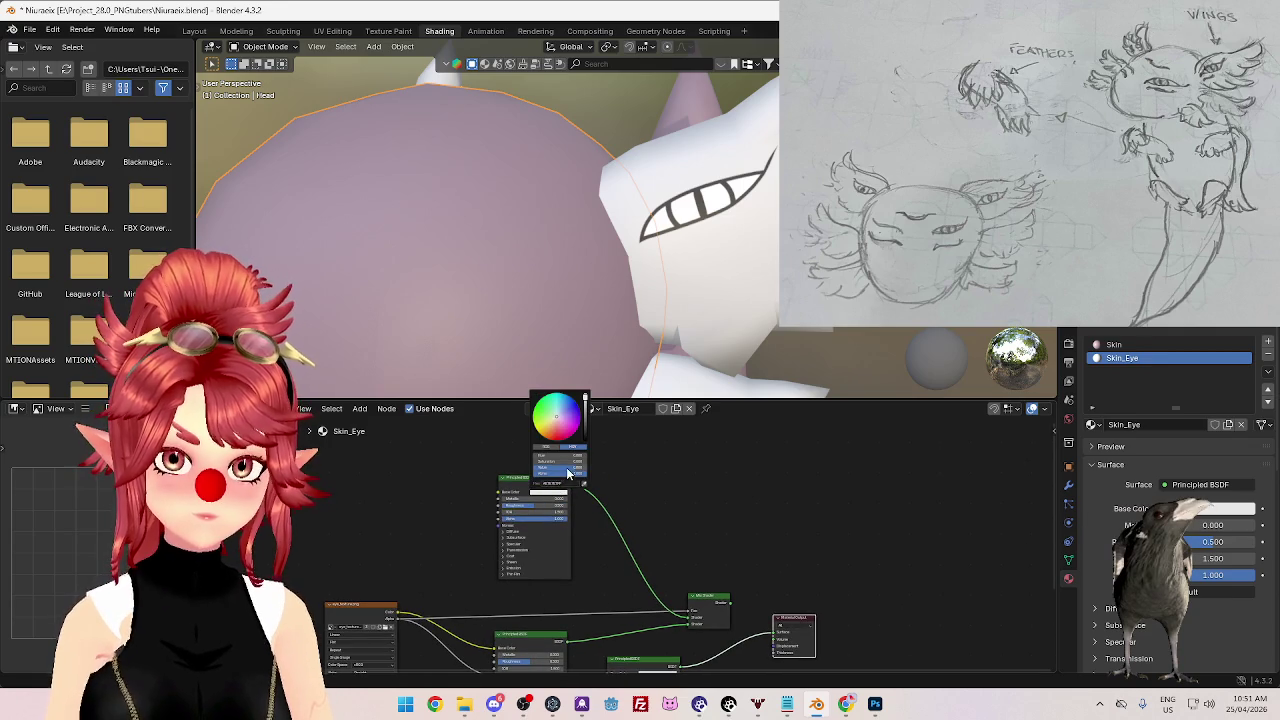
middle_drag(718, 612, 638, 540)
- Connect the Mix Shader to the Material Output and delete the leftover unused shader node
drag(684, 557, 685, 557)
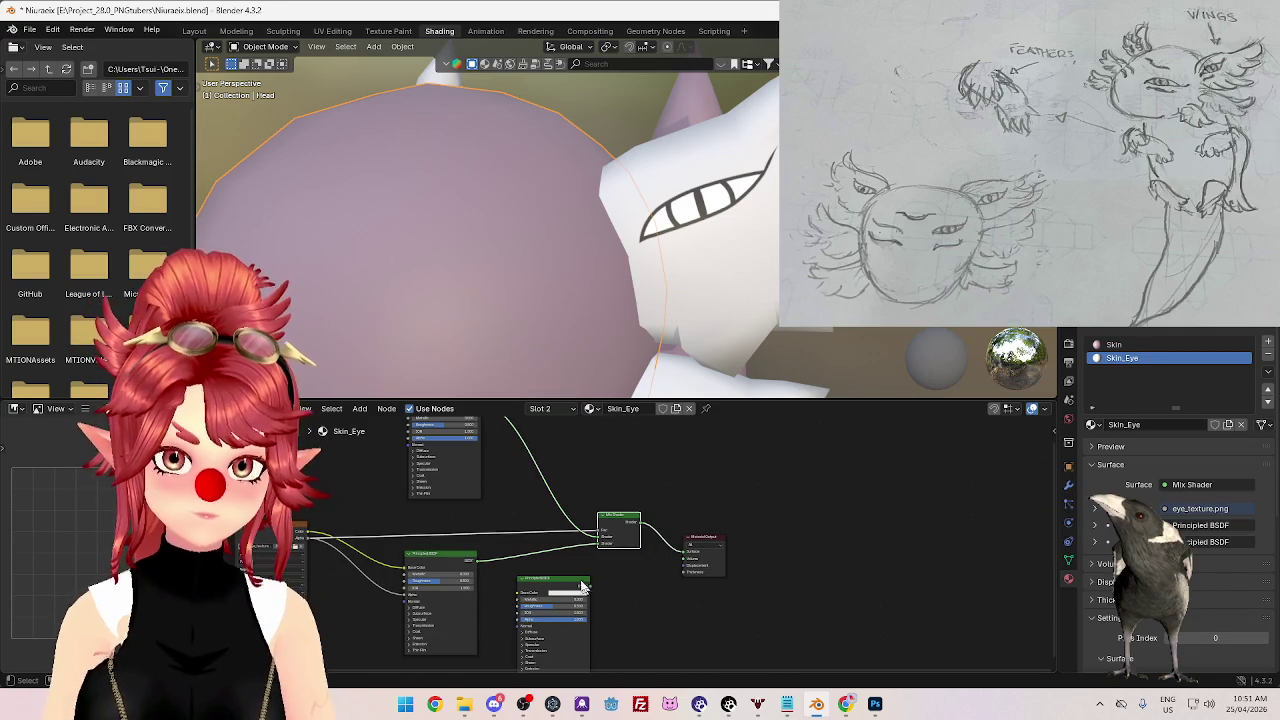
key(x)
mouse_move(571, 286)
middle_down()
mouse_move(752, 252)
mouse_move(561, 233)
middle_up()
key(Tab)
scroll(604, 285, up, 2)
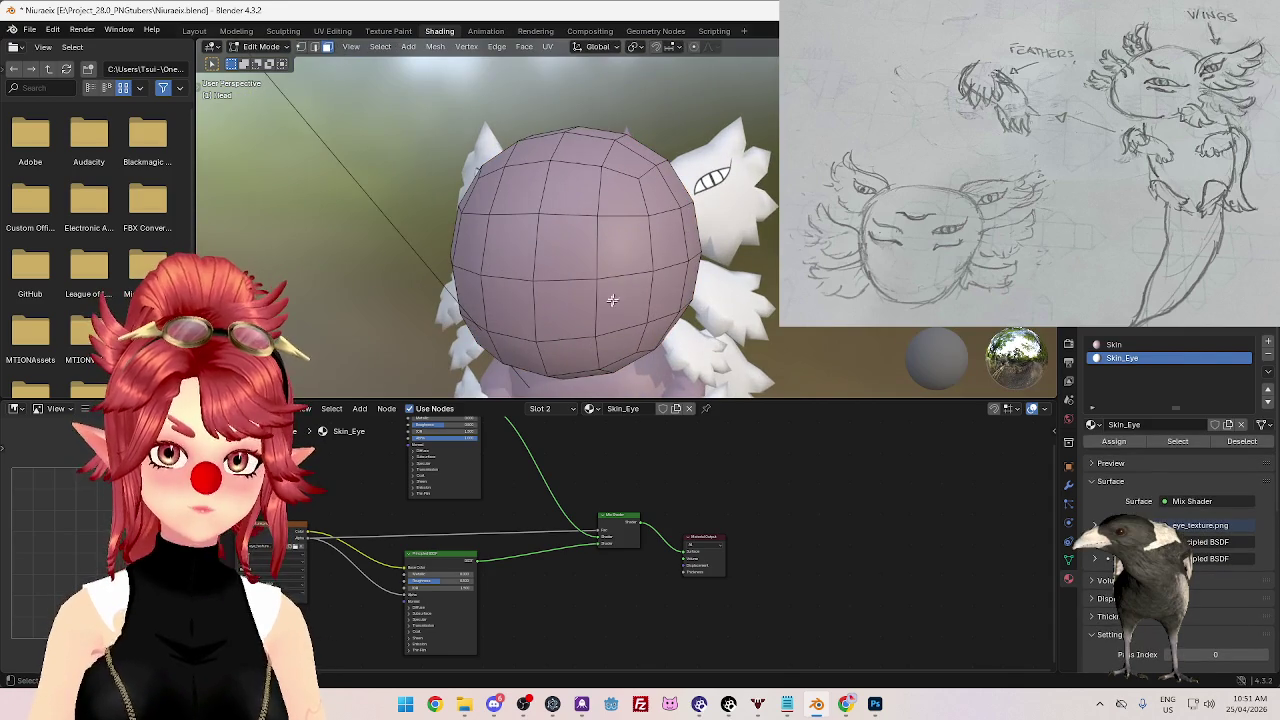
- Select two front faces of the head and assign the Skin_Eye material to them
middle_drag(604, 273, 650, 250)
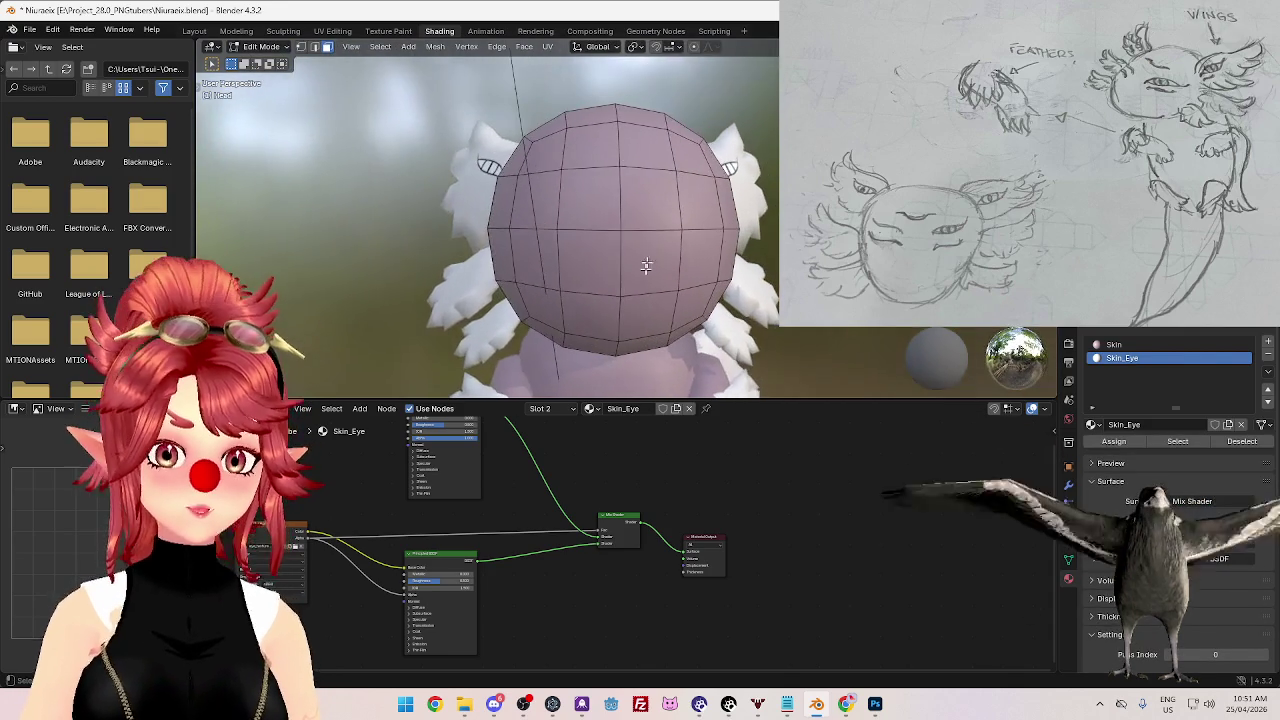
click(660, 208)
shift+click(700, 200)
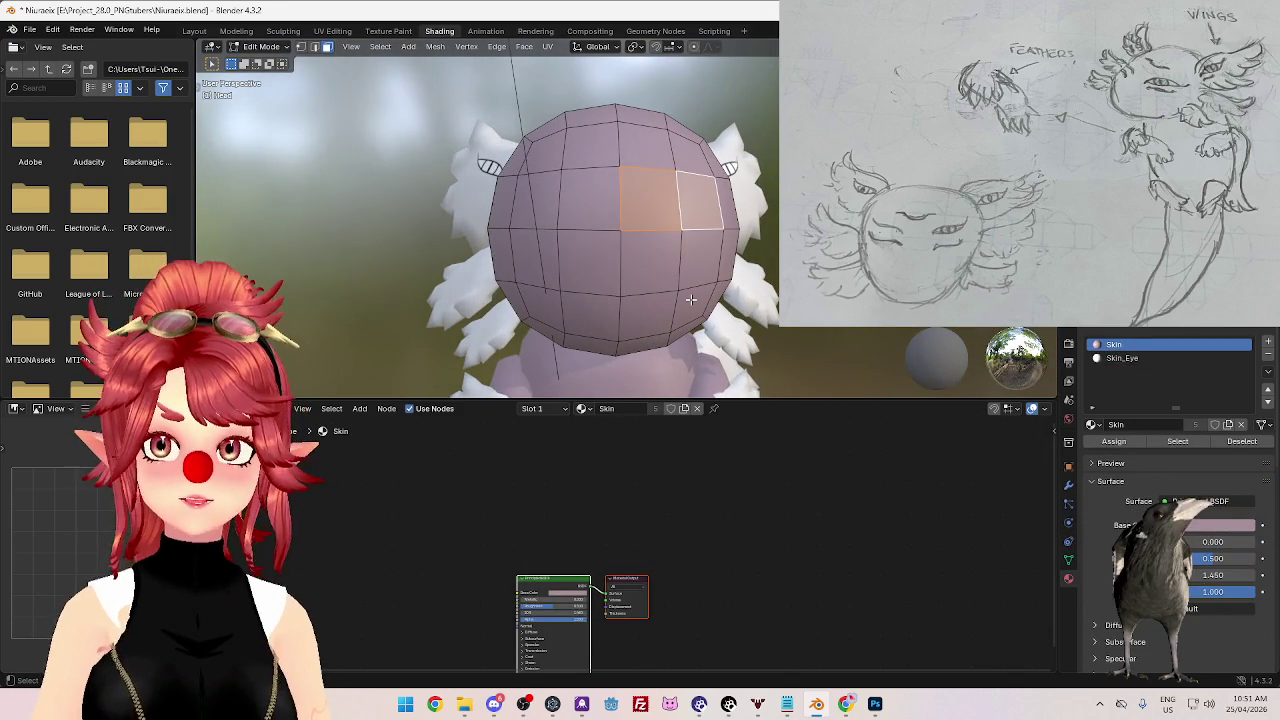
click(1125, 358)
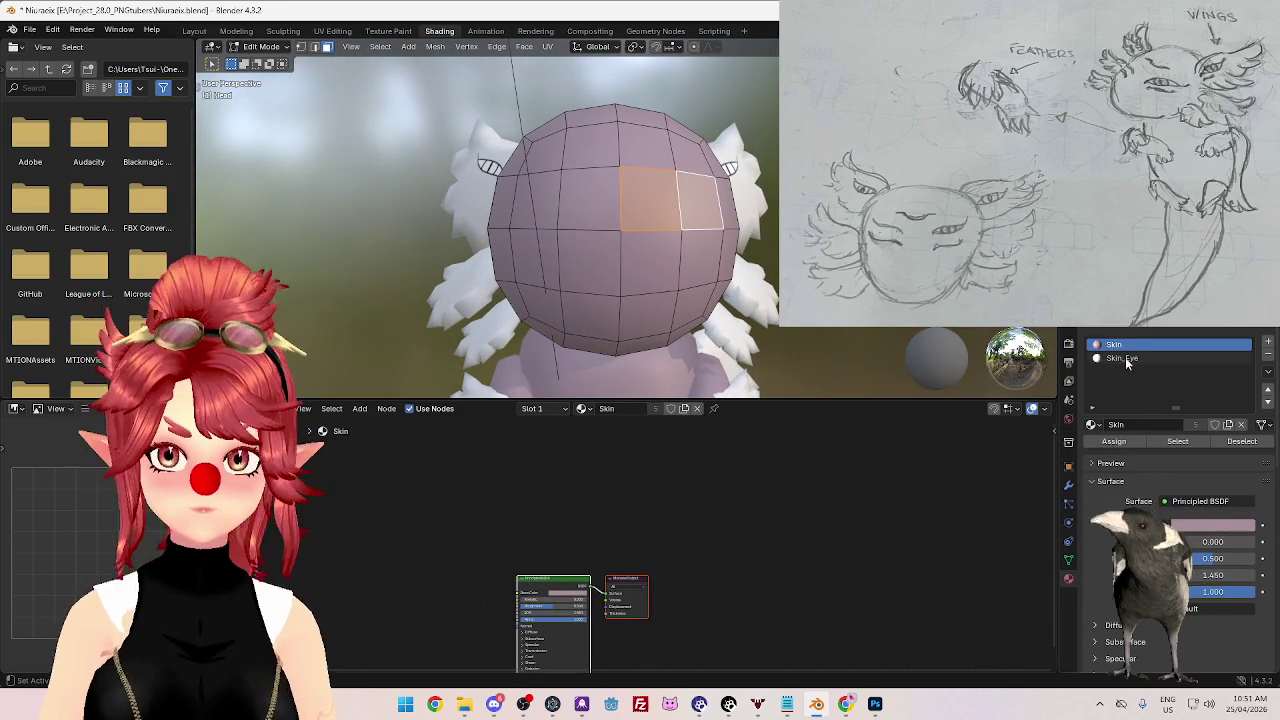
click(1112, 442)
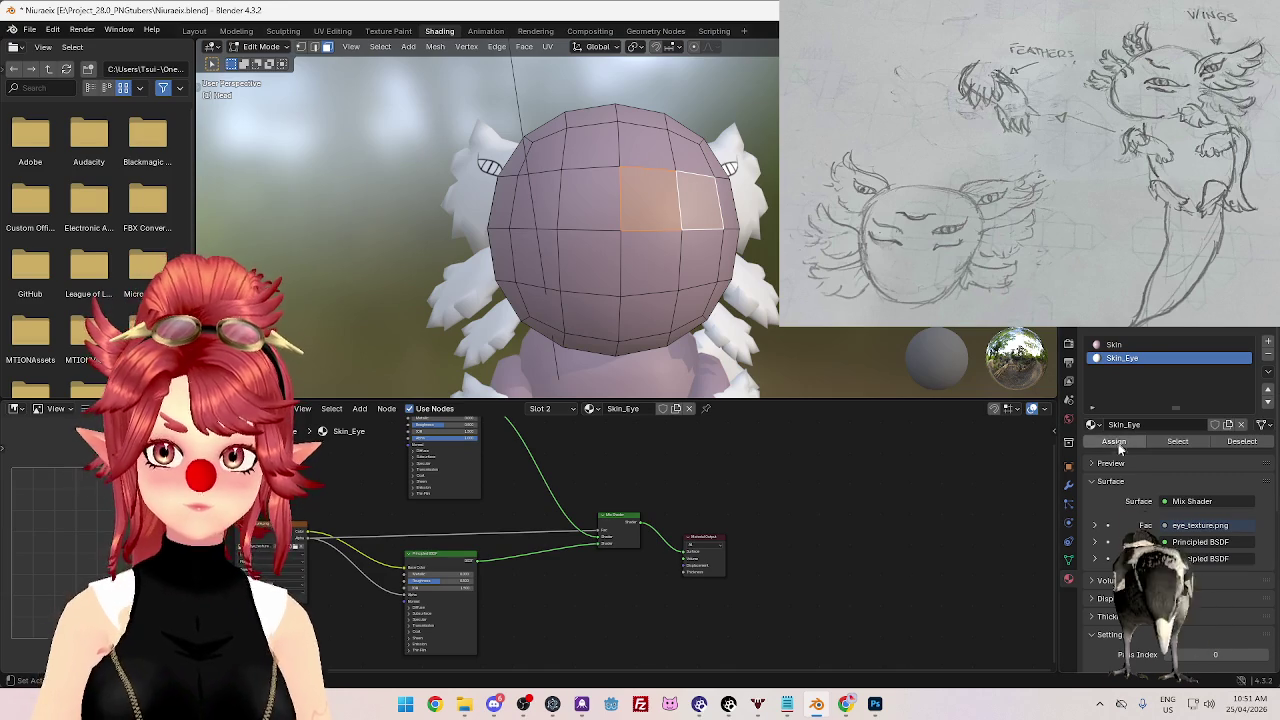
- Unwrap the selected faces so the eye texture shows on the head
middle_drag(690, 240, 761, 225)
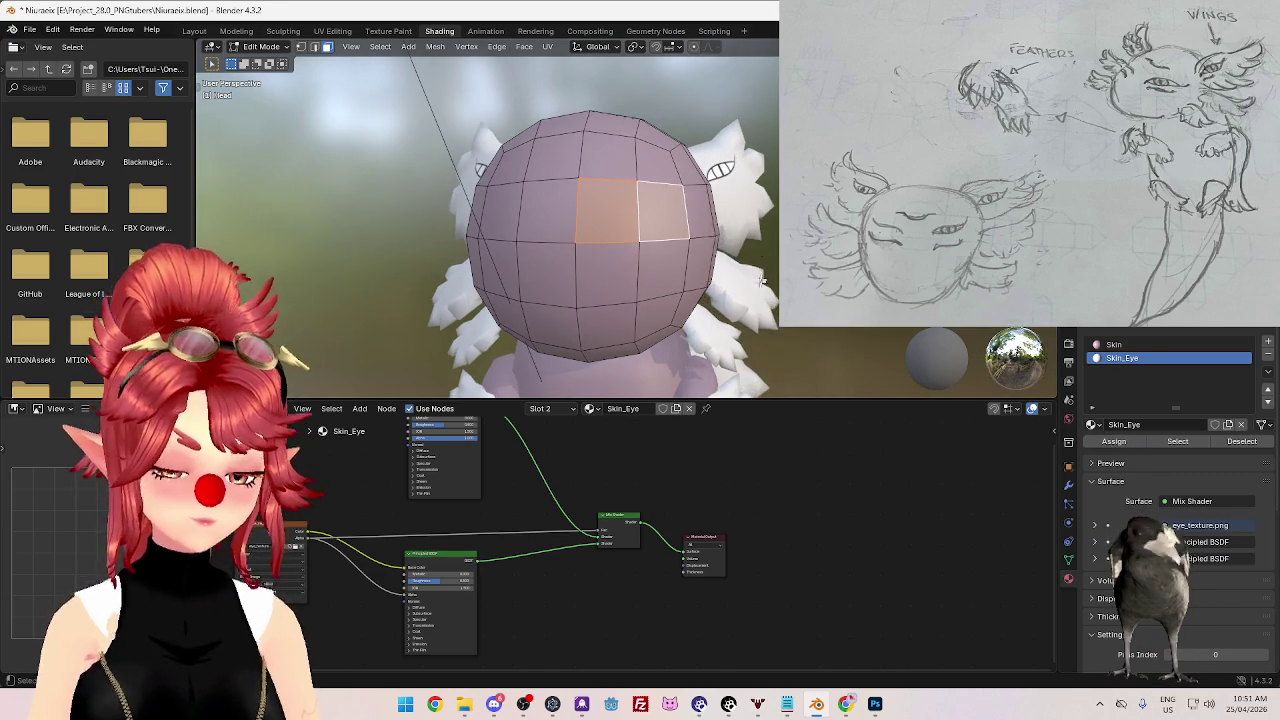
key(u)
click(761, 226)
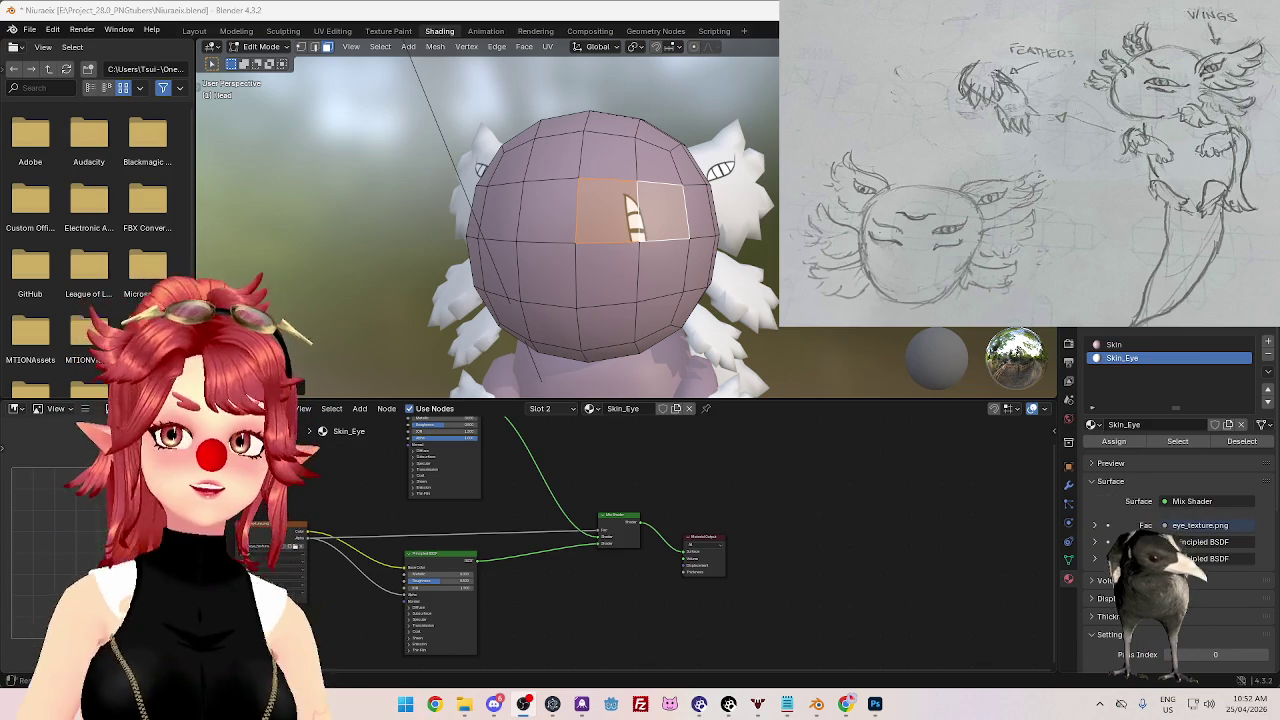
click(343, 31)
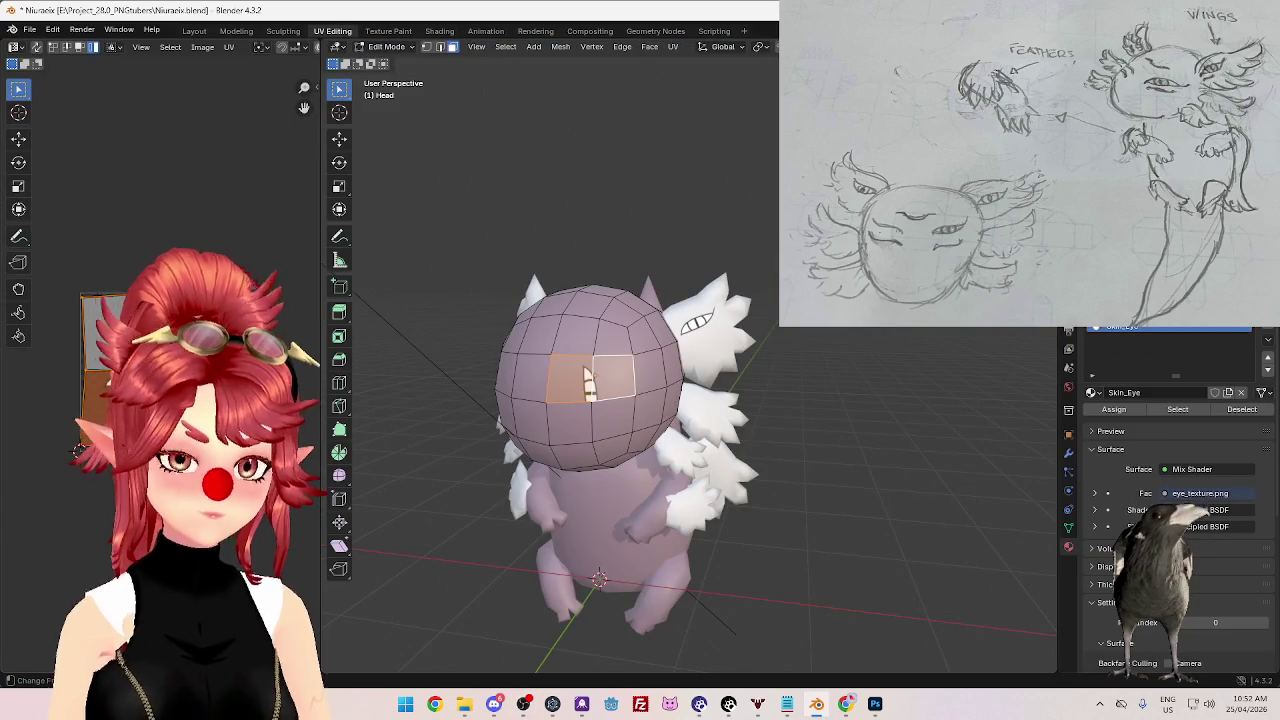
- Rotate and move the eye UVs, then add the neighbouring face and unwrap again
key(r)
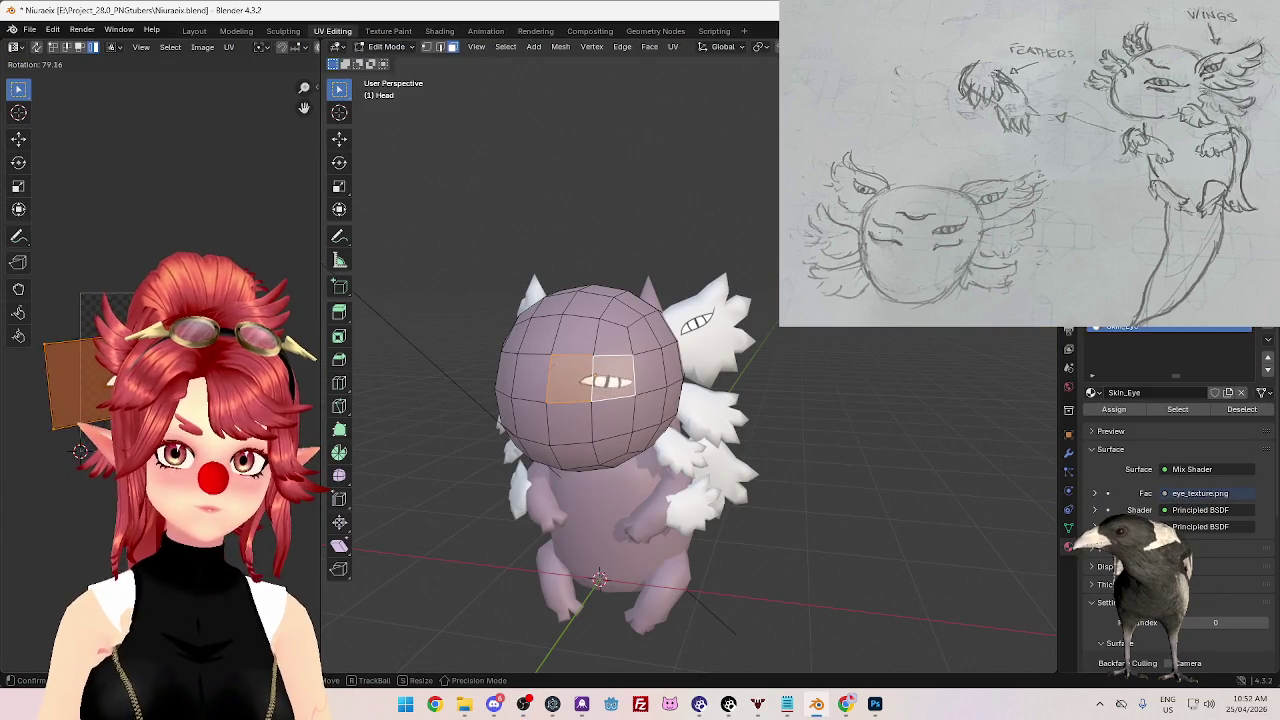
key(g)
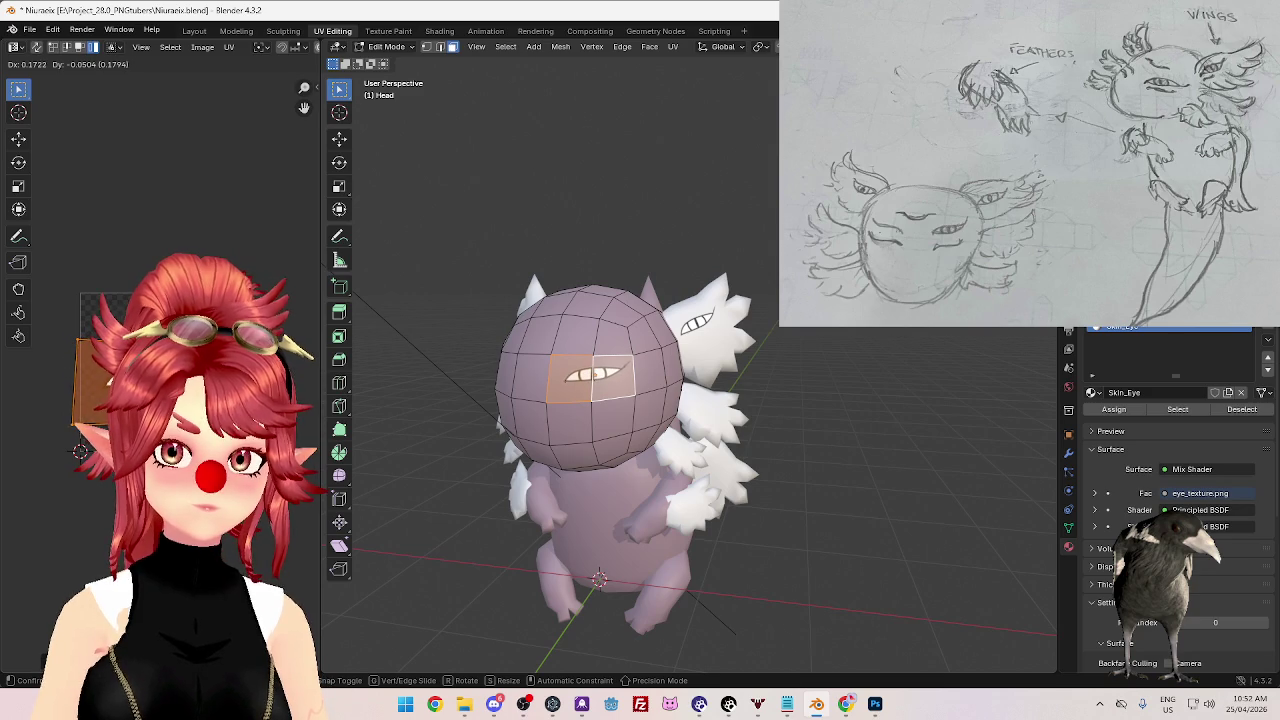
middle_drag(688, 483, 661, 480)
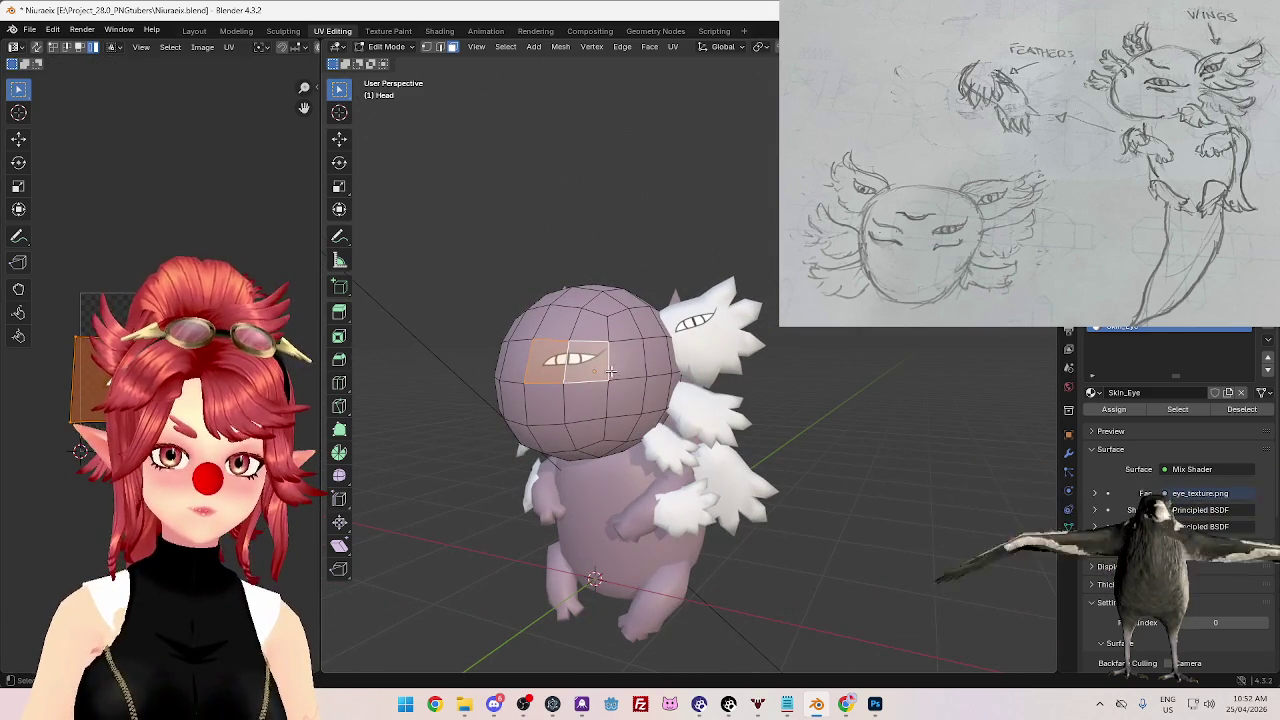
shift+click(625, 368)
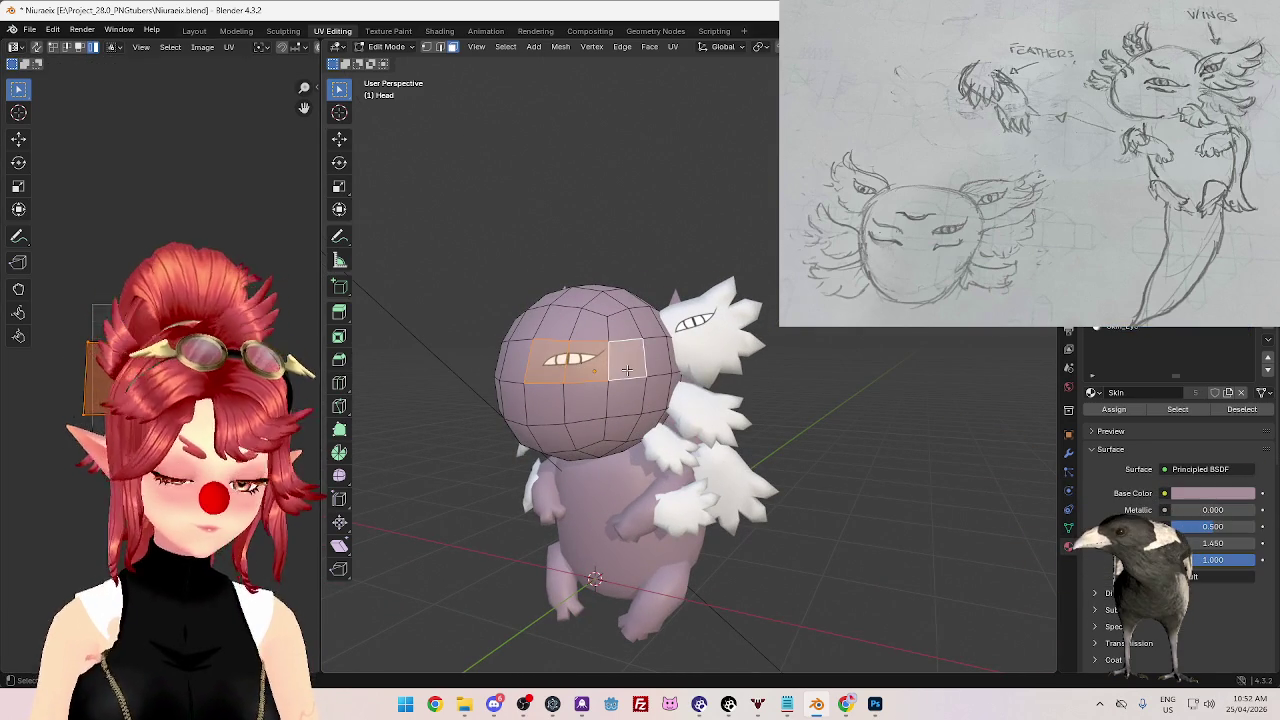
key(u)
click(700, 368)
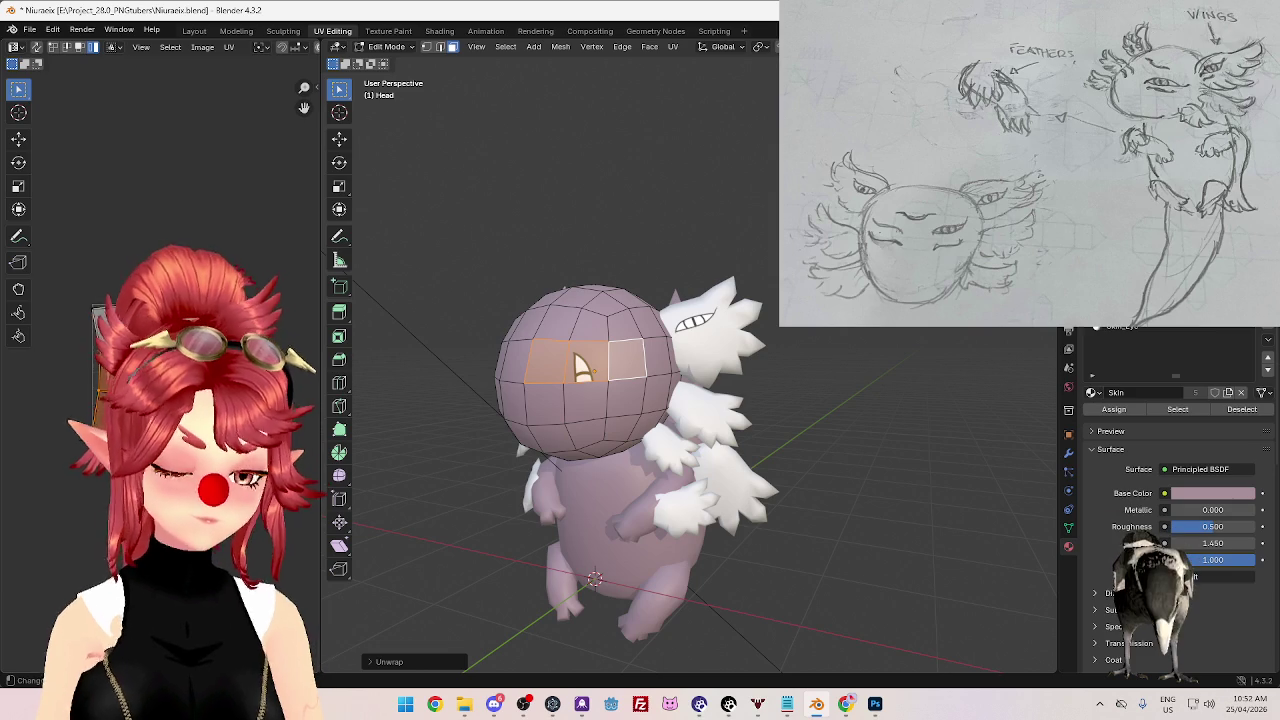
- Rotate the eye UVs upright, shift them right and up, and scale them up slightly
key(r)
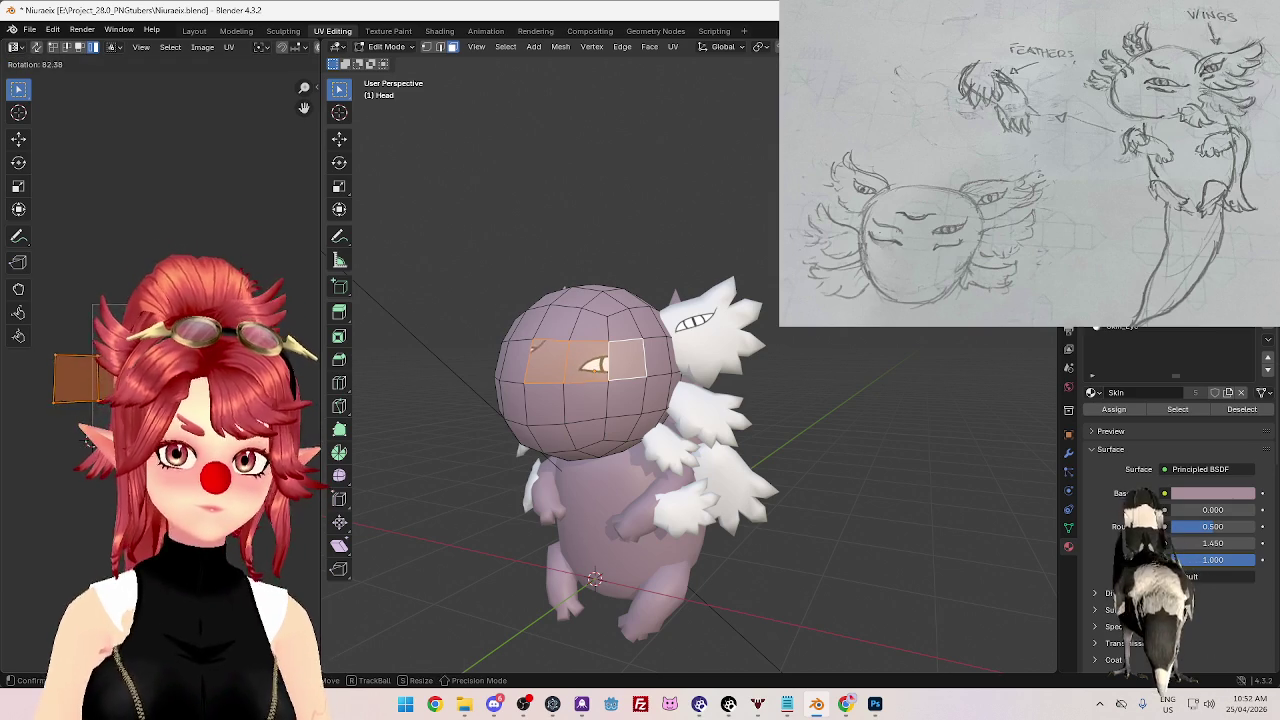
click(87, 441)
drag(75, 378, 100, 366)
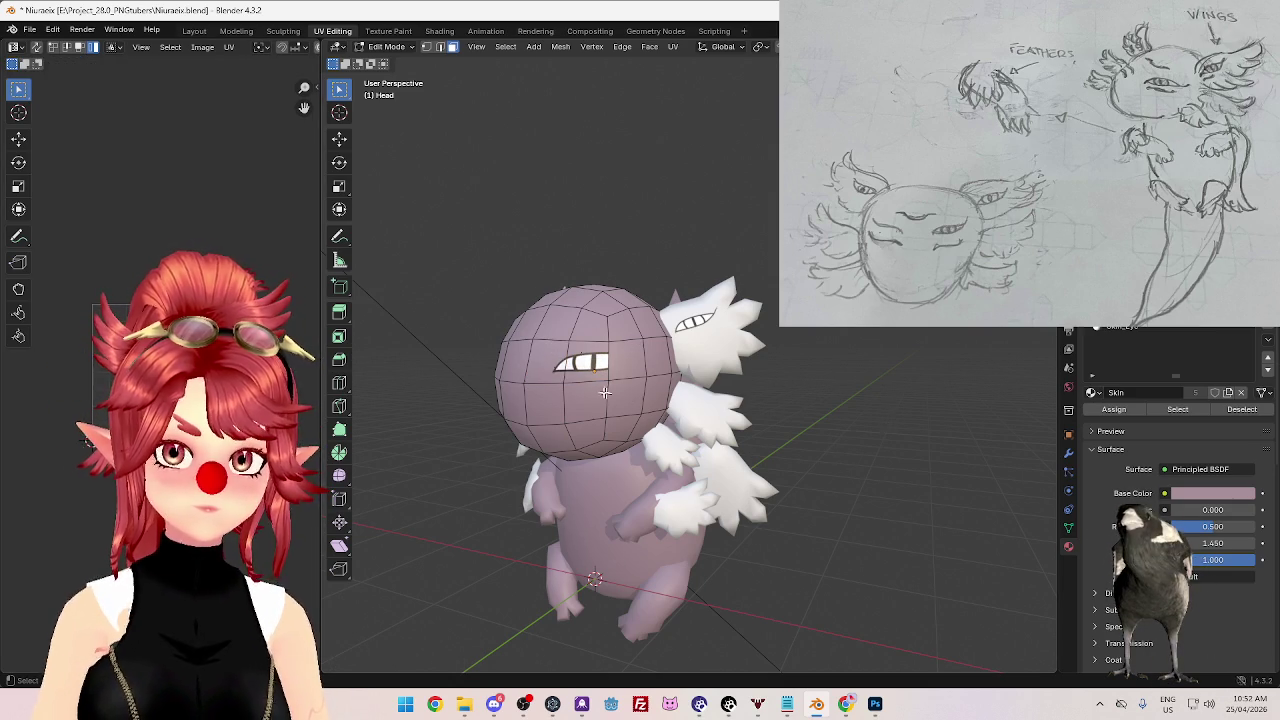
click(1120, 328)
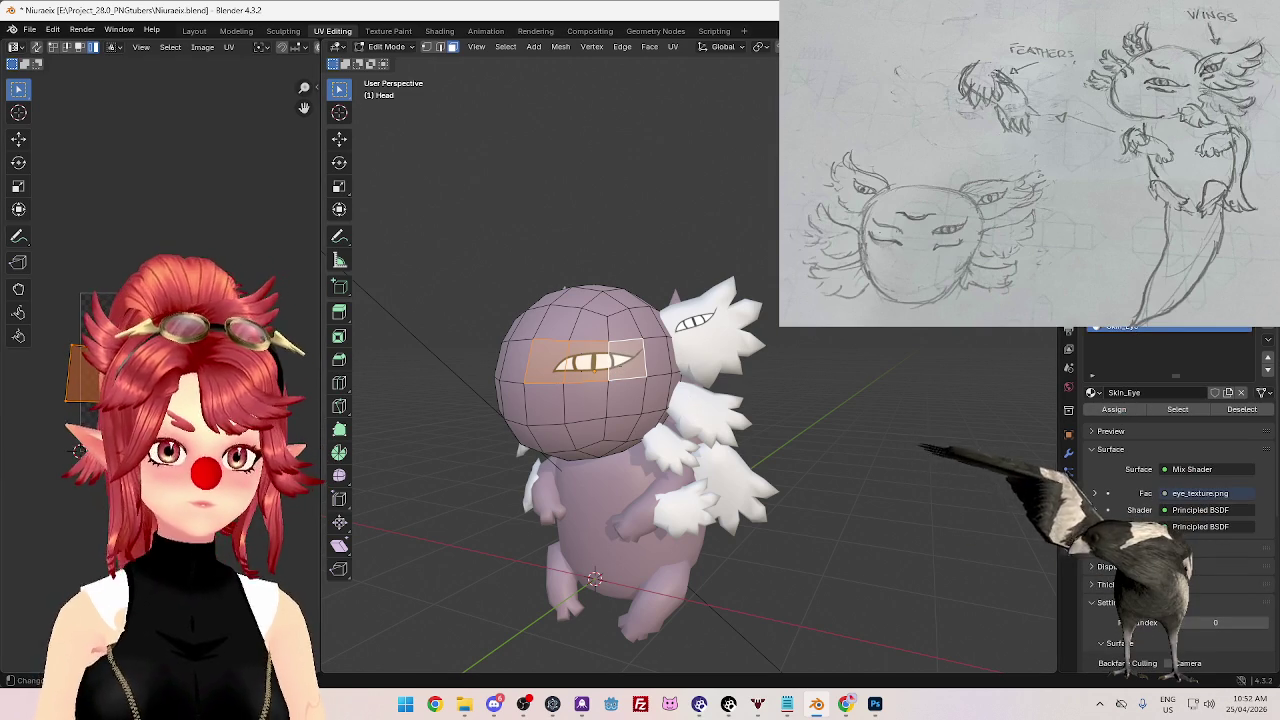
key(s)
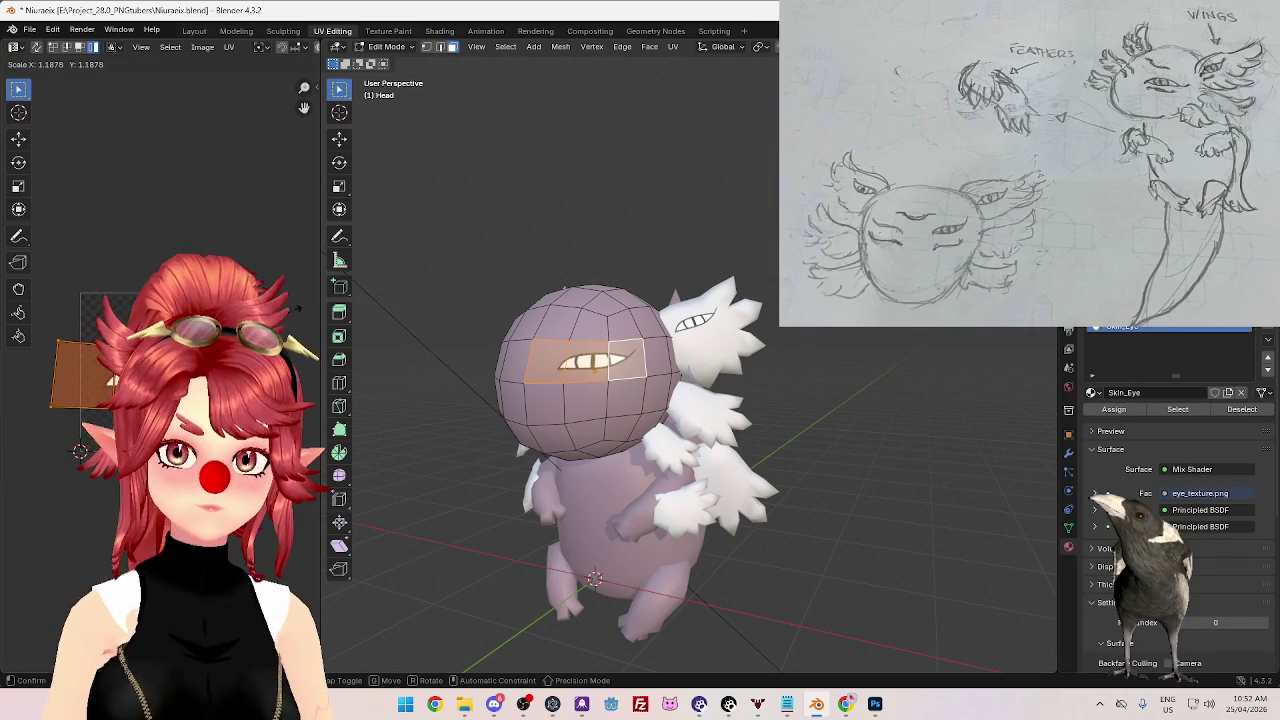
click(300, 310)
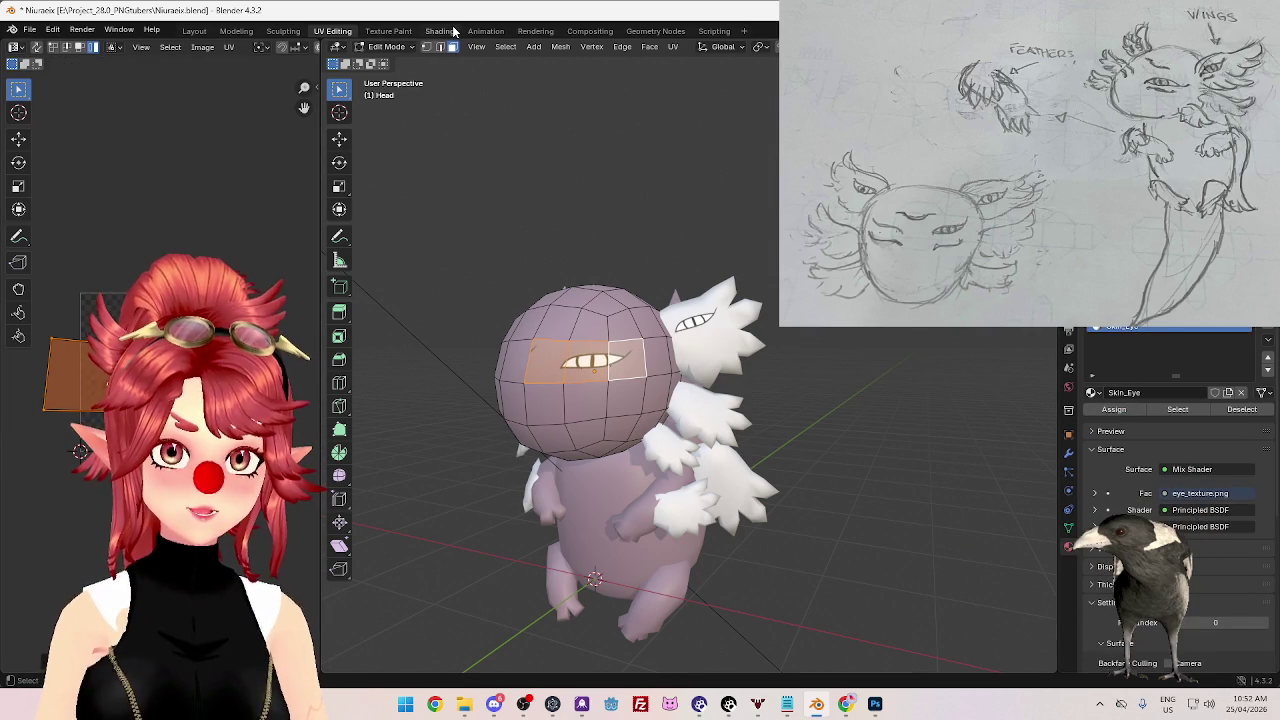
click(453, 33)
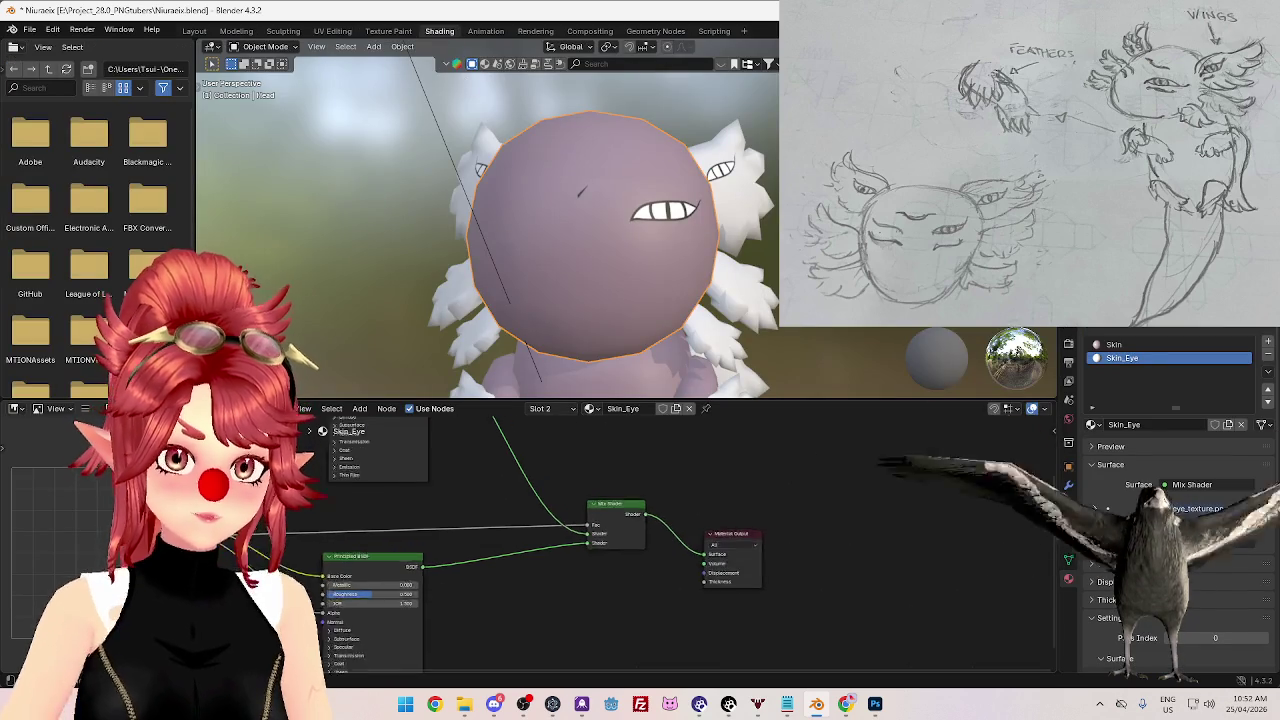
- Change the eye_texture image node's extension from Repeat to Extend in Skin_Eye
scroll(603, 631, up, 5)
middle_drag(603, 631, 657, 612)
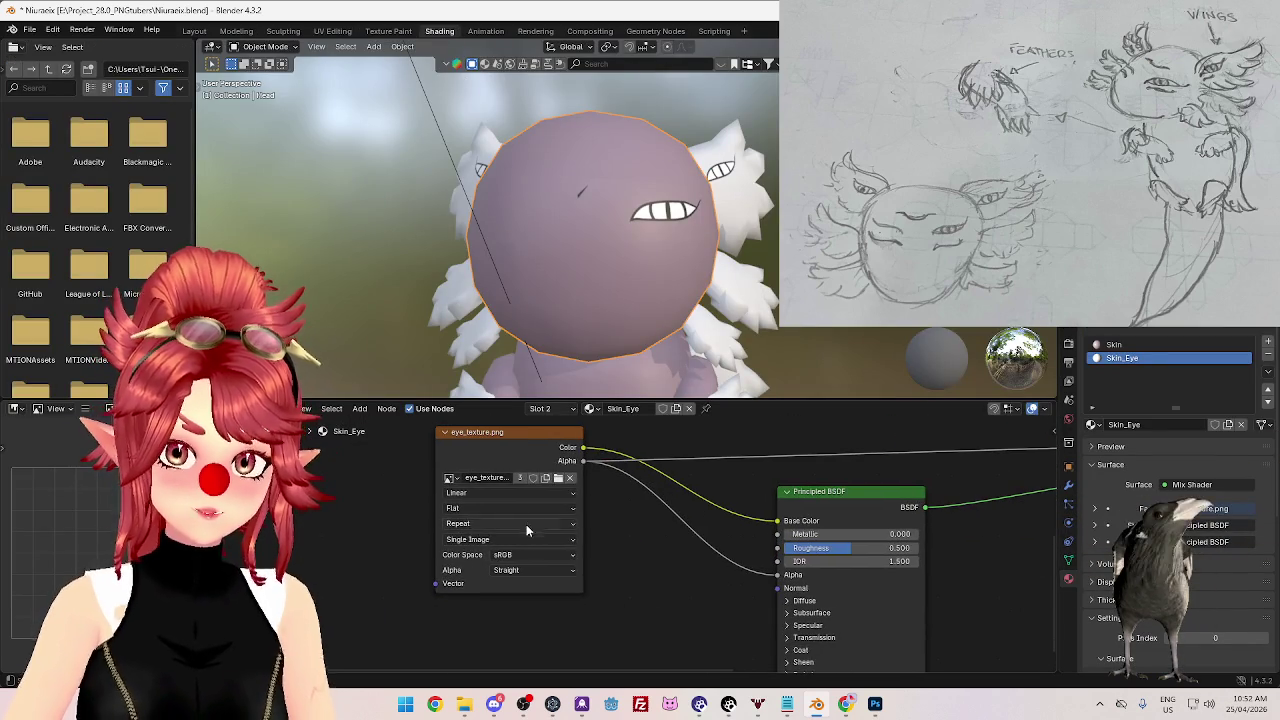
click(505, 523)
click(496, 568)
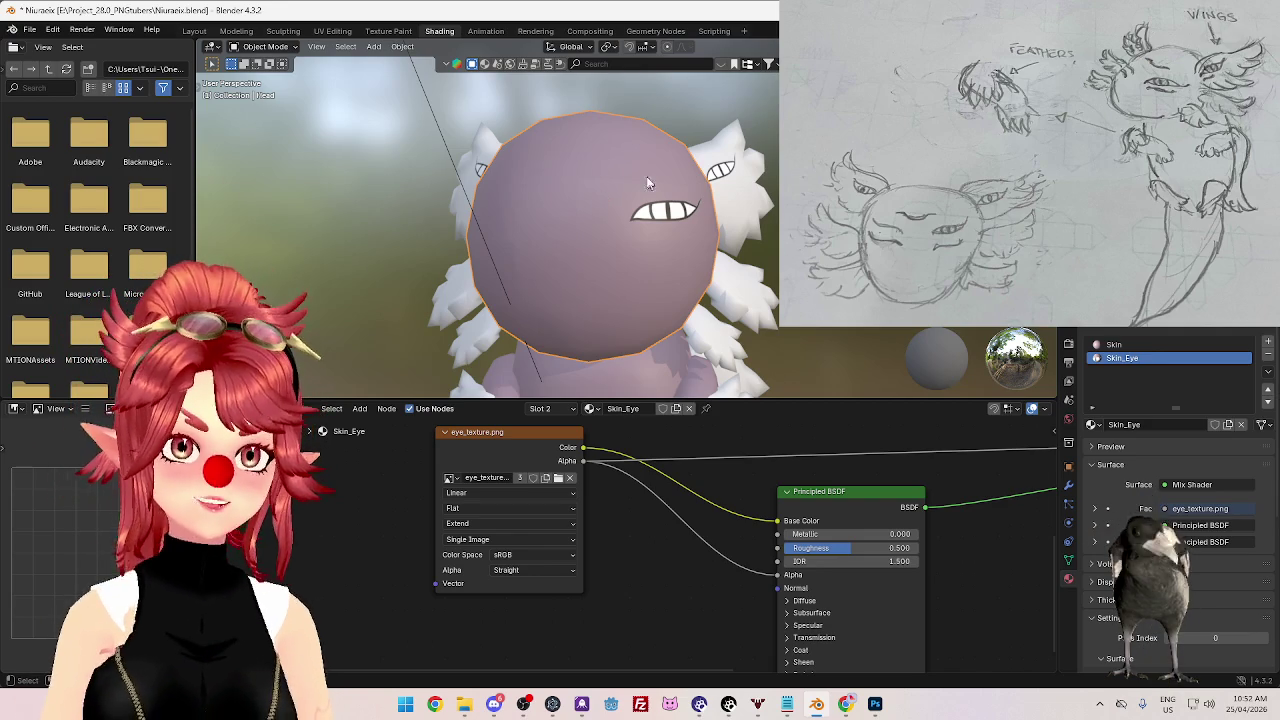
mouse_move(567, 311)
middle_down()
mouse_move(764, 291)
mouse_move(690, 283)
mouse_move(497, 204)
mouse_move(659, 306)
mouse_move(555, 275)
middle_up()
scroll(764, 291, down, 3)
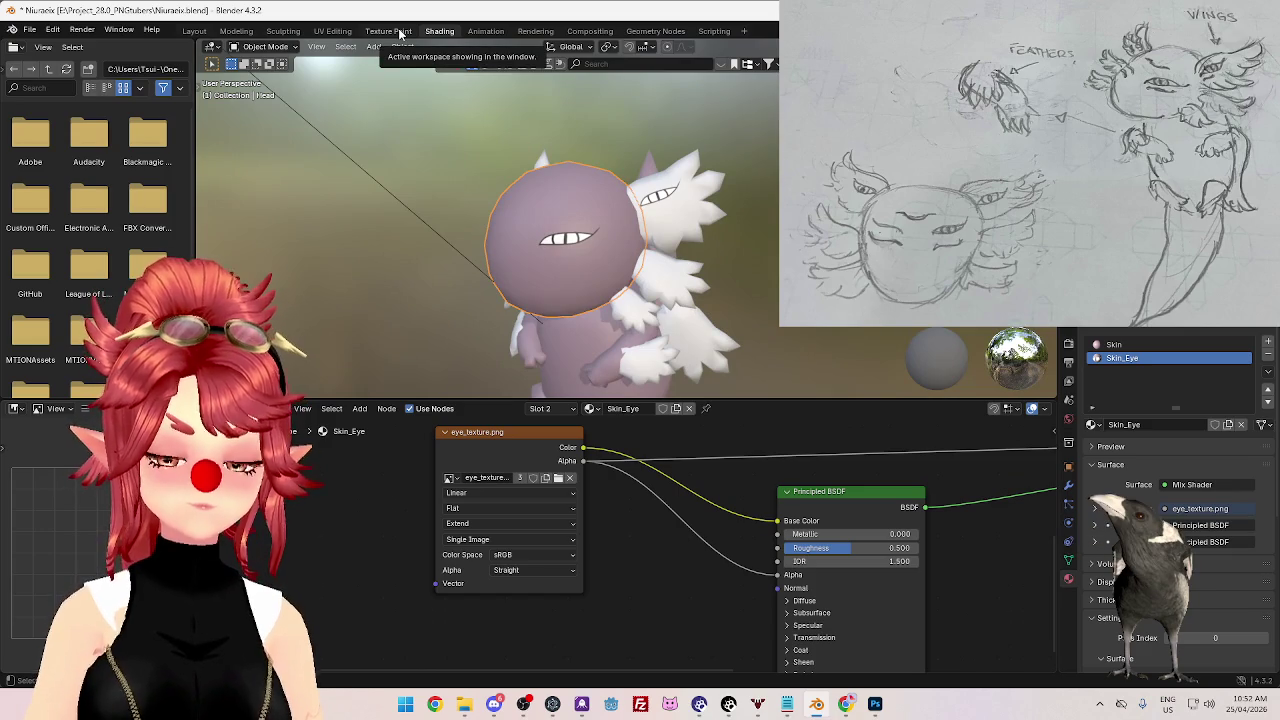
- Slightly rotate, enlarge and shift the head's eye UV island
click(332, 31)
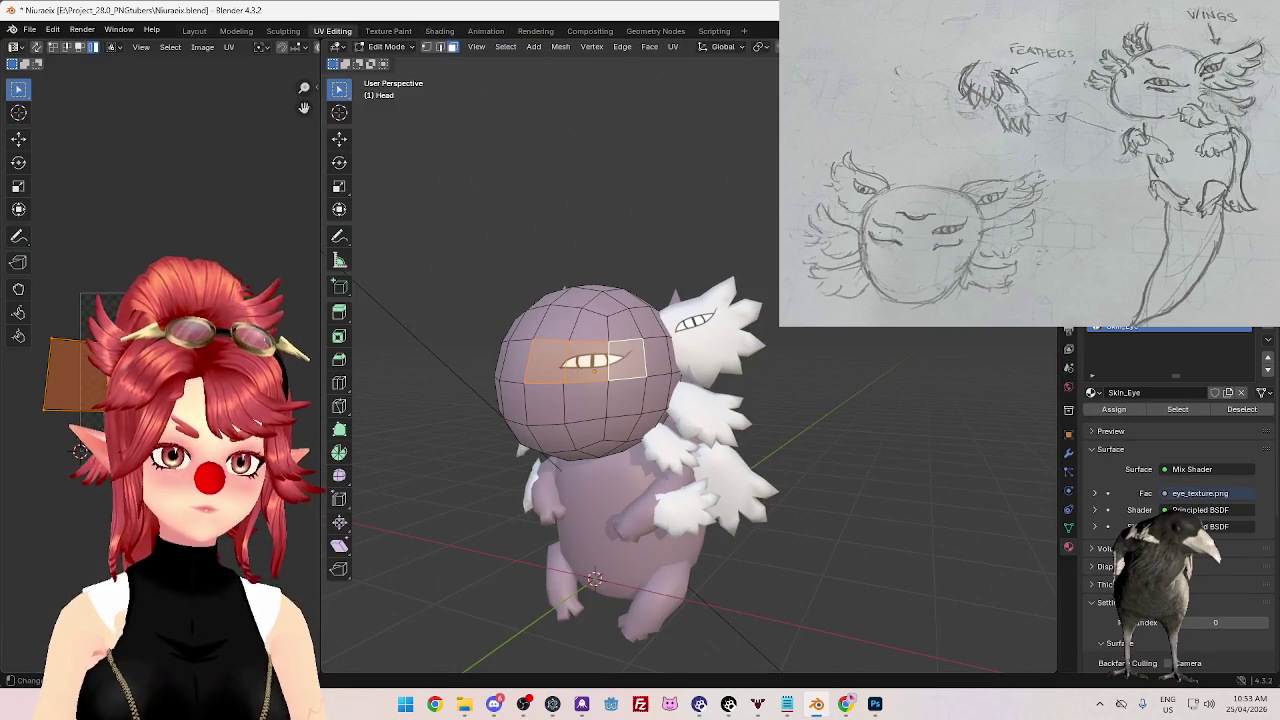
key(r)
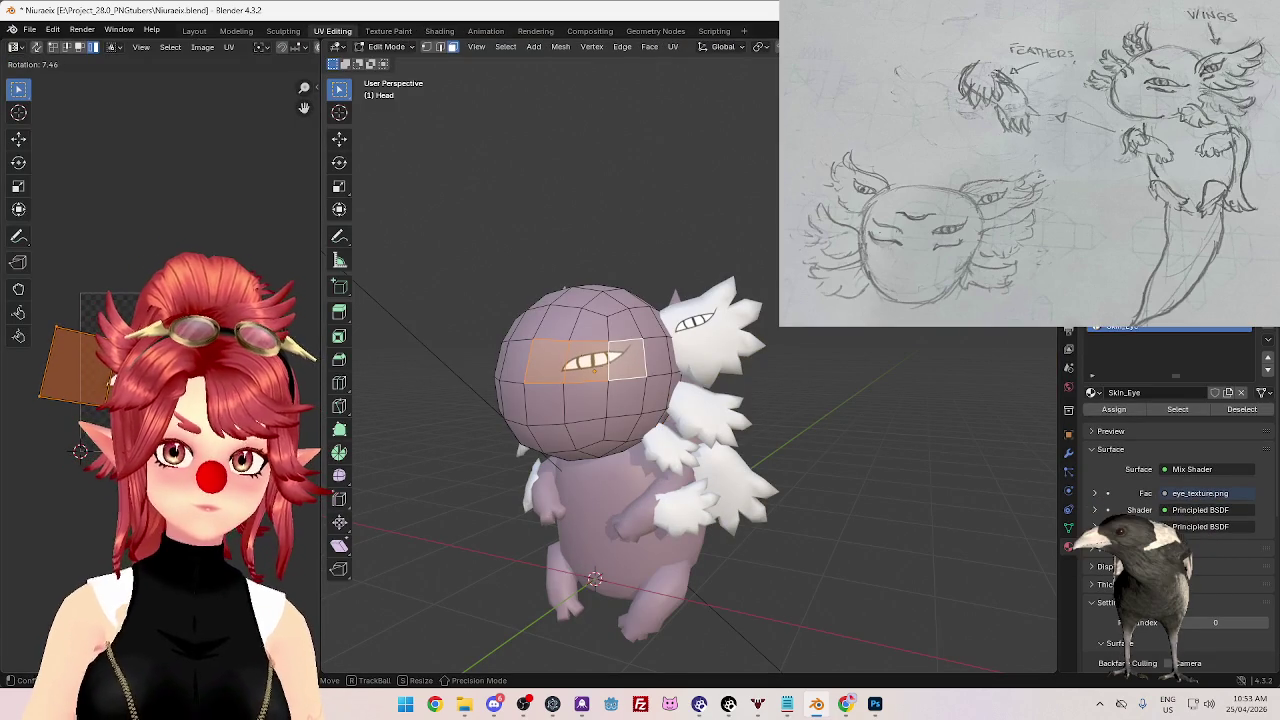
key(s)
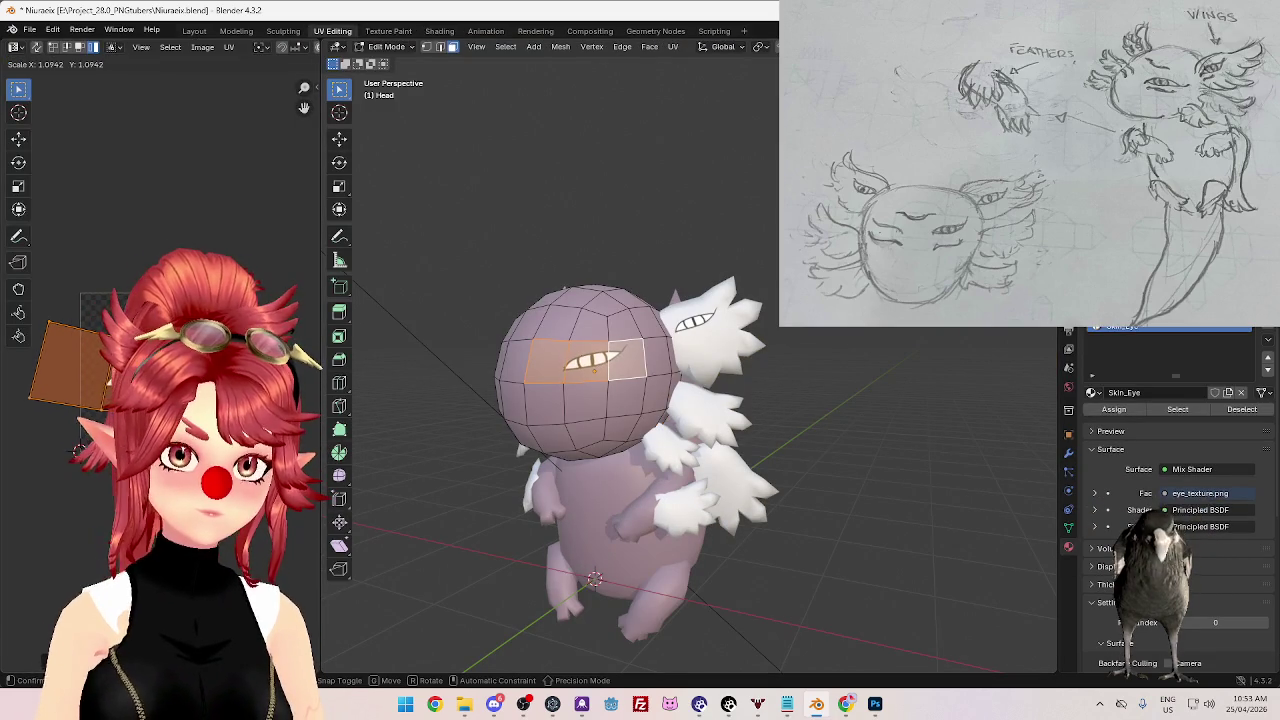
key(g)
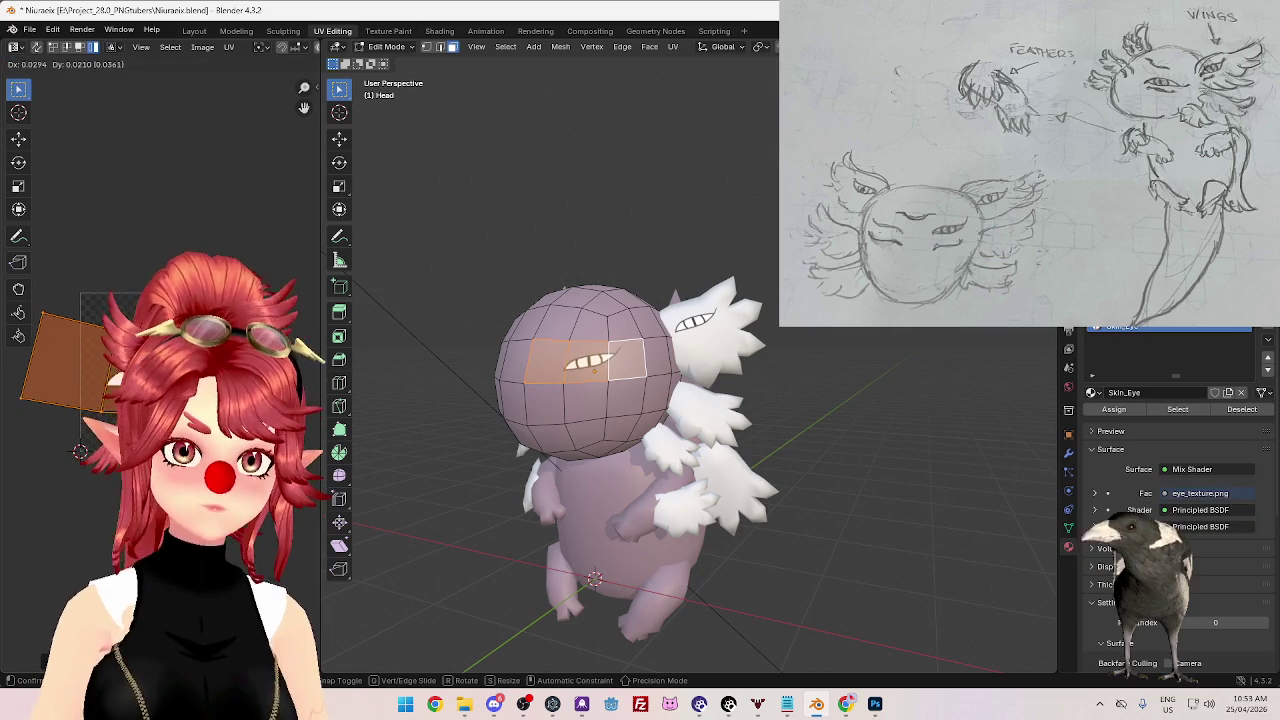
mouse_move(594, 368)
middle_down()
mouse_move(688, 458)
mouse_move(675, 454)
middle_up()
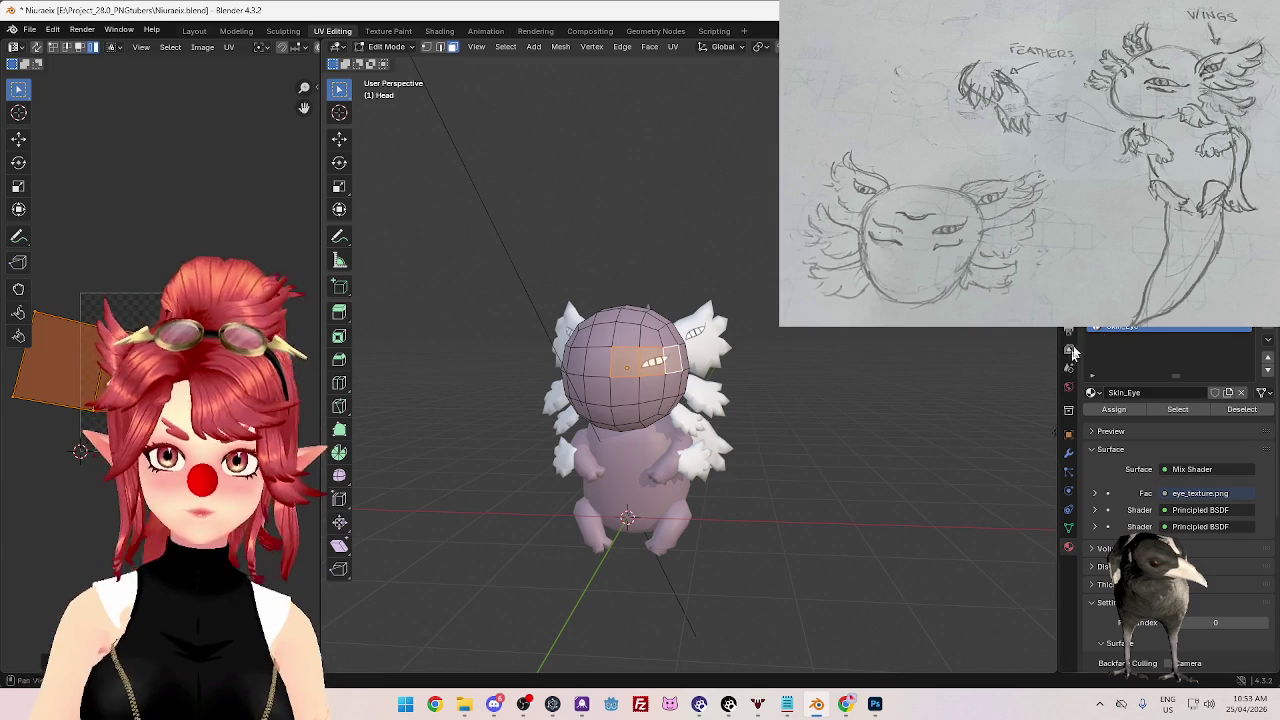
- Select a single head face, make the Skin slot active, and return to Object Mode
click(624, 360)
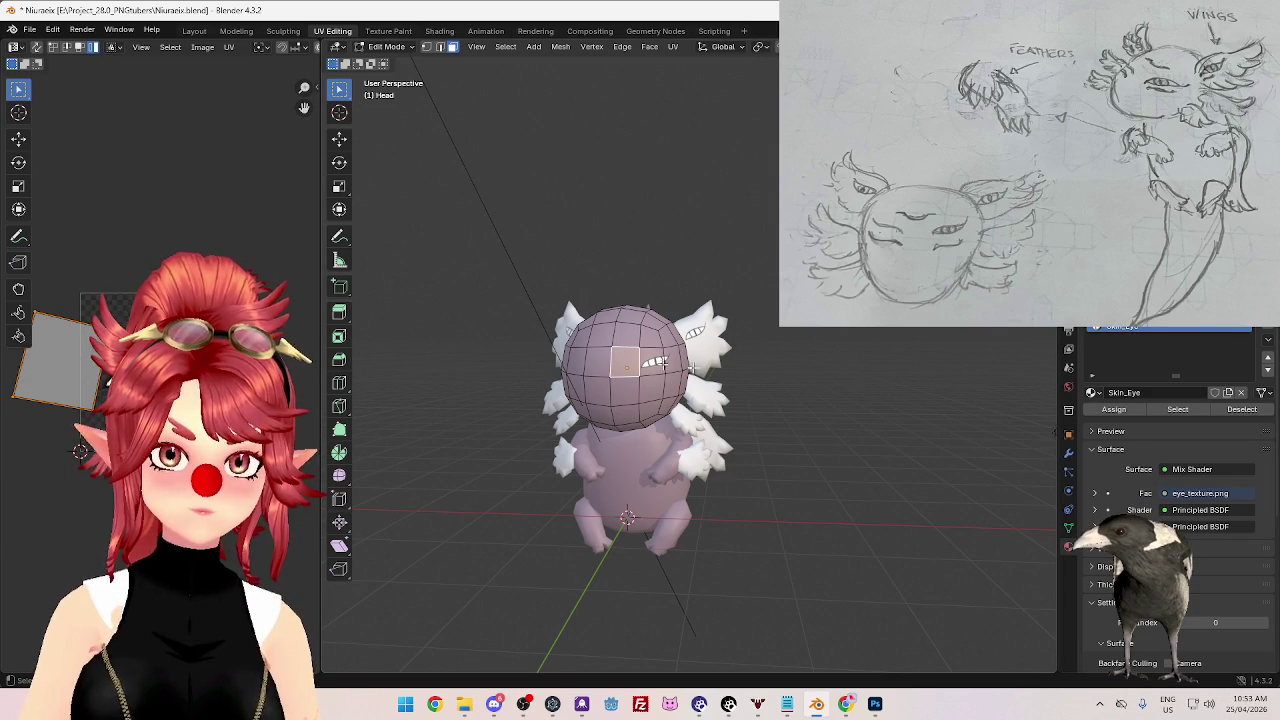
click(1140, 316)
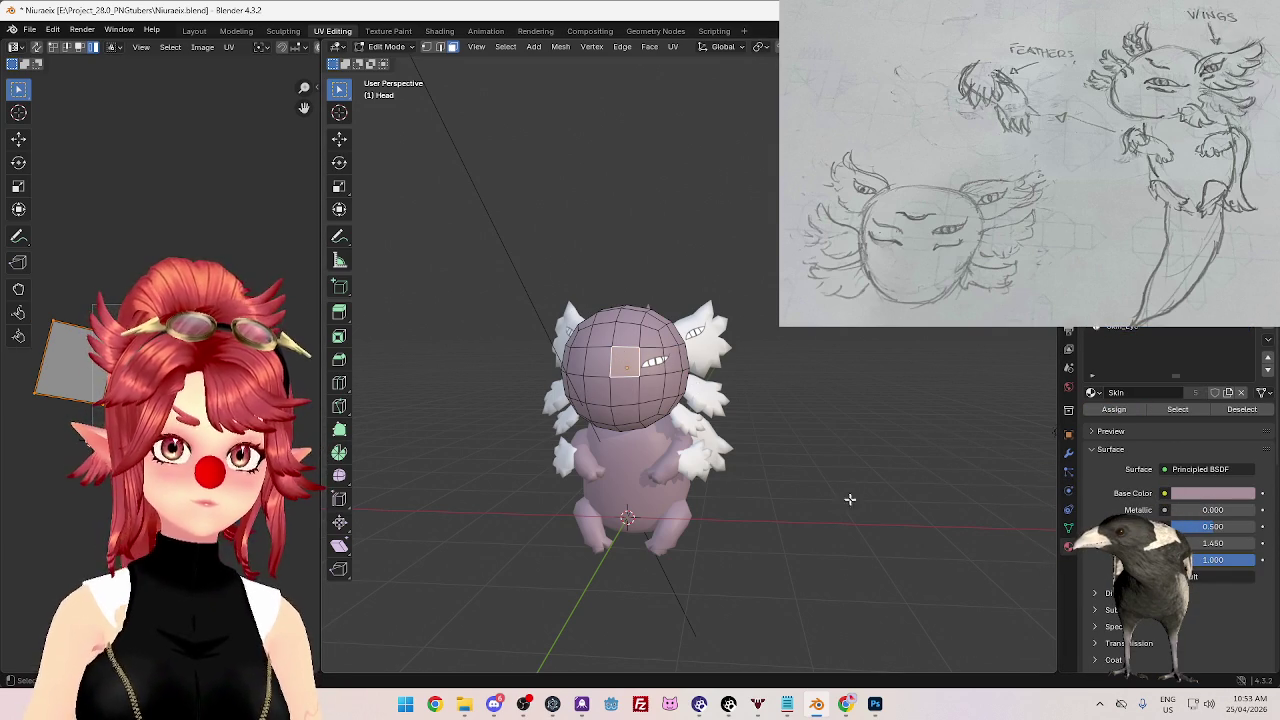
key(Tab)
- Orbit and zoom around the axolotl to inspect the head's eye, then select the HeadWing
mouse_move(832, 481)
middle_down()
mouse_move(866, 480)
mouse_move(794, 514)
mouse_move(831, 510)
mouse_move(741, 426)
middle_up()
scroll(830, 510, up, 3)
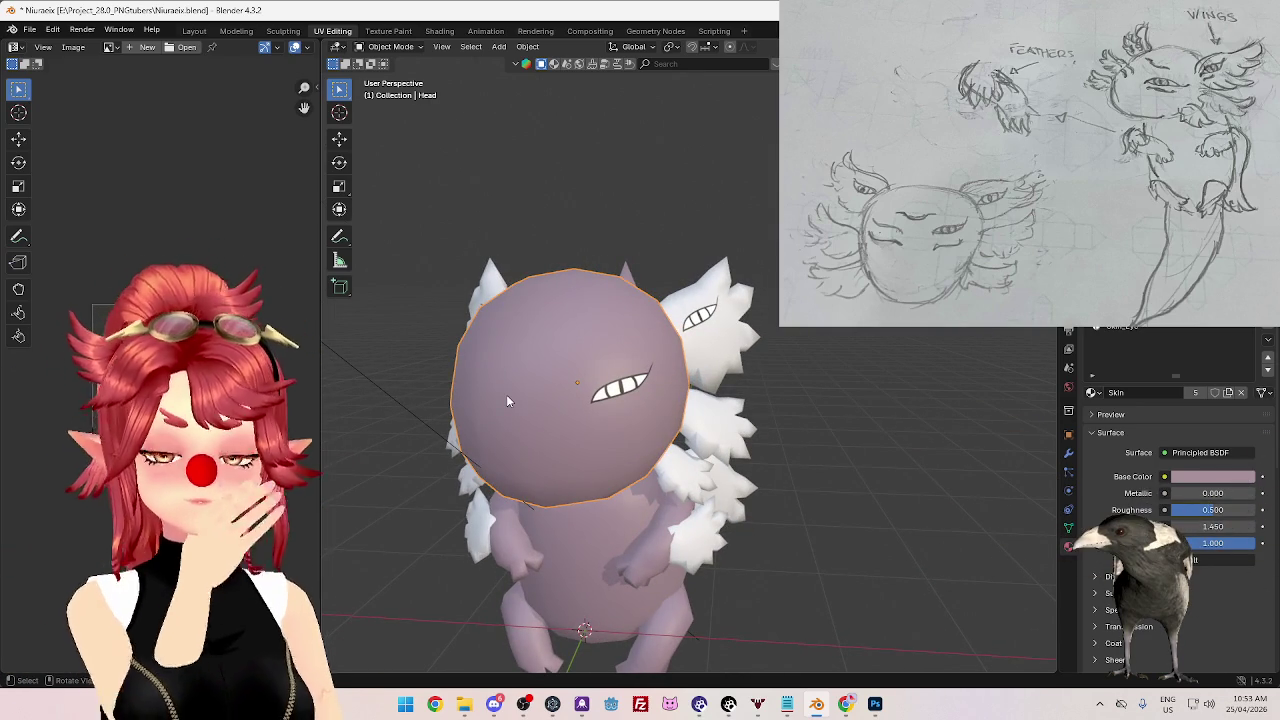
mouse_move(529, 425)
middle_down()
mouse_move(584, 408)
mouse_move(513, 430)
mouse_move(608, 423)
mouse_move(524, 420)
mouse_move(573, 416)
middle_up()
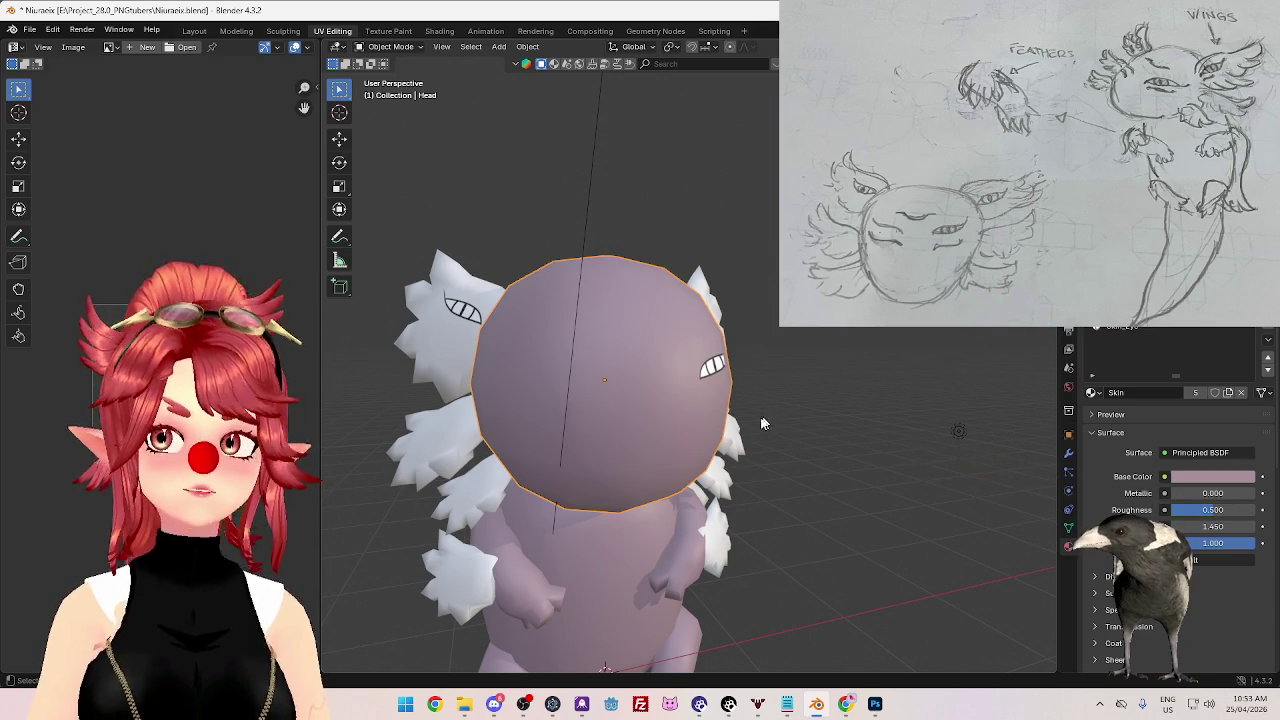
mouse_move(758, 520)
middle_down()
mouse_move(660, 445)
mouse_move(675, 445)
middle_up()
click(1160, 339)
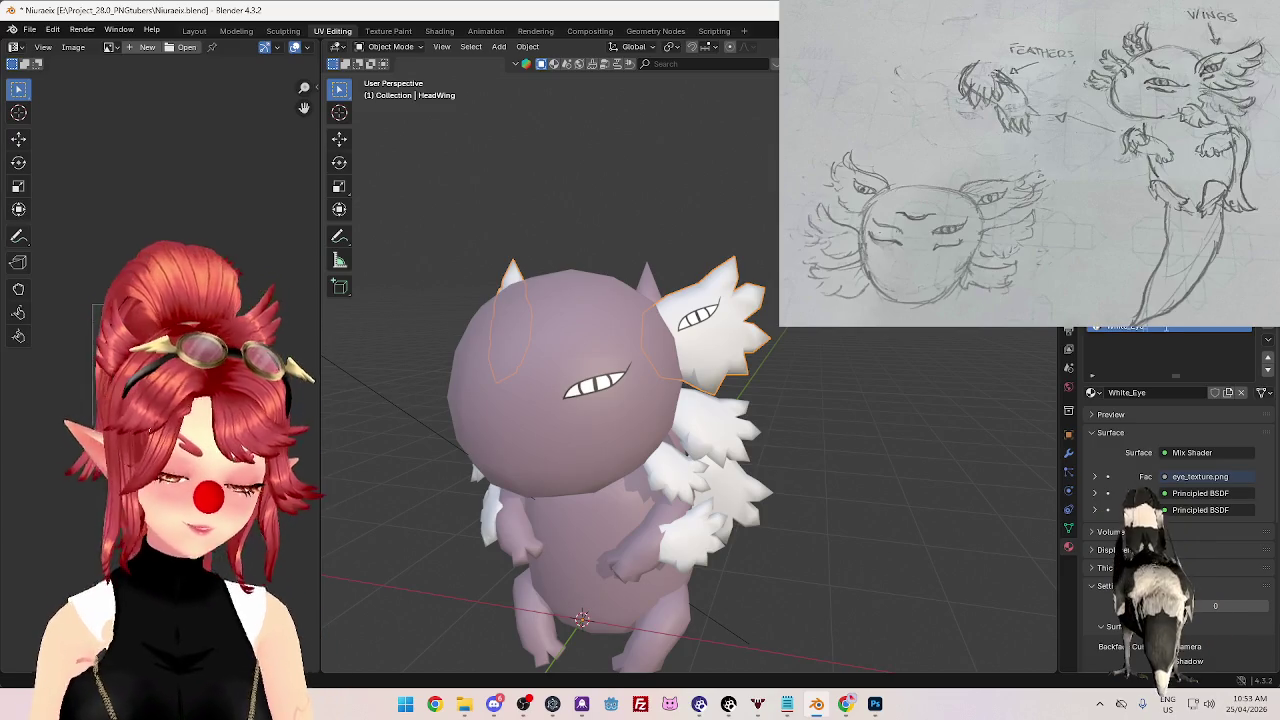
- Copy the White_Eye_Open material from the HeadWing's material specials menu
click(1166, 330)
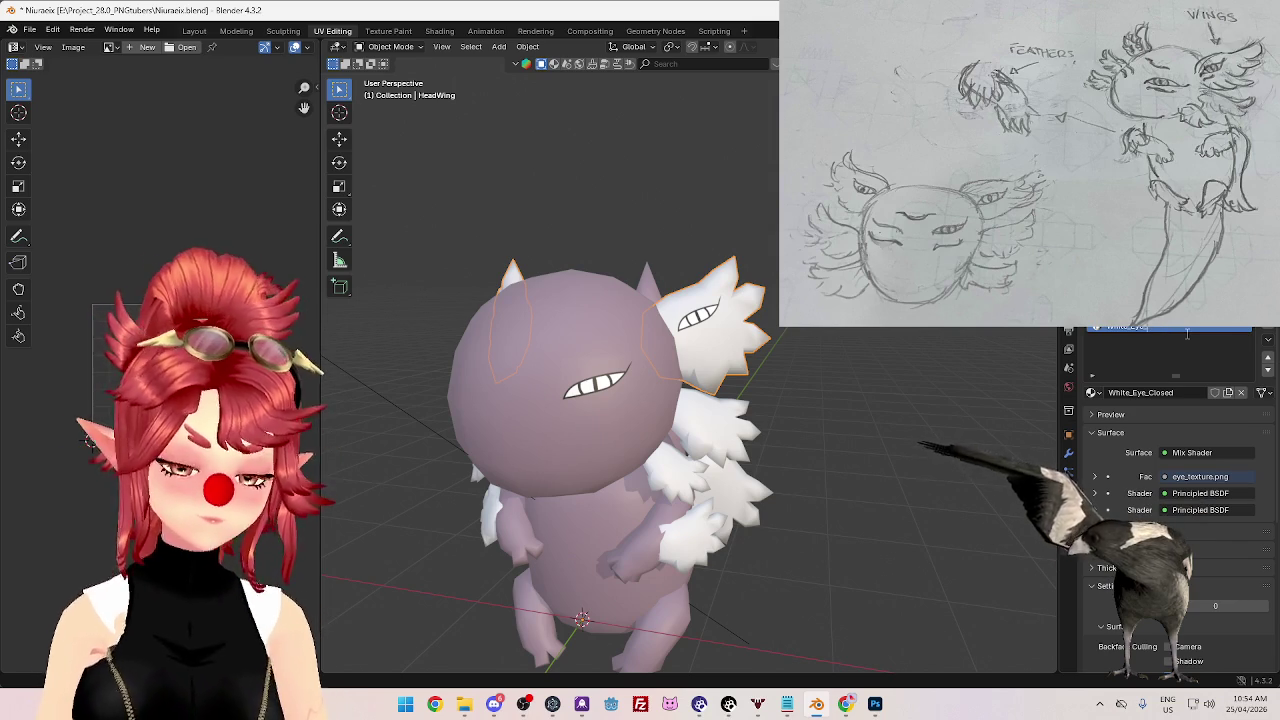
mouse_move(891, 371)
middle_down()
mouse_move(914, 417)
mouse_move(838, 428)
mouse_move(791, 379)
mouse_move(767, 474)
mouse_move(736, 479)
middle_up()
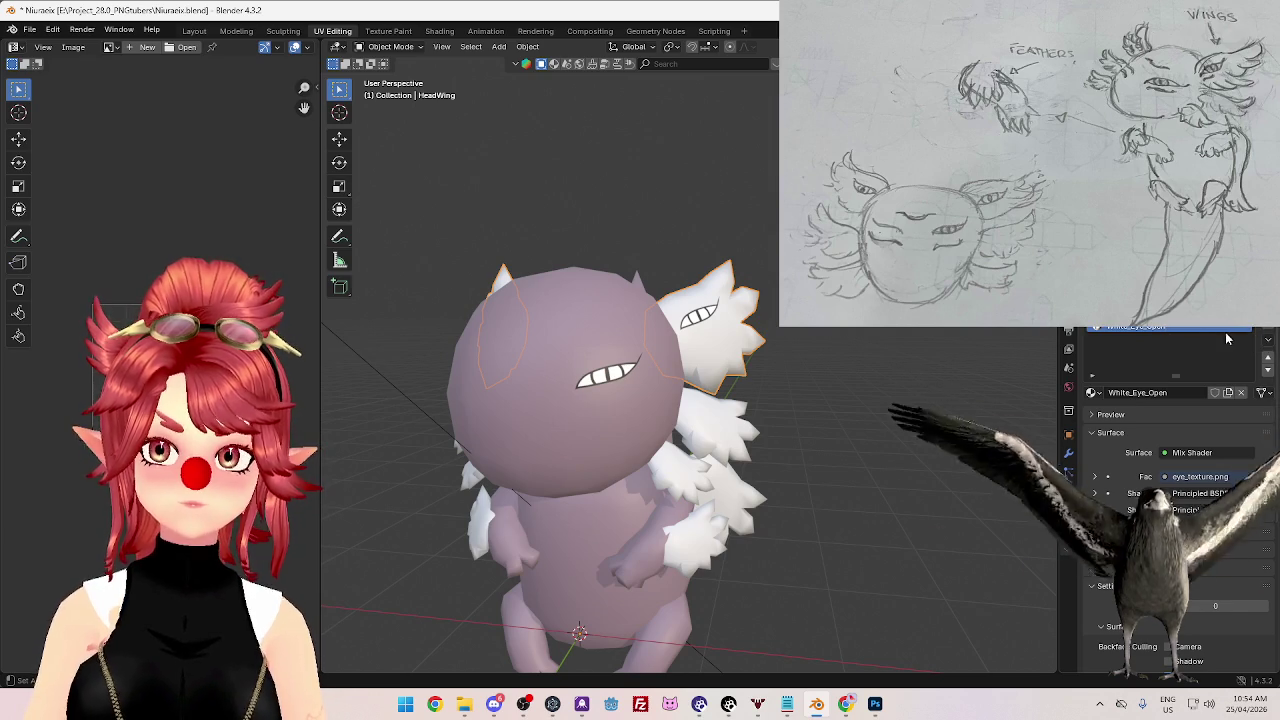
click(1269, 341)
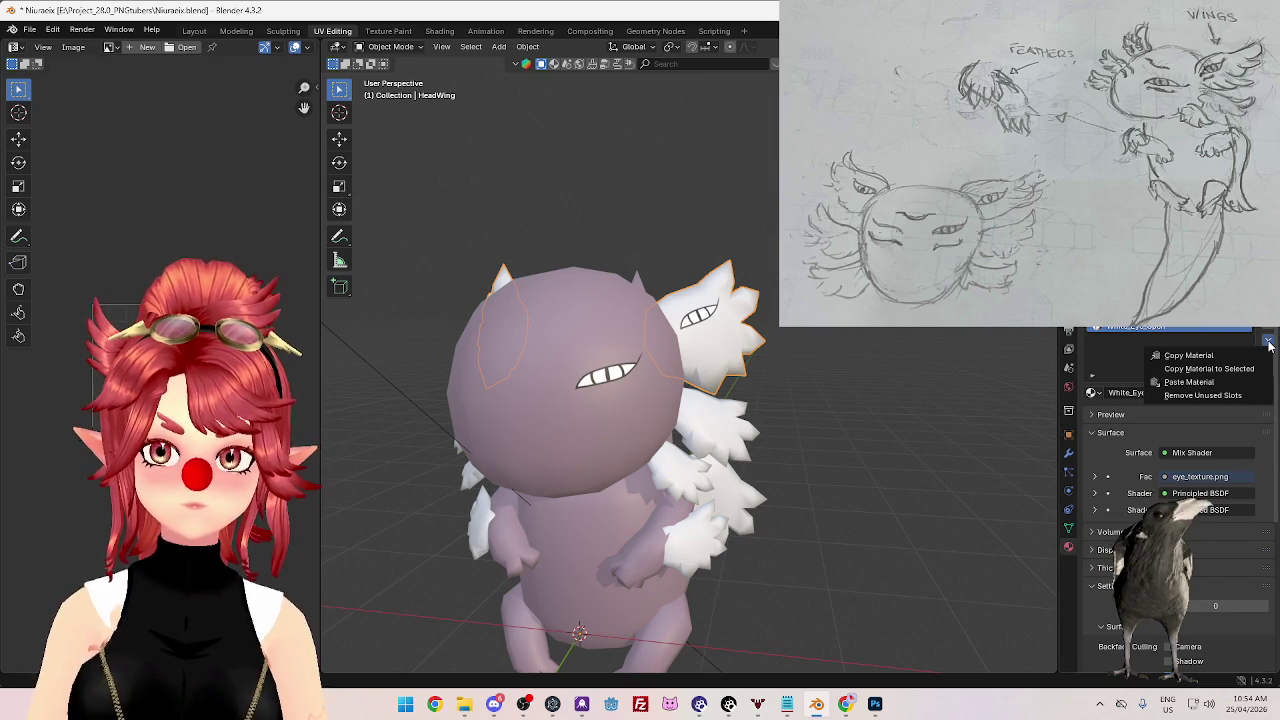
click(1232, 356)
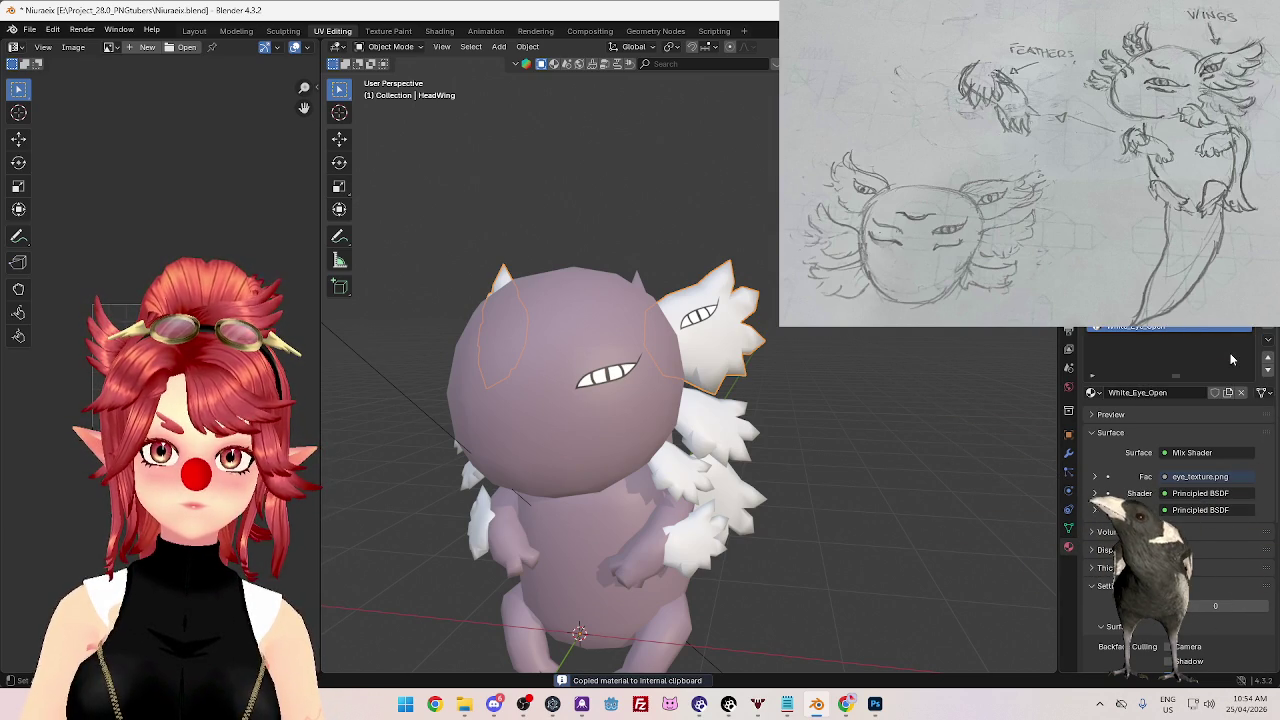
click(1268, 341)
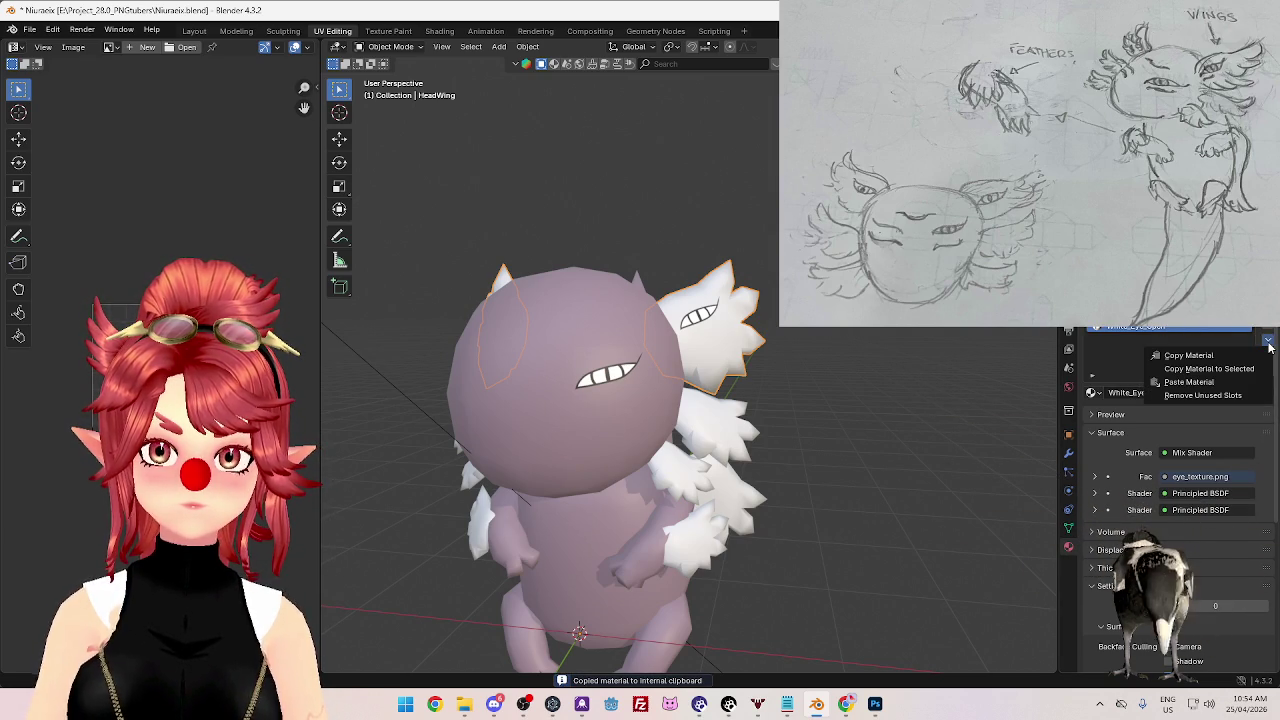
click(1269, 344)
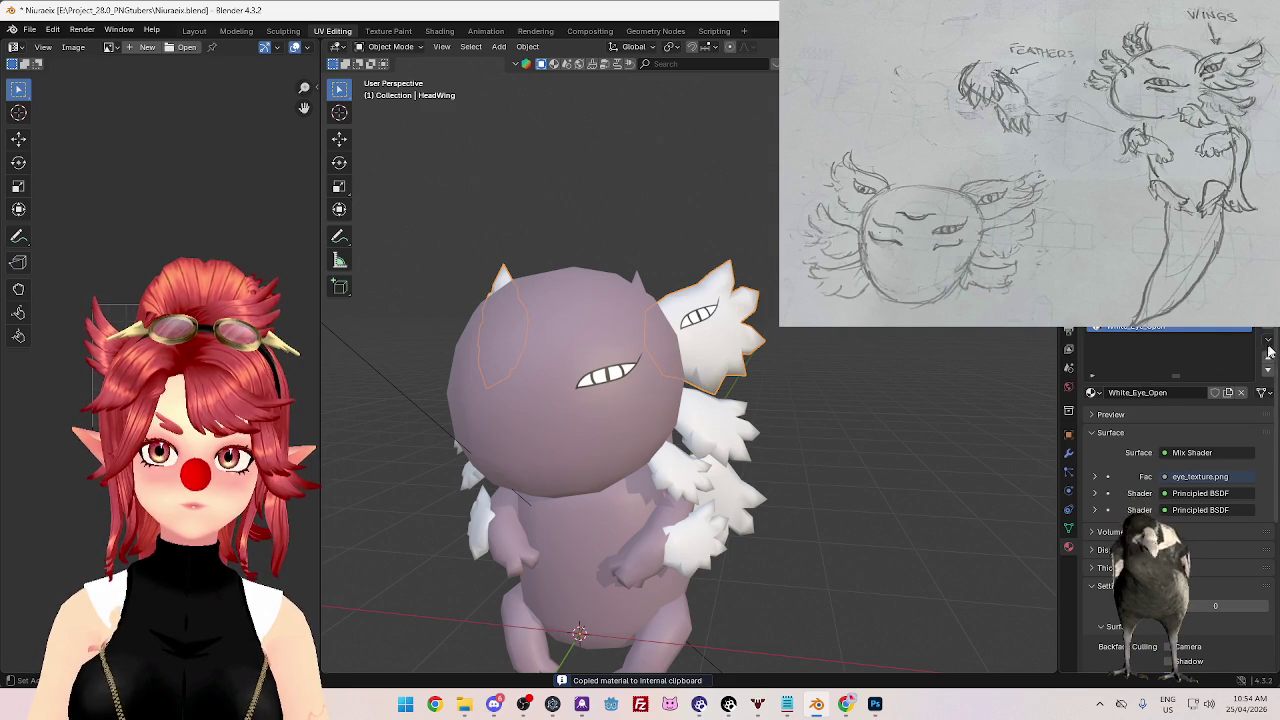
click(1269, 341)
- Add a new material slot and material on the HeadWing and paste the White_Eye_Open setup into it
click(1188, 355)
click(1268, 299)
click(1268, 339)
click(1210, 378)
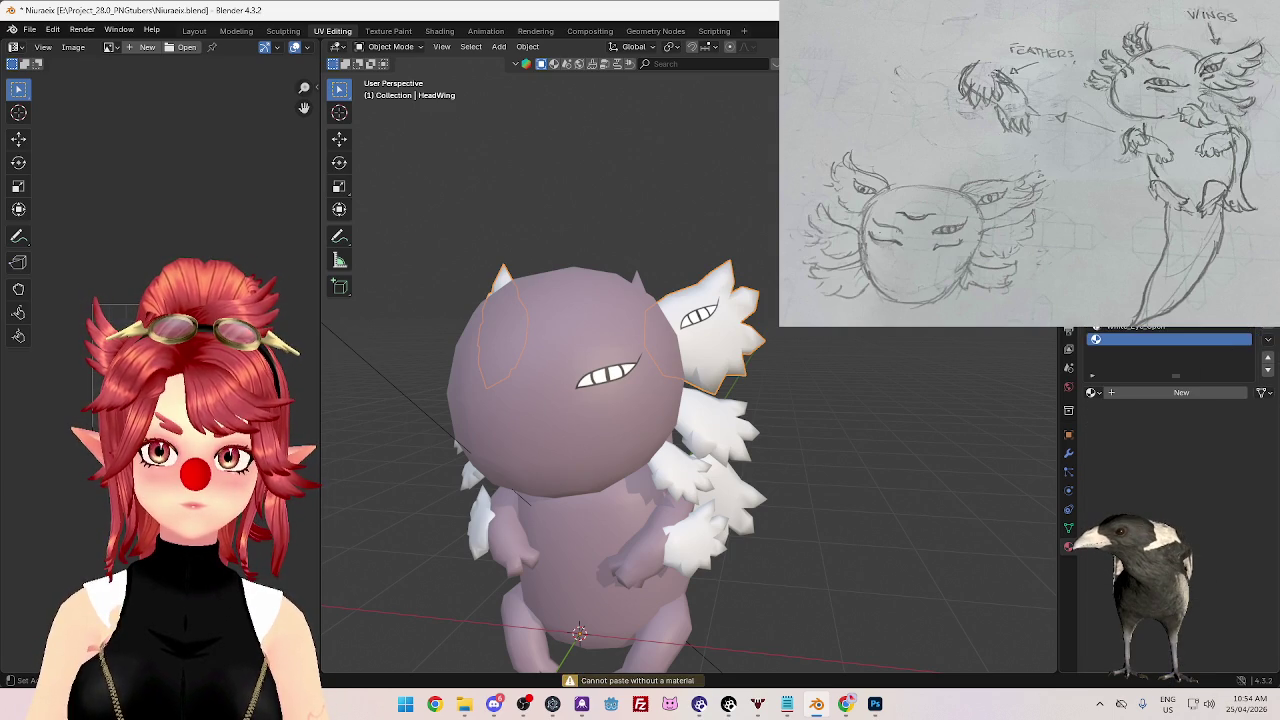
click(1268, 318)
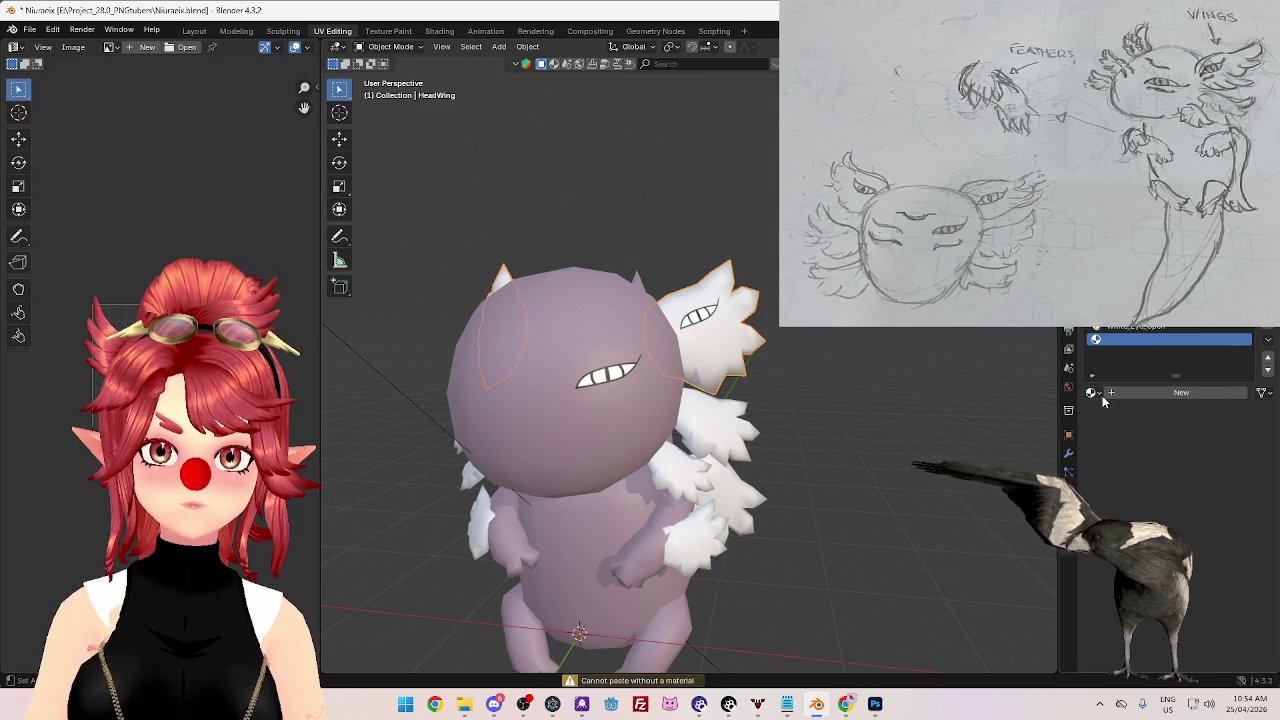
click(1108, 394)
click(1266, 339)
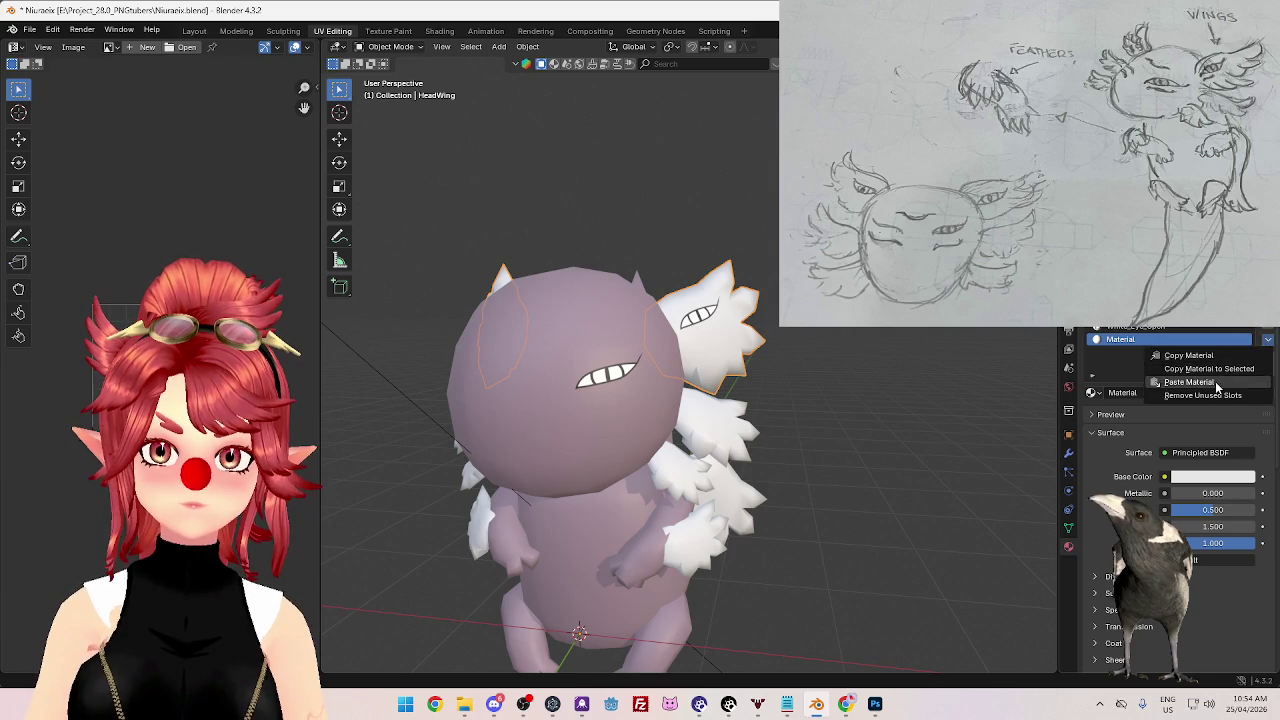
click(1165, 378)
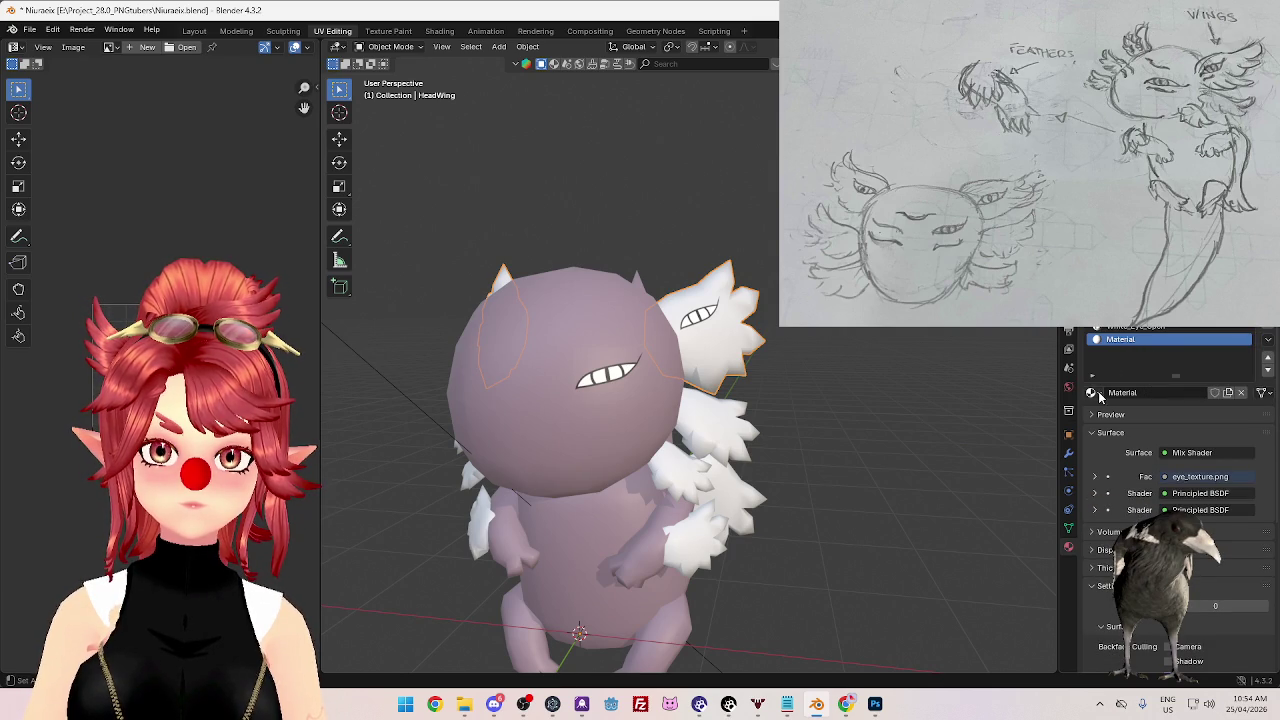
click(439, 31)
- Rename the new material to White_Eye_Closed, correcting the misspelled name
scroll(655, 530, down, 2)
middle_drag(523, 549, 630, 557)
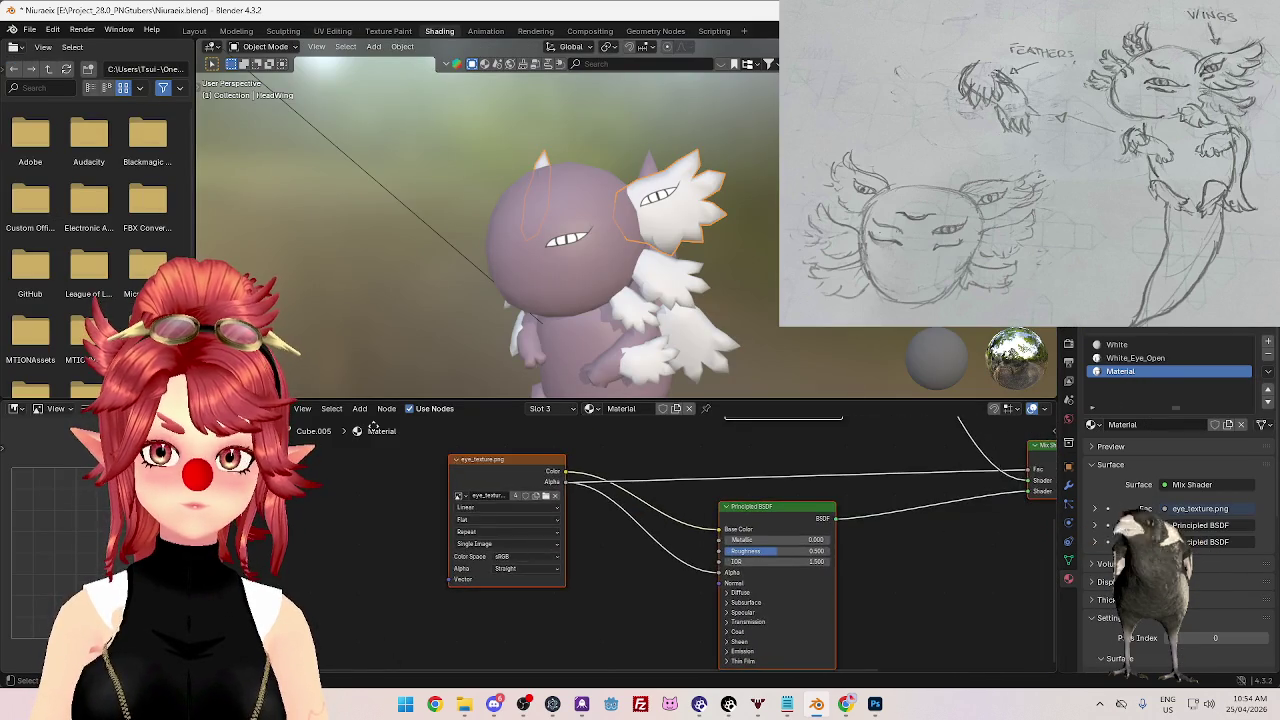
double_click(1144, 371)
text(White)
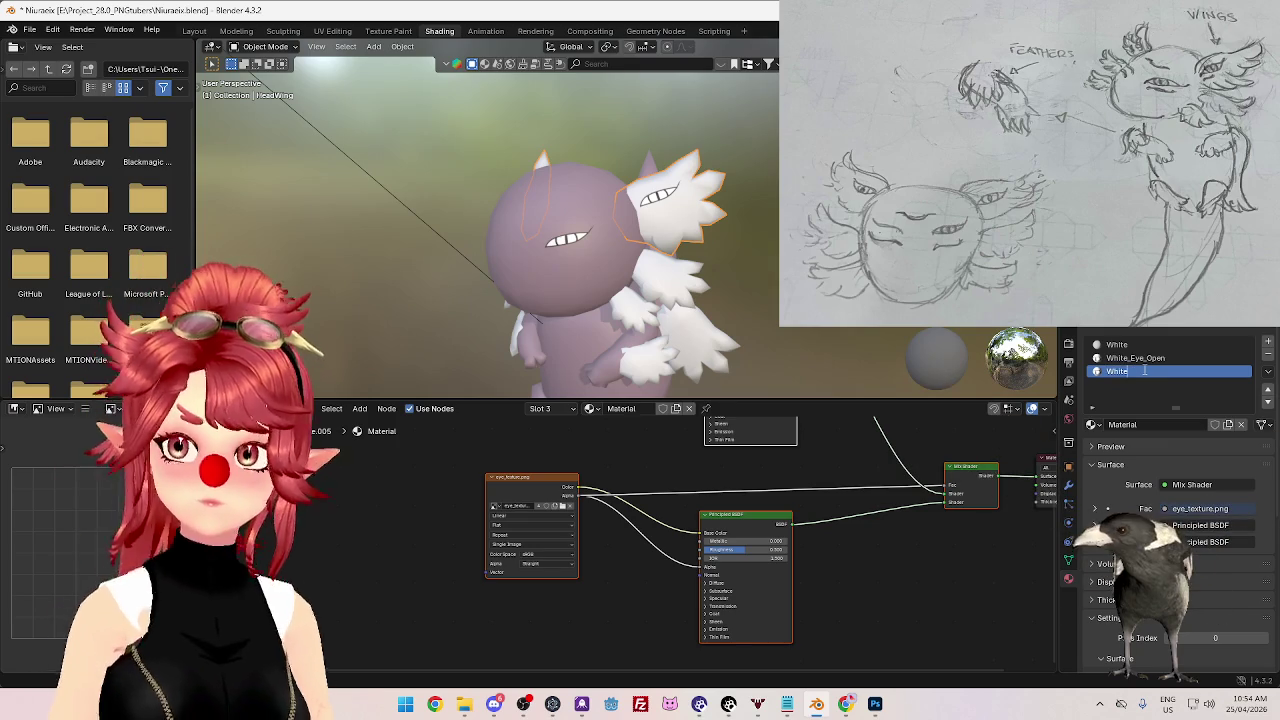
text(_Eye_)
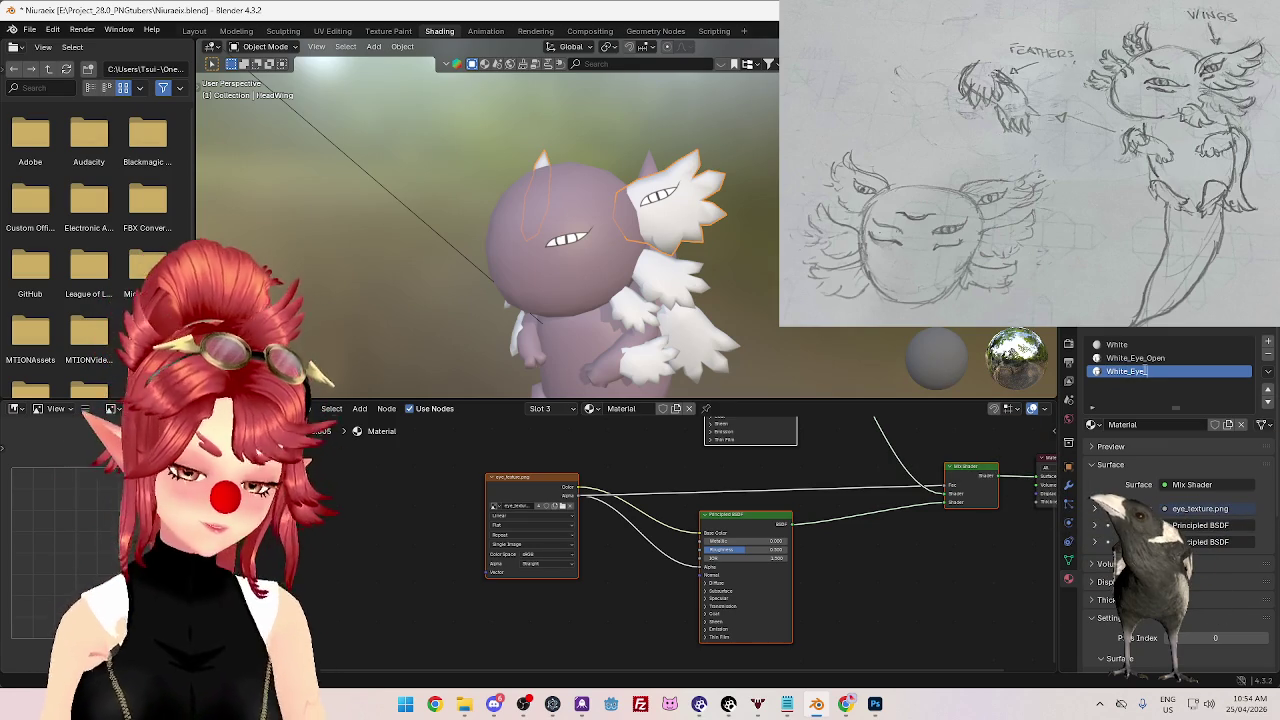
text(lsoed)
key(Return)
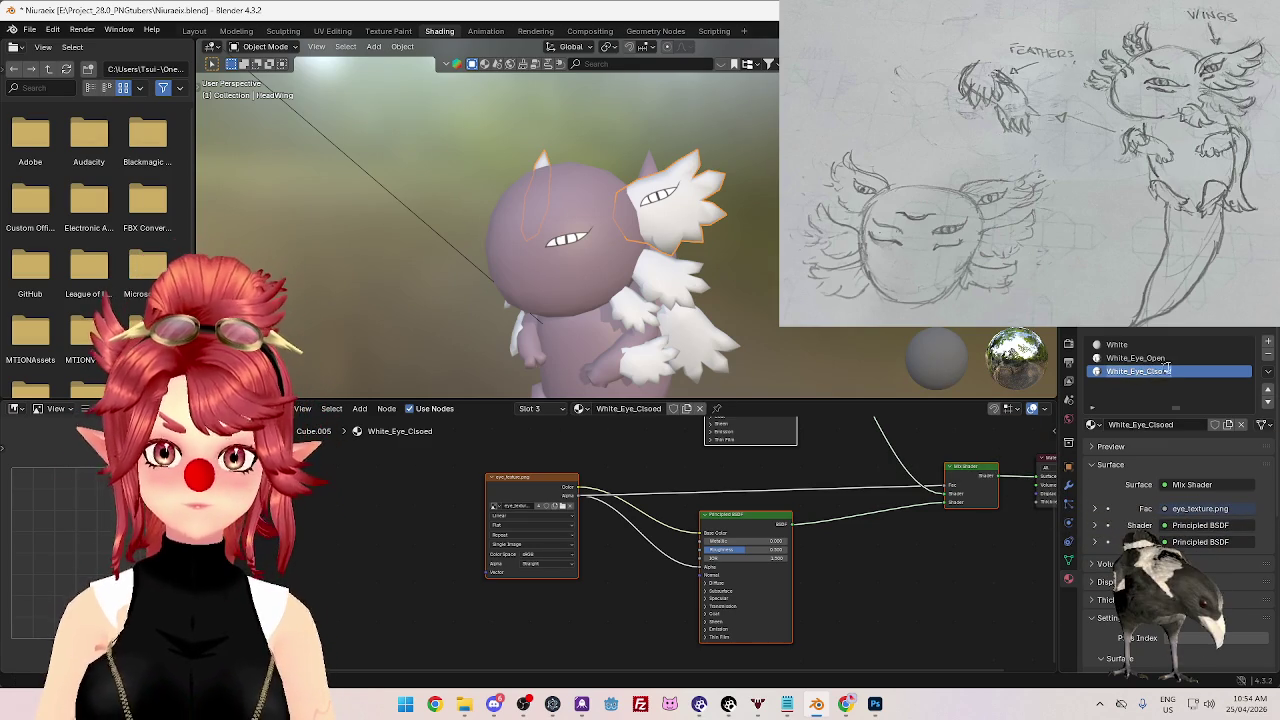
key(BackSpace)
key(BackSpace)
key(BackSpace)
text(osed)
key(Return)
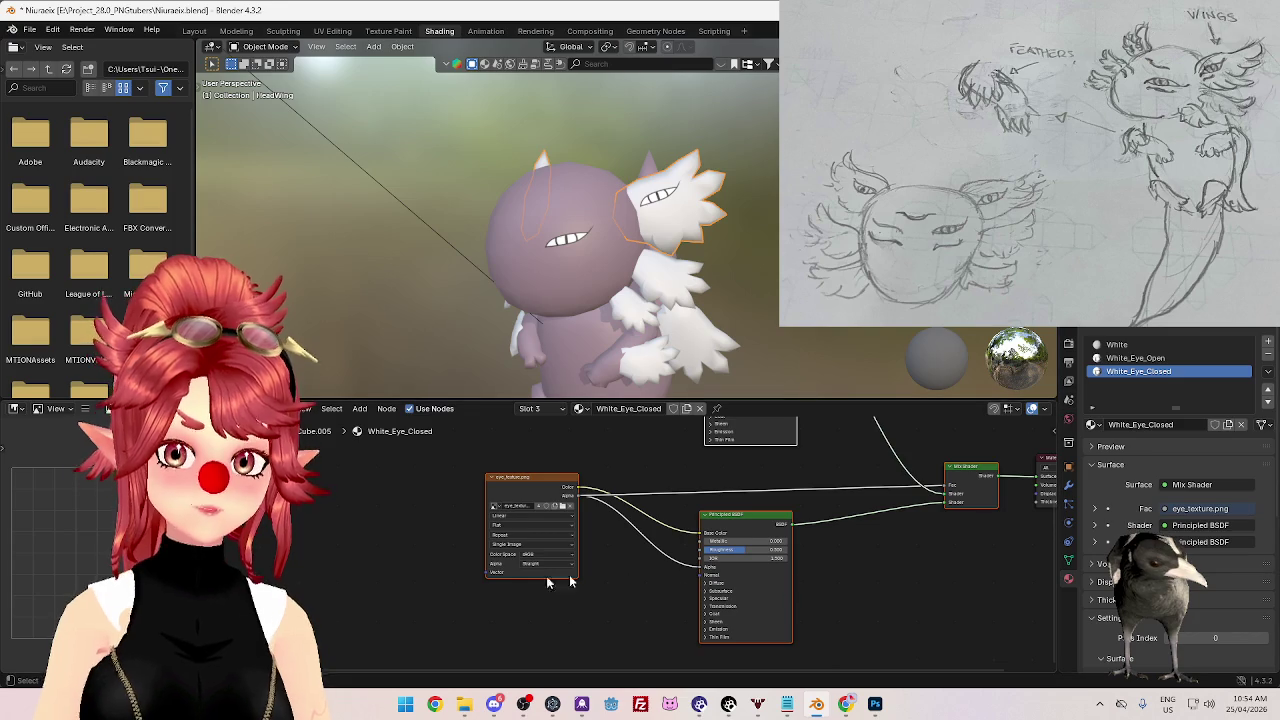
- Zoom the node editor and open the Image Texture node's file browser
scroll(600, 565, up, 1)
scroll(626, 573, up, 1)
scroll(600, 530, up, 2)
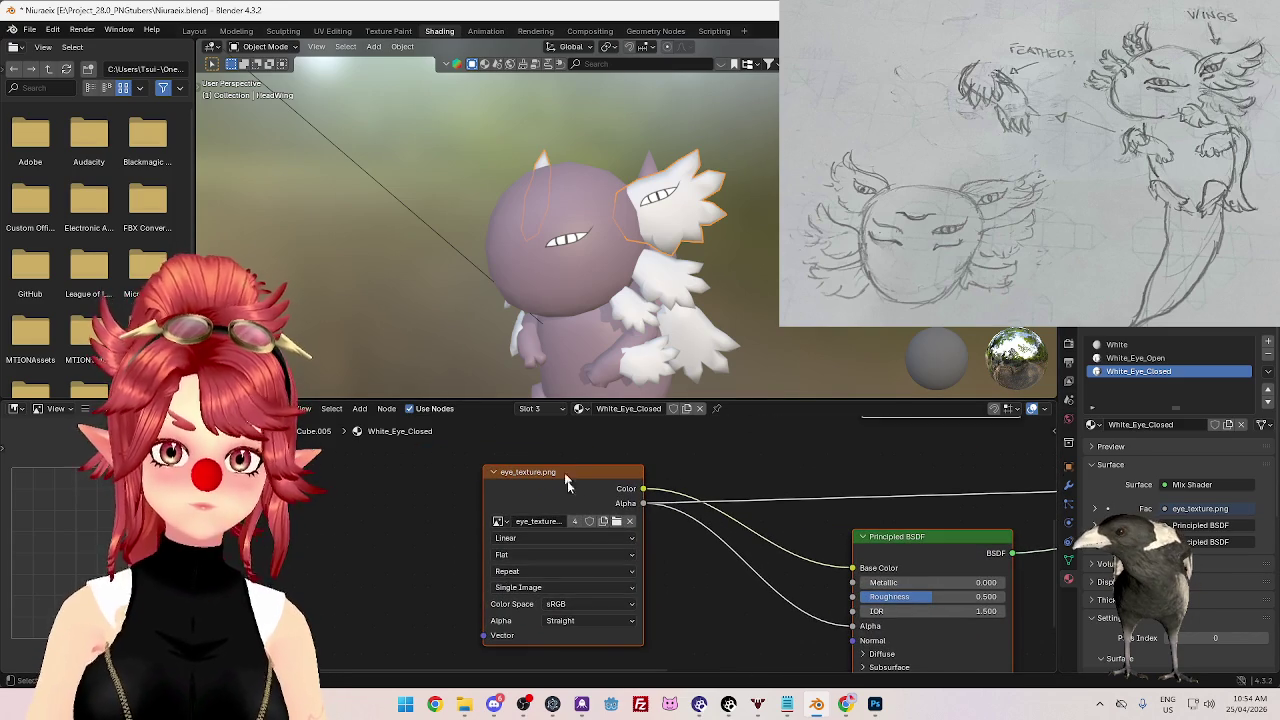
click(617, 521)
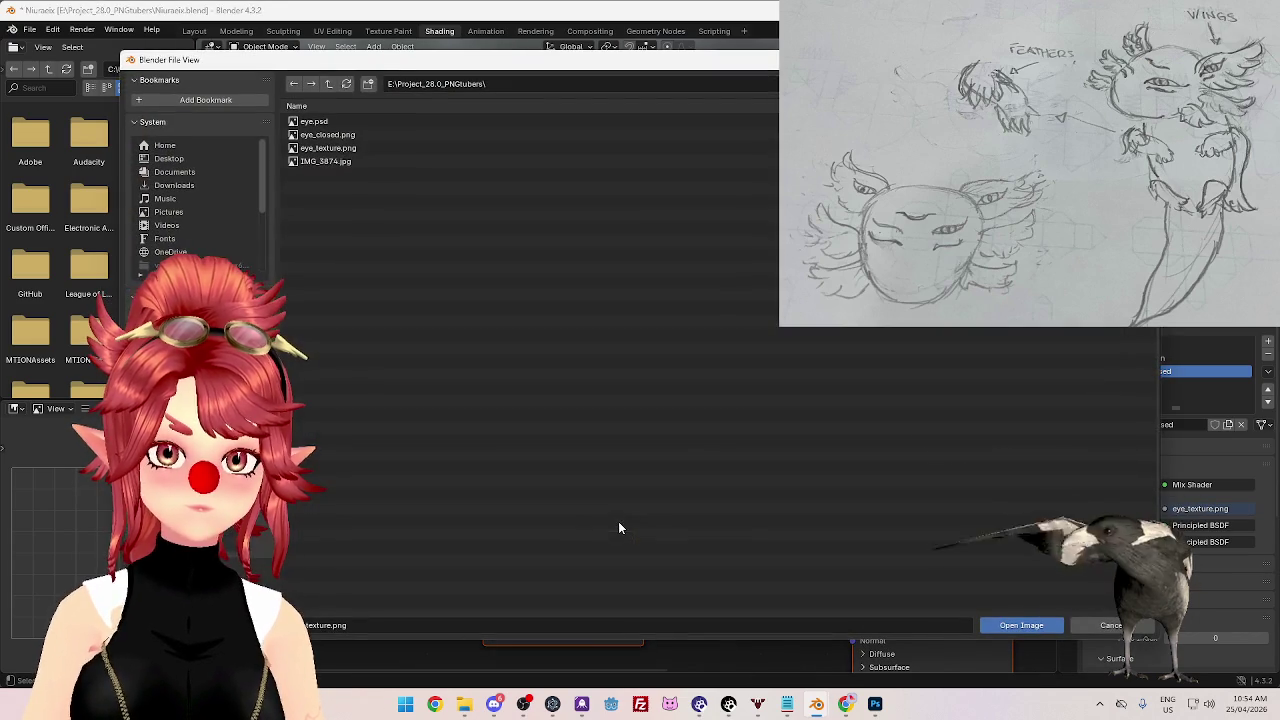
- Load eye_closed.png into the texture node, check the Head's materials, and reselect HeadWing
click(390, 135)
click(1042, 626)
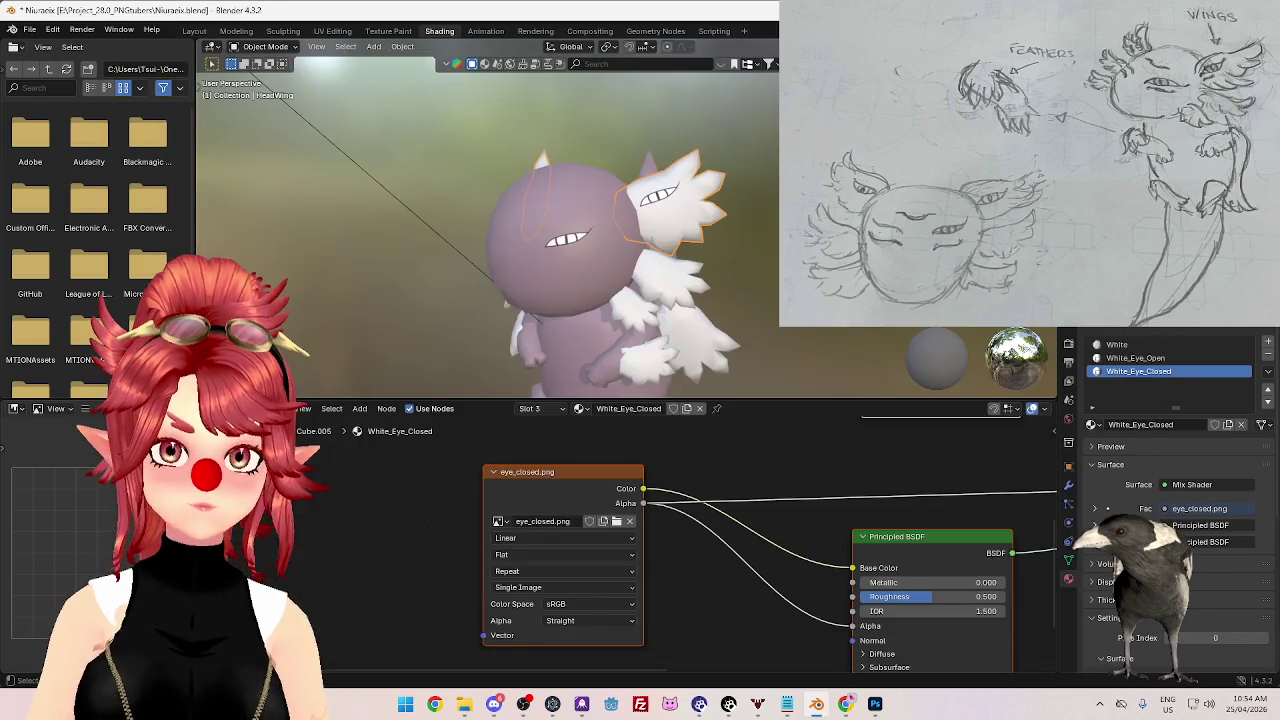
mouse_move(660, 250)
middle_down()
mouse_move(725, 292)
mouse_move(764, 344)
mouse_move(740, 410)
middle_up()
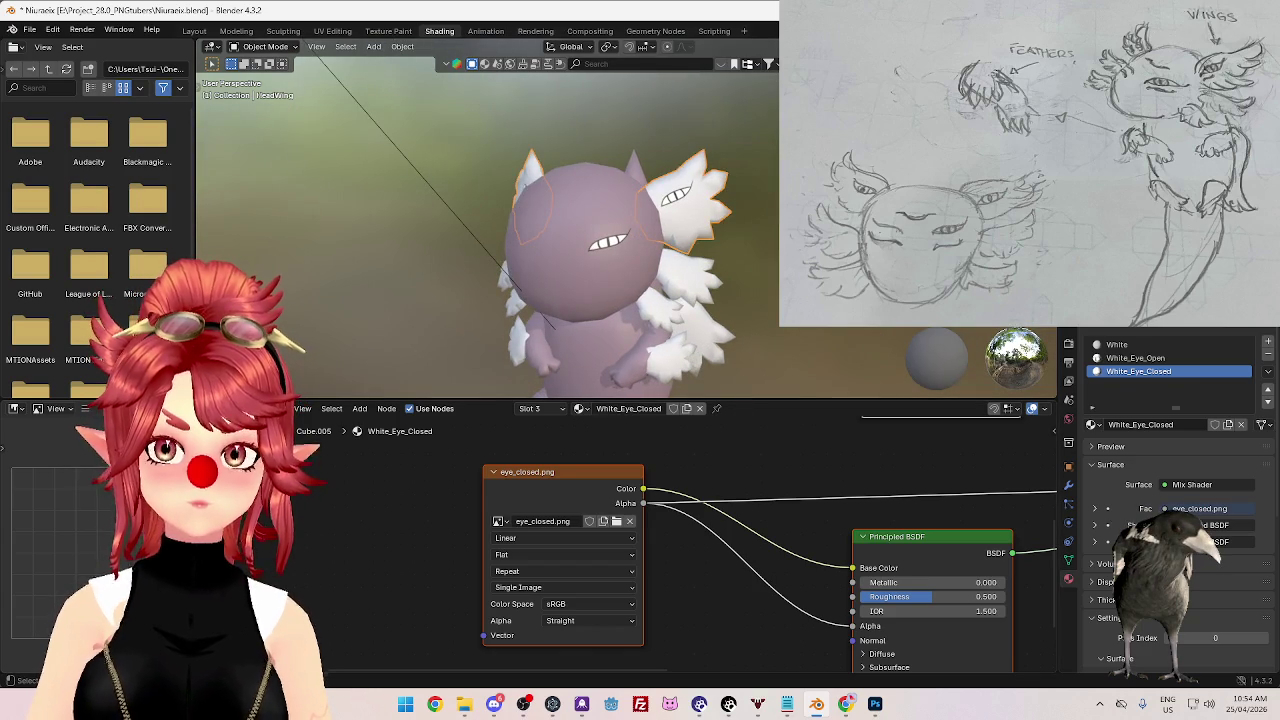
click(570, 270)
click(1114, 344)
click(1133, 358)
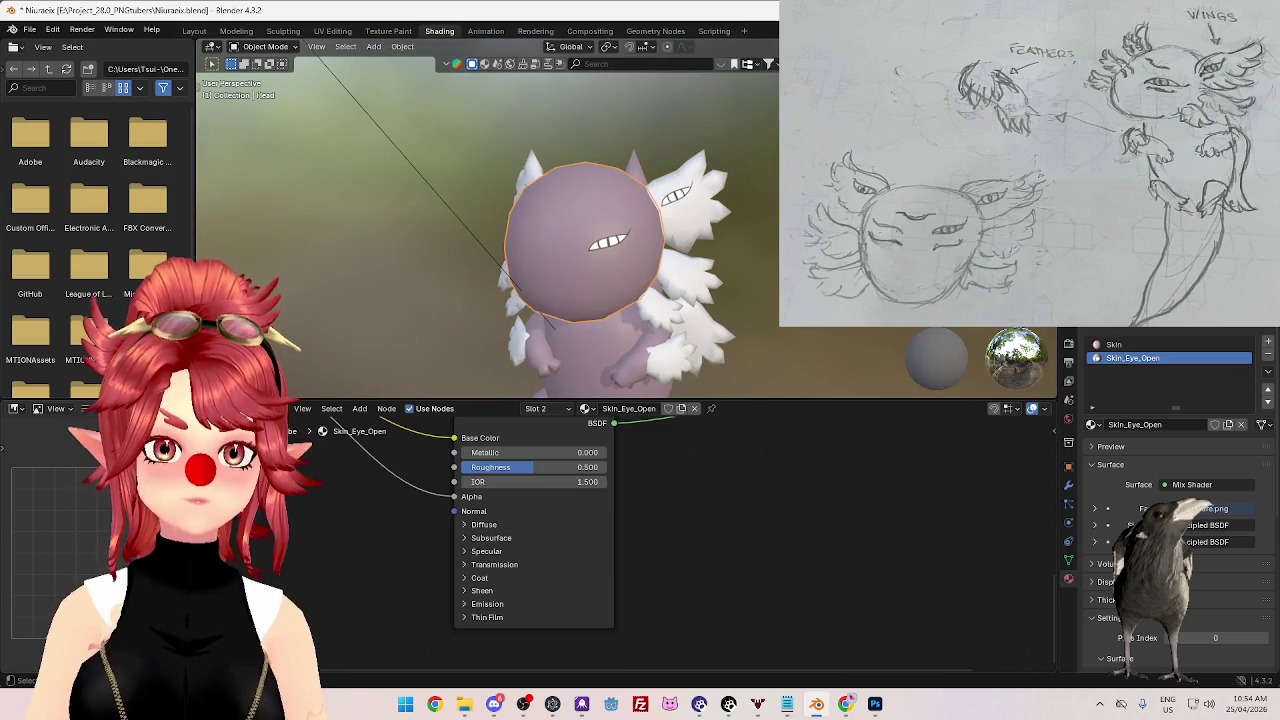
click(712, 205)
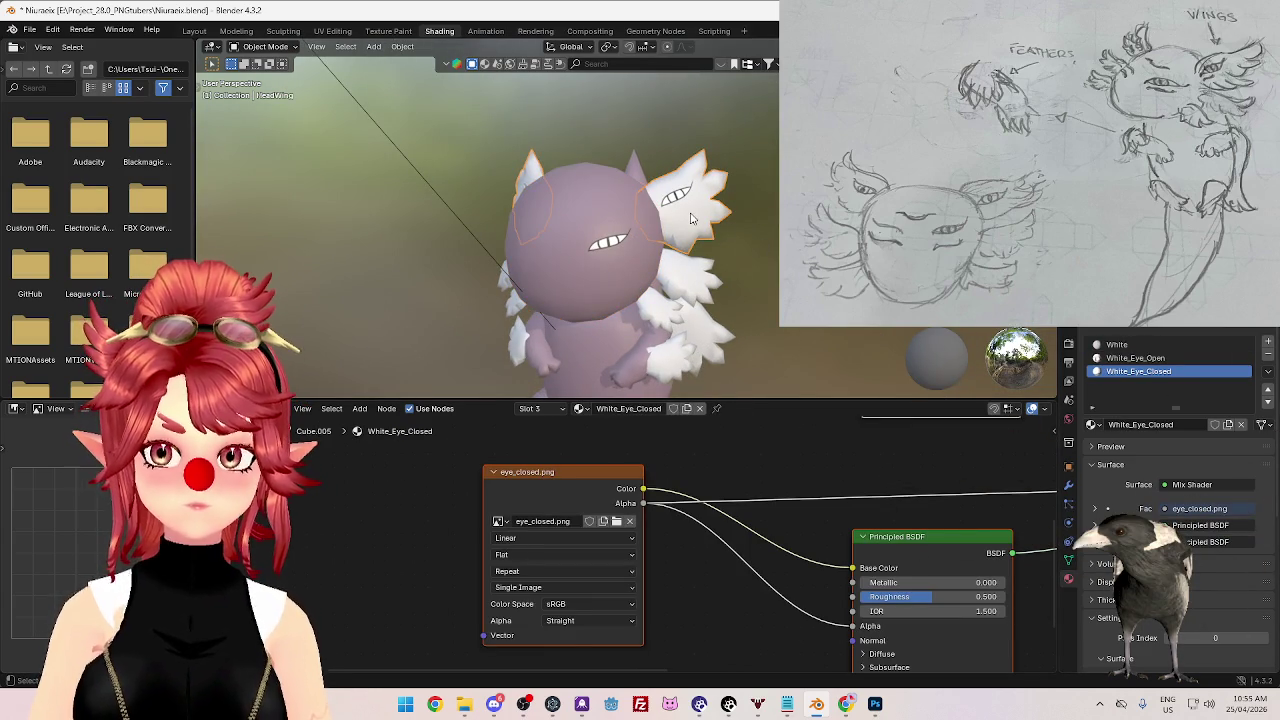
- In Edit Mode, select the HeadWing faces that use White_Eye_Open
key(Tab)
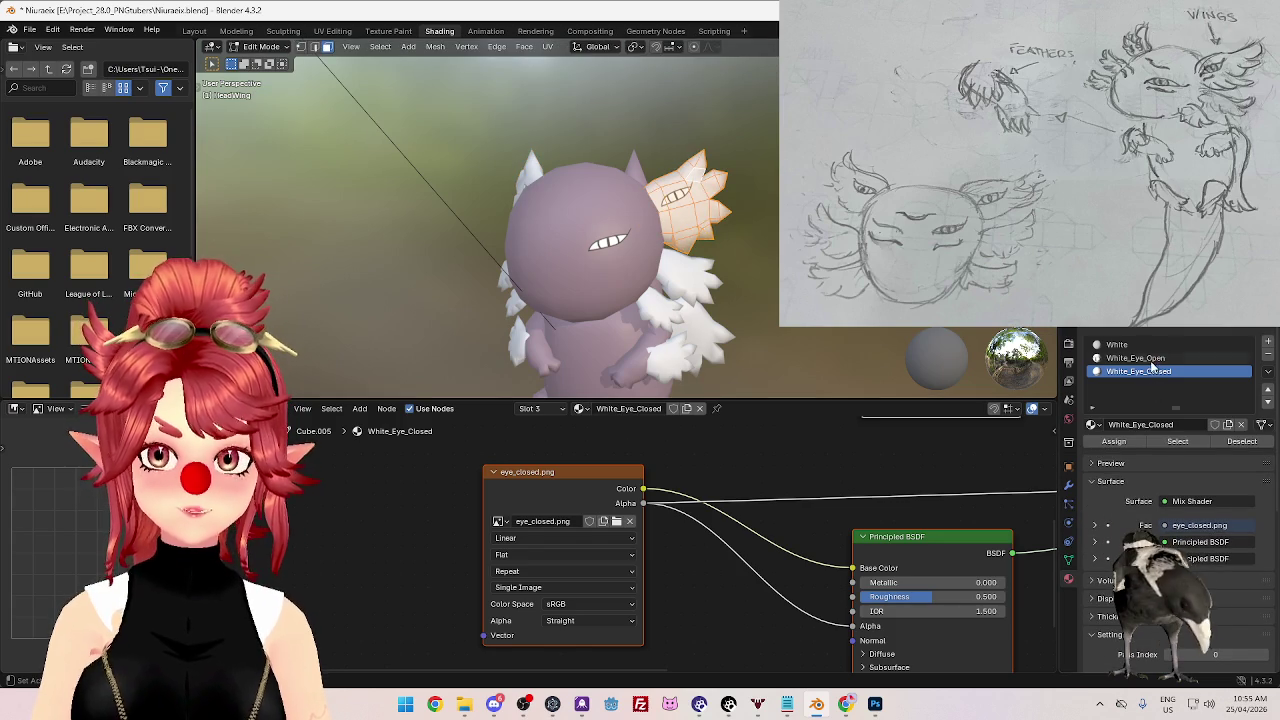
click(1150, 358)
click(1178, 442)
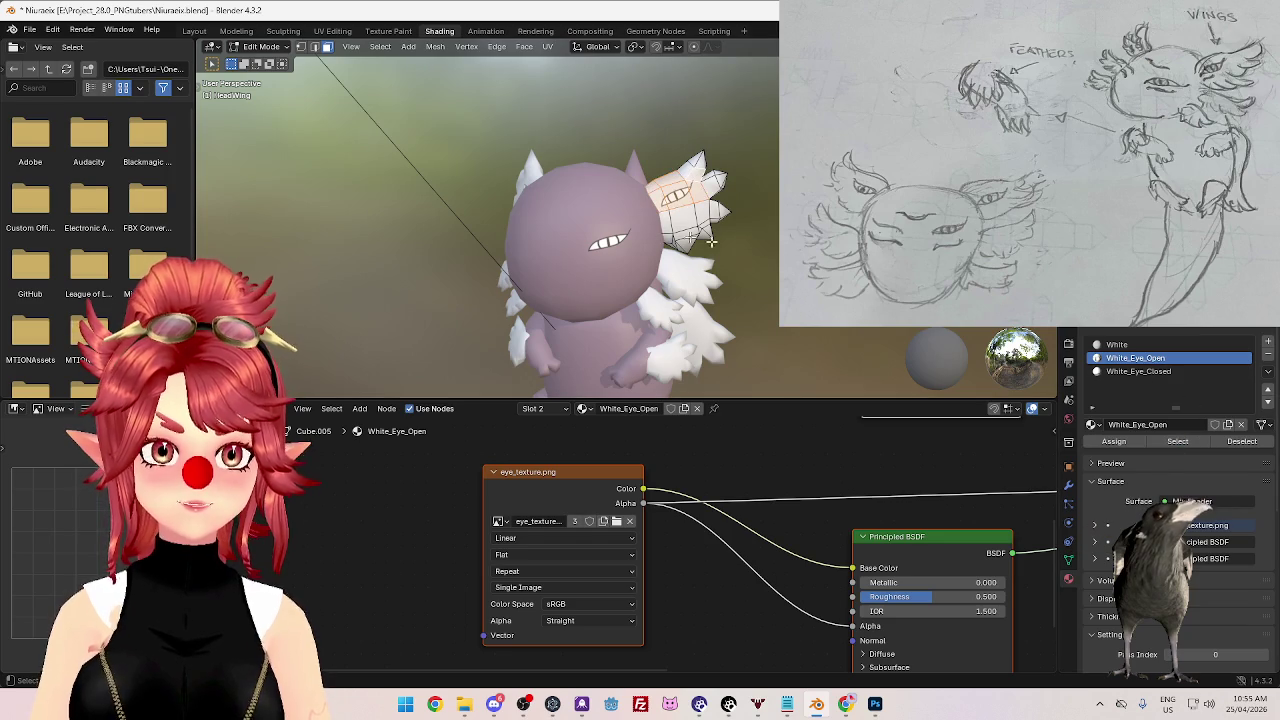
middle_drag(775, 231, 720, 259)
scroll(745, 245, up, 3)
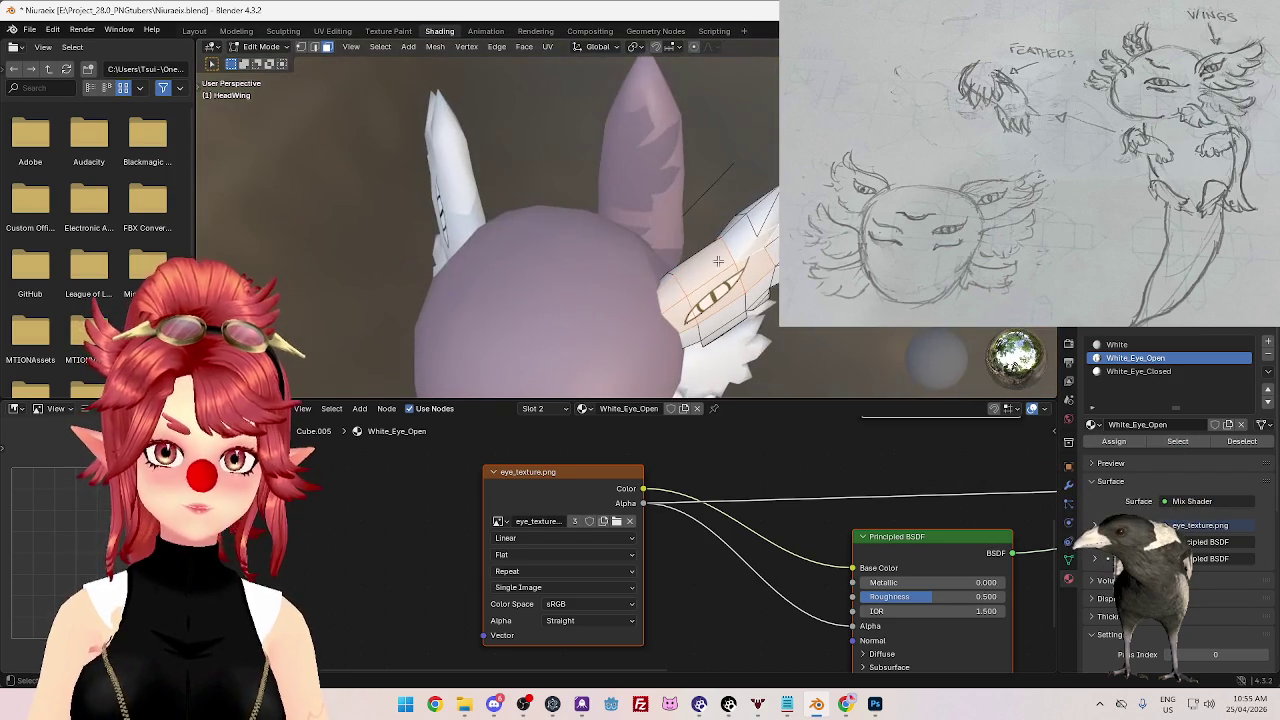
click(1115, 344)
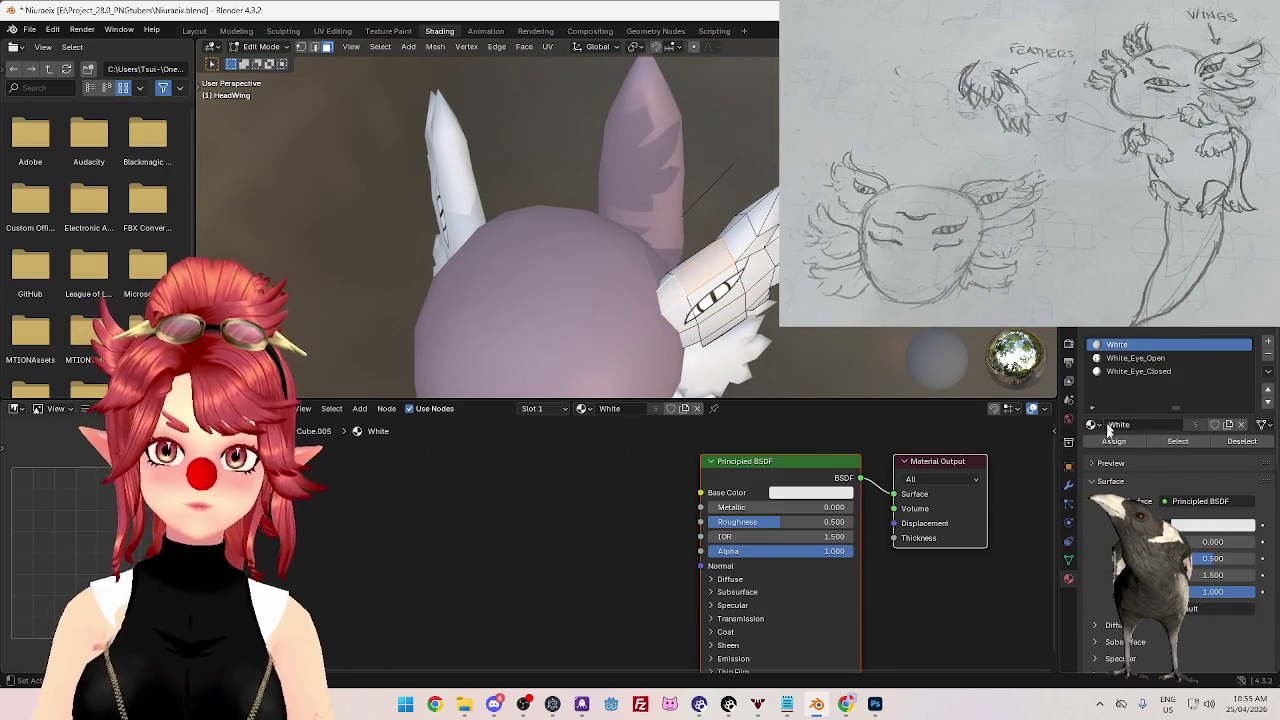
middle_drag(860, 327, 830, 300)
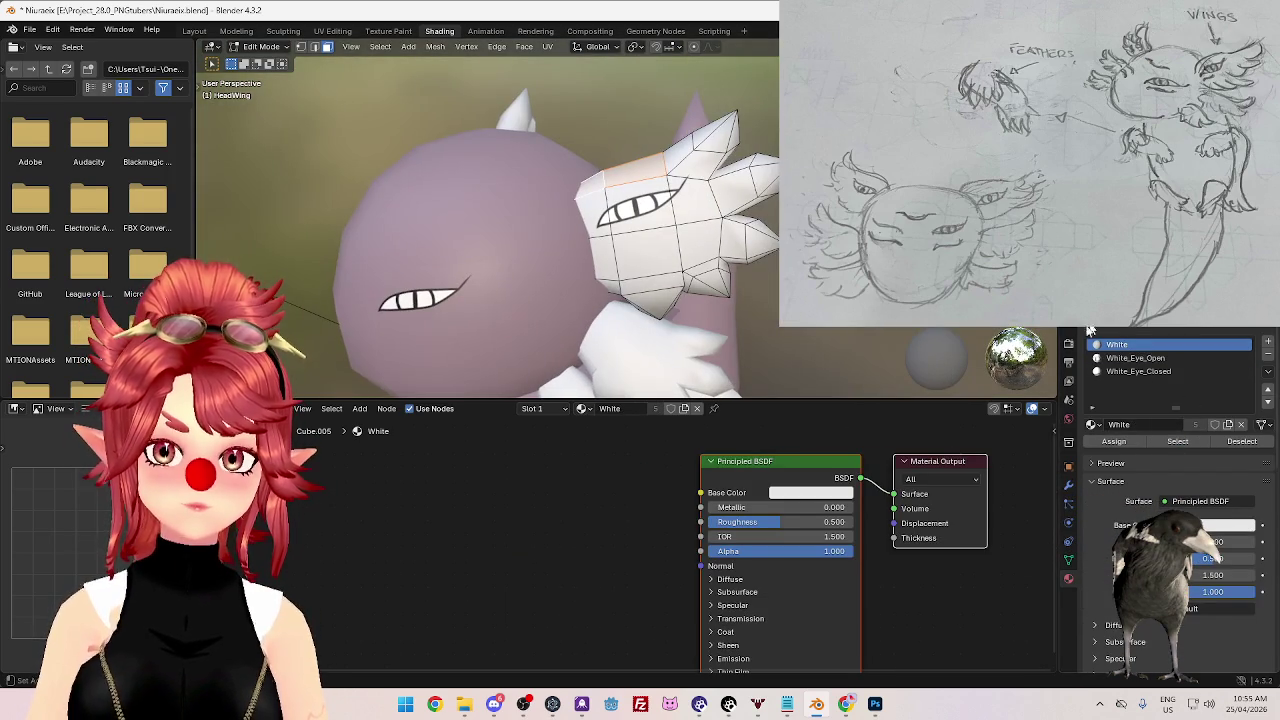
click(1135, 357)
click(1178, 441)
- Preview White_Eye_Closed on the eye faces, keep White_Eye_Open, then exit and select the Head
middle_drag(758, 237, 715, 200)
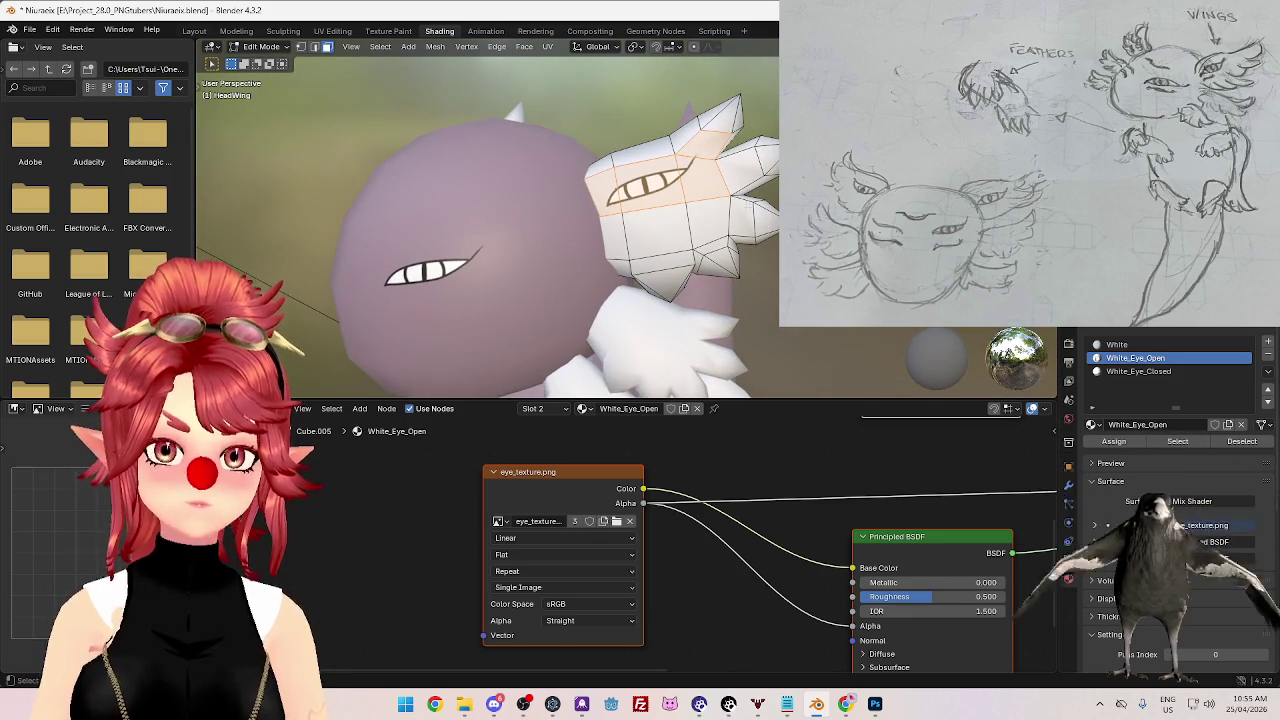
click(1164, 371)
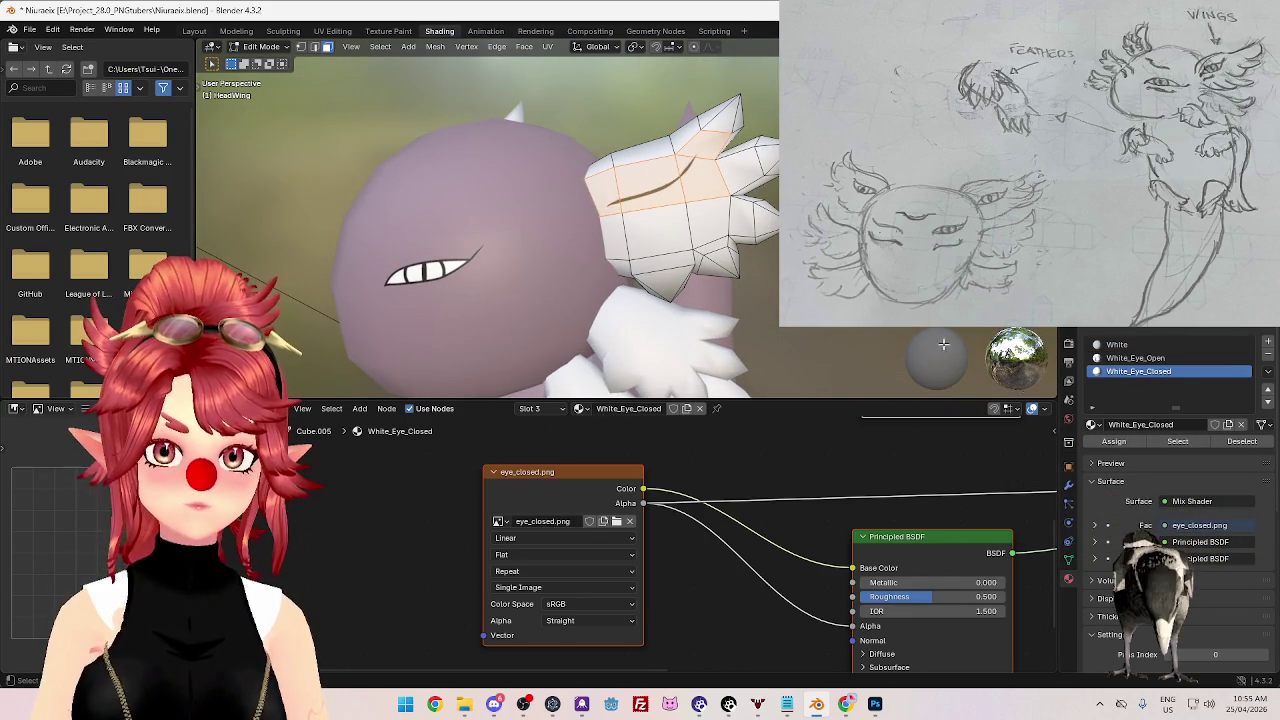
middle_drag(1025, 387, 1000, 380)
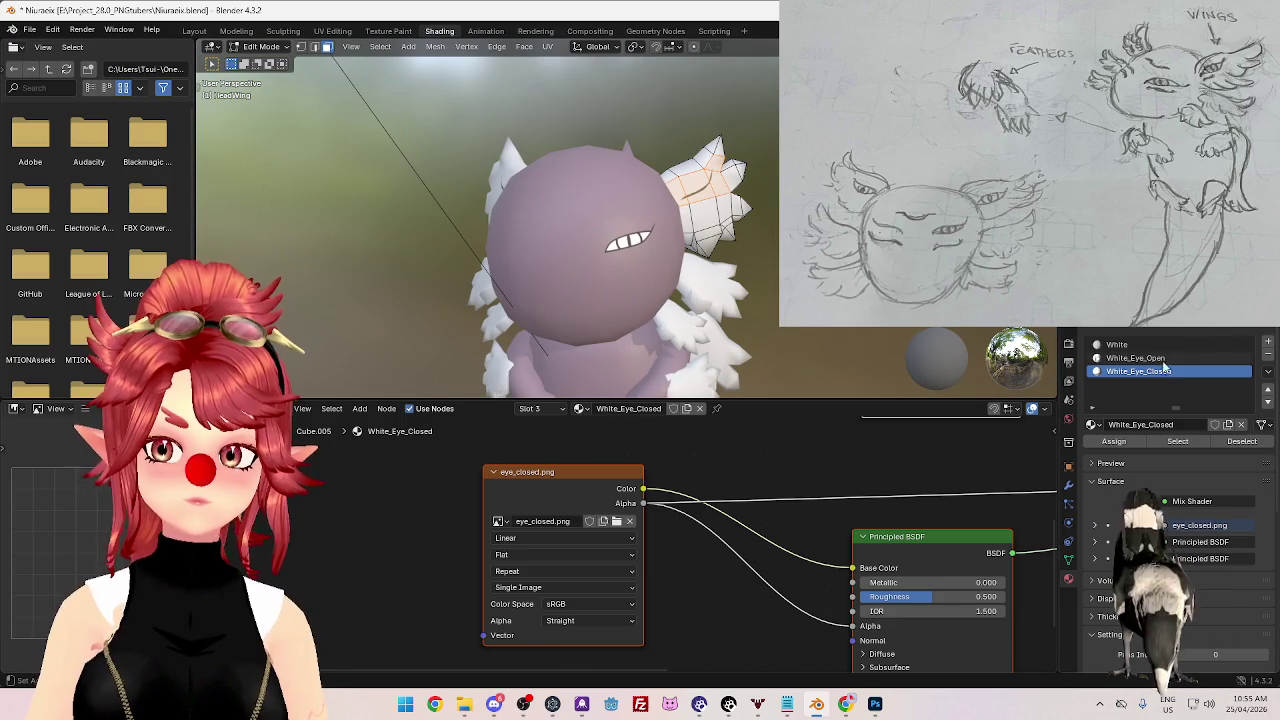
click(1160, 358)
click(1134, 372)
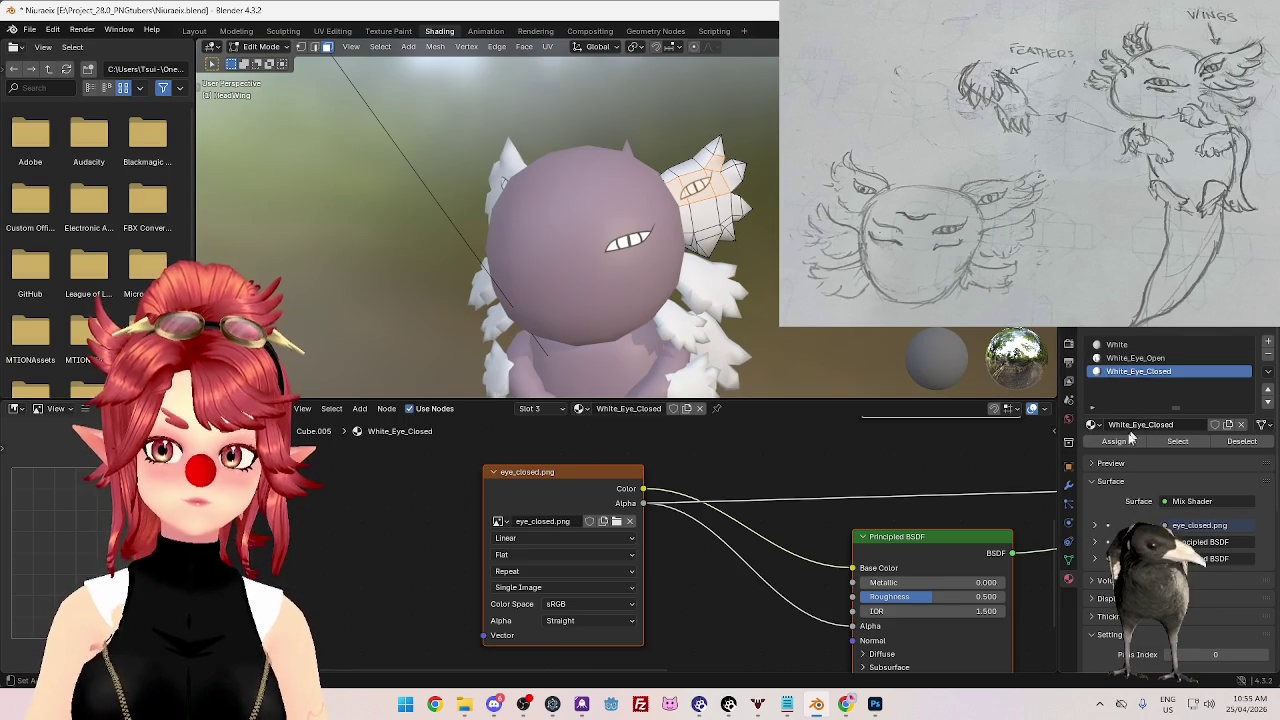
click(1138, 360)
mouse_move(690, 240)
middle_down()
mouse_move(742, 224)
mouse_move(721, 246)
middle_up()
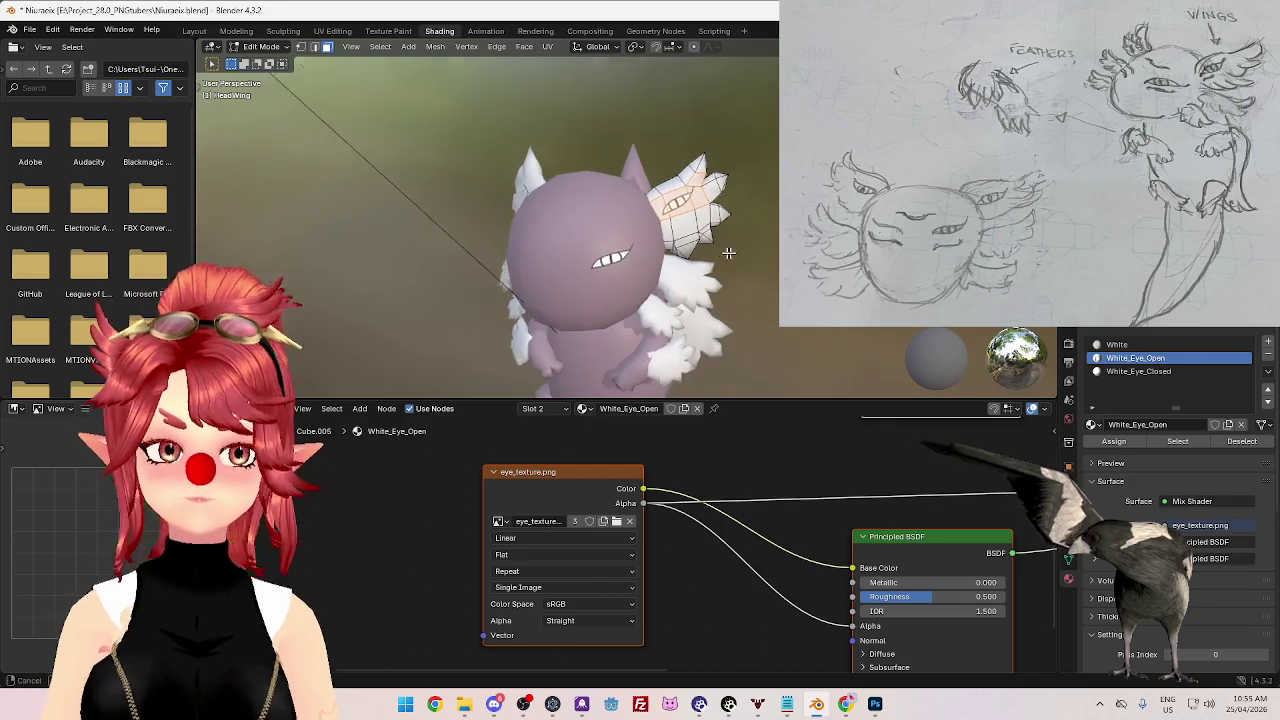
key(Tab)
click(588, 227)
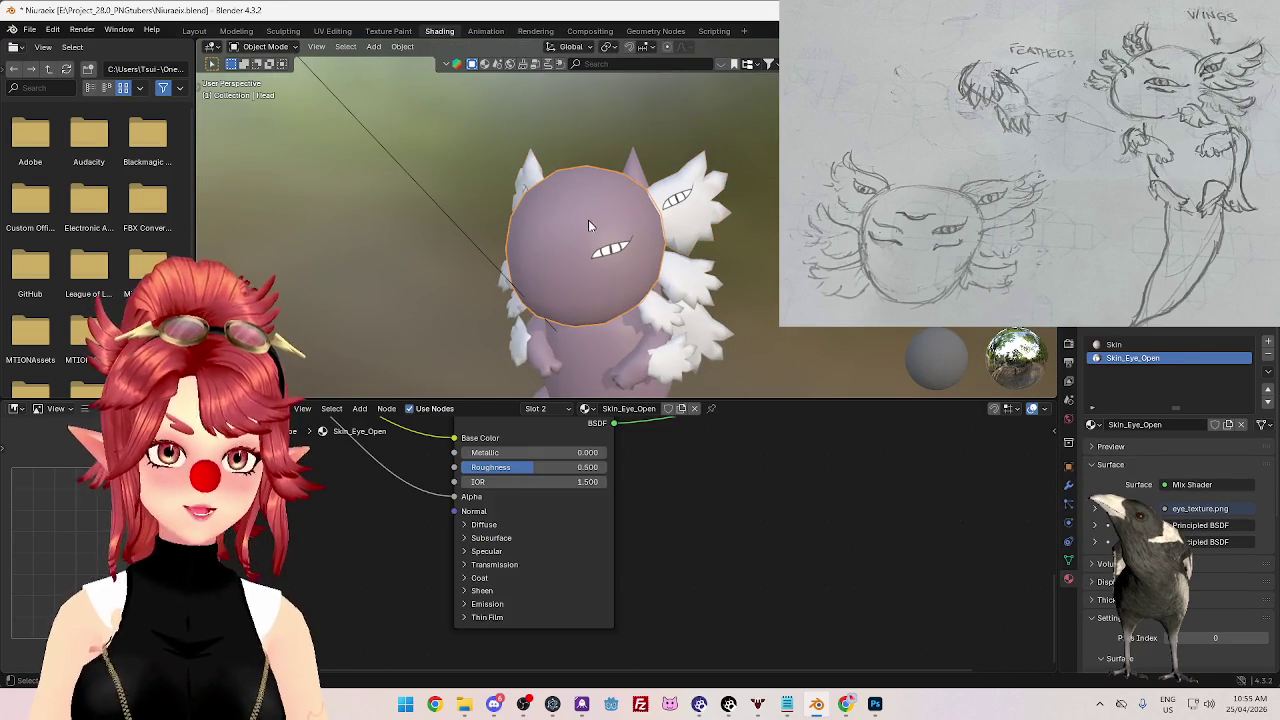
- Copy the Head's Skin_Eye_Open material
middle_drag(638, 262, 634, 277)
scroll(634, 277, up, 2)
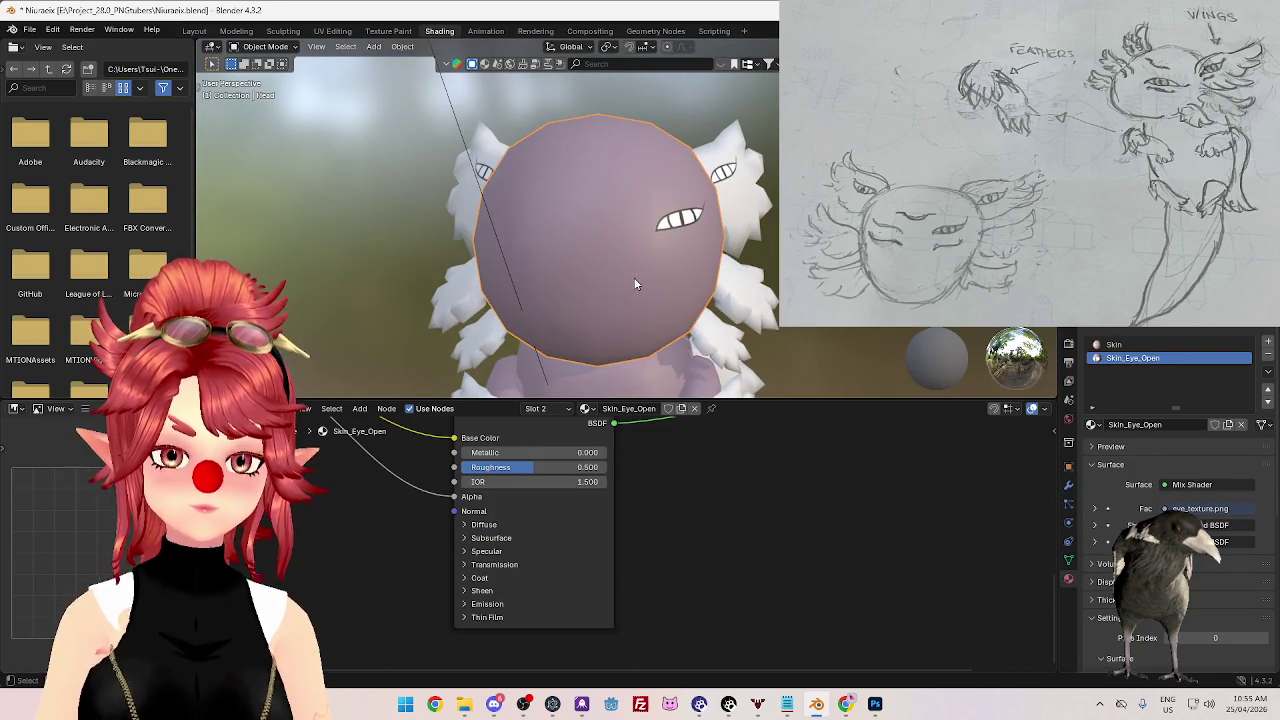
click(1267, 371)
click(1215, 380)
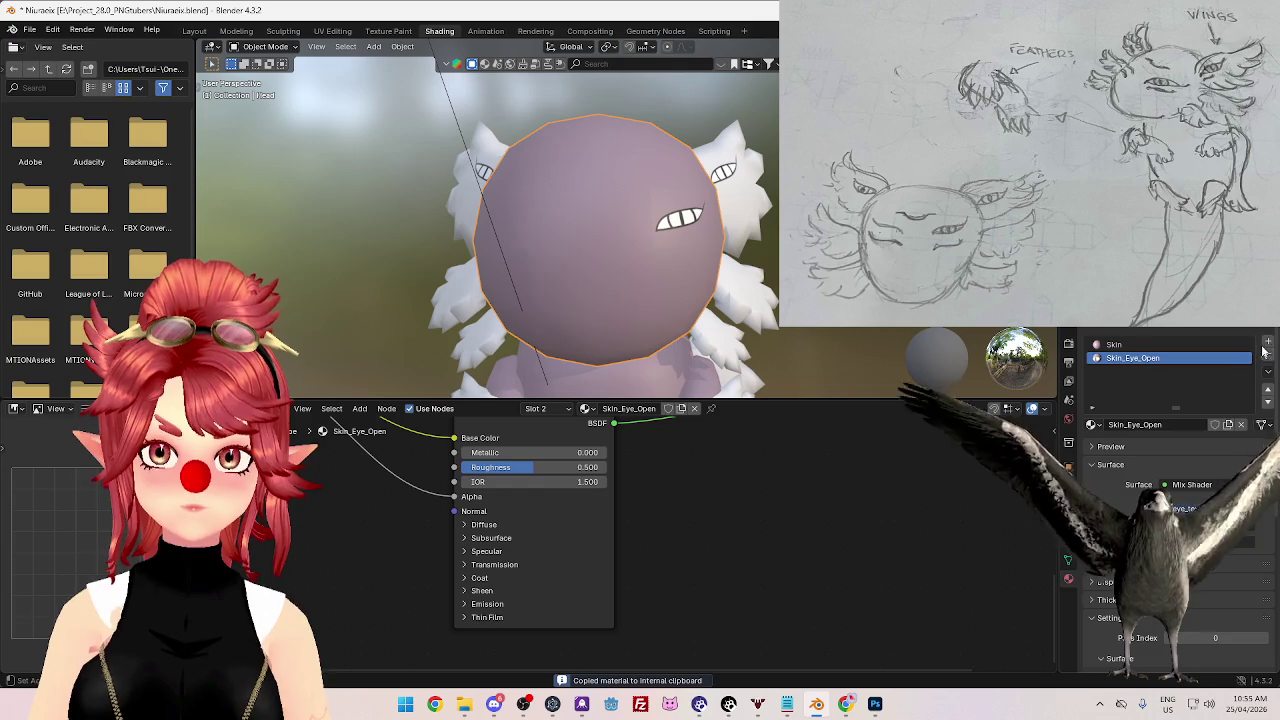
- Add a new material named Skin_Eye_Closed and paste the Skin_Eye_Open setup into it
click(1269, 345)
click(1140, 424)
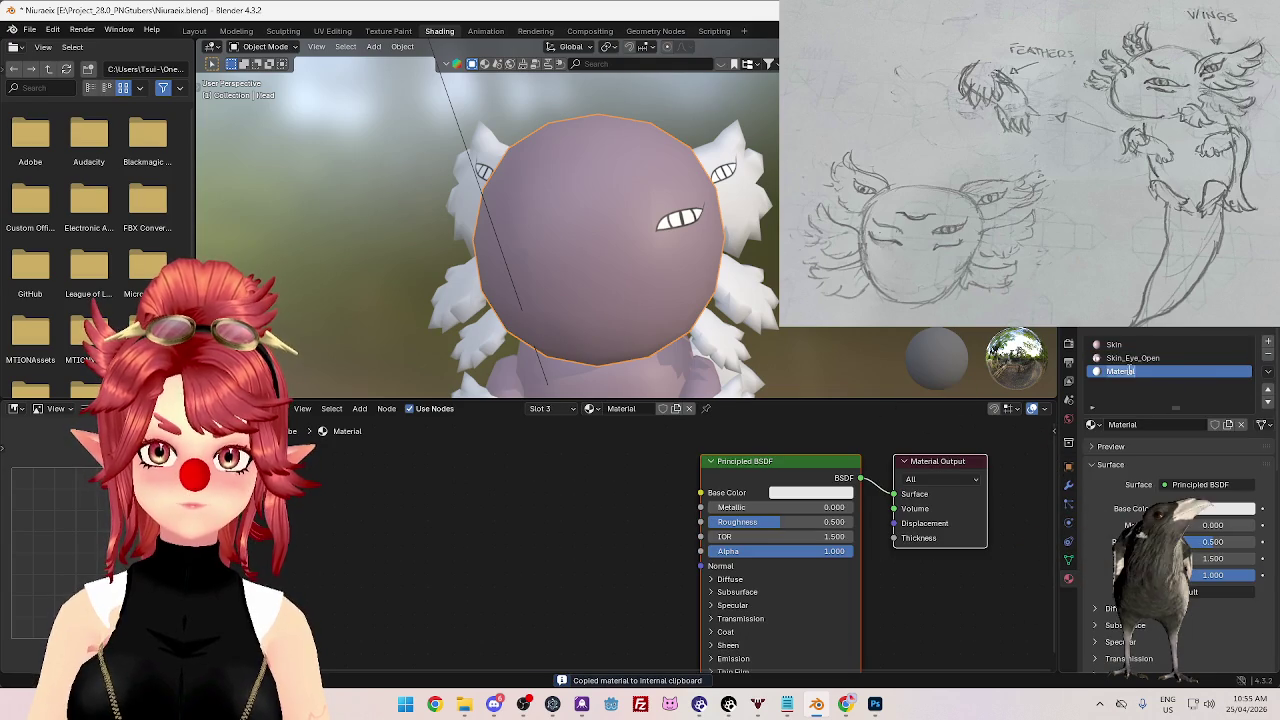
text(Skin_Eye)
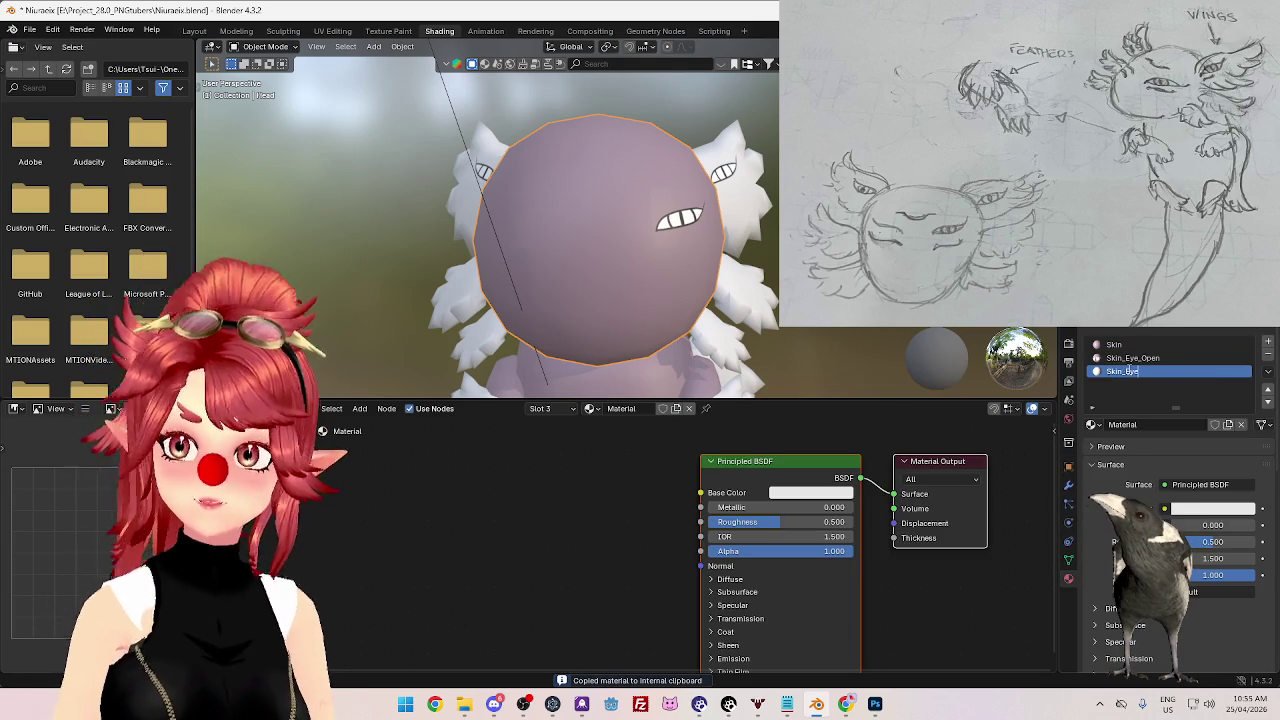
text(_Closed)
key(Return)
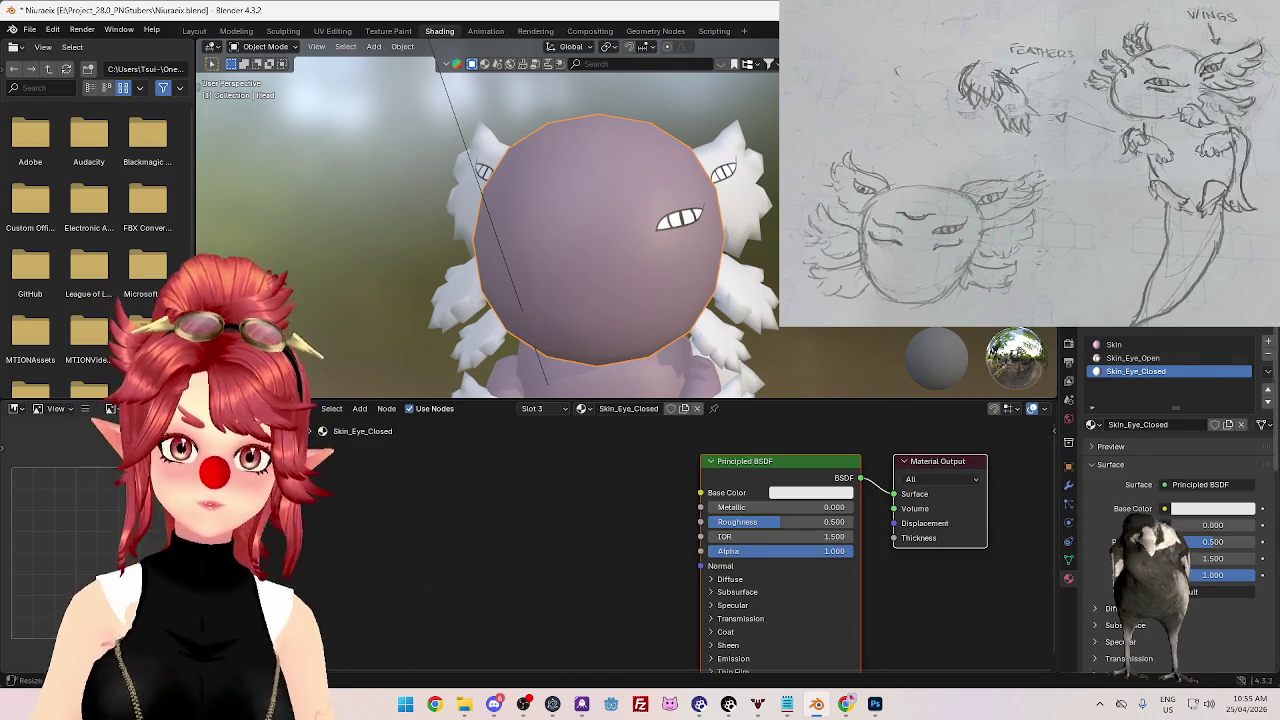
click(1268, 371)
click(1208, 412)
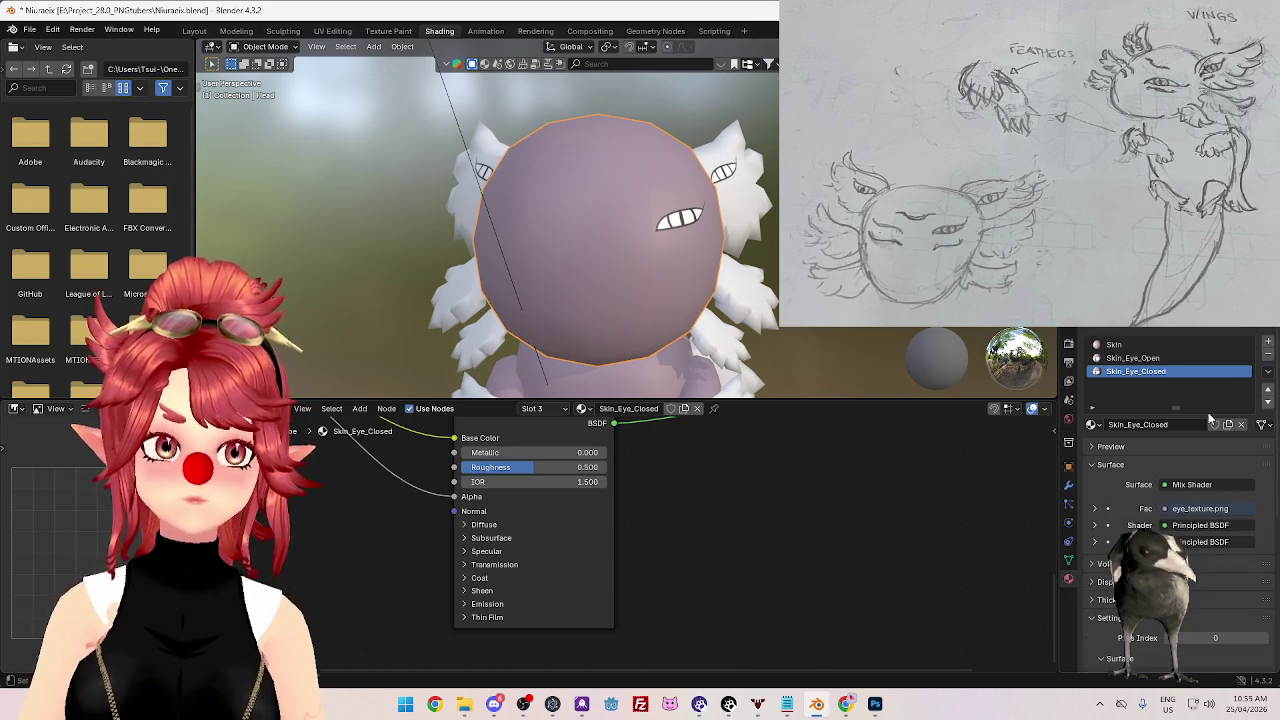
- Load eye_closed.png into the Skin_Eye_Closed Image Texture node
scroll(680, 603, down, 1)
scroll(557, 611, down, 2)
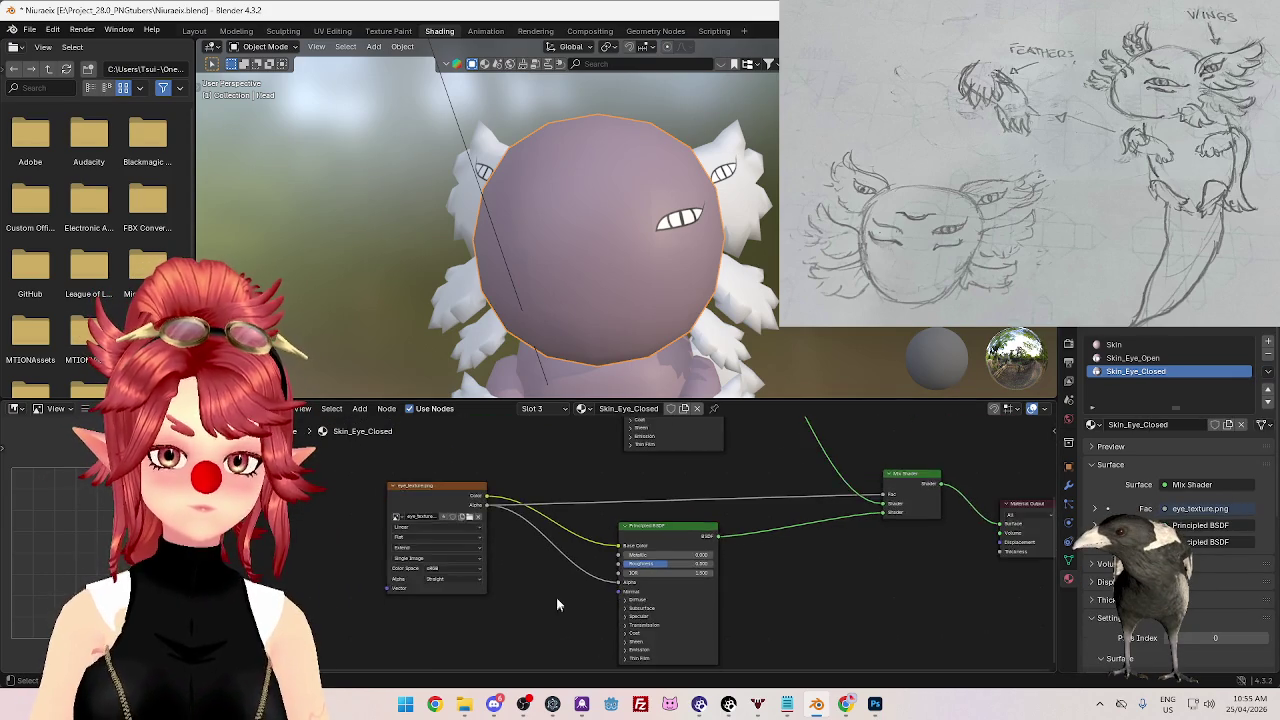
scroll(557, 611, down, 1)
scroll(605, 589, up, 1)
scroll(584, 543, up, 2)
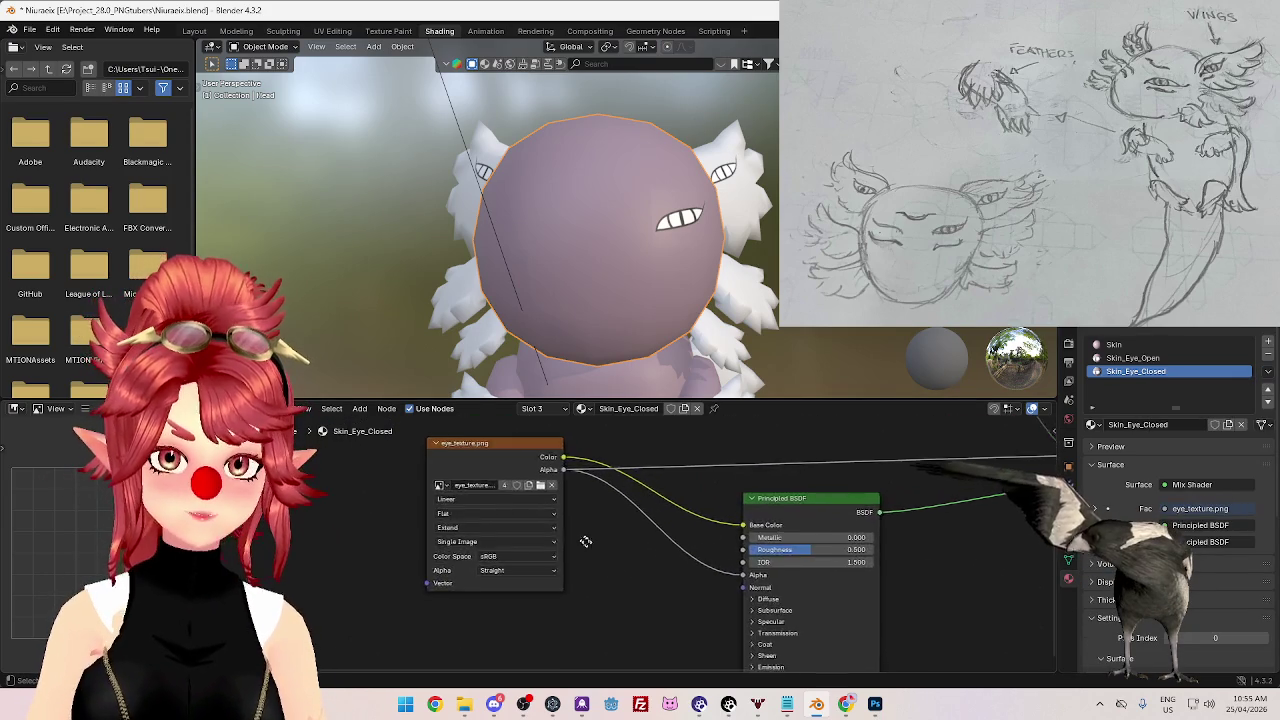
click(595, 517)
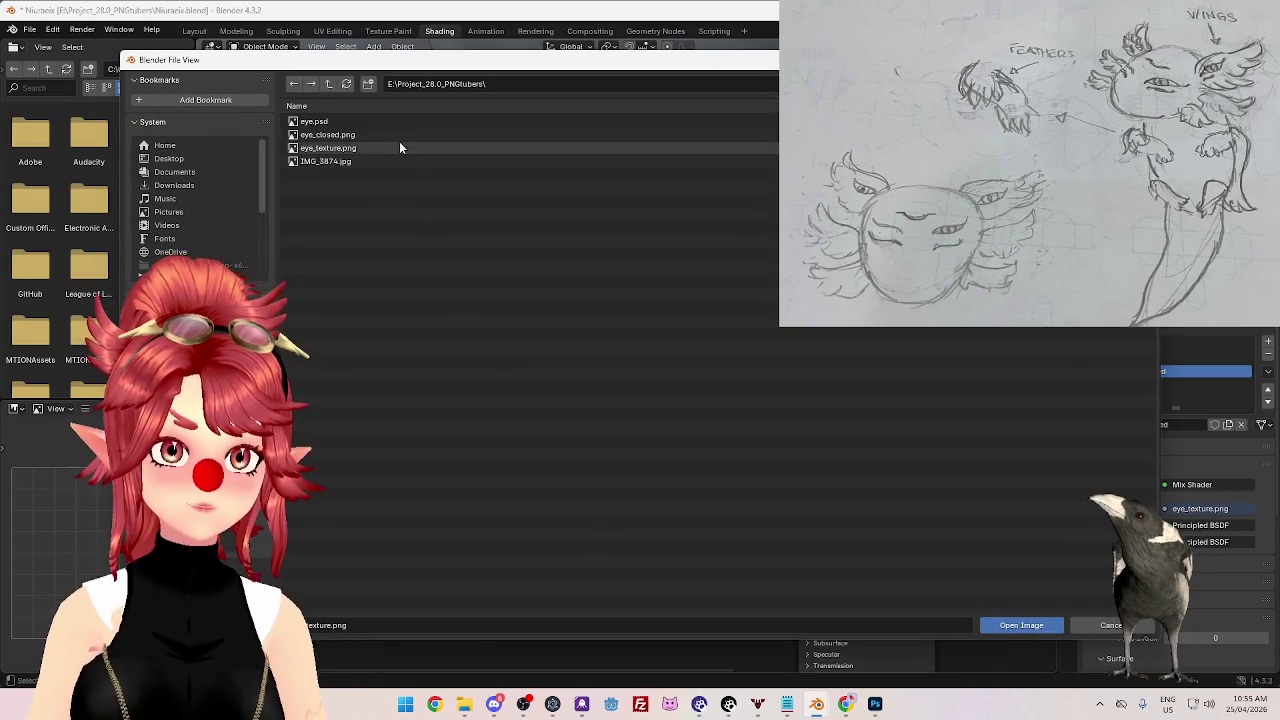
click(500, 134)
click(1021, 625)
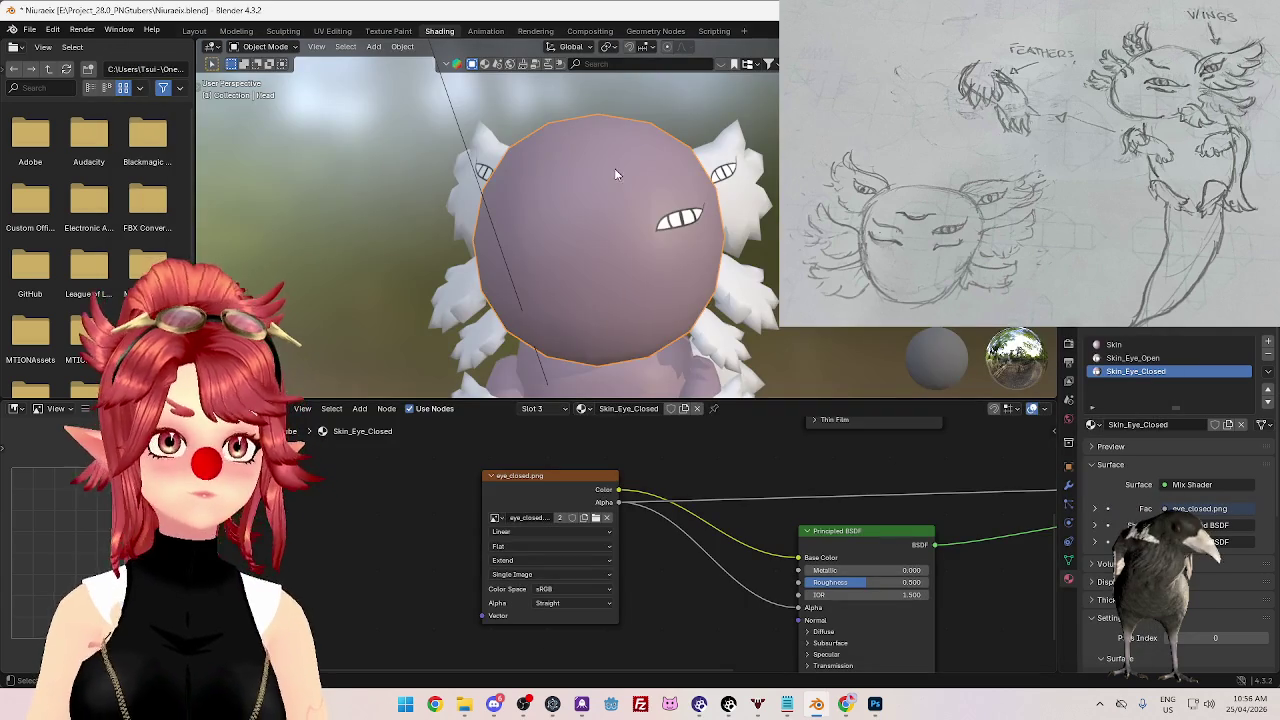
- Assign Skin_Eye_Closed to two head faces beside the right eye
key(Tab)
scroll(631, 302, down, 2)
scroll(631, 300, up, 1)
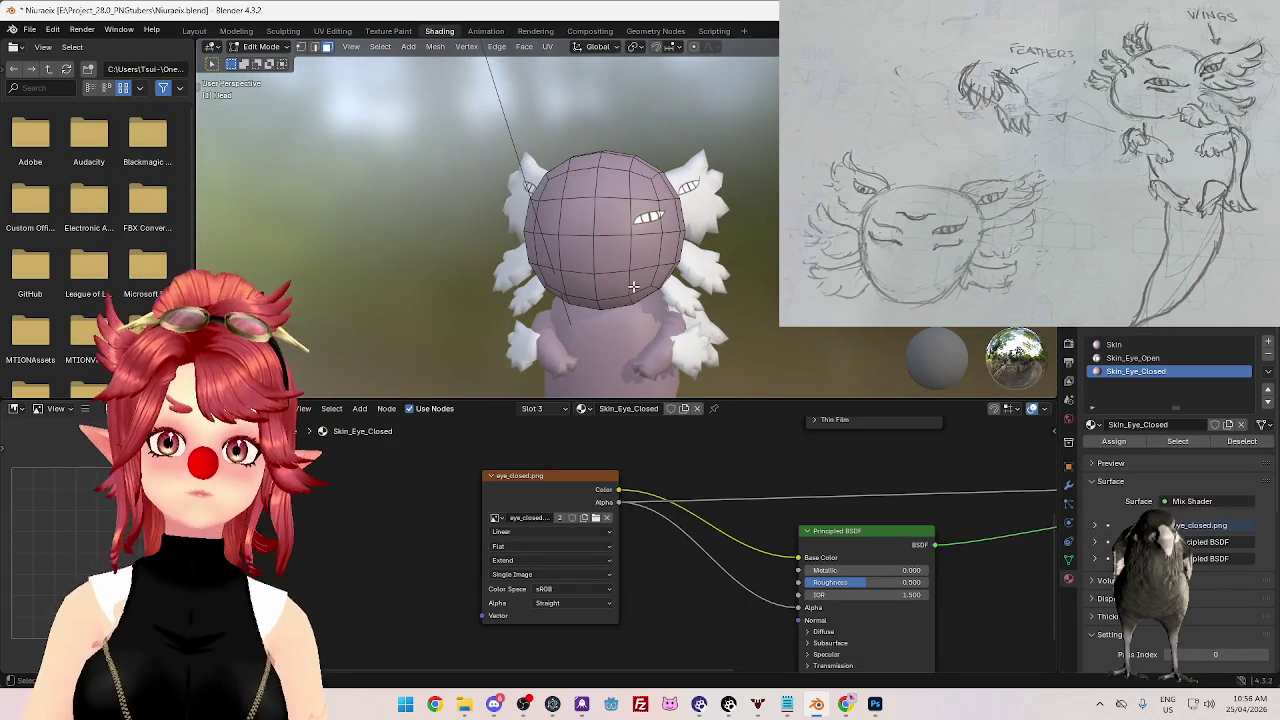
scroll(634, 288, up, 1)
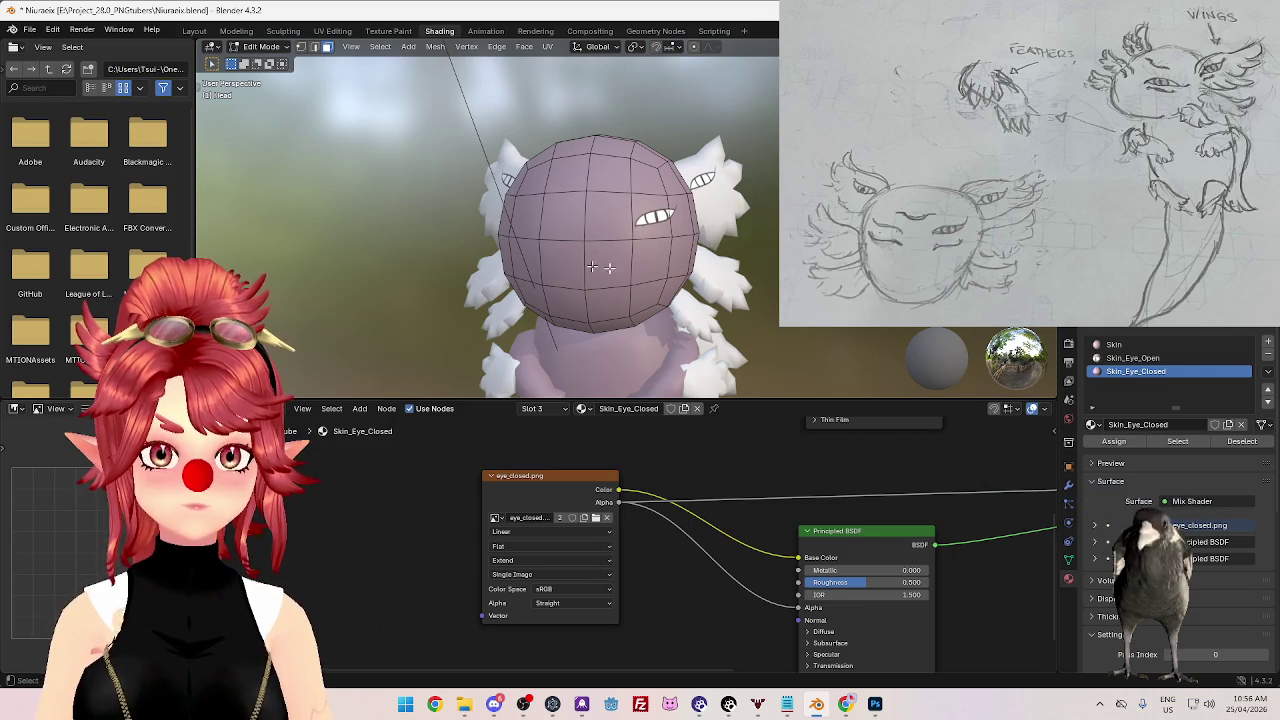
click(648, 258)
shift+click(676, 258)
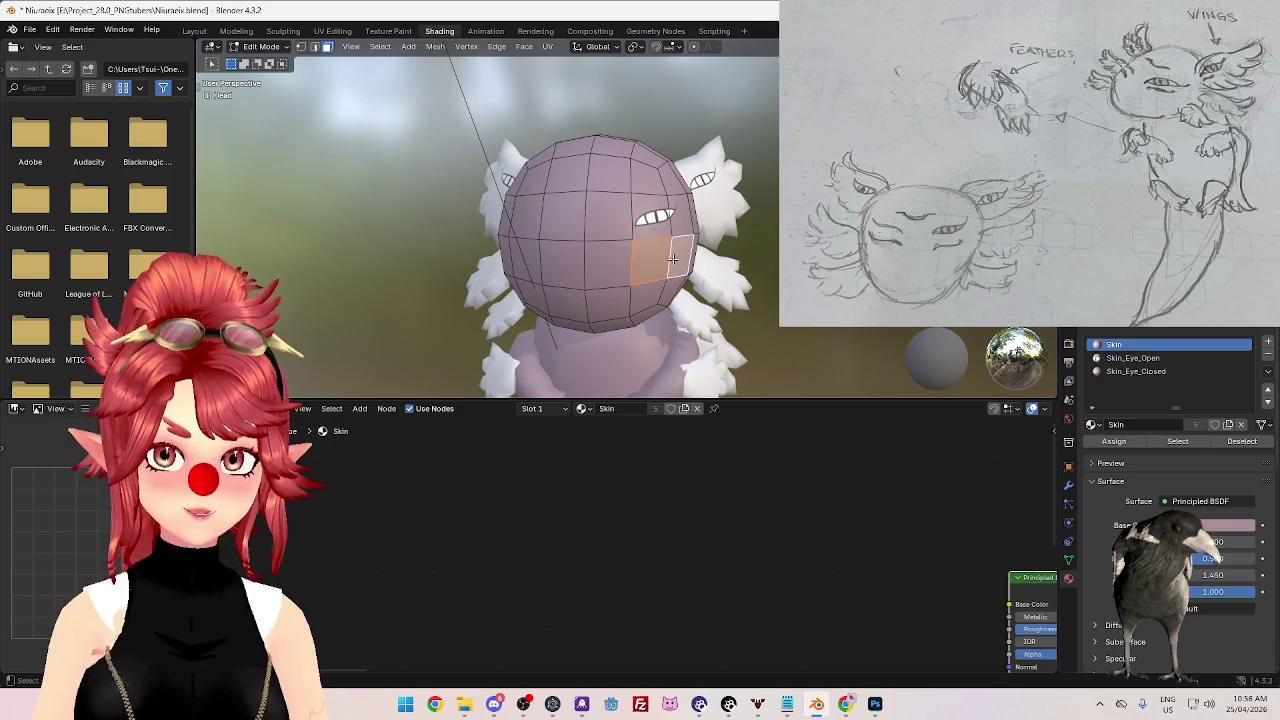
click(1136, 371)
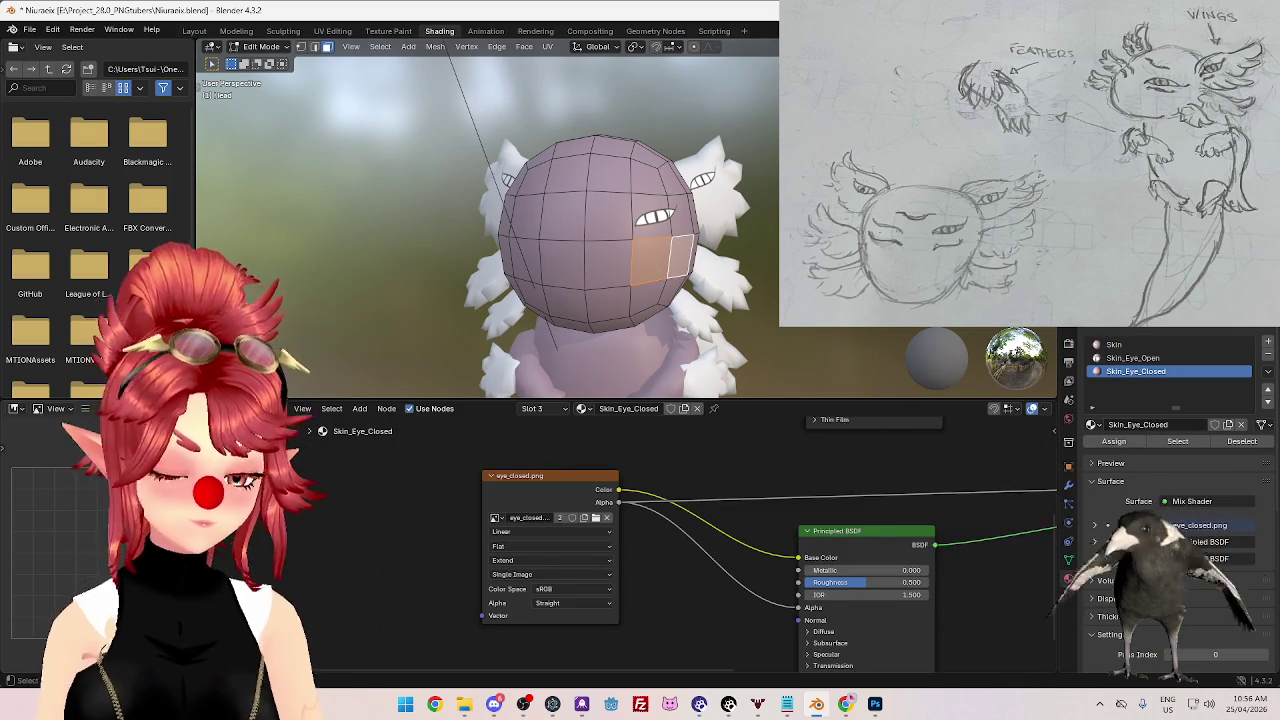
- Unwrap the selected faces and switch to the UV Editing workspace
key(u)
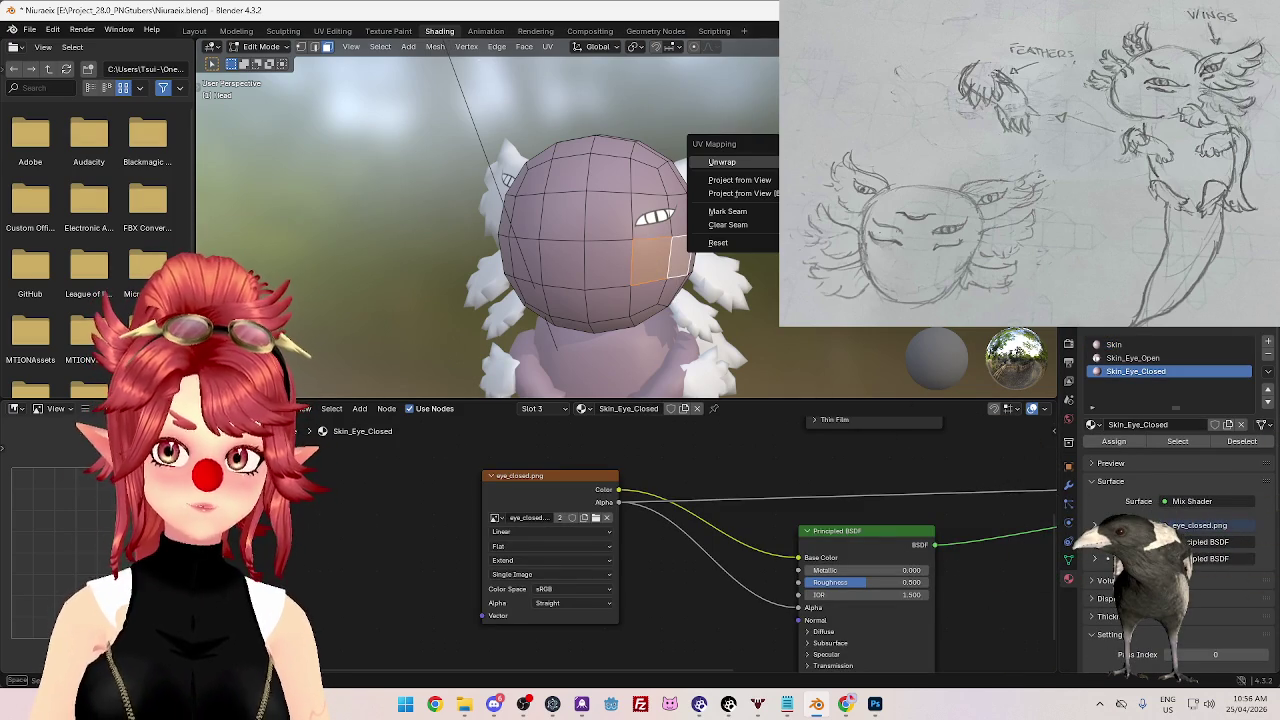
click(722, 161)
click(332, 31)
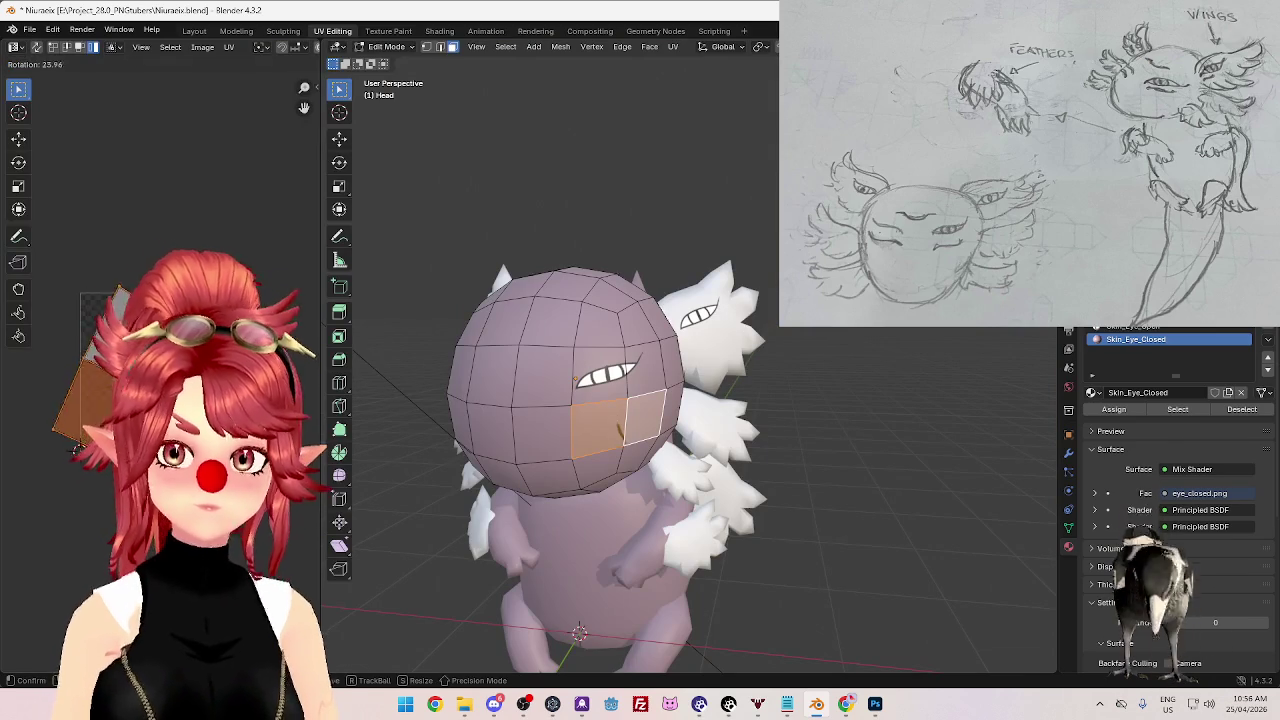
- Rotate, move and enlarge the faces' UV island on eye_closed.png, then preview it
key(a)
key(r)
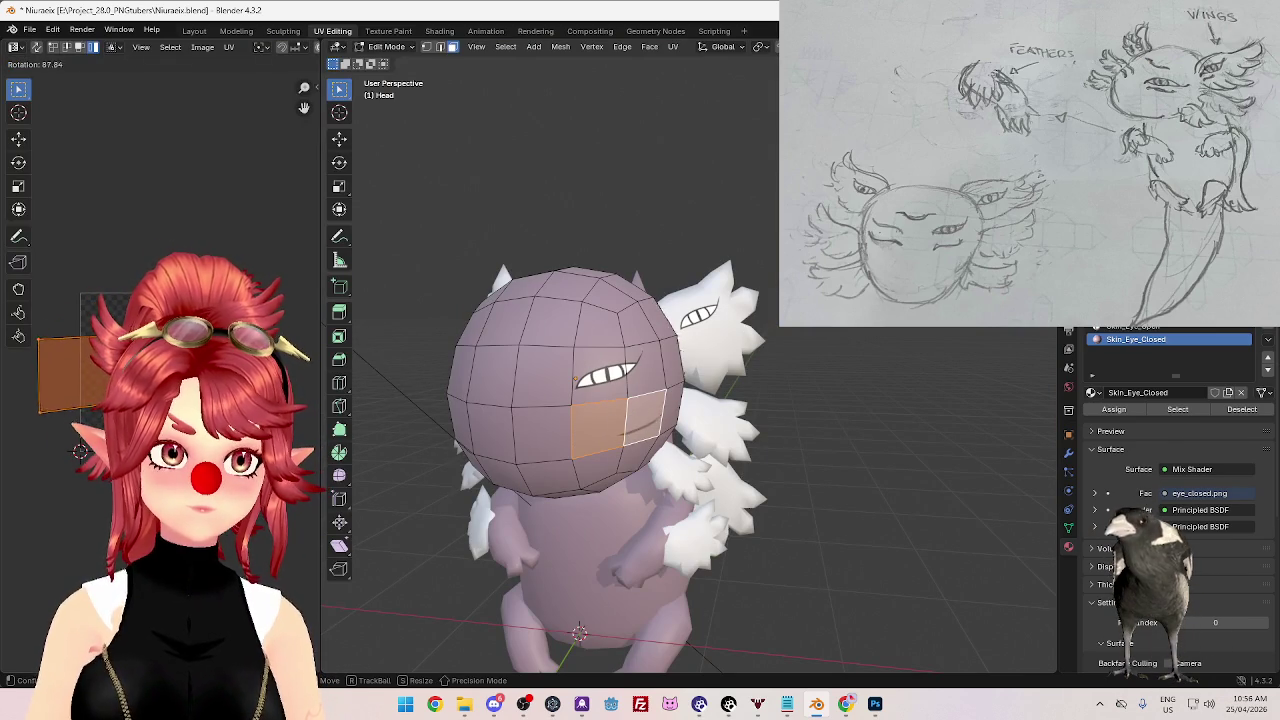
key(g)
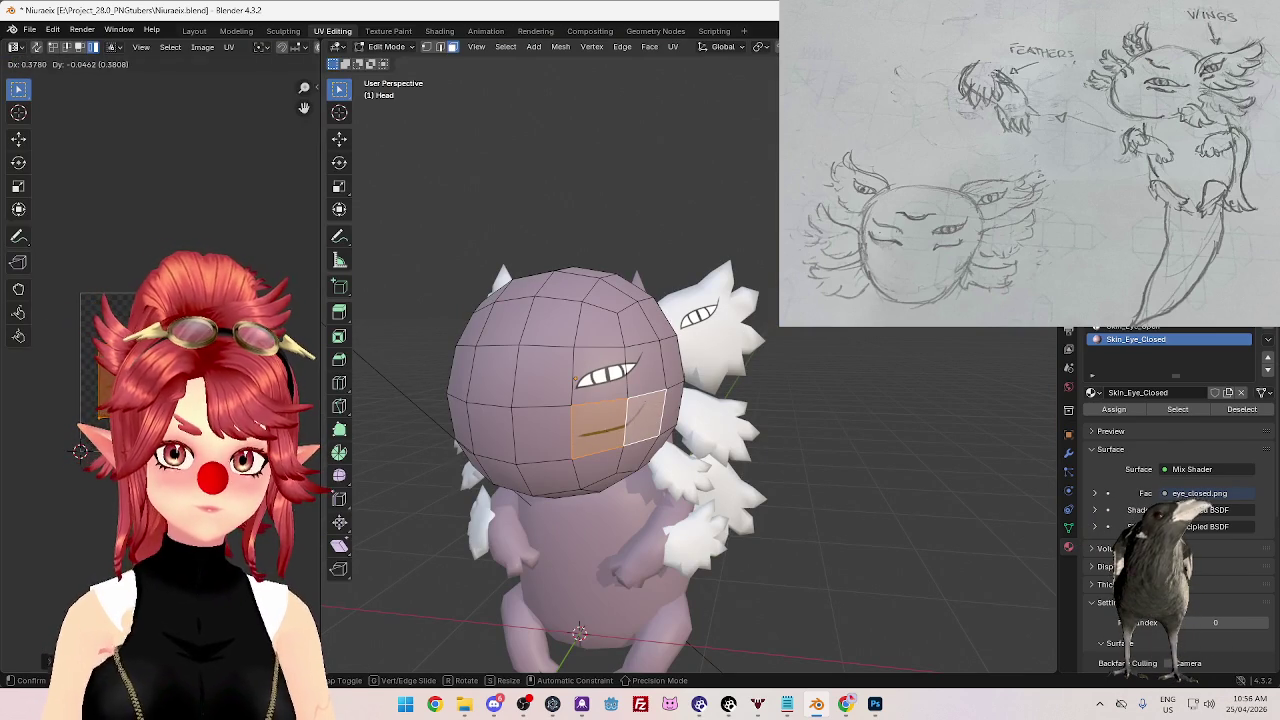
key(s)
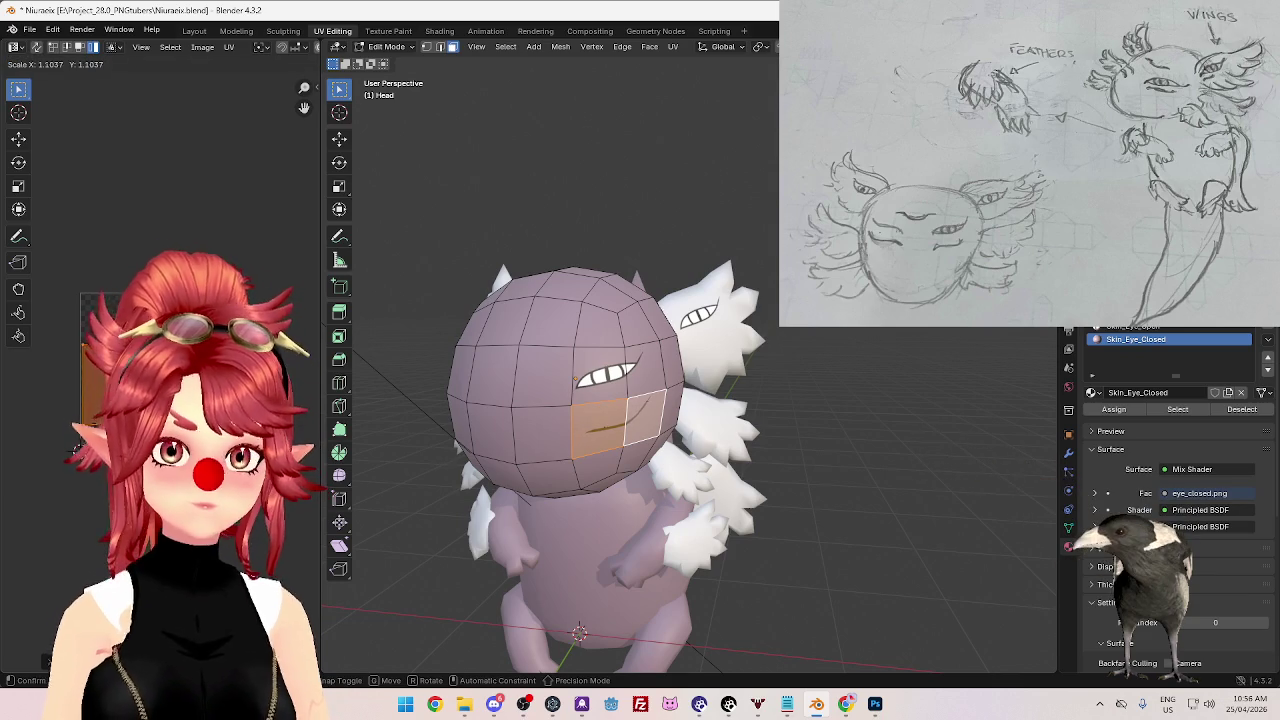
key(g)
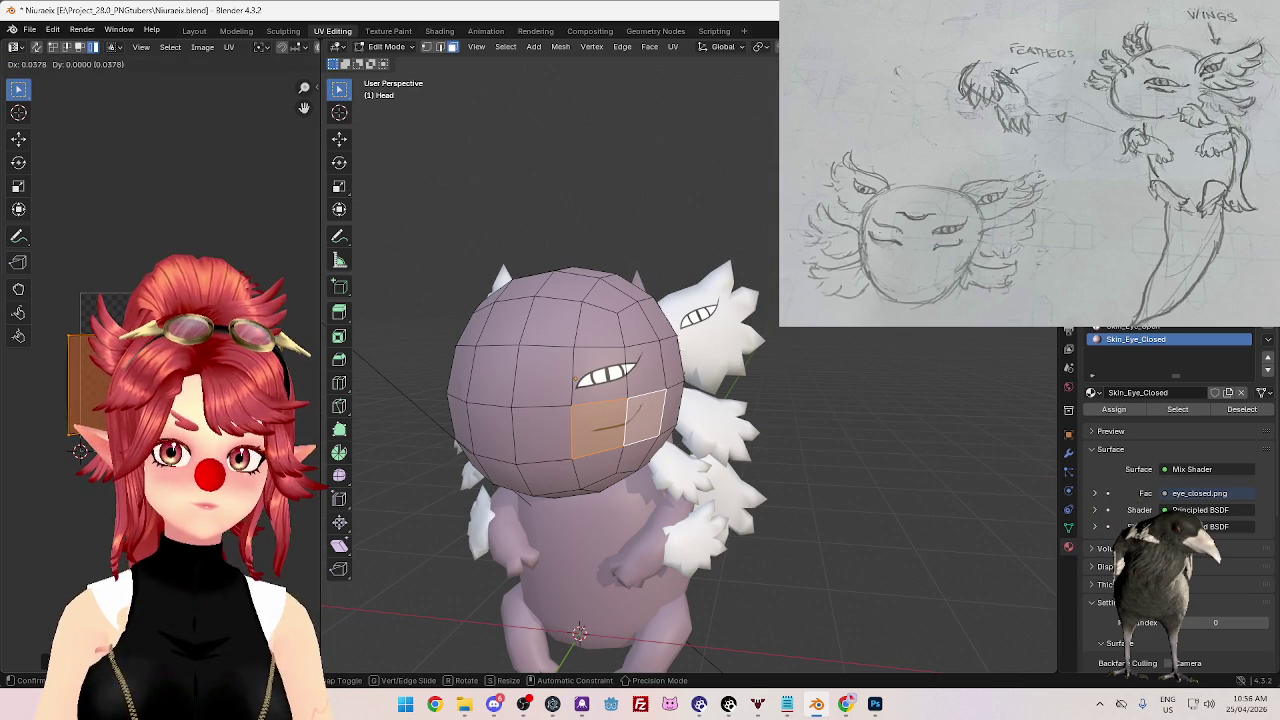
key(Return)
mouse_move(766, 526)
middle_down()
mouse_move(871, 514)
mouse_move(751, 530)
mouse_move(665, 390)
middle_up()
key(Tab)
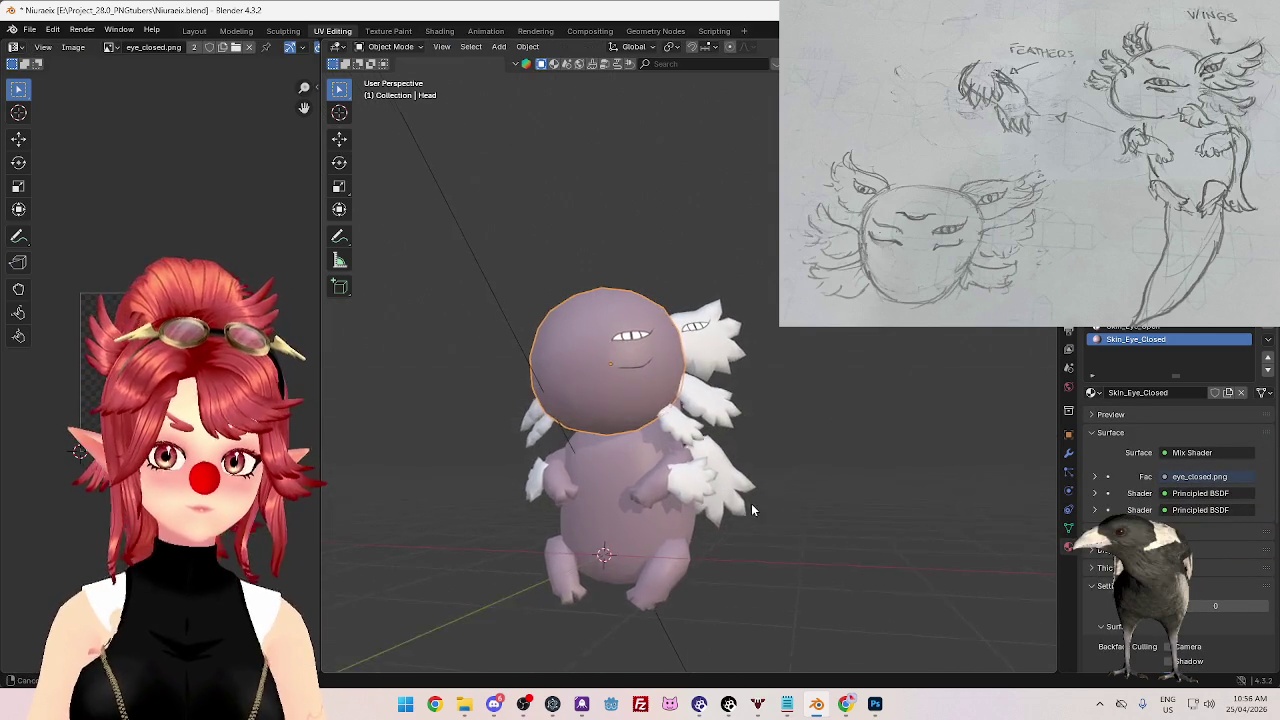
- Reselect the right-eye faces, shift their UVs again, and preview the result
key(Tab)
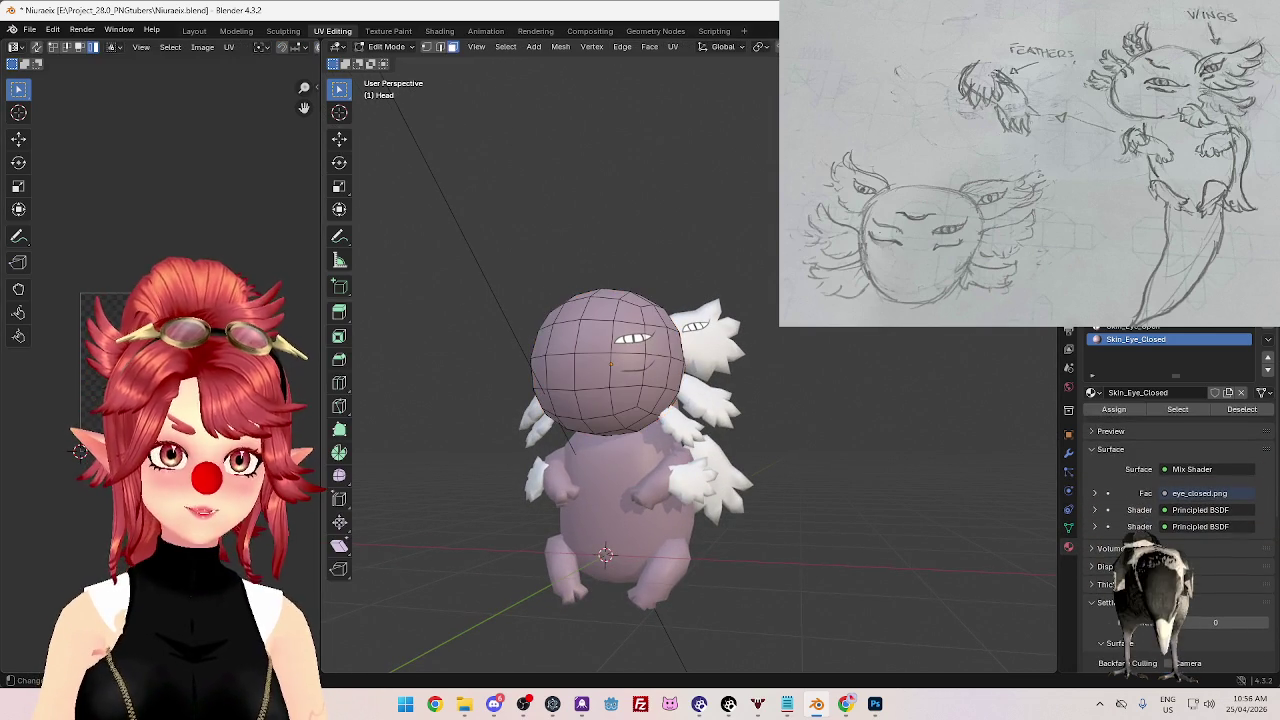
click(627, 371)
shift+click(655, 371)
key(g)
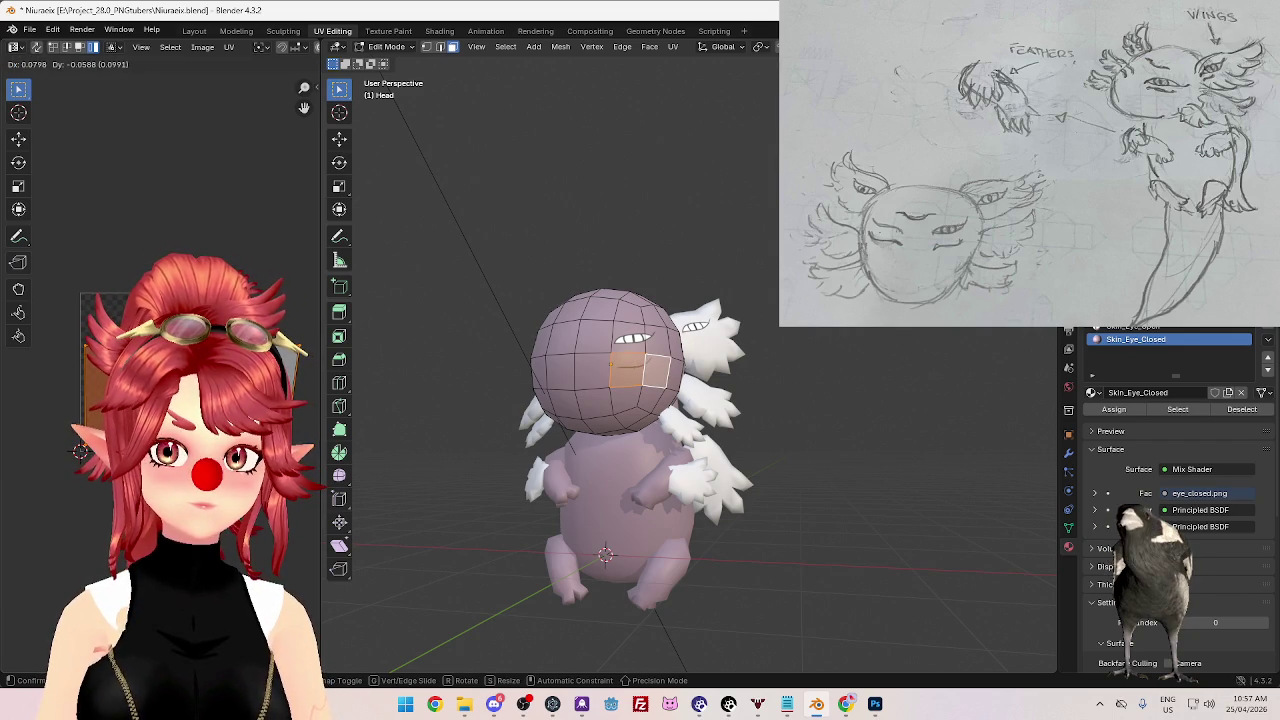
key(Return)
key(Tab)
mouse_move(661, 454)
middle_down()
mouse_move(622, 457)
mouse_move(560, 430)
middle_up()
scroll(601, 440, up, 3)
key(Tab)
scroll(560, 430, down, 2)
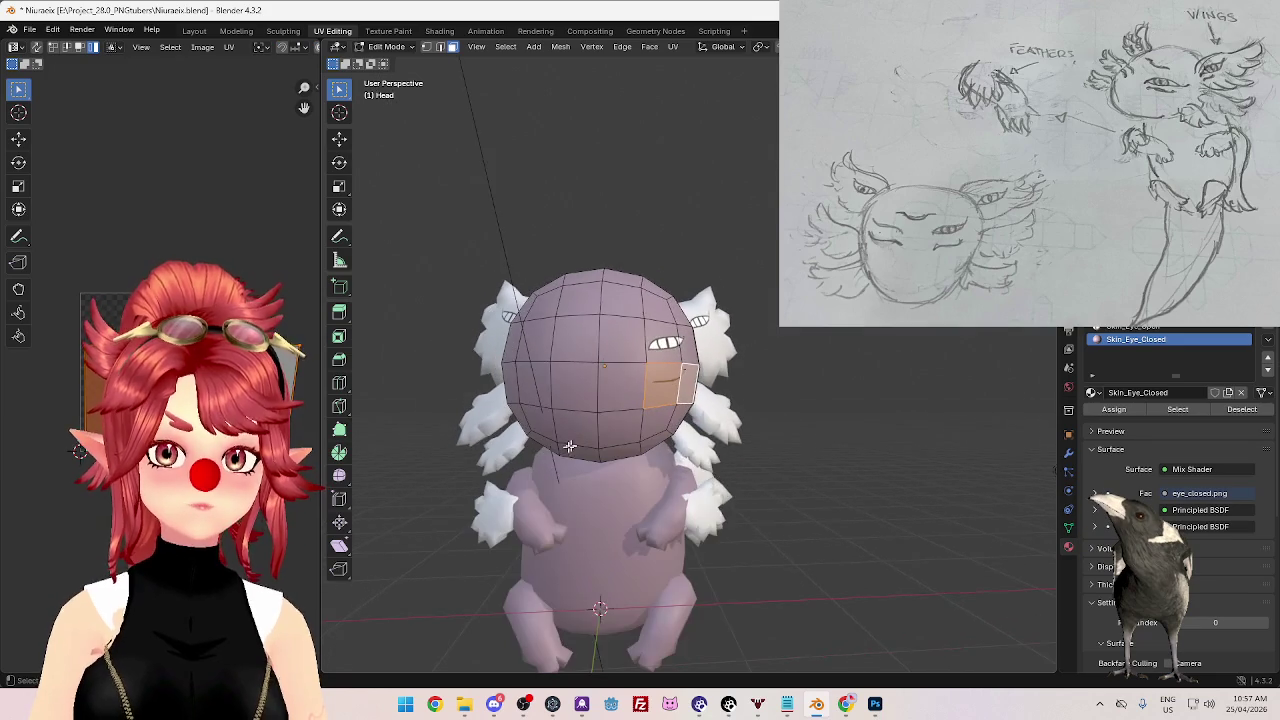
click(544, 394)
- Assign Skin_Eye_Closed to two left-side head faces and unwrap them
shift+click(524, 390)
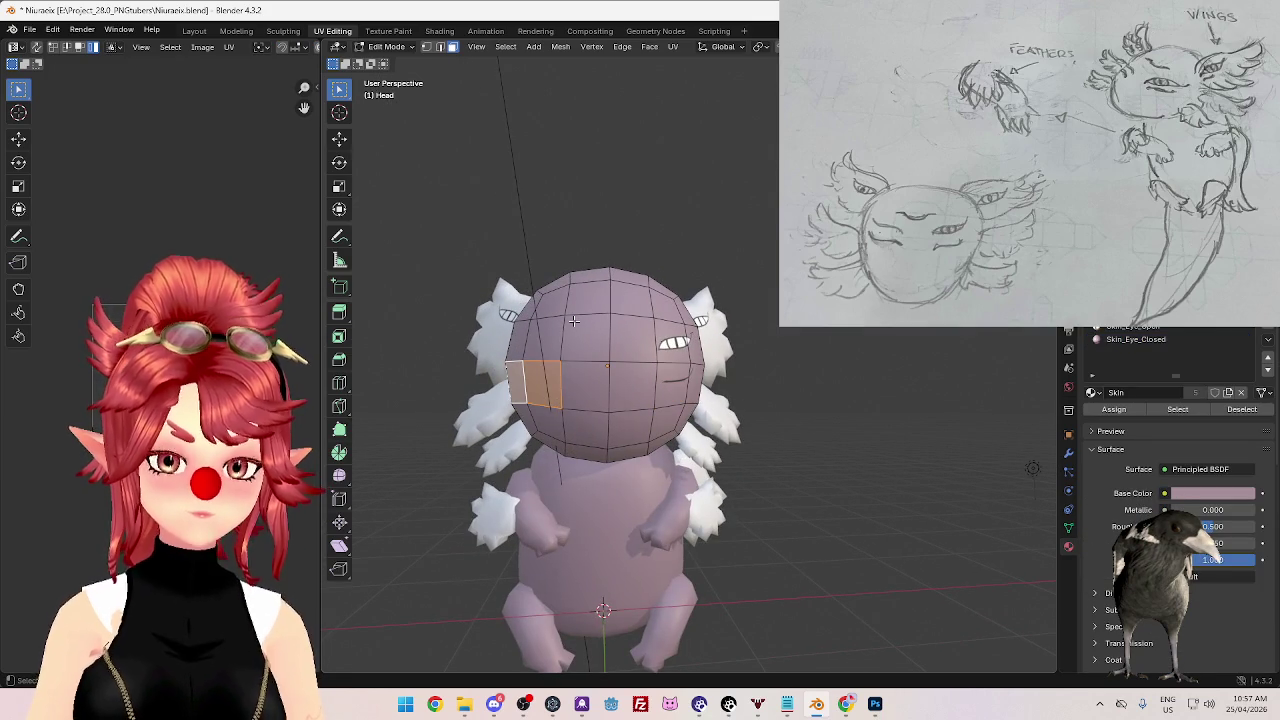
click(1136, 339)
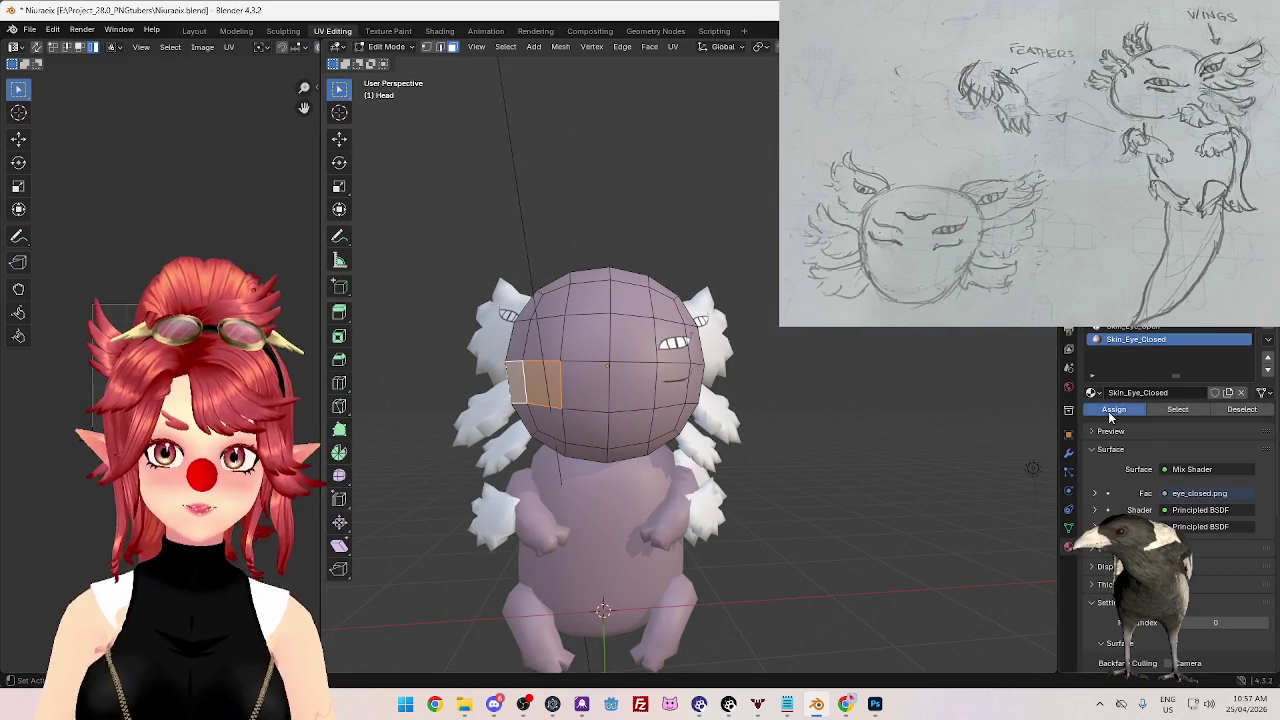
key(u)
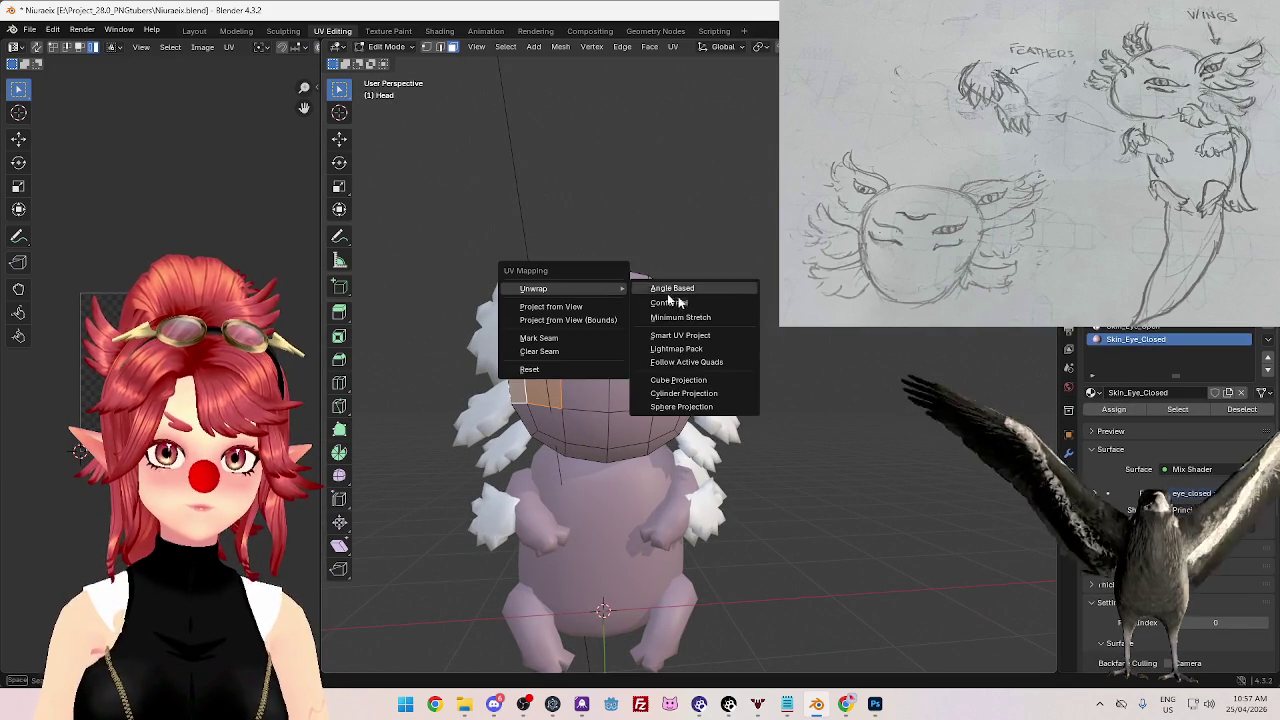
click(670, 289)
- Rotate the UV island, mirror it with scale X -1, and move it into place
key(a)
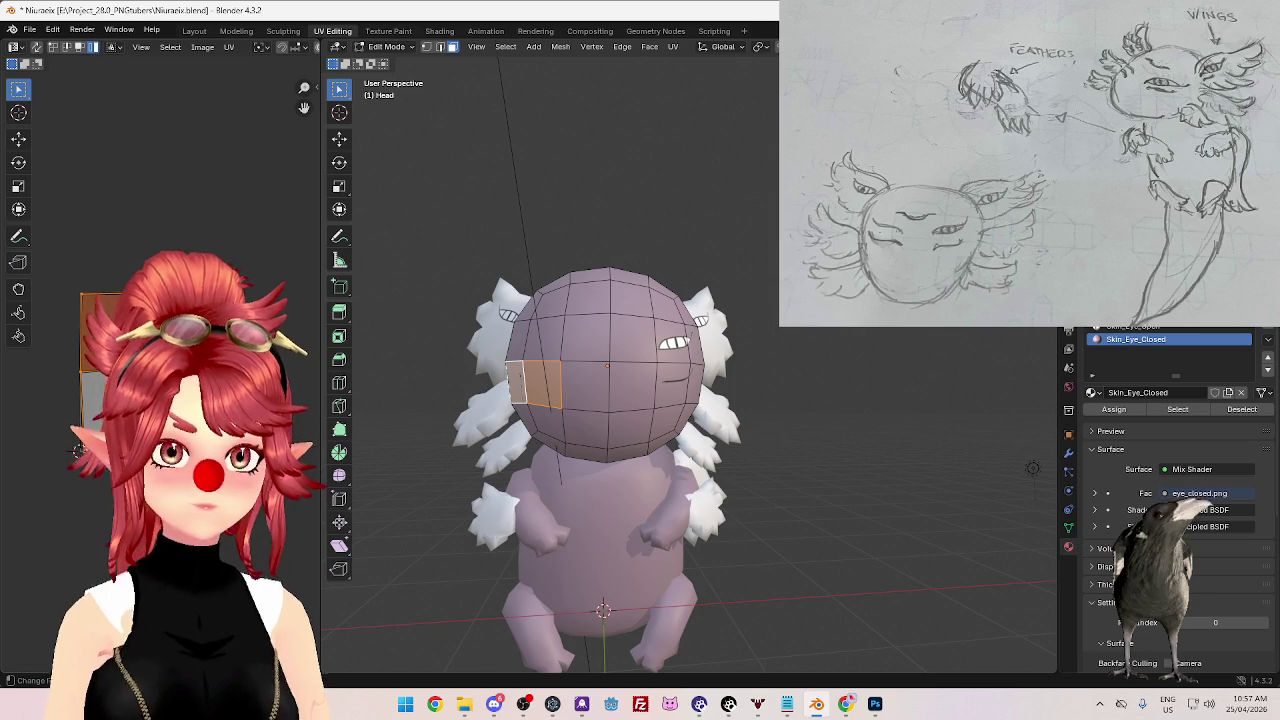
key(r)
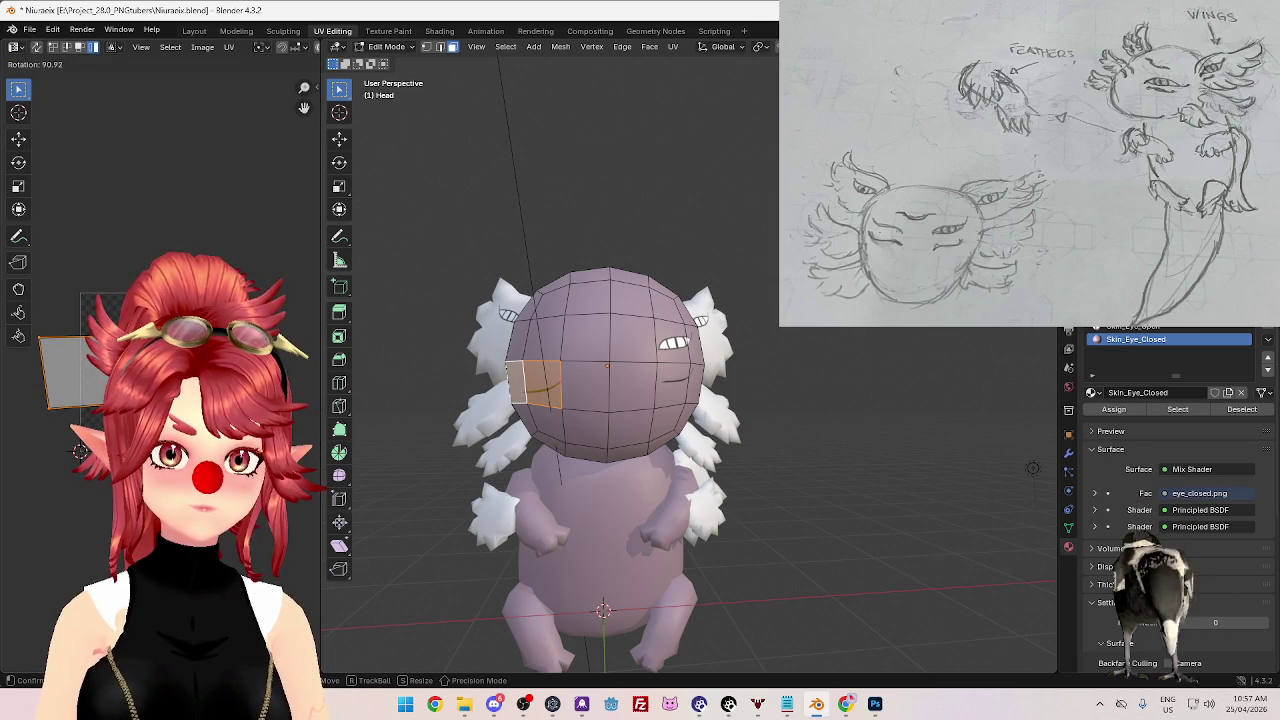
key(Return)
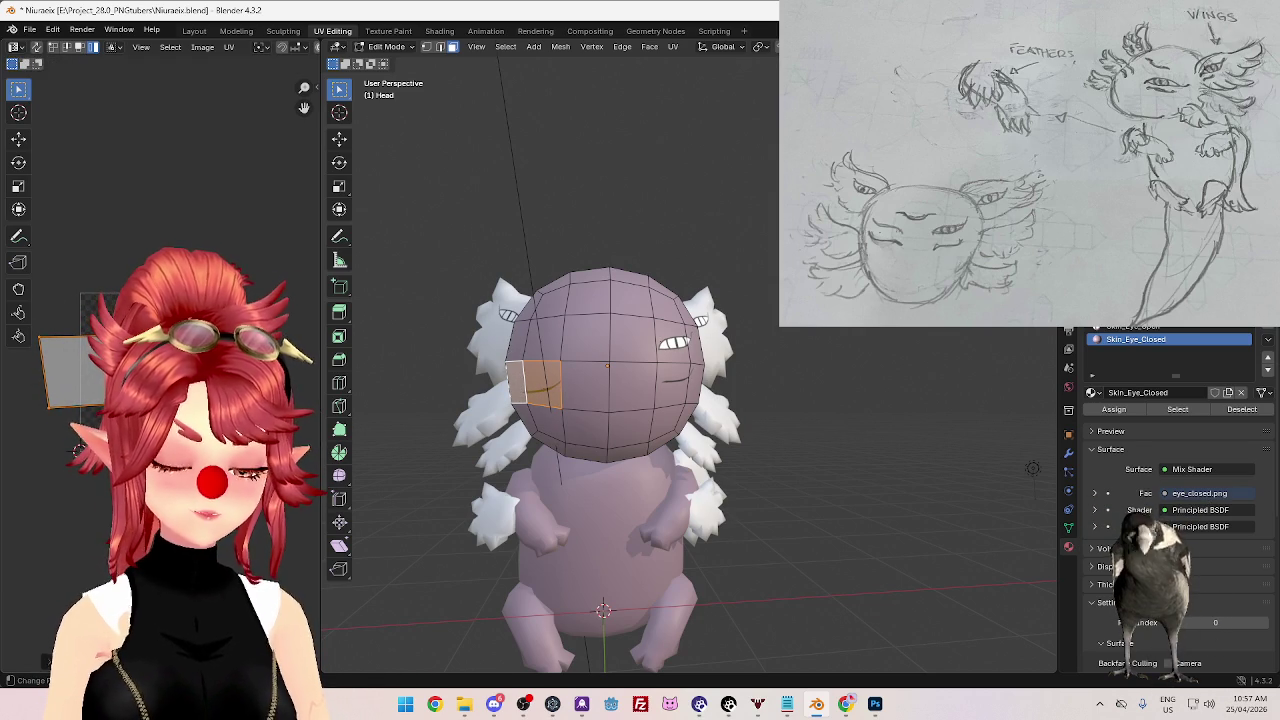
text(sx)
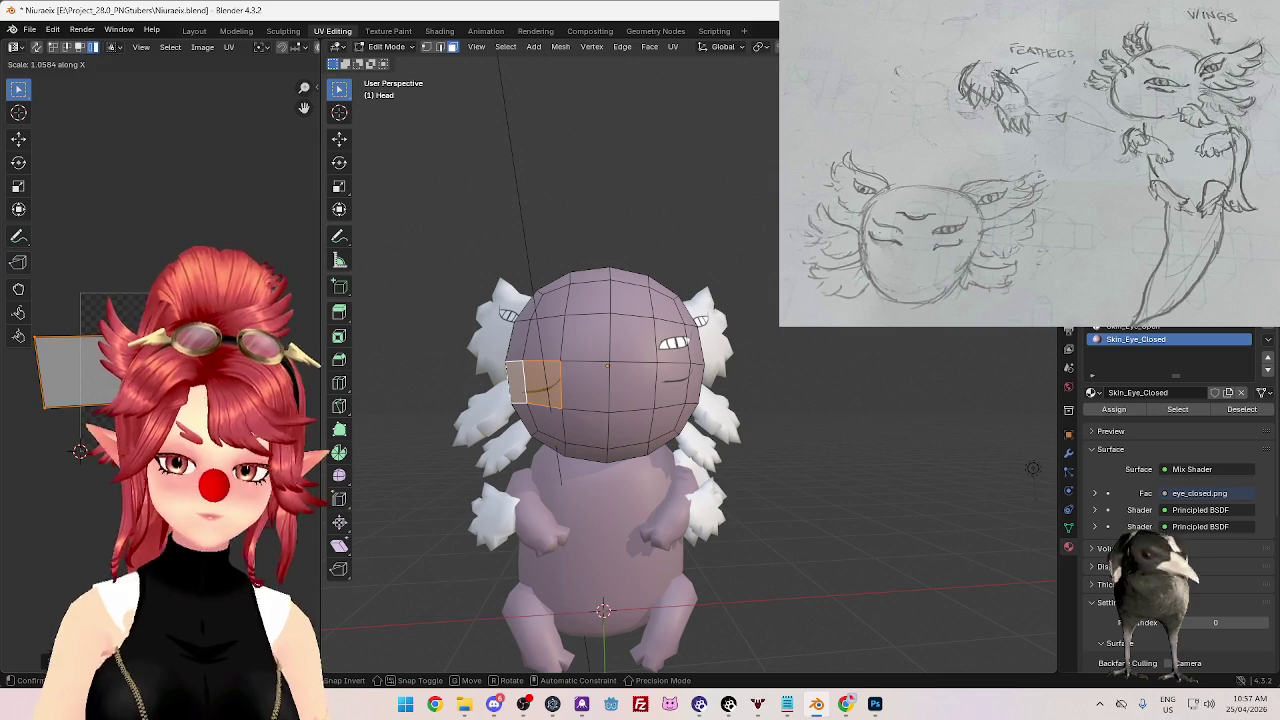
text(-1)
key(Return)
key(g)
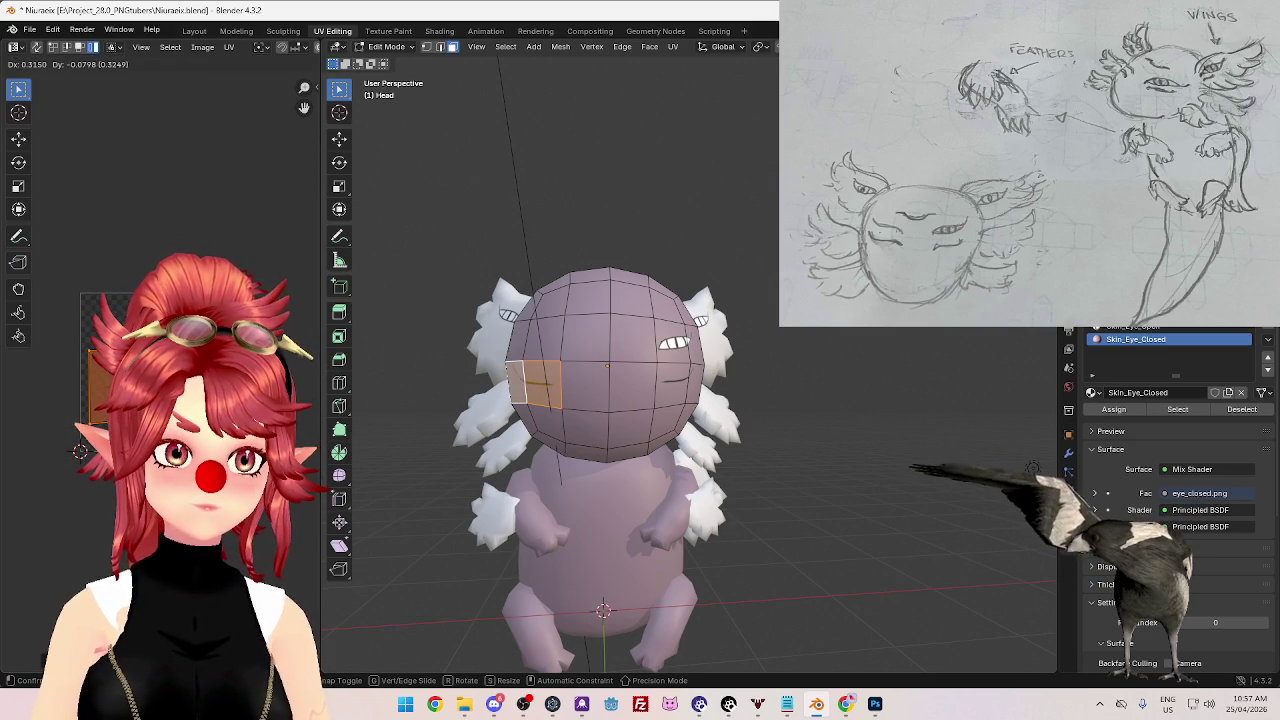
key(Return)
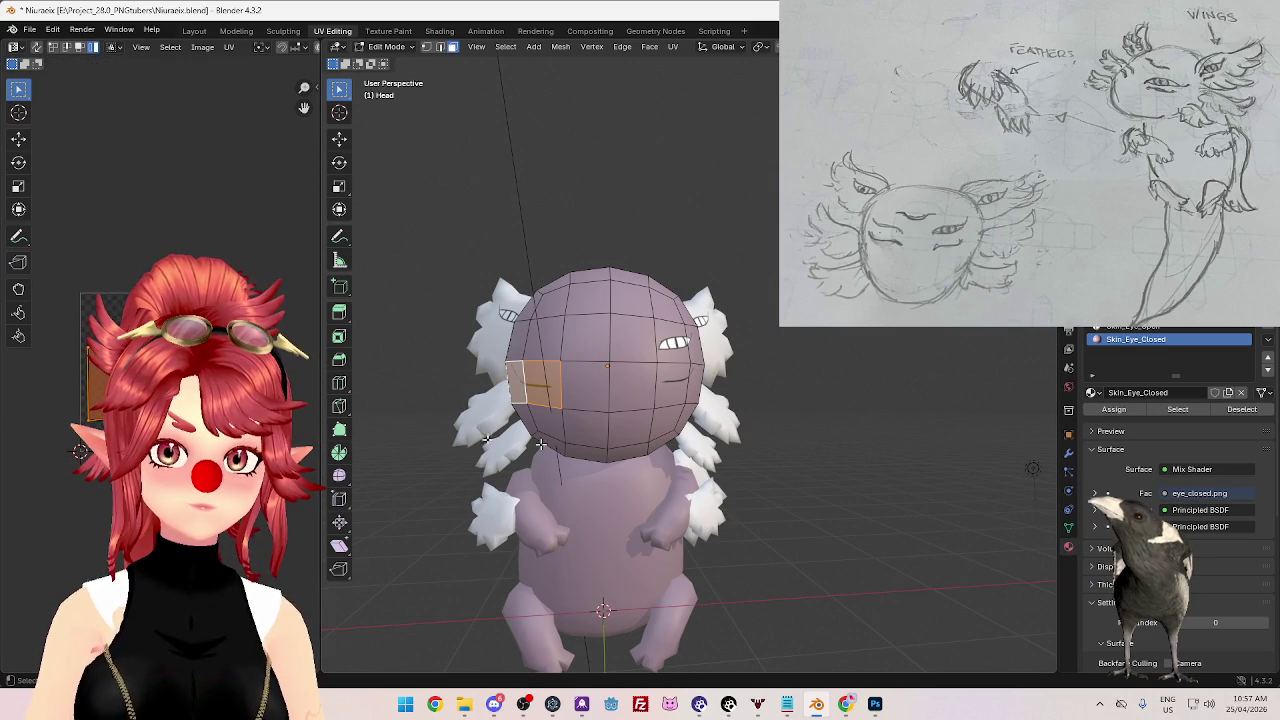
- Fine-tune the left closed-eye UV island's scale, rotation and position
middle_drag(545, 469, 996, 476)
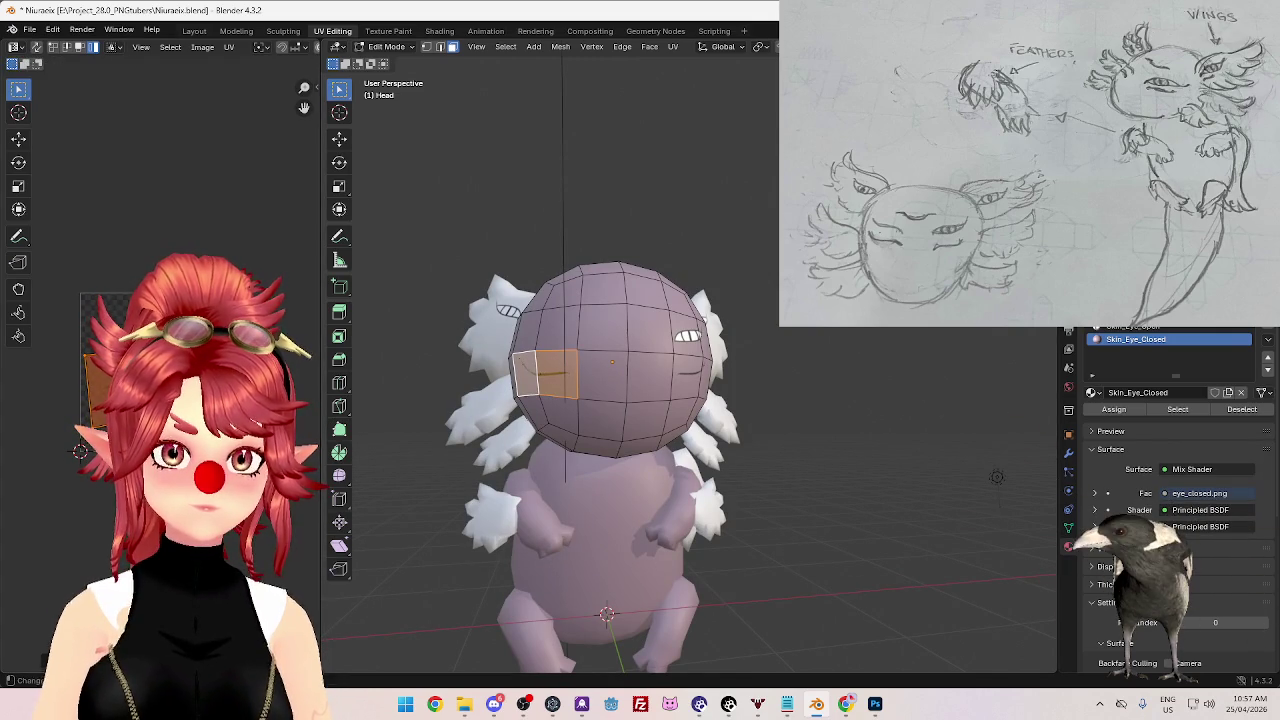
key(s)
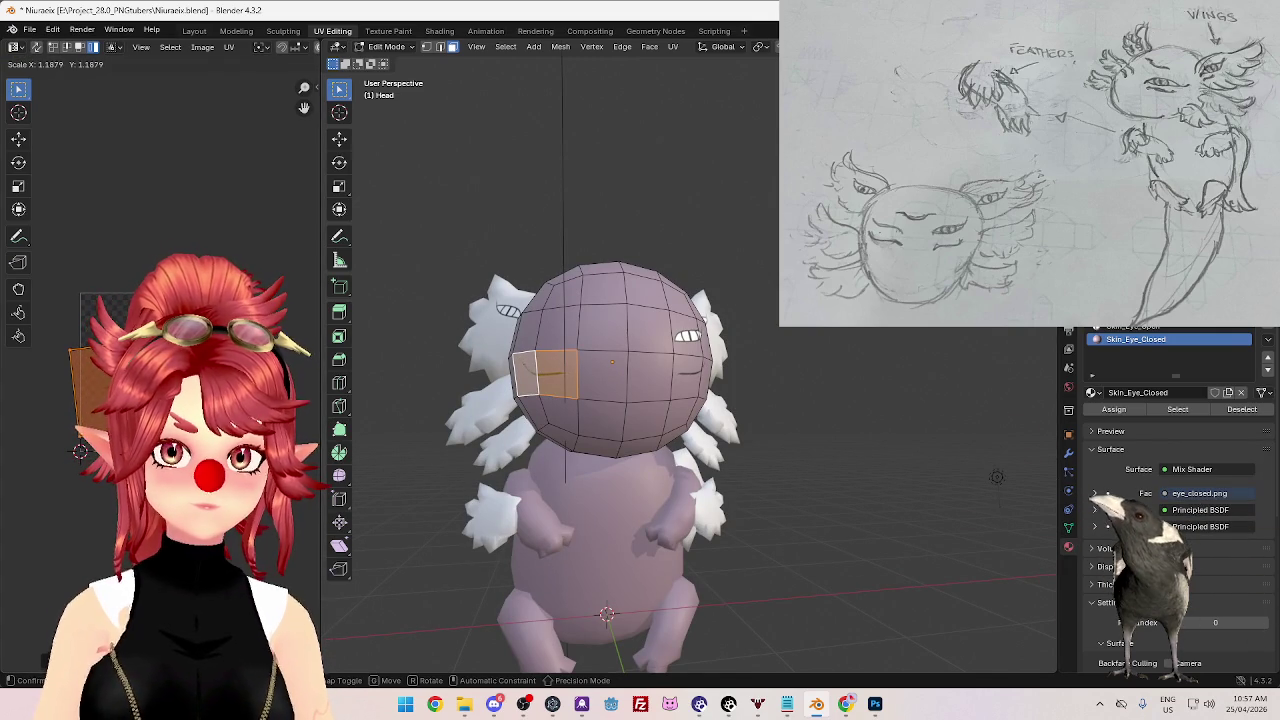
key(r)
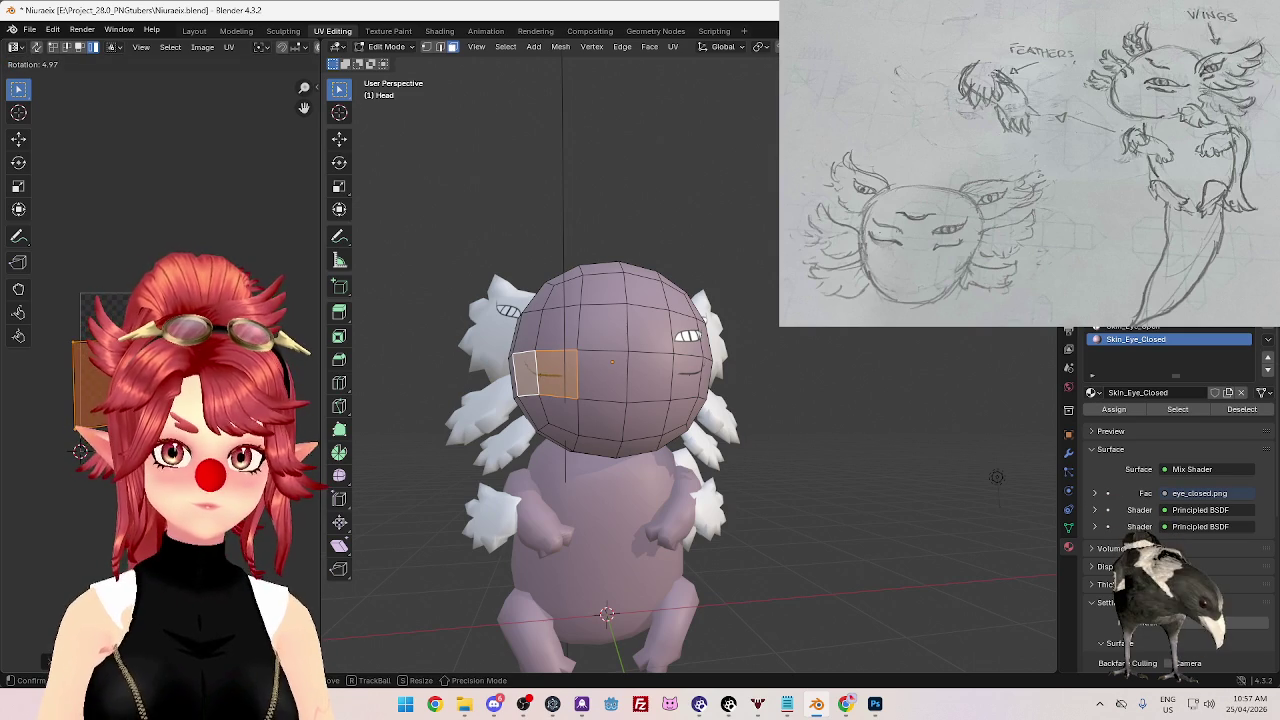
key(g)
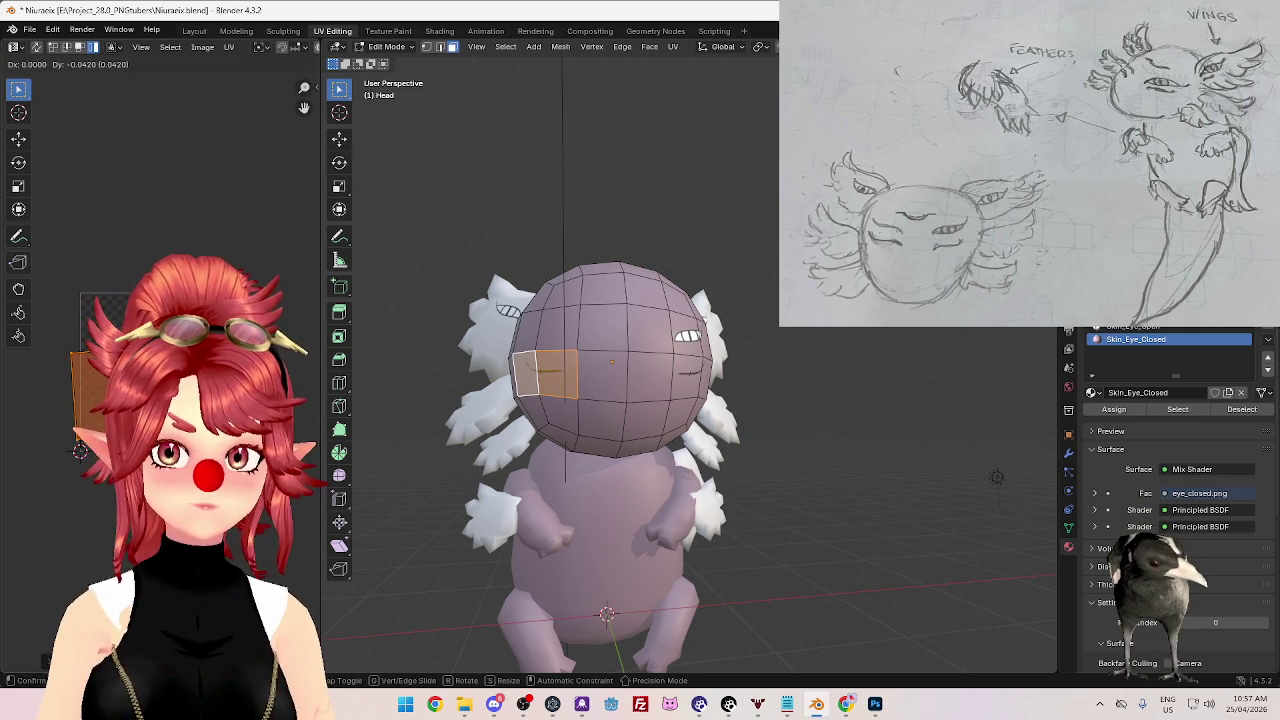
key(Return)
- Preview both closed-eye lines from the front view, then return to Edit Mode
mouse_move(700, 520)
middle_down()
mouse_move(752, 537)
mouse_move(727, 564)
mouse_move(697, 552)
mouse_move(700, 539)
middle_up()
key(Tab)
key(KP_1)
scroll(625, 462, up, 5)
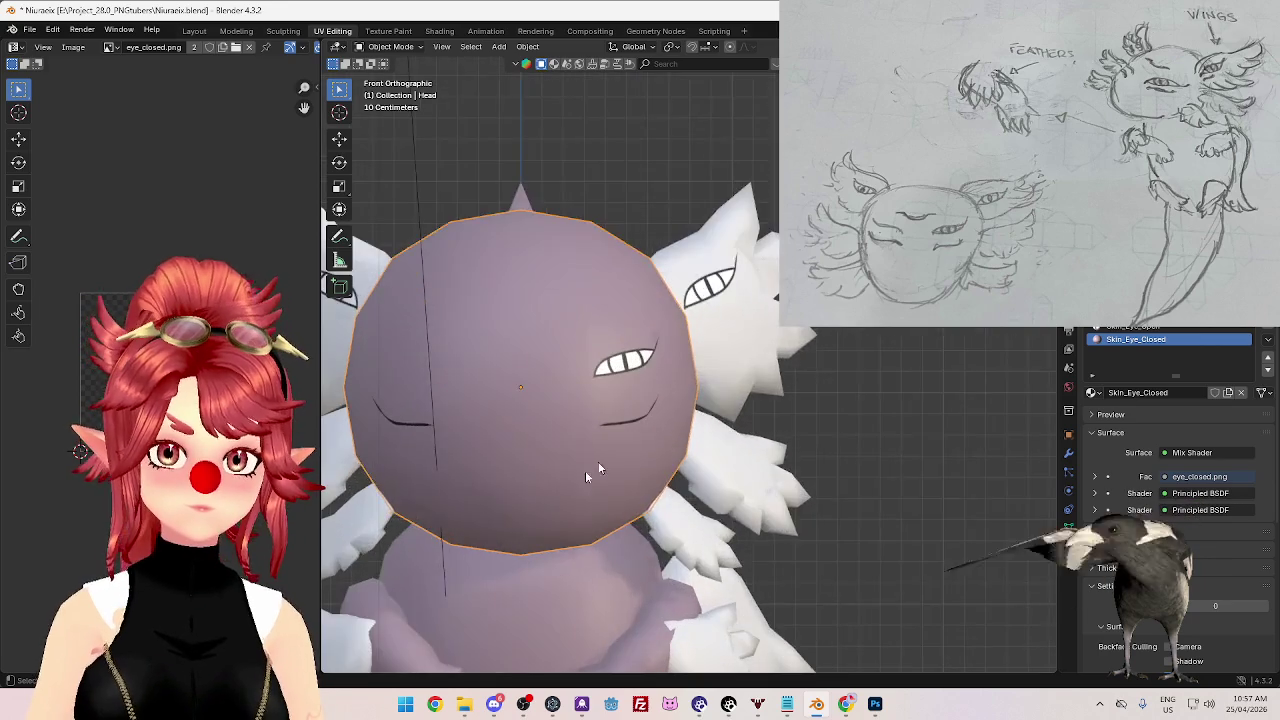
scroll(625, 462, up, 3)
shift+middle_drag(677, 409, 628, 330)
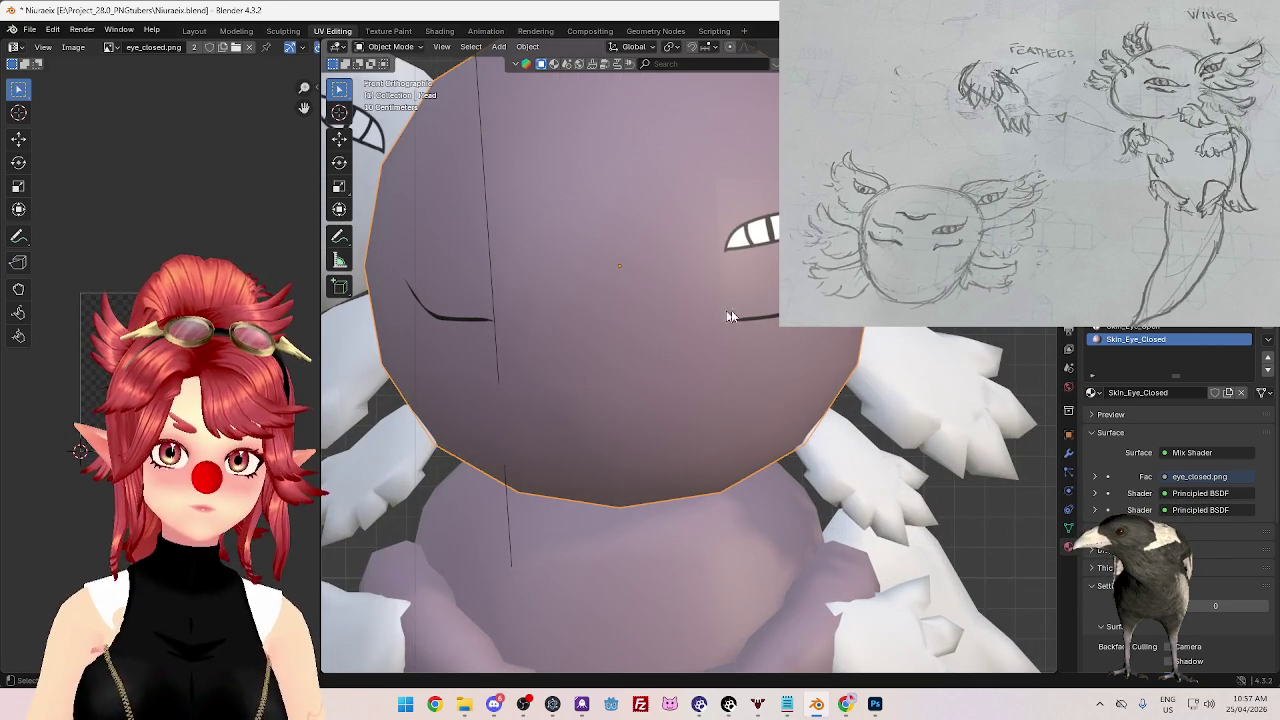
scroll(637, 438, down, 5)
scroll(601, 412, up, 2)
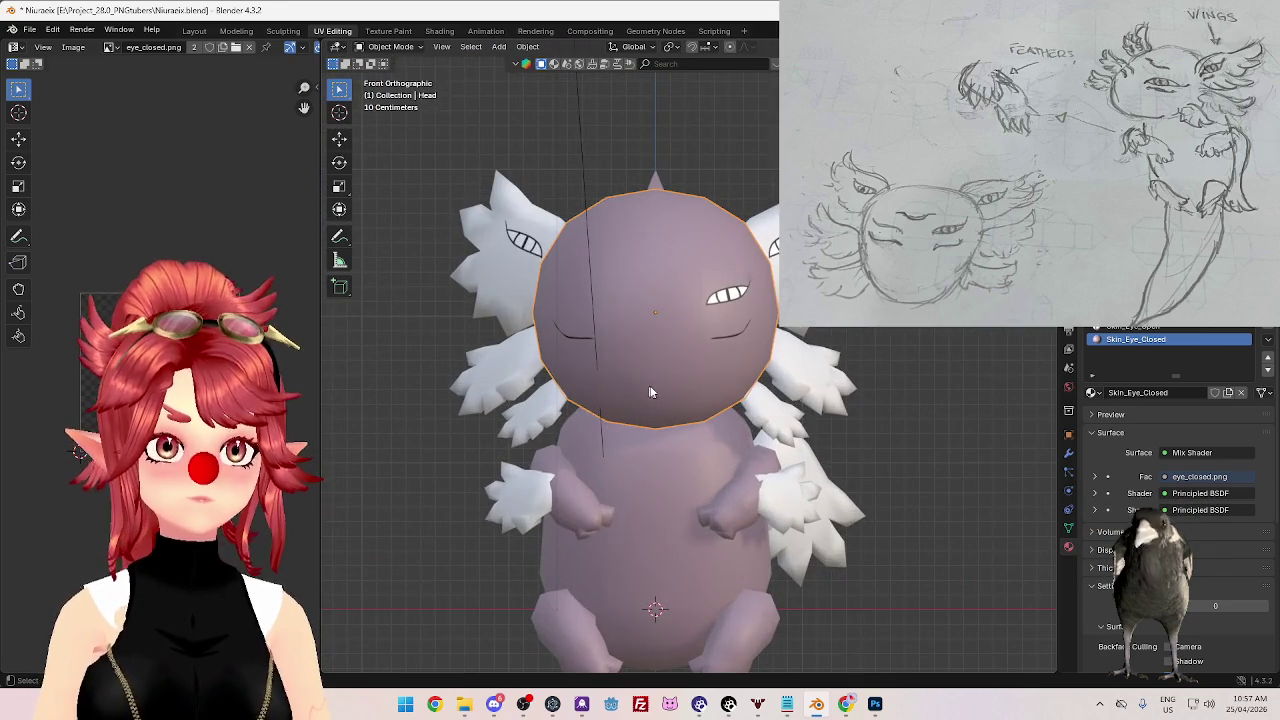
scroll(641, 393, down, 2)
key(Tab)
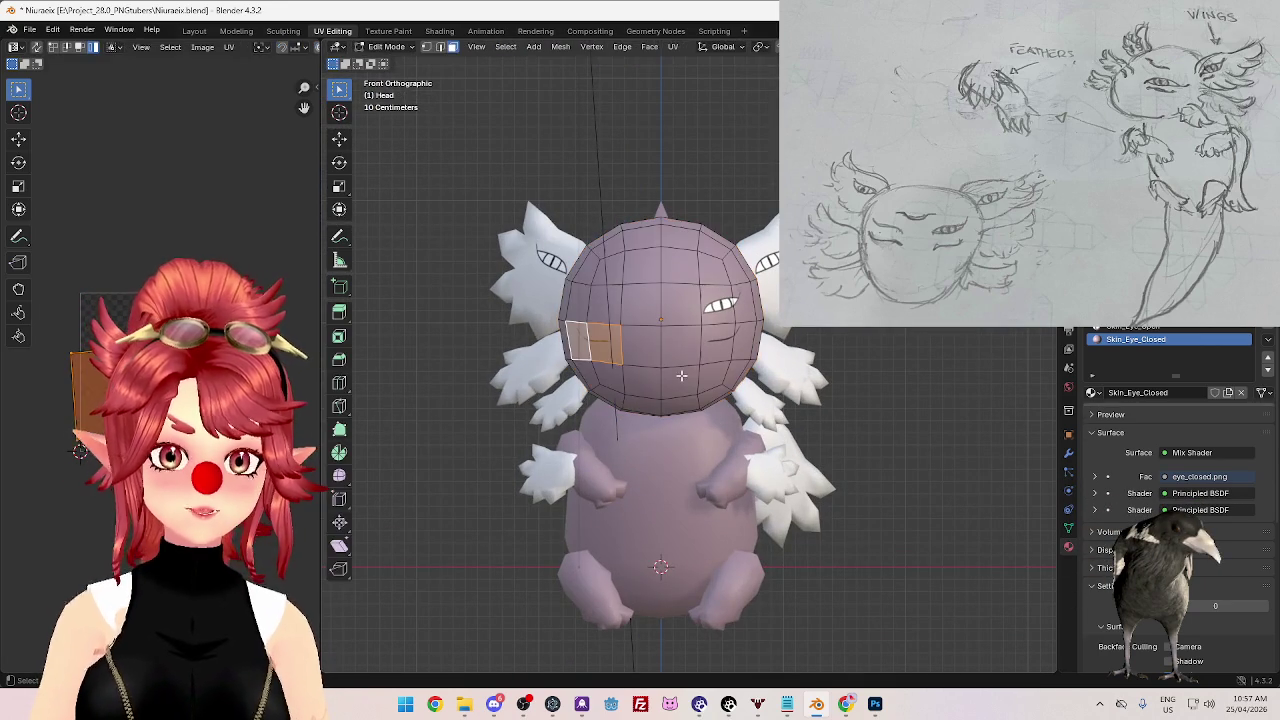
- Unwrap a face on the head's left side and assign it the Skin_Eye_Closed material
click(586, 305)
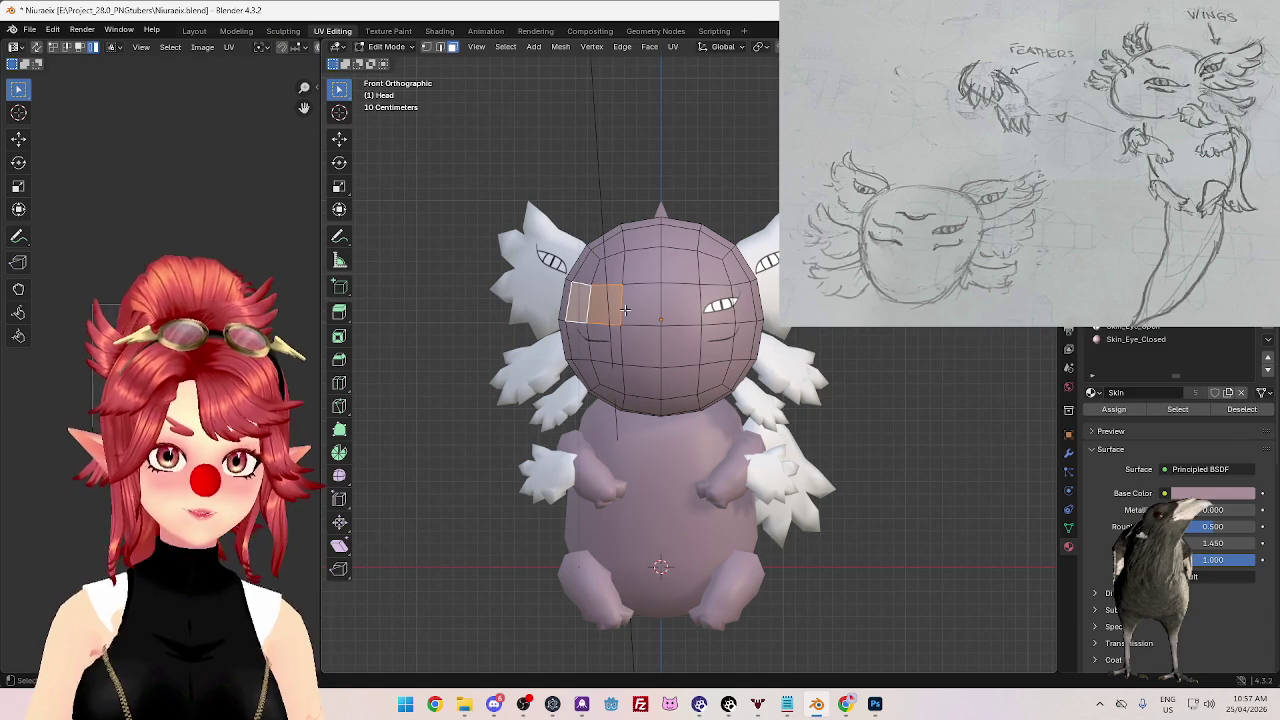
key(u)
click(622, 311)
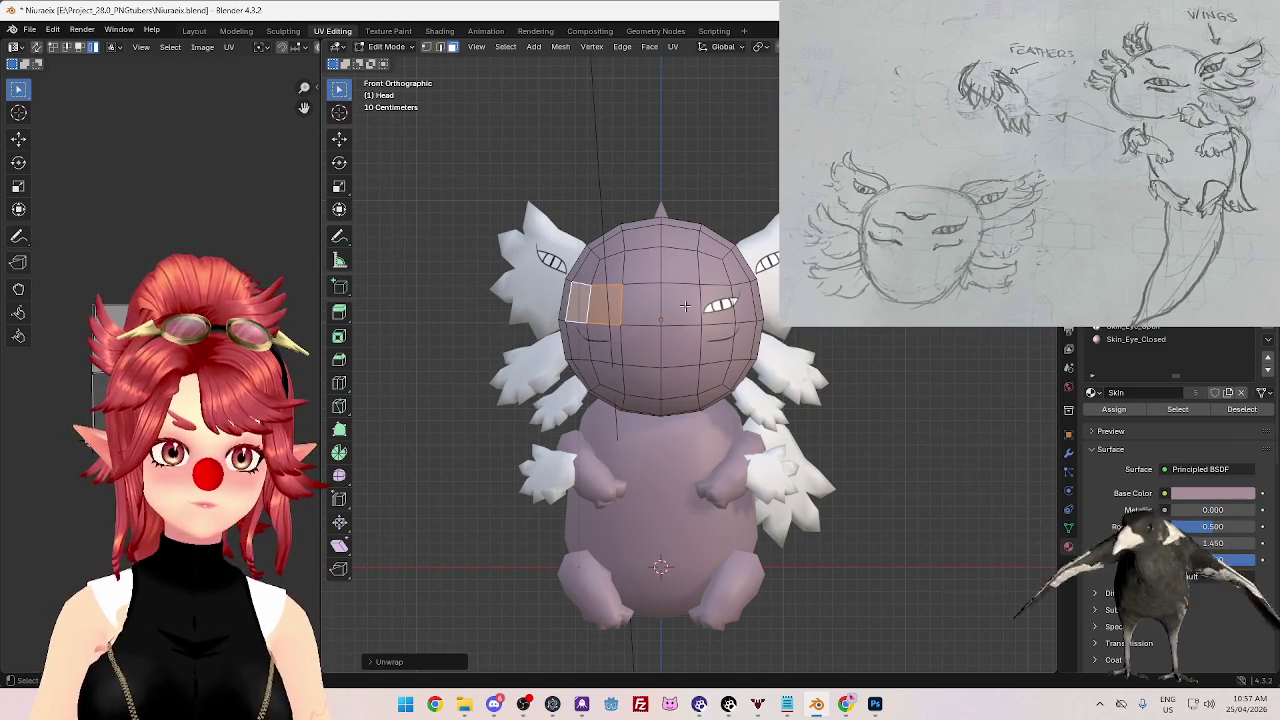
click(1140, 339)
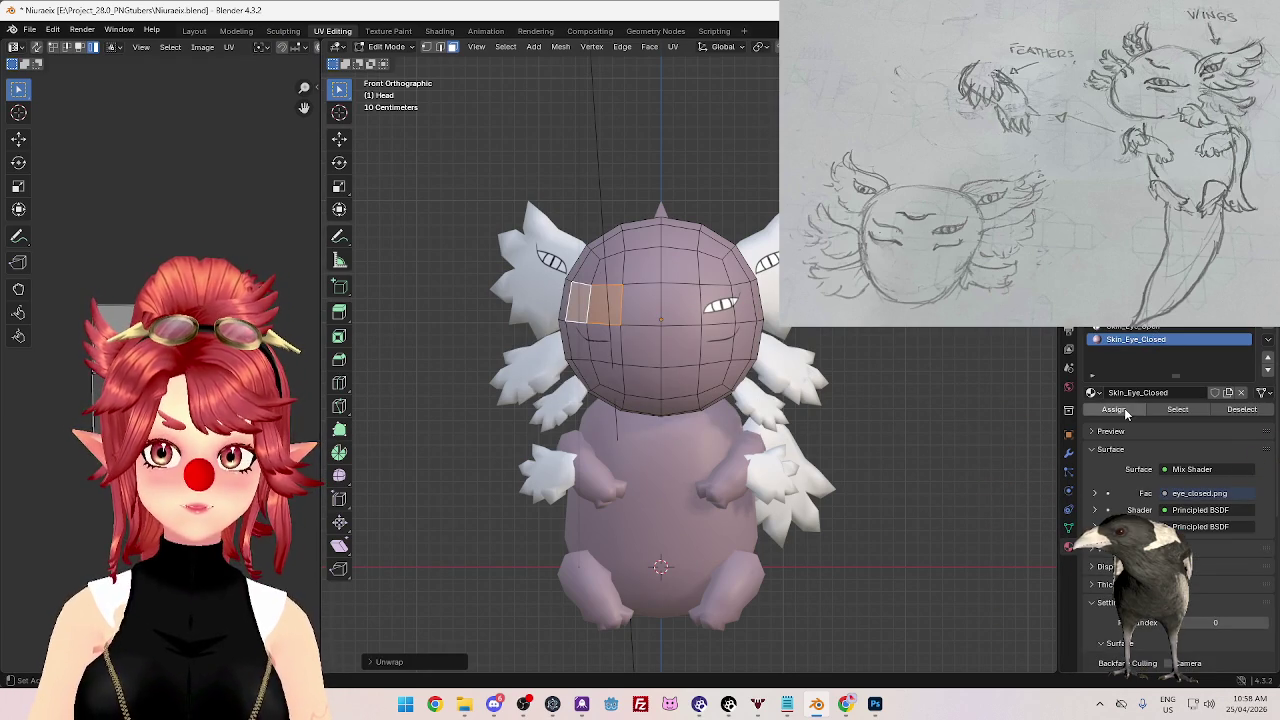
click(1114, 409)
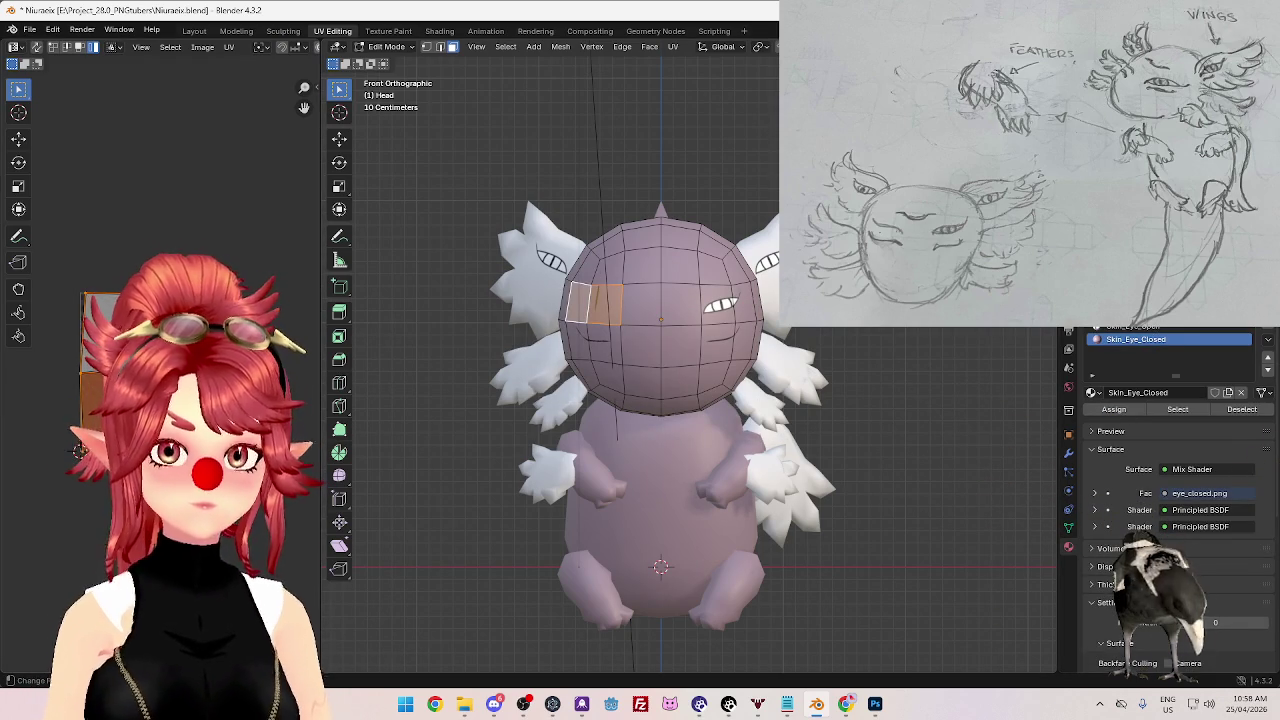
- Rotate and shift the closed-eye UV layout into a first rough position
key(r)
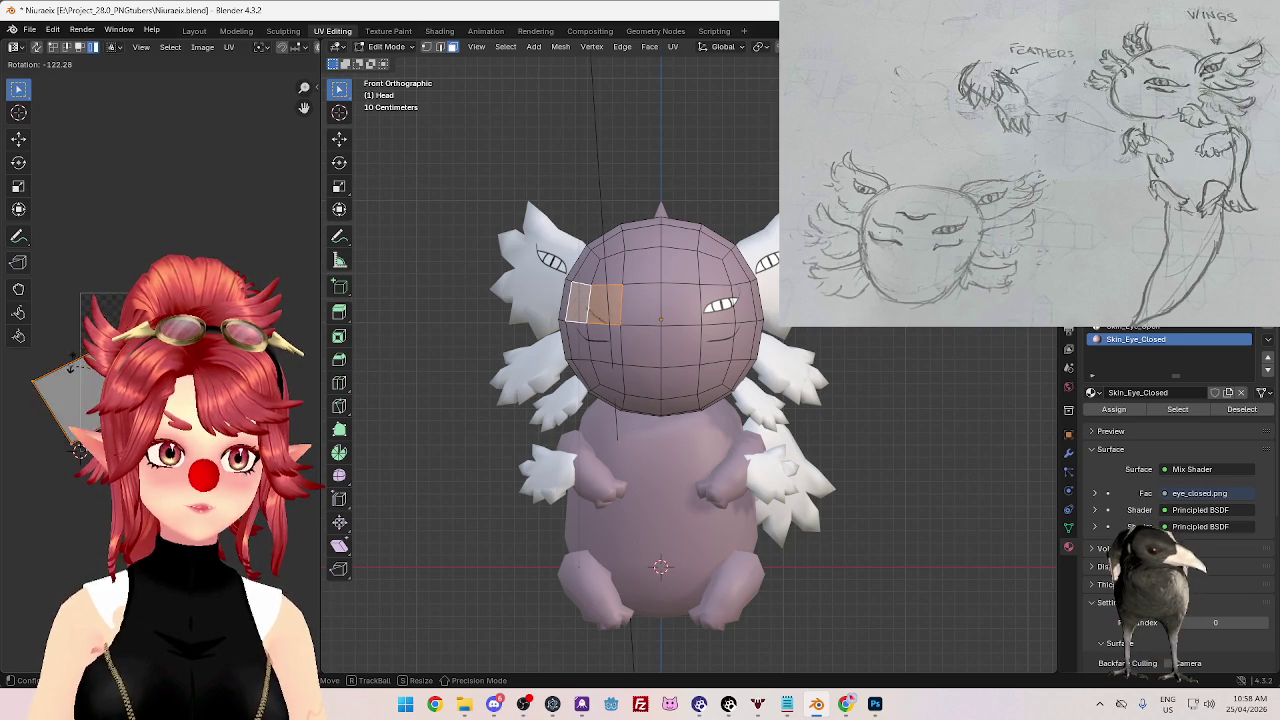
key(g)
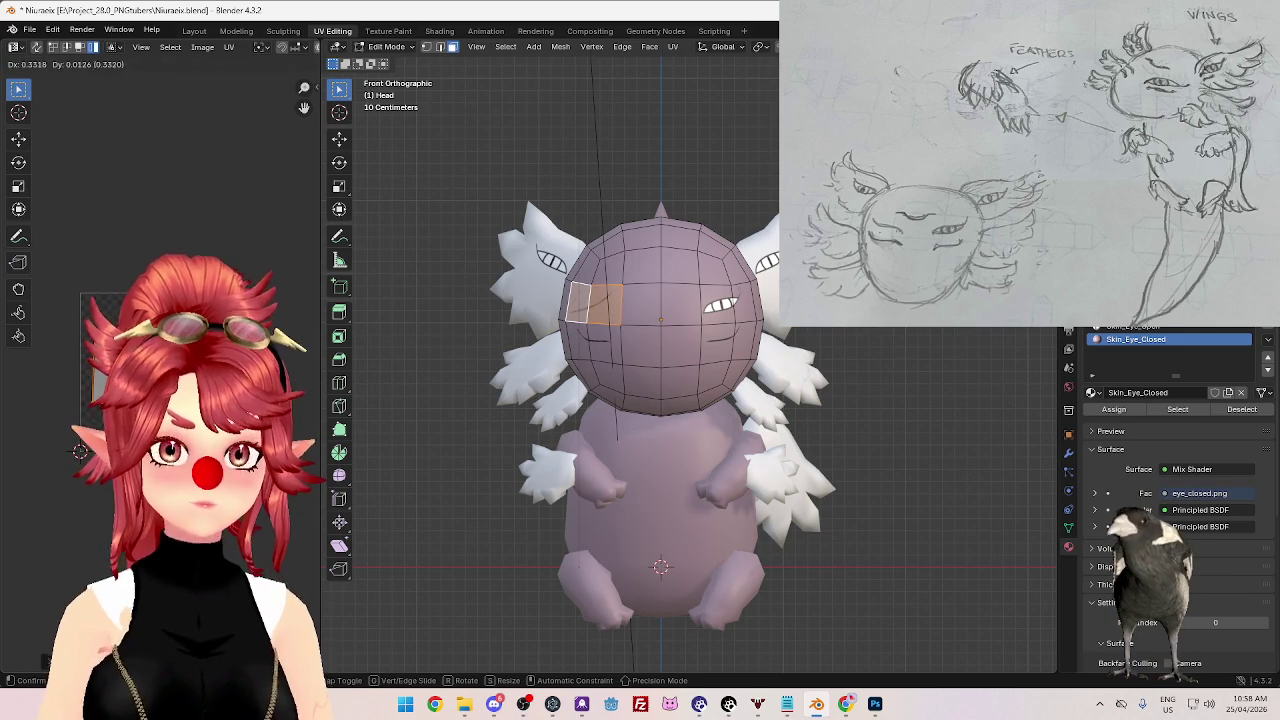
key(Return)
key(r)
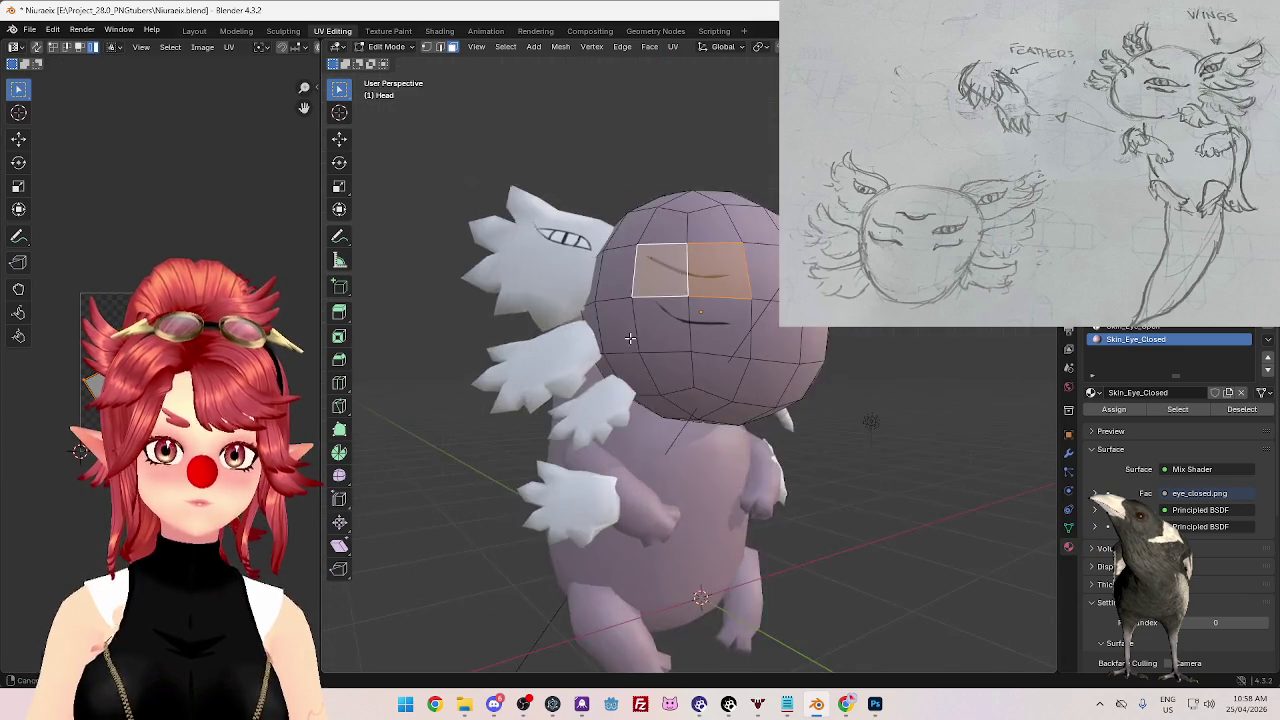
middle_drag(566, 340, 741, 385)
scroll(741, 385, up, 3)
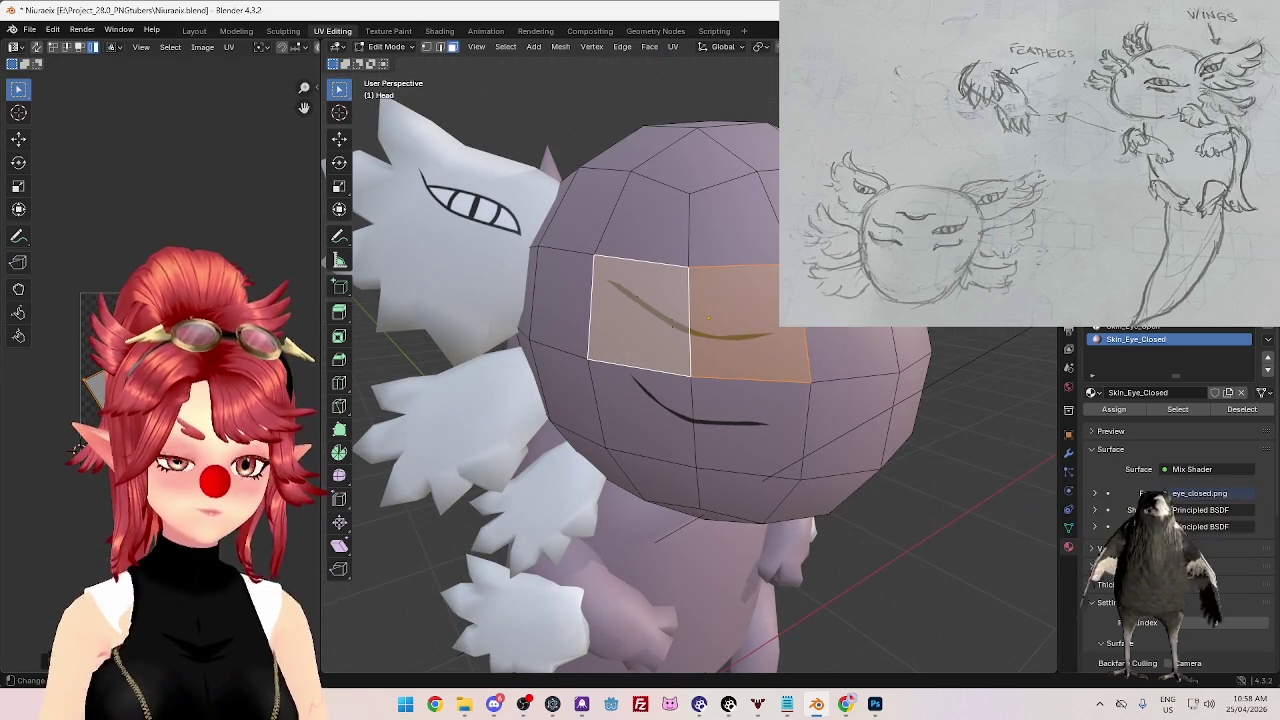
- Mirror the eye UVs with S X -1, rotate the line flatter, enlarge it, and exit to Object Mode
text(sx-1)
key(Return)
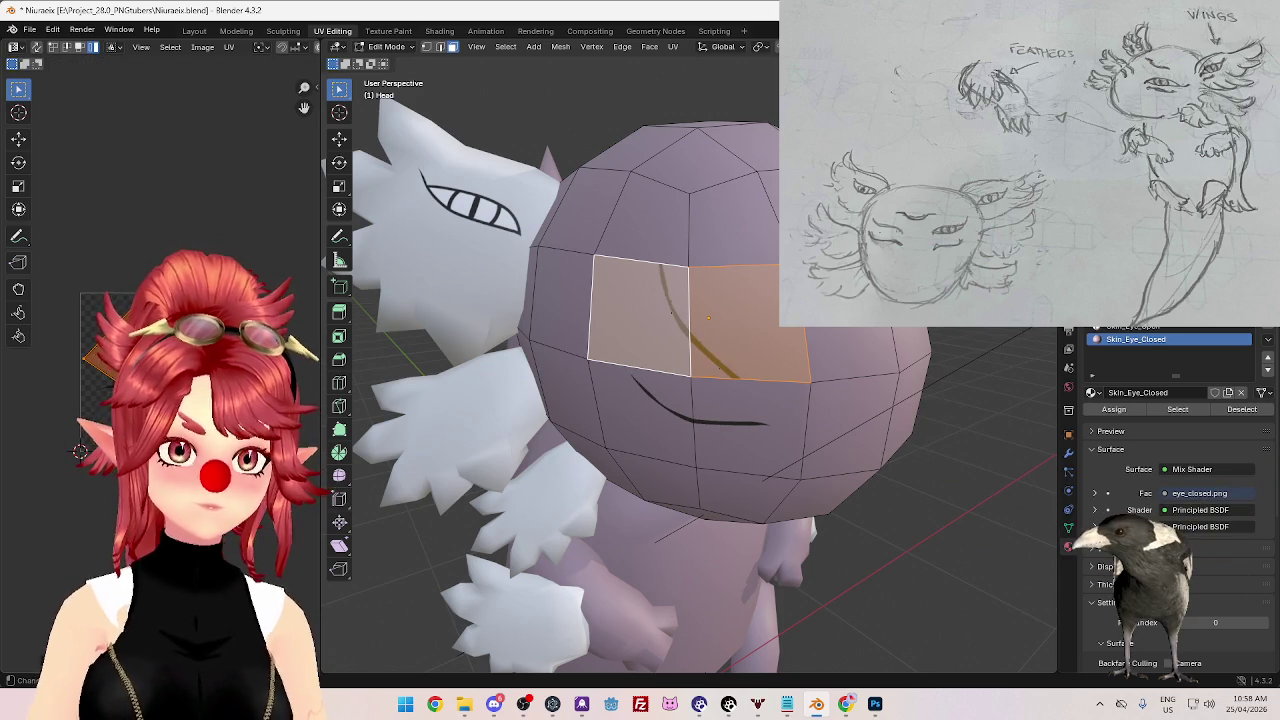
key(r)
key(Return)
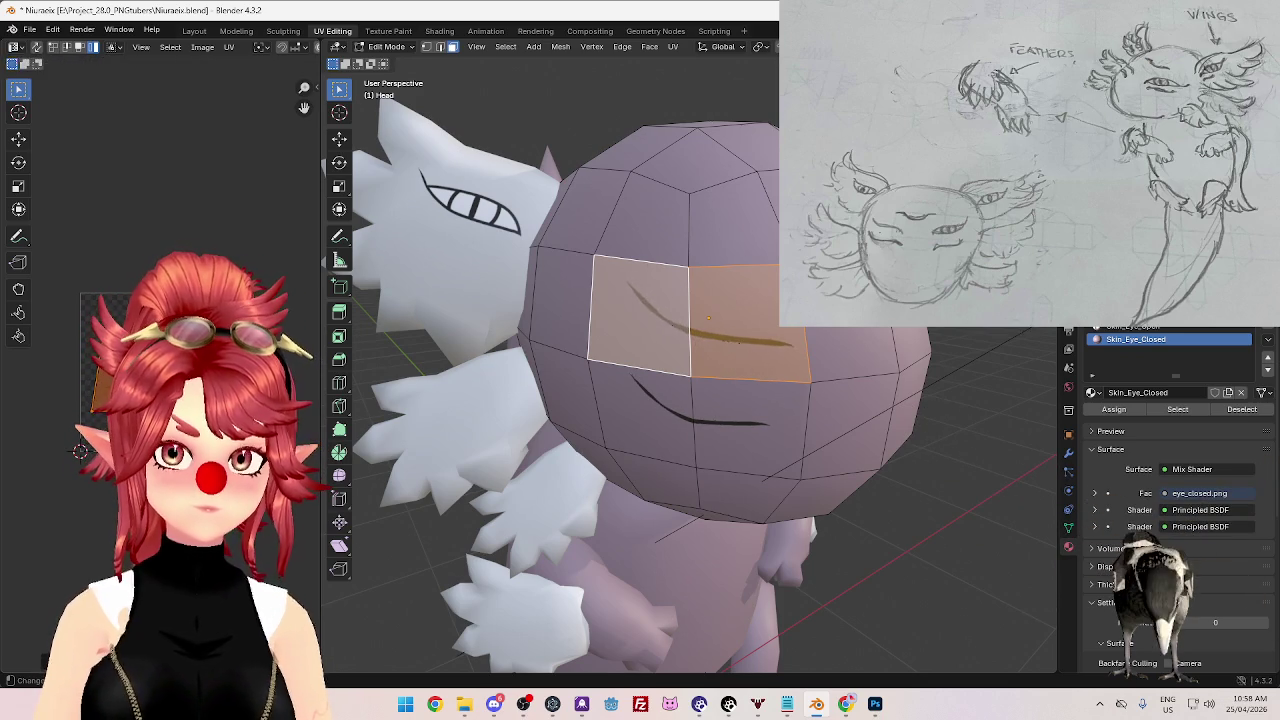
key(s)
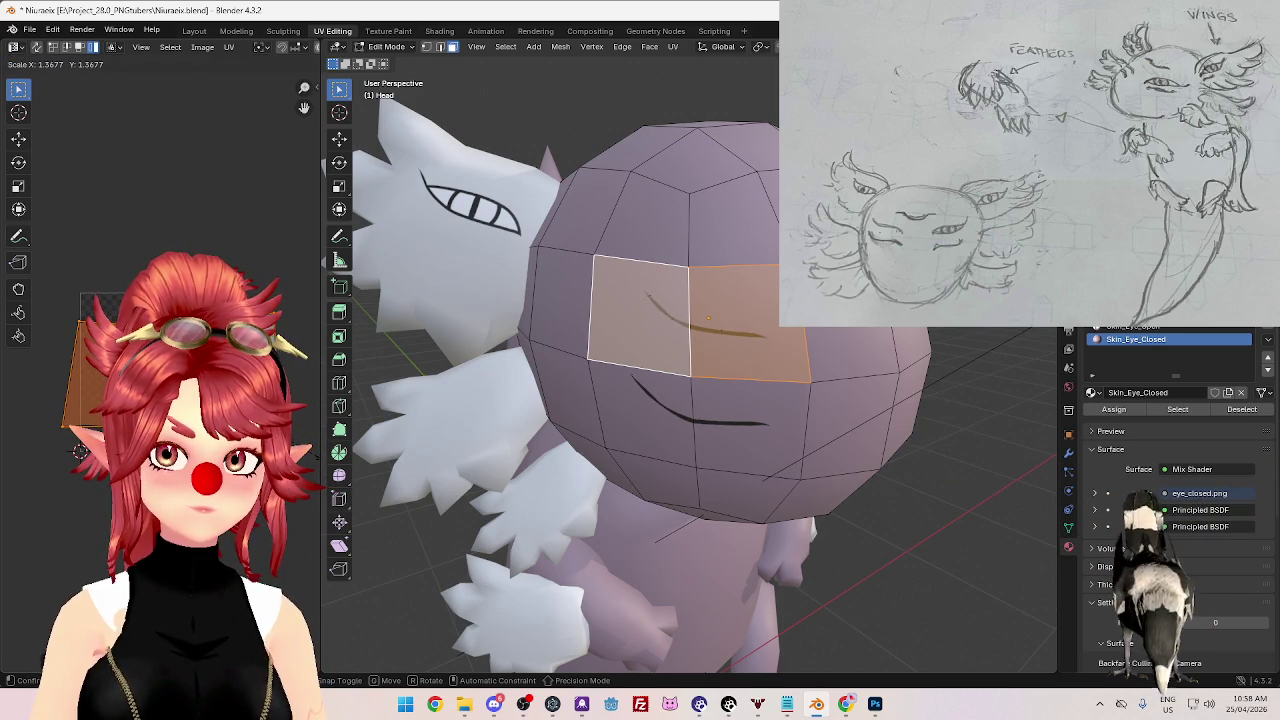
click(315, 460)
middle_drag(747, 513, 709, 518)
scroll(712, 521, down, 3)
key(Tab)
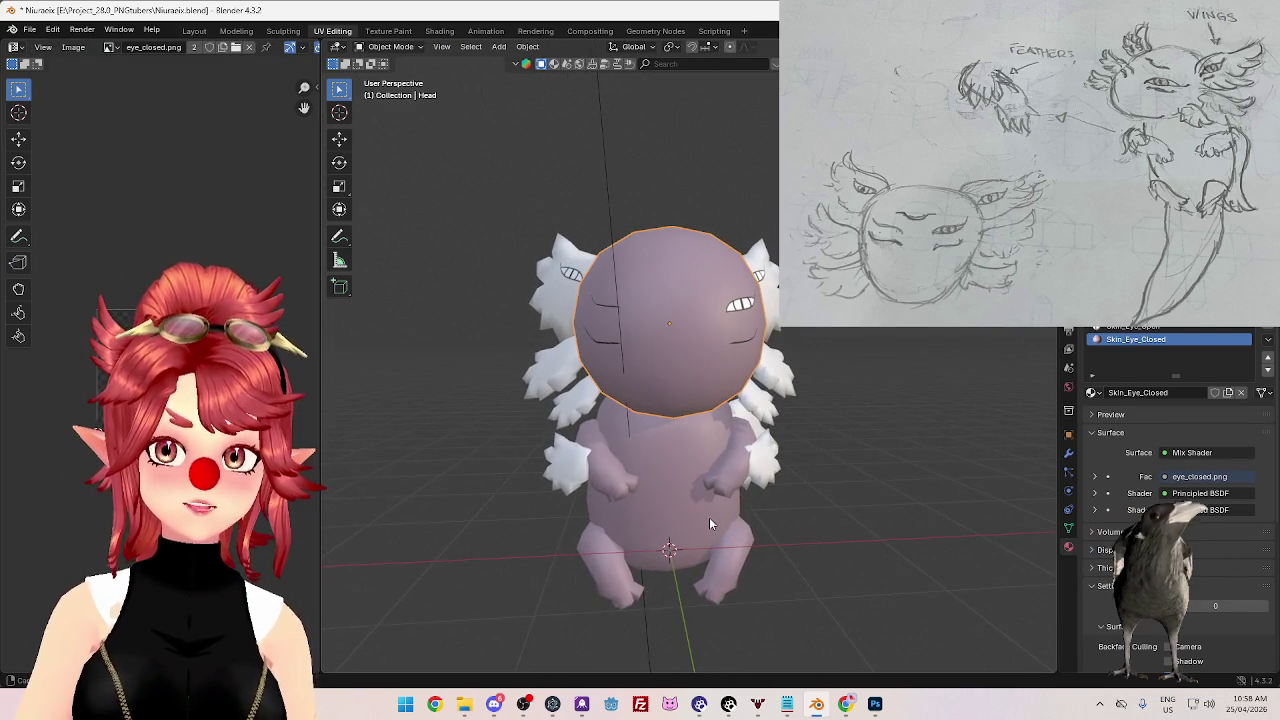
- Assign Skin_Eye_Open to the head's central face and shift the open-eye UVs to the right
key(Tab)
middle_drag(717, 371, 701, 380)
click(666, 320)
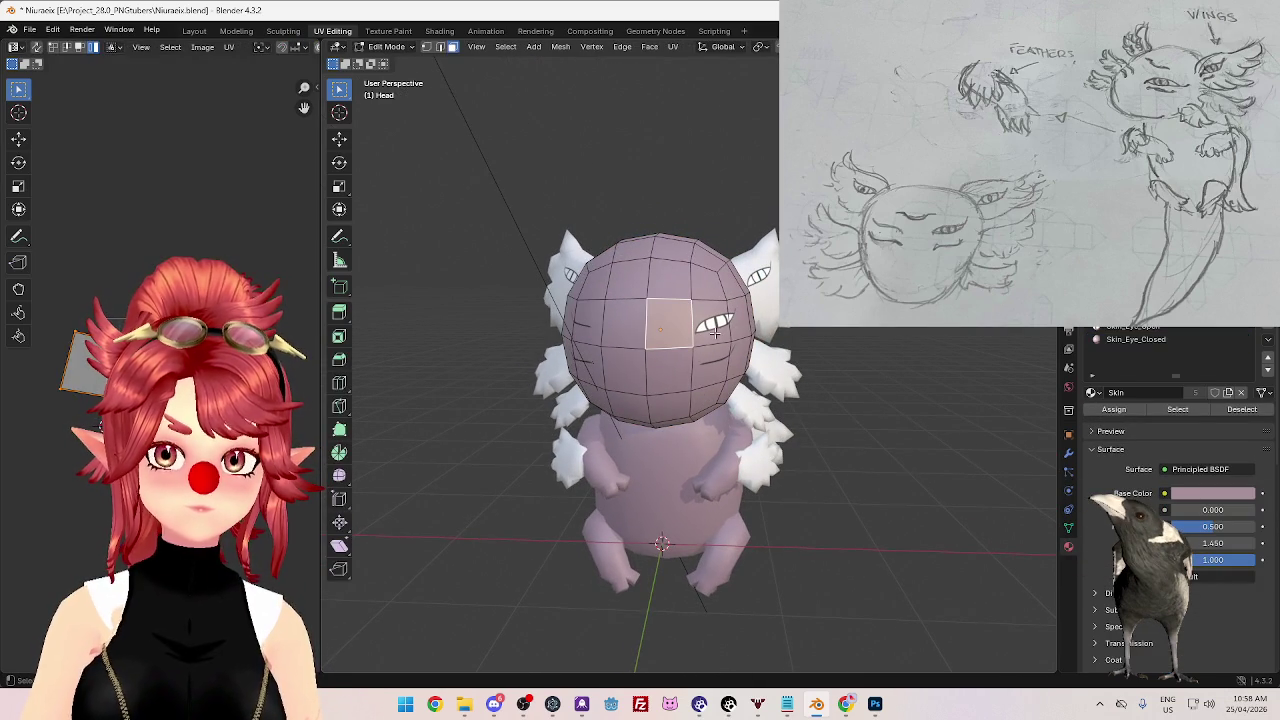
click(1166, 331)
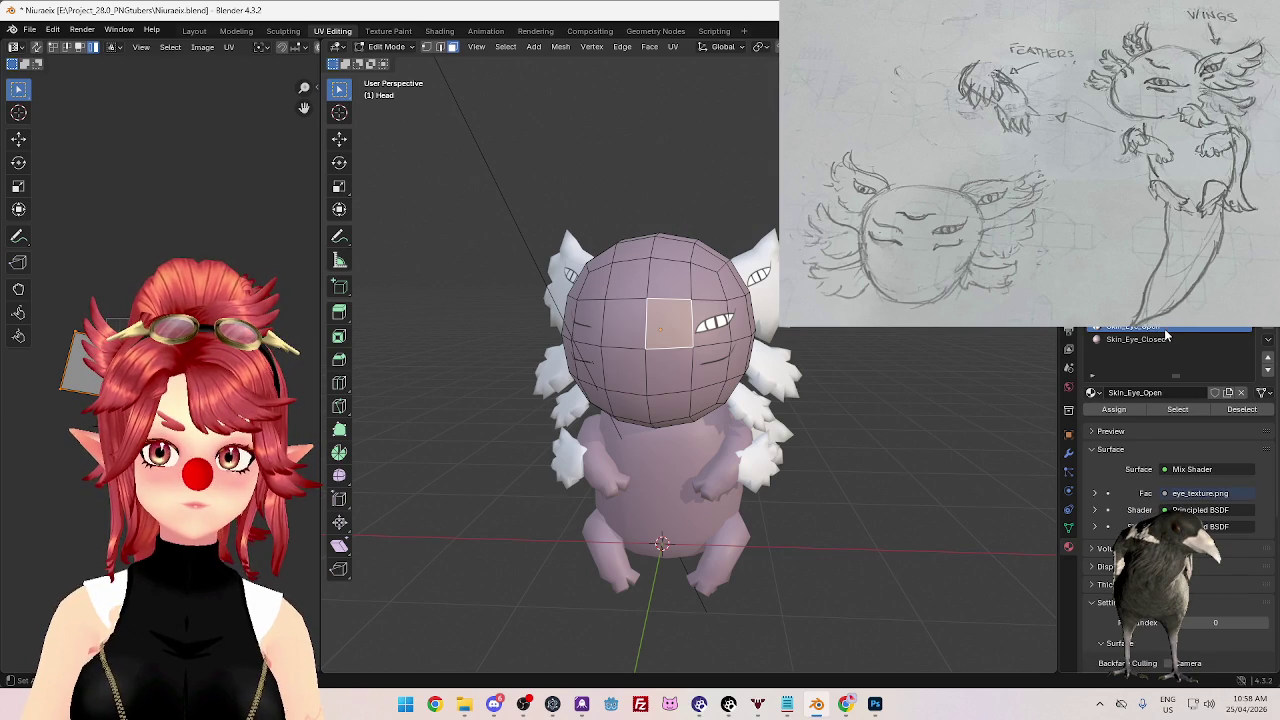
click(1136, 411)
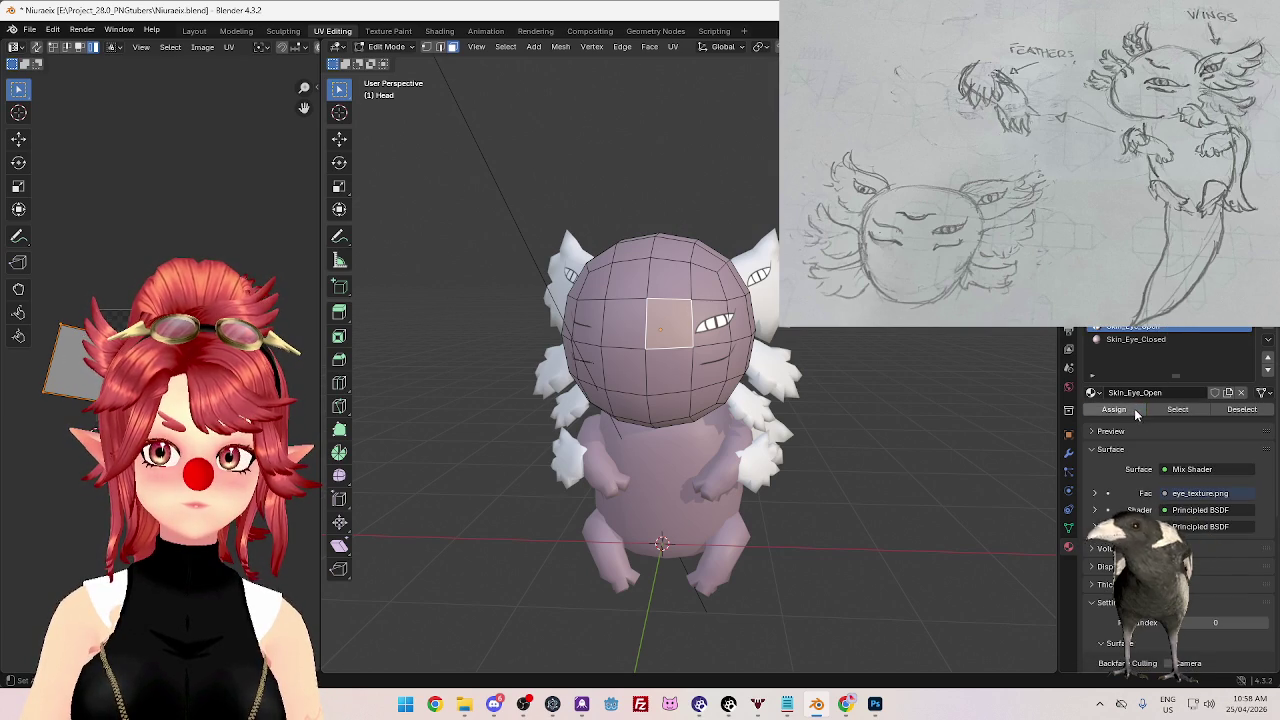
shift+click(718, 325)
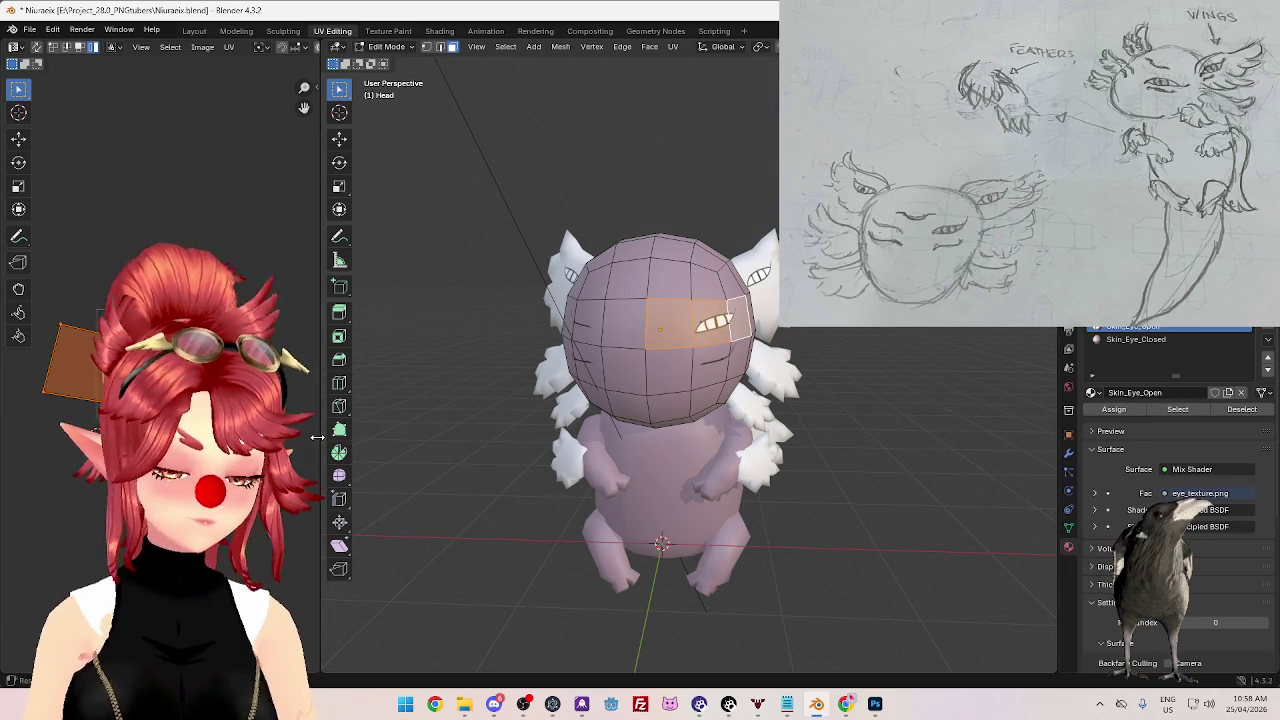
key(g)
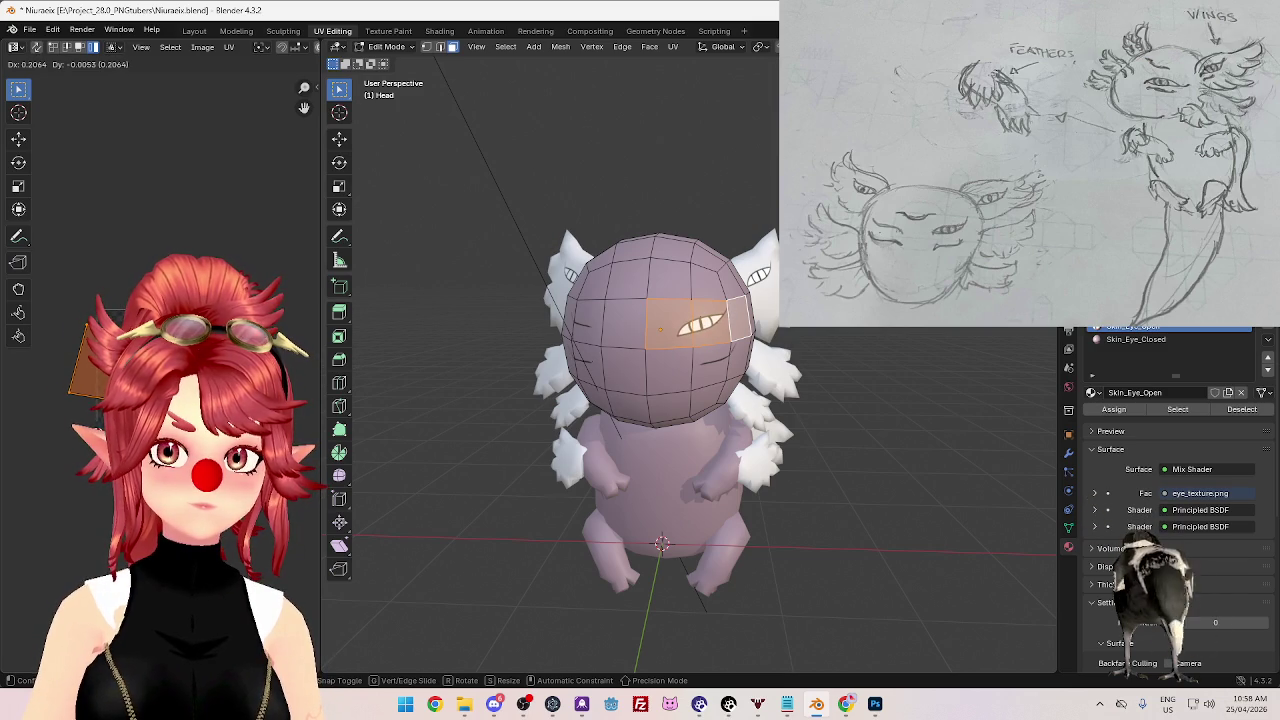
key(Return)
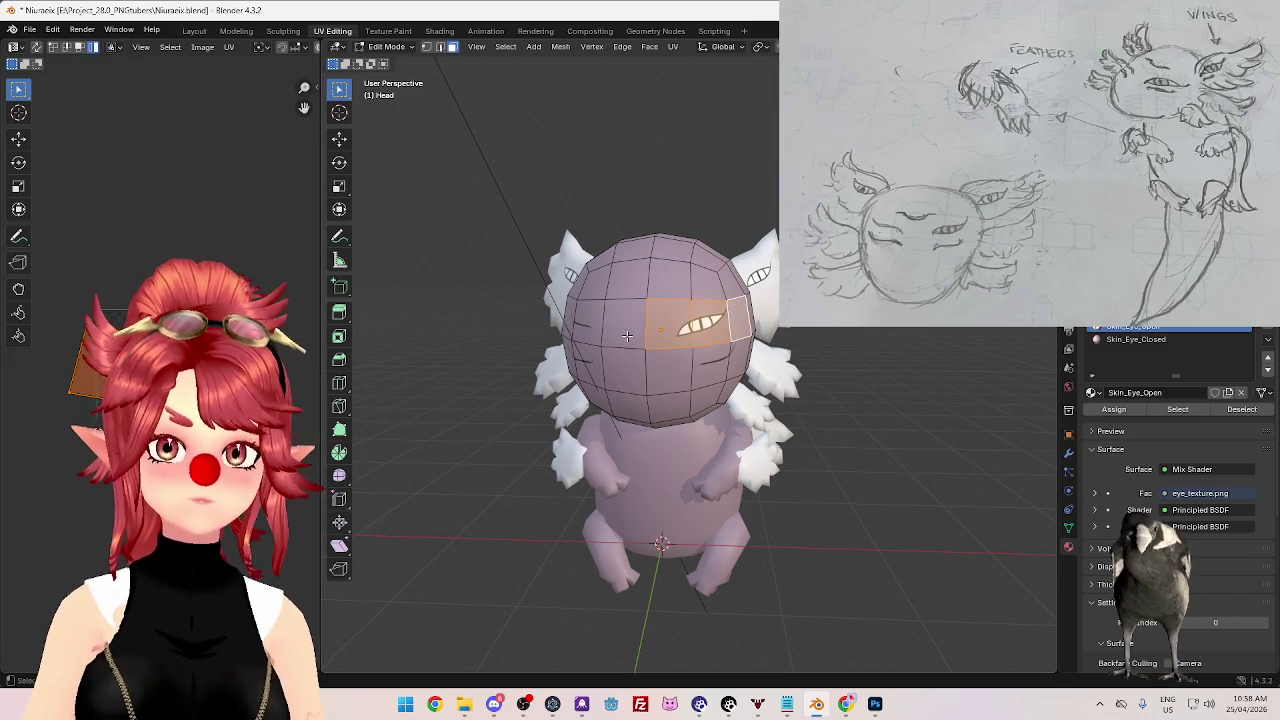
- Assign Skin_Eye_Closed to two faces on the head's left side
click(623, 333)
shift+click(612, 320)
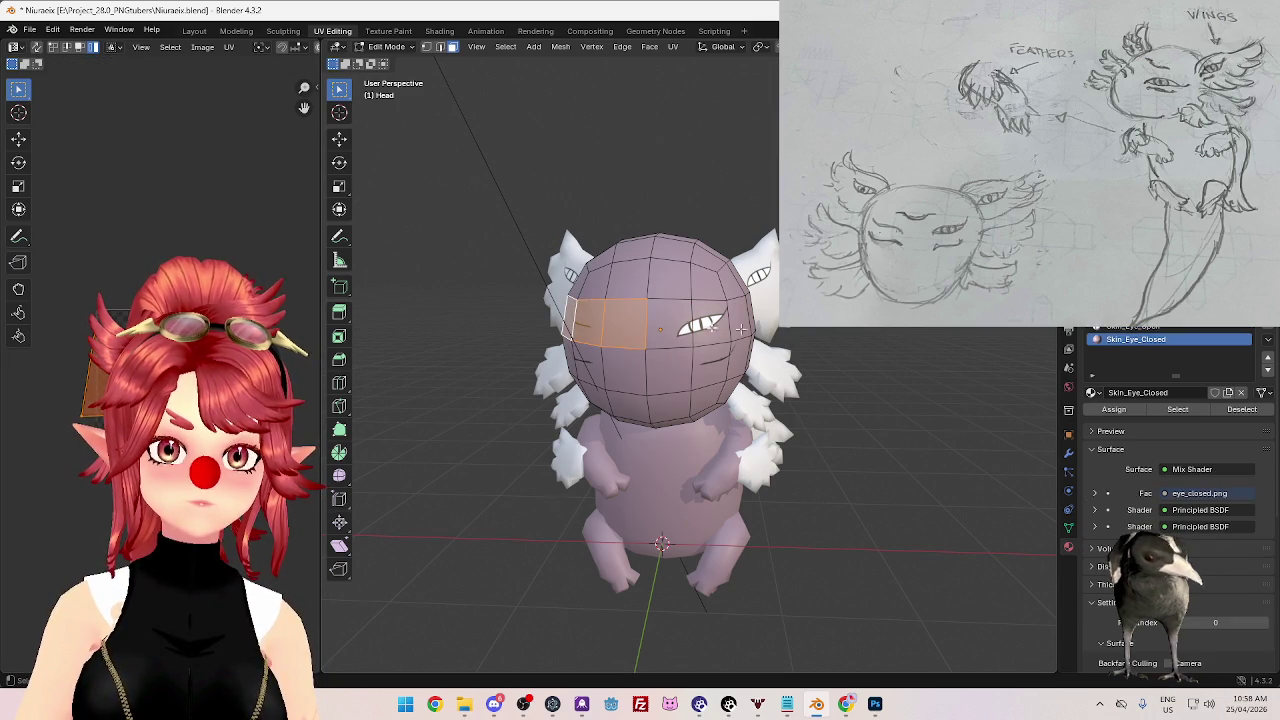
click(1133, 329)
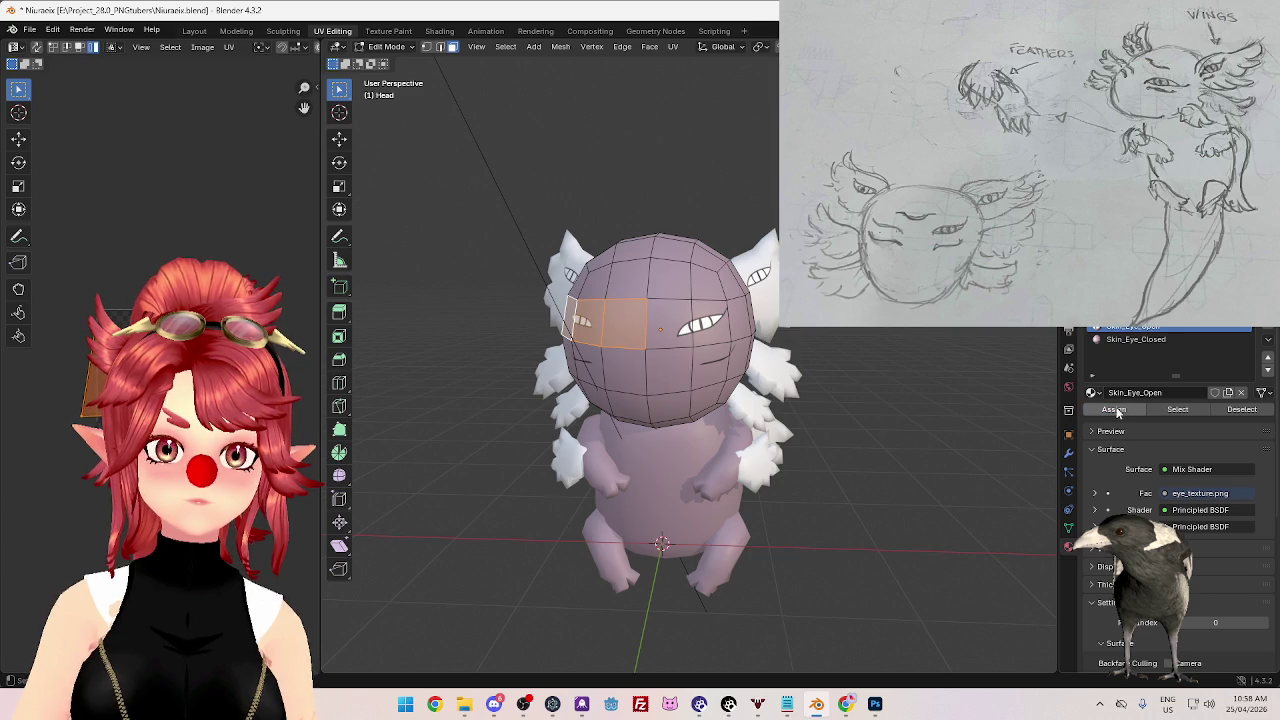
click(1136, 339)
click(1114, 409)
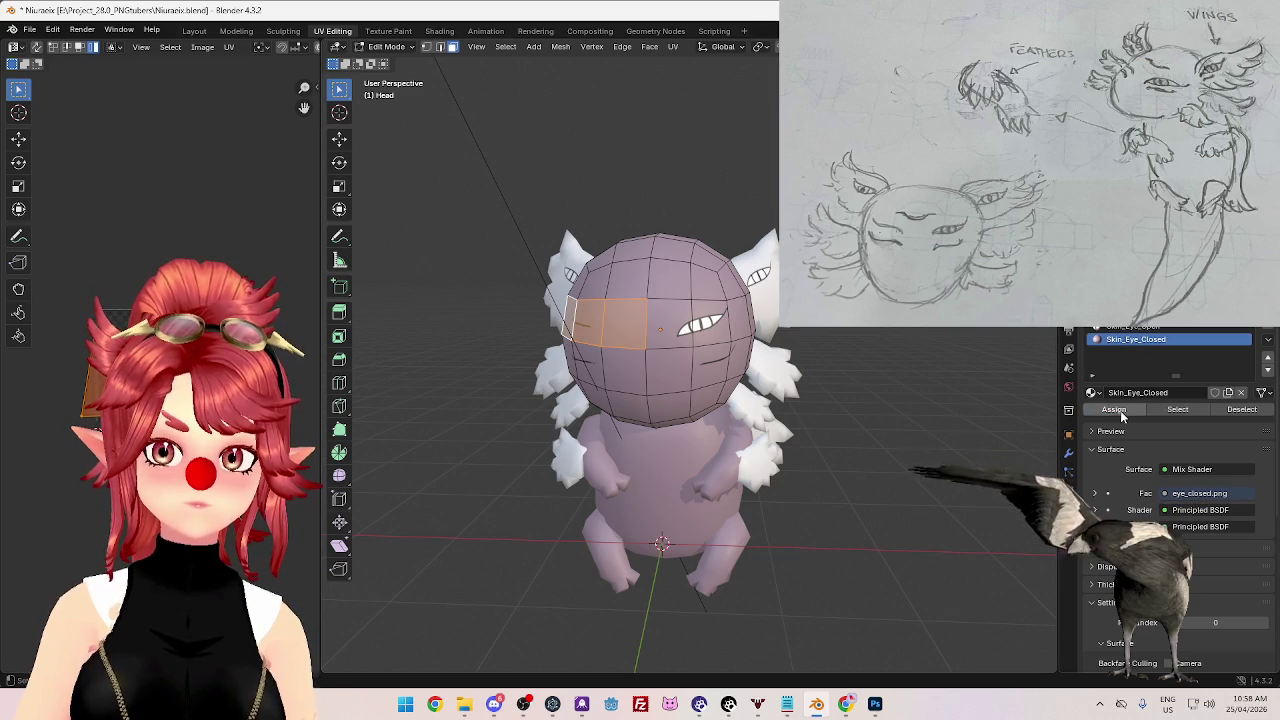
- Unwrap the left faces, then rotate, scale and move the closed-eye line into place
key(u)
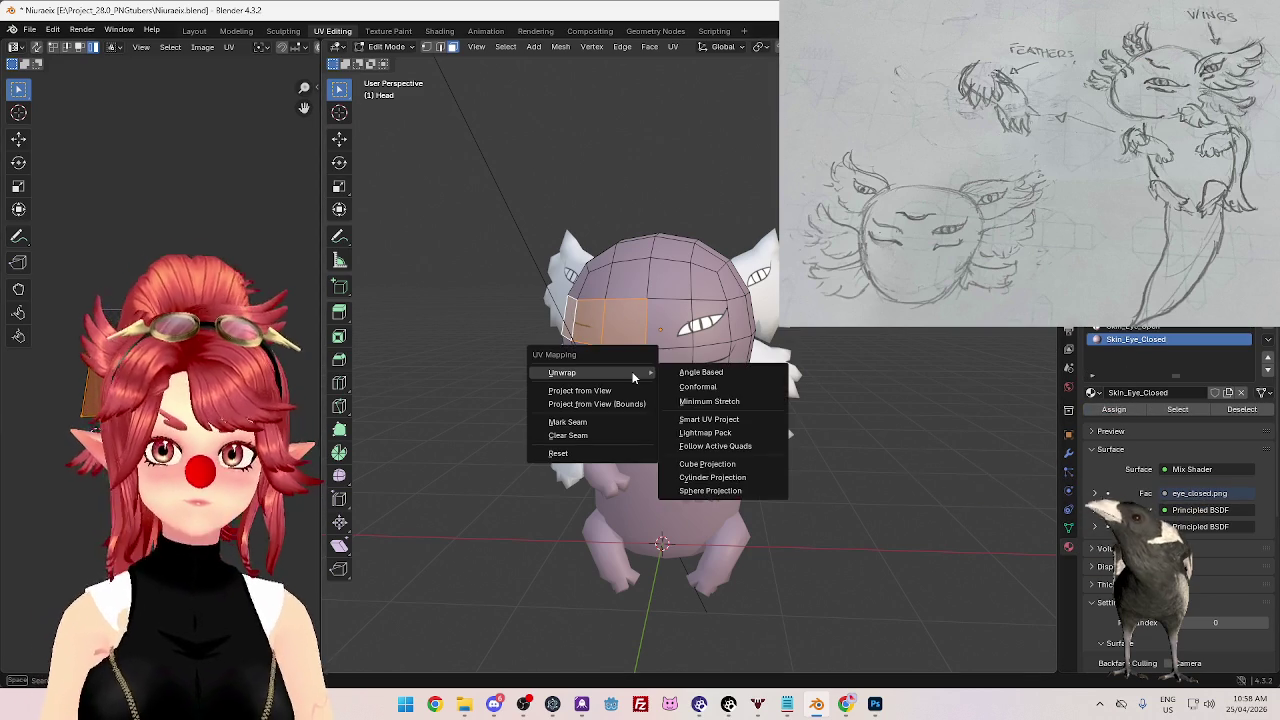
click(717, 373)
key(r)
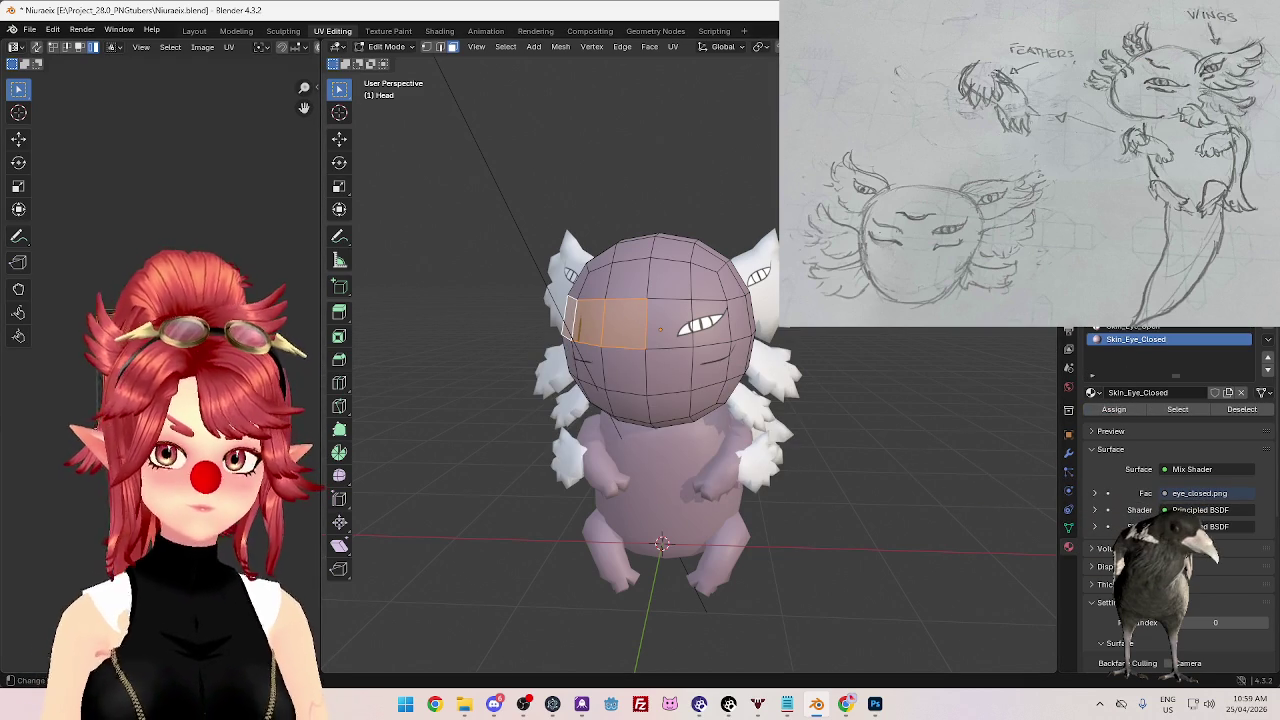
key(Return)
key(s)
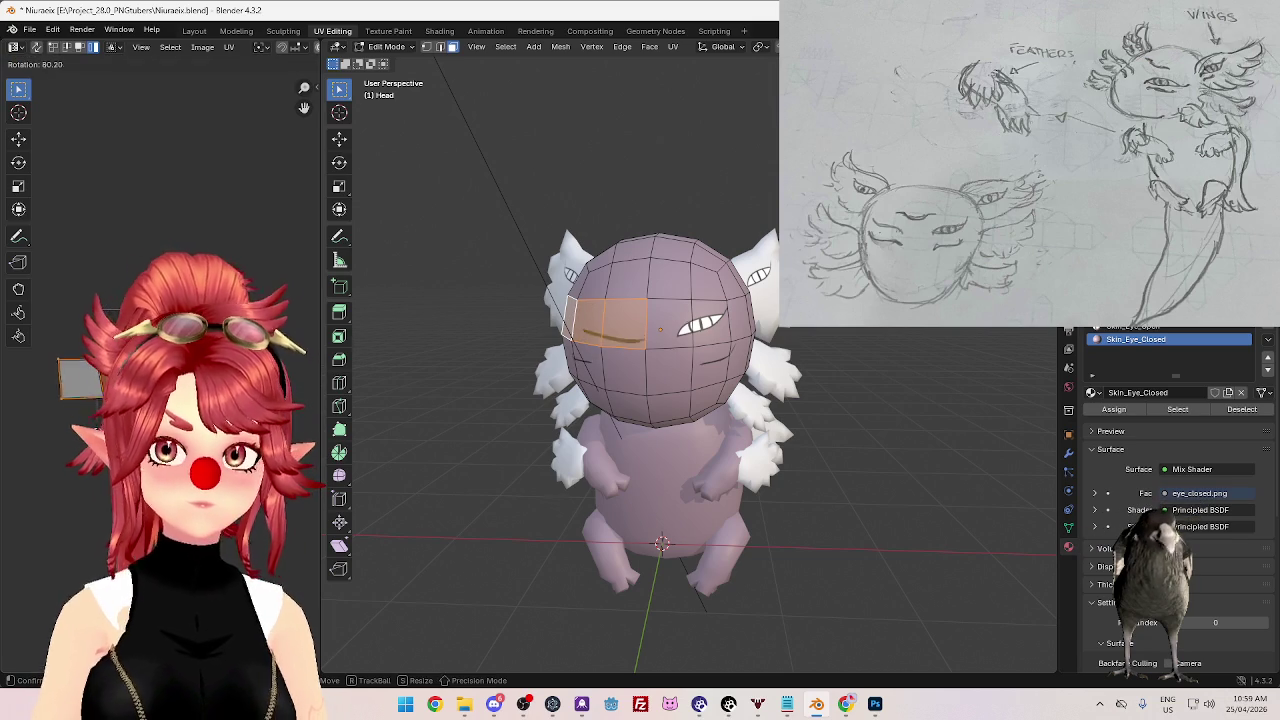
key(Return)
key(g)
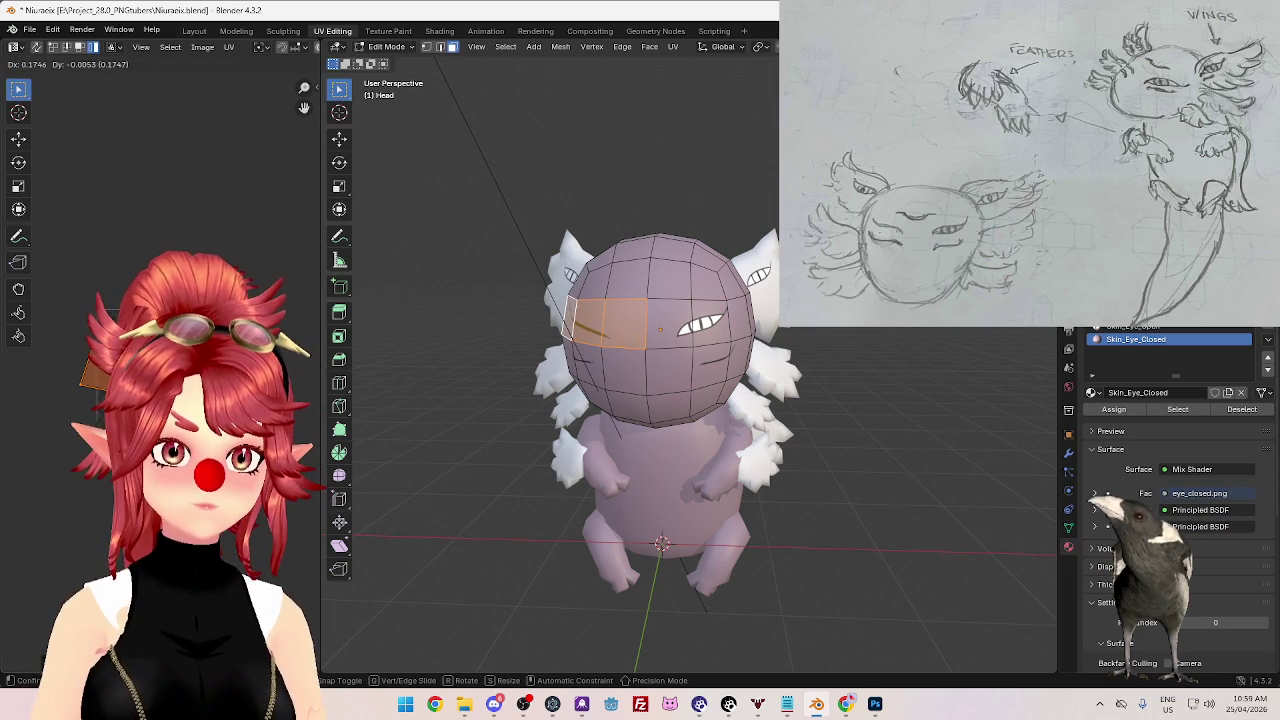
key(Return)
- Fine-tune the eye line with a slight rotation, smaller scale and new position, then exit to Object Mode
key(r)
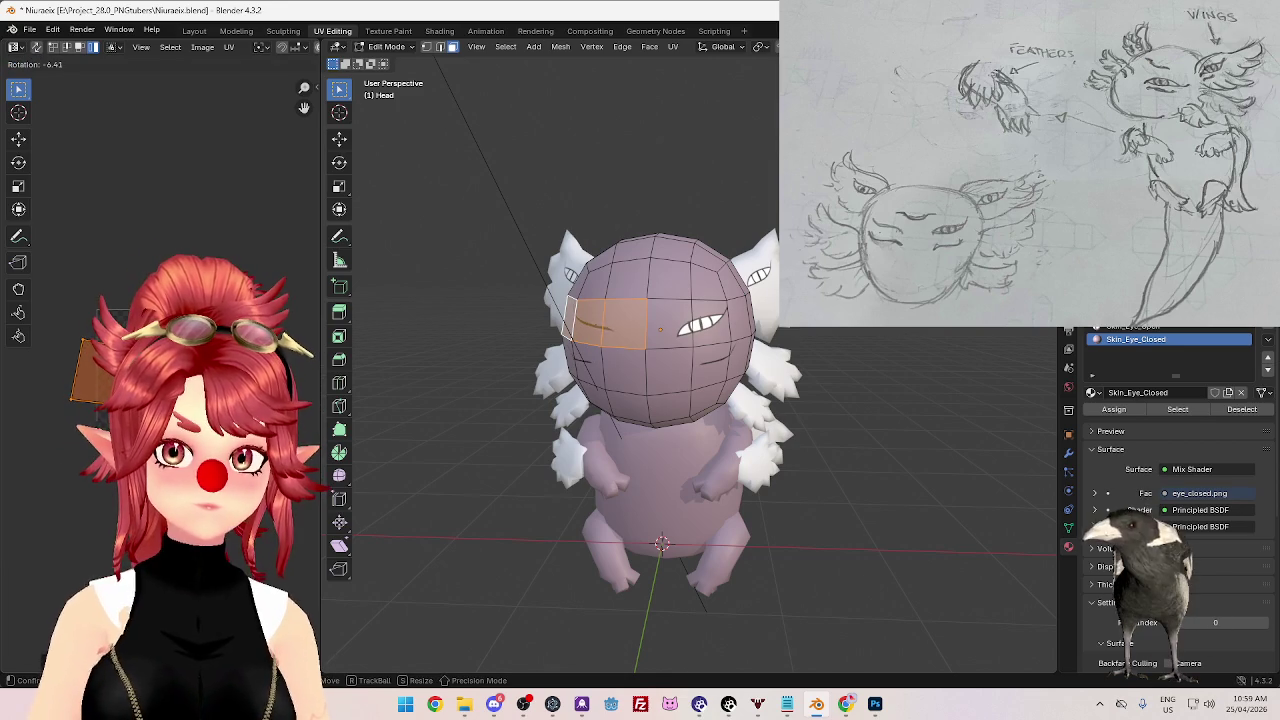
key(Return)
middle_drag(570, 480, 608, 483)
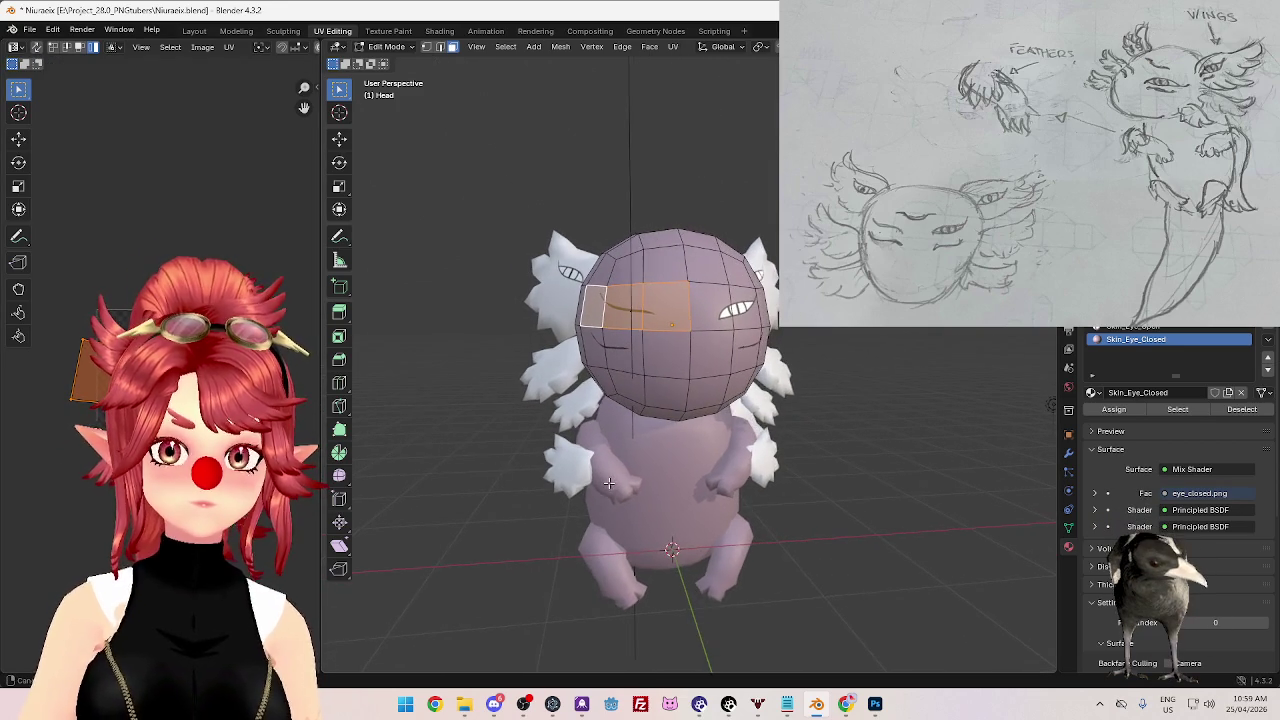
key(s)
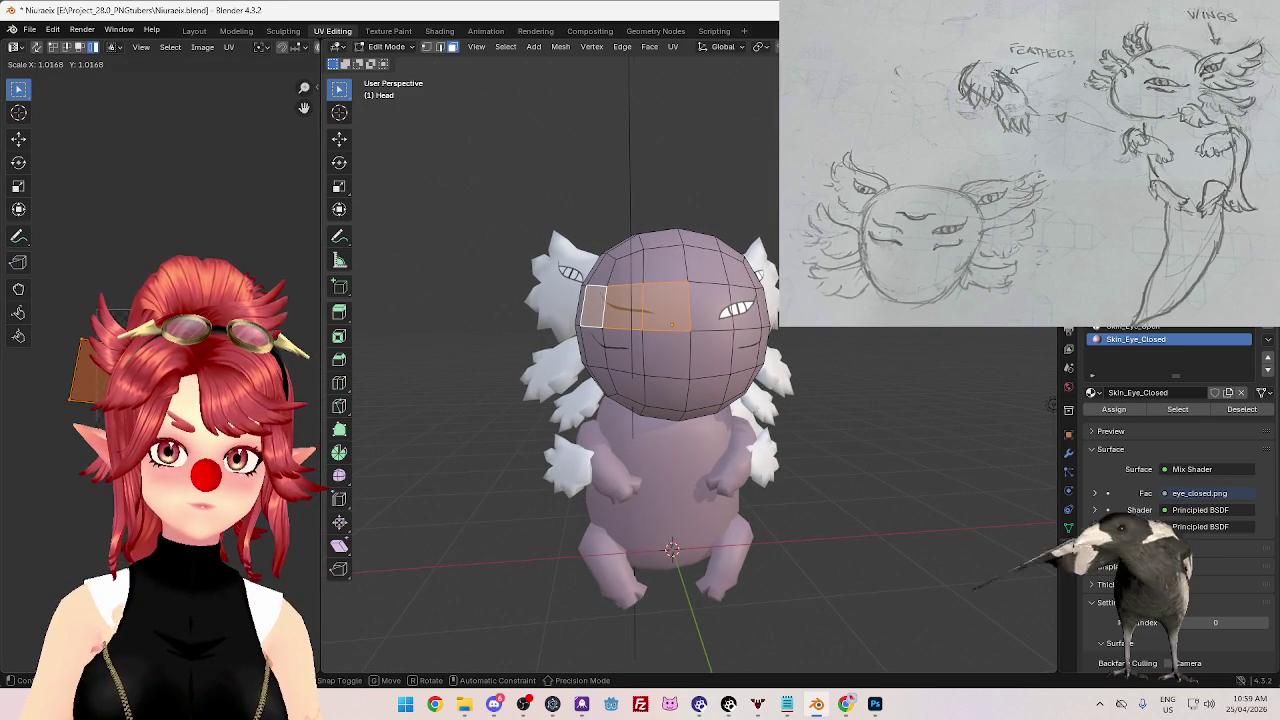
key(Return)
key(s)
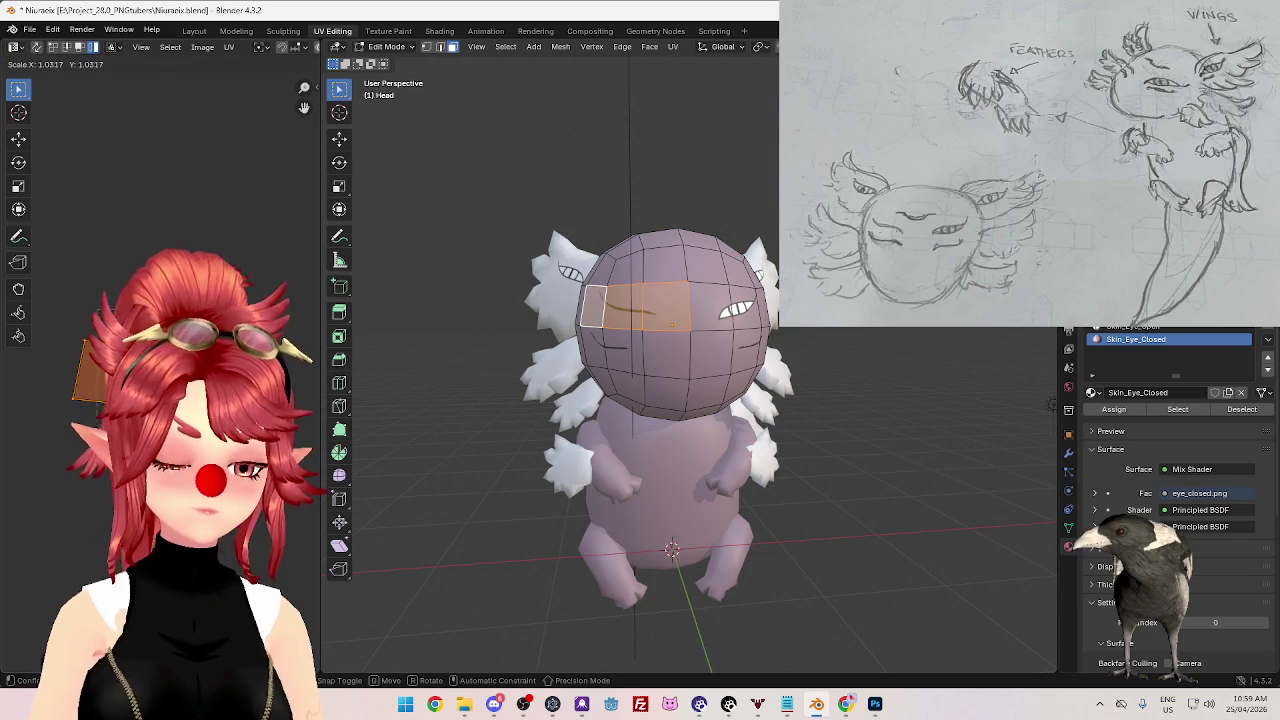
key(g)
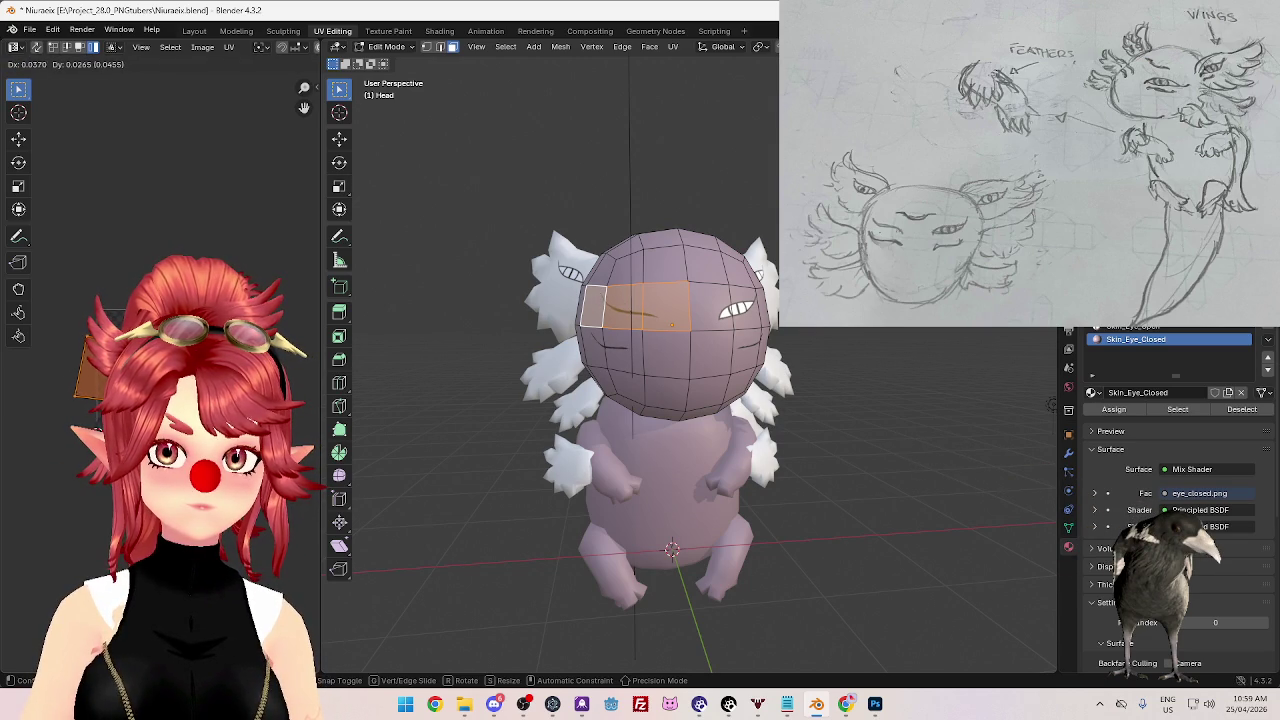
key(Return)
mouse_move(700, 500)
middle_down()
mouse_move(760, 470)
mouse_move(742, 544)
mouse_move(725, 478)
middle_up()
key(Tab)
scroll(755, 545, down, 3)
scroll(725, 478, up, 2)
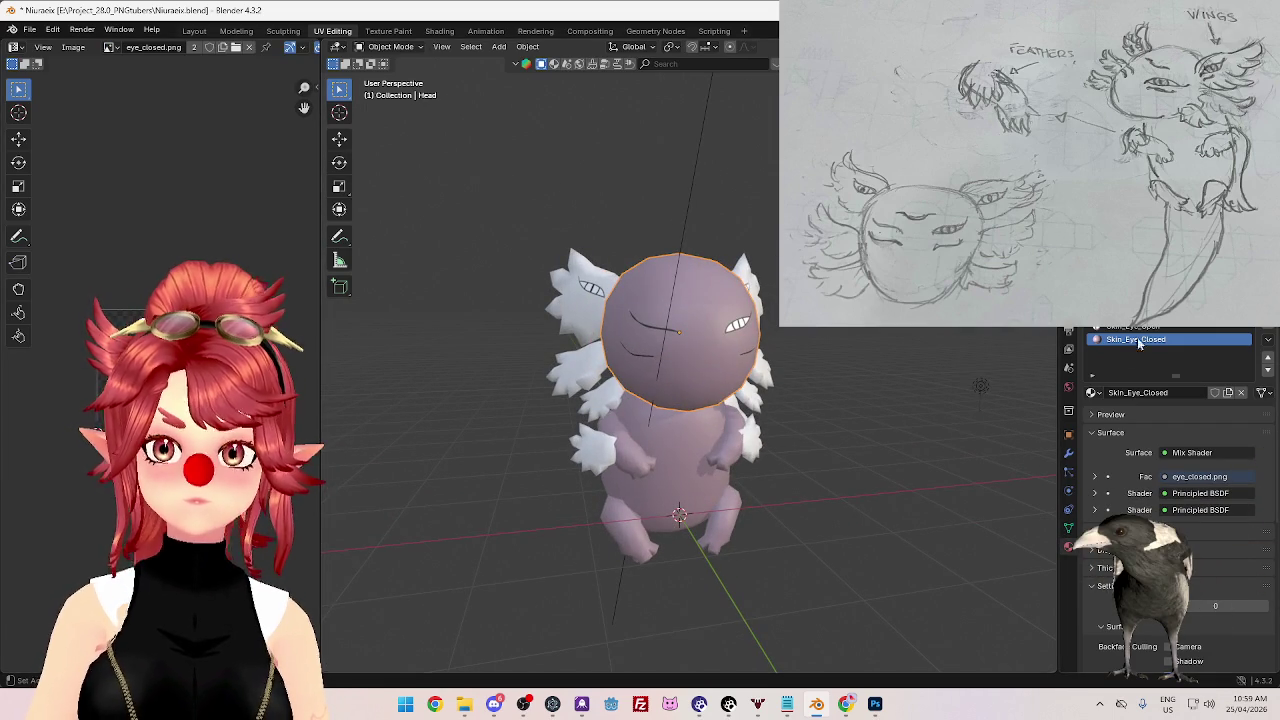
- Slide the closed-eye UVs across the head once more, then inspect the model from several angles
key(Tab)
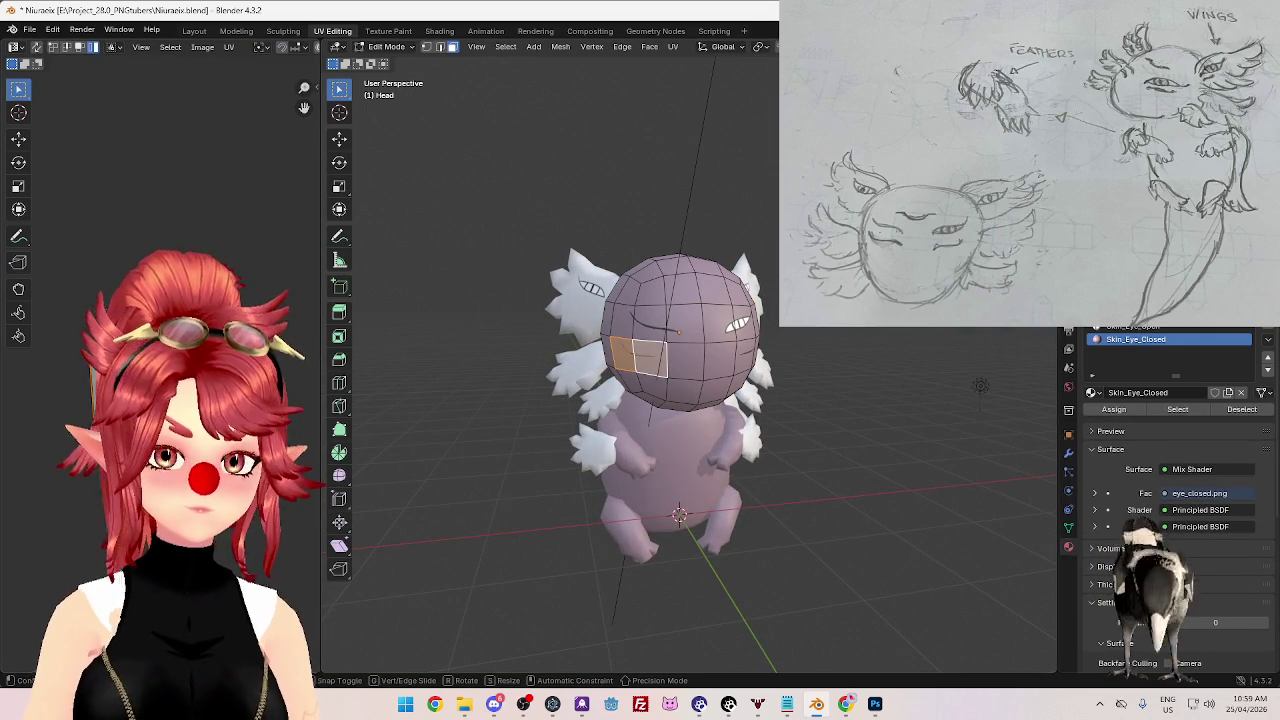
key(g)
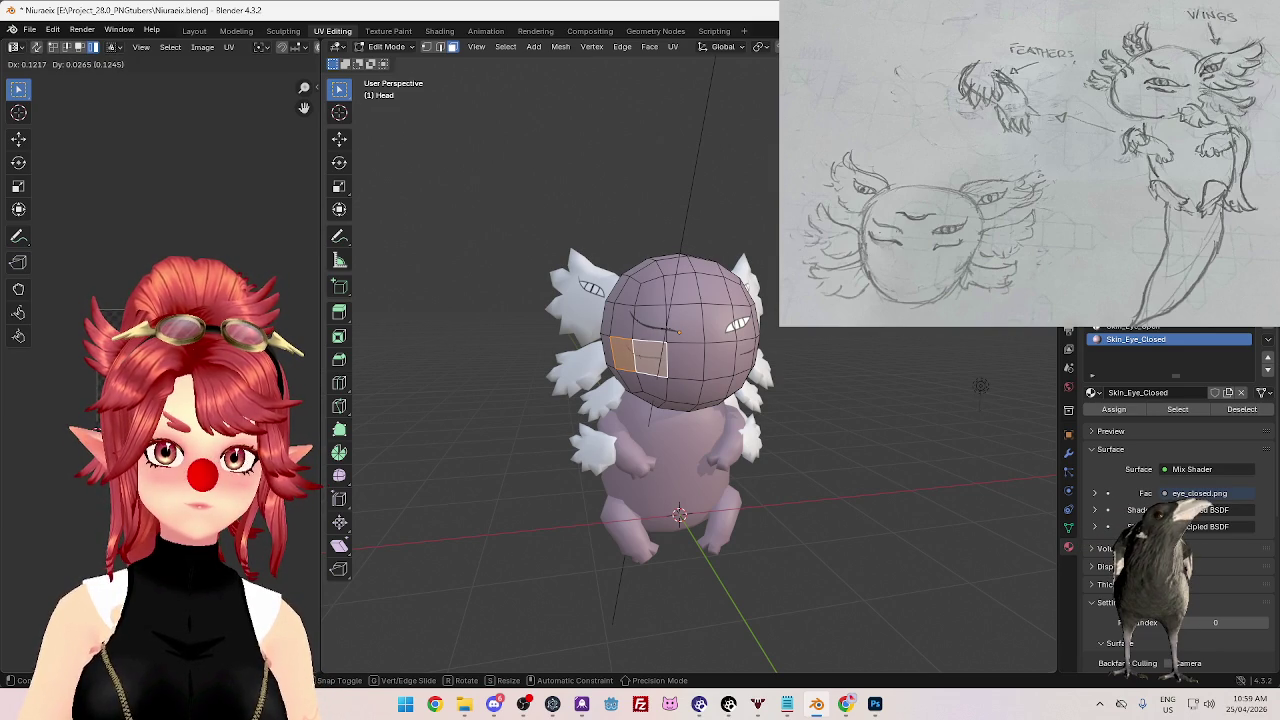
key(Return)
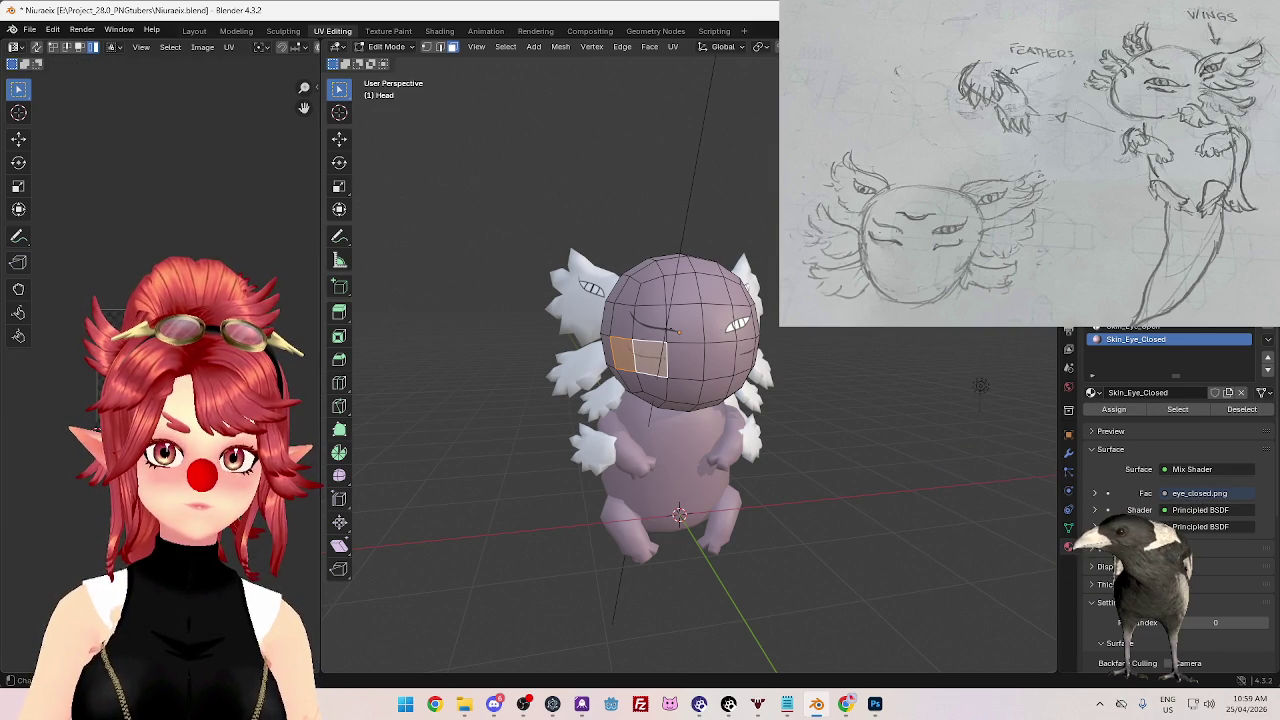
mouse_move(640, 460)
middle_down()
mouse_move(701, 461)
mouse_move(724, 484)
mouse_move(716, 475)
middle_up()
key(Tab)
mouse_move(810, 417)
middle_down()
mouse_move(831, 448)
mouse_move(743, 431)
mouse_move(851, 371)
mouse_move(765, 425)
mouse_move(780, 396)
mouse_move(815, 380)
mouse_move(802, 423)
middle_up()
scroll(722, 409, up, 3)
mouse_move(722, 409)
middle_down()
mouse_move(656, 401)
mouse_move(761, 418)
mouse_move(782, 396)
mouse_move(700, 386)
mouse_move(705, 412)
mouse_move(671, 413)
mouse_move(730, 405)
mouse_move(640, 398)
mouse_move(657, 394)
middle_up()
mouse_move(731, 482)
middle_down()
mouse_move(690, 495)
mouse_move(893, 372)
mouse_move(860, 375)
mouse_move(965, 372)
middle_up()
scroll(690, 495, down, 4)
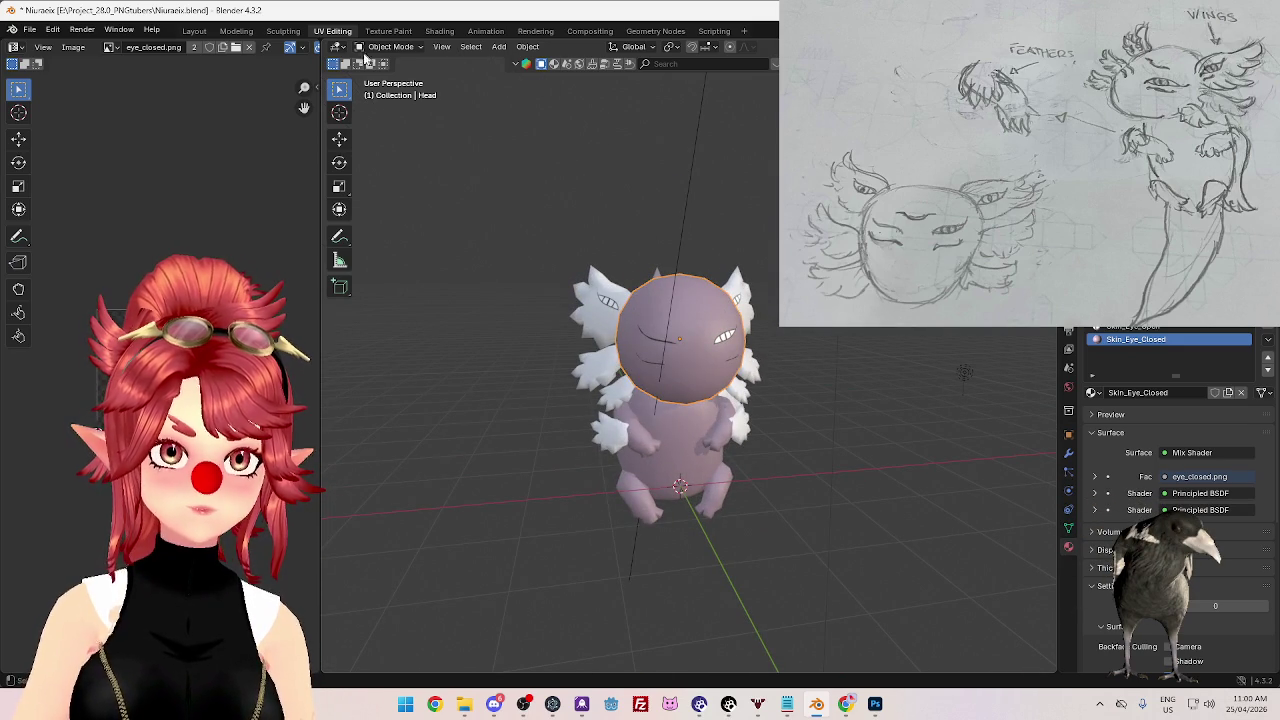
mouse_move(965, 372)
middle_down()
mouse_move(762, 264)
mouse_move(951, 401)
mouse_move(837, 363)
mouse_move(951, 401)
middle_up()
scroll(951, 401, up, 5)
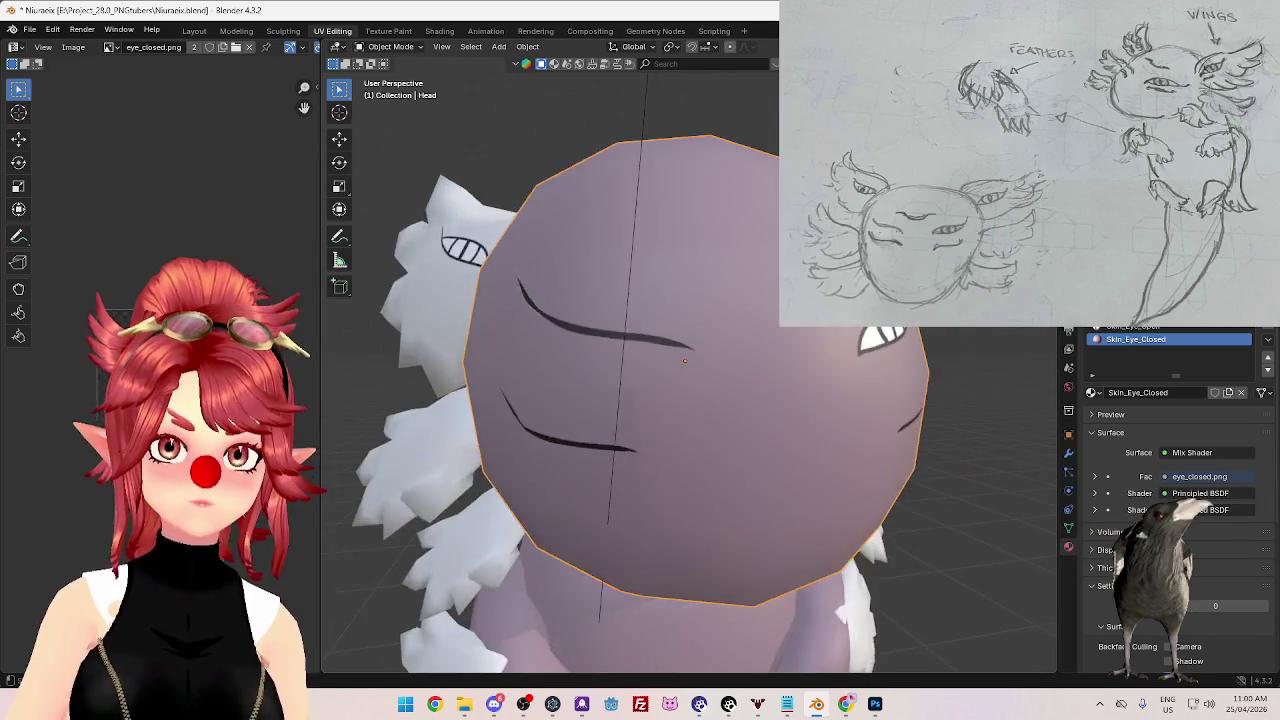
scroll(840, 366, down, 8)
mouse_move(840, 366)
middle_down()
mouse_move(814, 371)
mouse_move(1022, 434)
mouse_move(851, 357)
middle_up()
key(KP_5)
scroll(800, 393, up, 3)
scroll(800, 393, up, 2)
scroll(805, 400, down, 3)
mouse_move(823, 425)
middle_down()
mouse_move(820, 440)
mouse_move(840, 432)
mouse_move(812, 400)
mouse_move(796, 326)
mouse_move(770, 448)
mouse_move(787, 396)
mouse_move(902, 437)
mouse_move(852, 460)
mouse_move(704, 412)
mouse_move(771, 447)
mouse_move(735, 455)
mouse_move(698, 350)
mouse_move(660, 370)
mouse_move(760, 450)
mouse_move(838, 562)
middle_up()
scroll(812, 400, down, 3)
scroll(770, 448, up, 2)
scroll(735, 455, up, 2)
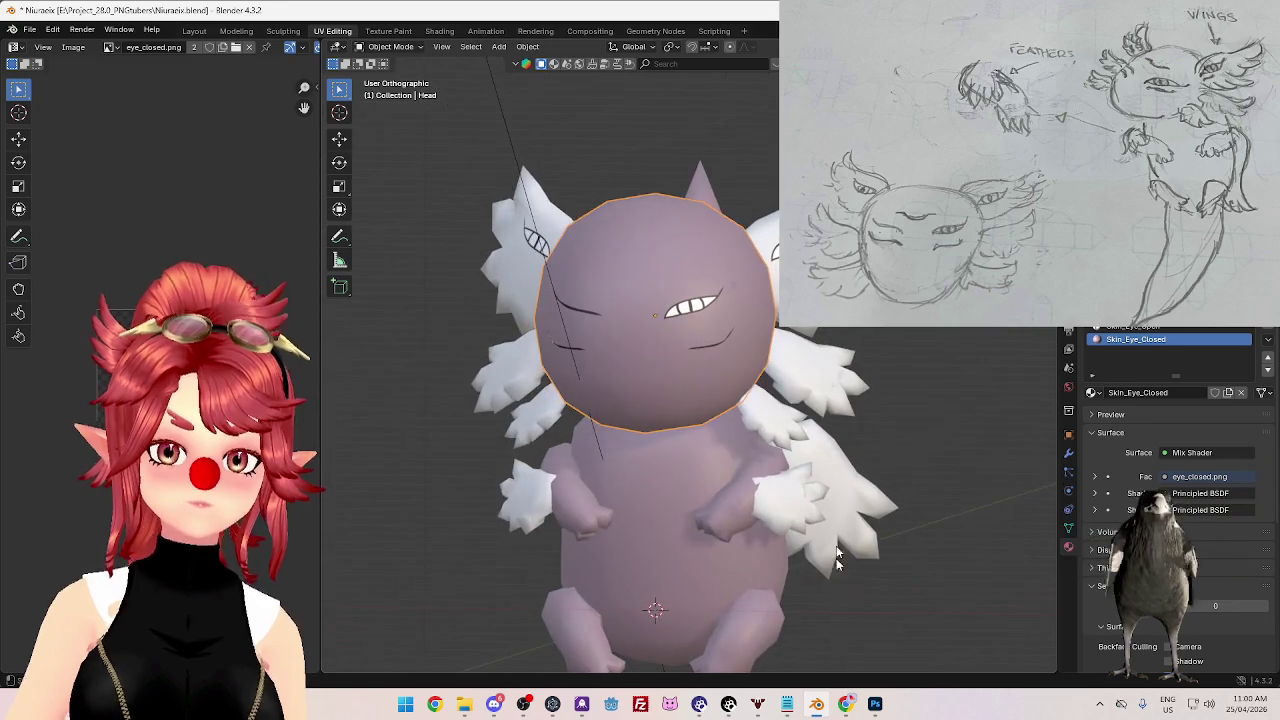
click(876, 704)
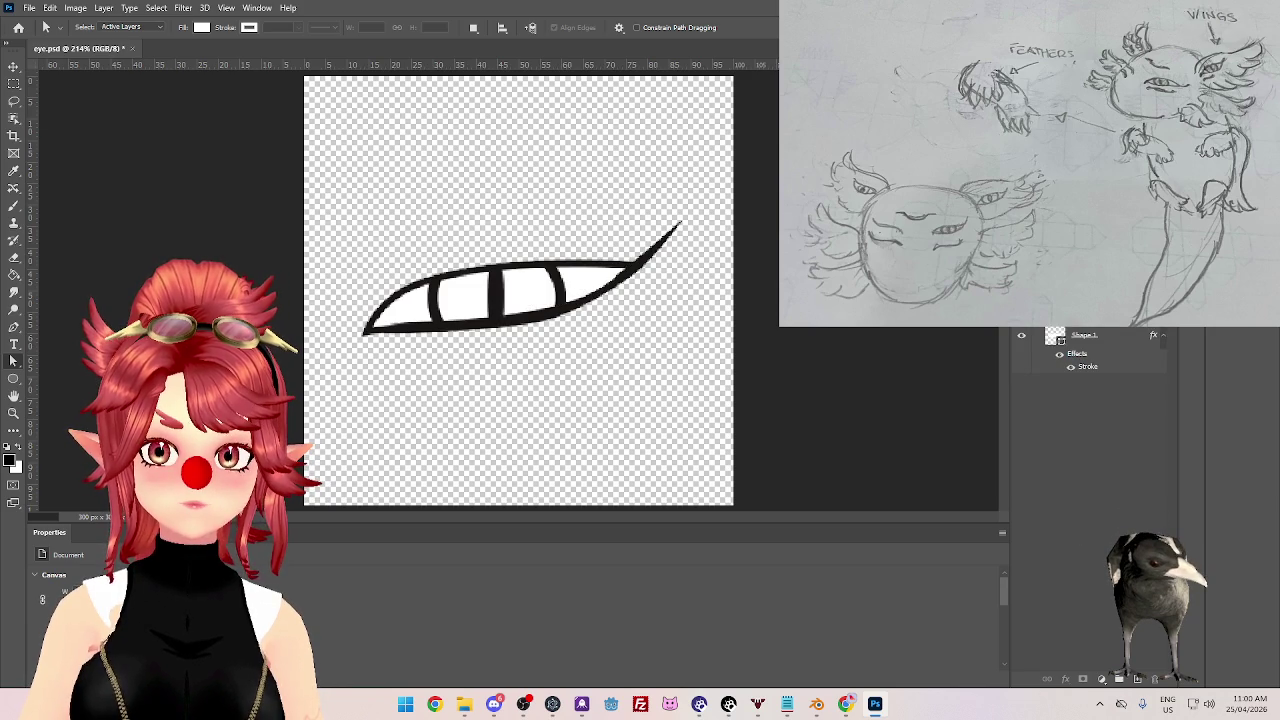
- Select the Shape 1 layer and trial different stroke widths and a curve reshape, reverting the edits
click(1104, 341)
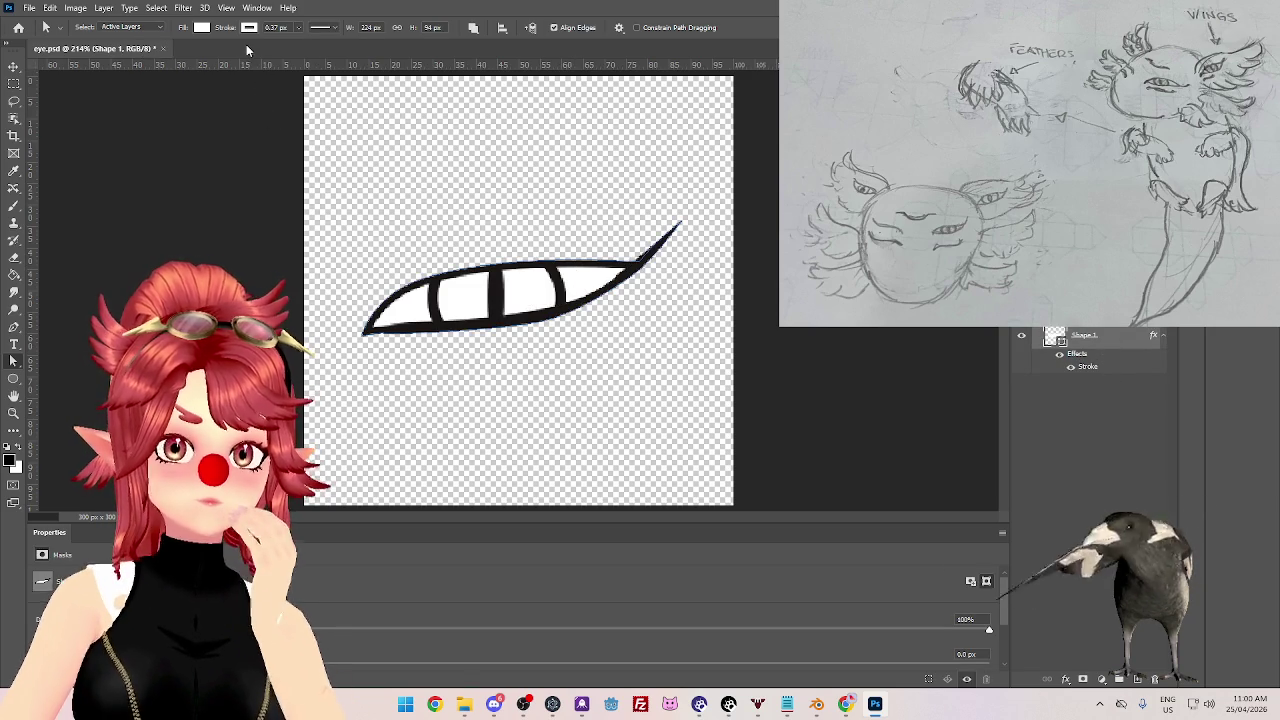
click(299, 28)
drag(300, 45, 307, 46)
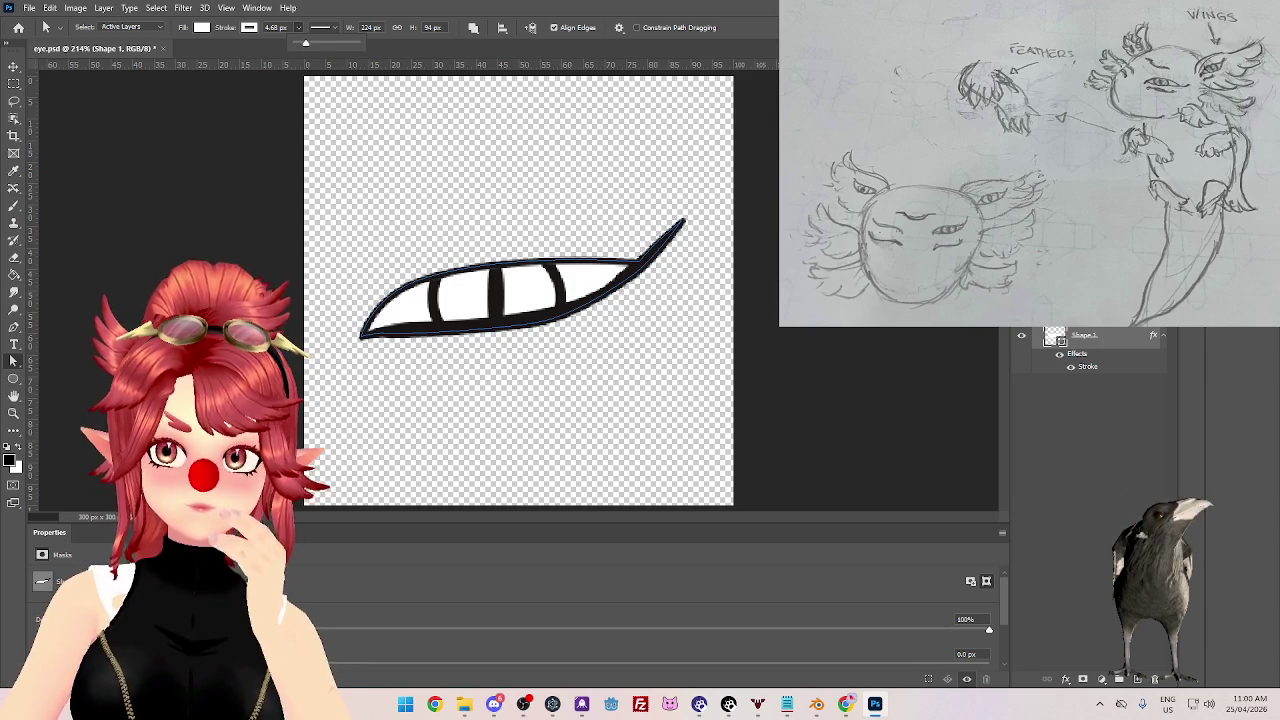
key(ctrl+z)
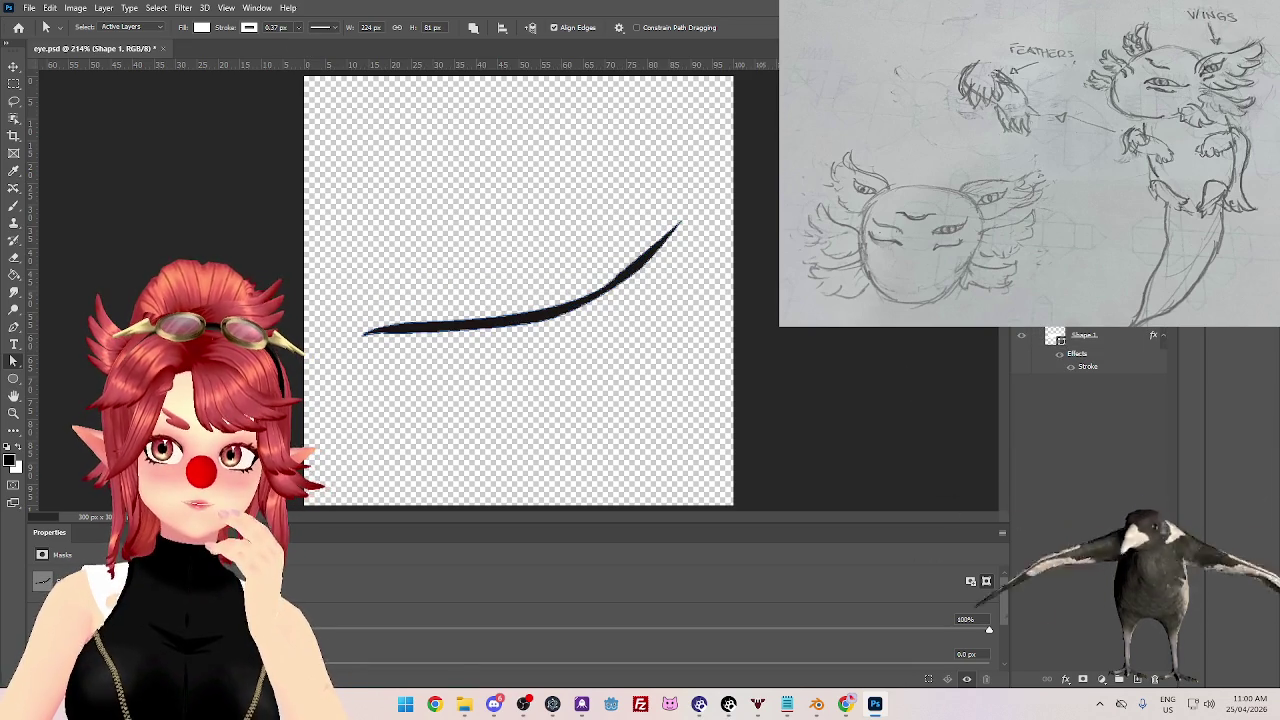
click(303, 29)
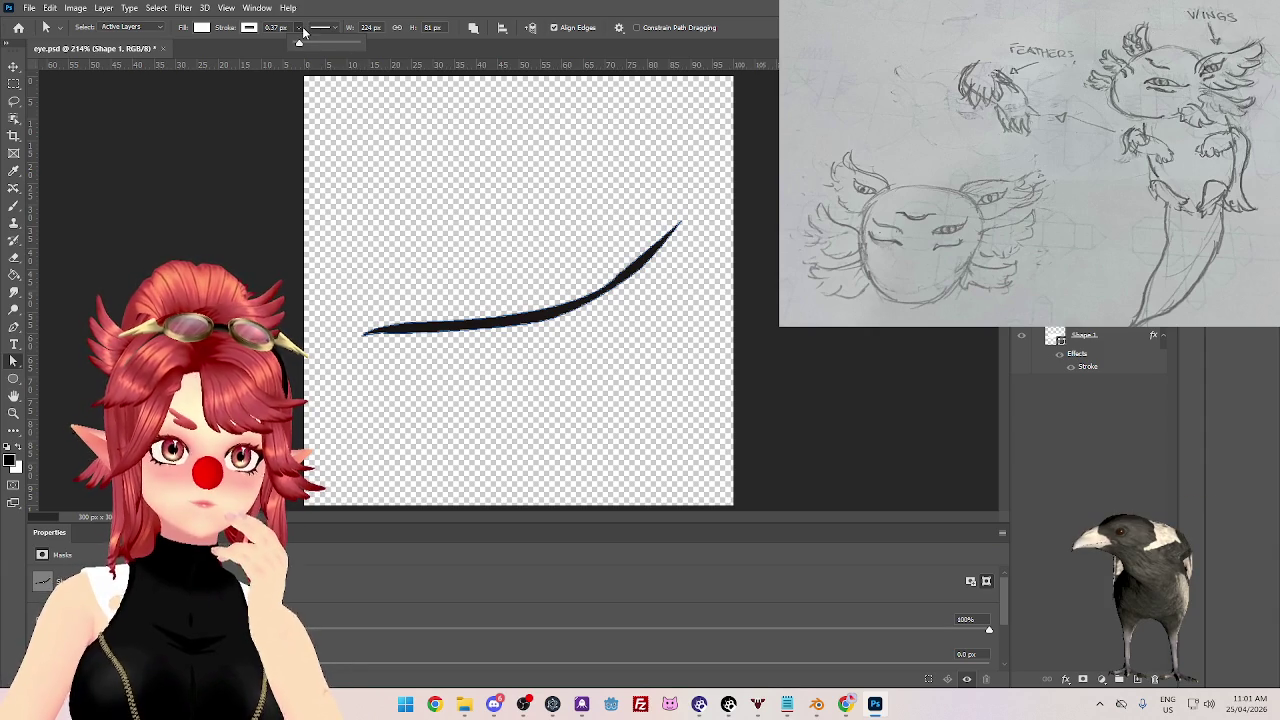
drag(299, 43, 307, 46)
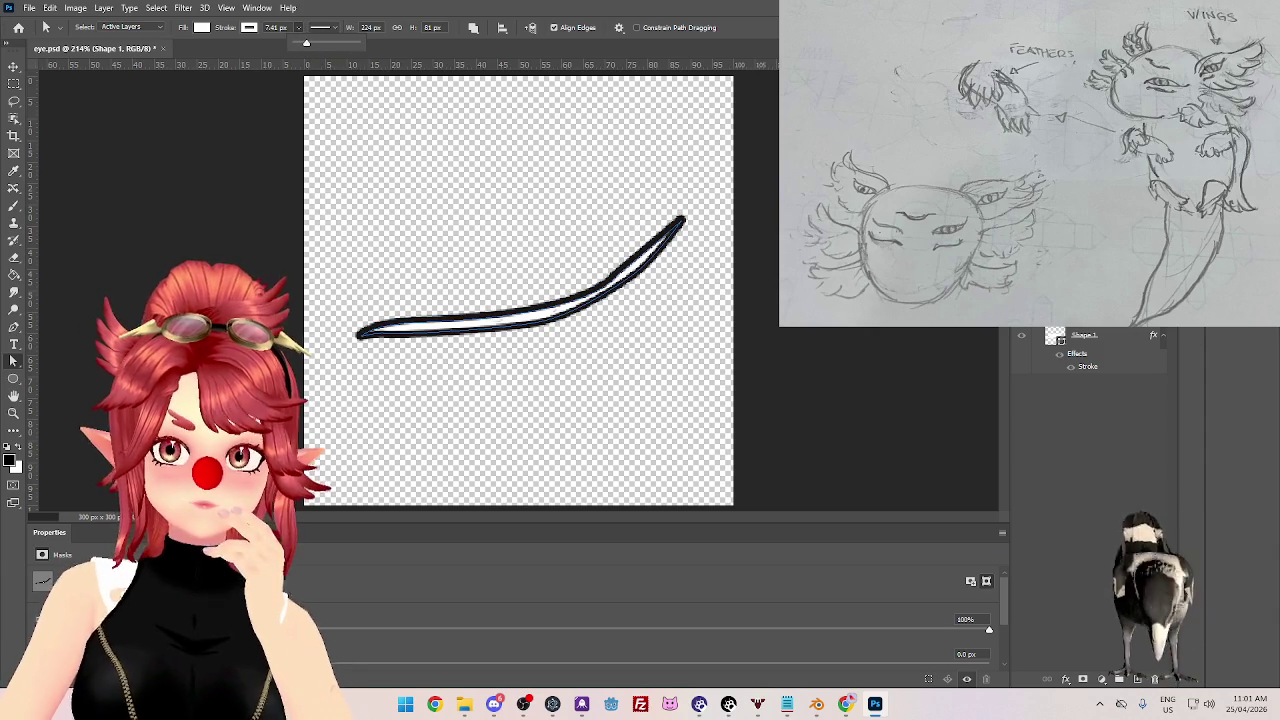
key(Return)
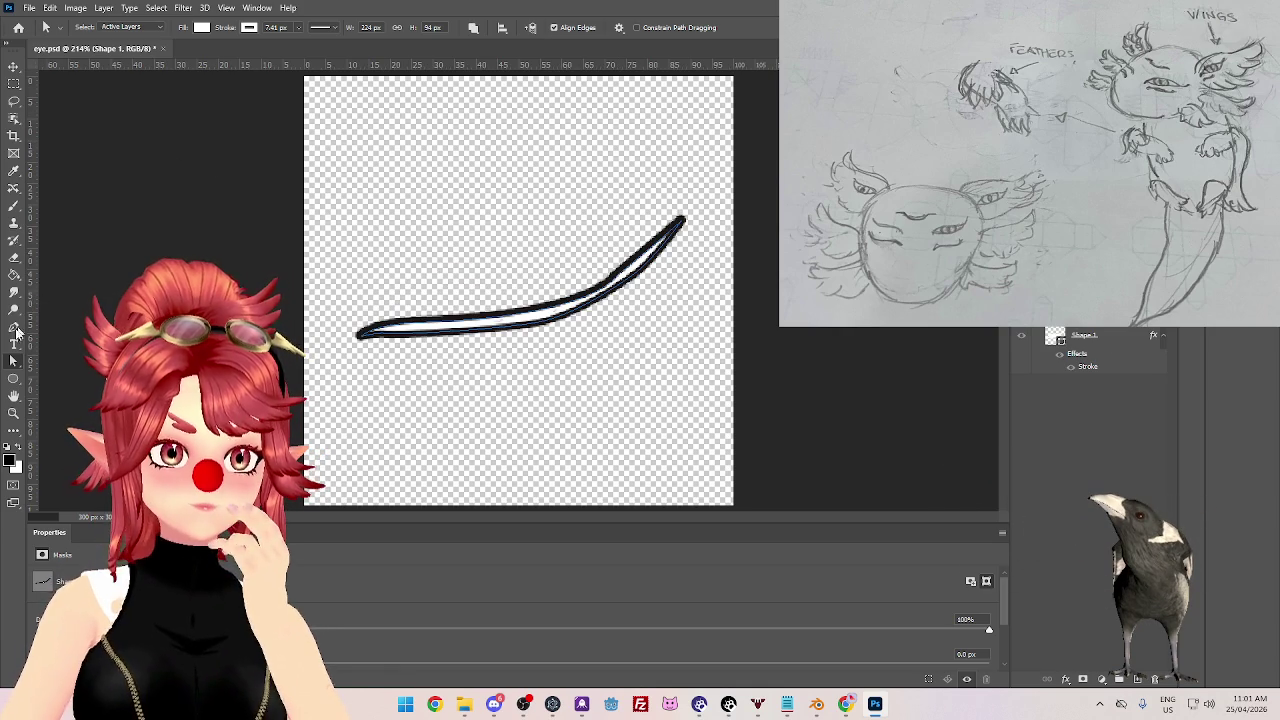
click(390, 335)
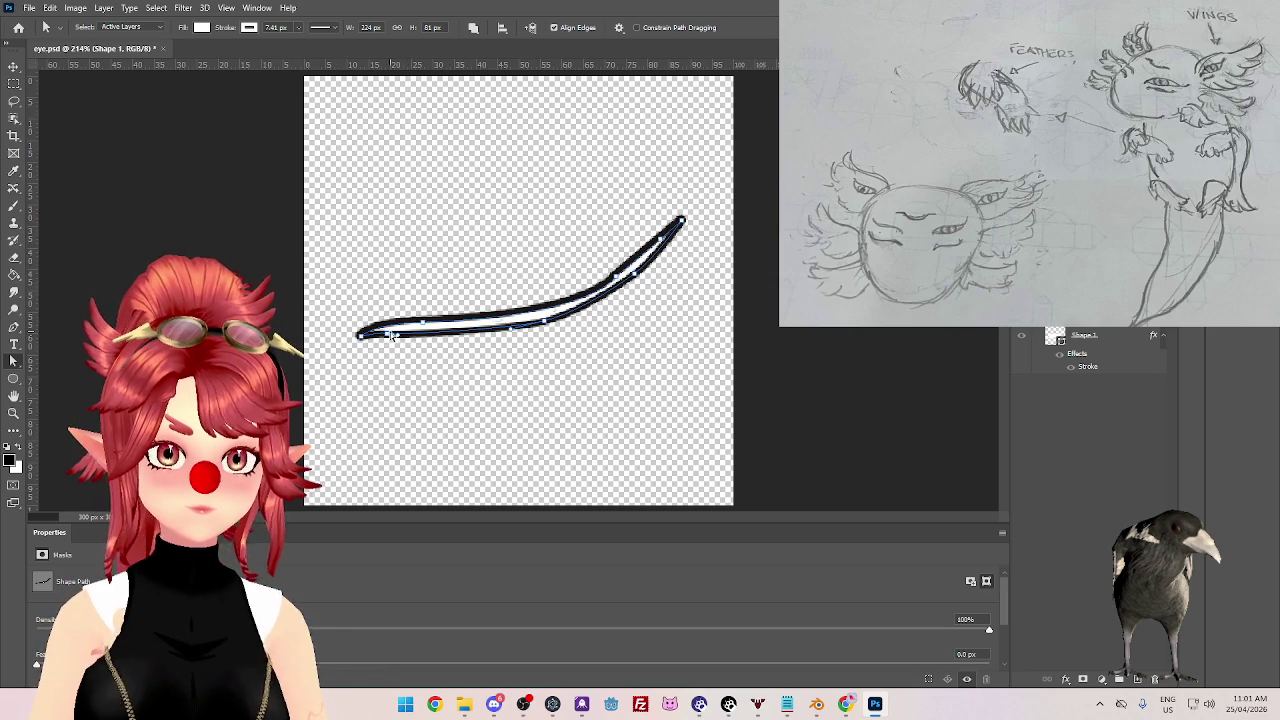
drag(431, 325, 425, 330)
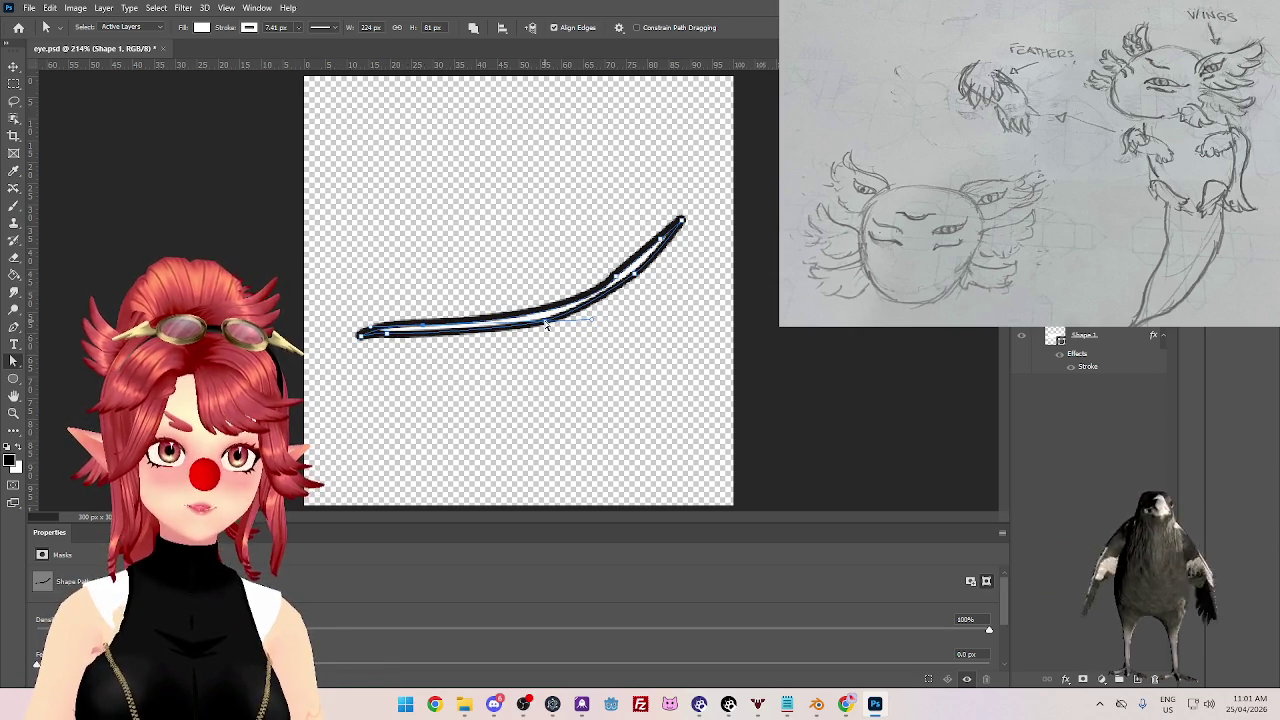
key(ctrl+z)
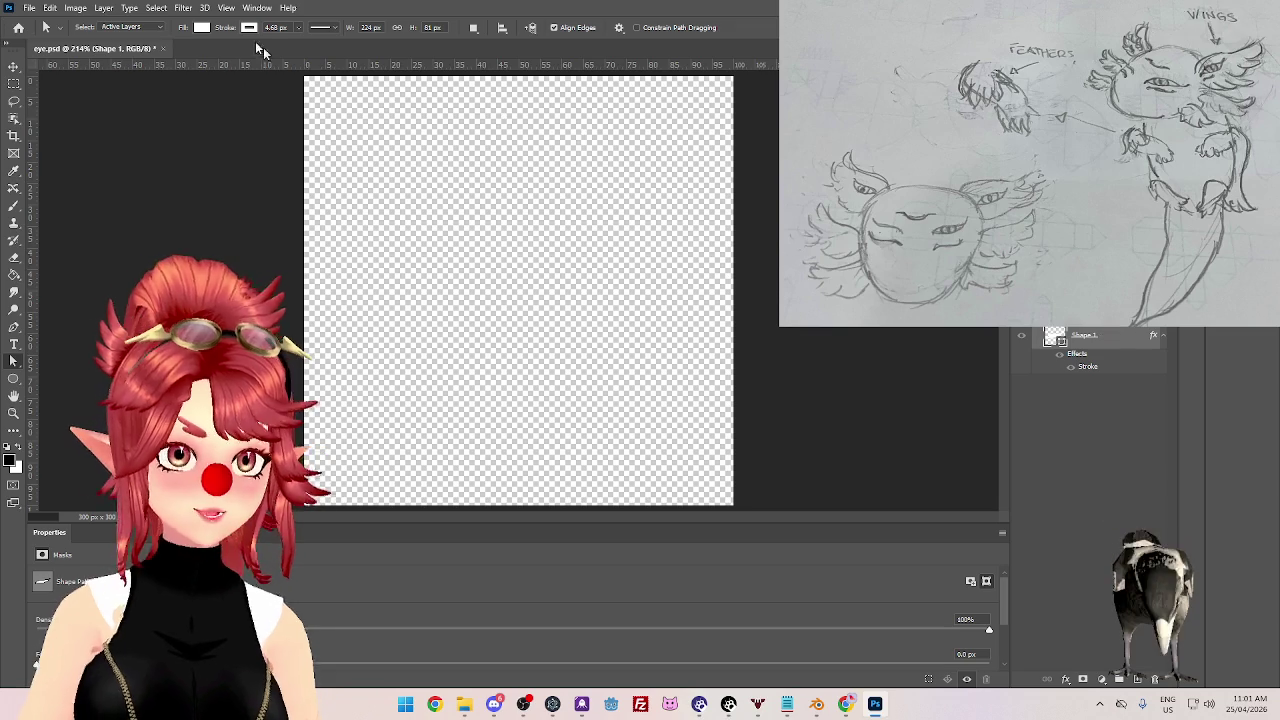
key(ctrl+shift+z)
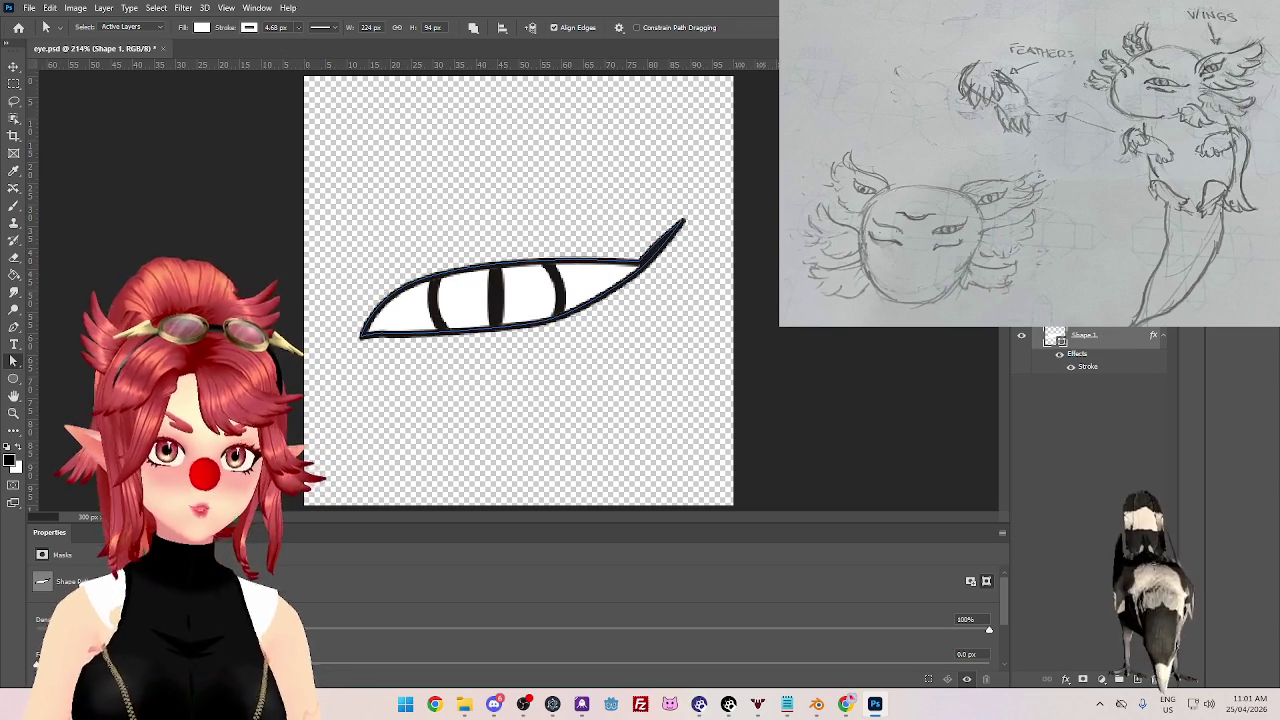
- Set the Shape 1 stroke colour to black and its width to 8 px
click(266, 28)
click(297, 28)
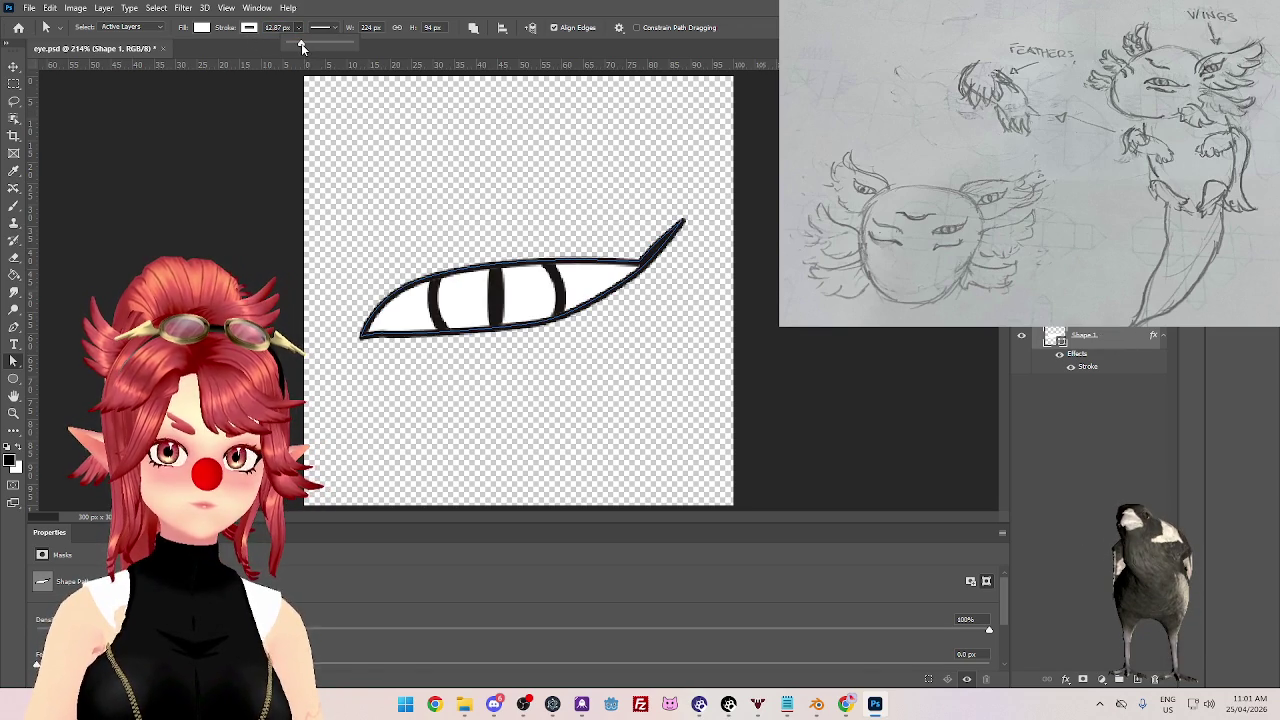
drag(299, 45, 303, 47)
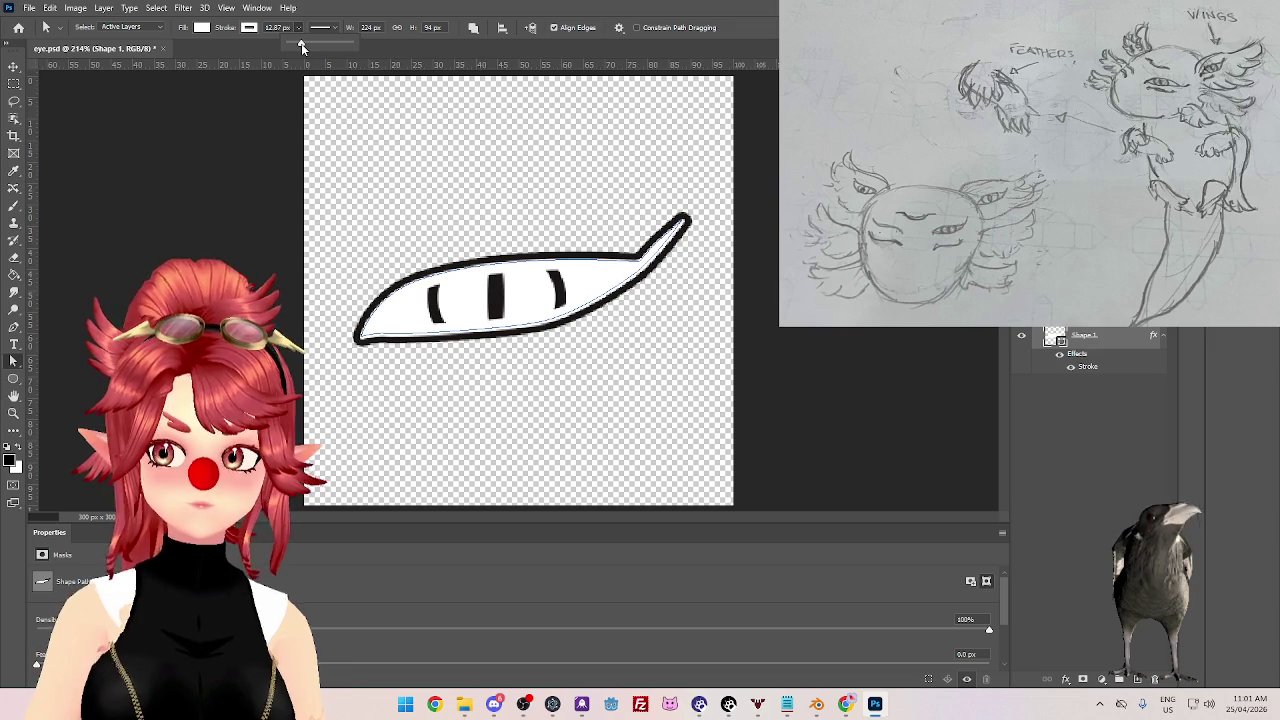
drag(302, 47, 303, 47)
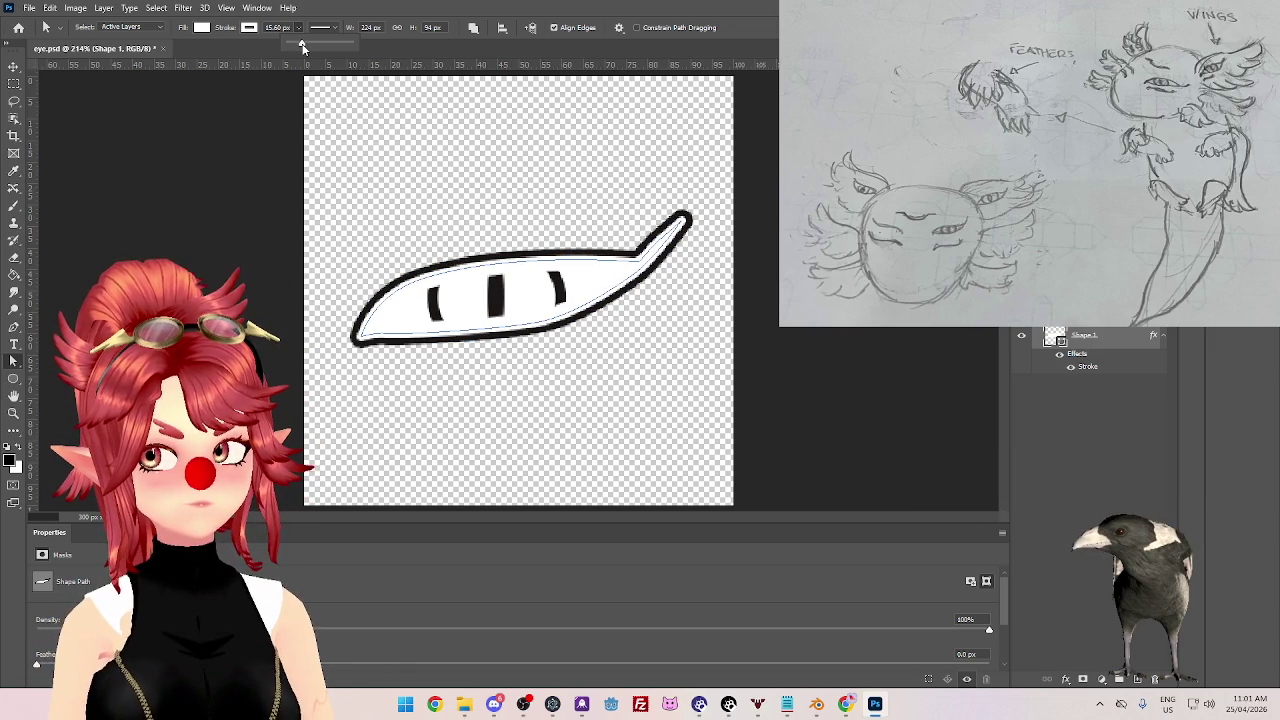
click(255, 27)
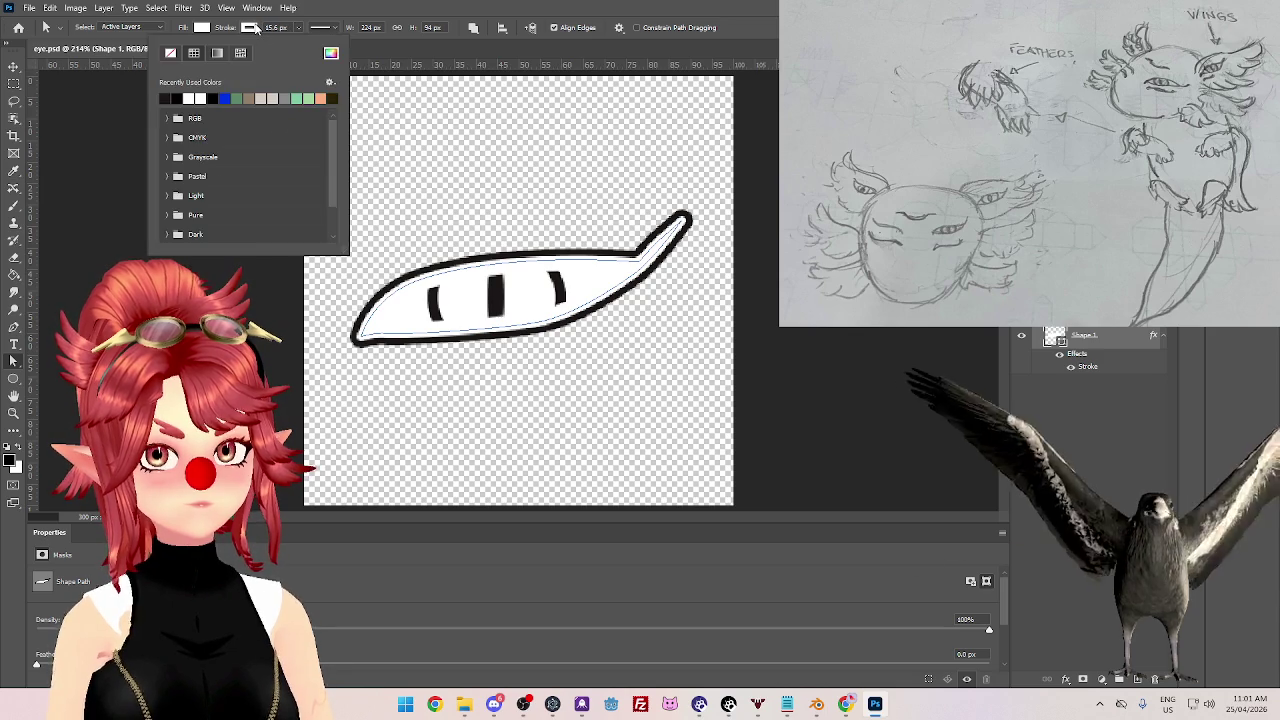
click(173, 98)
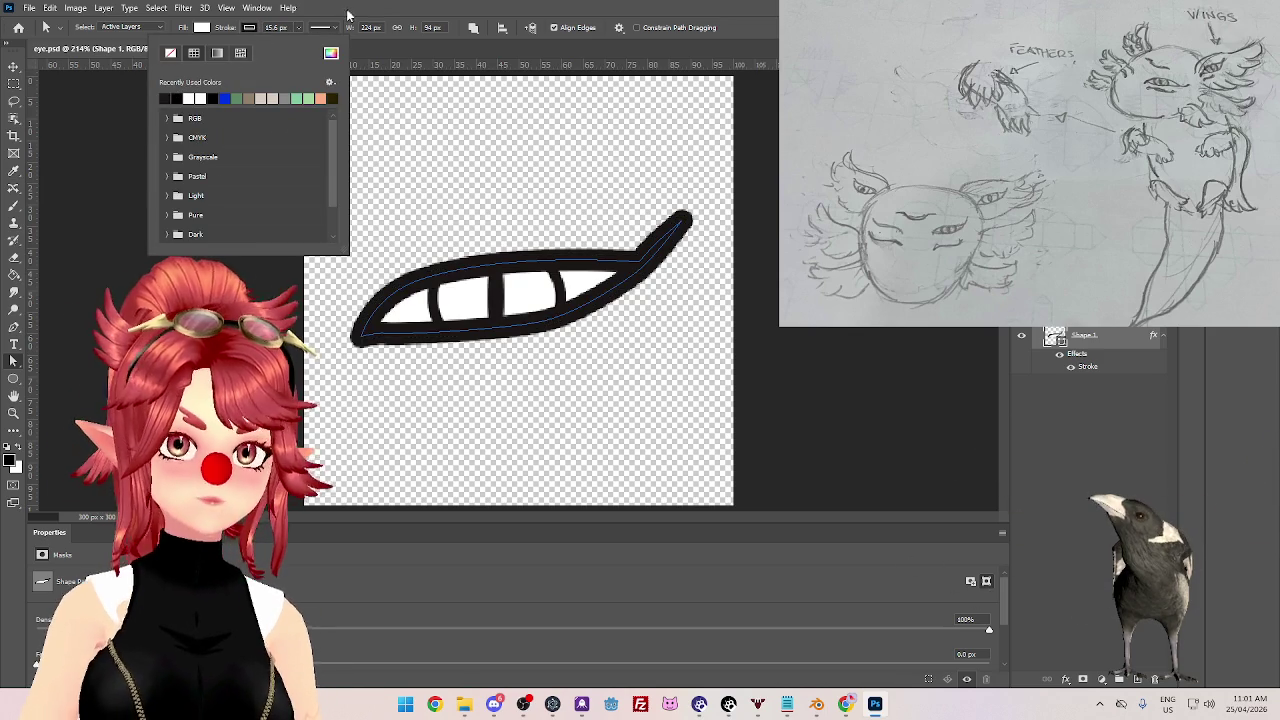
click(300, 38)
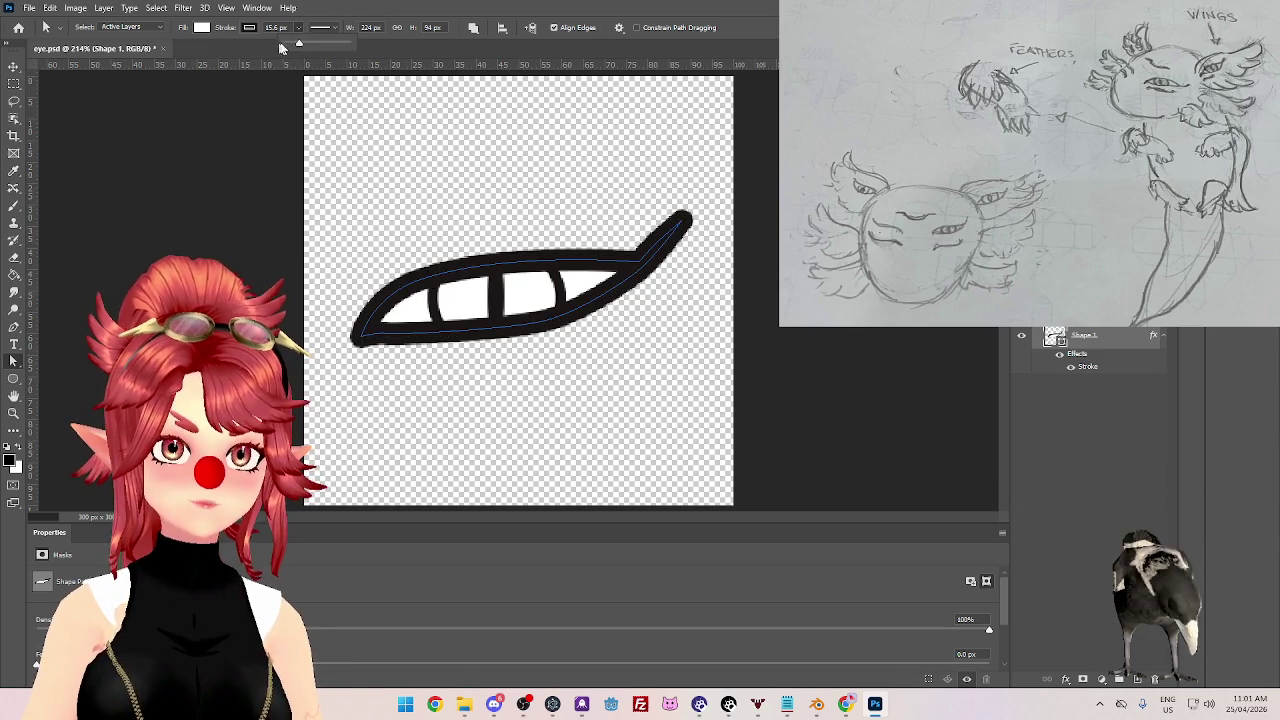
click(298, 45)
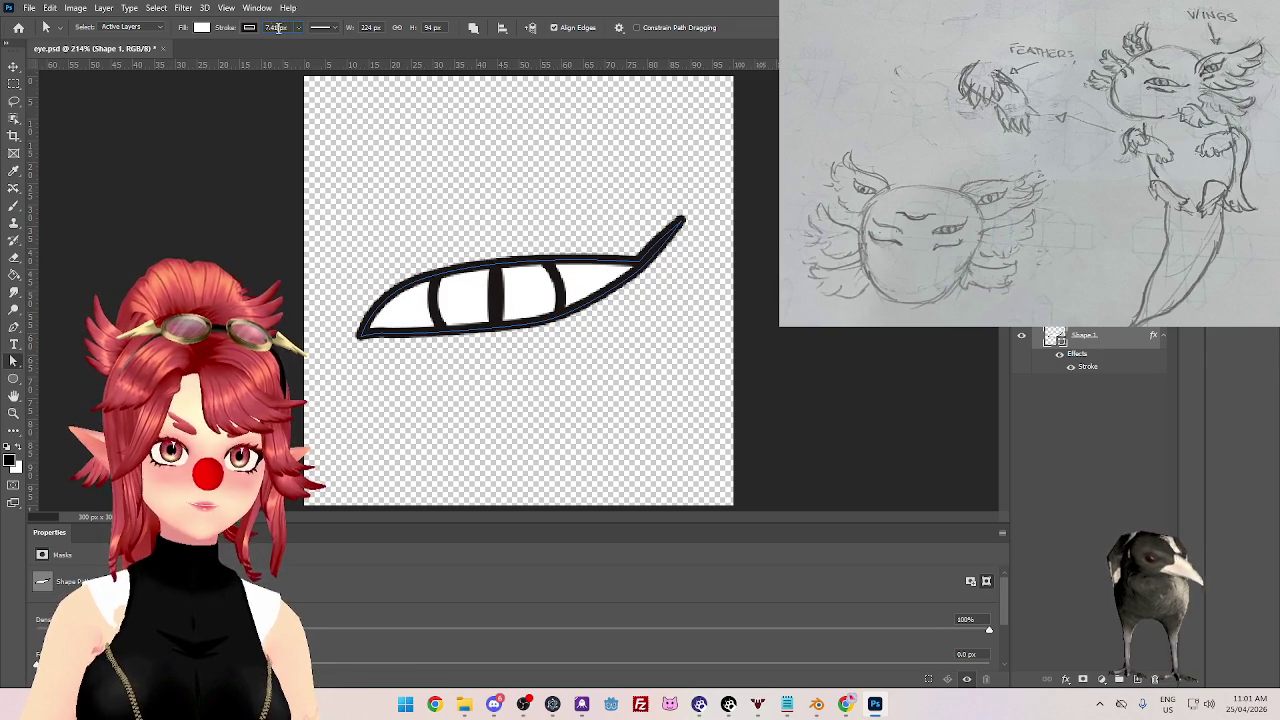
text(8)
key(Return)
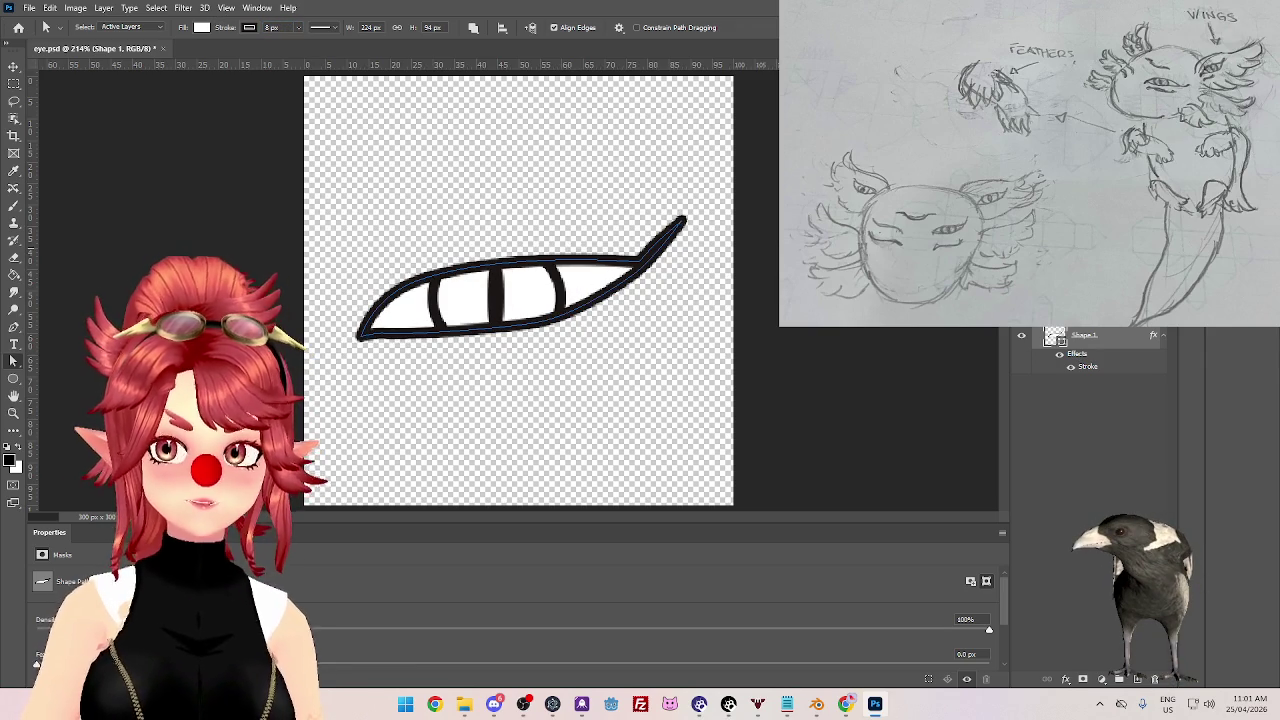
key(ctrl+z)
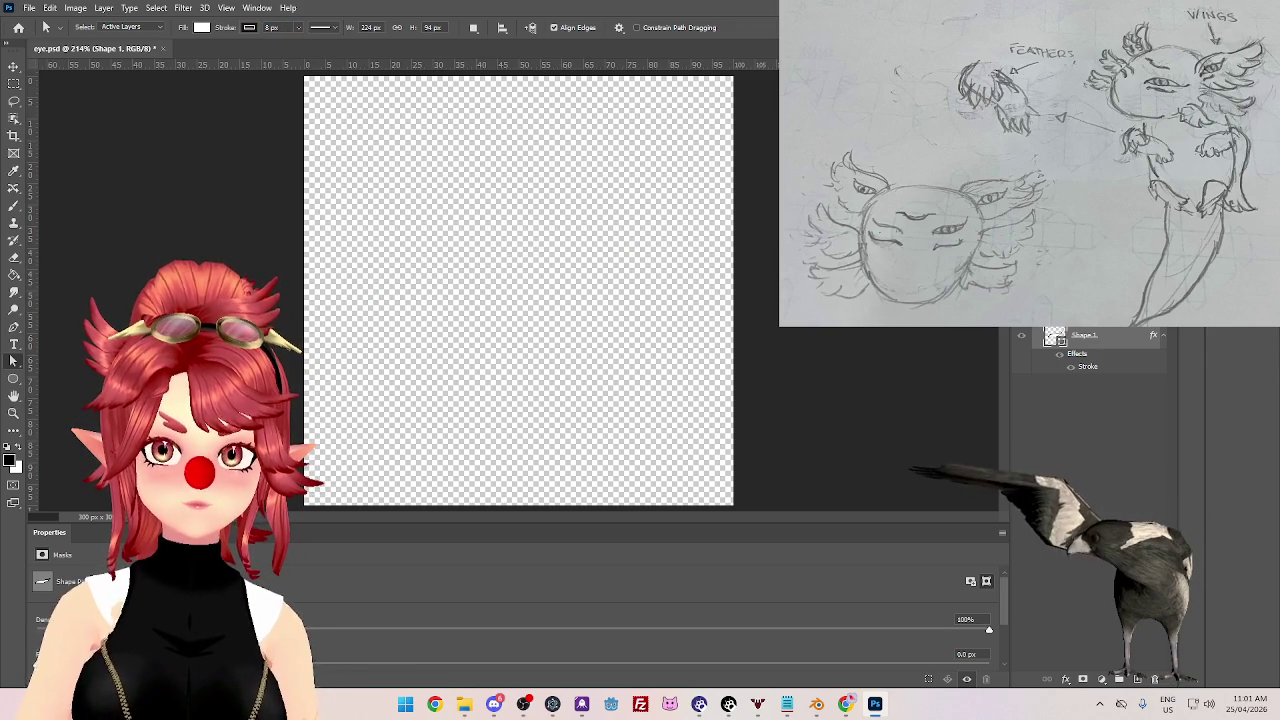
- Restore the 8 px stroke width and set the curve's stroke colour to black
key(ctrl+z)
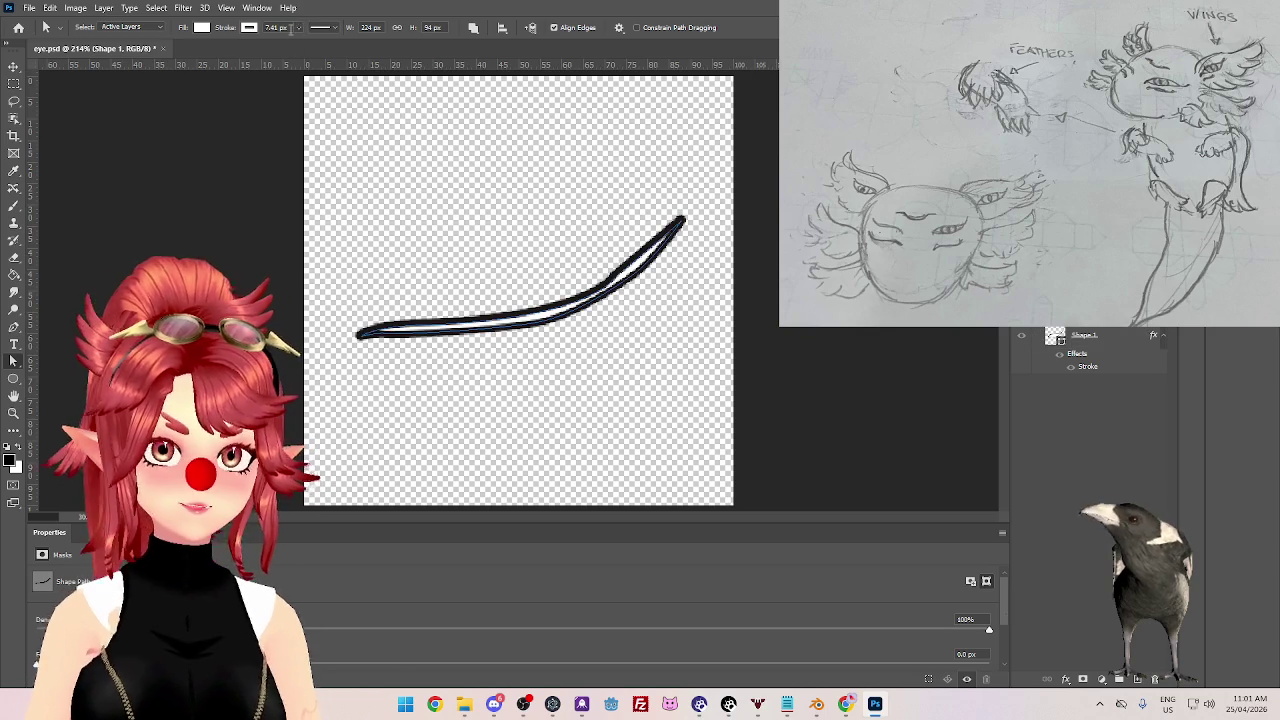
key(ctrl+shift+z)
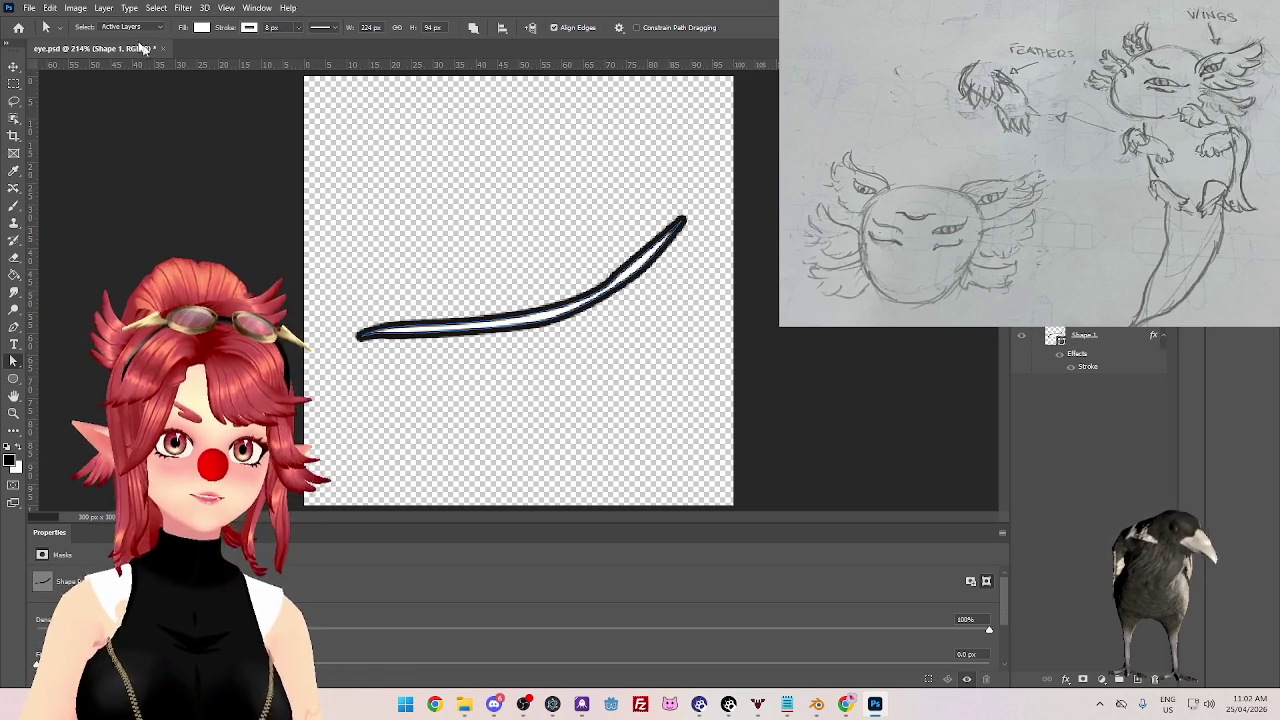
click(247, 28)
click(174, 97)
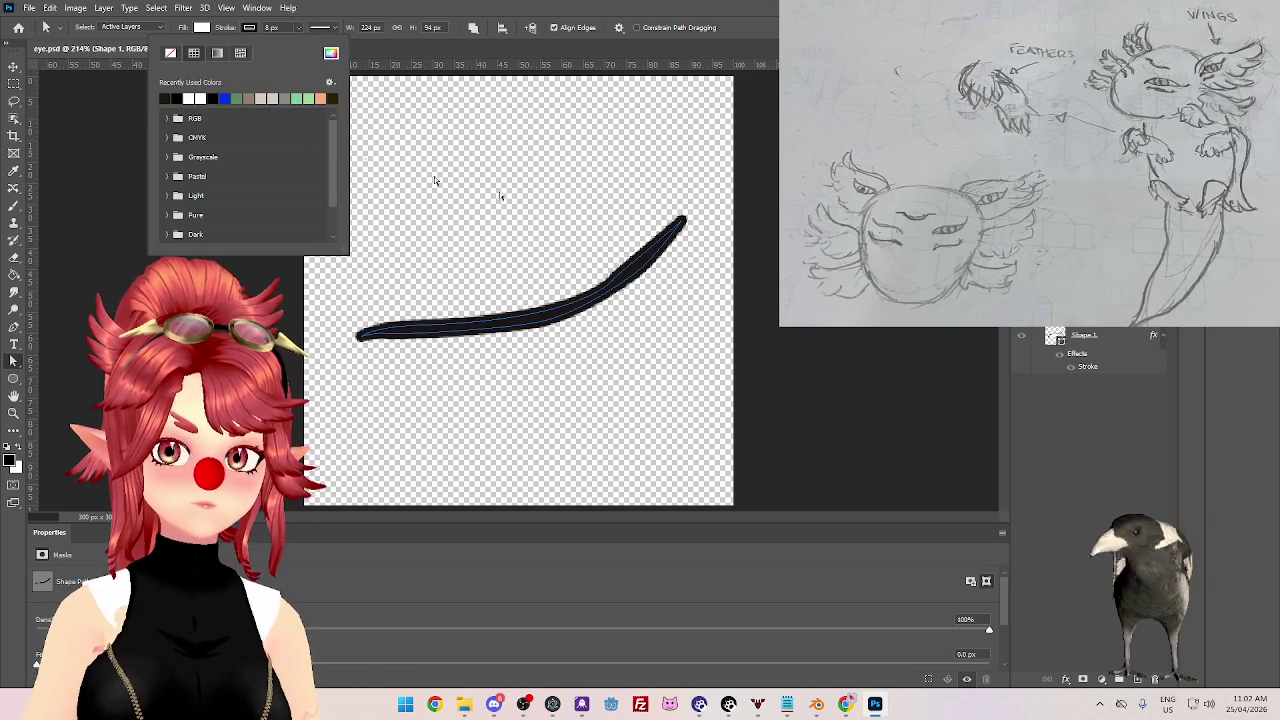
key(Return)
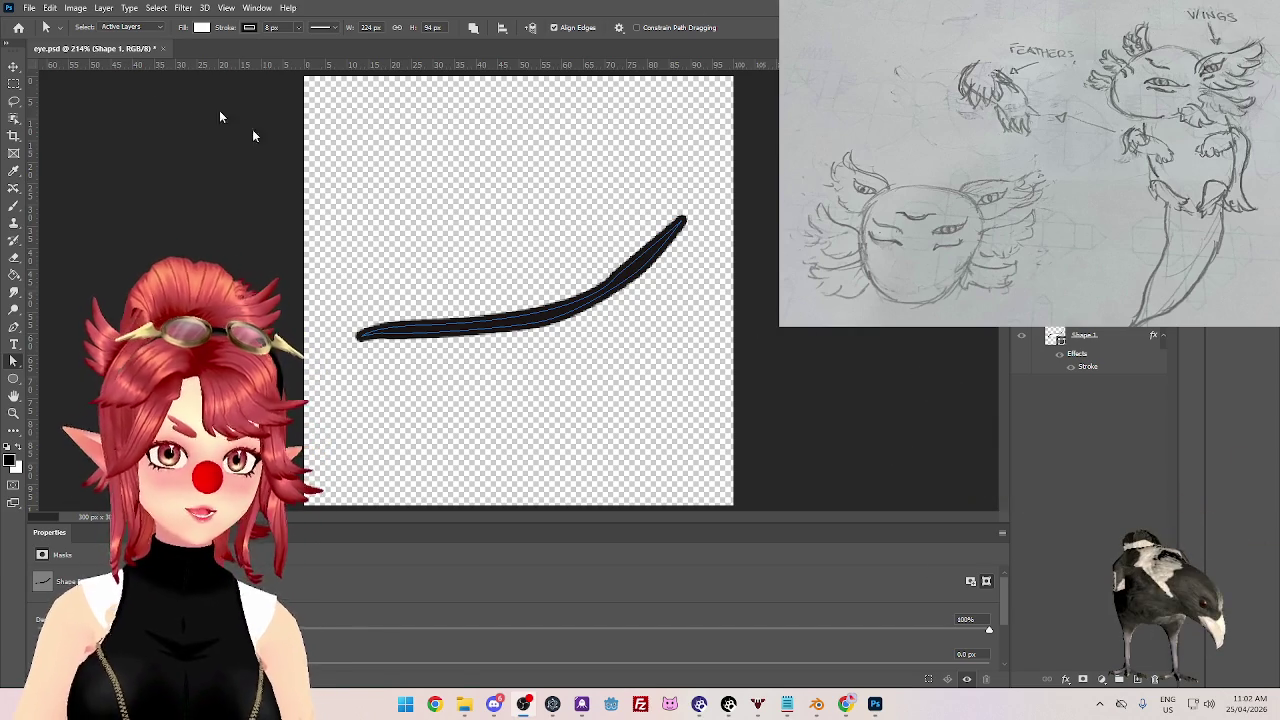
- Delete the eye shape to leave the canvas empty, then switch back to Blender
click(30, 7)
click(451, 271)
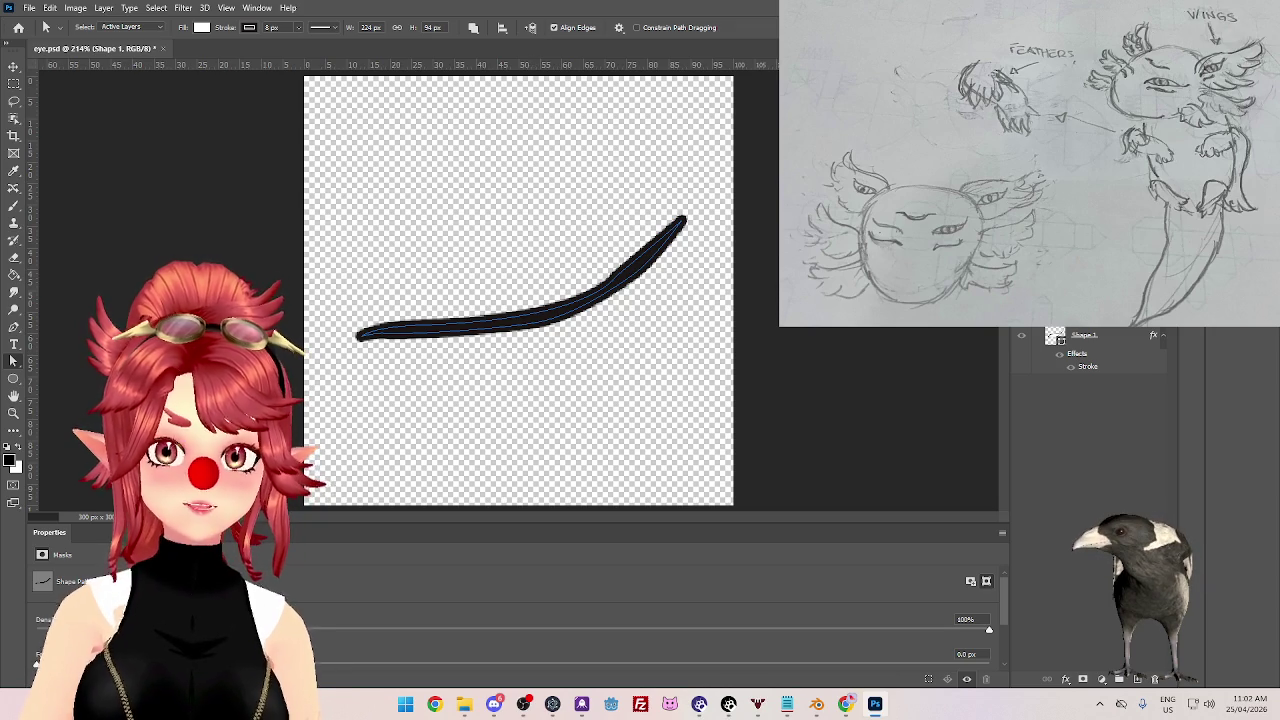
key(Delete)
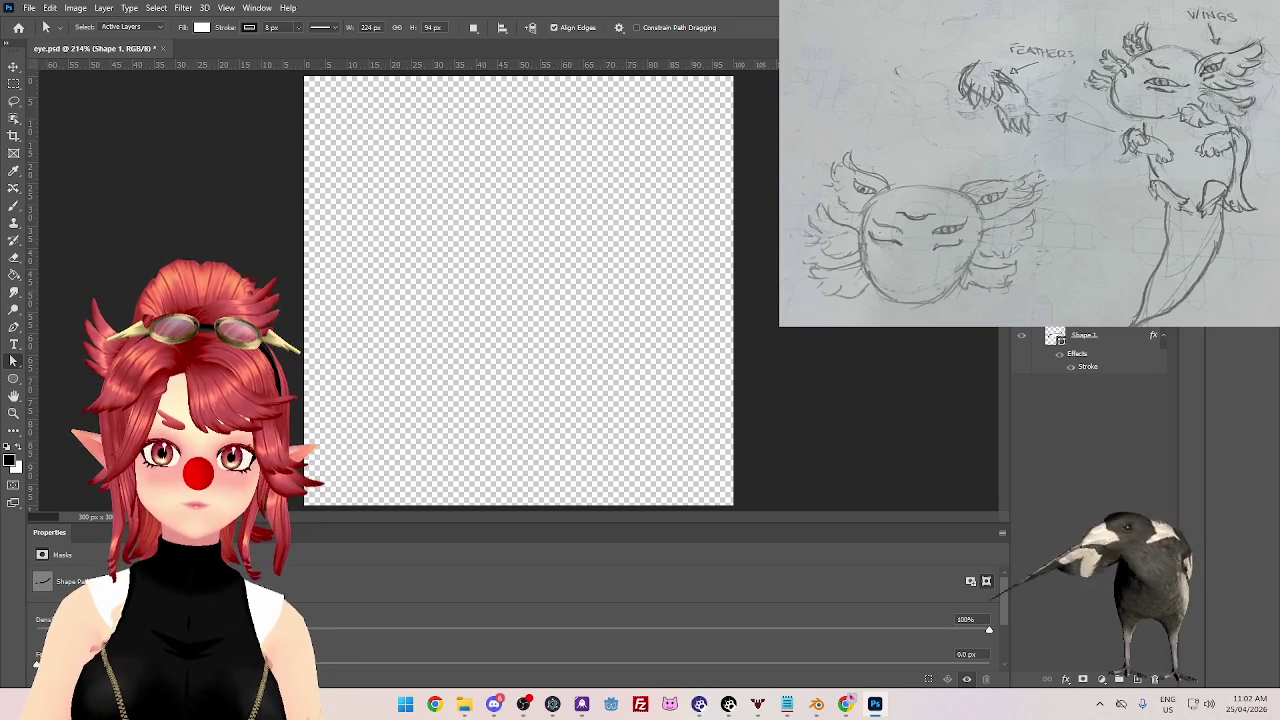
key(ctrl+z)
click(29, 7)
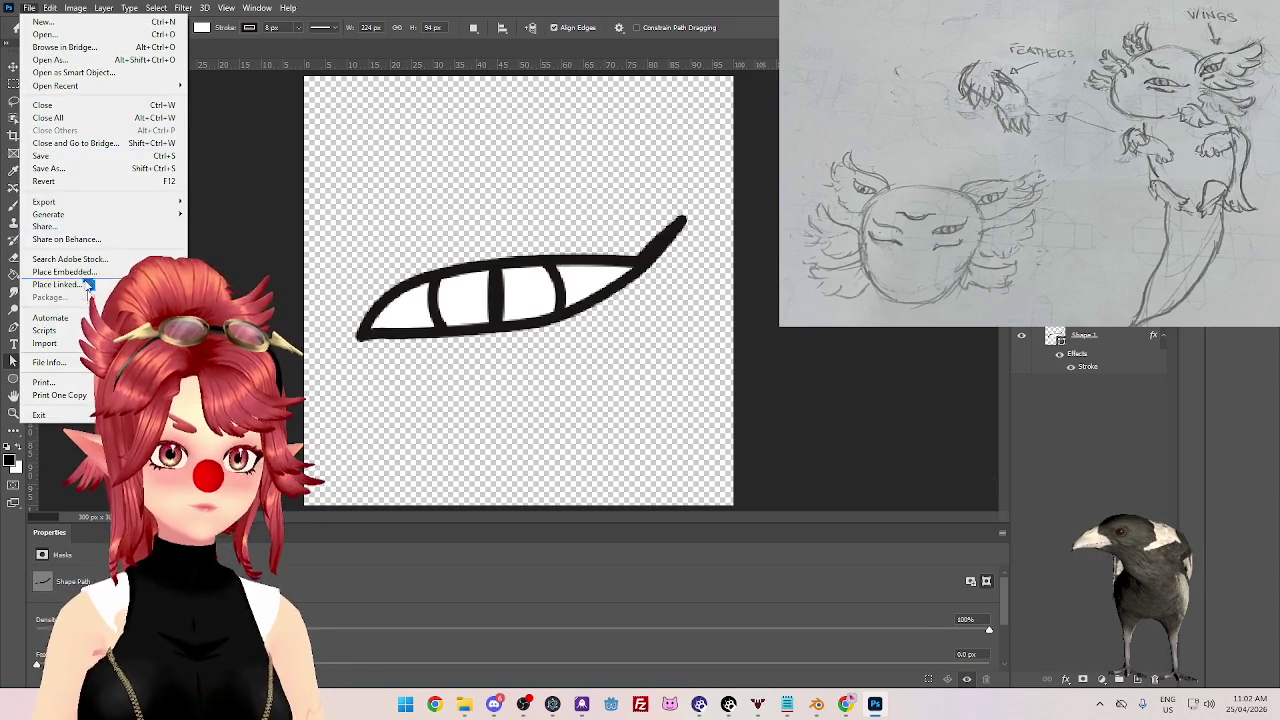
click(459, 258)
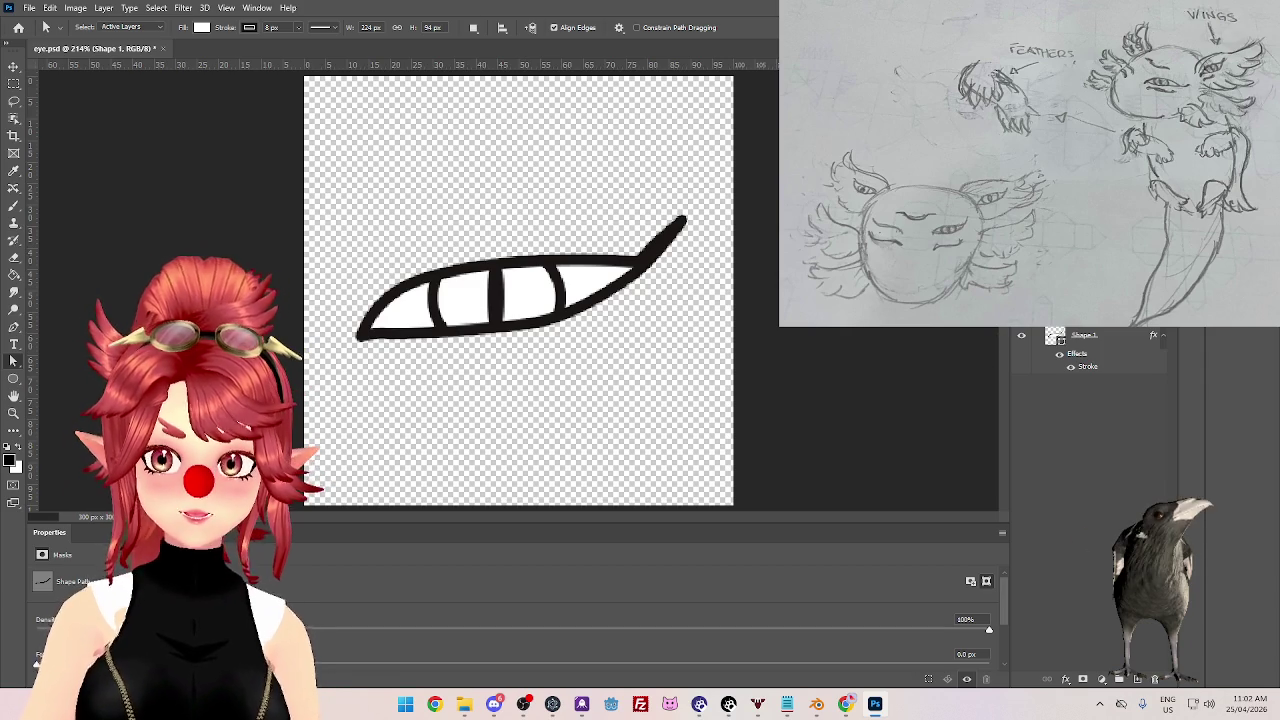
key(Delete)
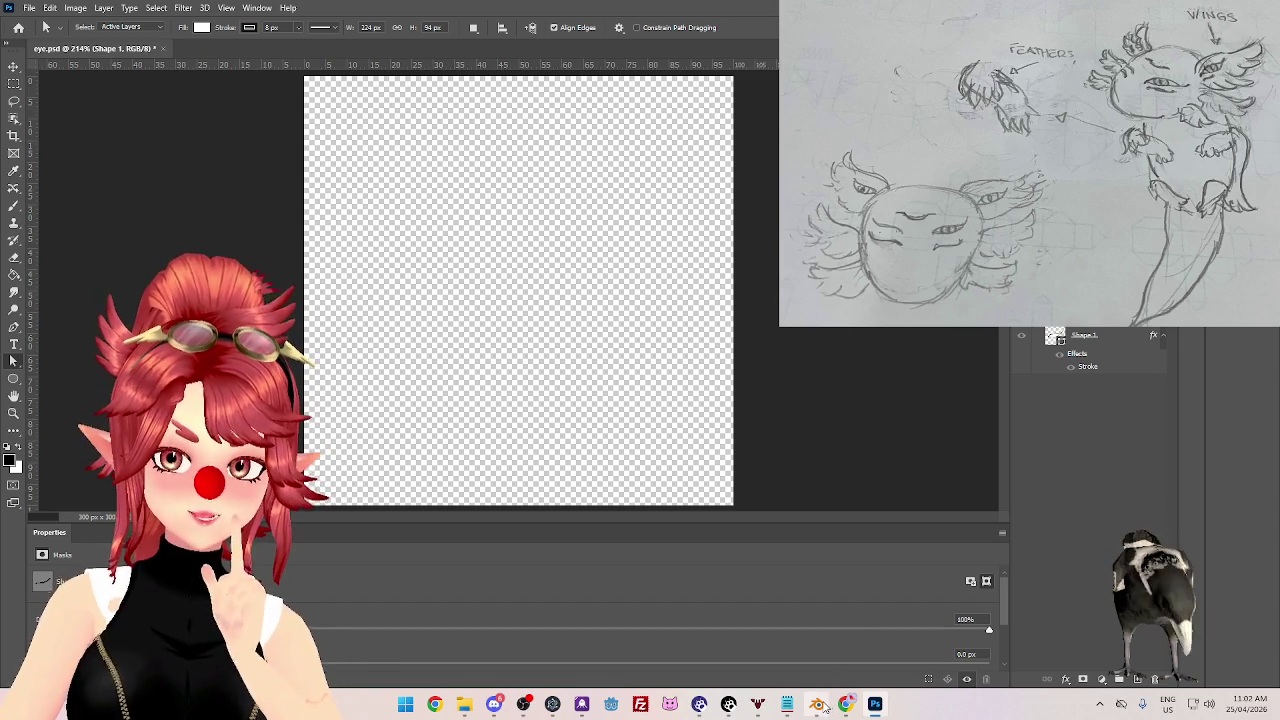
click(817, 704)
- Select a top face of the head, make Skin_Eye_Closed active, and move and rotate its UVs
key(Tab)
scroll(650, 287, up, 1)
click(660, 235)
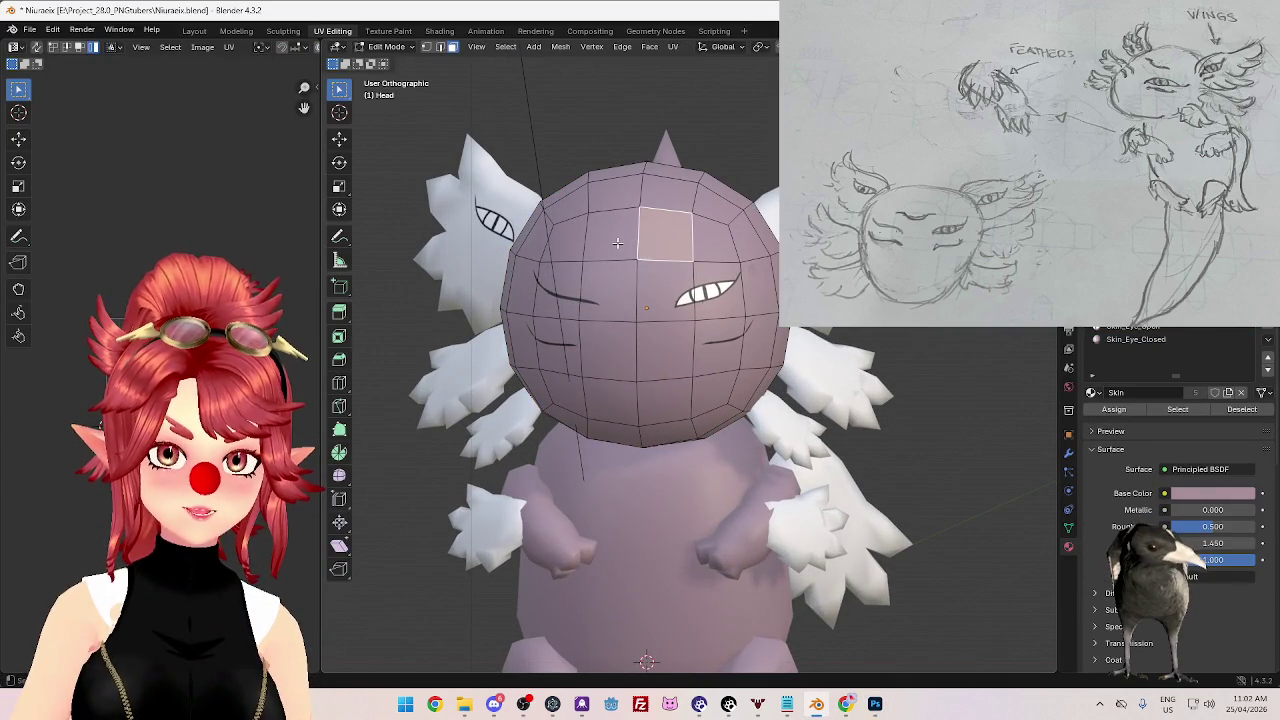
click(609, 243)
click(672, 248)
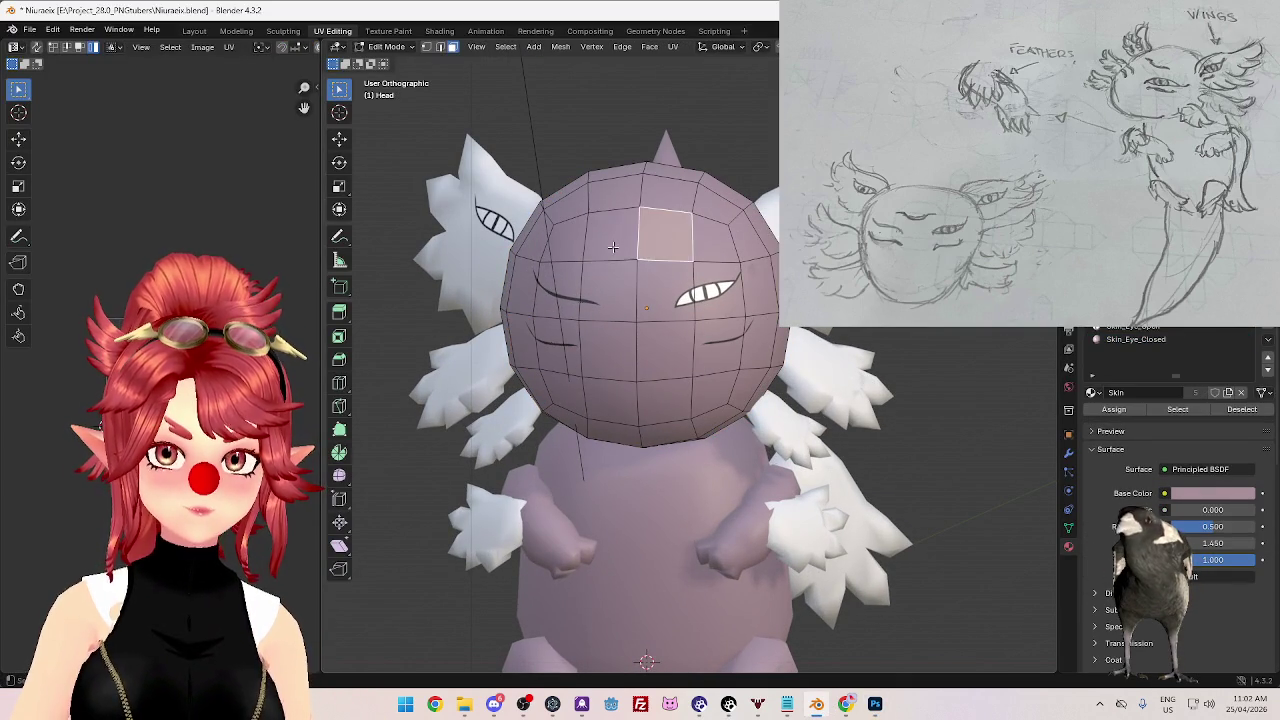
click(624, 247)
click(676, 247)
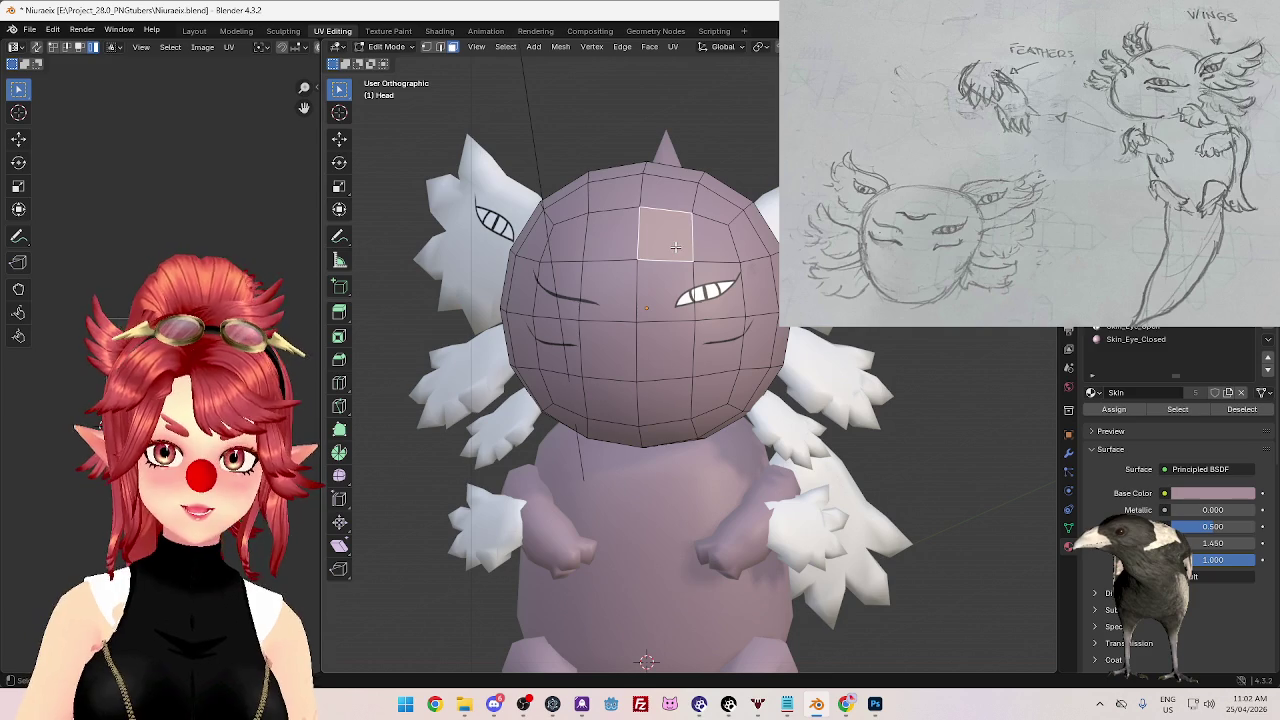
click(1153, 341)
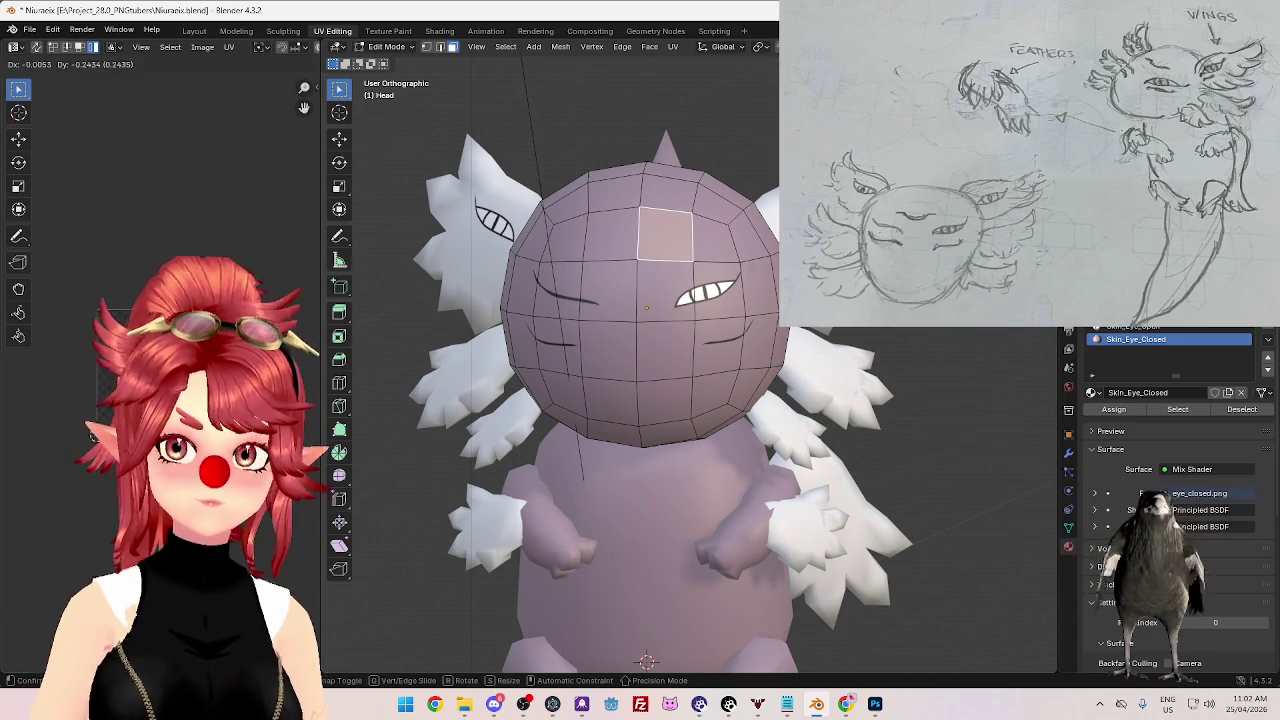
key(g)
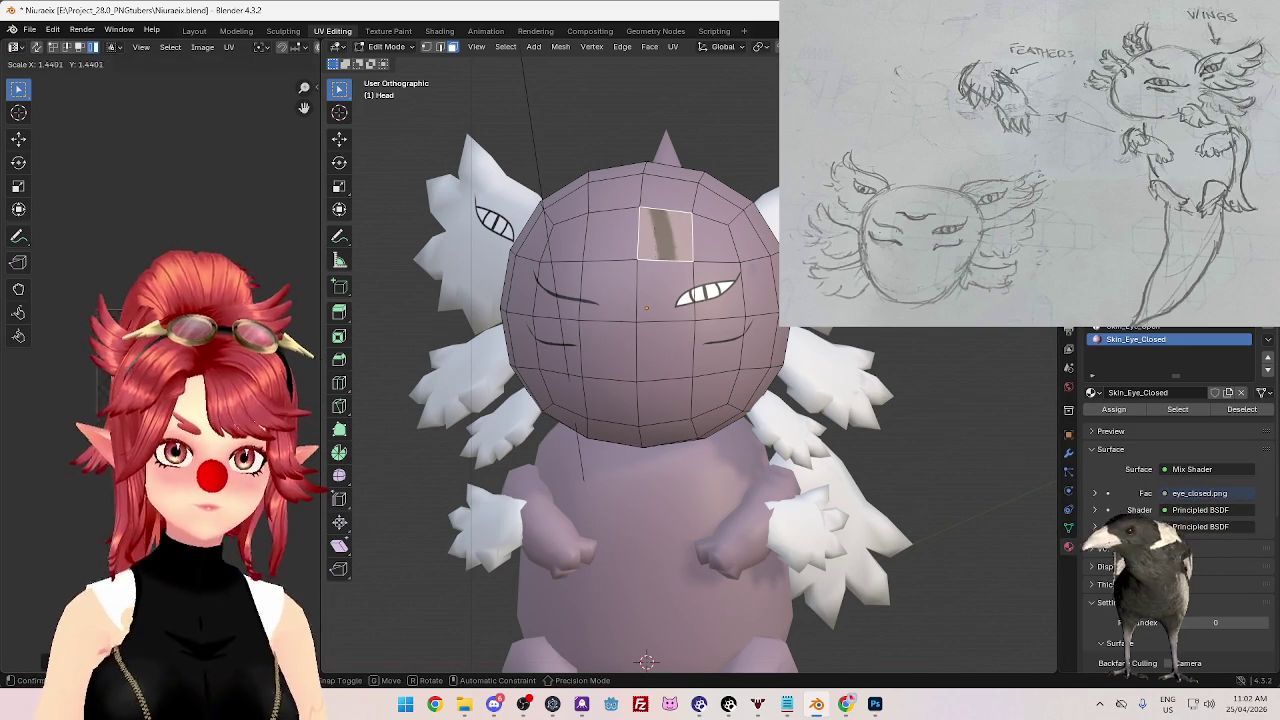
click(268, 575)
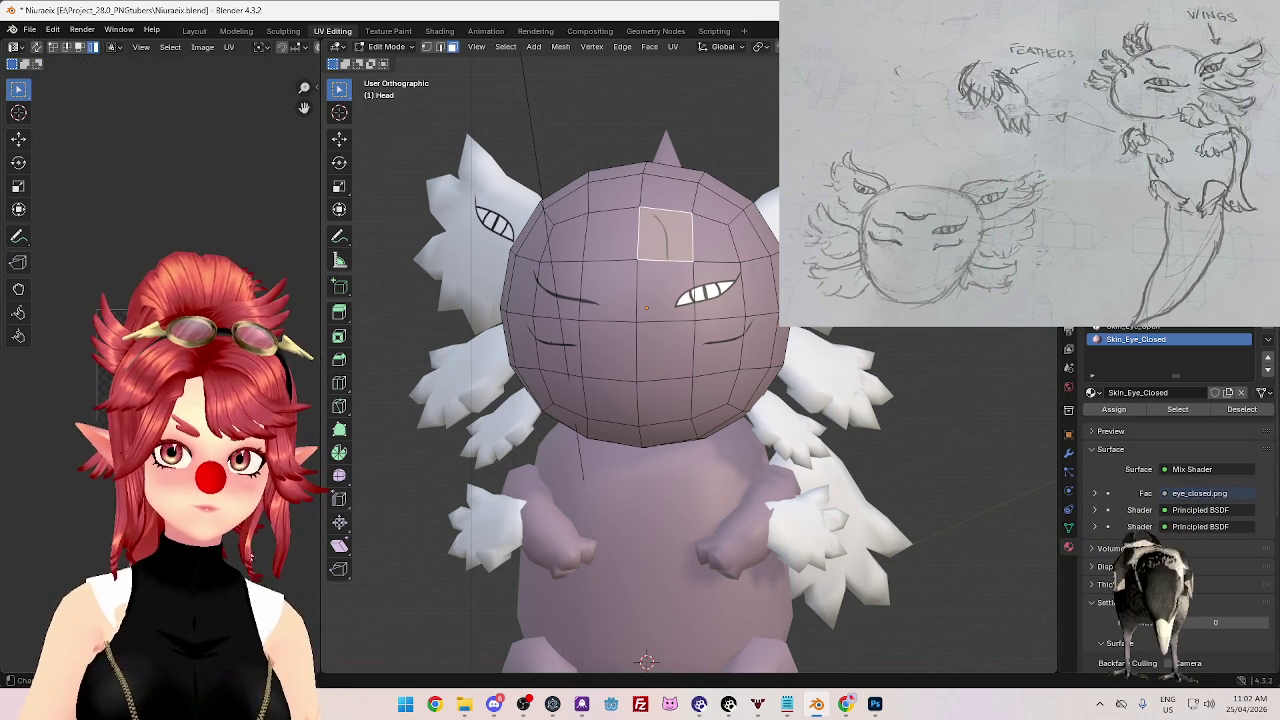
key(r)
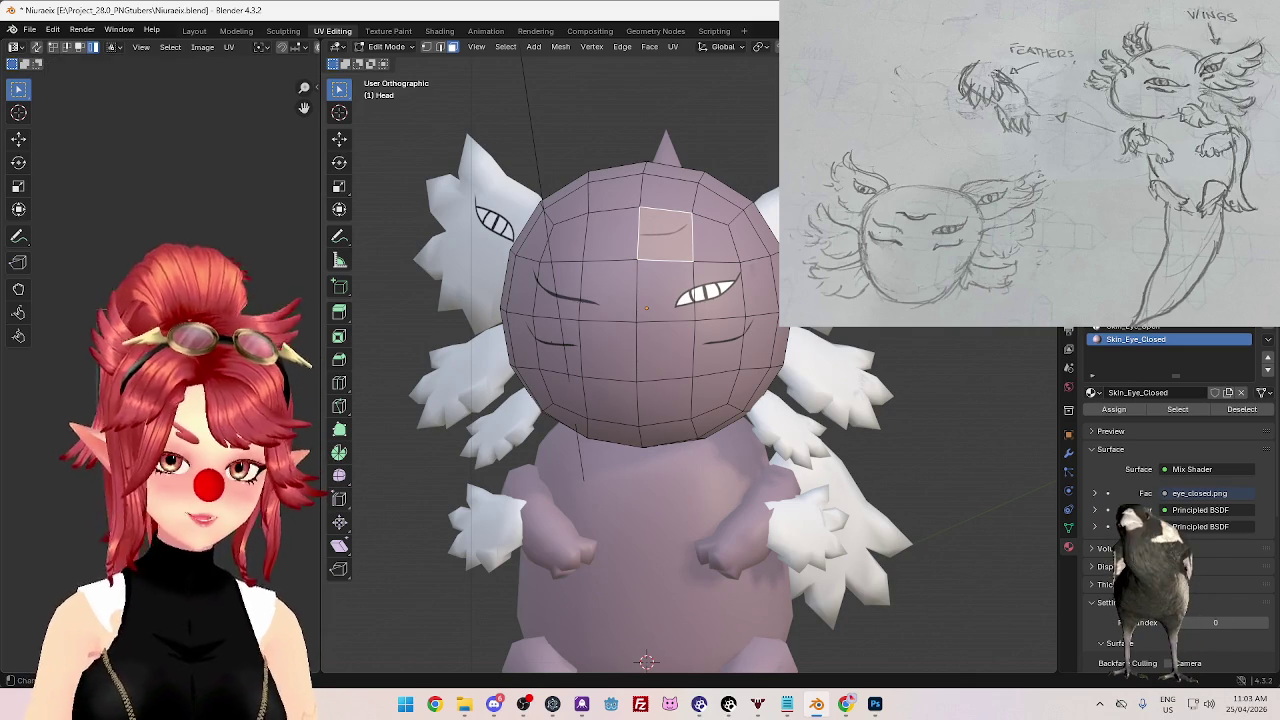
key(g)
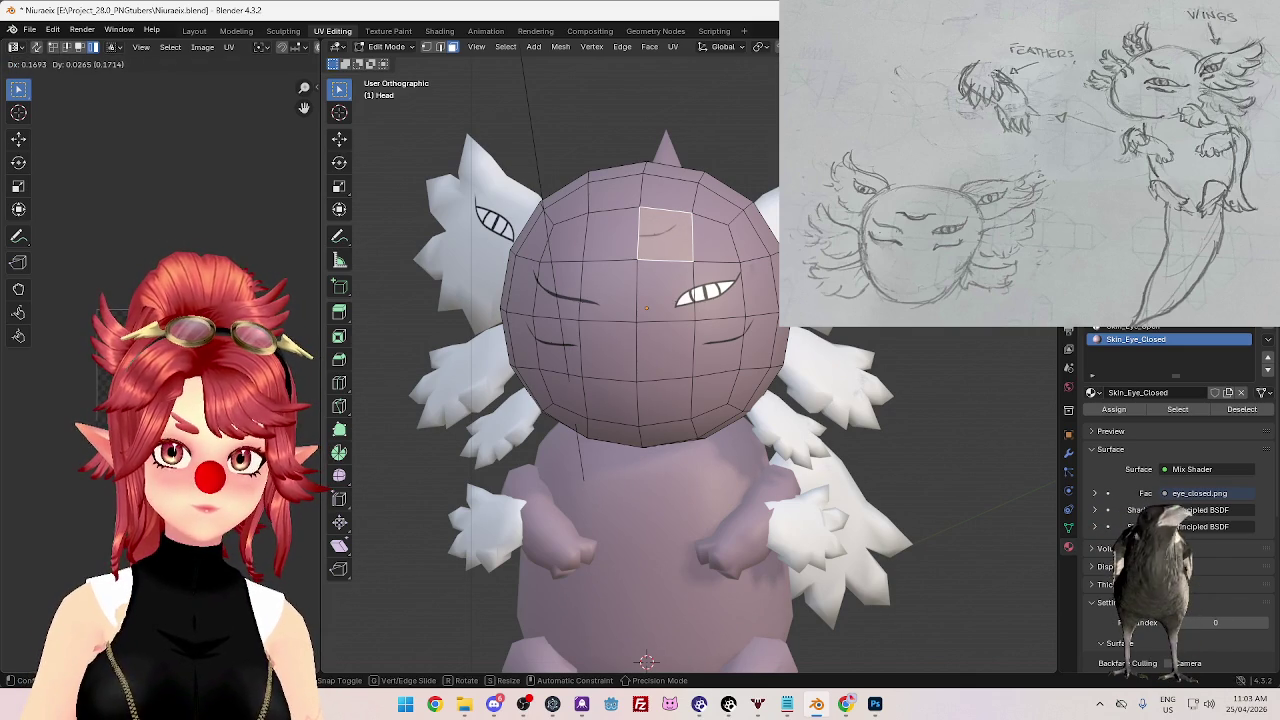
key(Return)
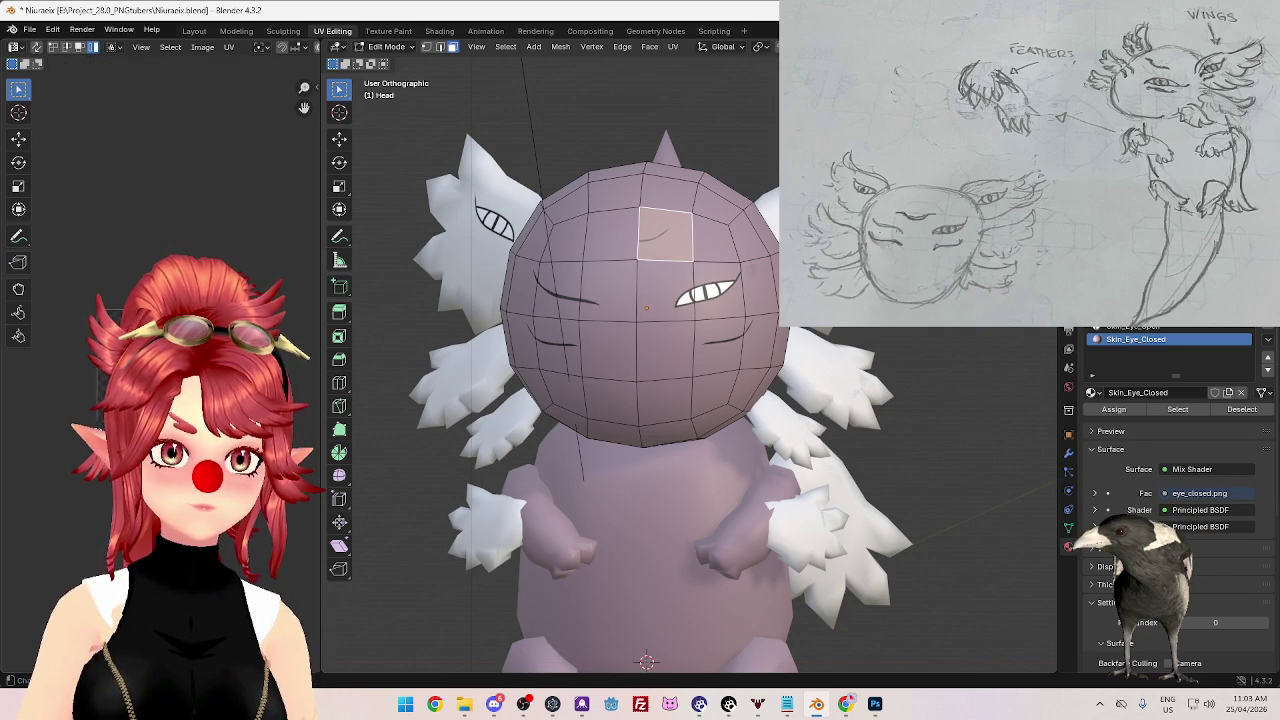
- Enlarge, rotate and slide the UVs of the top face to its left, then return to Object Mode
click(632, 245)
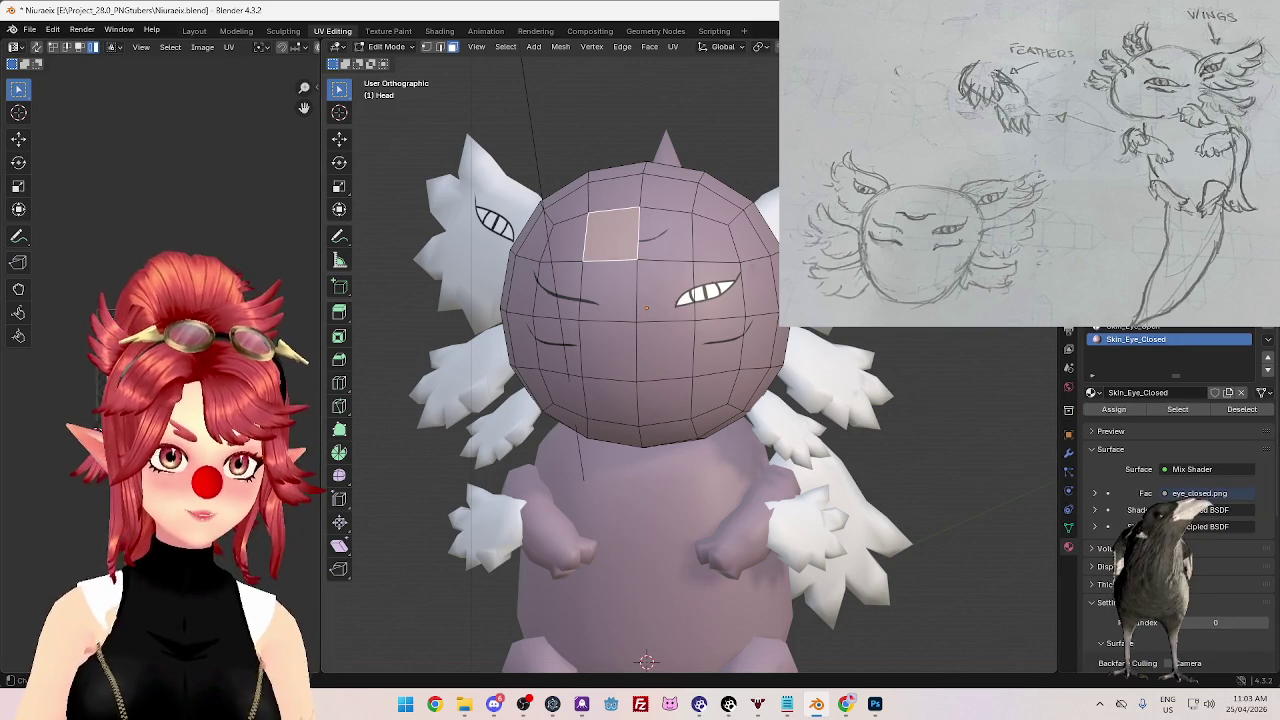
key(g)
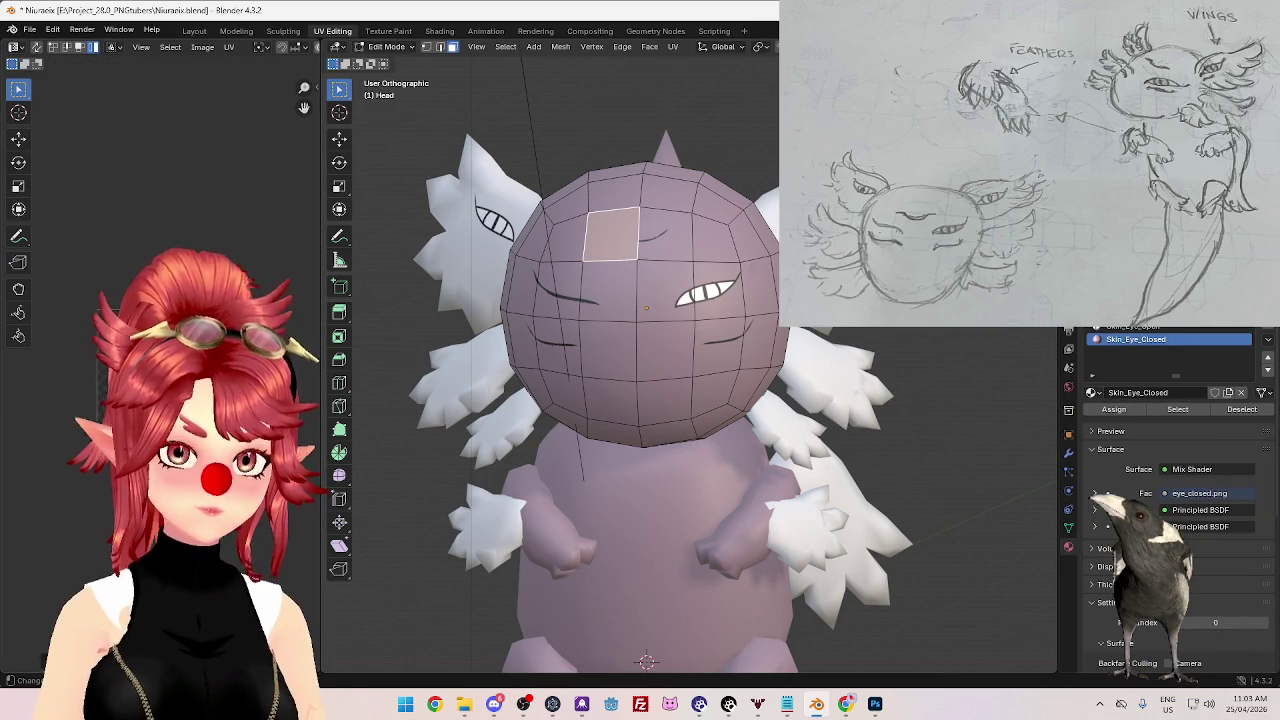
key(s)
key(Return)
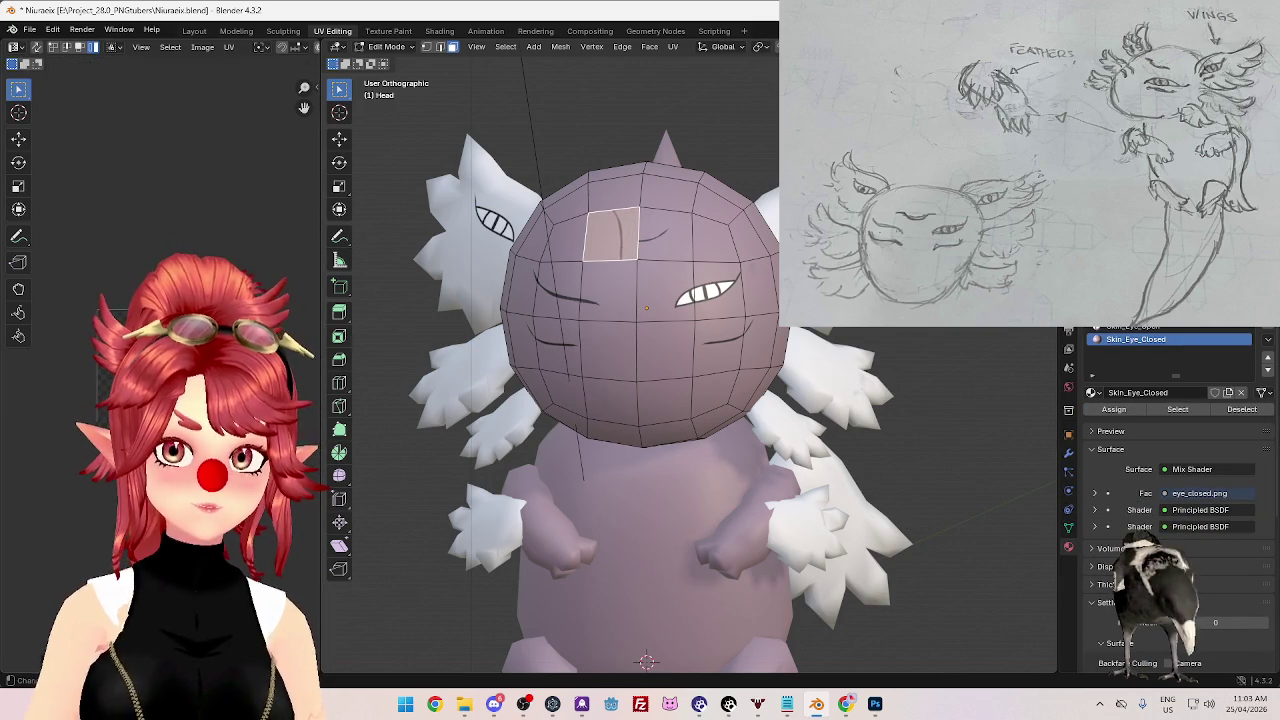
key(r)
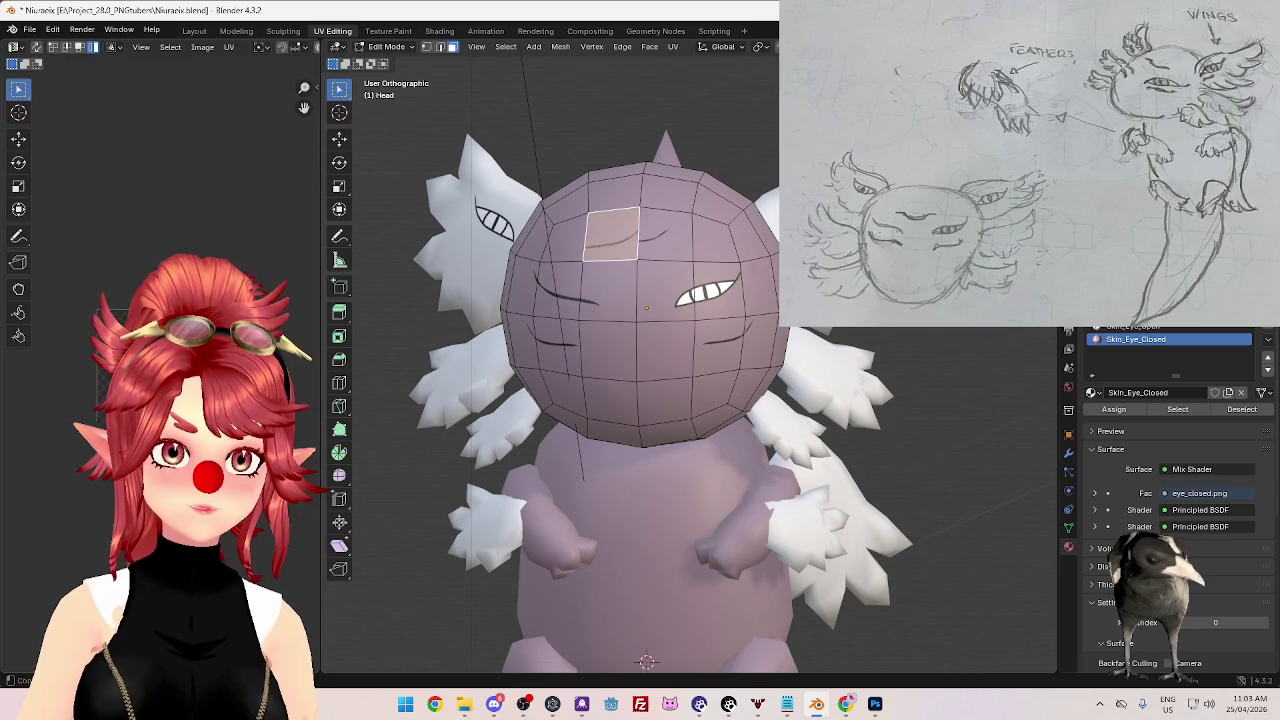
key(Return)
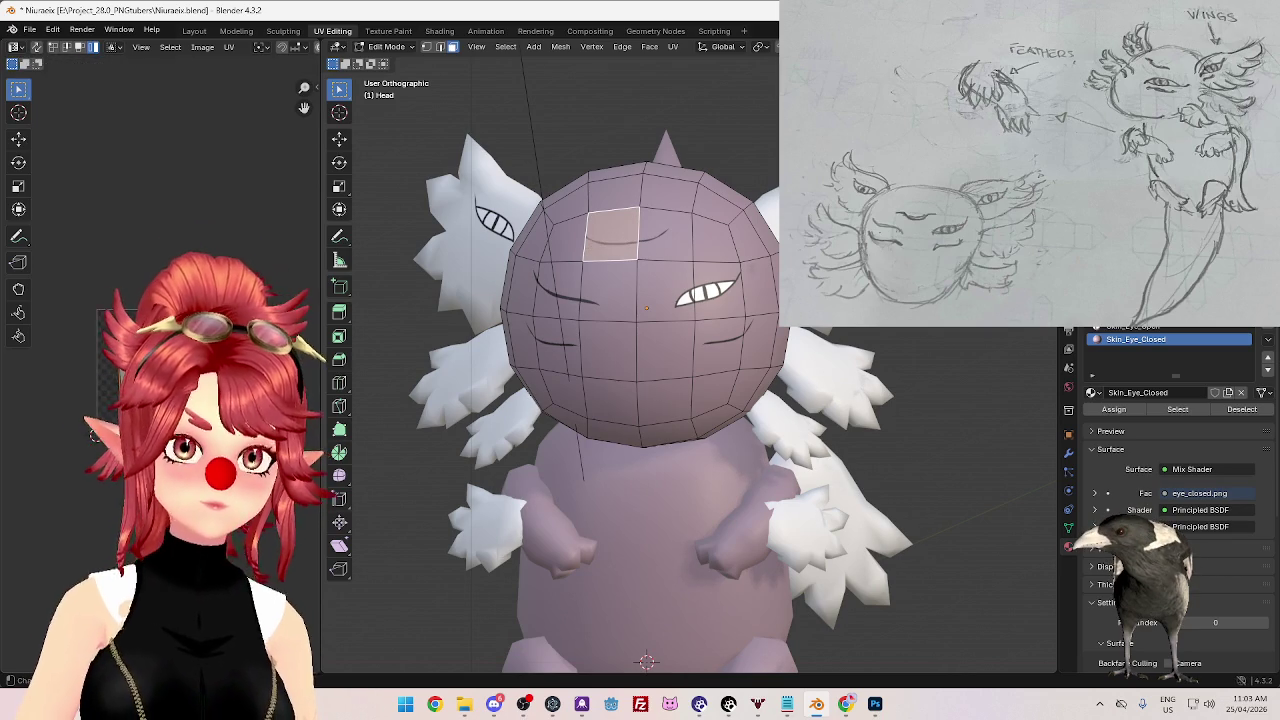
key(s)
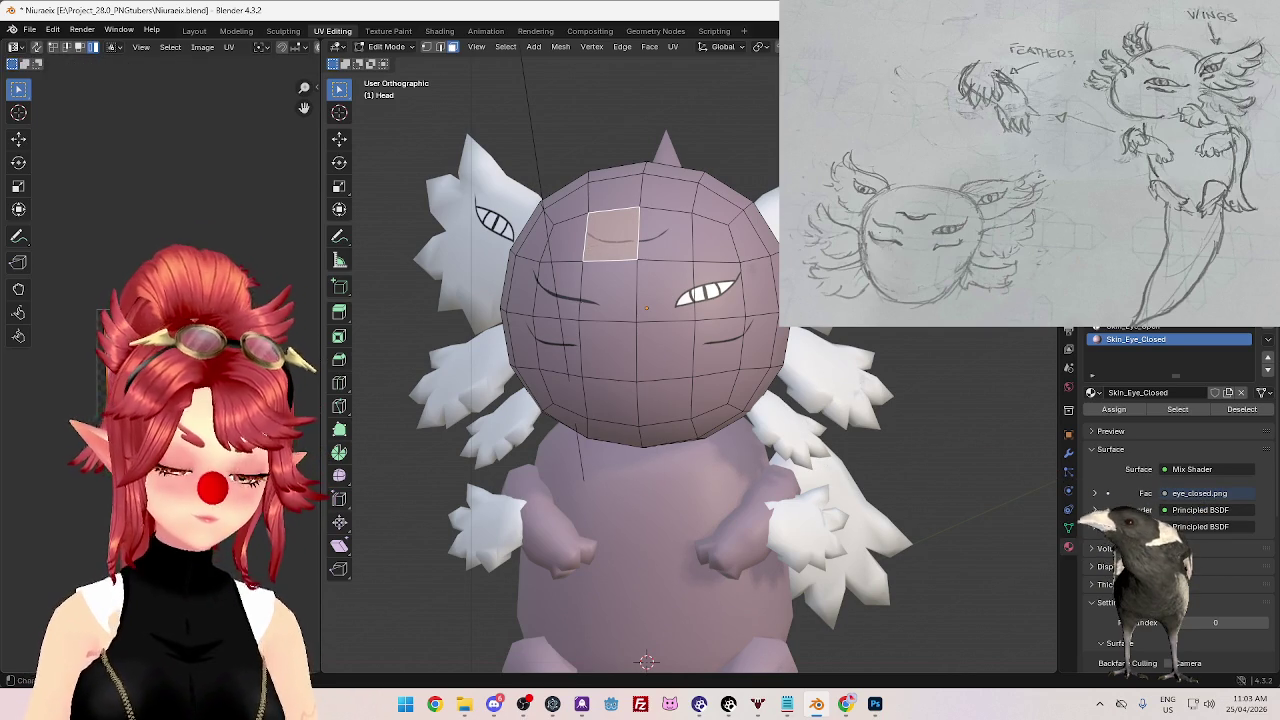
key(g)
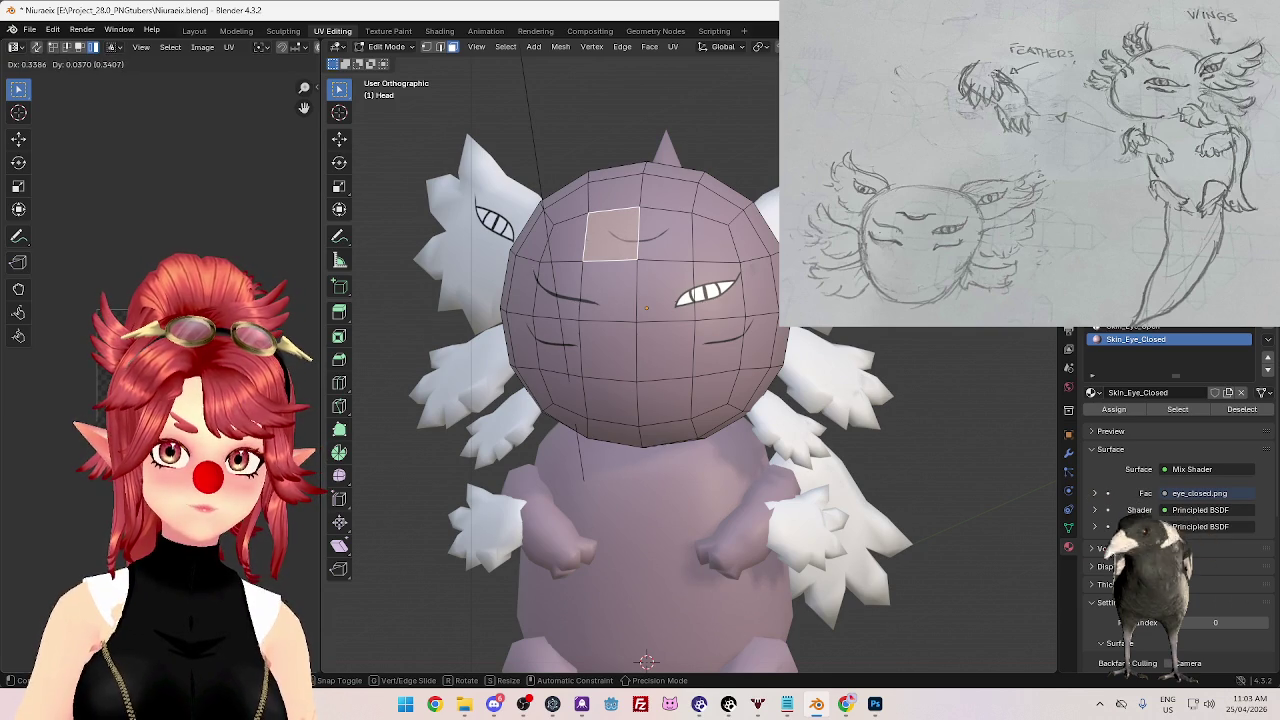
key(Tab)
scroll(752, 550, down, 2)
- Show the Skin_Eye_Closed shader nodes in the Shading workspace, then open the File menu
middle_drag(752, 550, 748, 522)
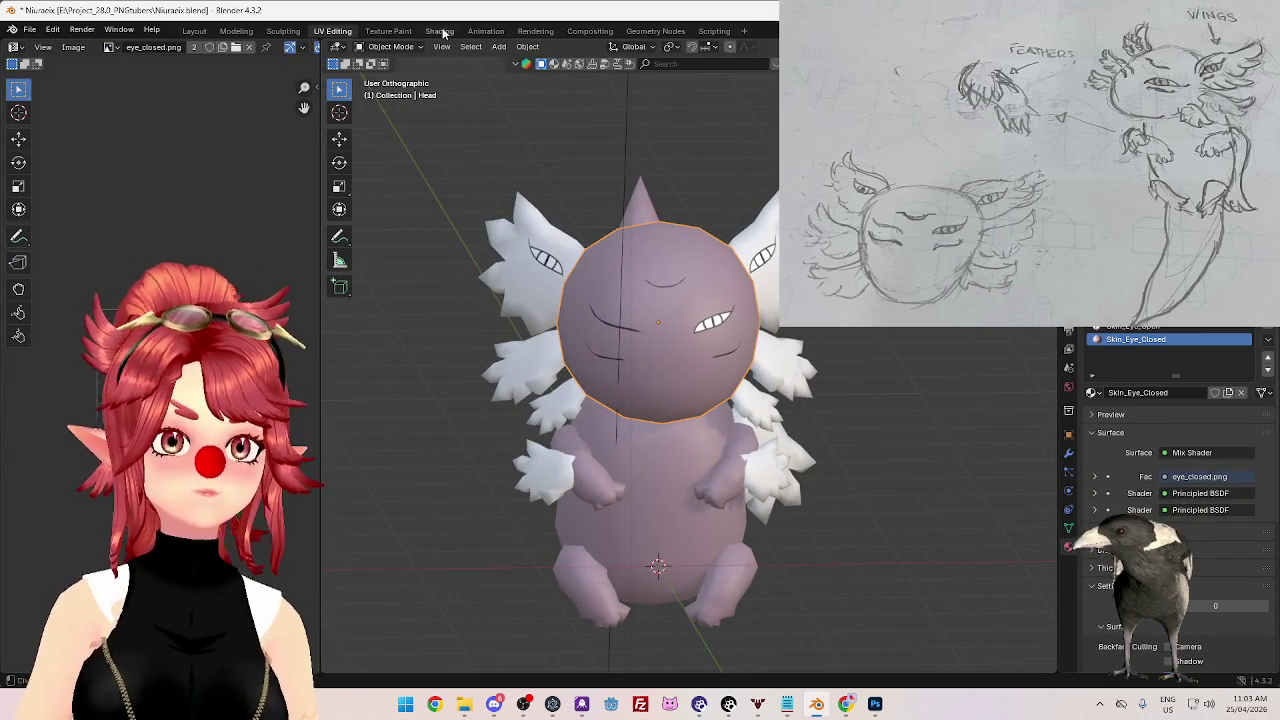
click(440, 30)
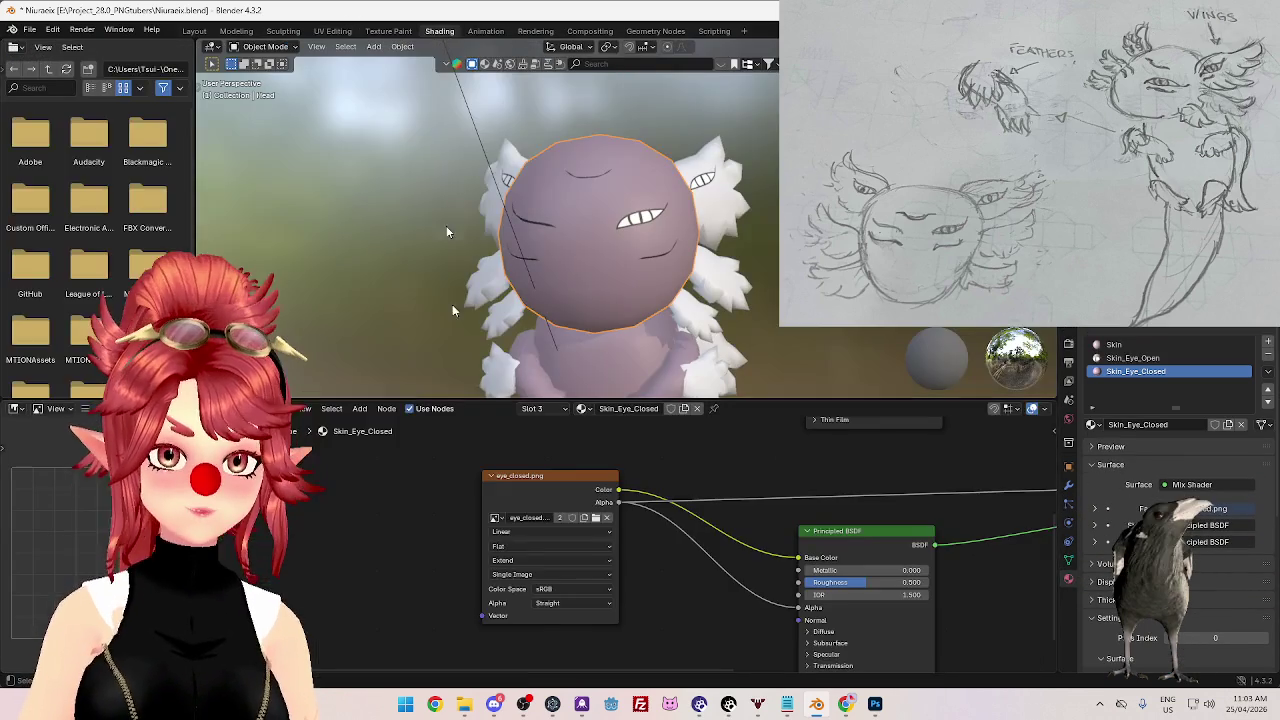
click(29, 31)
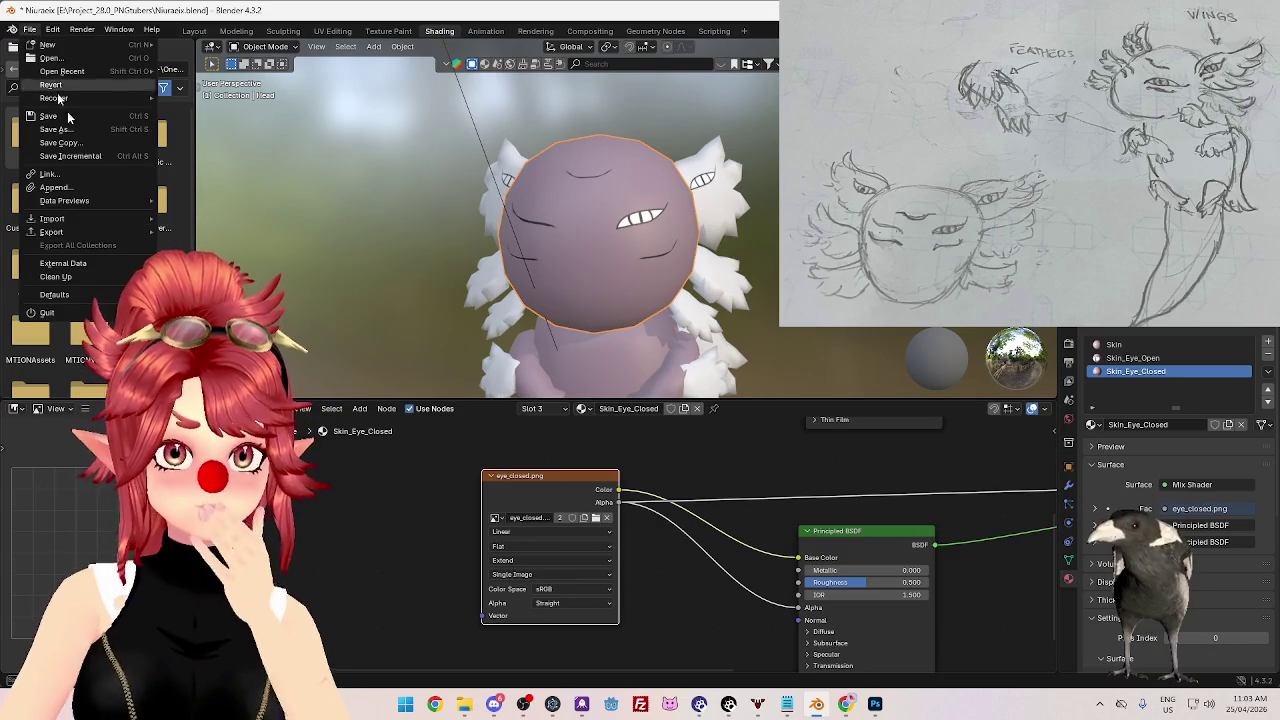
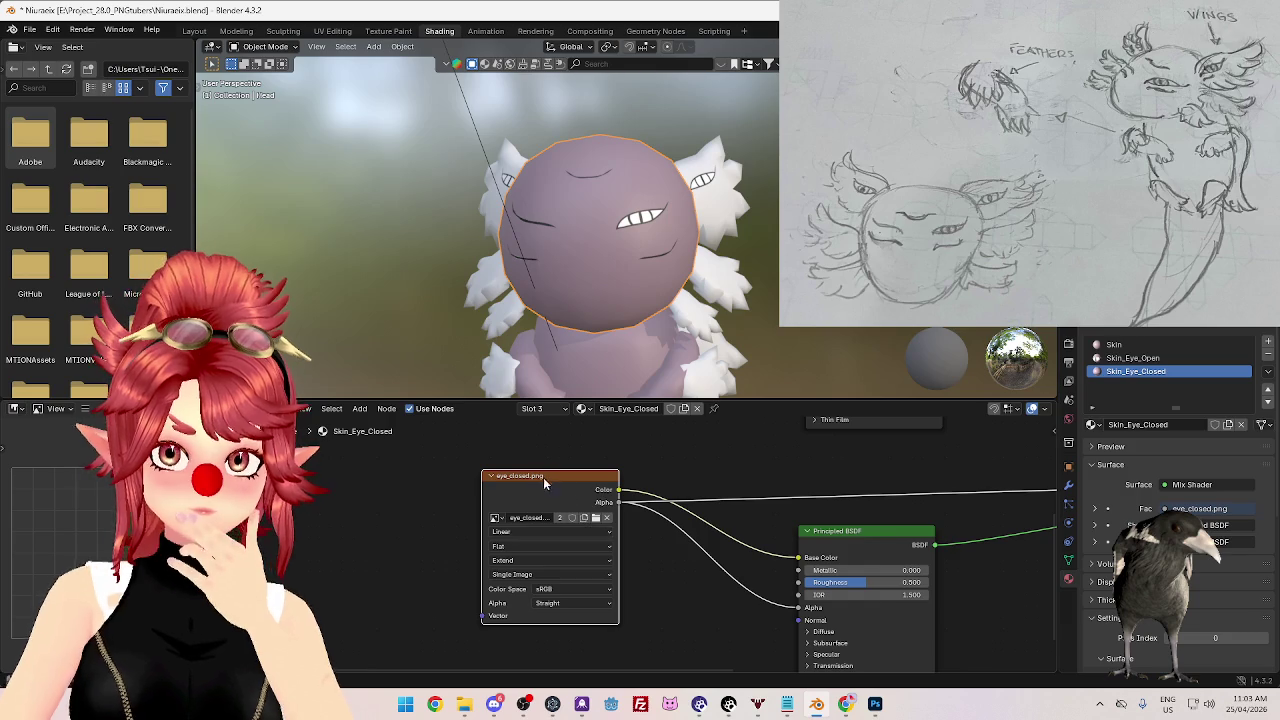
- Edit the closed-eye image's name in the Image Texture node and bring up the node's options
click(522, 517)
key(Return)
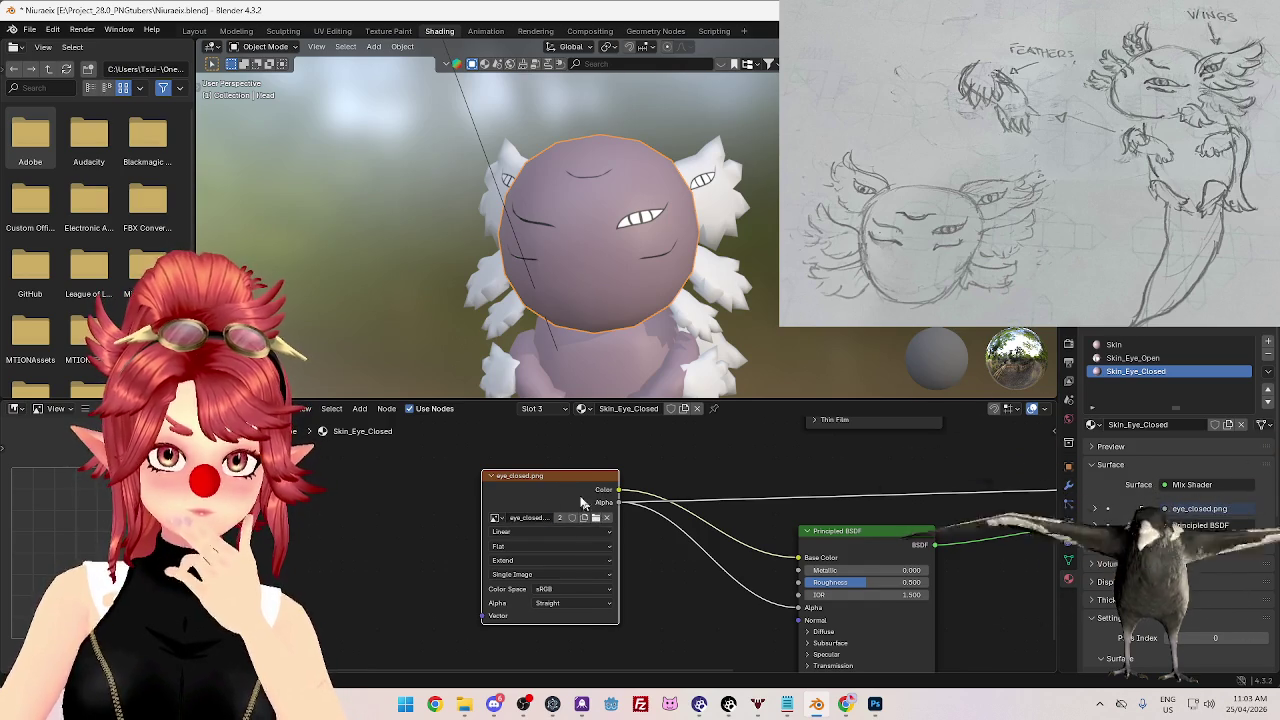
right_click(565, 476)
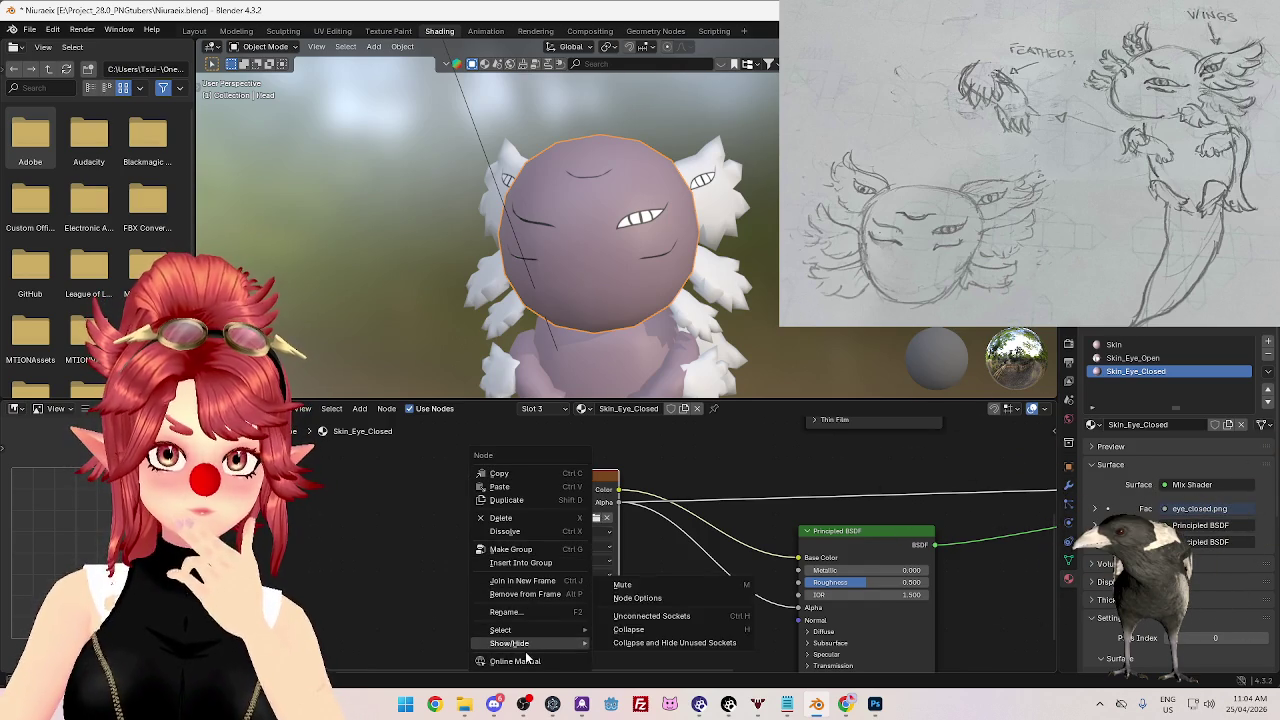
- Save the project, then browse for a new image from the eye_closed.png node
click(30, 29)
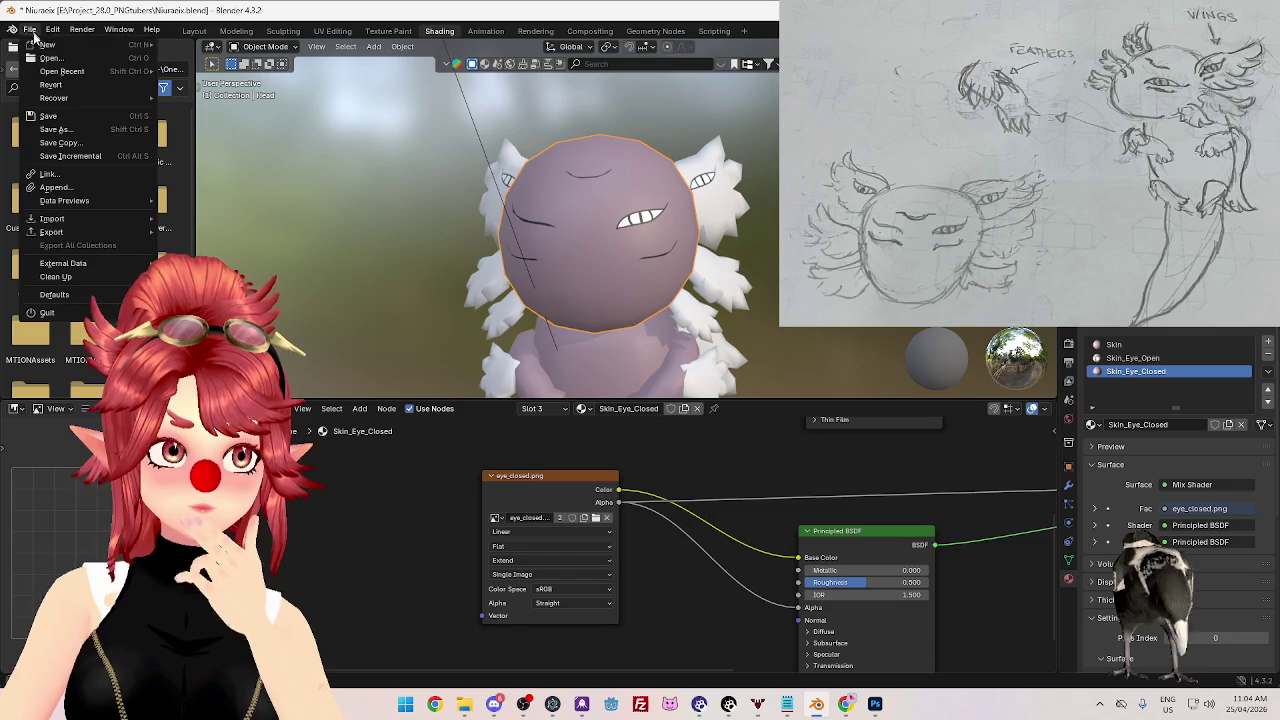
click(48, 116)
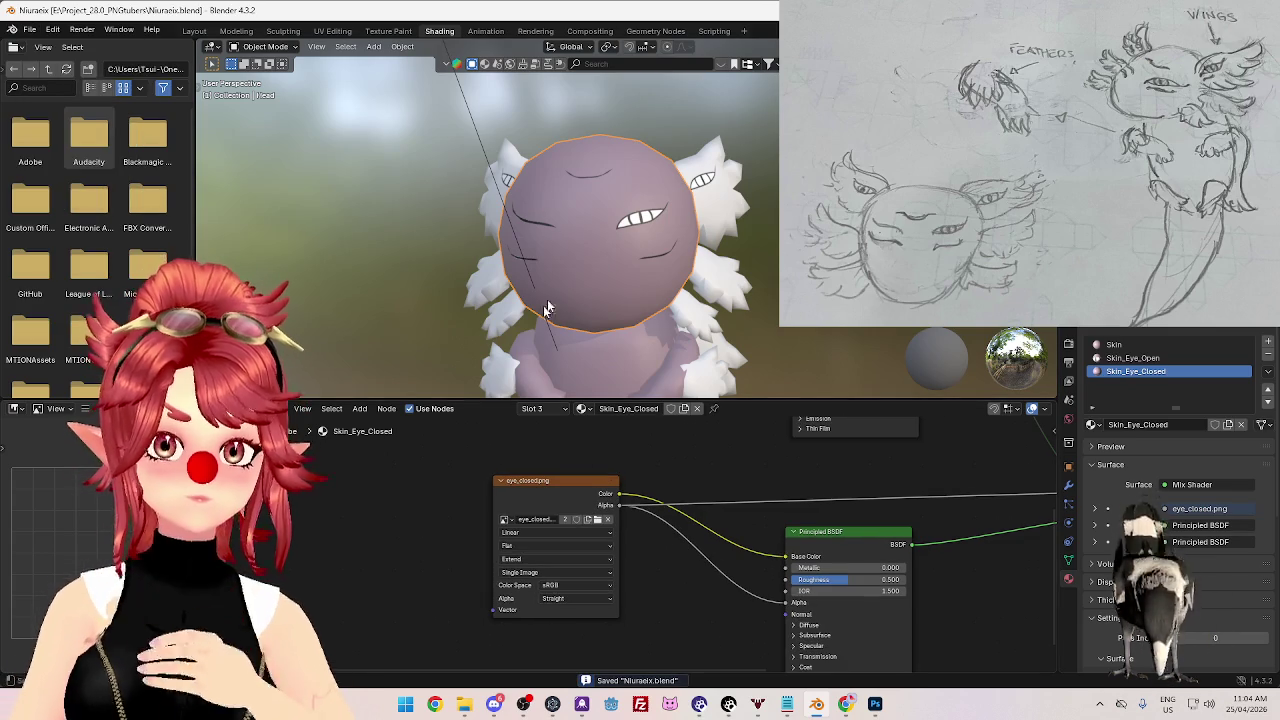
middle_drag(535, 349, 614, 276)
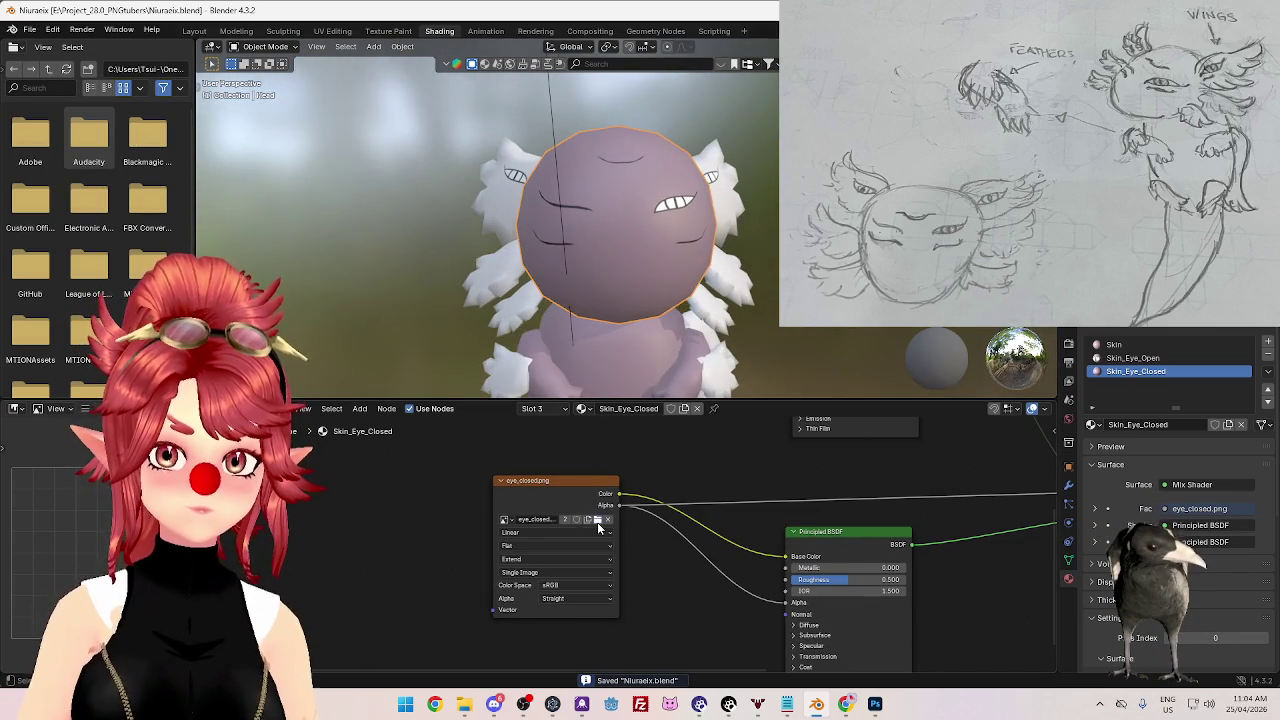
click(597, 522)
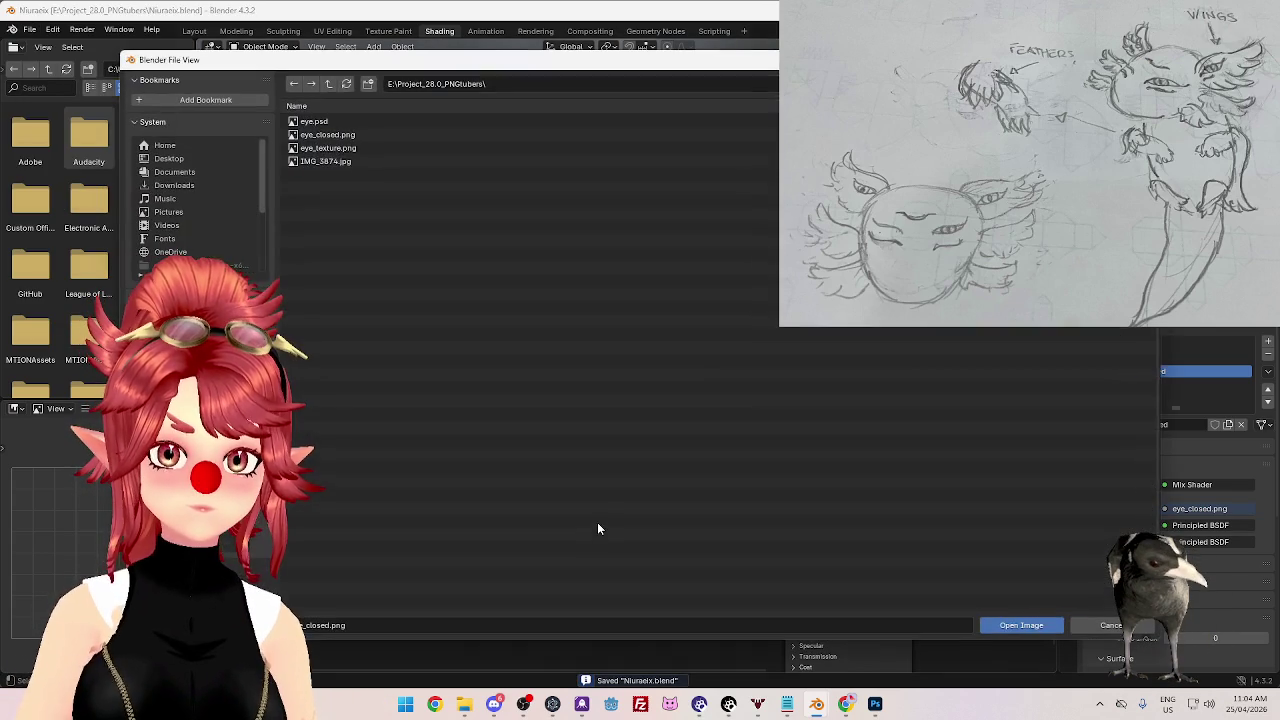
- Load eye_closed.png into the closed-eye node and eye_texture.png into the Skin_Eye_Open material
click(1020, 625)
middle_drag(756, 489, 621, 489)
click(1133, 358)
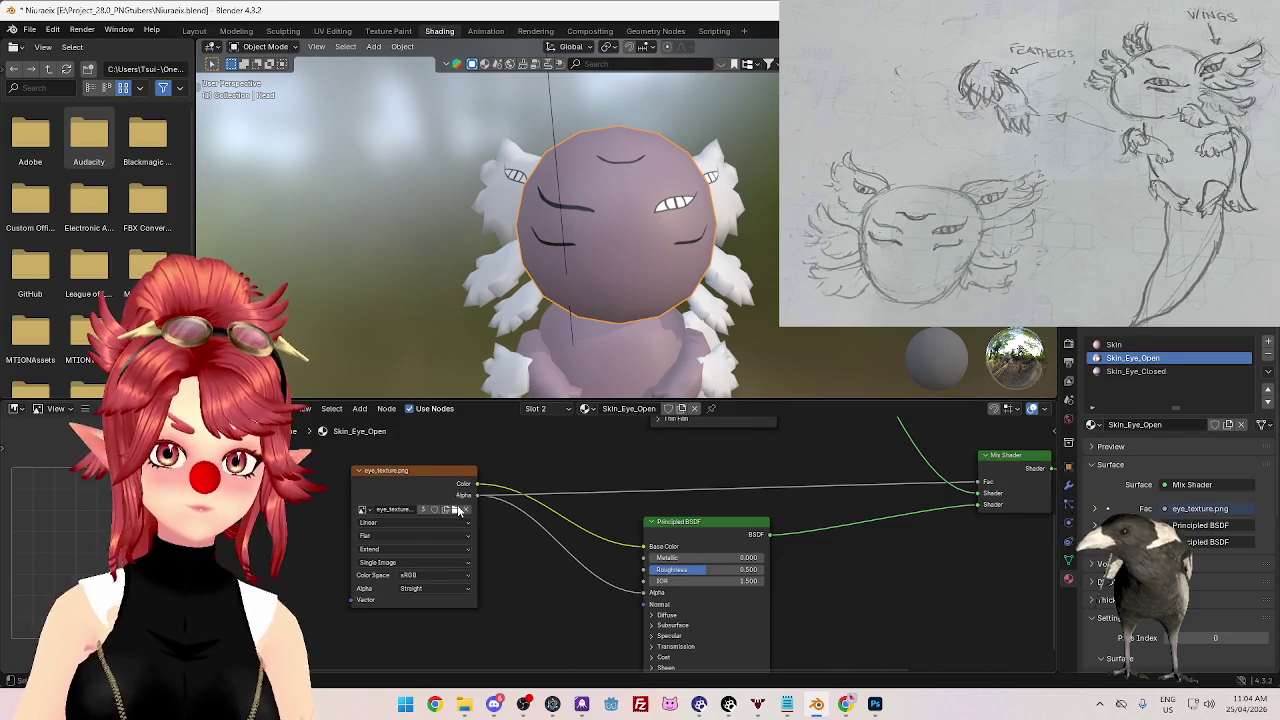
click(457, 509)
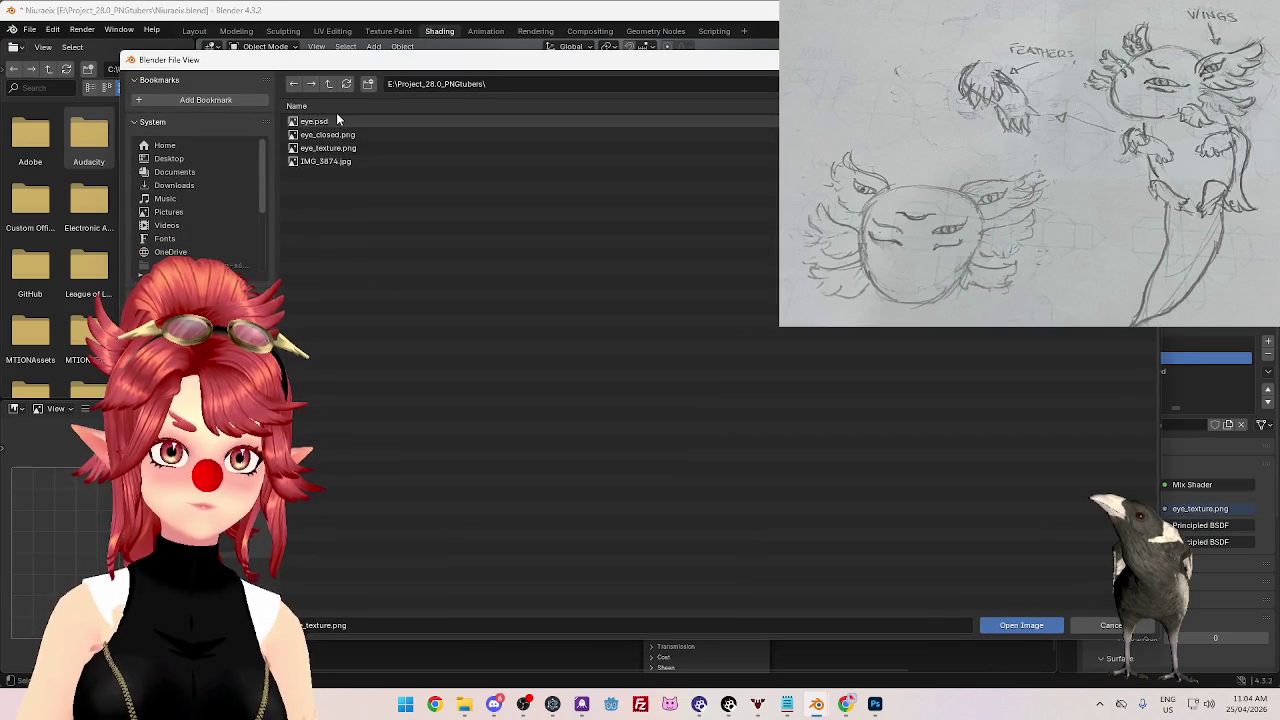
mouse_move(328, 148)
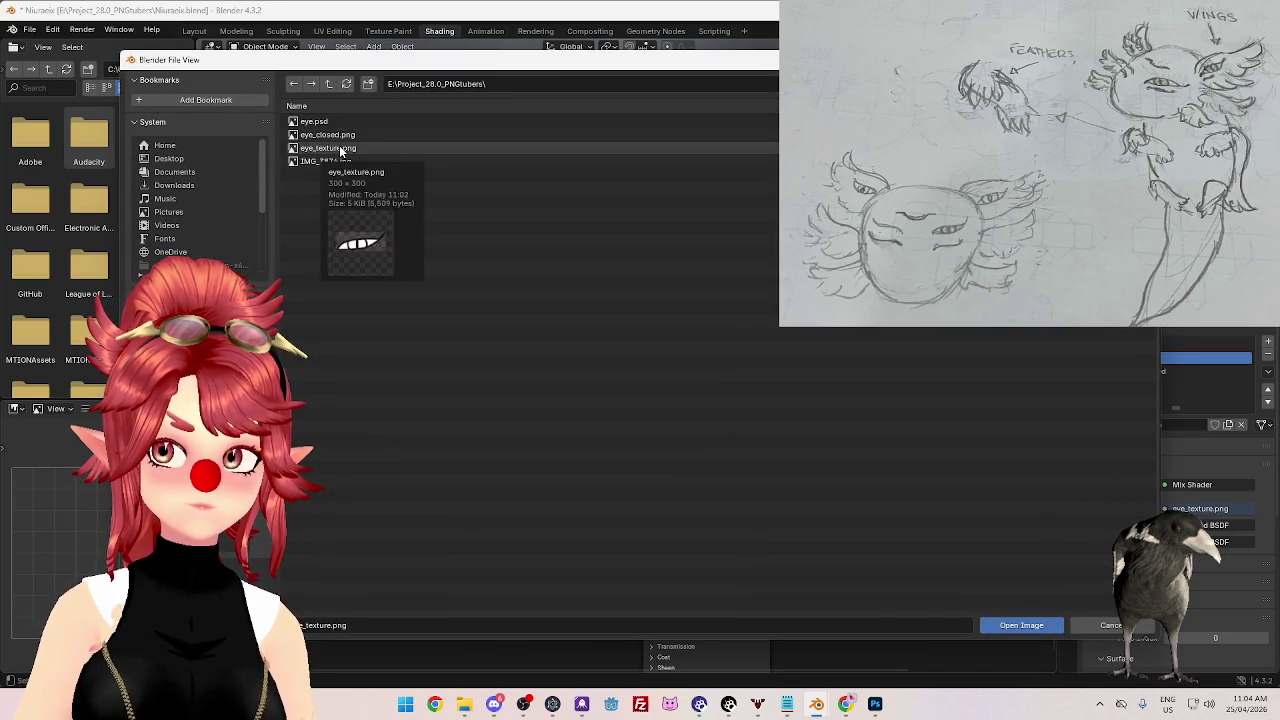
click(341, 148)
click(992, 626)
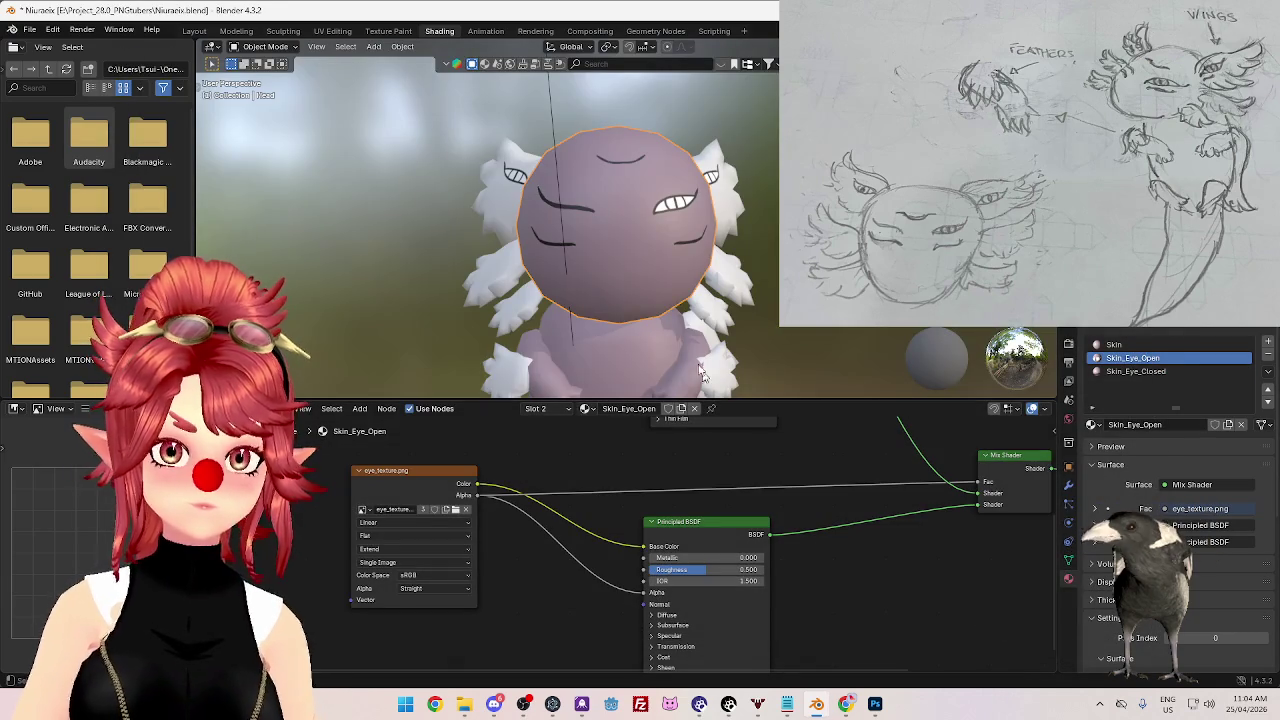
mouse_move(777, 305)
middle_down()
mouse_move(871, 361)
mouse_move(687, 275)
middle_up()
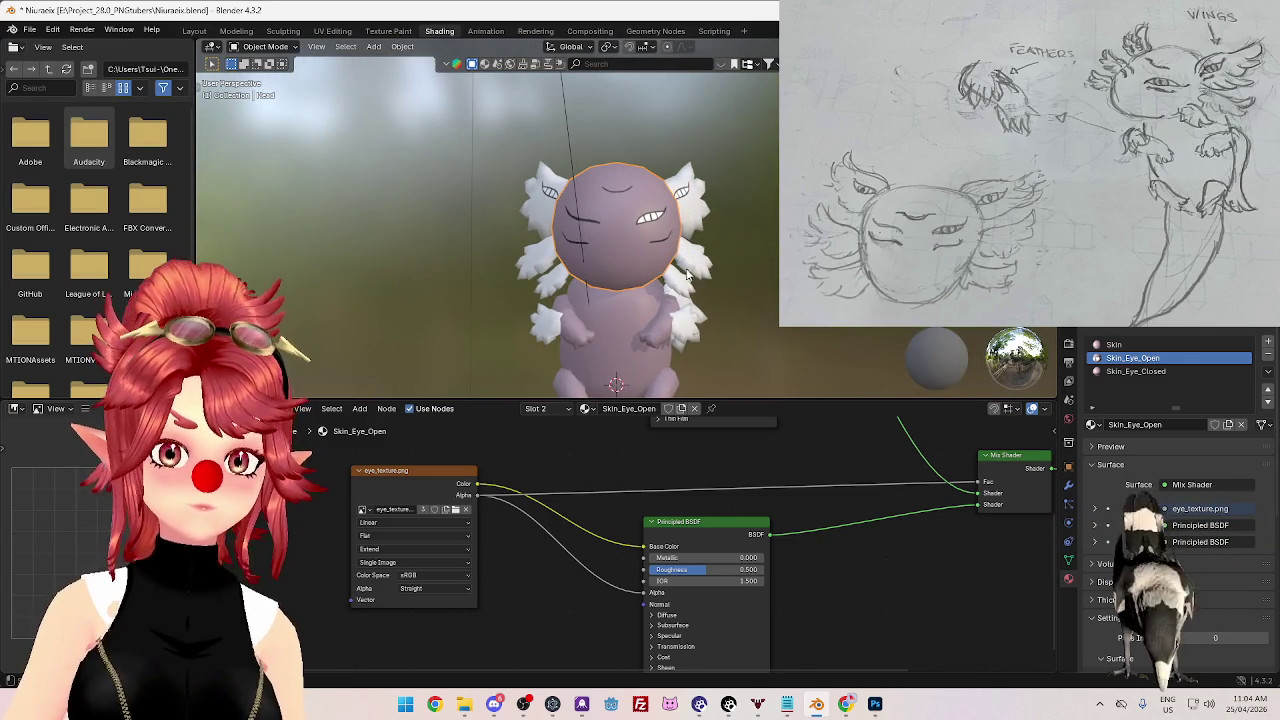
- Orbit around the character to check the eyes and select the head object
scroll(590, 232, up, 2)
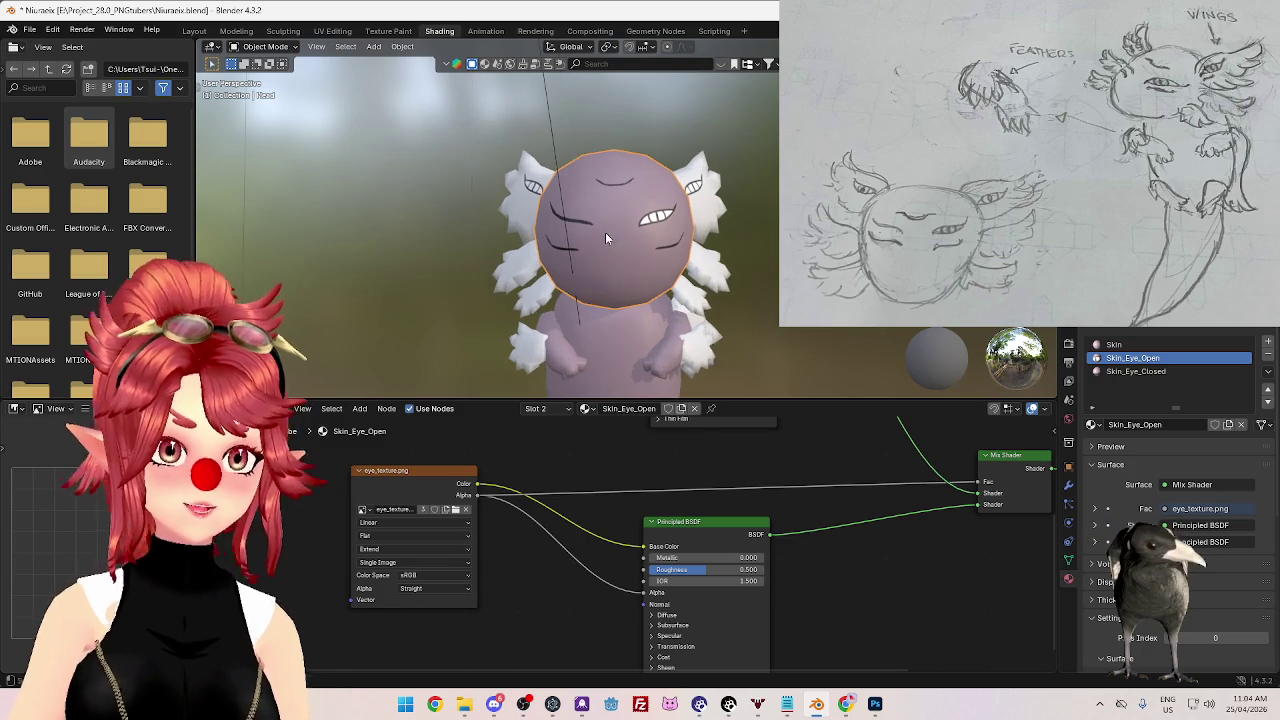
mouse_move(602, 262)
middle_down()
mouse_move(682, 264)
mouse_move(486, 266)
mouse_move(612, 259)
mouse_move(595, 271)
middle_up()
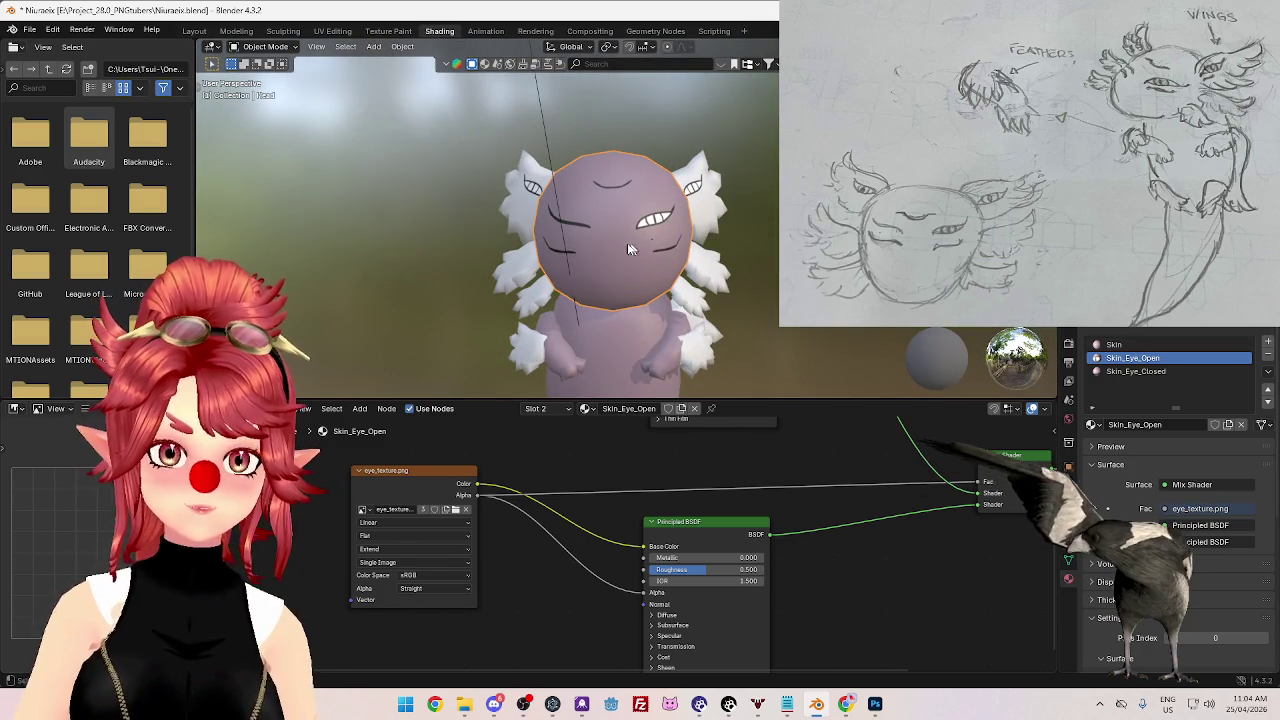
click(700, 265)
click(515, 270)
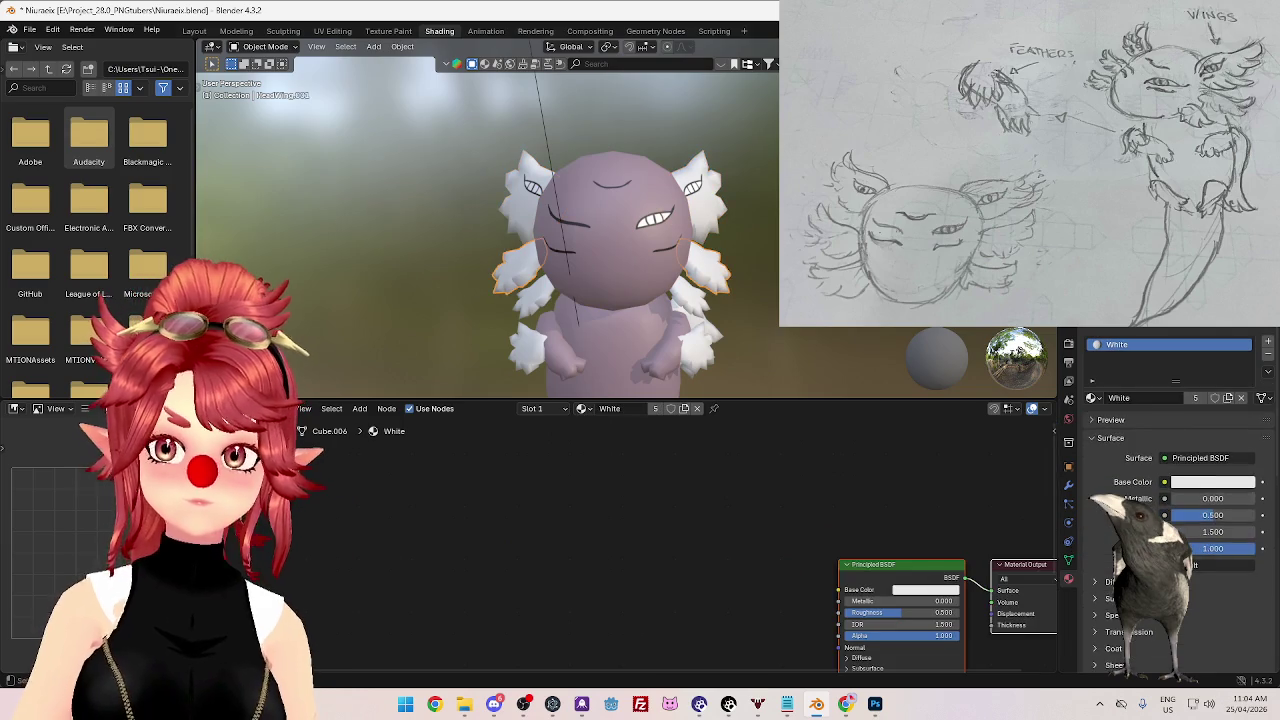
click(600, 240)
- In Edit Mode, select the left-eye faces with the Skin_Eye_Closed slot, then switch to UV Editing
key(Tab)
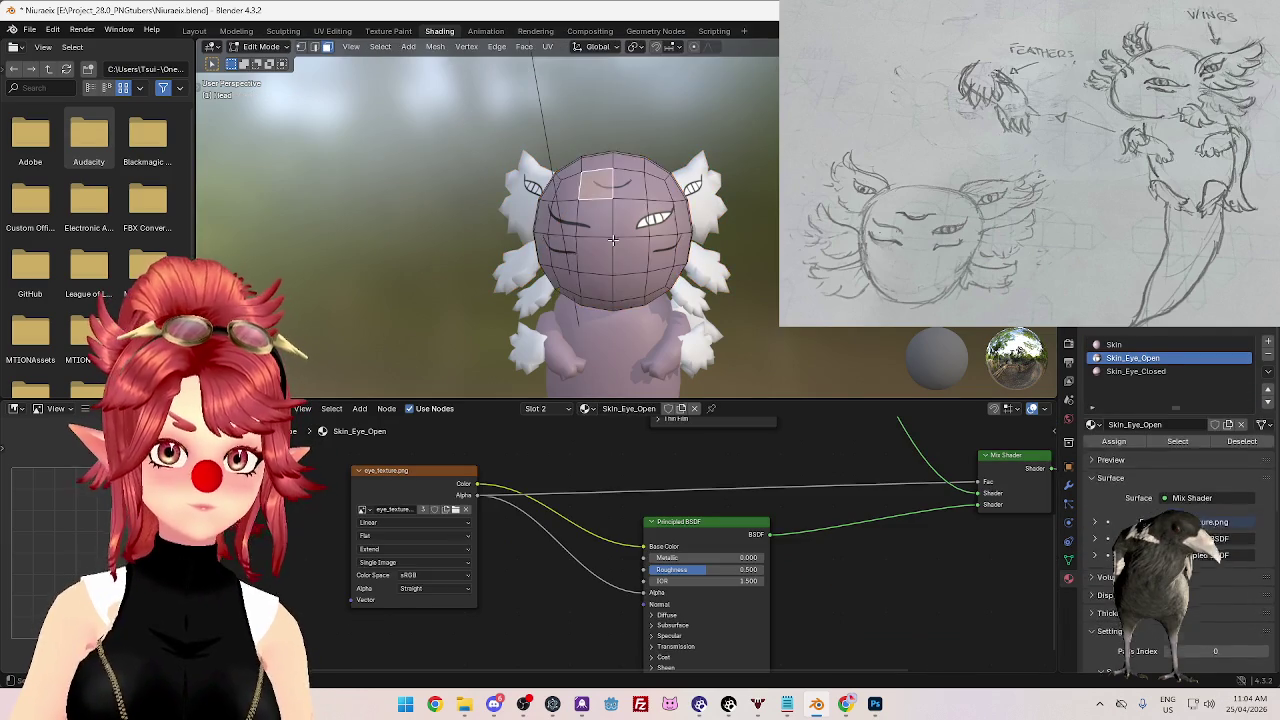
scroll(593, 245, up, 2)
mouse_move(593, 245)
middle_down()
mouse_move(640, 240)
mouse_move(606, 118)
middle_up()
click(635, 210)
shift+click(695, 212)
scroll(675, 249, down, 2)
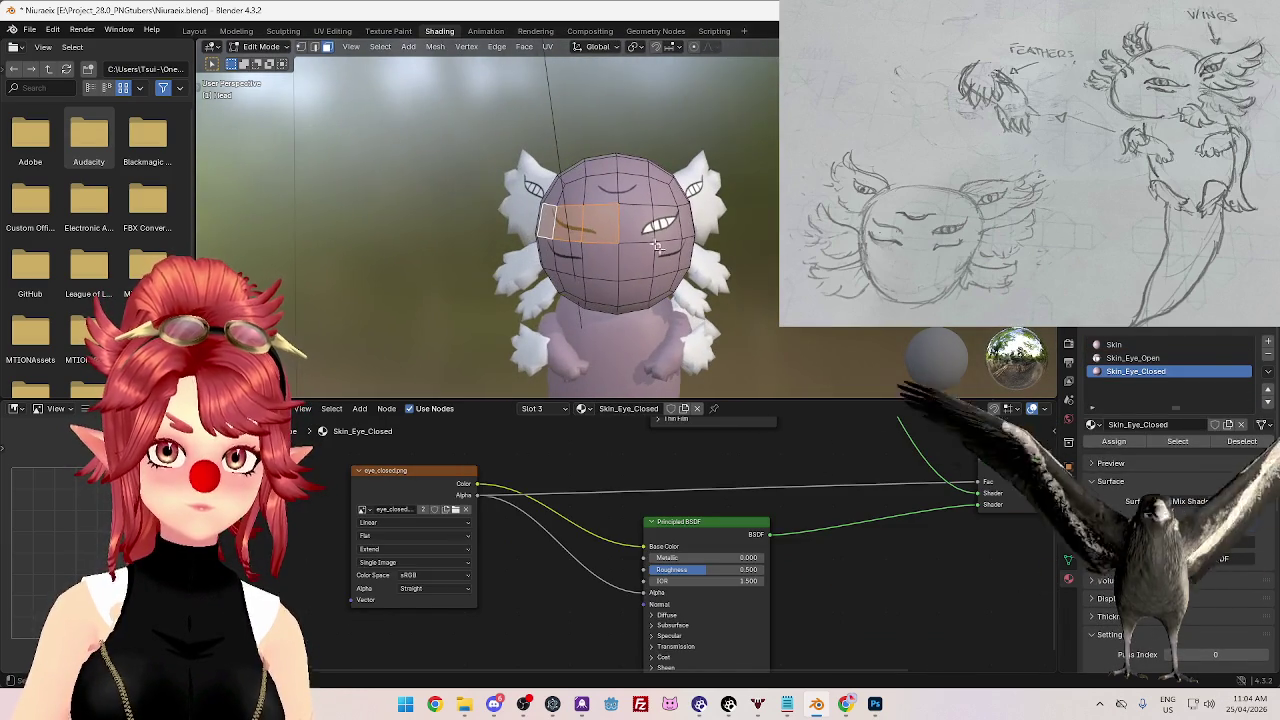
click(332, 30)
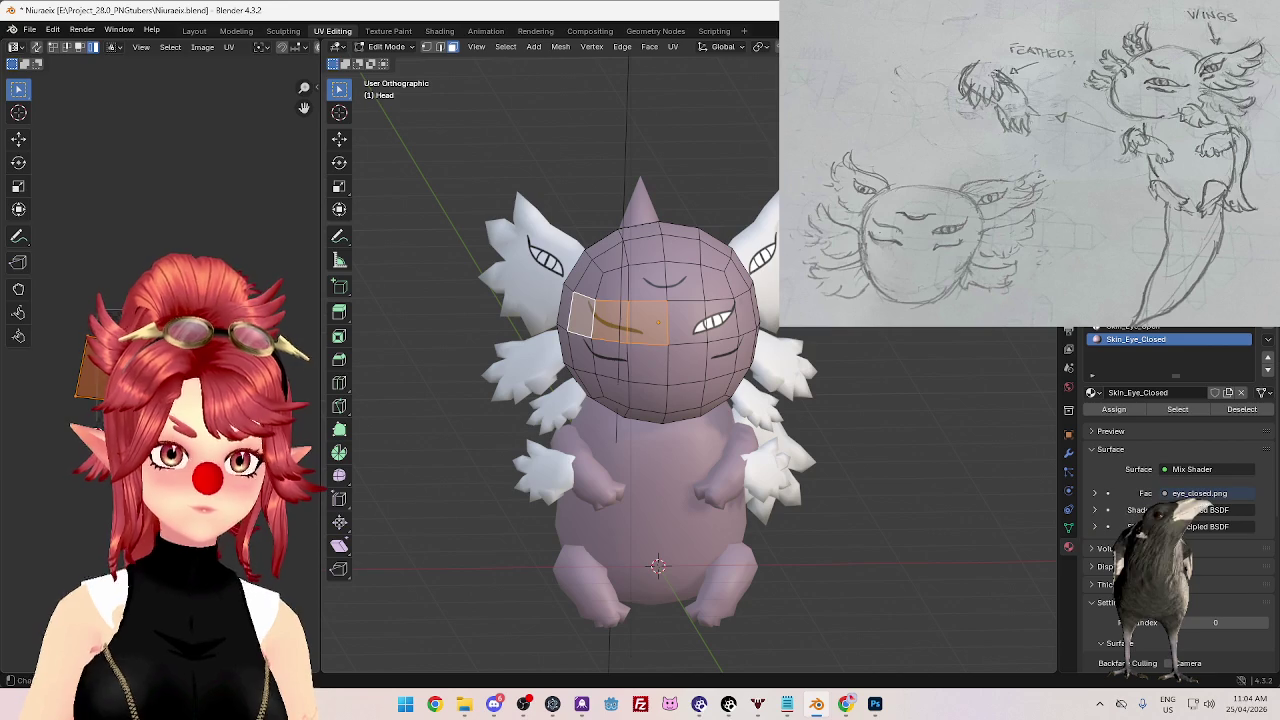
- Scale and move the eye UV islands to fit the closed-eye image
key(s)
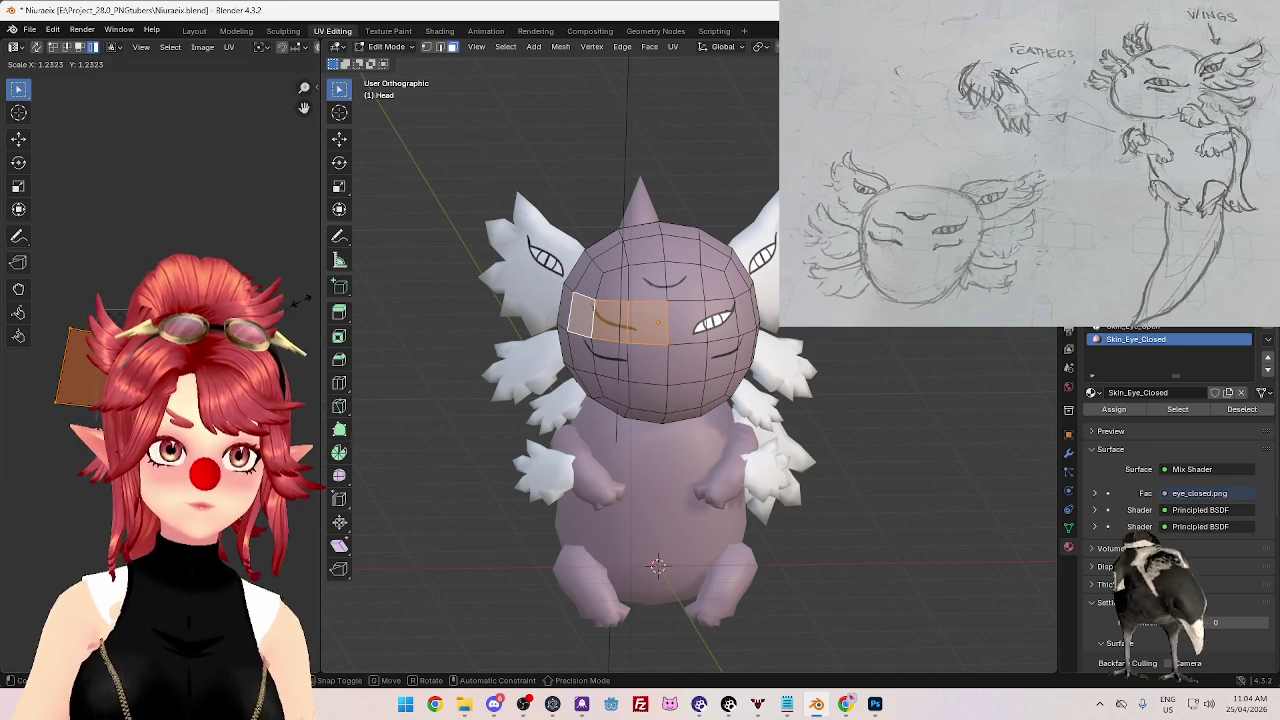
key(g)
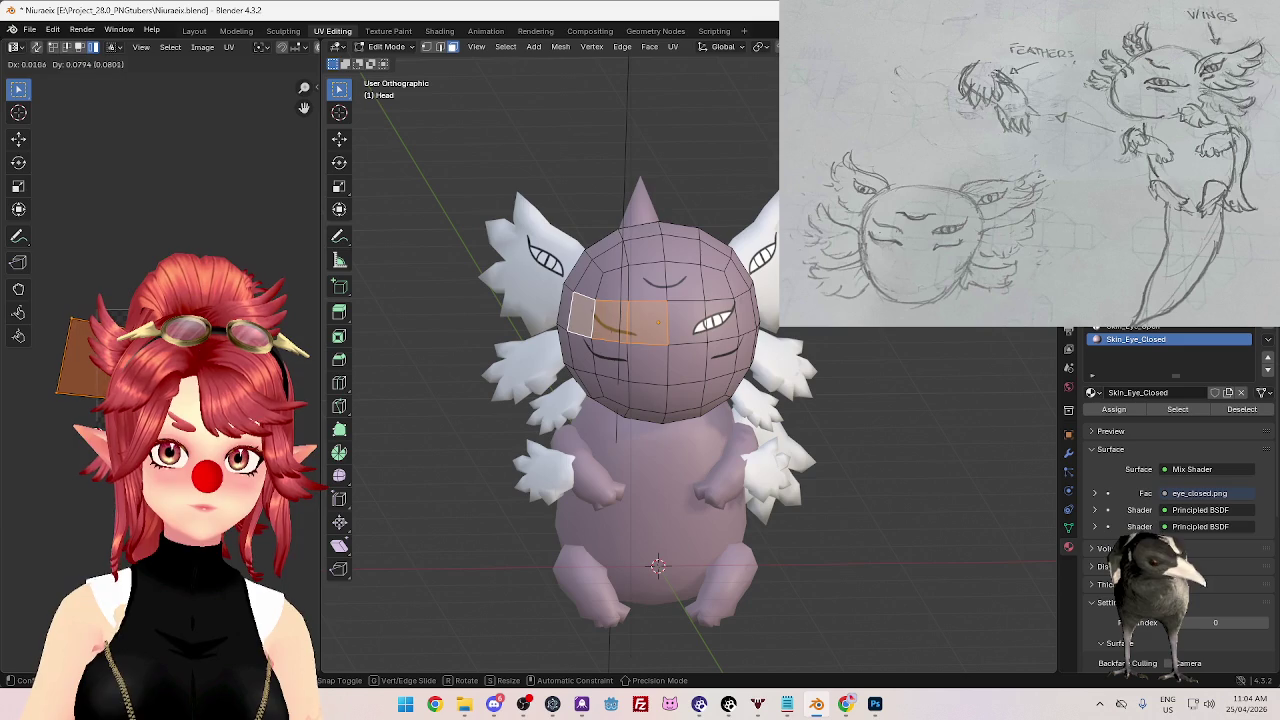
key(Return)
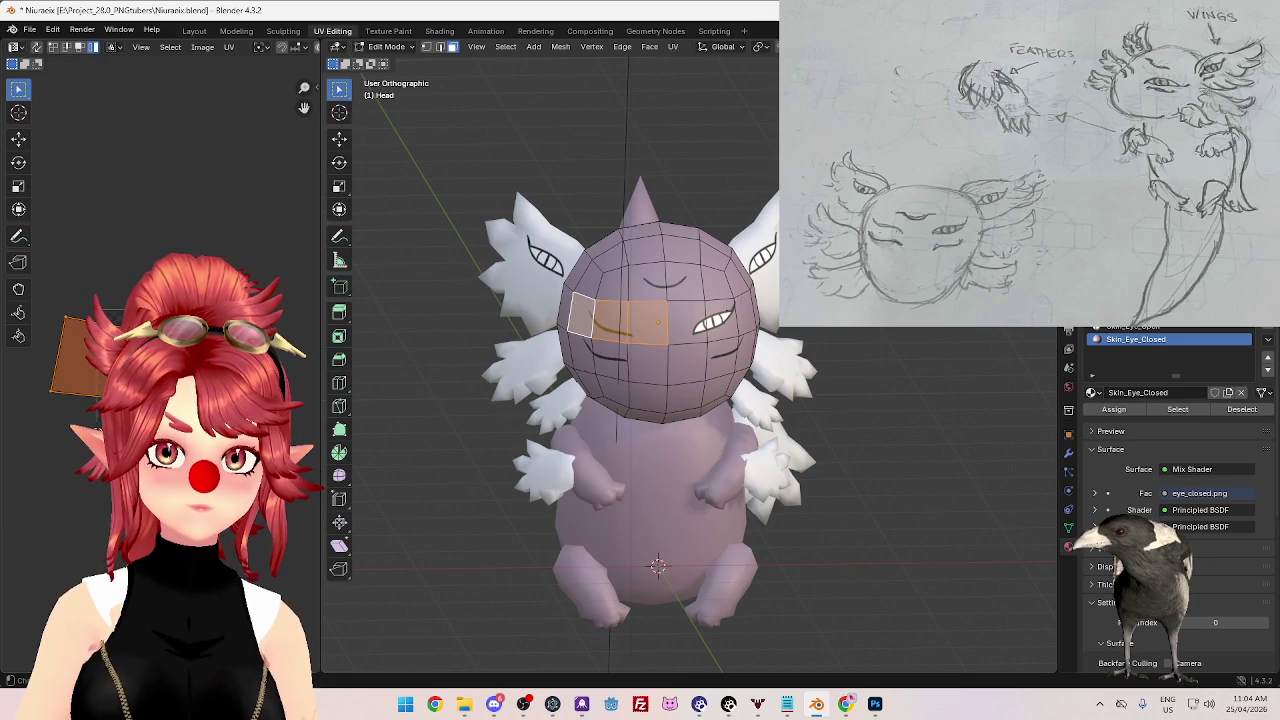
middle_drag(750, 290, 763, 307)
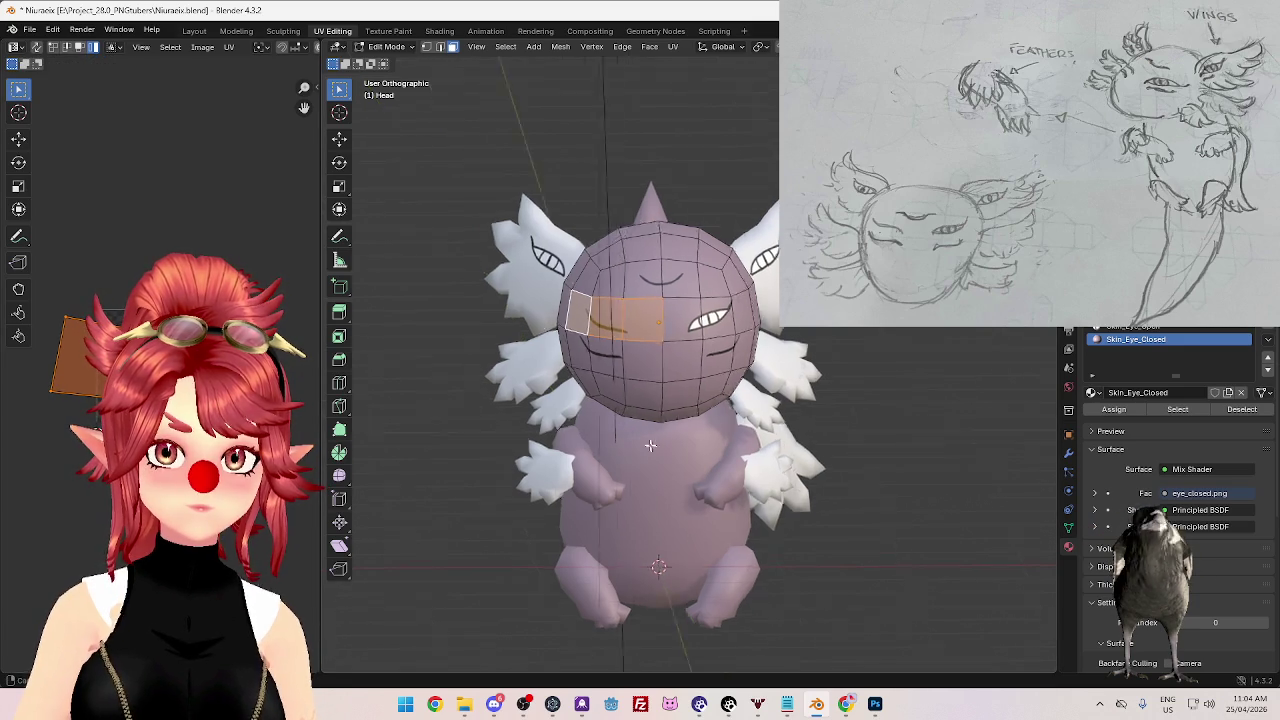
click(742, 312)
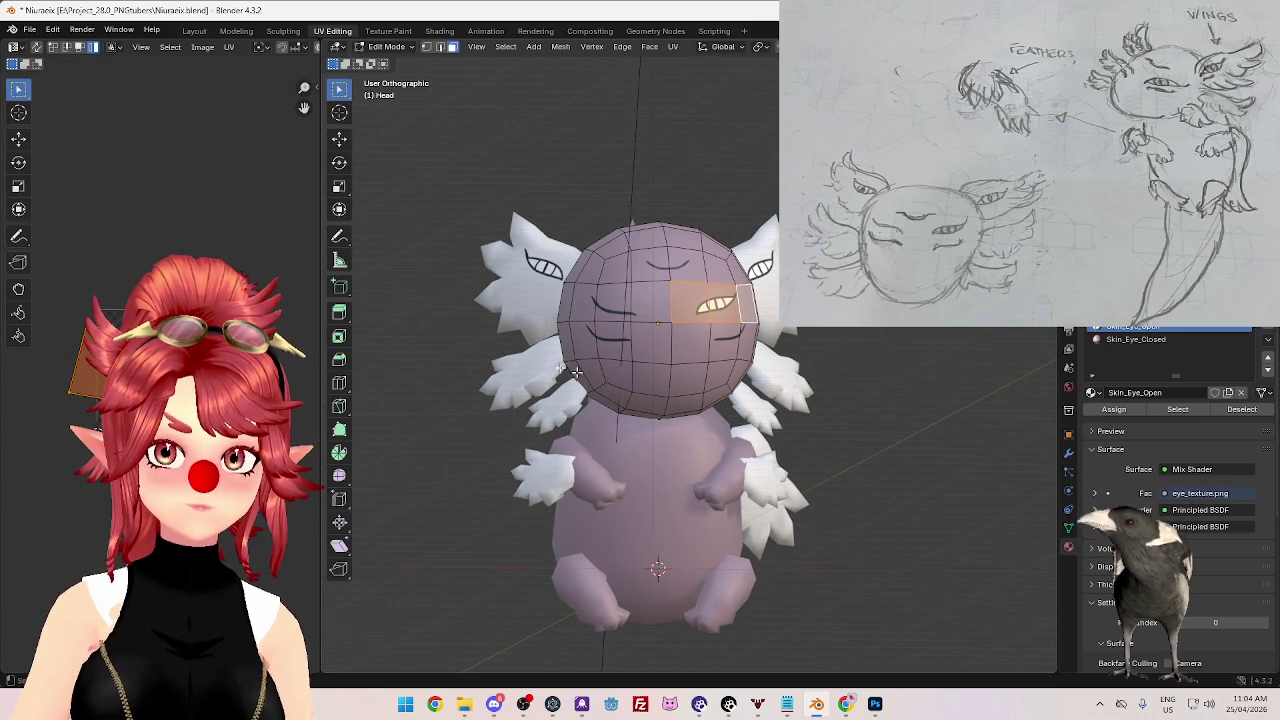
key(g)
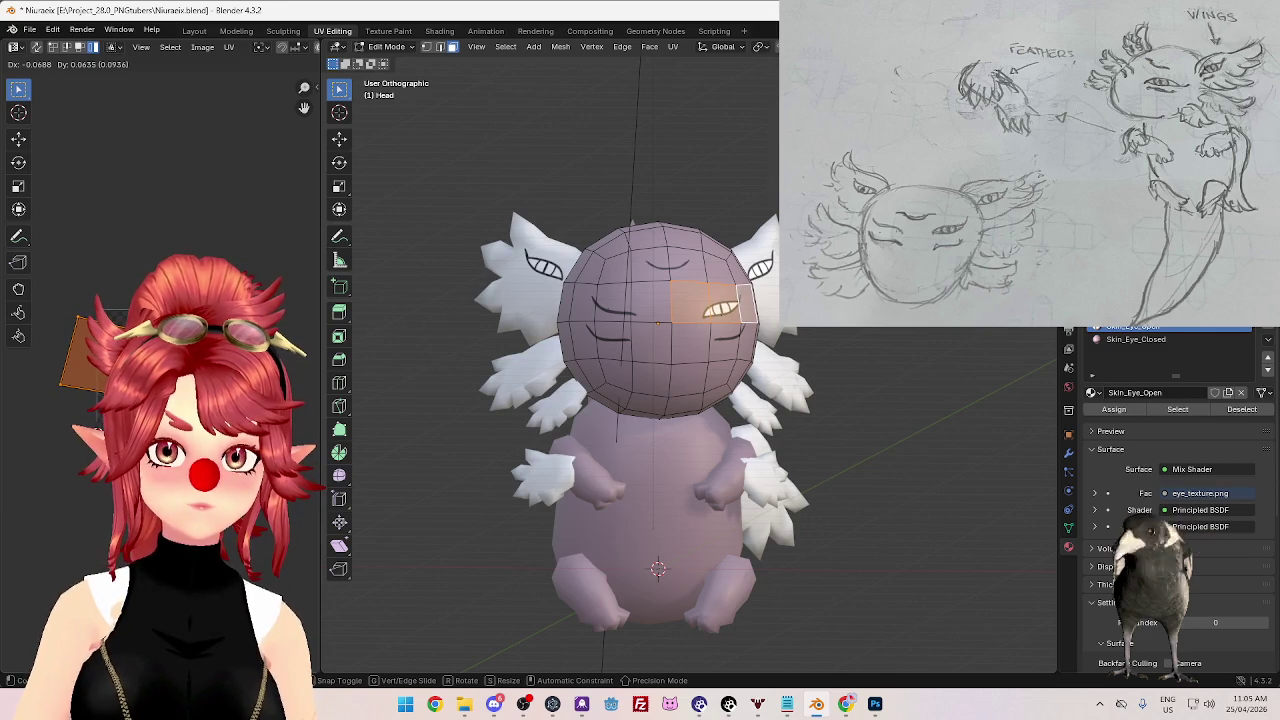
key(Return)
middle_drag(690, 440, 705, 466)
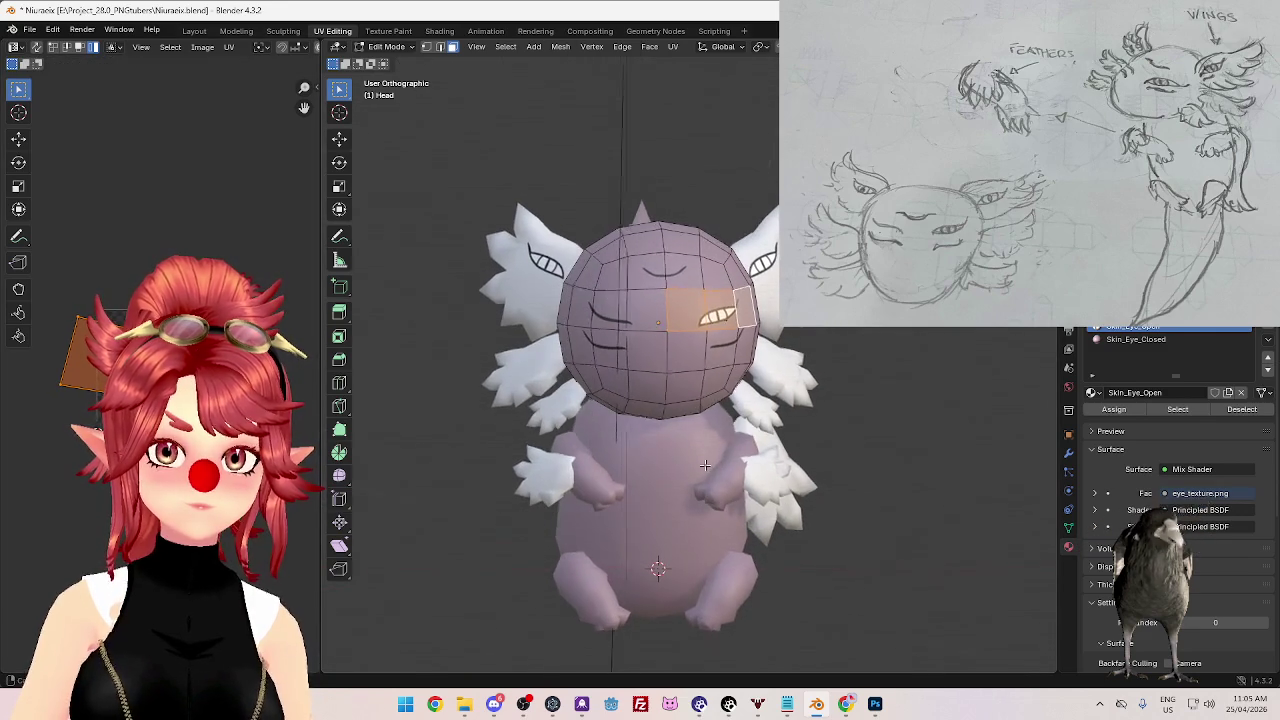
key(Tab)
key(Tab)
- Unwrap the right-eye faces, then rotate, scale and move the new UV island into place
click(709, 350)
key(l)
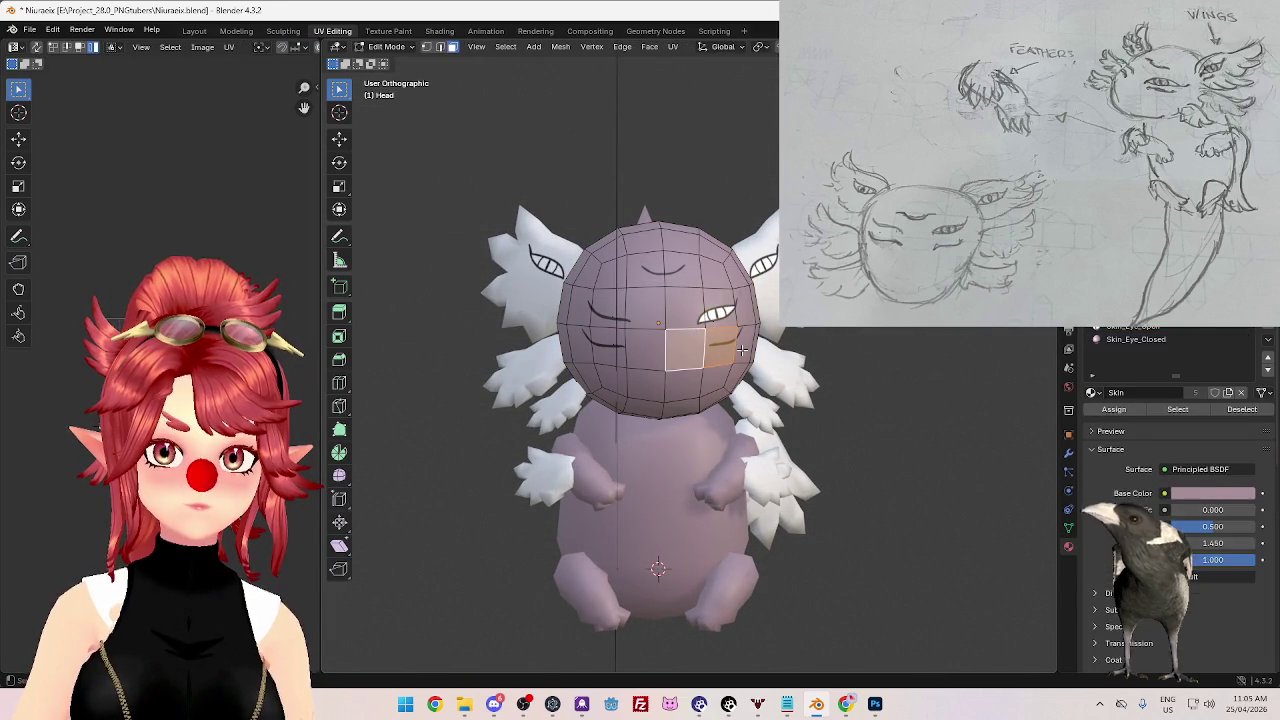
key(u)
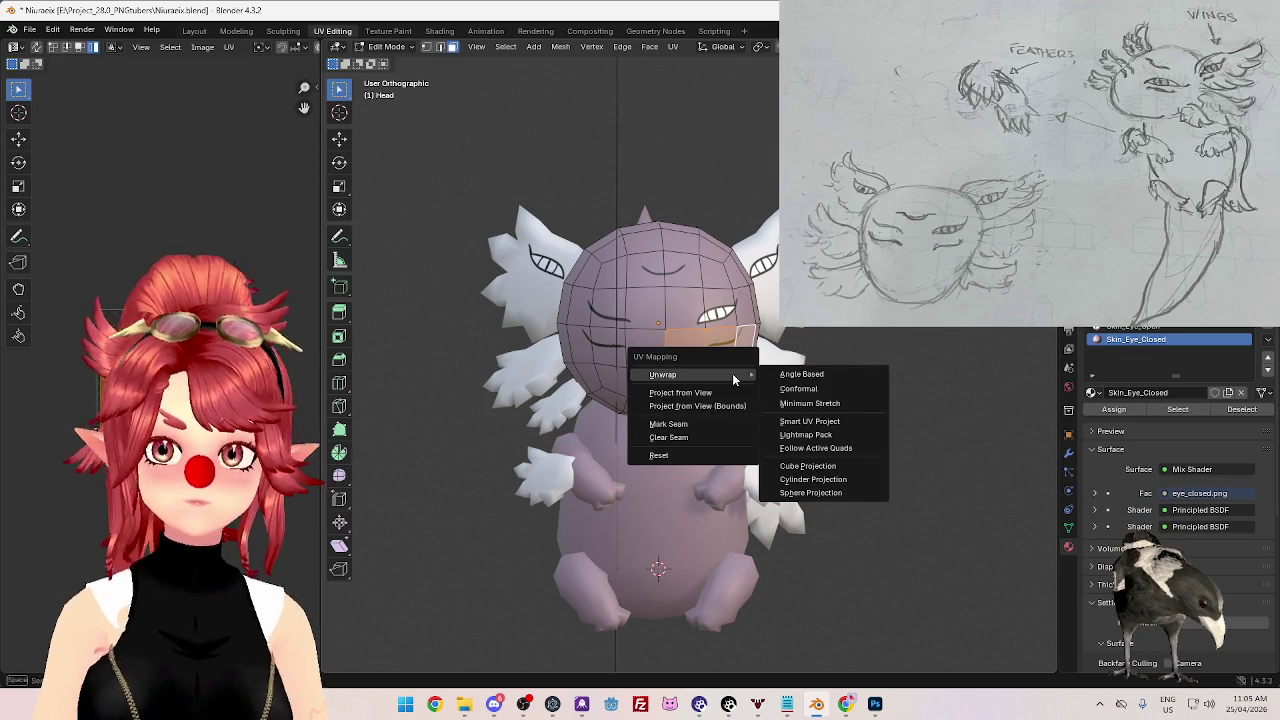
click(800, 376)
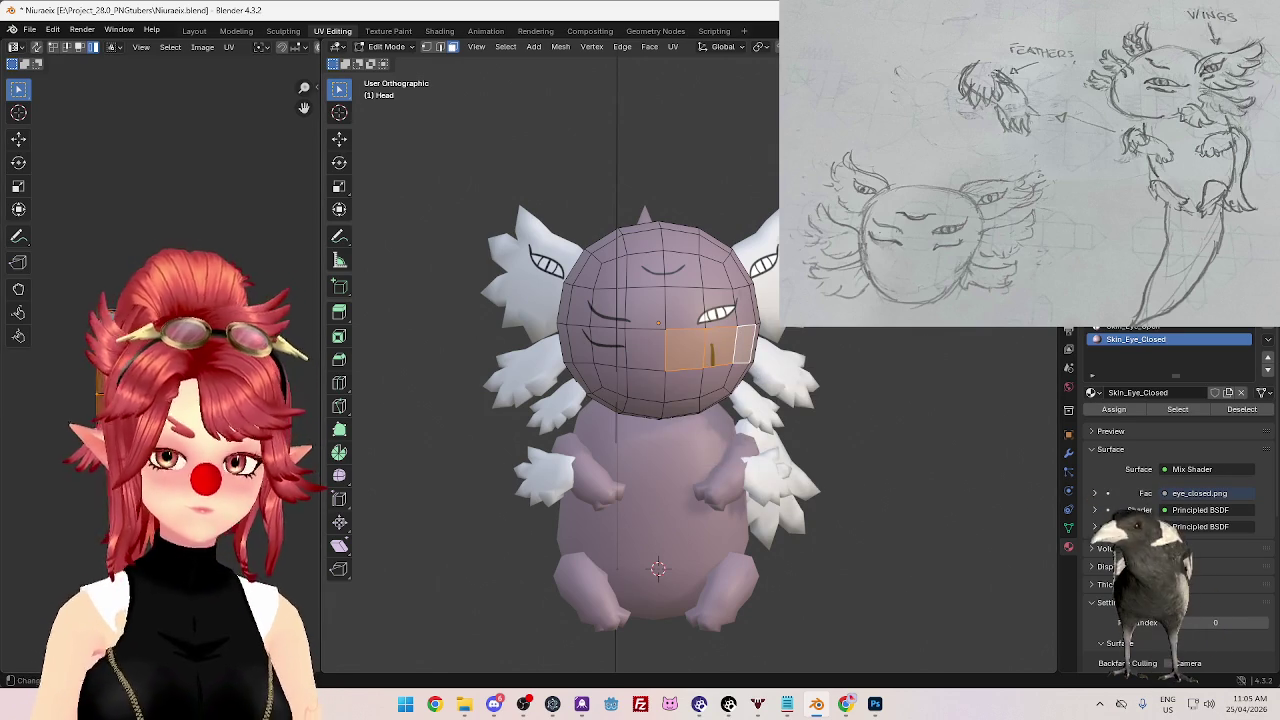
key(r)
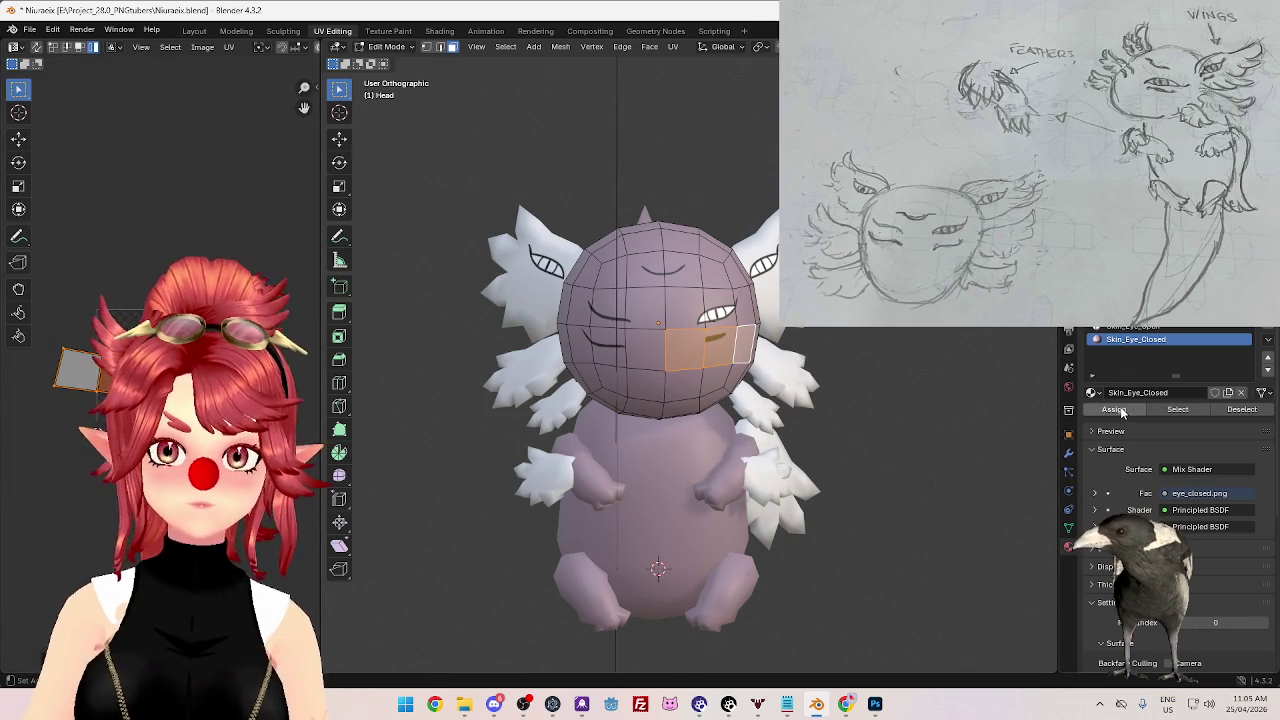
key(s)
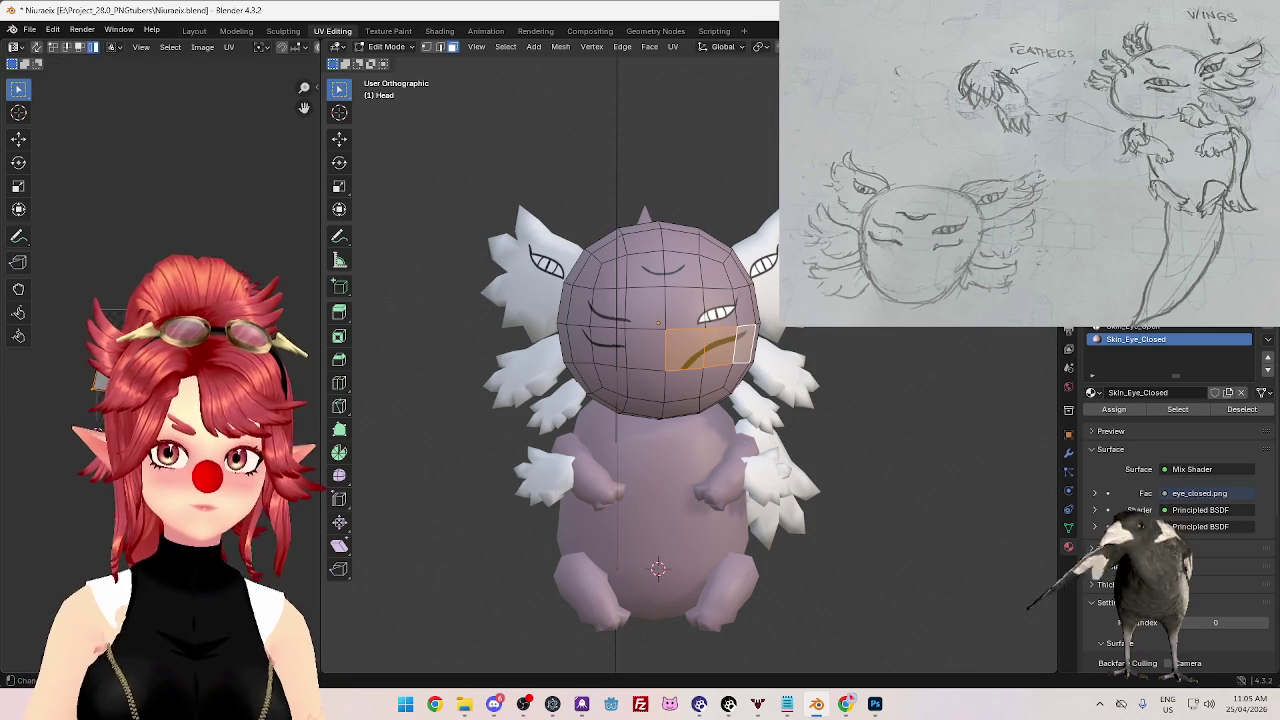
key(Return)
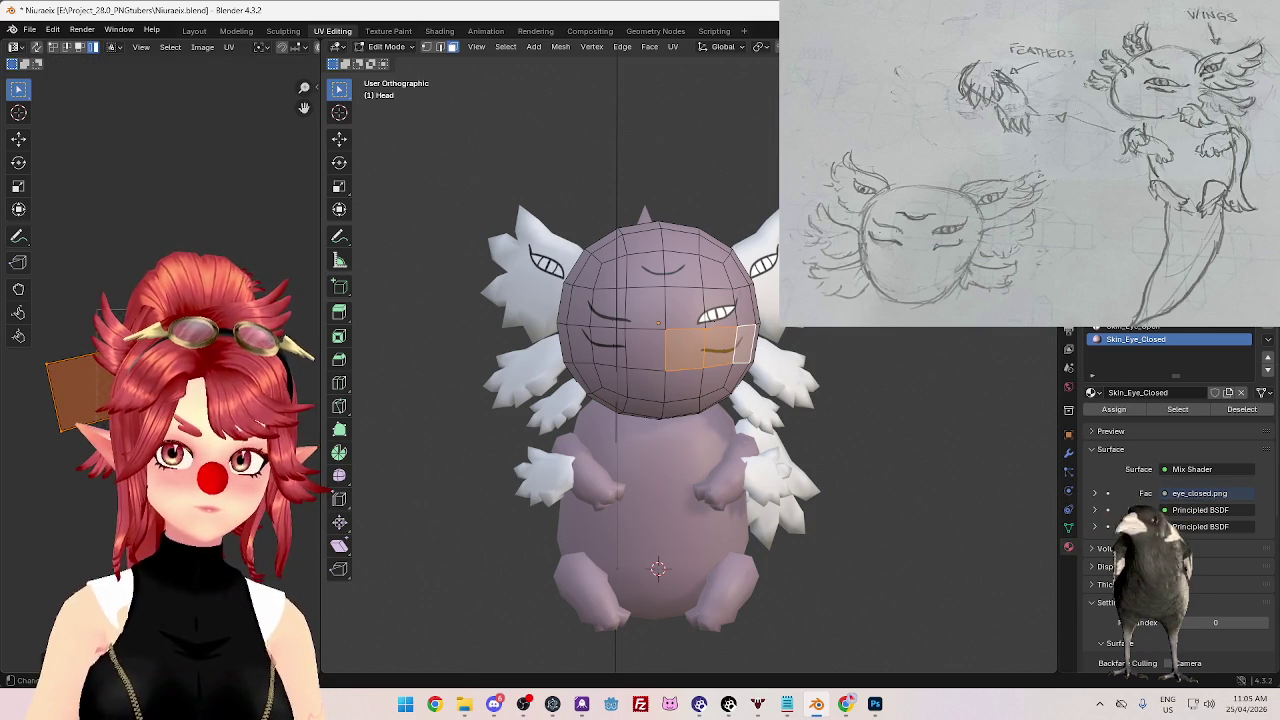
key(g)
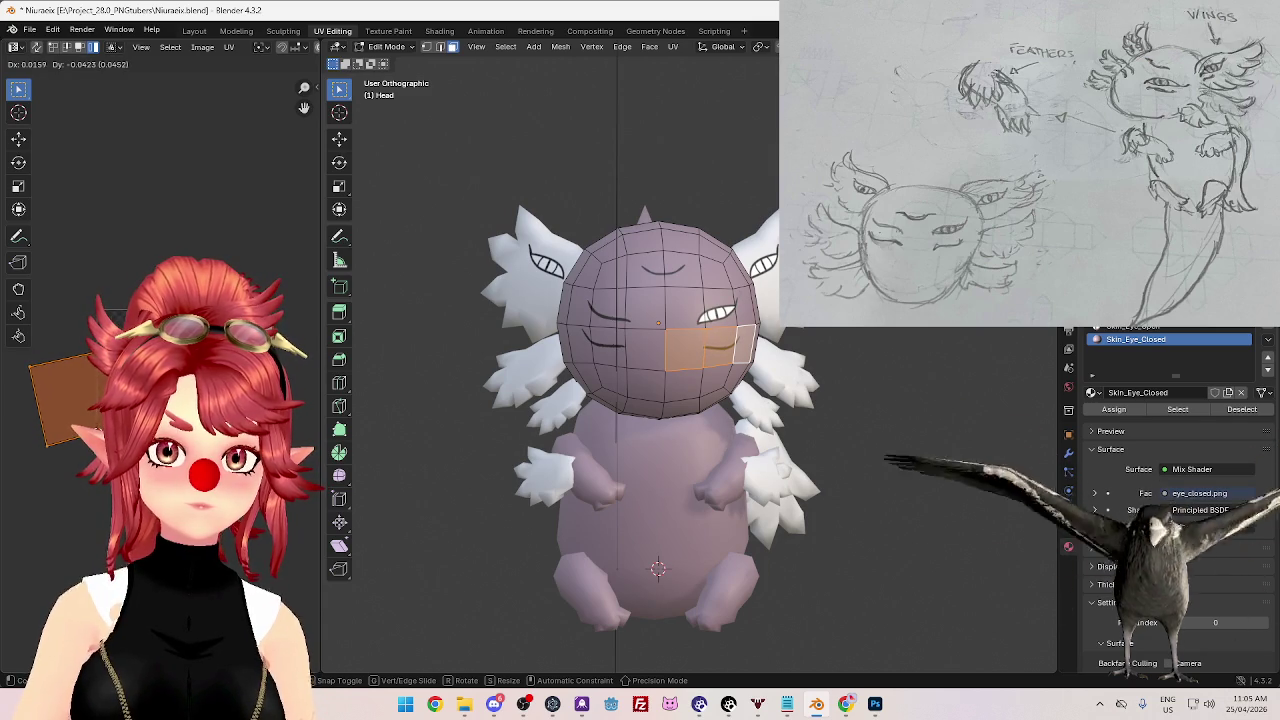
key(Return)
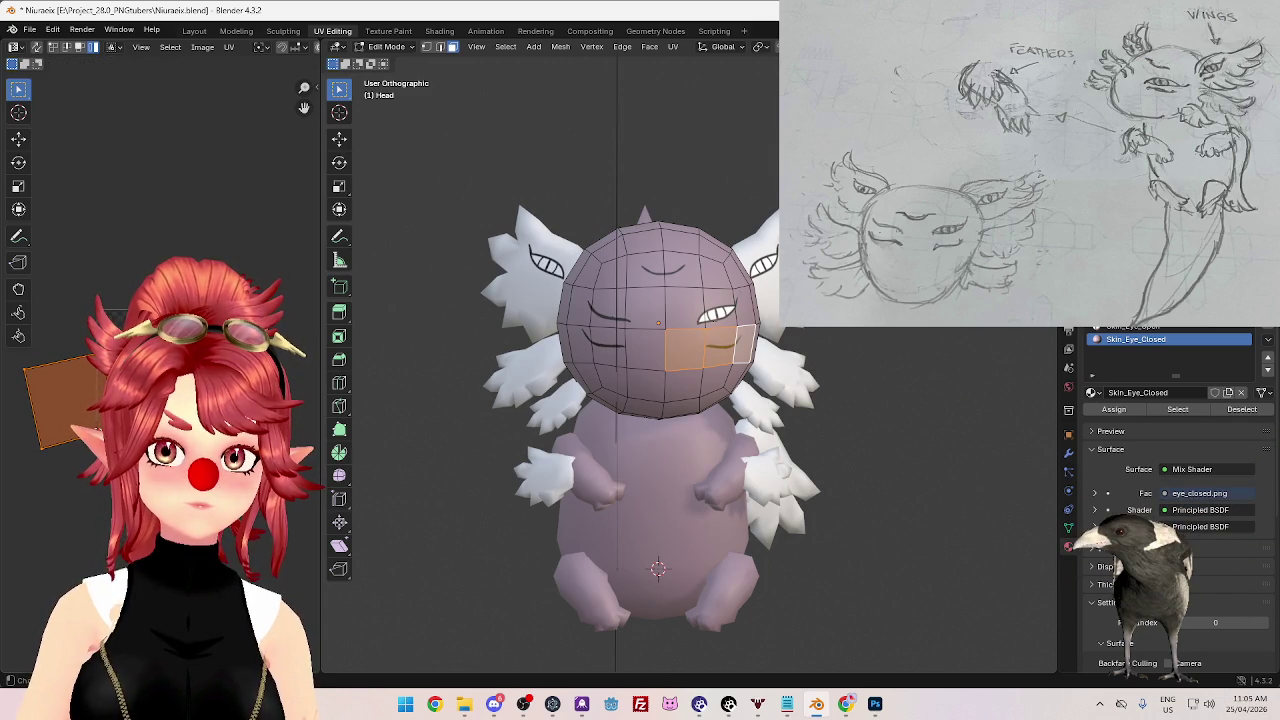
middle_drag(849, 464, 752, 455)
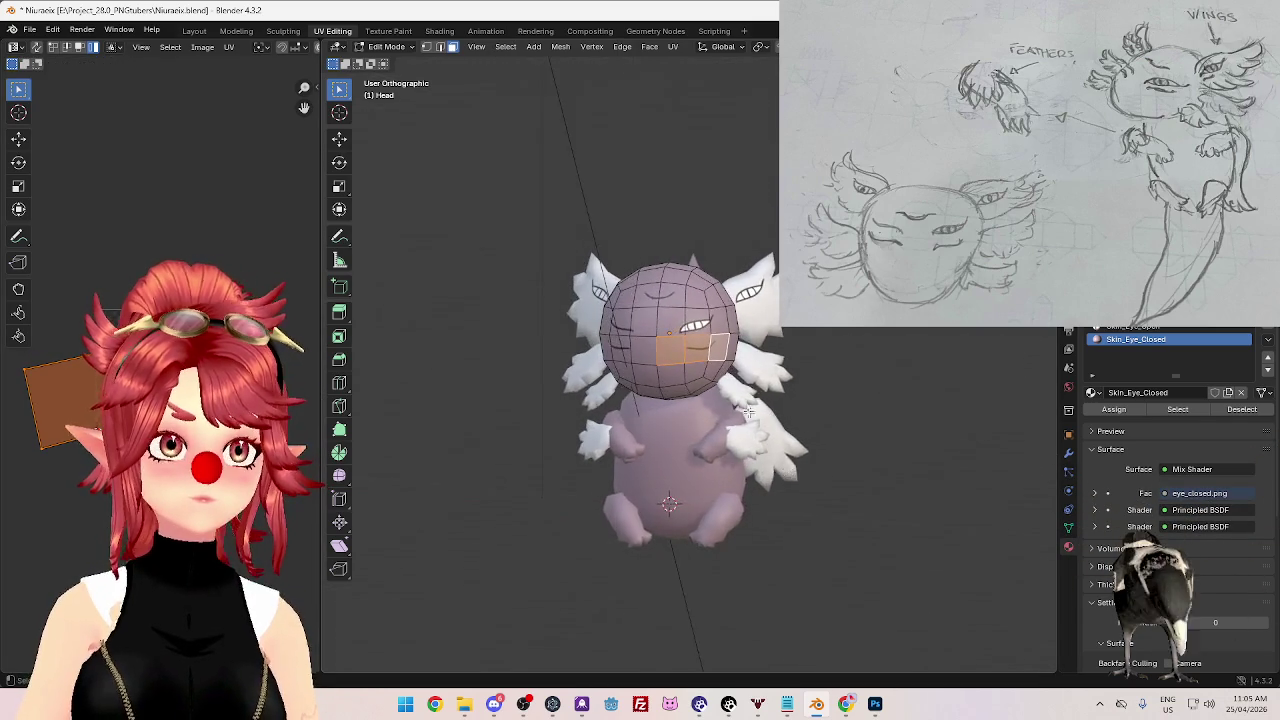
- Shift the current UV island to adjust the texture's position
scroll(776, 476, up, 3)
key(g)
key(Return)
middle_drag(632, 354, 638, 364)
- Select three faces on the left side of the face and unwrap them
click(621, 353)
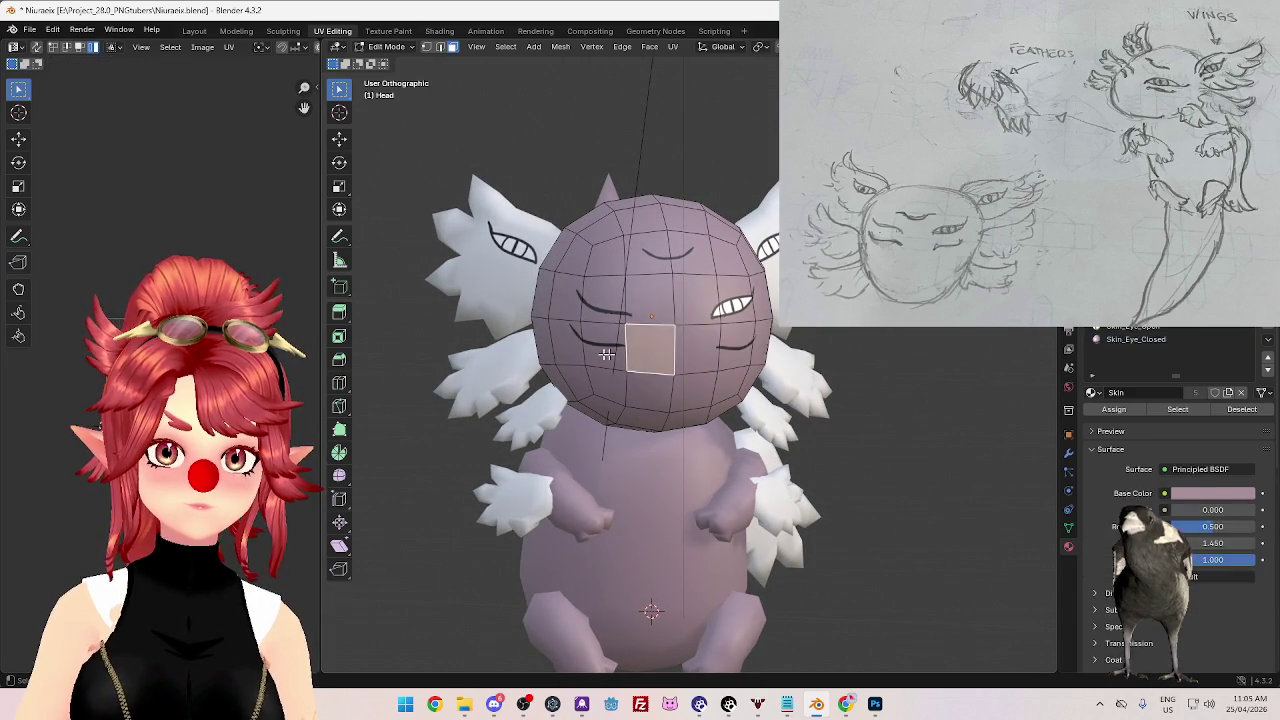
shift+click(603, 348)
shift+click(565, 346)
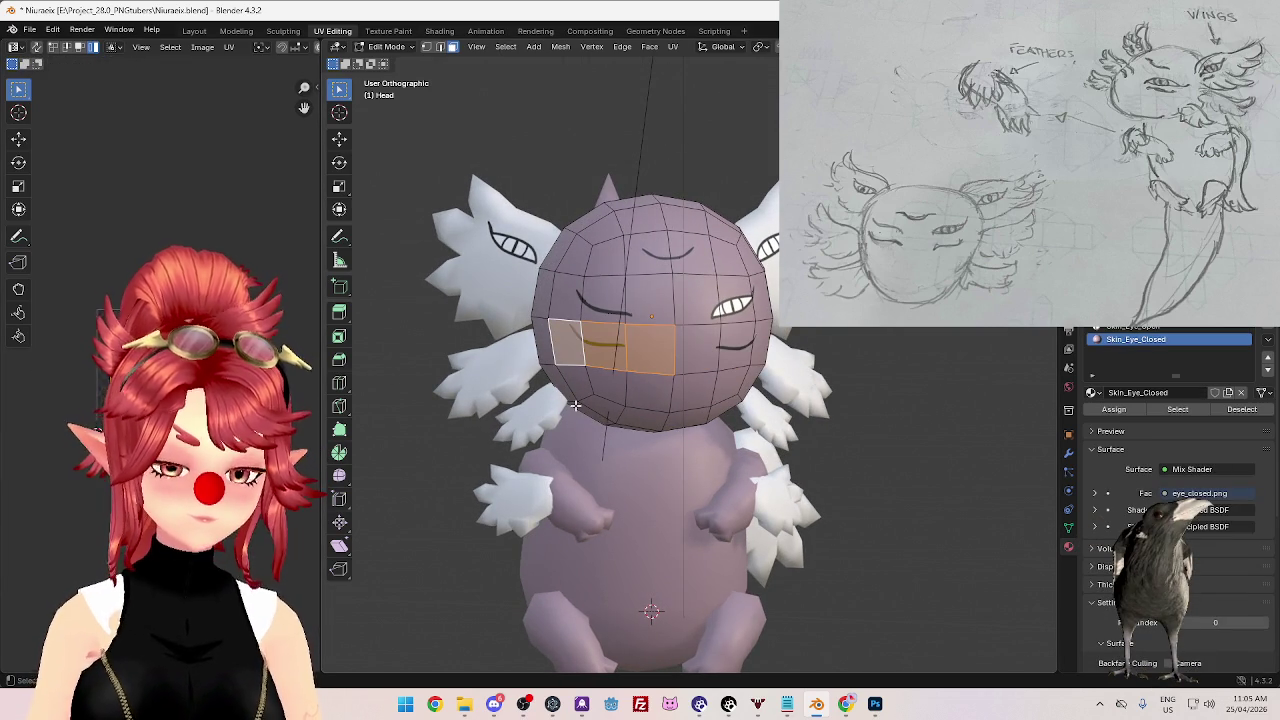
key(u)
click(672, 418)
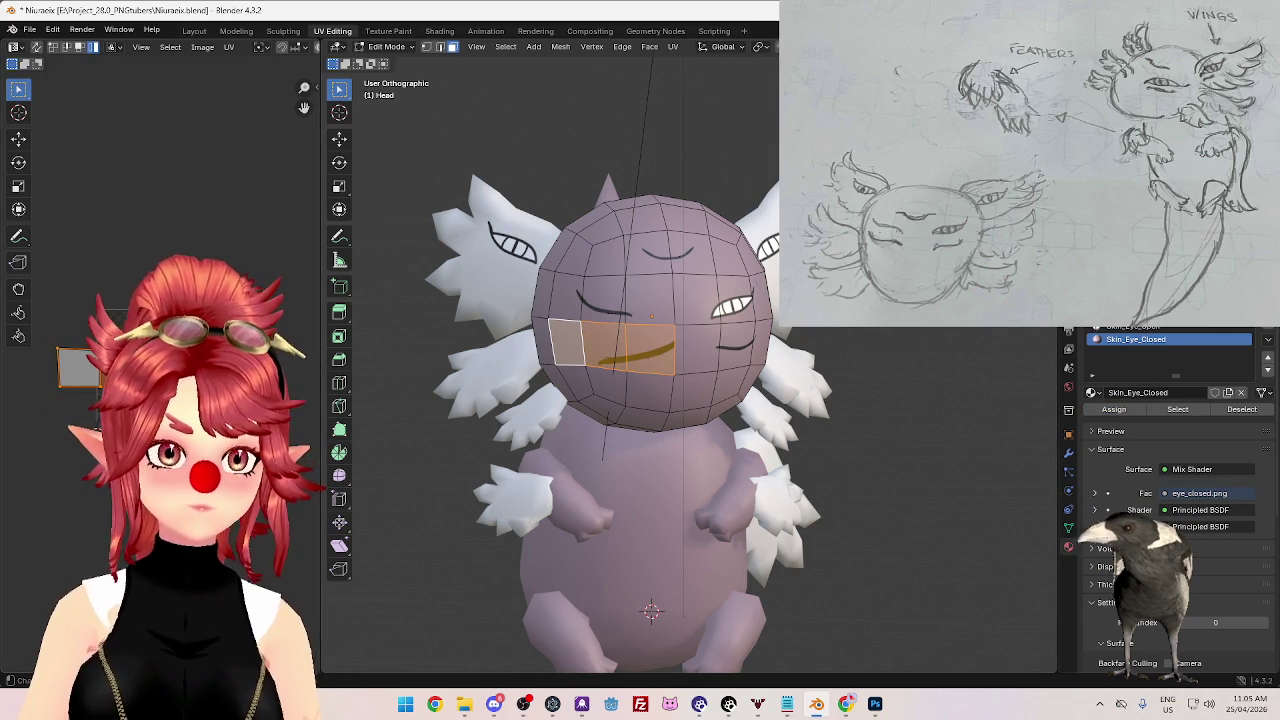
- Move and slightly enlarge the new UV island so the closed-eye line fits the strip
key(g)
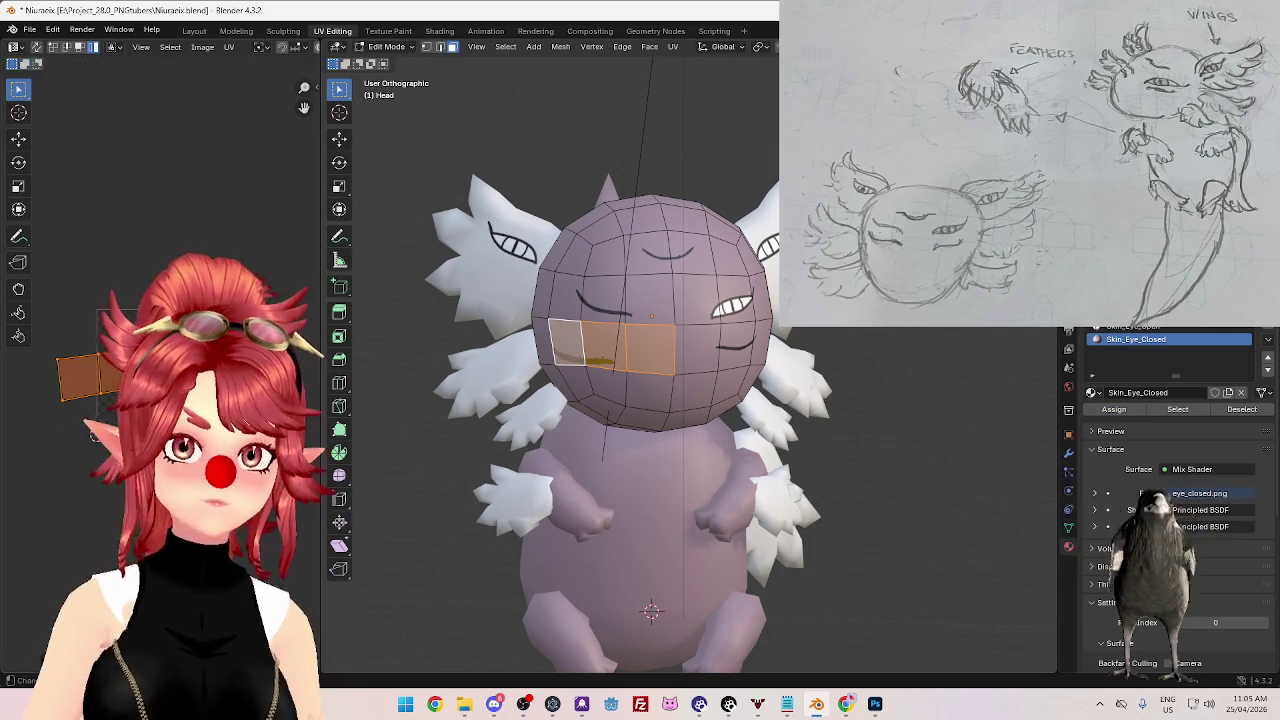
key(g)
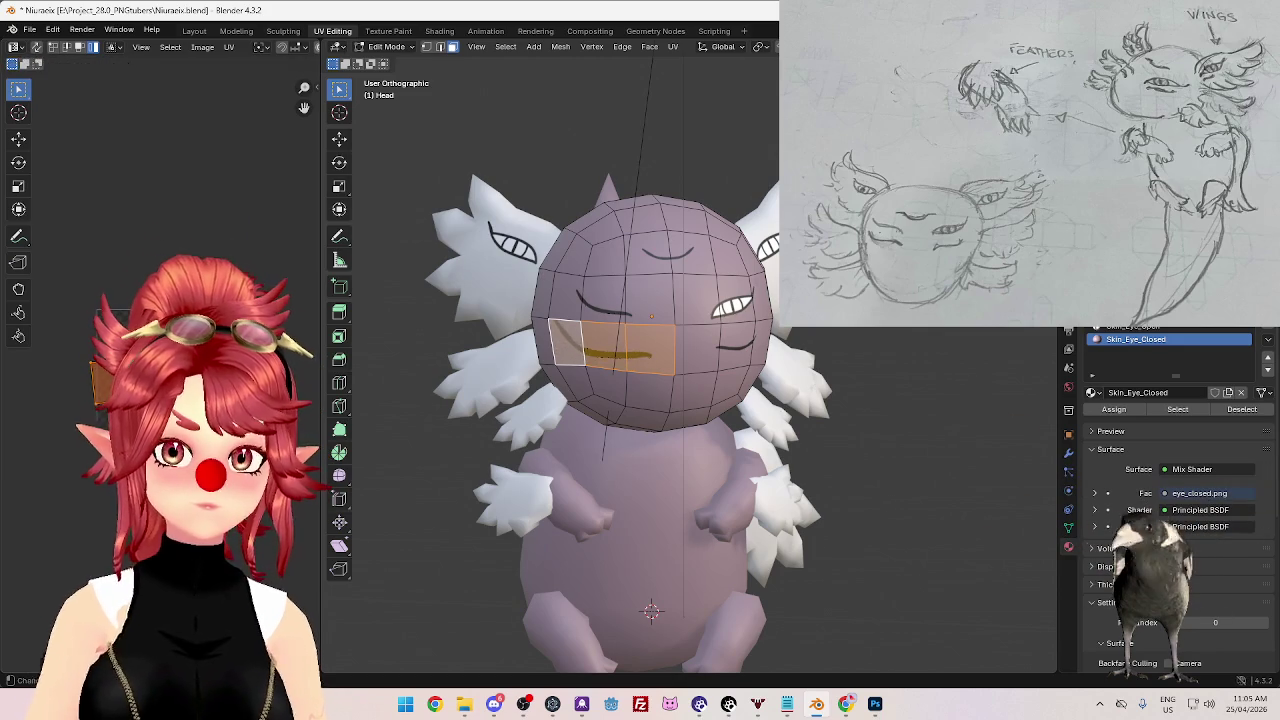
key(s)
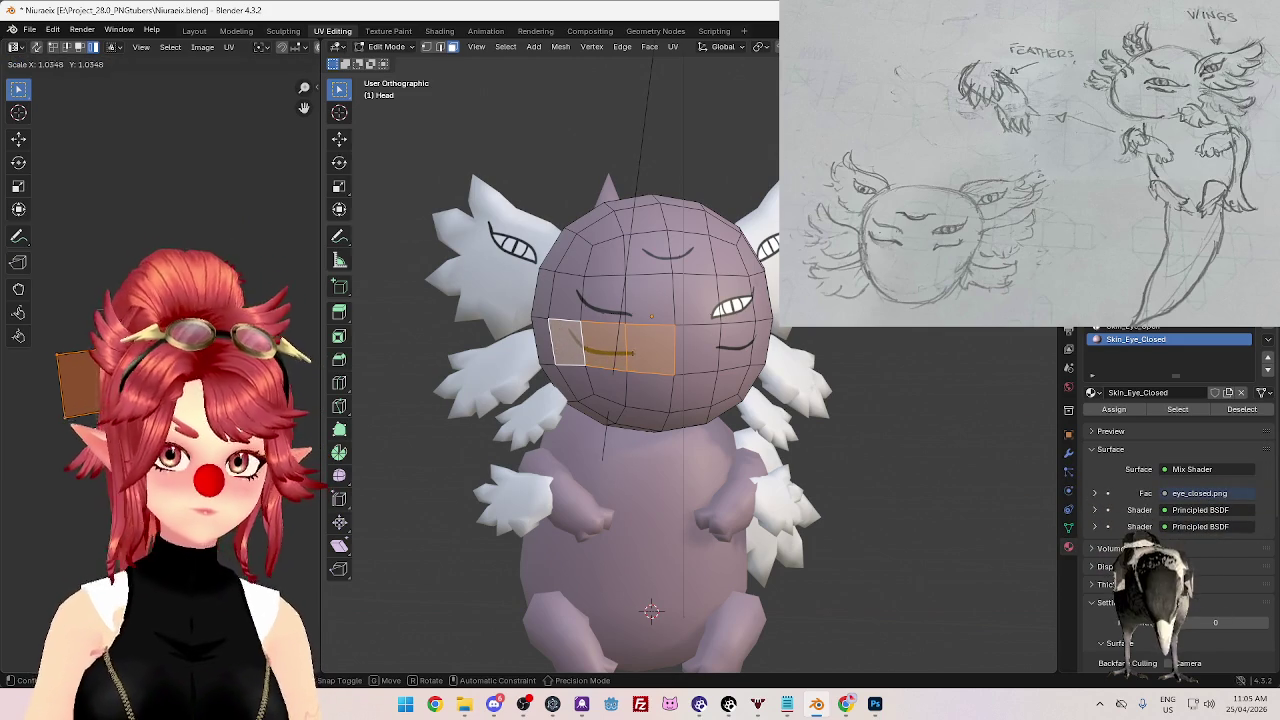
key(Return)
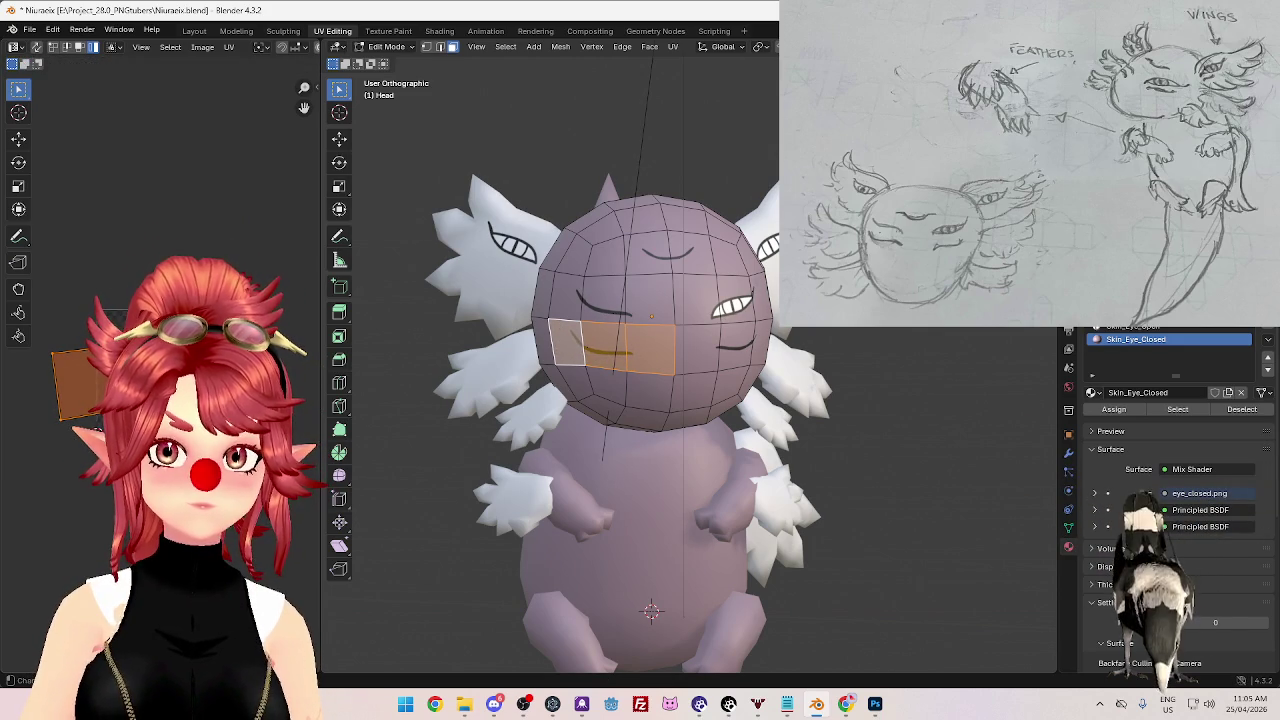
key(g)
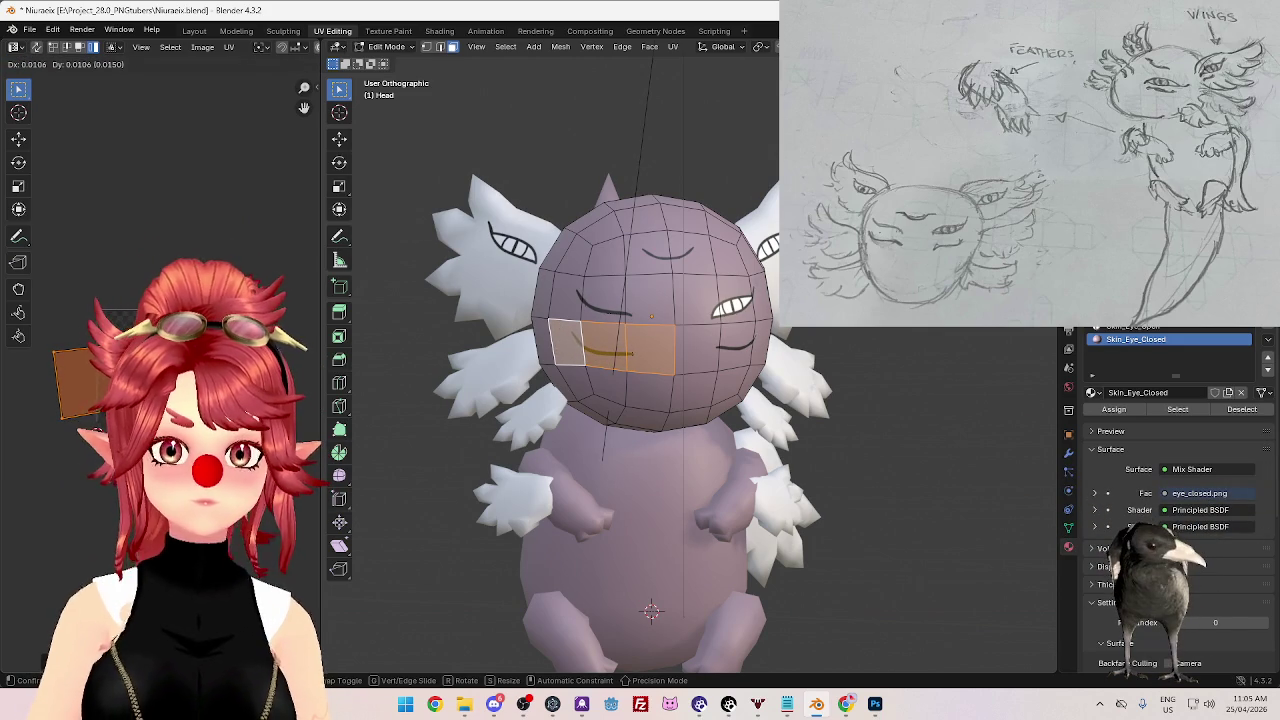
key(Return)
middle_drag(700, 450, 730, 450)
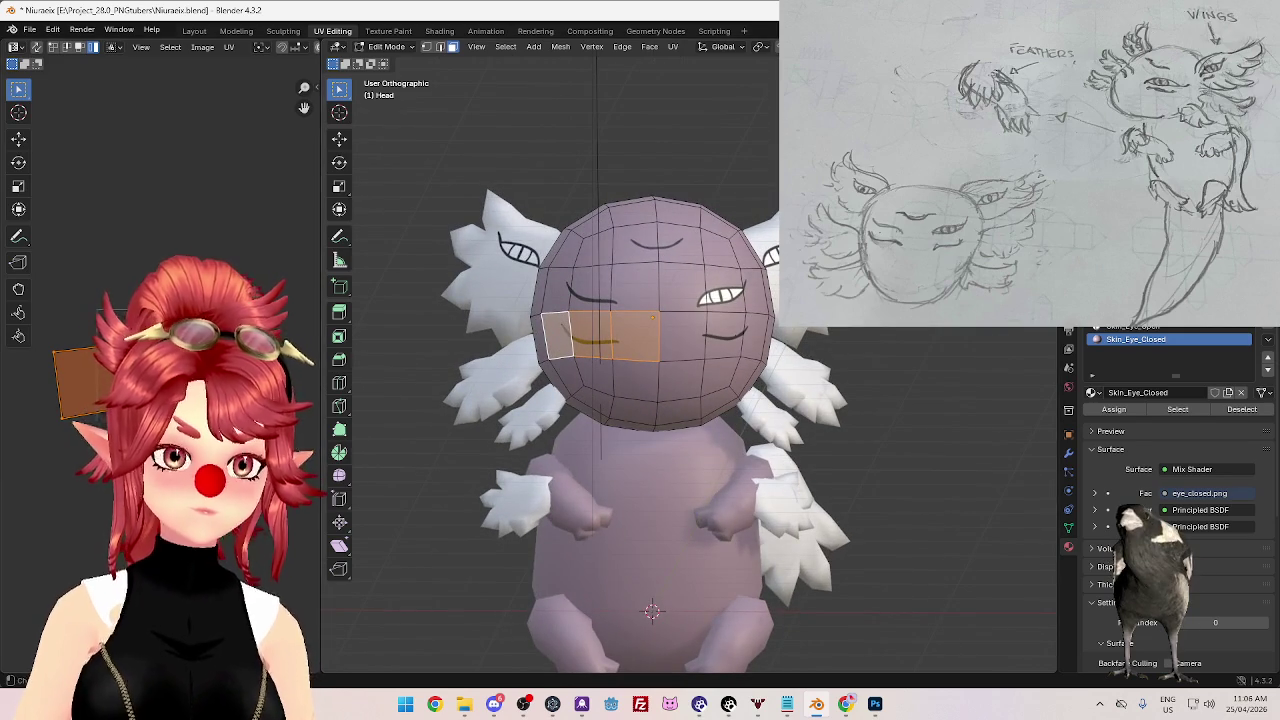
key(g)
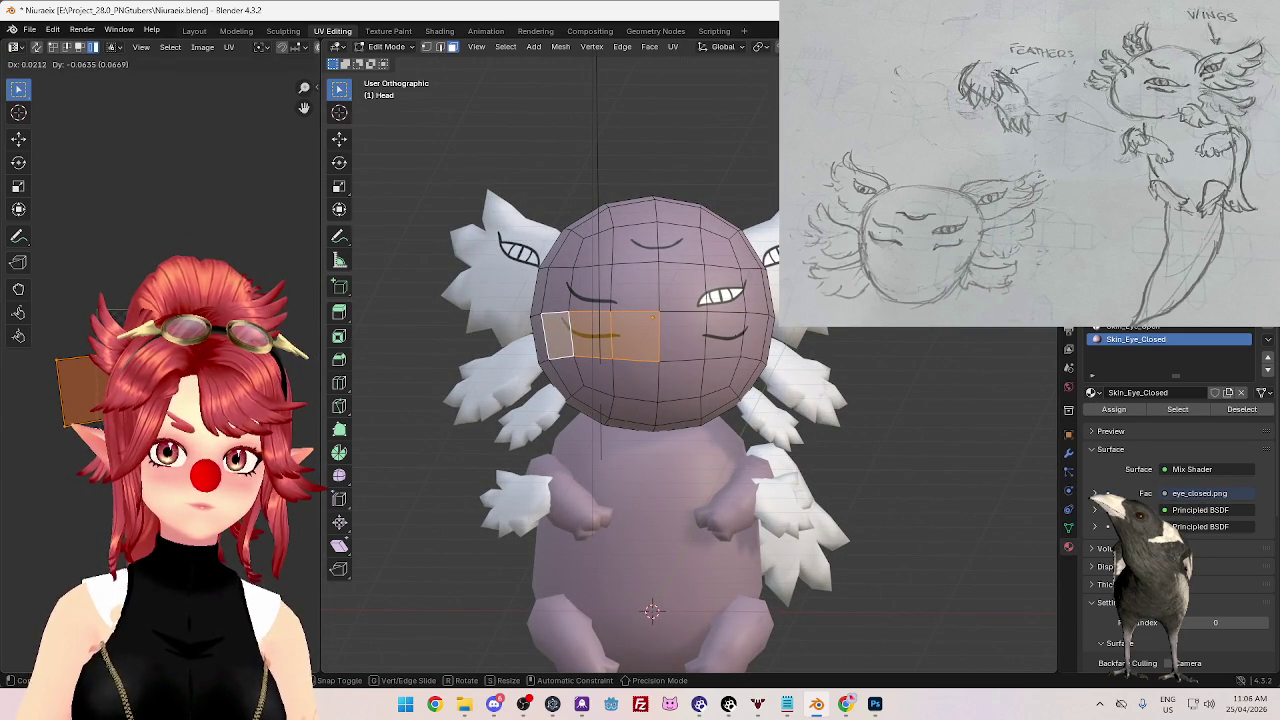
click(291, 502)
- Return to Object Mode and inspect the closed-eye curves on the head
key(Tab)
mouse_move(718, 527)
middle_down()
mouse_move(851, 466)
mouse_move(809, 514)
mouse_move(771, 529)
mouse_move(822, 517)
middle_up()
scroll(732, 526, down, 3)
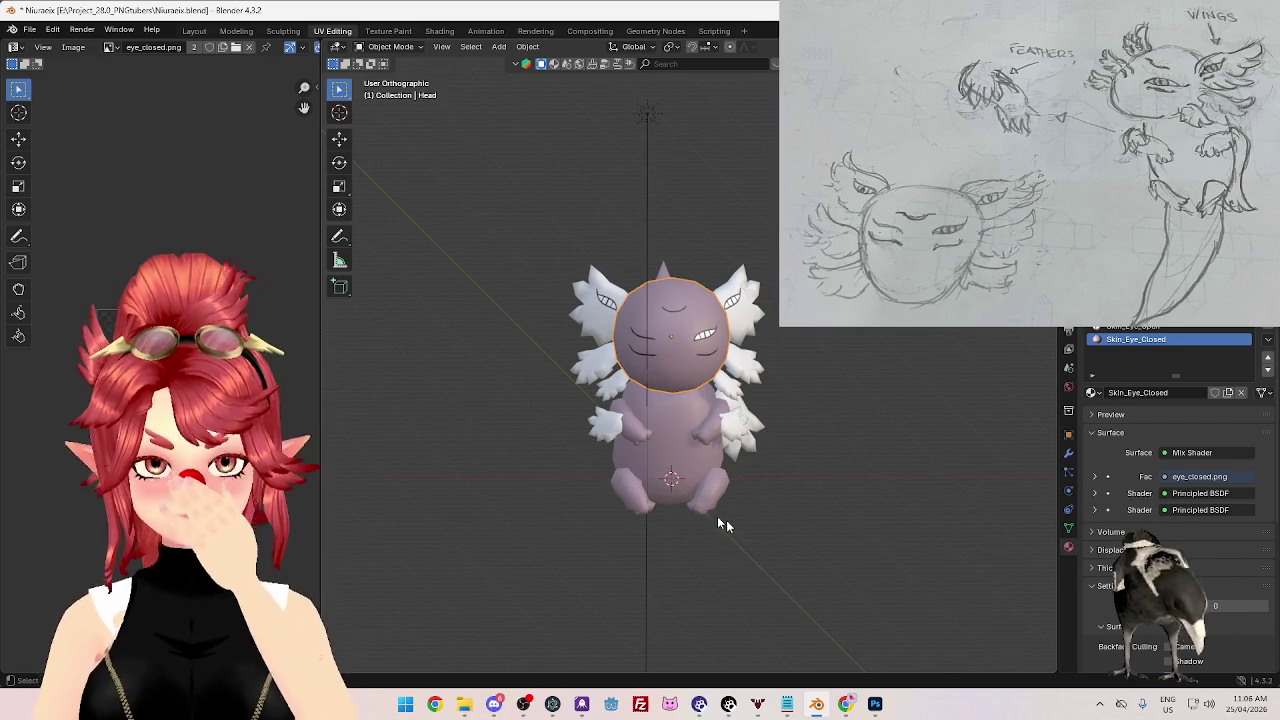
key(alt+Tab)
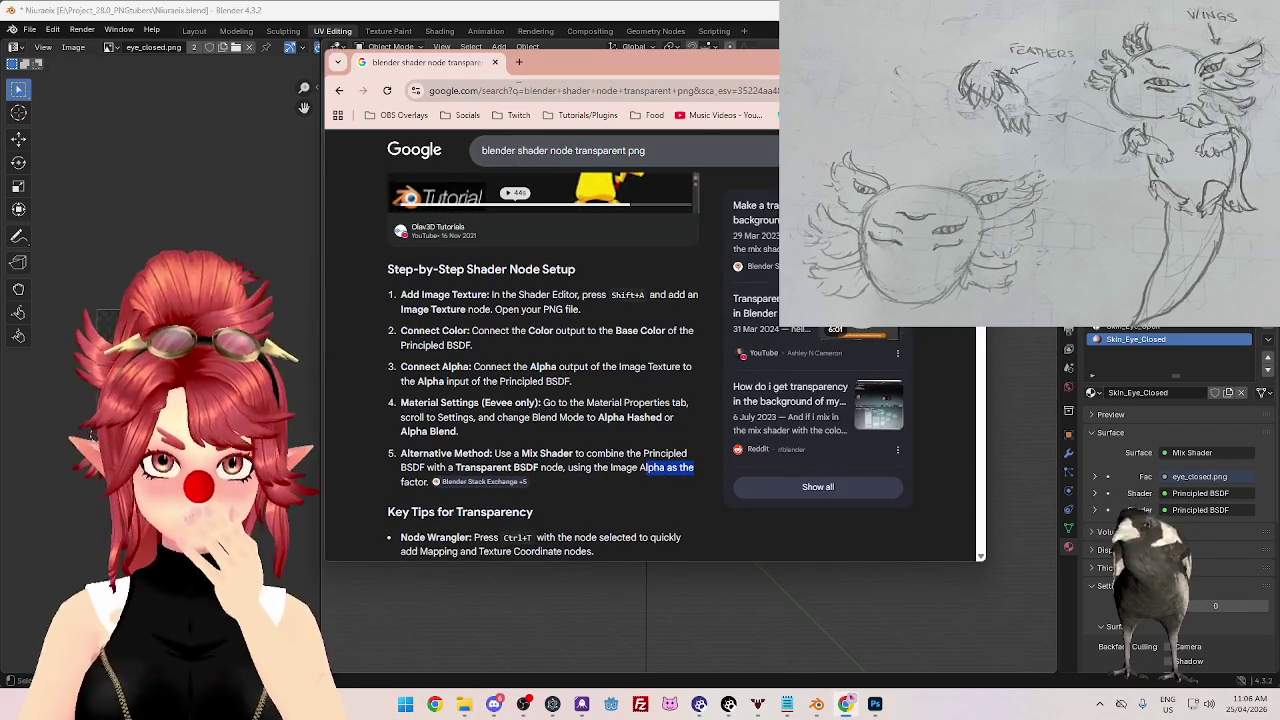
- Go back three pages to the axolotl image results, then return to the Blender model
click(341, 90)
click(341, 90)
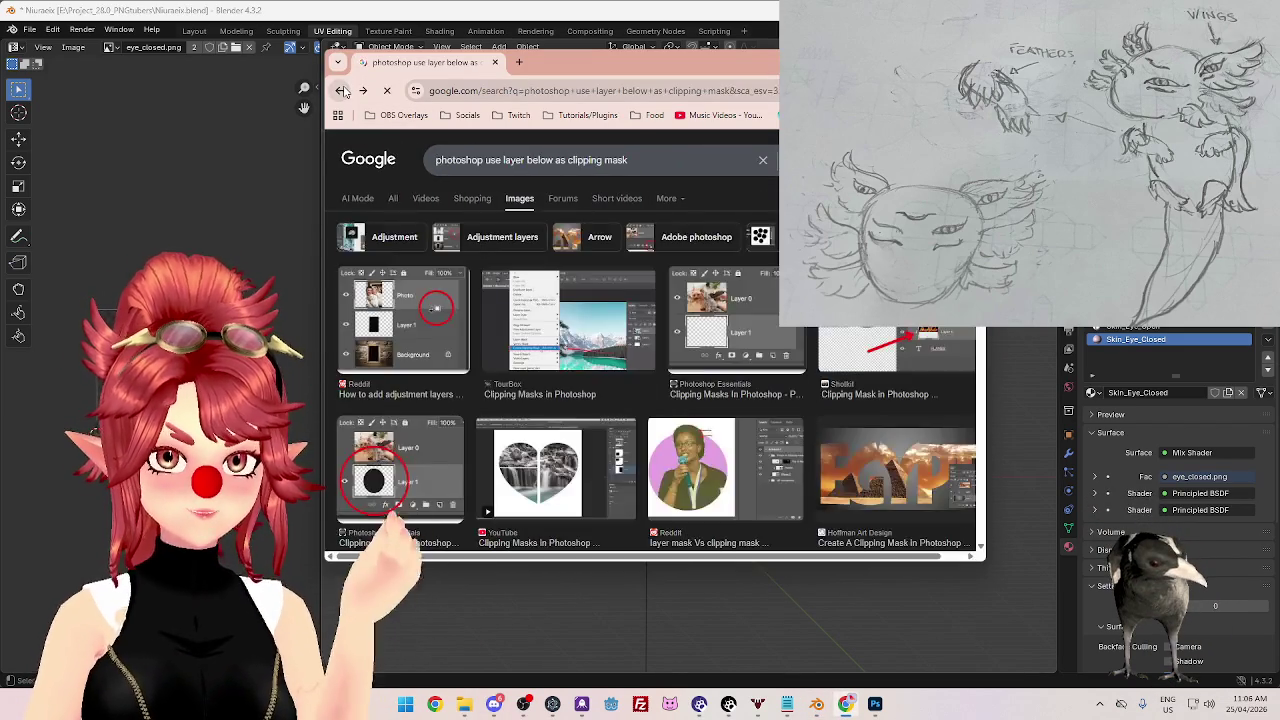
click(341, 90)
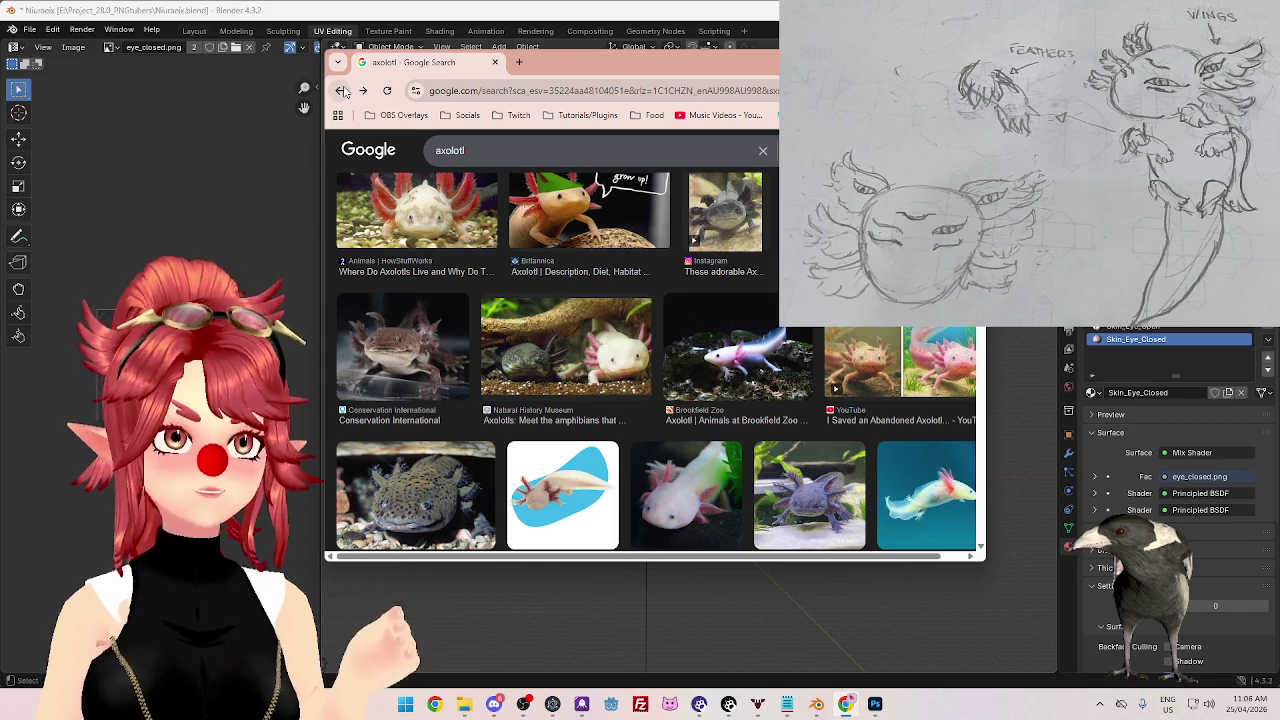
key(alt+Tab)
mouse_move(708, 333)
middle_down()
mouse_move(676, 380)
mouse_move(709, 410)
mouse_move(613, 444)
mouse_move(670, 422)
middle_up()
scroll(674, 383, up, 3)
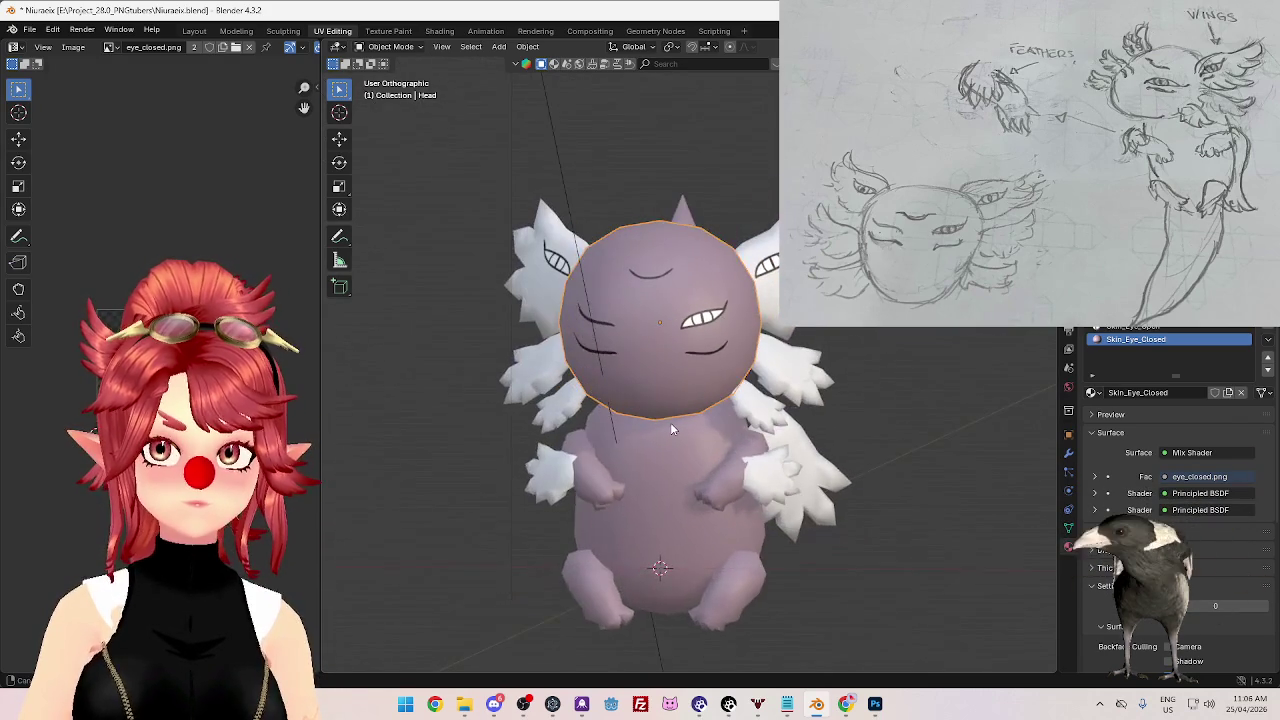
mouse_move(740, 370)
middle_down()
mouse_move(714, 364)
mouse_move(740, 379)
mouse_move(739, 397)
mouse_move(684, 400)
mouse_move(690, 380)
mouse_move(701, 374)
mouse_move(707, 392)
mouse_move(719, 382)
mouse_move(676, 425)
middle_up()
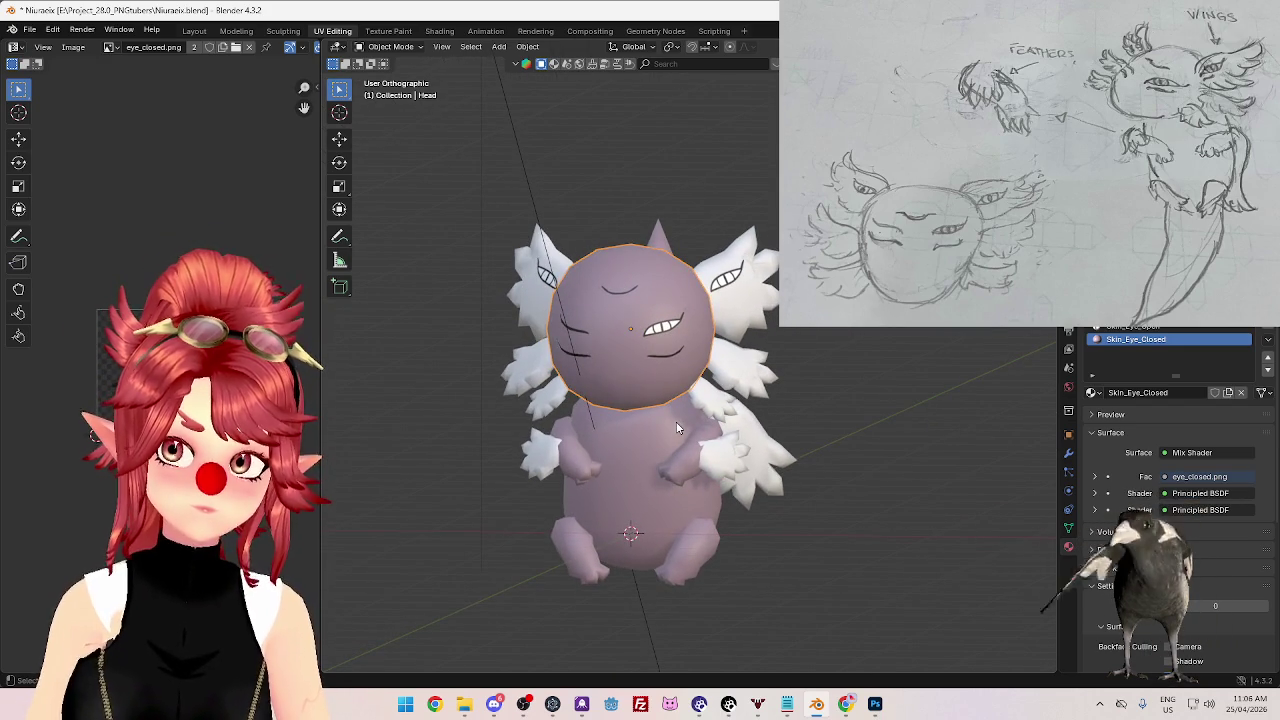
scroll(677, 428, up, 2)
middle_drag(677, 428, 700, 415)
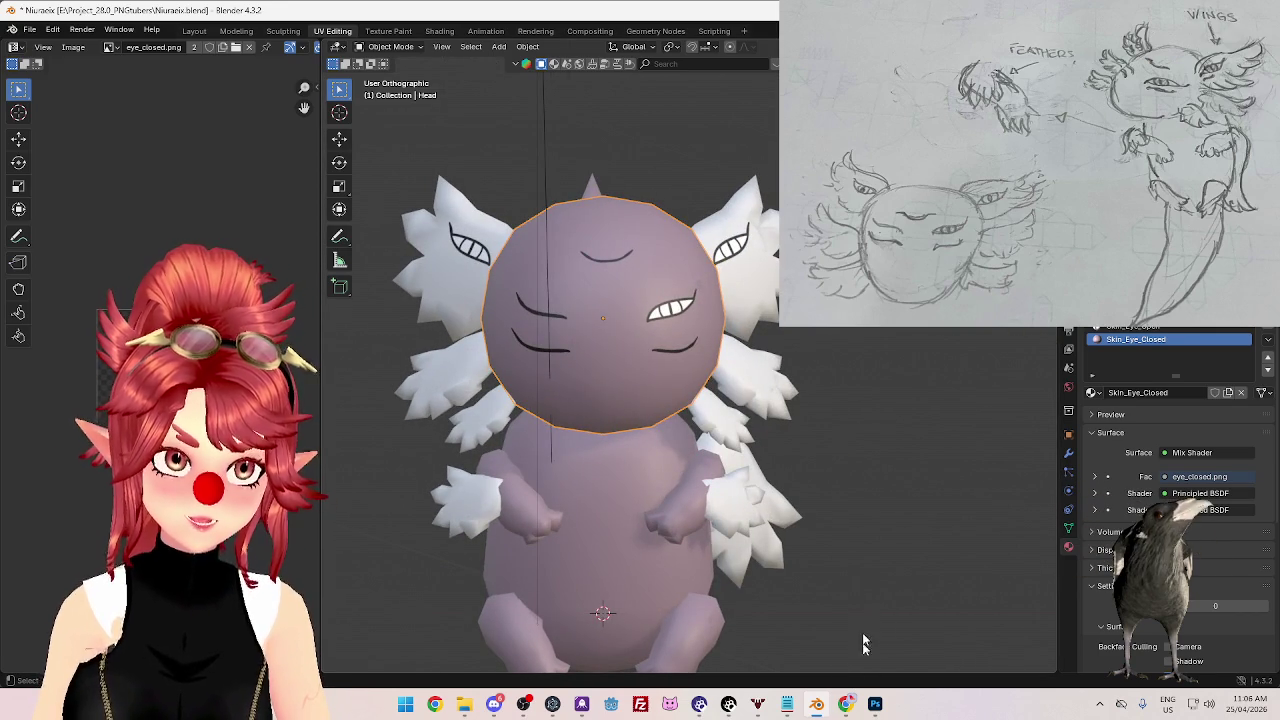
click(875, 704)
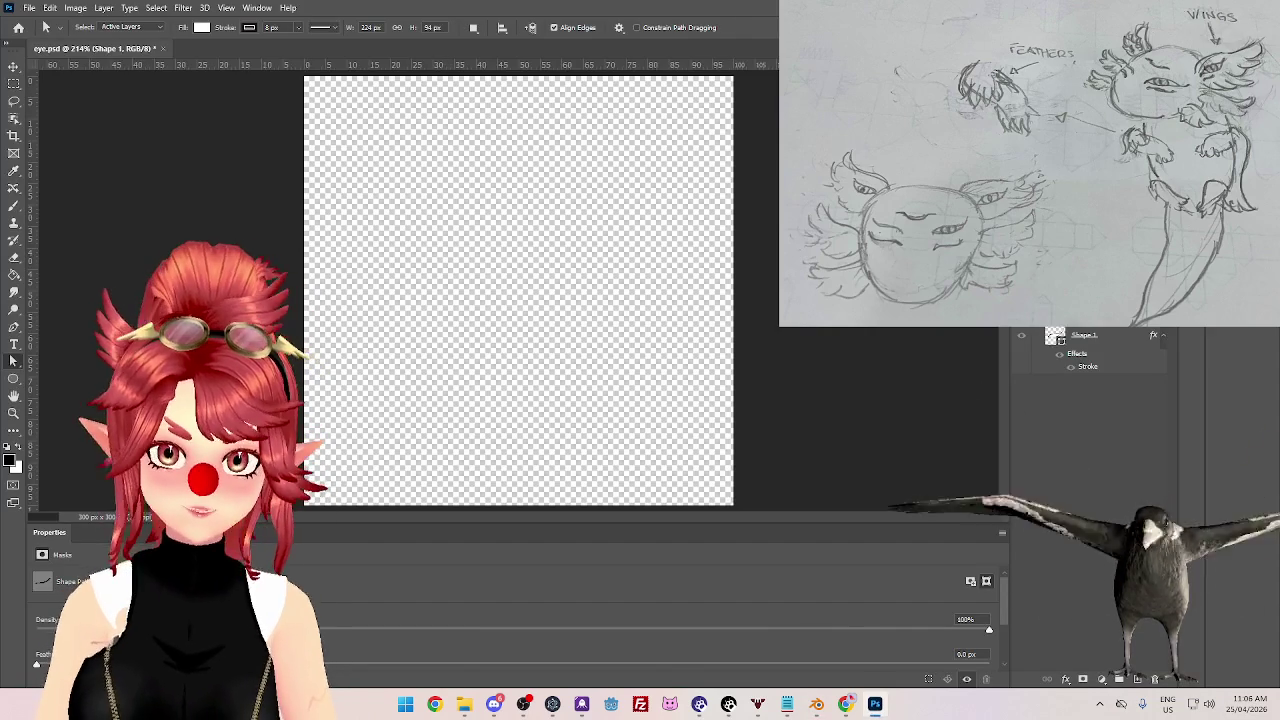
- Add a layer, group it as 'Mouth', and create another empty layer inside the group
click(1138, 679)
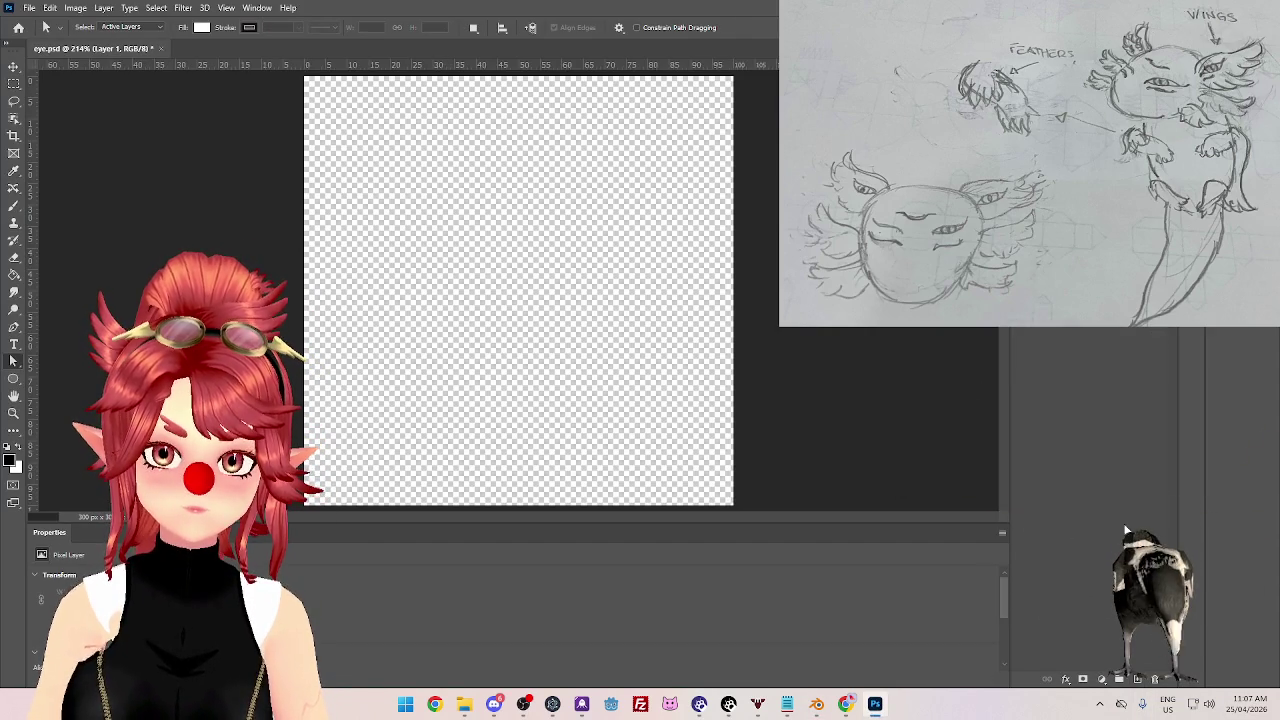
key(ctrl+g)
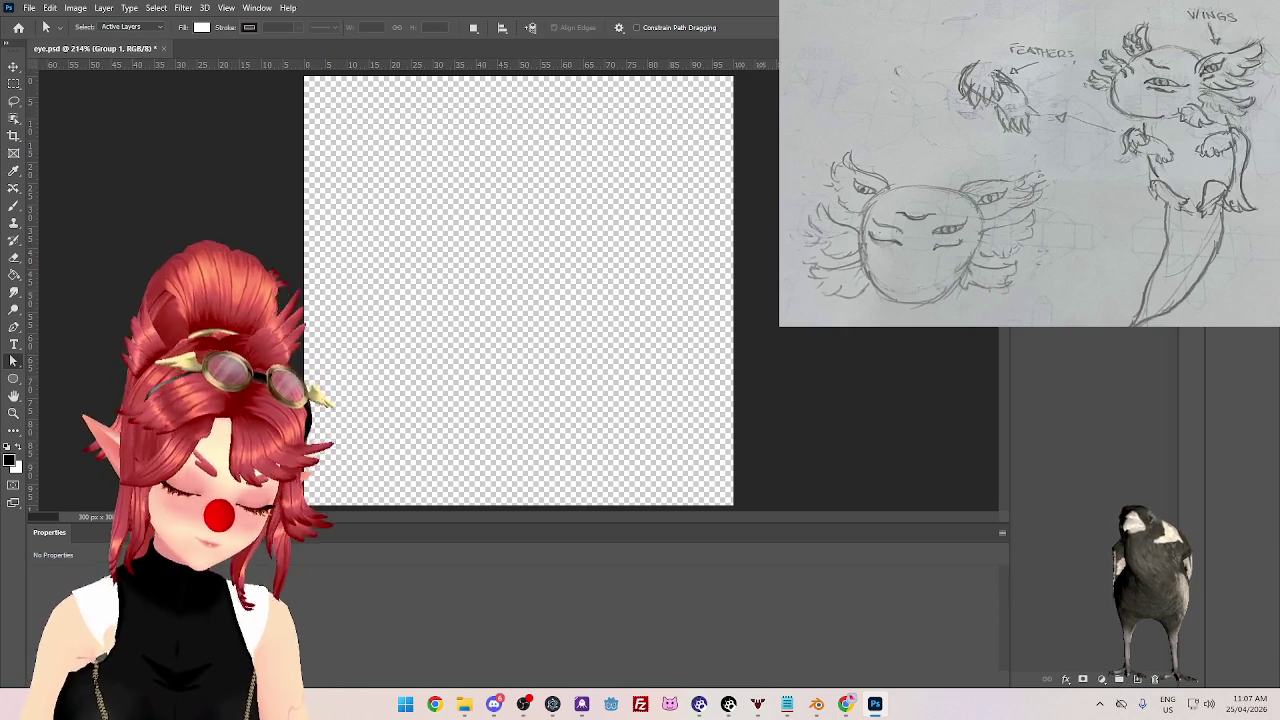
text(Mouth)
key(Return)
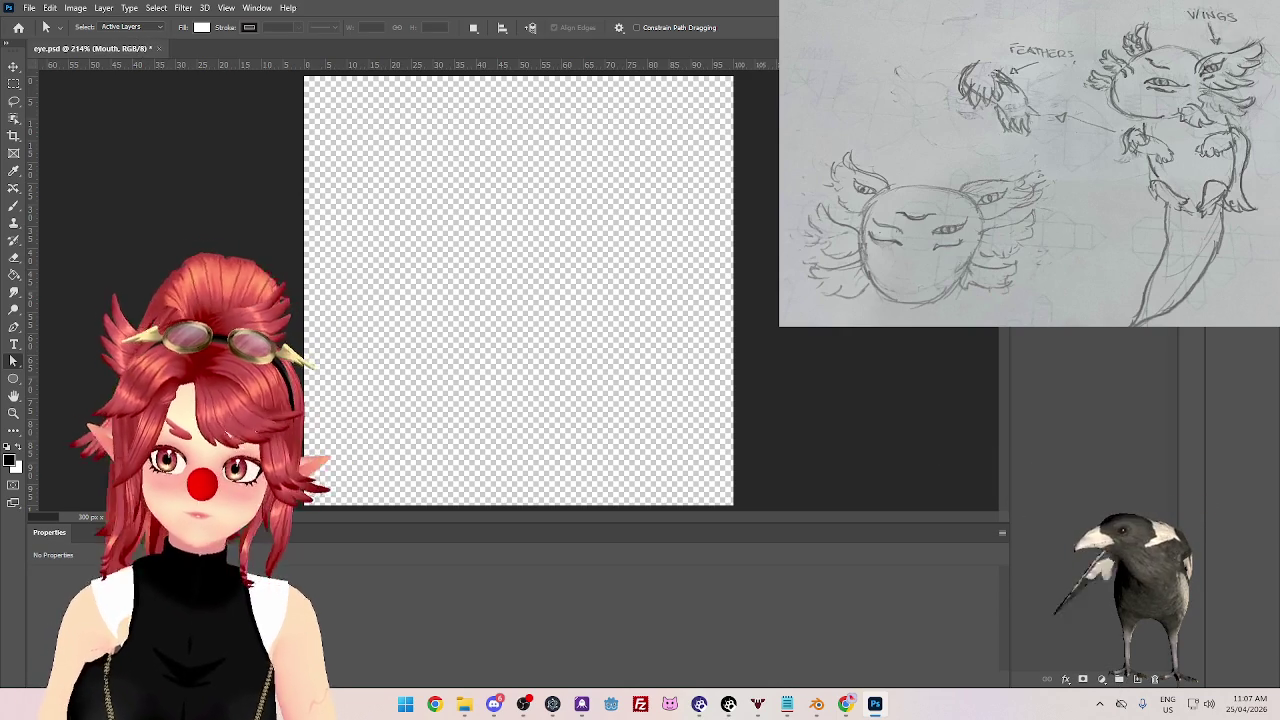
key(ctrl+shift+alt+n)
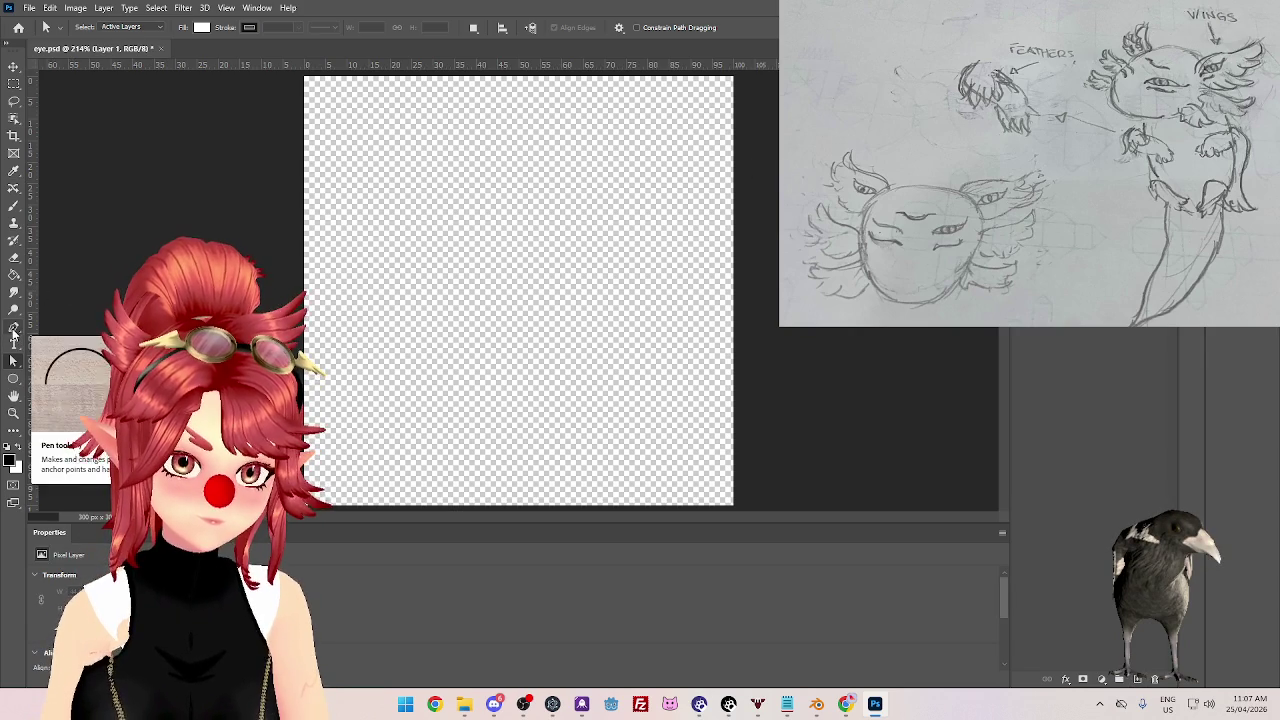
- Place Pen-tool anchors for a straight mouth line across the canvas, undoing a curved attempt
click(14, 329)
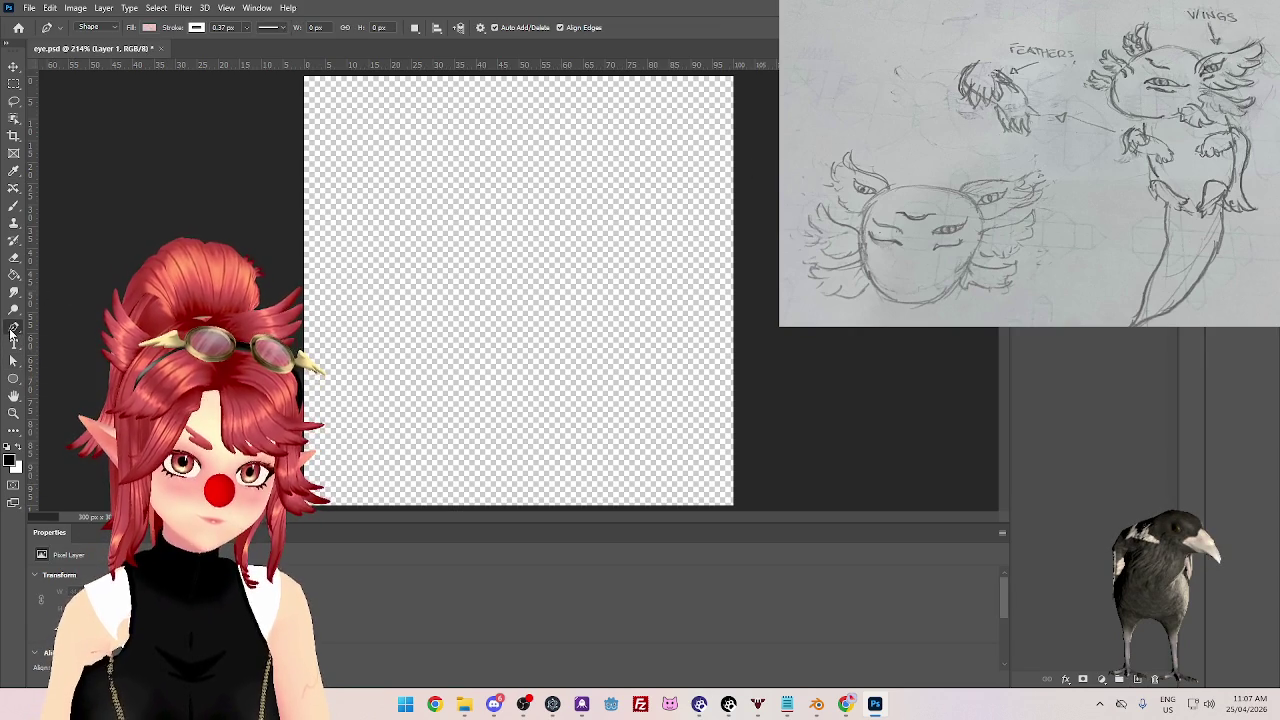
click(390, 304)
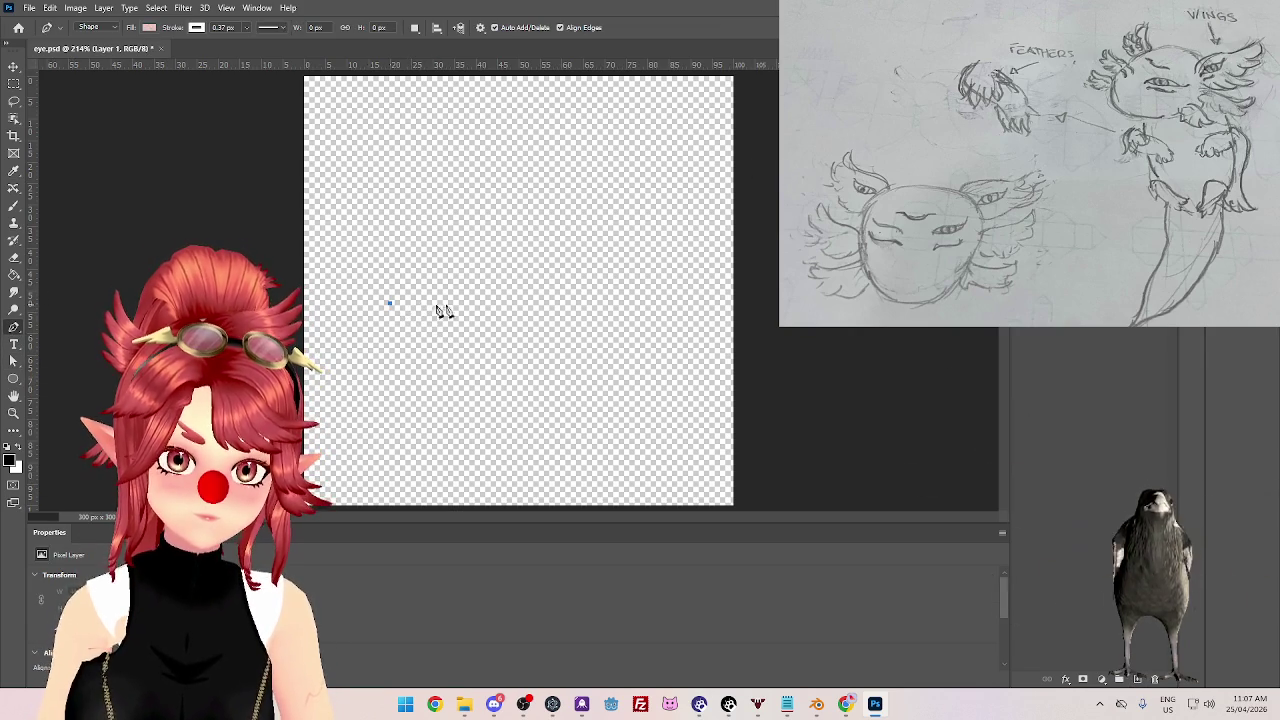
drag(460, 323, 474, 322)
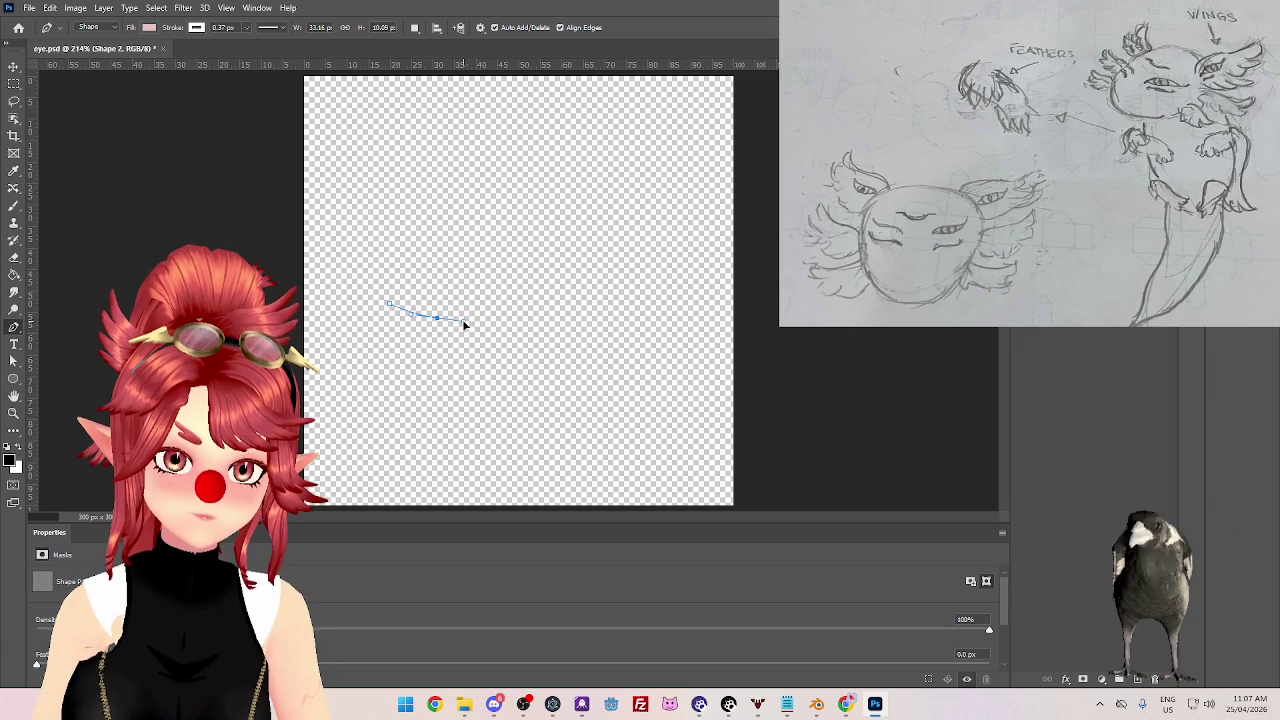
key(ctrl+z)
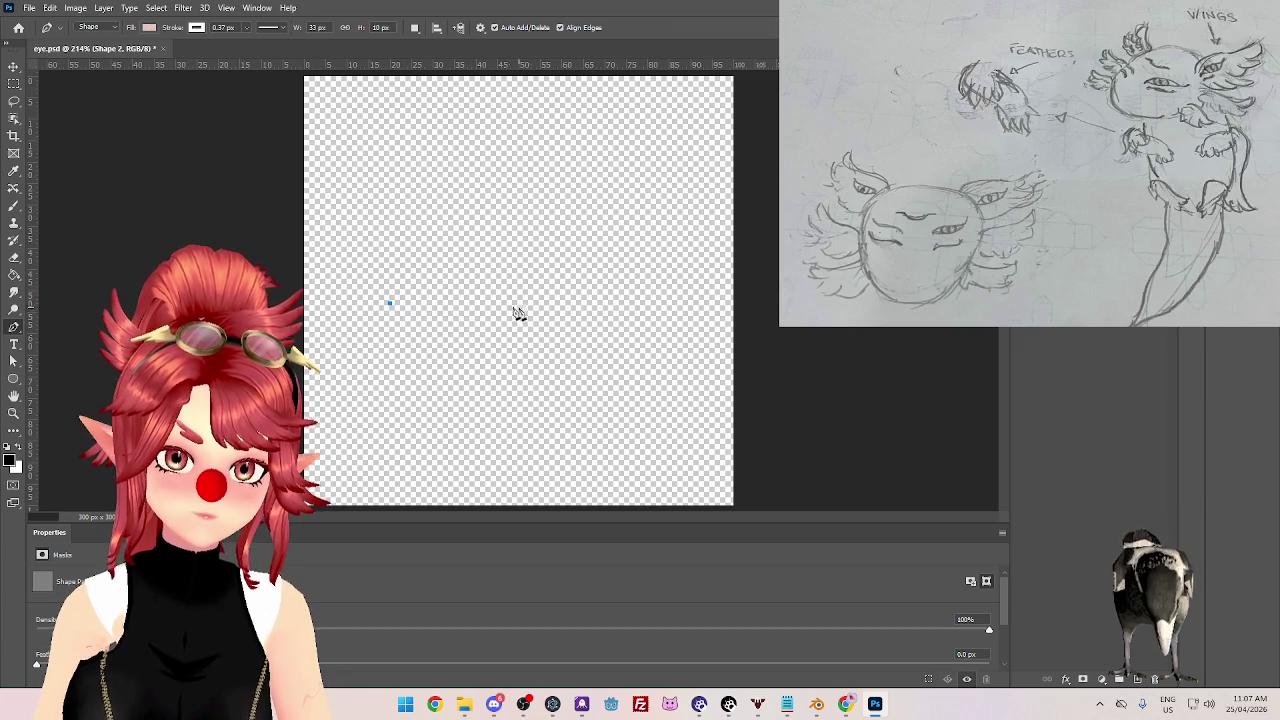
click(629, 304)
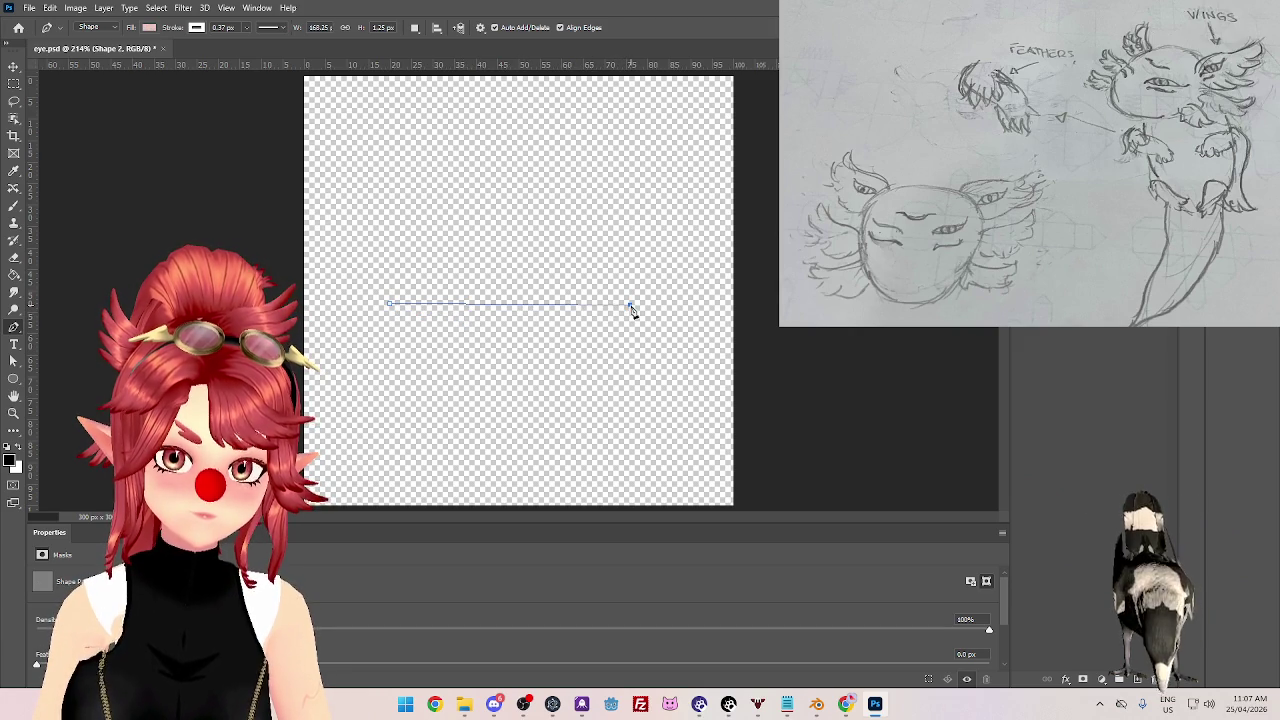
click(676, 309)
- Add middle and end anchors to bend the line into a gentle wave
drag(531, 305, 558, 312)
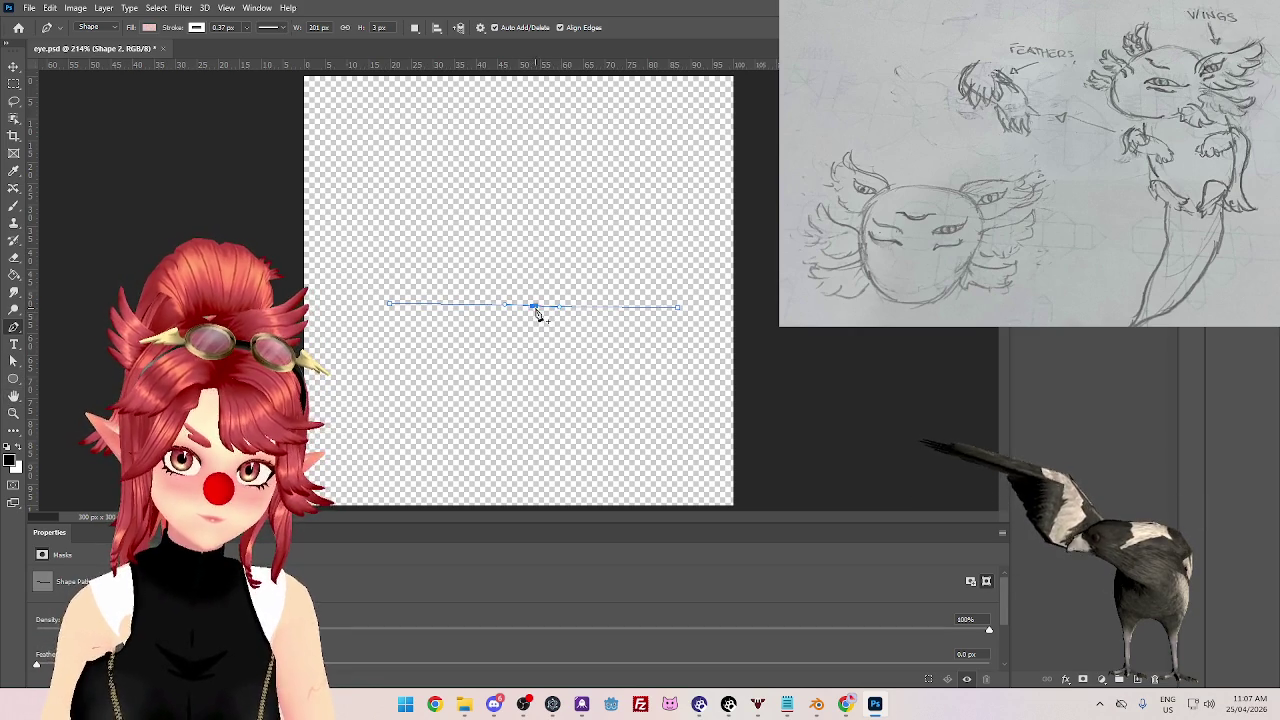
drag(533, 309, 532, 301)
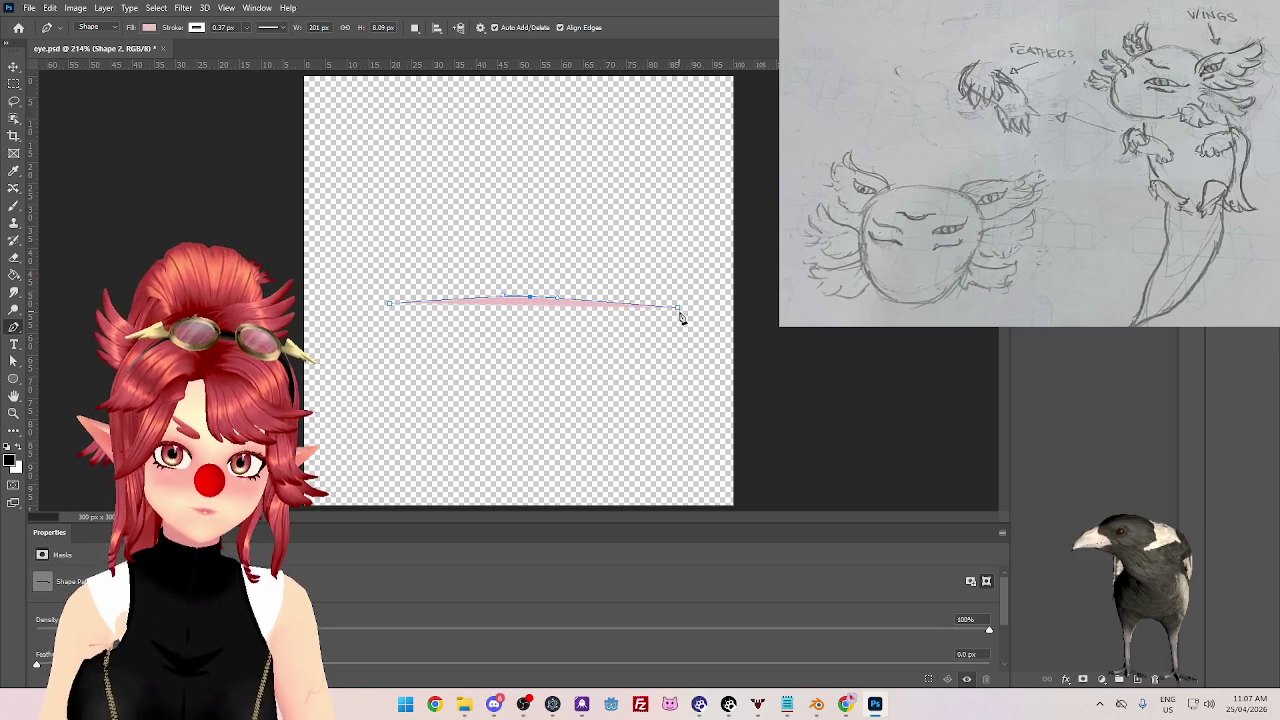
key(ctrl+z)
key(ctrl+z)
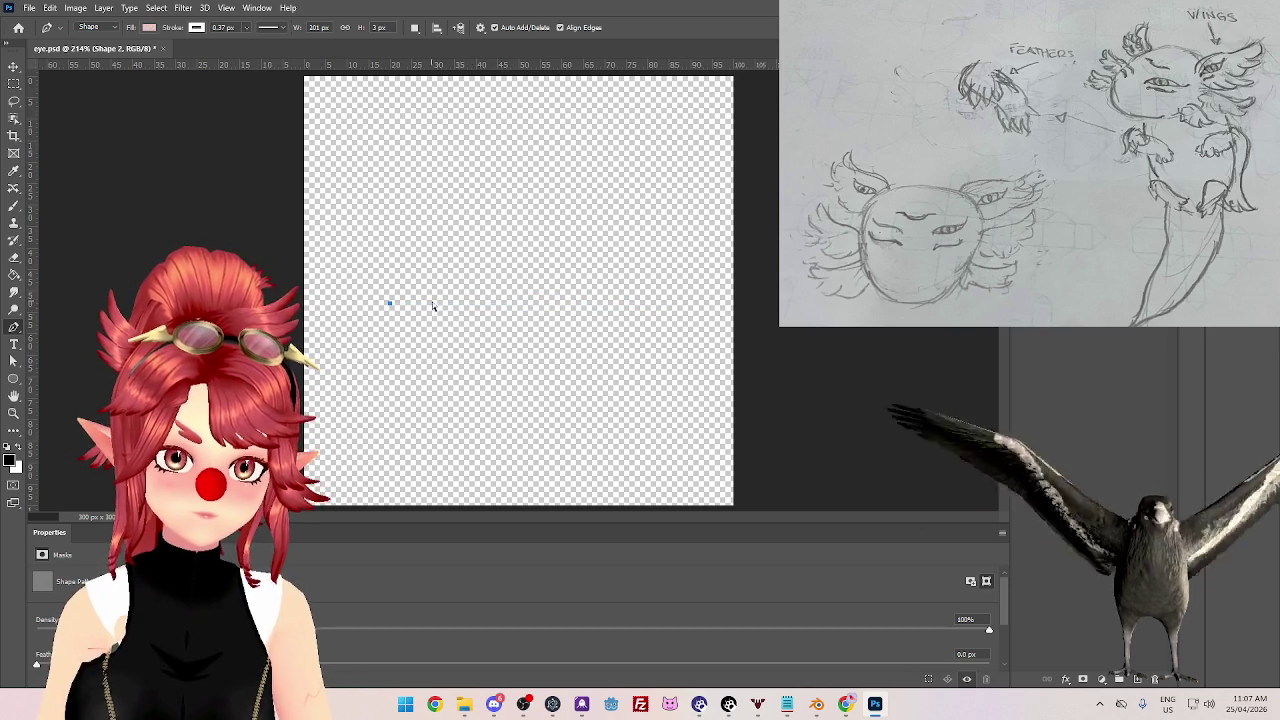
click(522, 311)
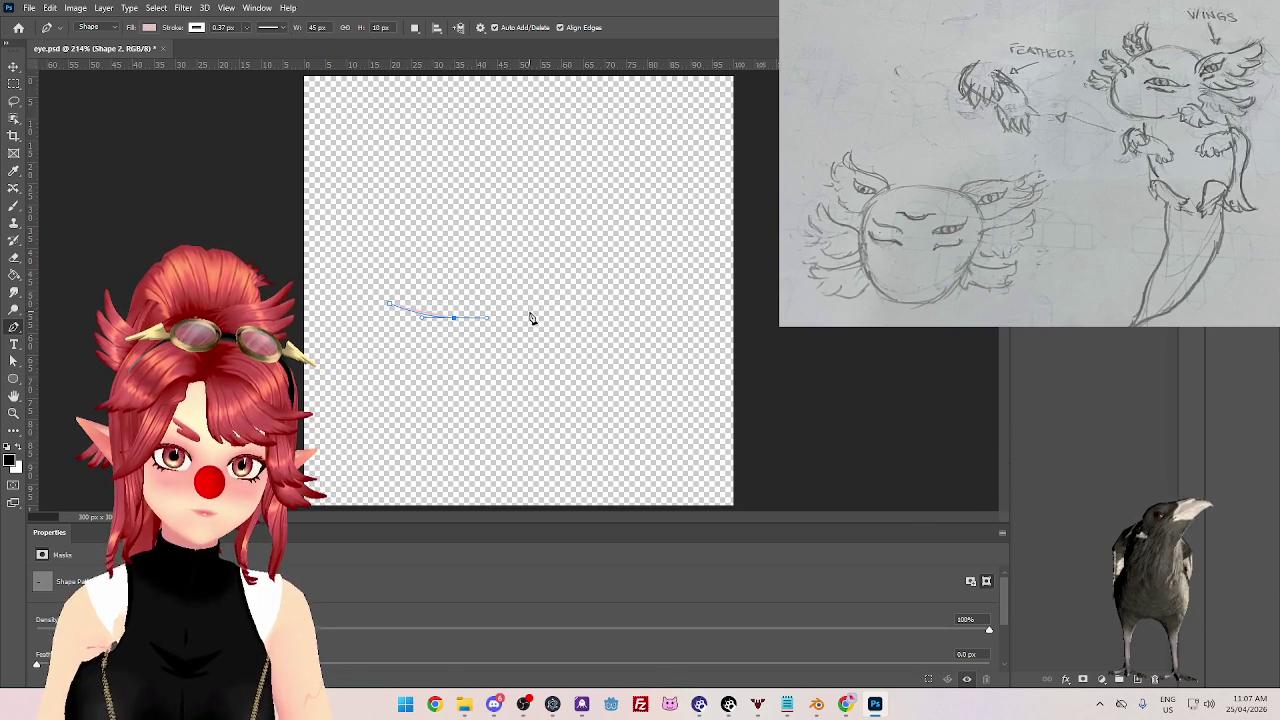
drag(586, 322, 608, 322)
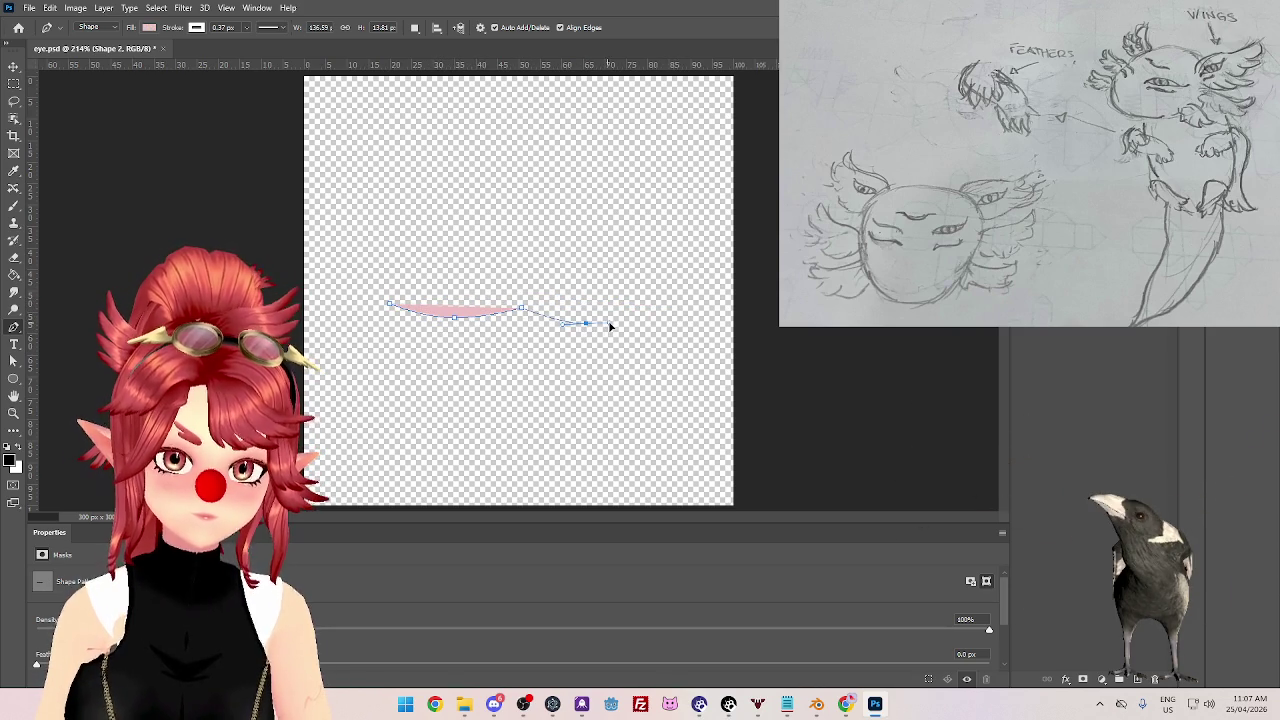
click(665, 311)
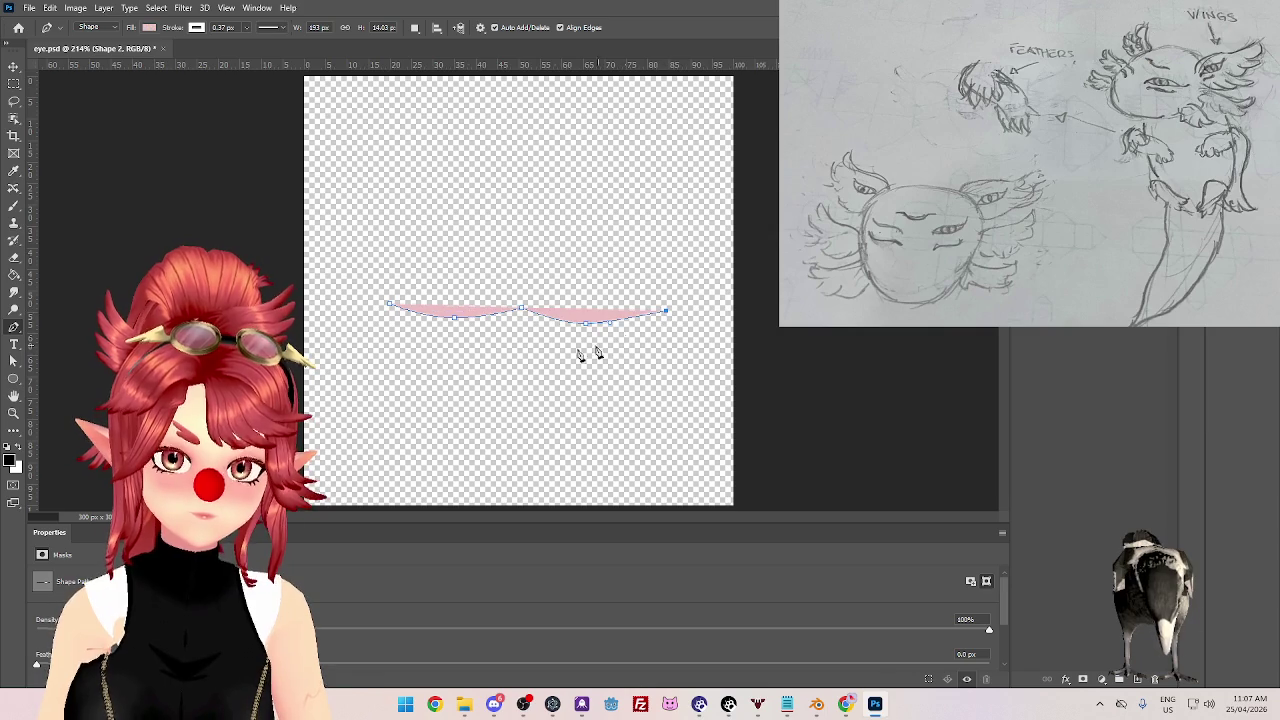
click(149, 27)
- Remove the shape's fill and thicken its stroke into a bold black line
click(70, 53)
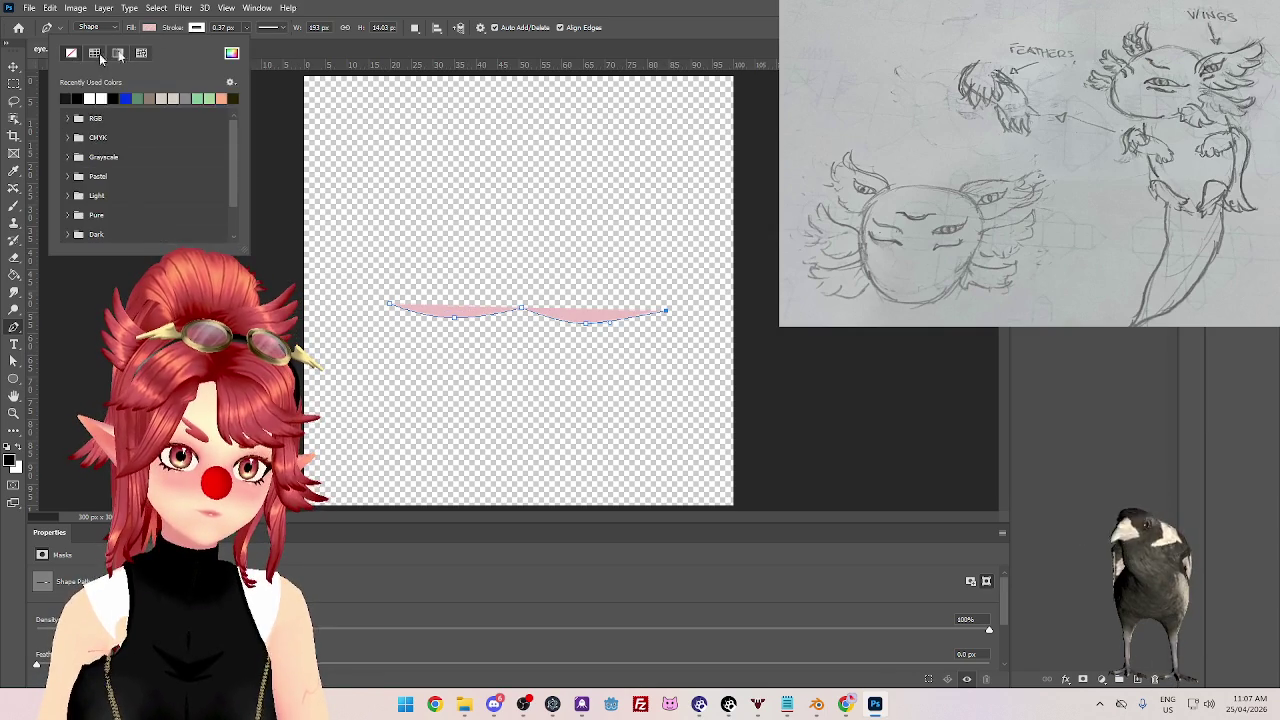
click(196, 27)
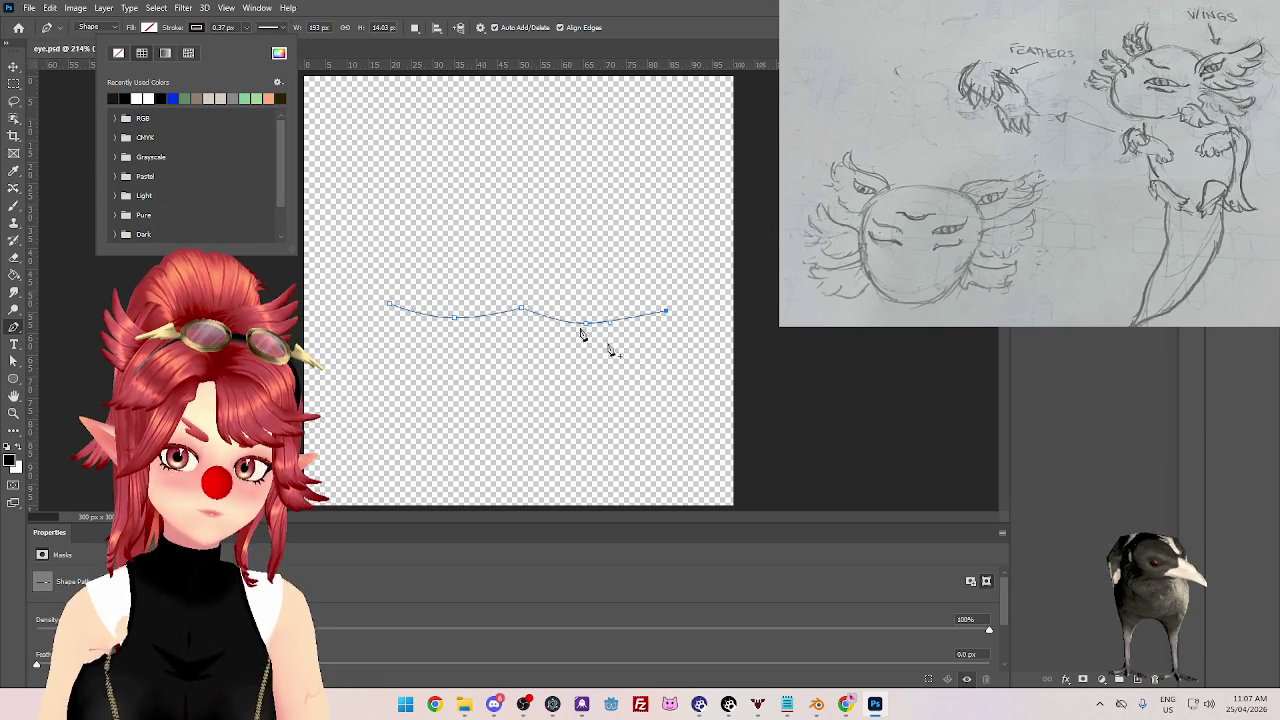
click(247, 27)
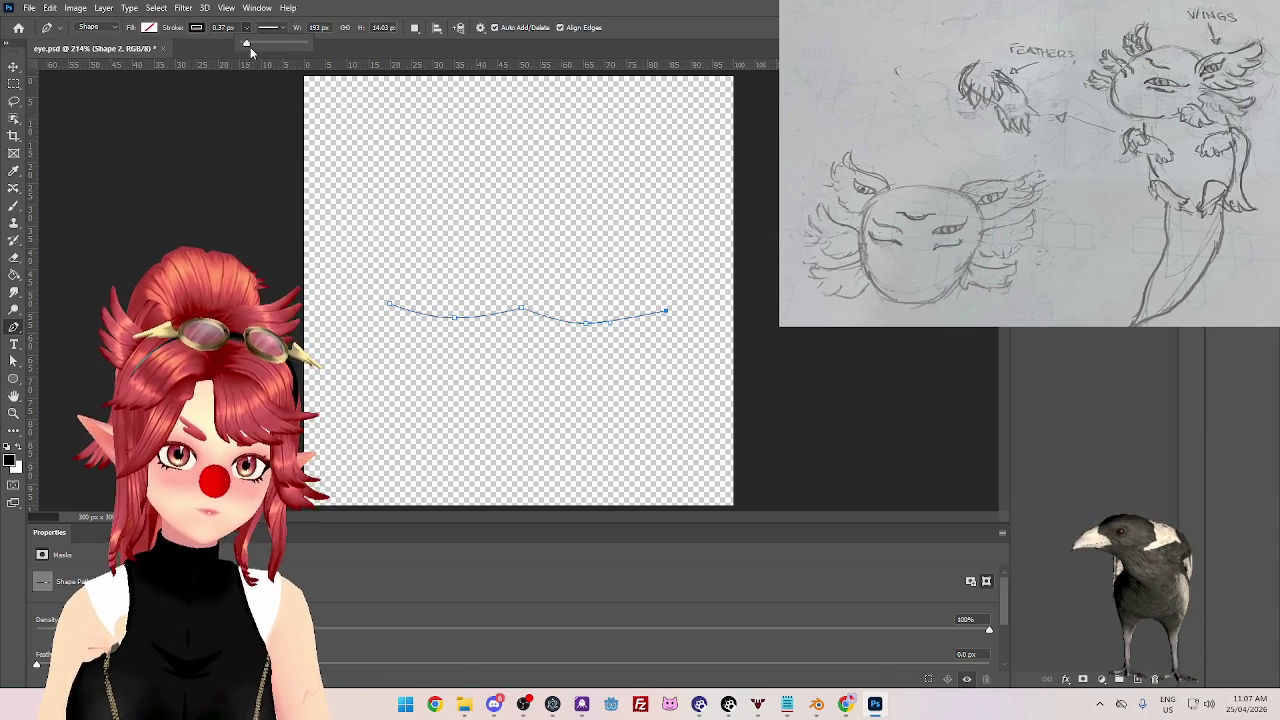
drag(254, 47, 259, 48)
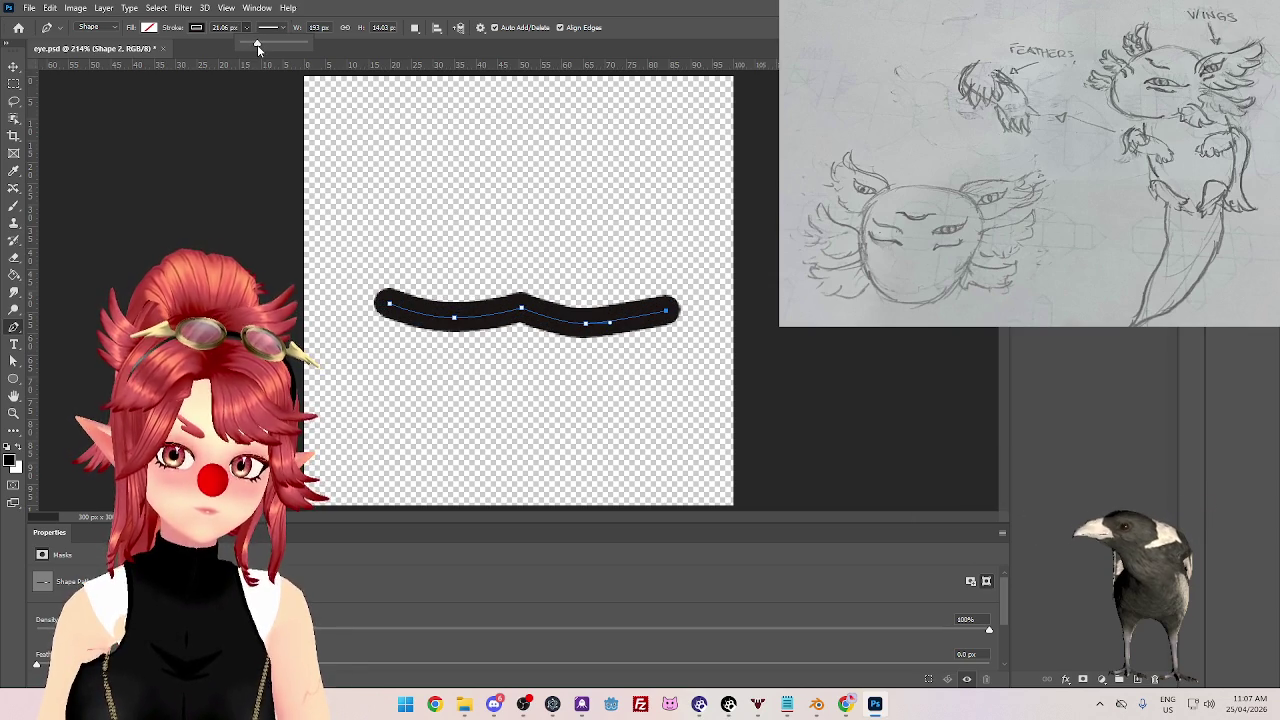
key(Return)
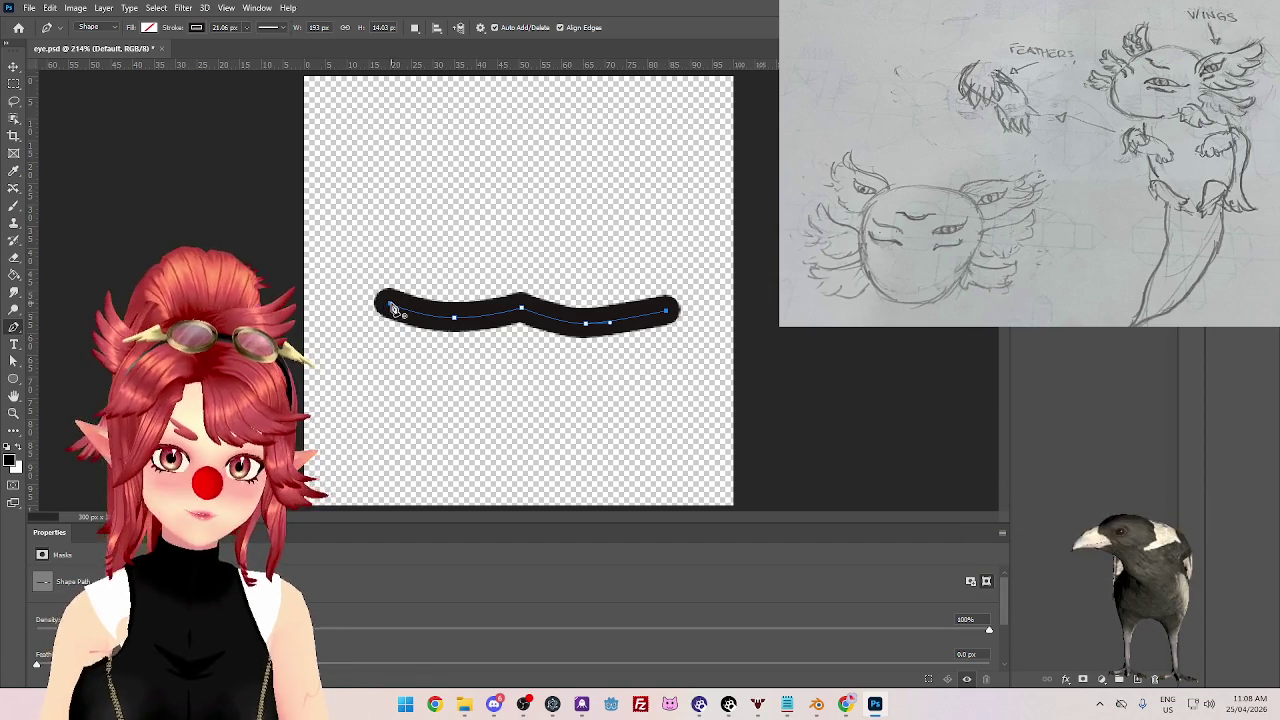
key(a)
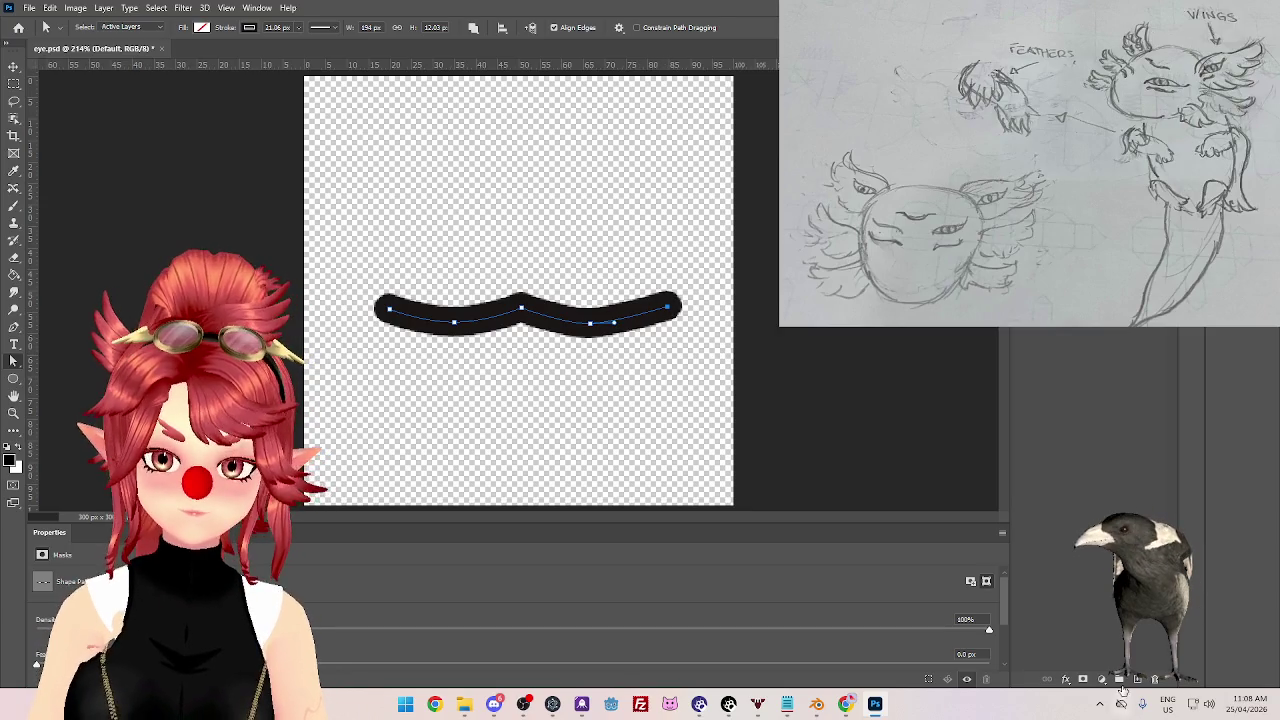
- Duplicate the wavy line layer as a new layer named 'Open'
right_click(981, 606)
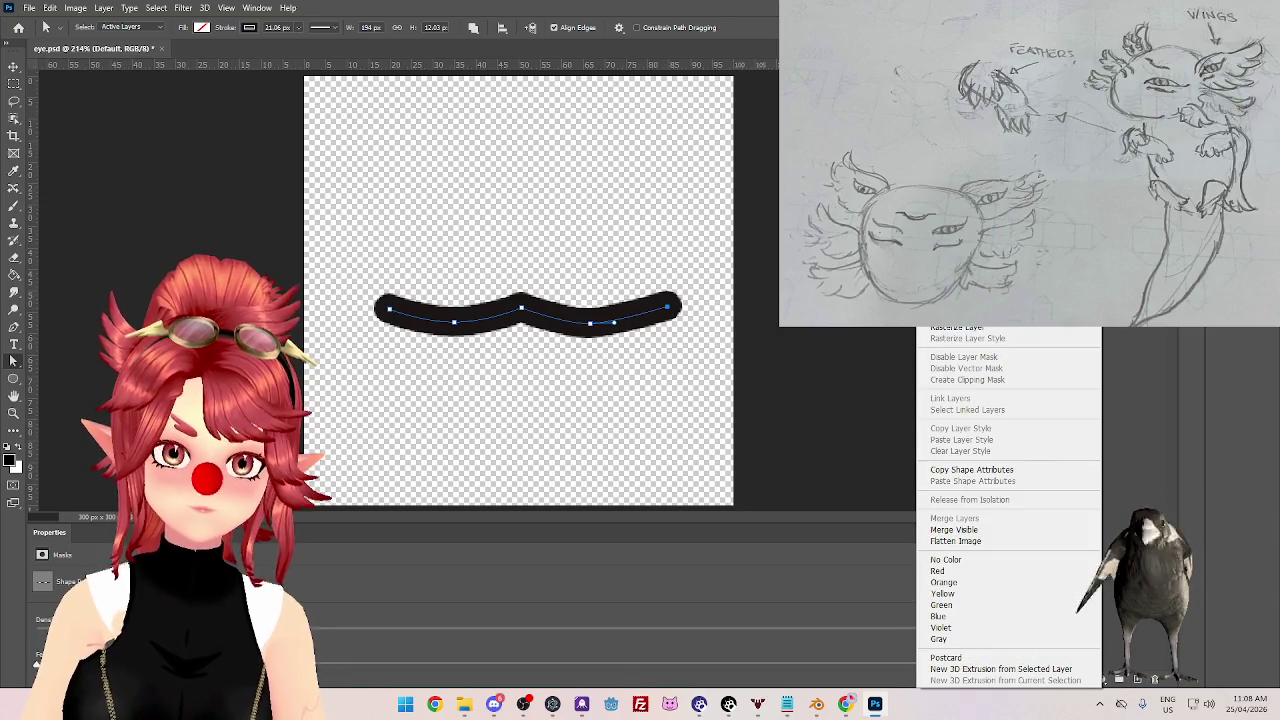
click(965, 215)
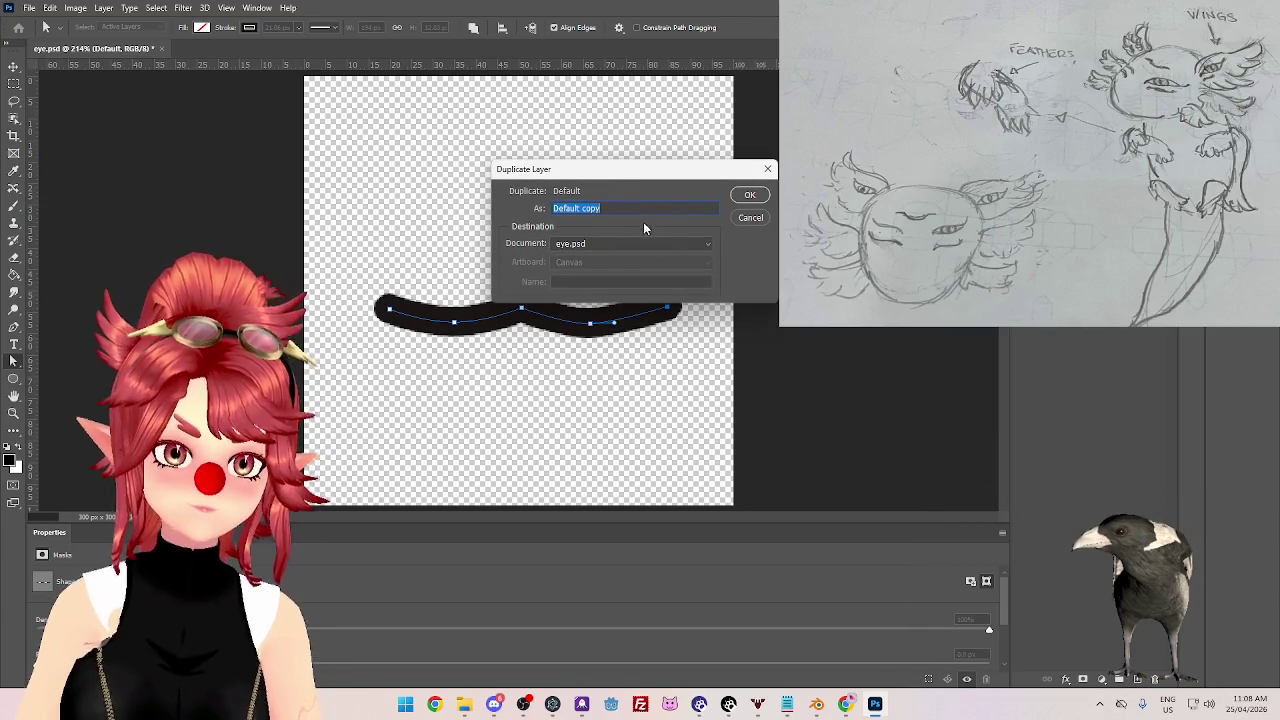
text(Open)
key(Return)
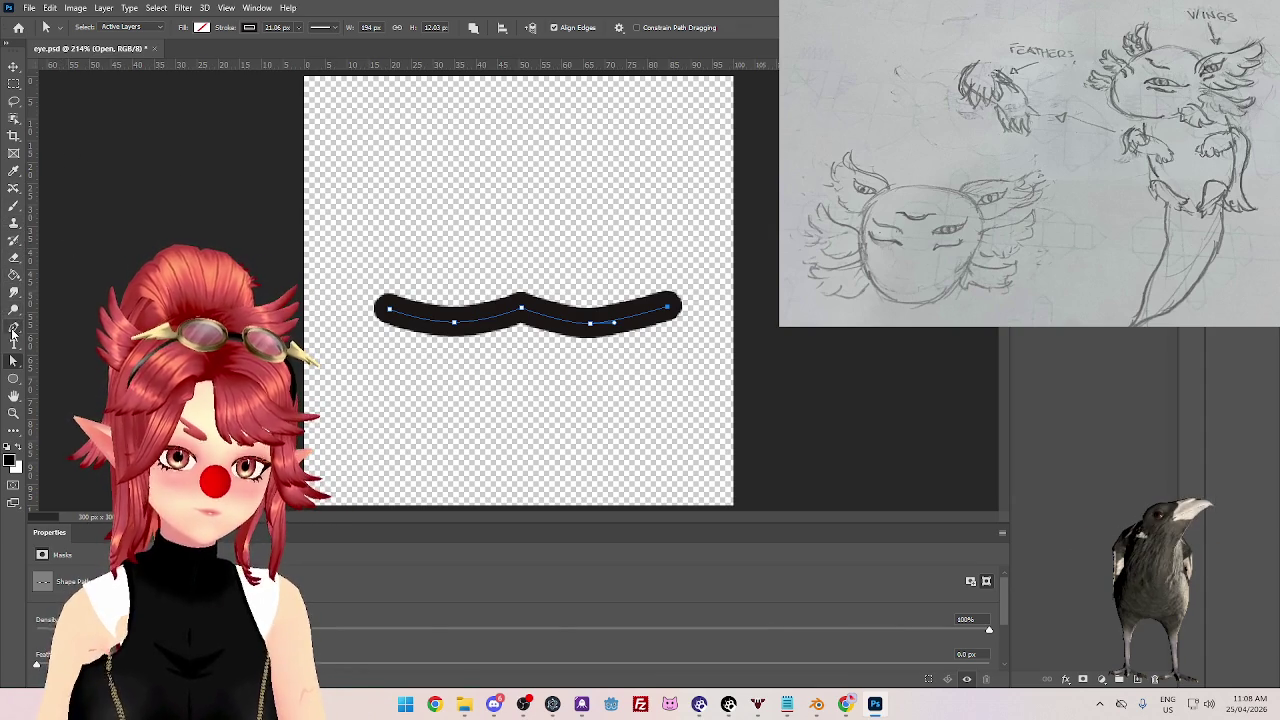
- Start a new Pen-tool shape just below the line, undoing a stray anchor first
click(14, 330)
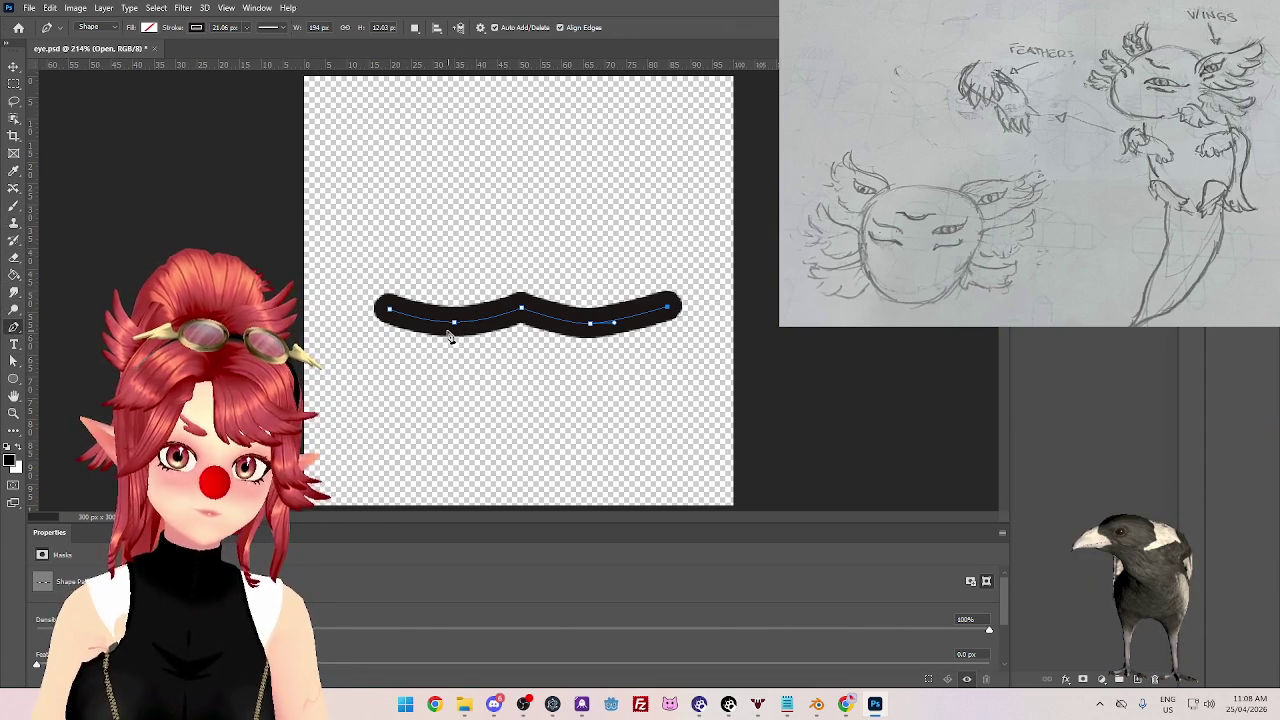
click(449, 332)
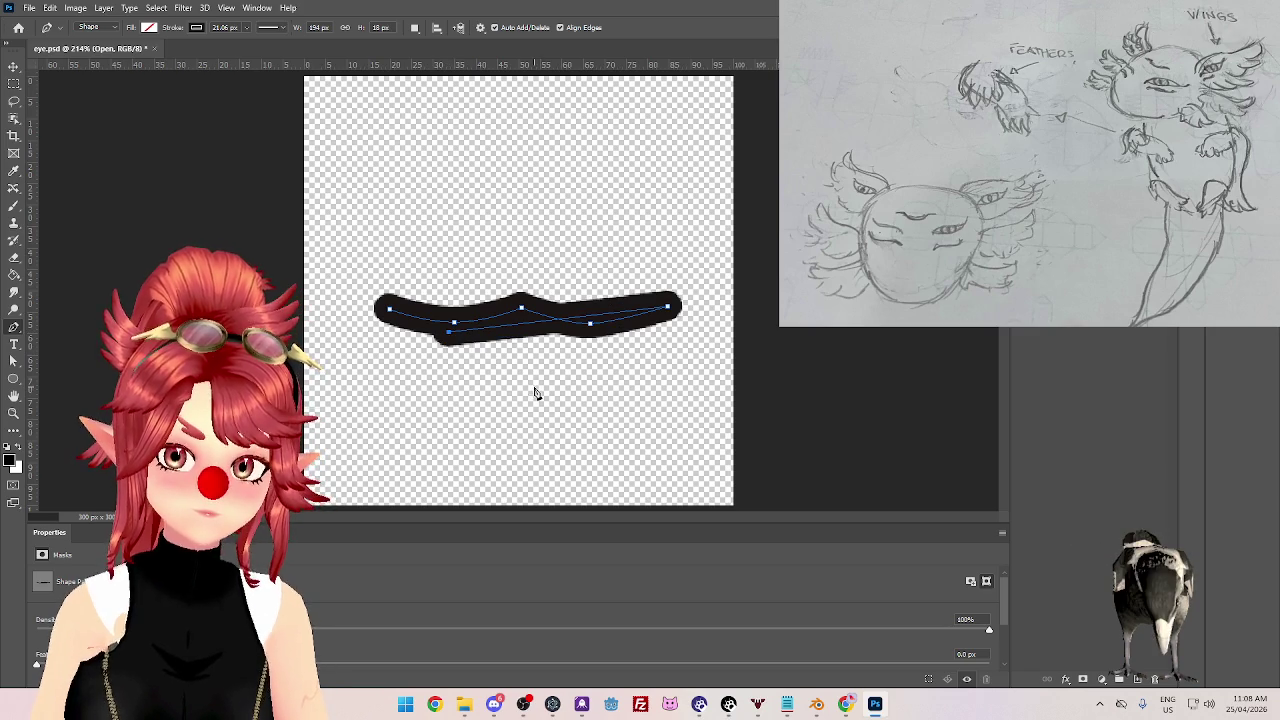
key(ctrl+z)
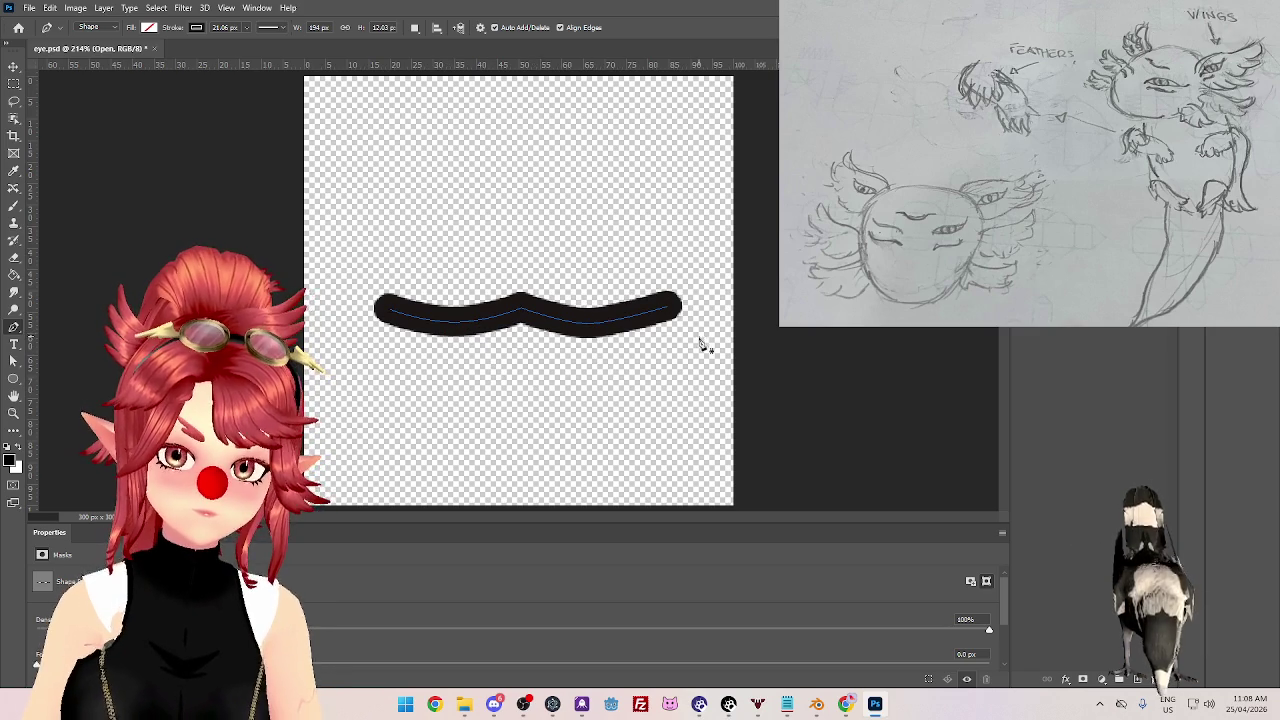
click(442, 331)
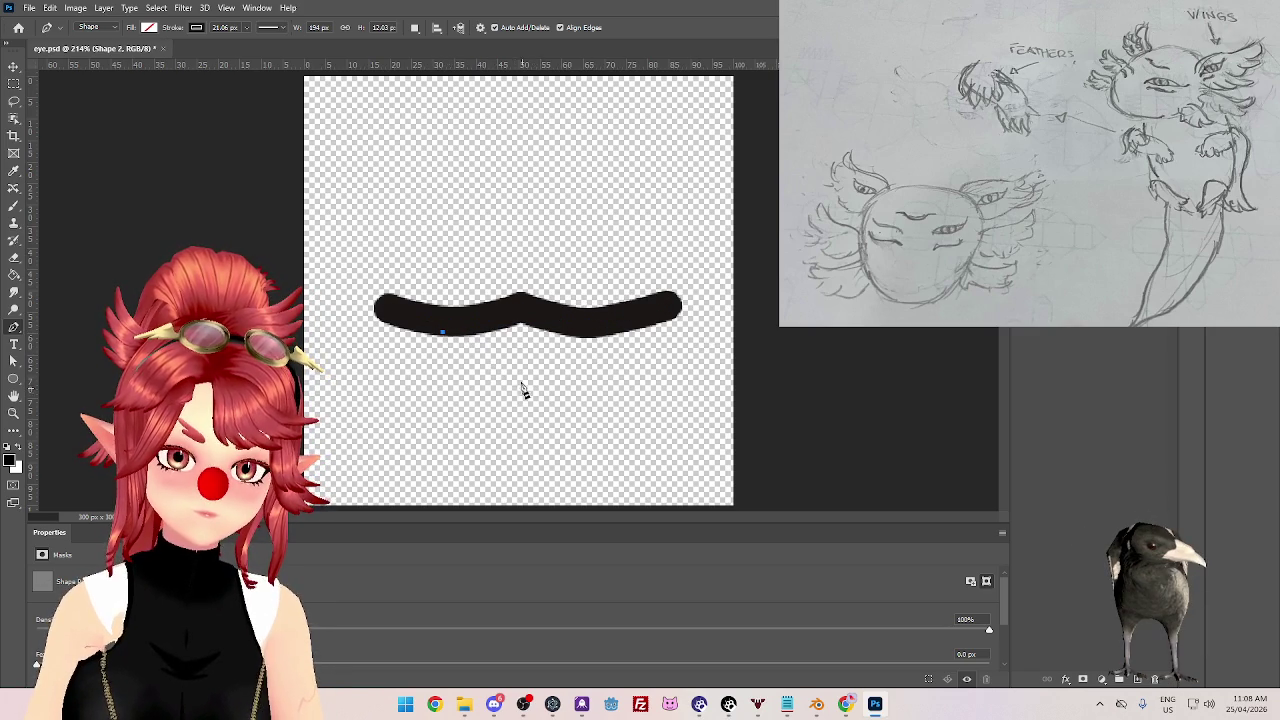
- Draw the U-shaped Pen curve under the wavy line and merge the two stroke shapes
drag(515, 384, 567, 391)
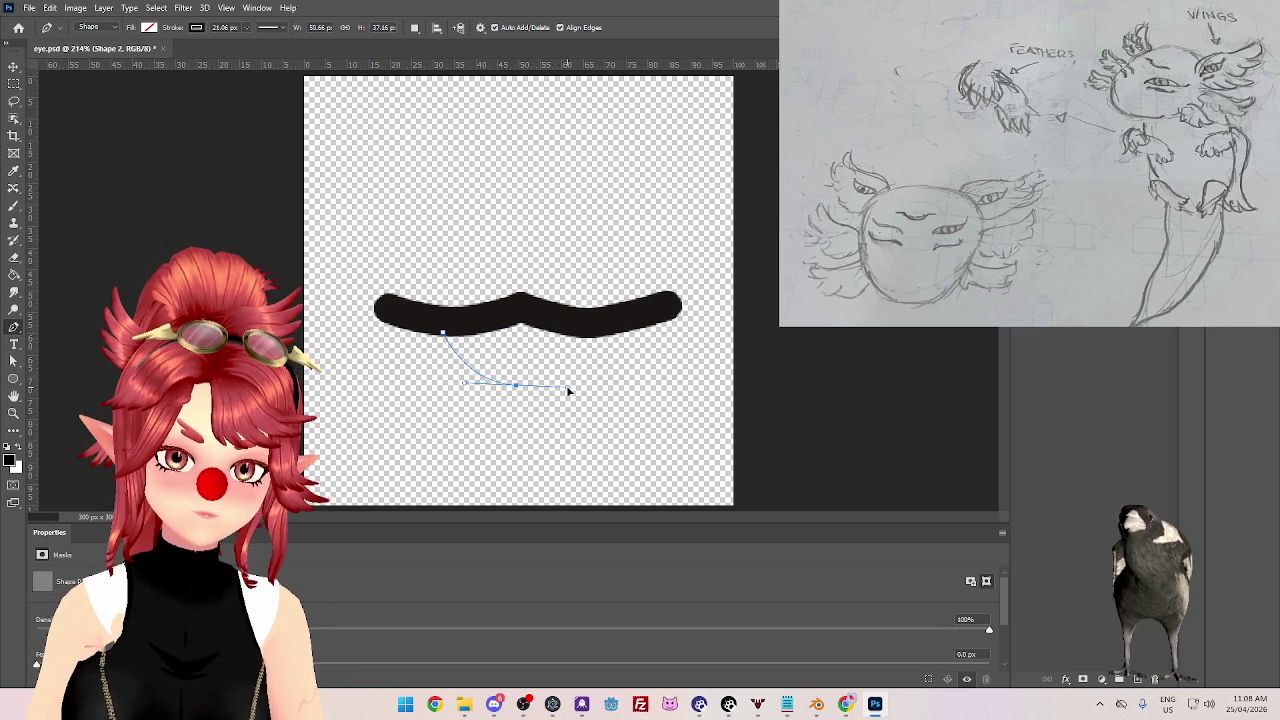
click(600, 337)
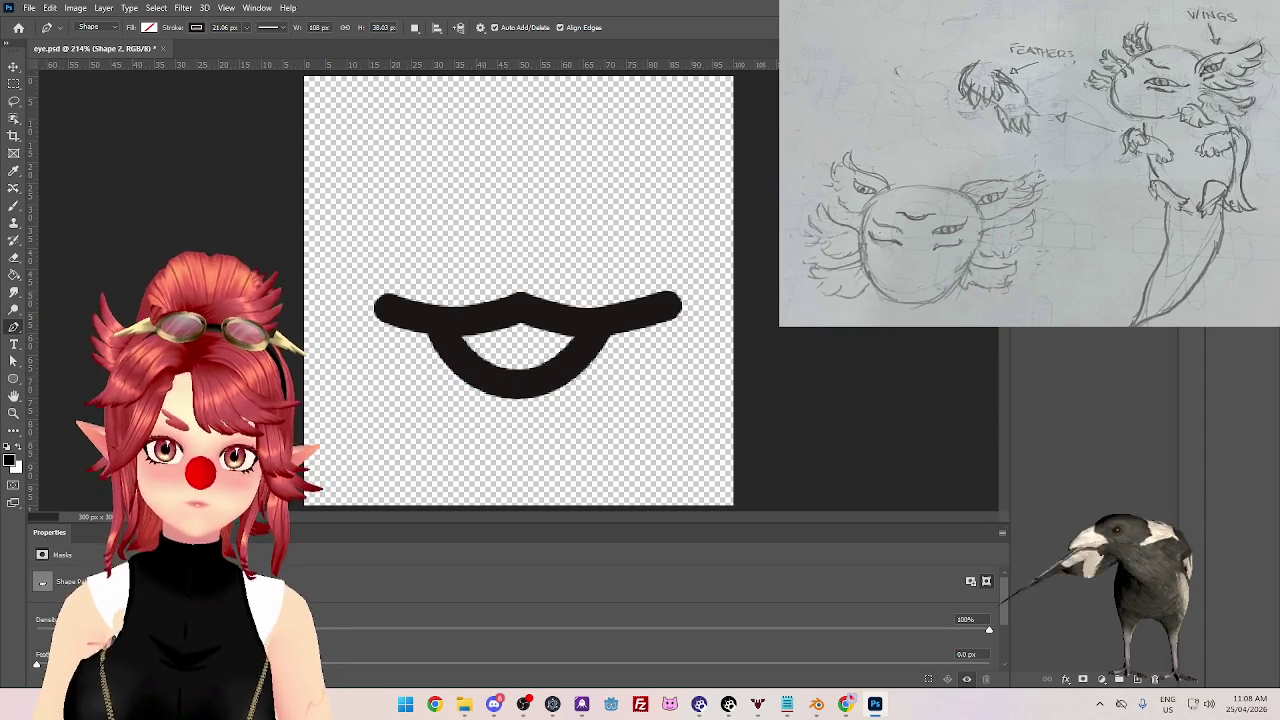
right_click(1095, 503)
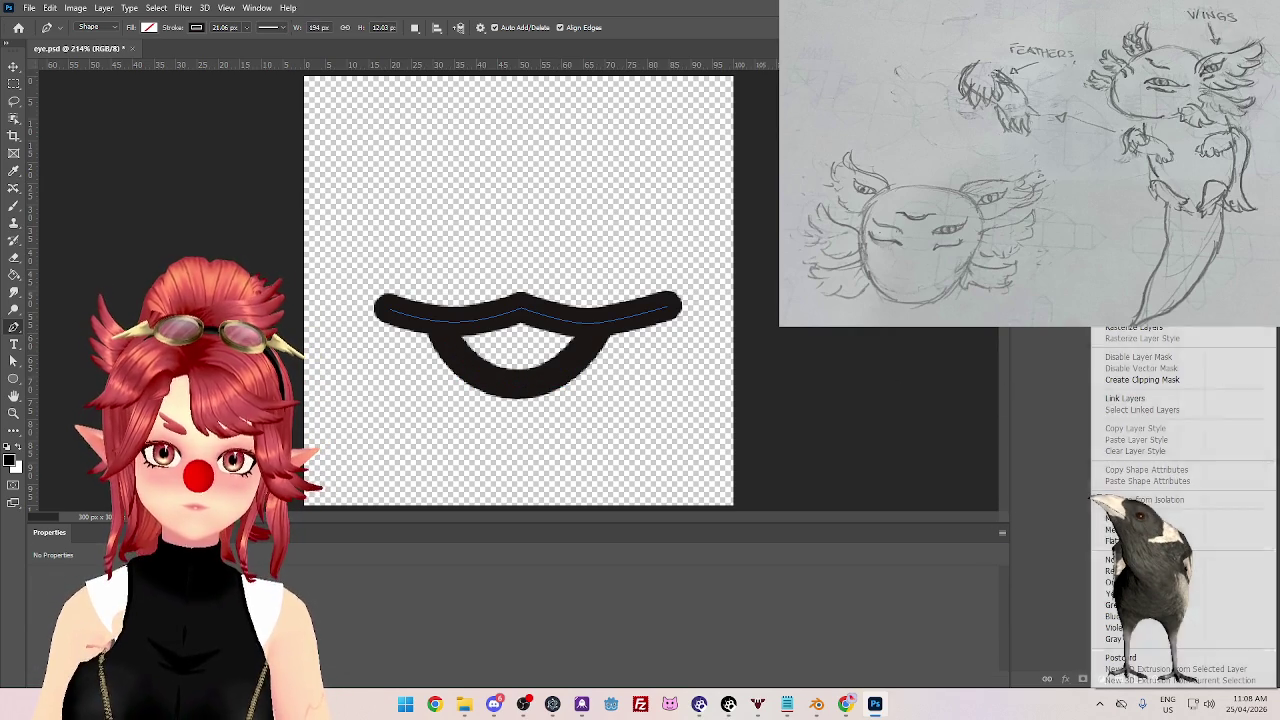
click(1125, 518)
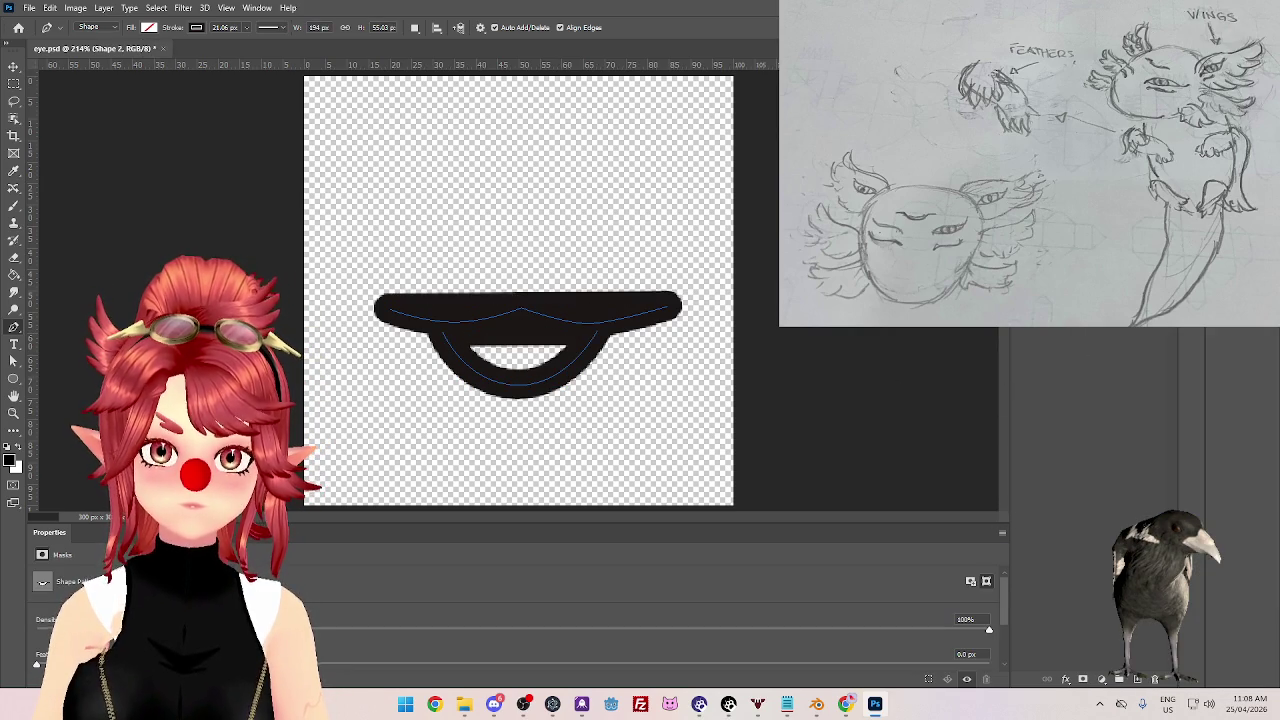
- Undo the shape merge so the mouth returns to two separate strokes
click(1059, 382)
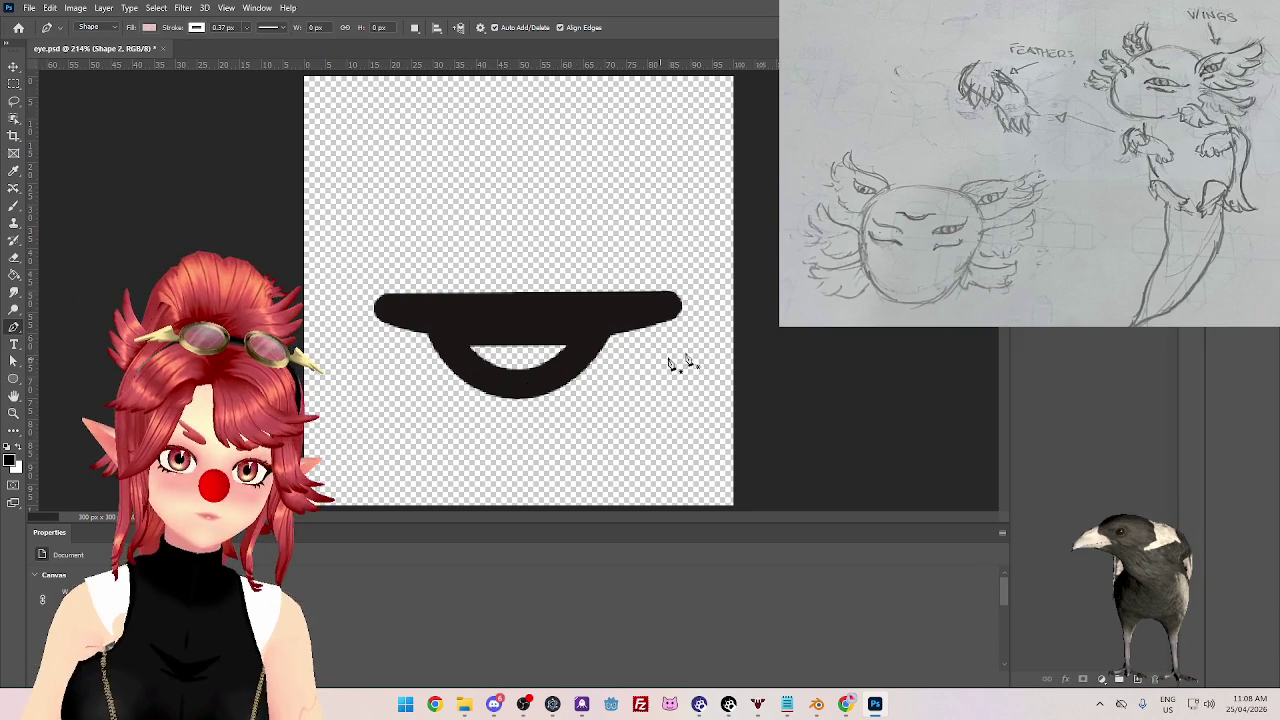
key(ctrl+z)
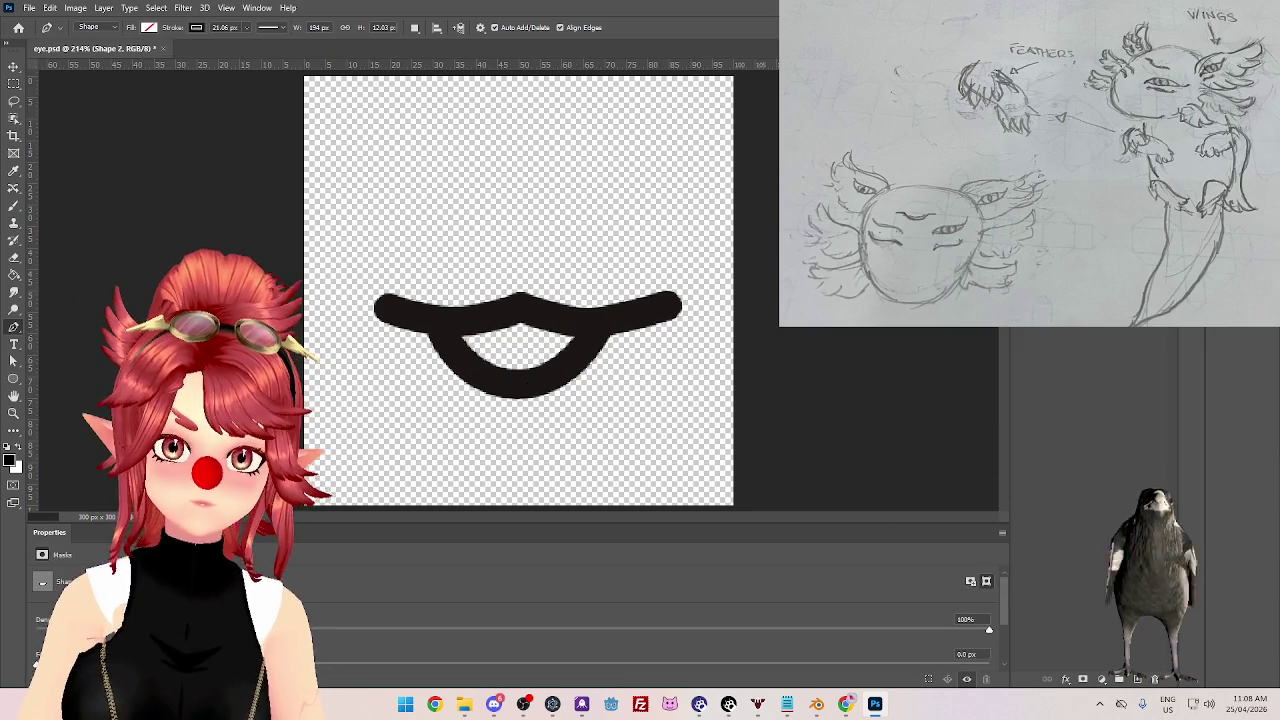
key(ctrl+z)
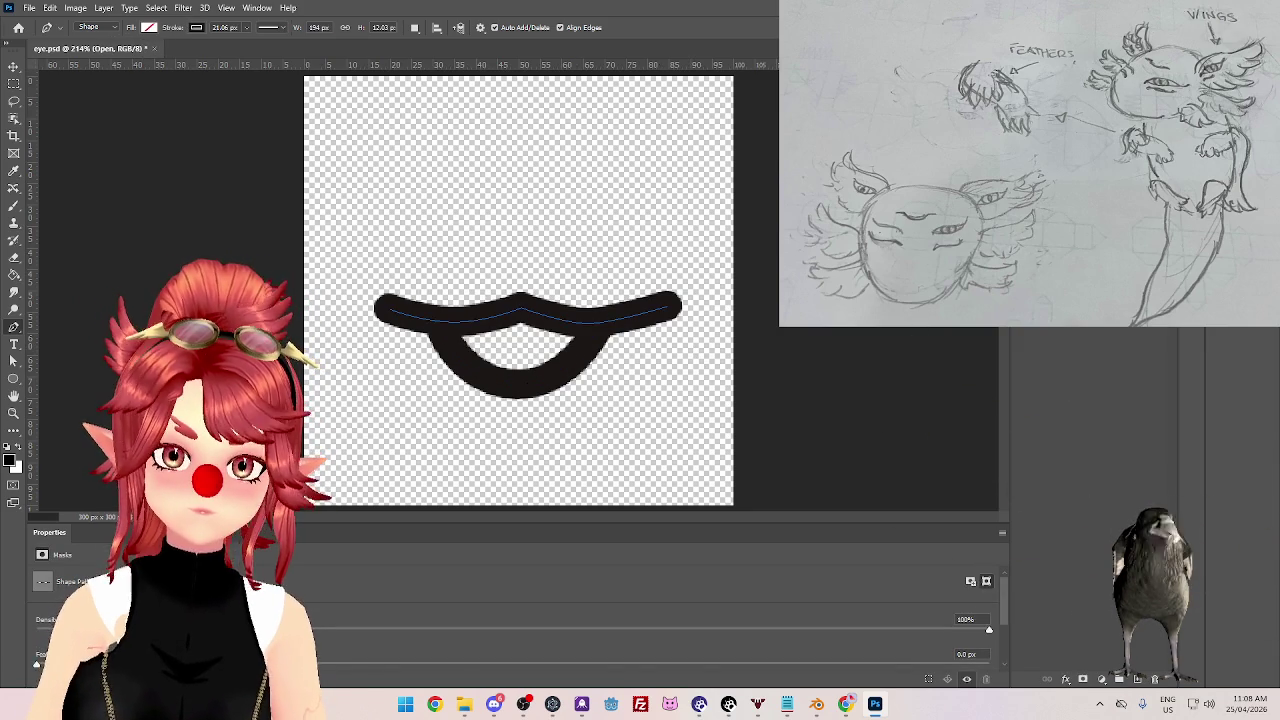
key(ctrl+z)
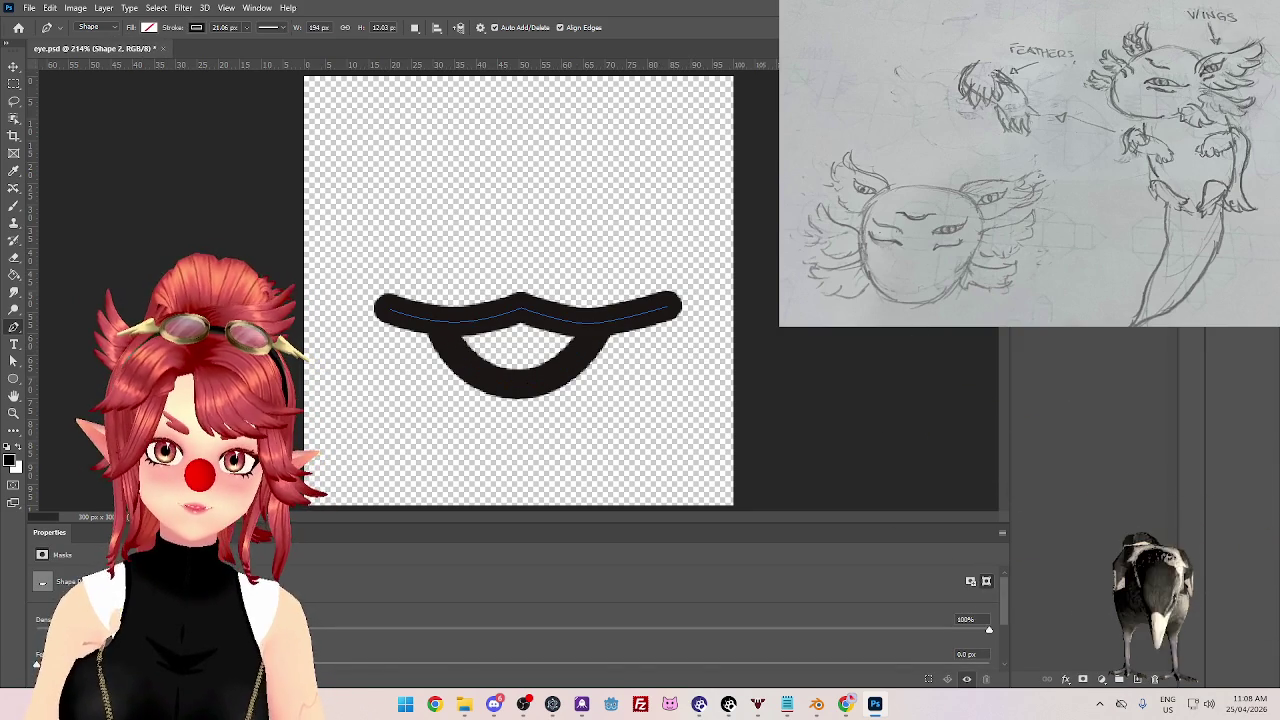
key(ctrl+z)
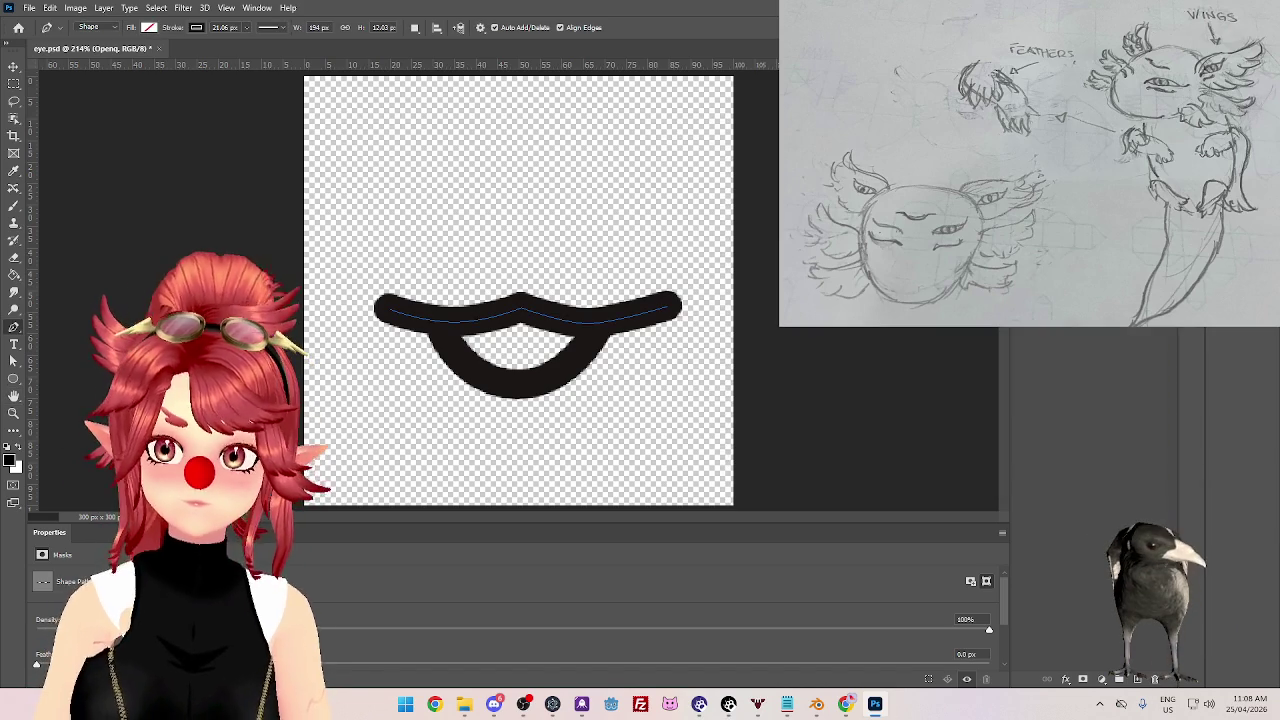
- Dismiss the layer style and layer options, leaving the Shape 2 curve layer active
double_click(1150, 580)
key(Escape)
right_click(1100, 552)
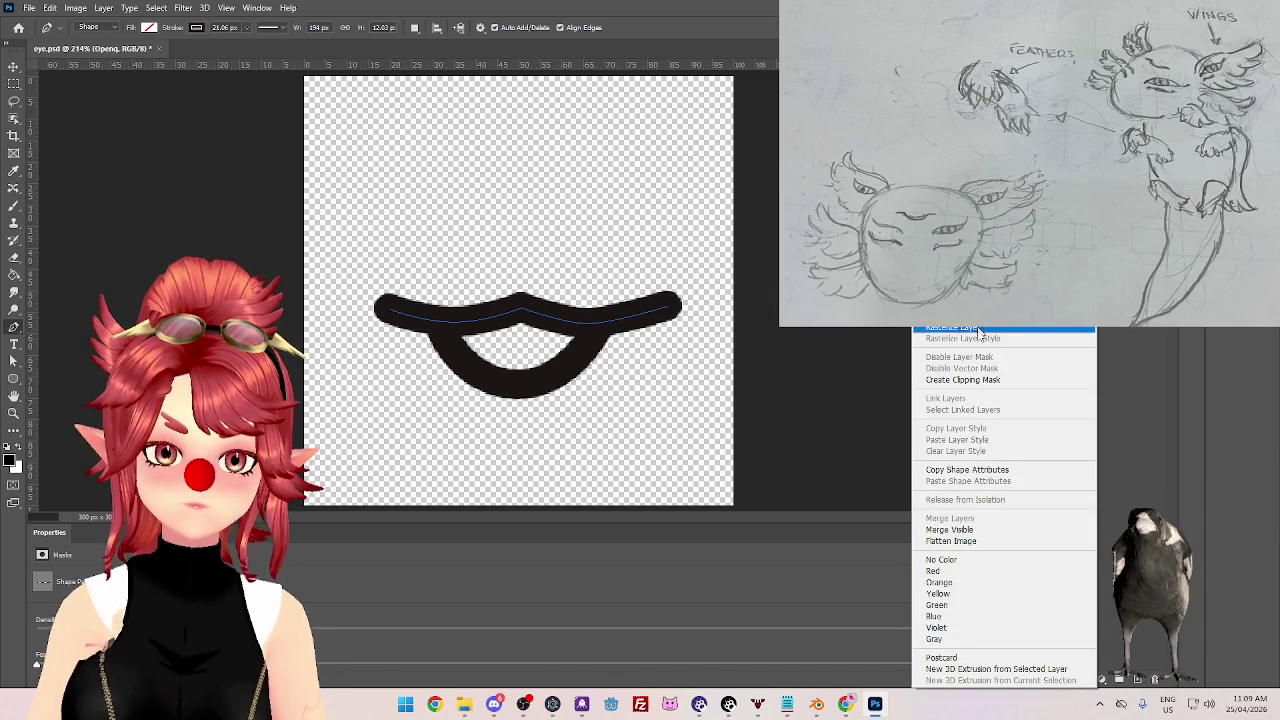
key(Escape)
click(1100, 575)
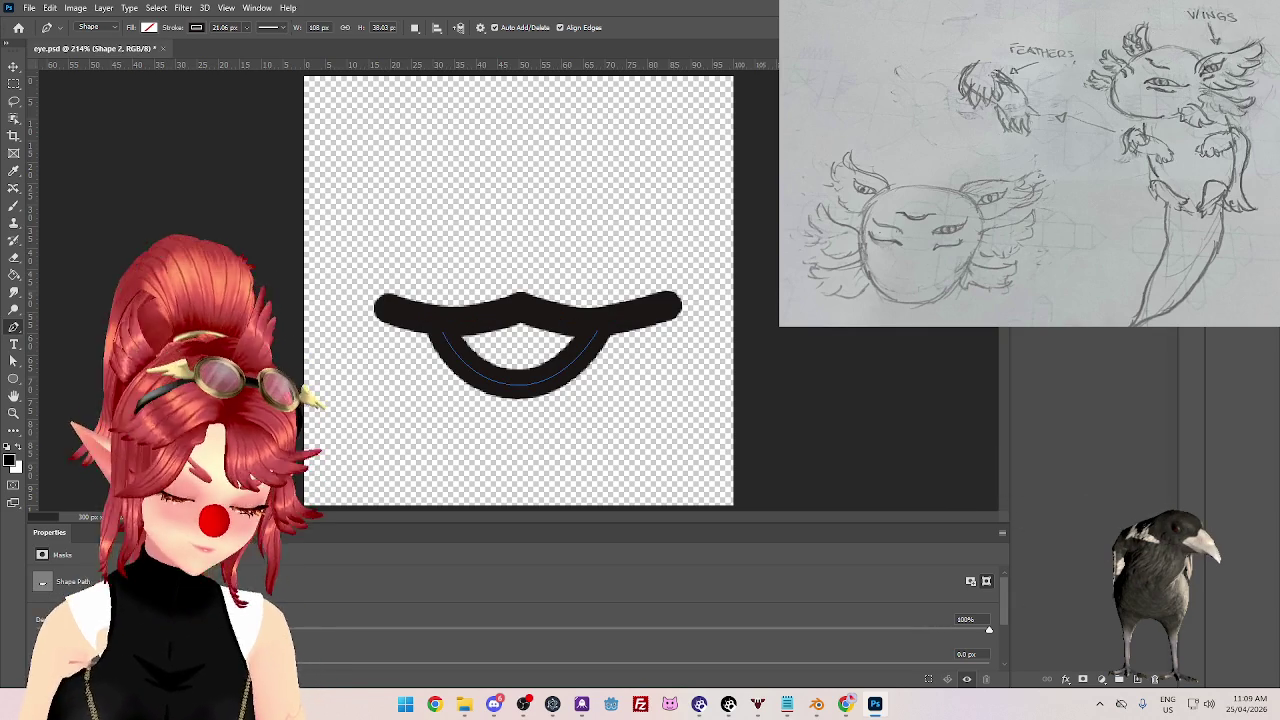
- Step through the layers to the Drool layer and switch to the Brush tool
key(alt+])
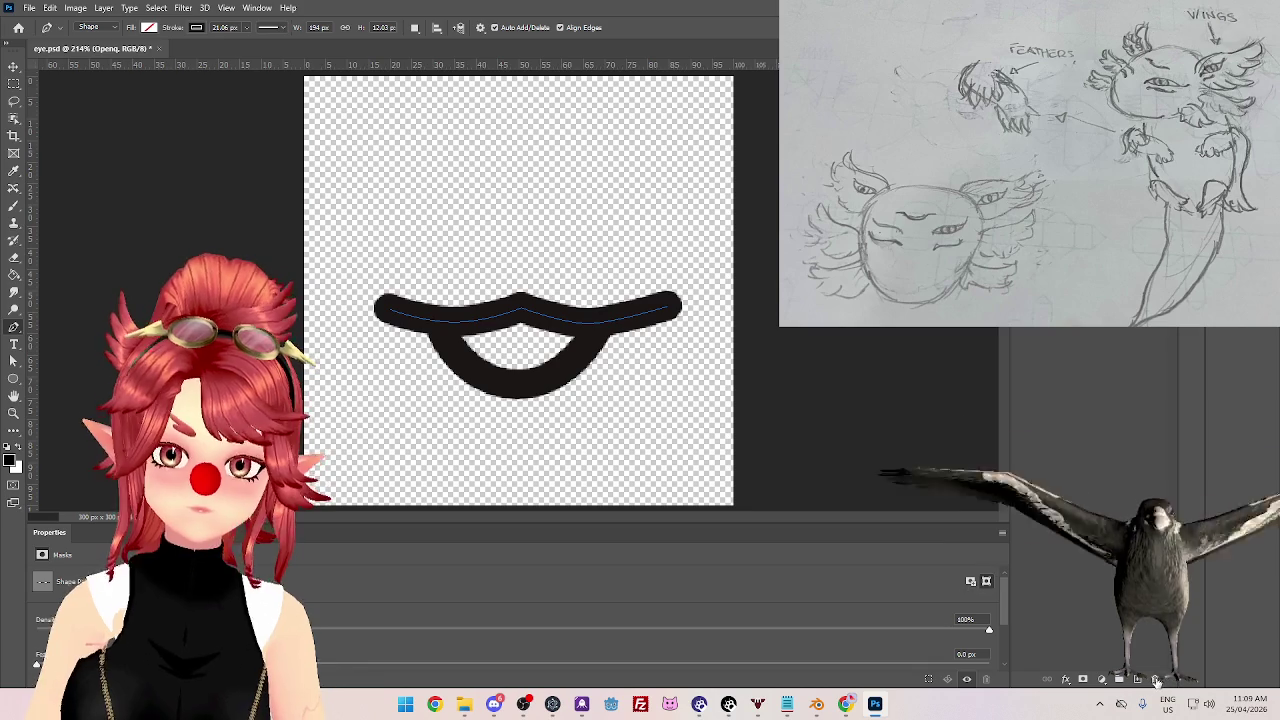
key(alt+])
key(alt+])
key(alt+])
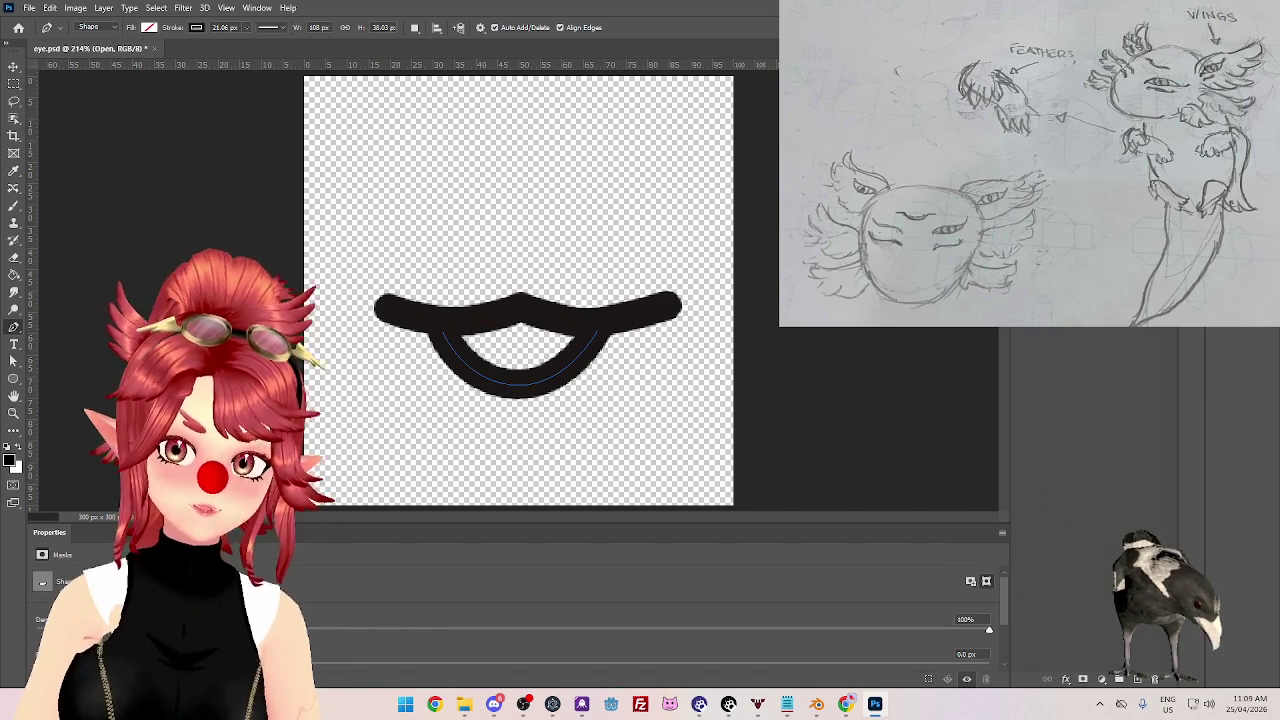
key(Escape)
key(alt+[)
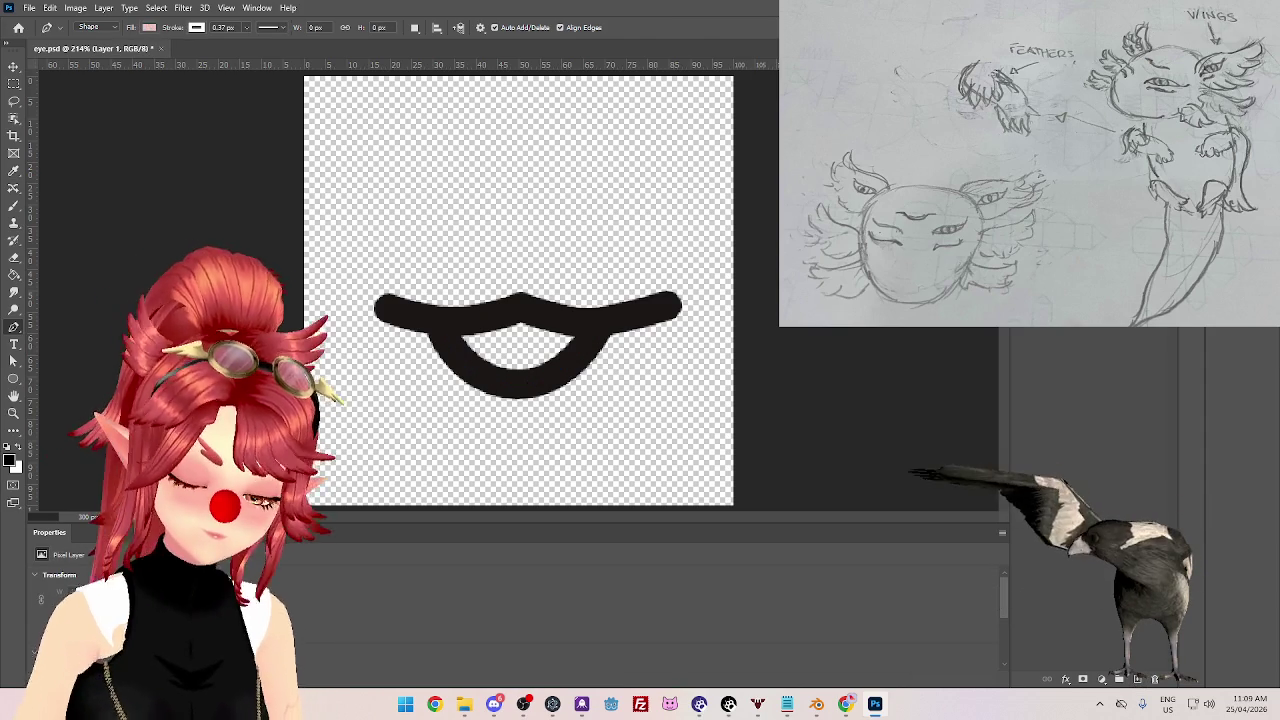
key(alt+[)
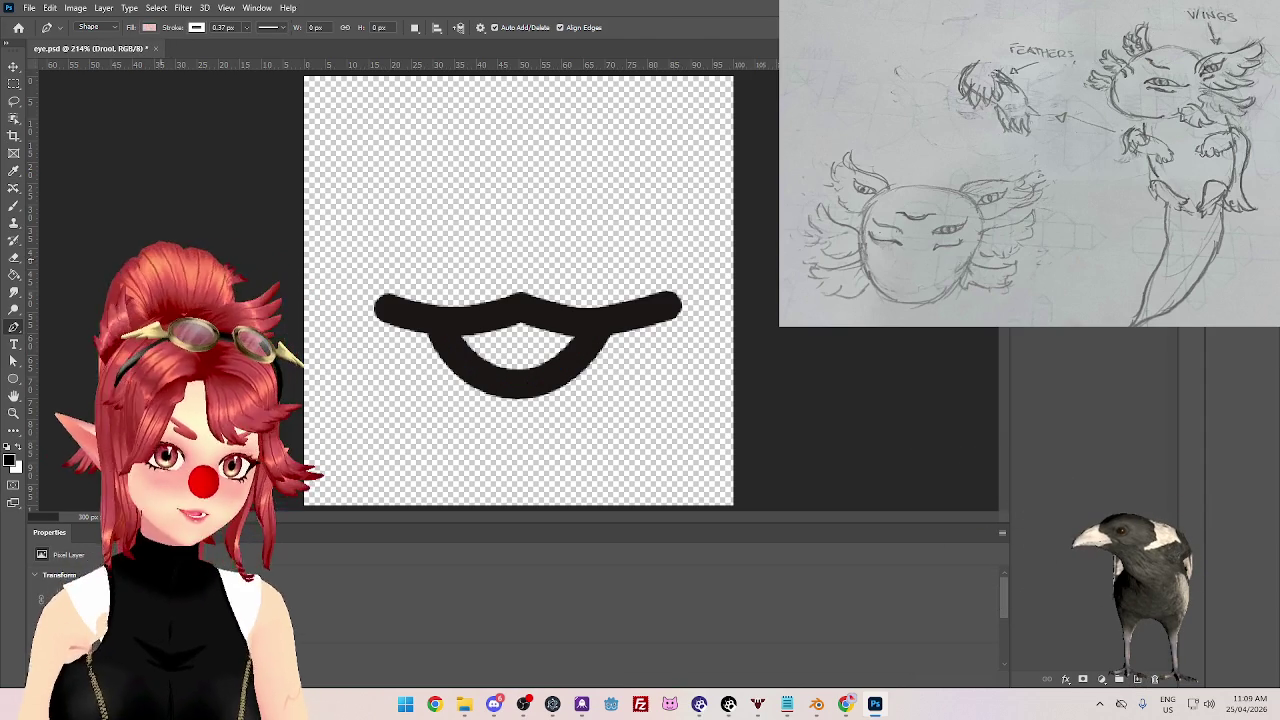
click(13, 205)
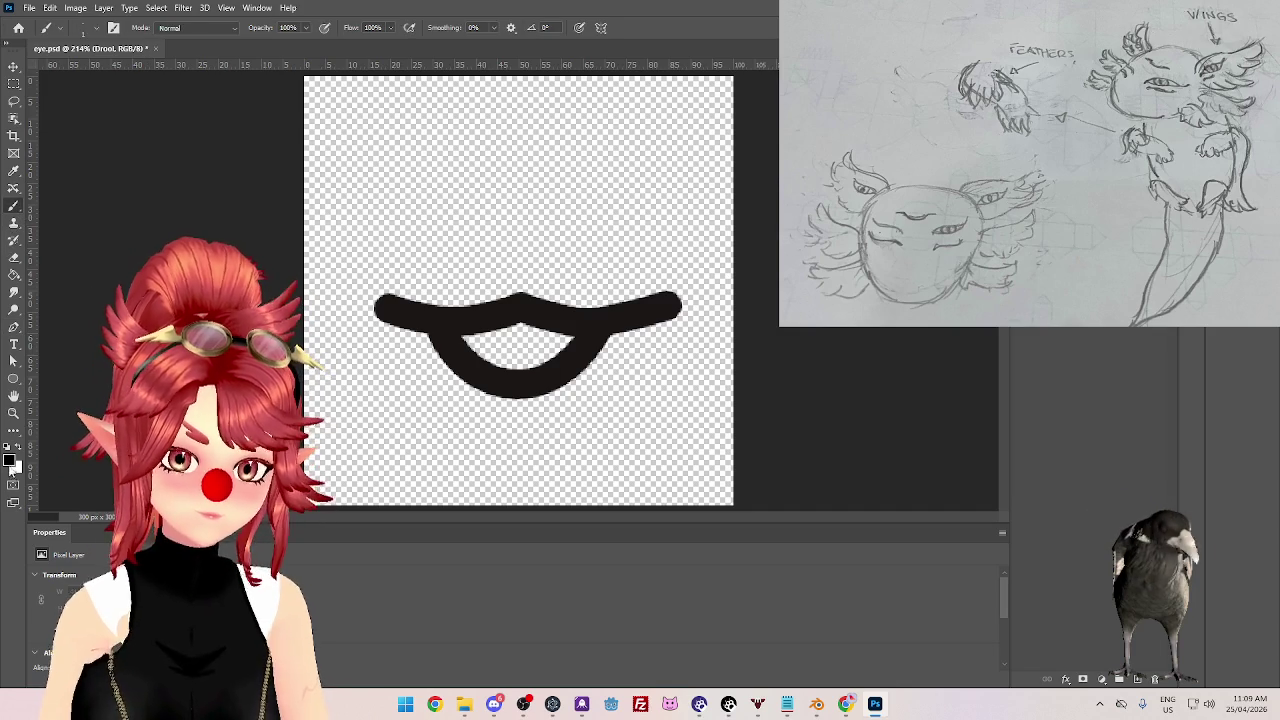
- Set the foreground colour to light blue and paint a test stroke along the mouth
click(9, 462)
click(862, 464)
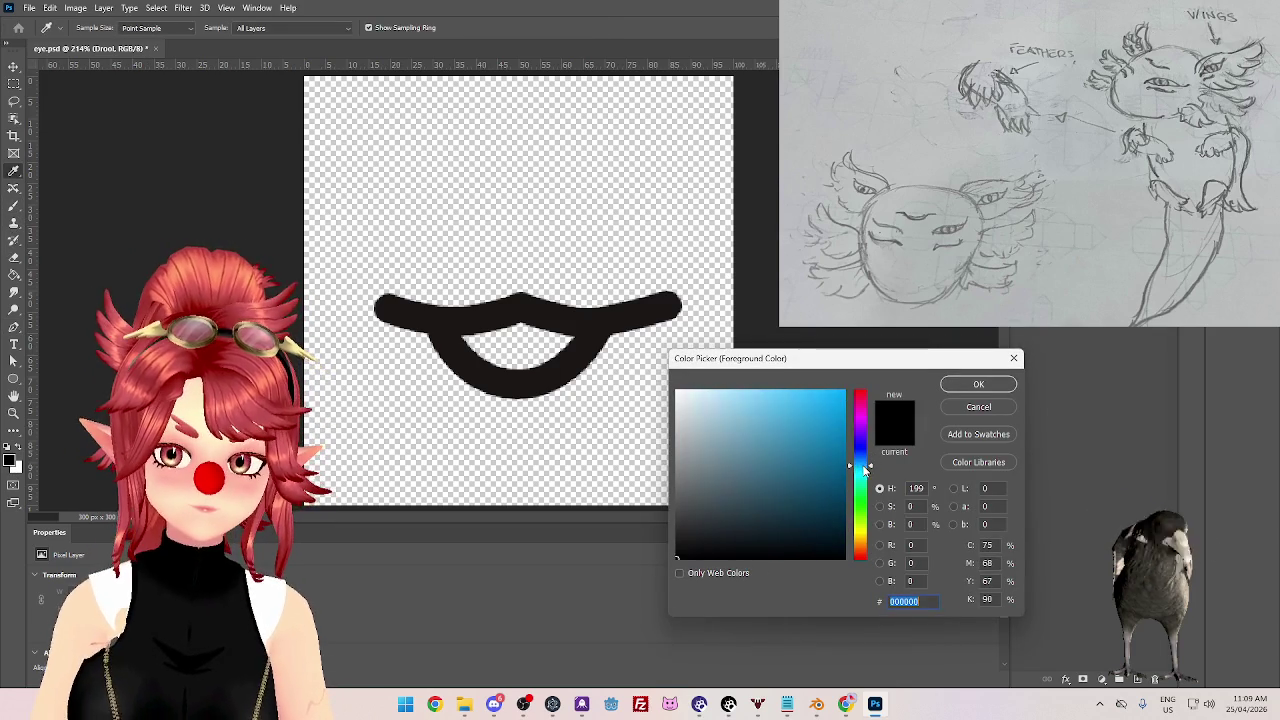
drag(763, 403, 742, 396)
click(978, 385)
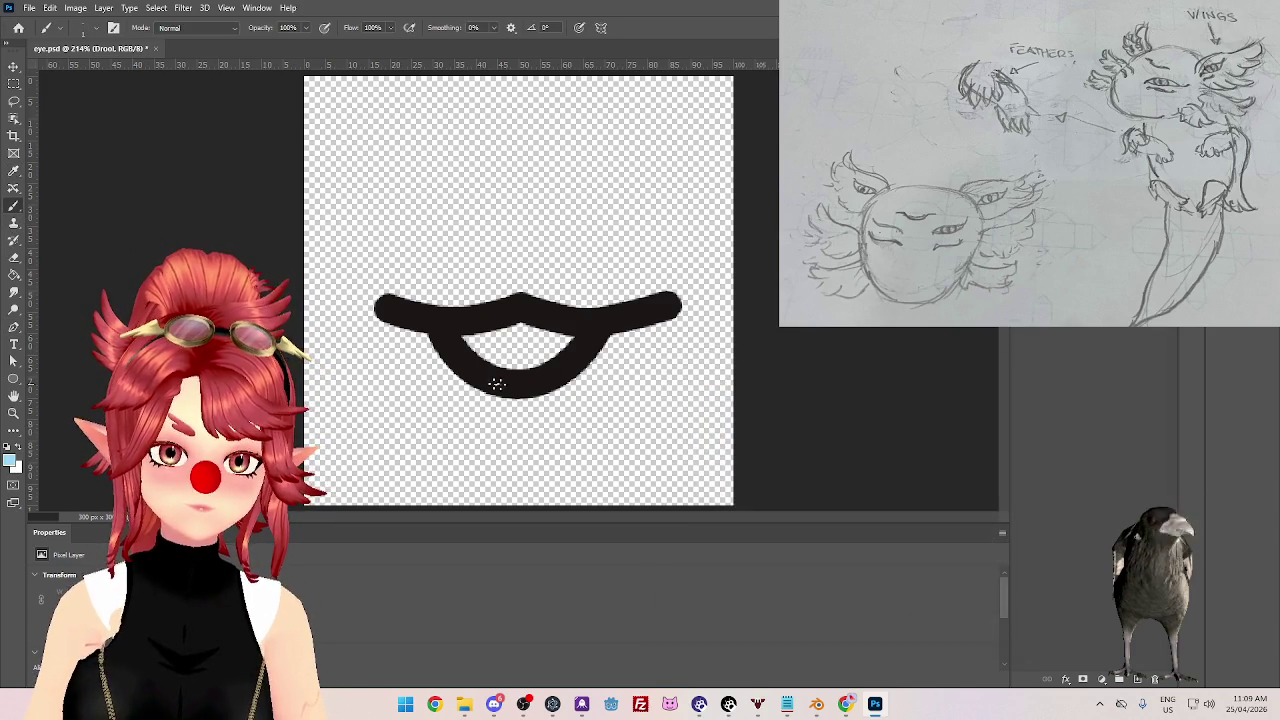
drag(498, 375, 550, 435)
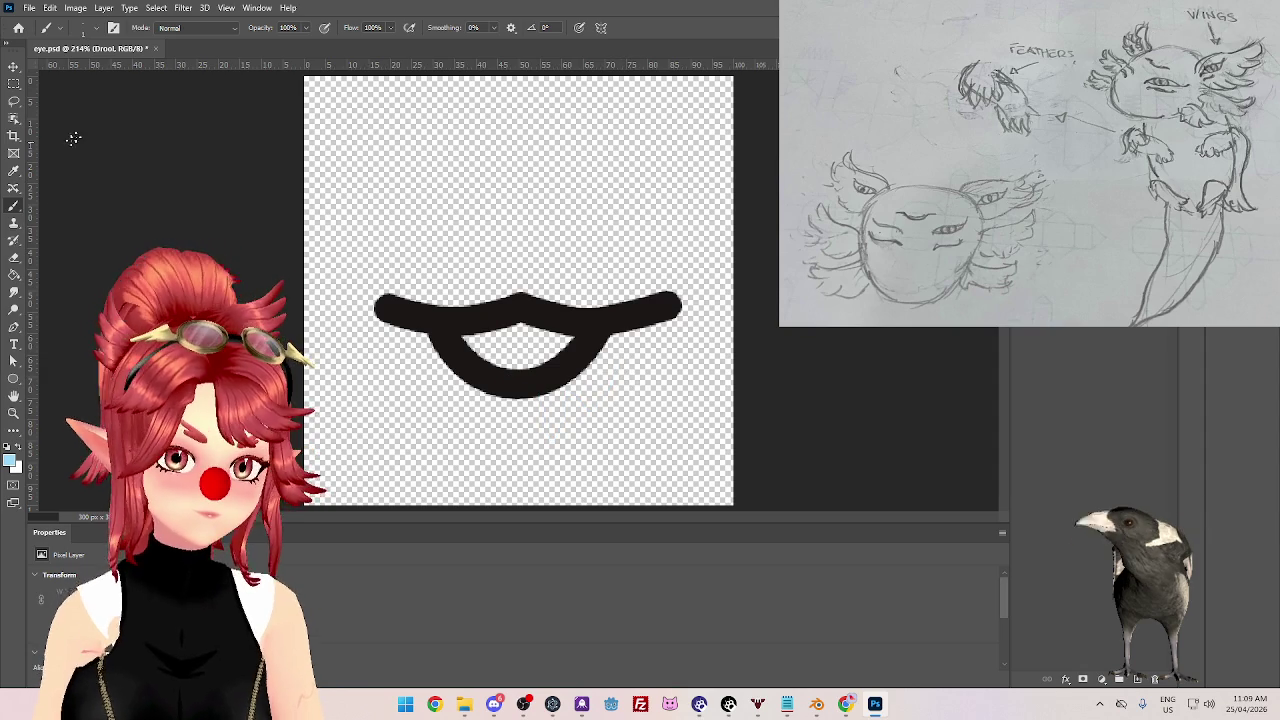
- Set the brush size to 20 px, then paint and undo another light-blue stroke
click(95, 28)
drag(78, 75, 93, 75)
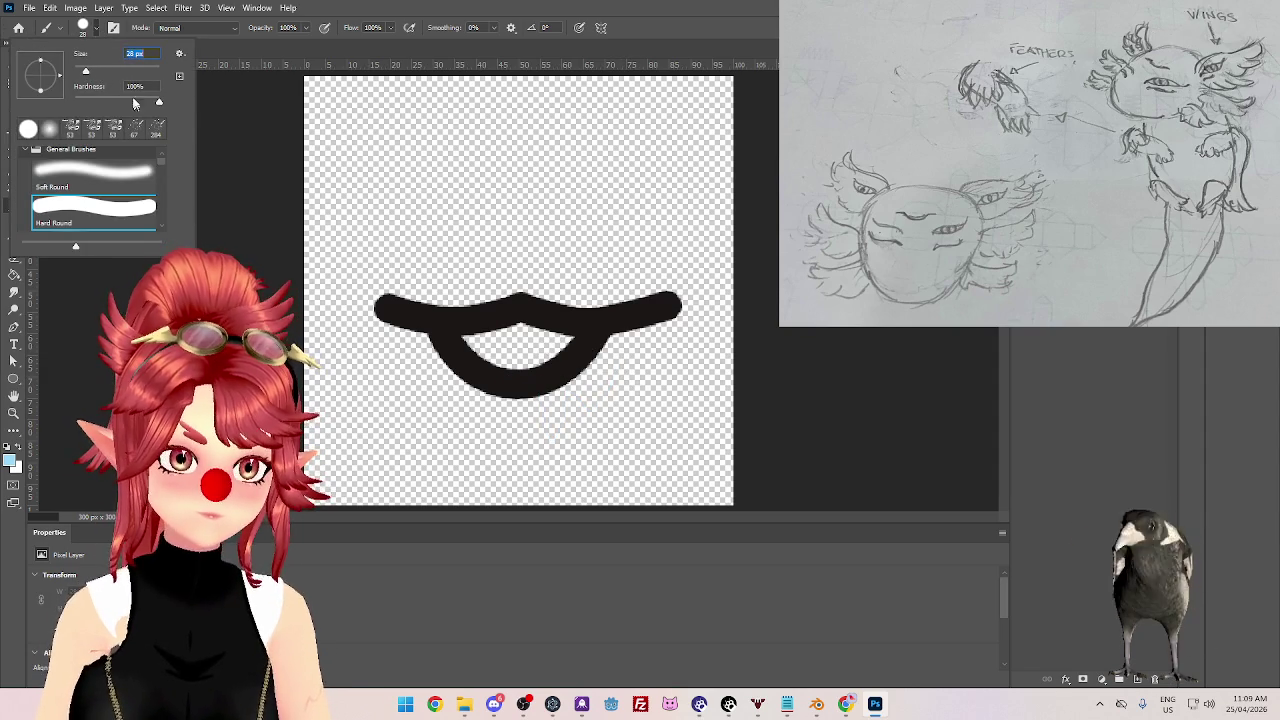
drag(86, 74, 82, 74)
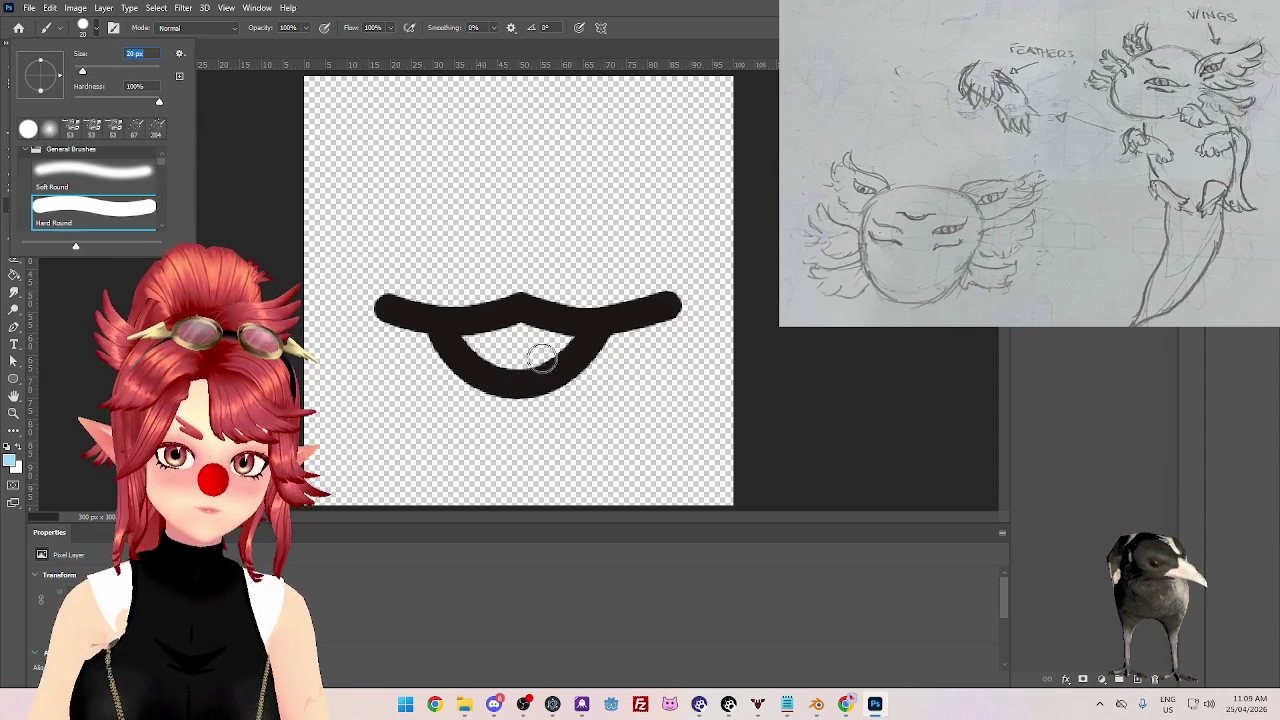
drag(565, 350, 567, 365)
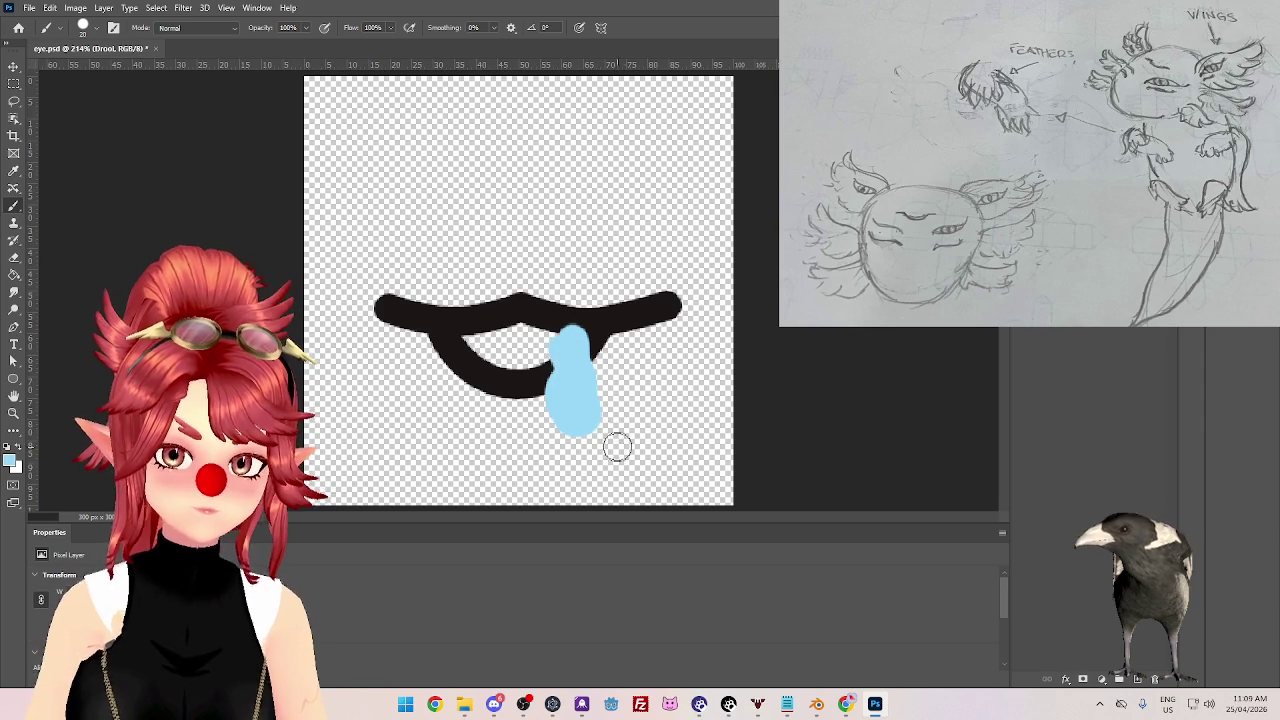
key(ctrl+z)
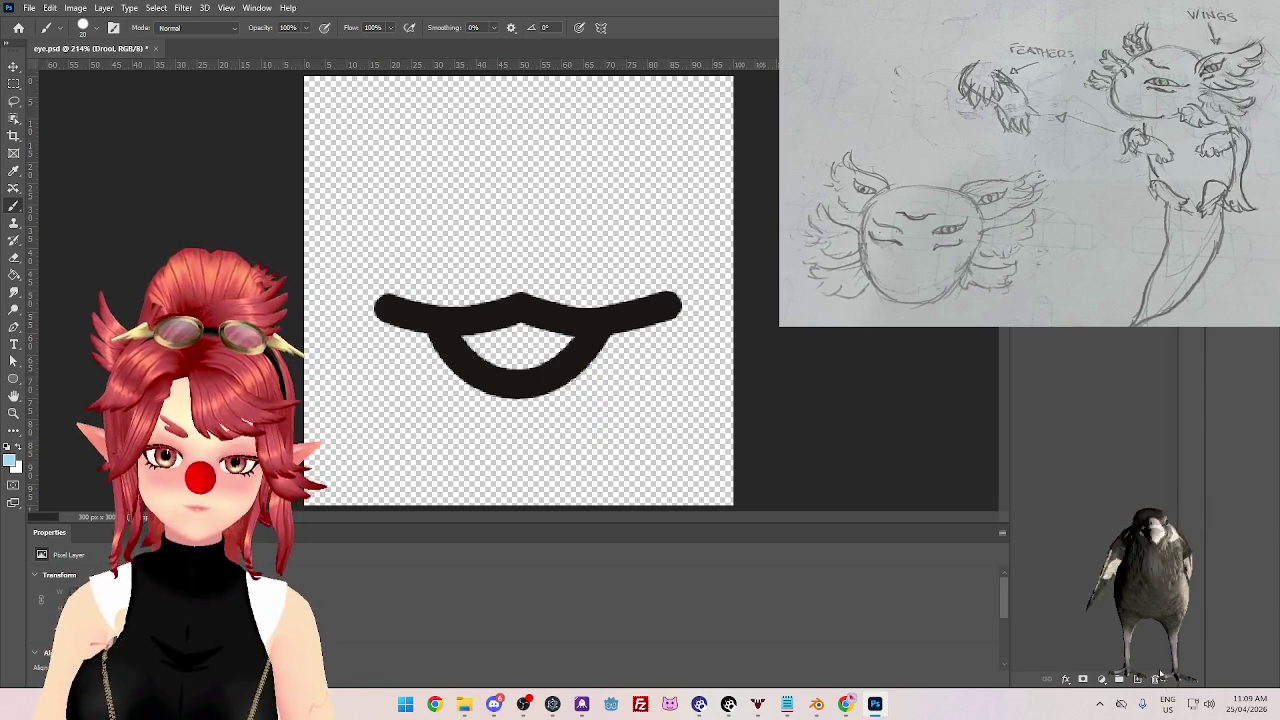
- Undo an added layer mask, then sample the mouth's black as the foreground colour
click(1083, 679)
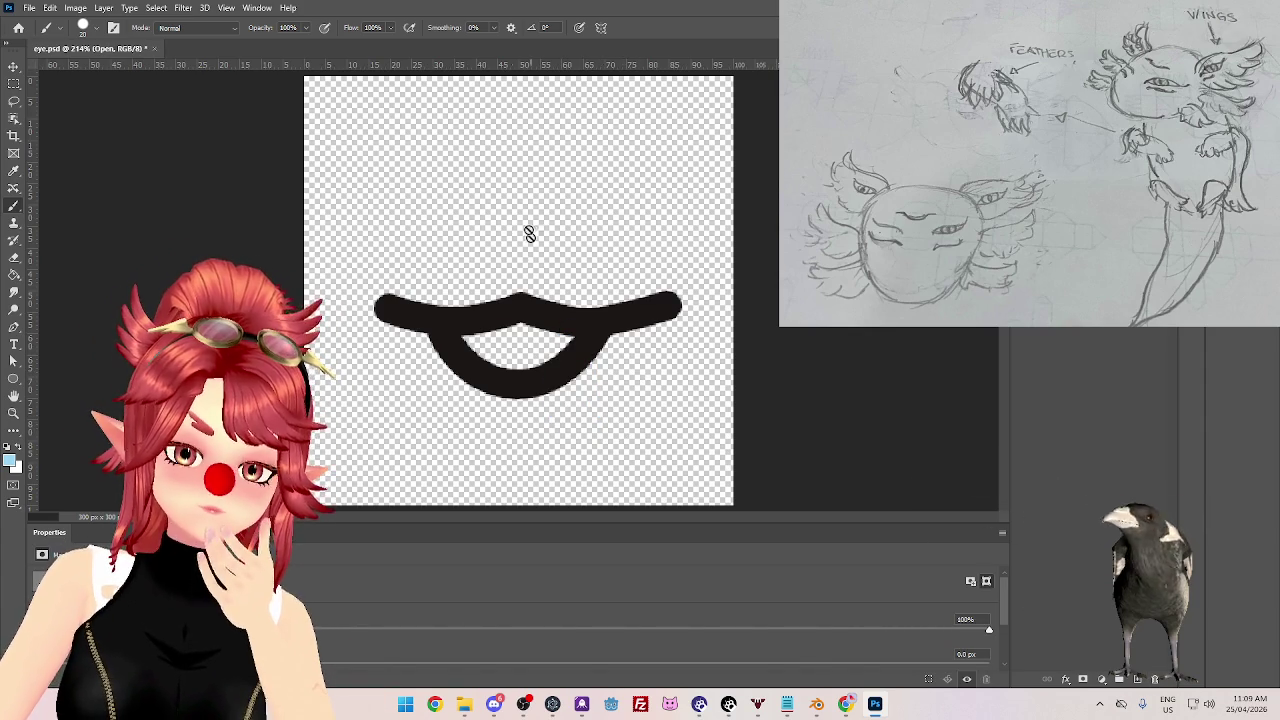
key(ctrl+z)
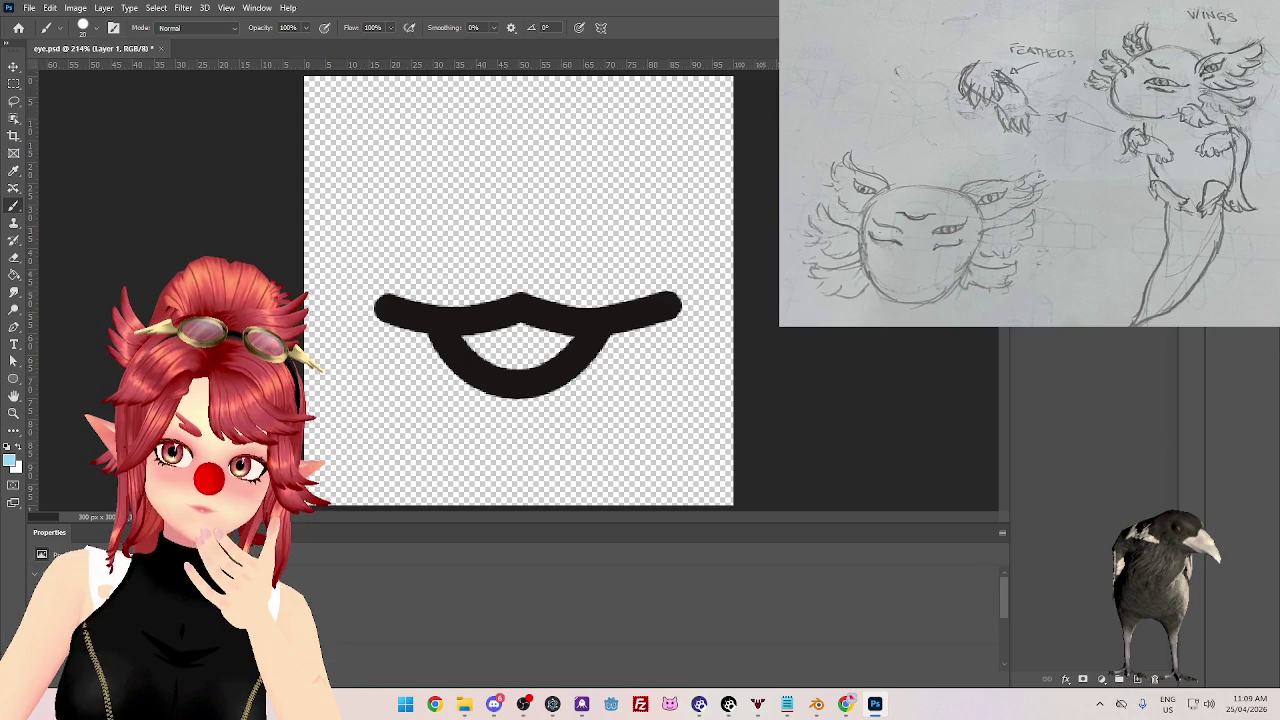
click(10, 454)
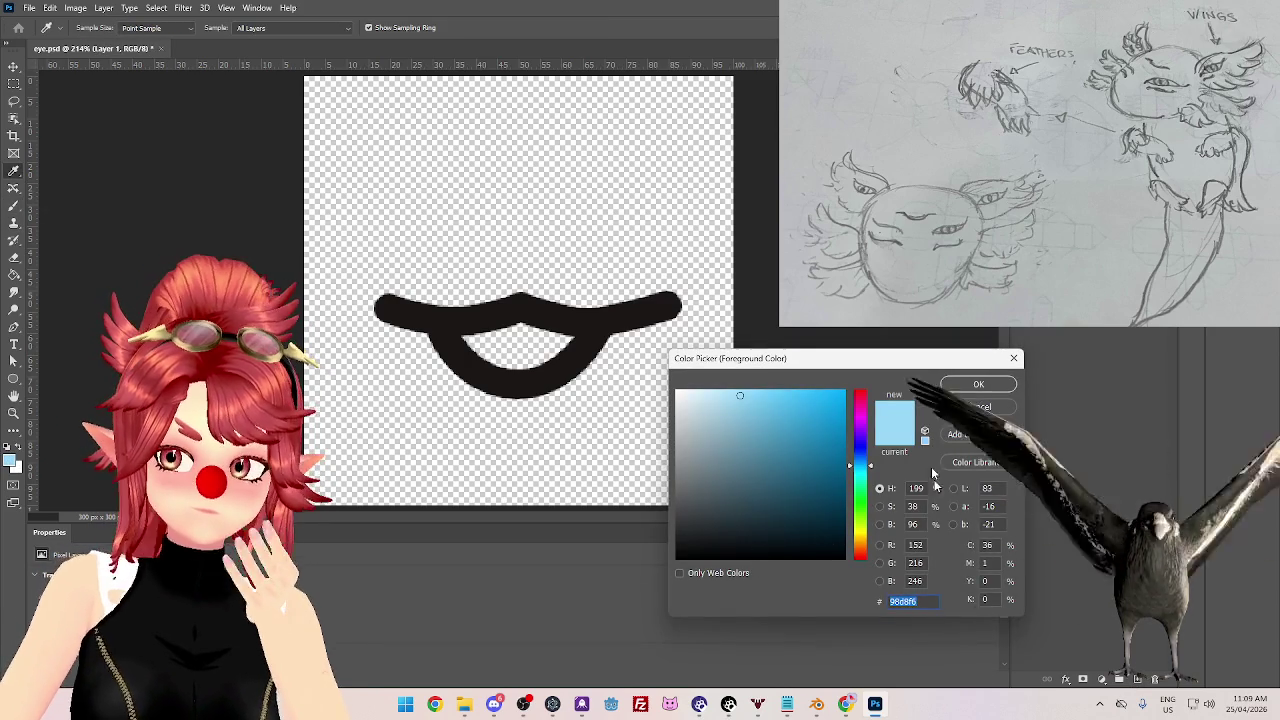
click(464, 349)
click(978, 385)
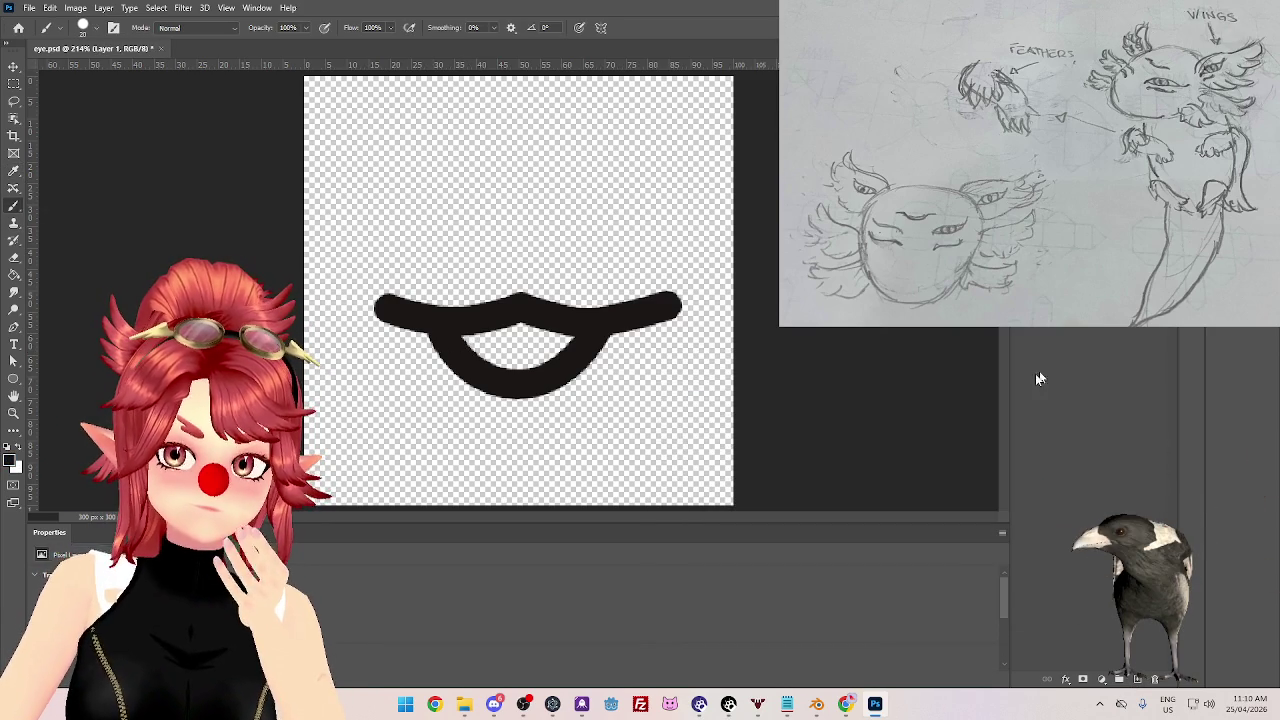
- Paint and undo trial black strokes on Layer 1, then rename the layer Pout
mouse_move(552, 280)
mouse_down()
mouse_move(438, 280)
mouse_move(551, 391)
mouse_move(585, 385)
mouse_up()
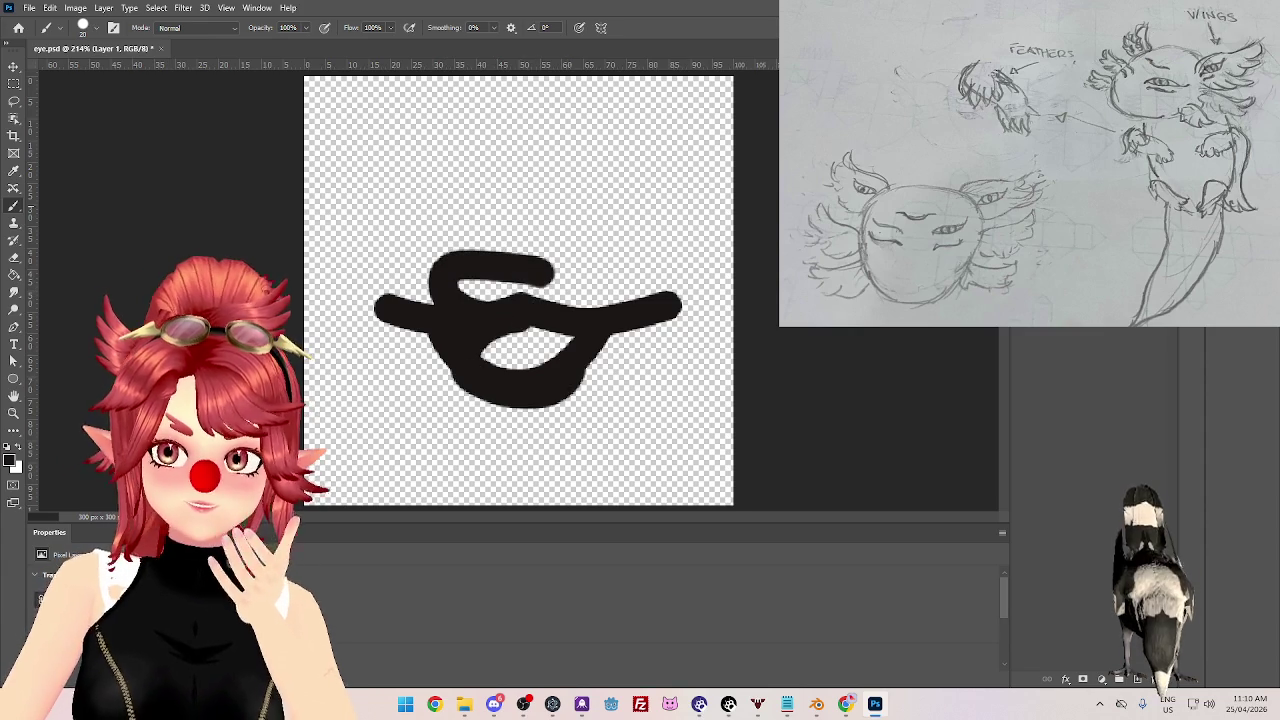
key(ctrl+z)
key(ctrl+z)
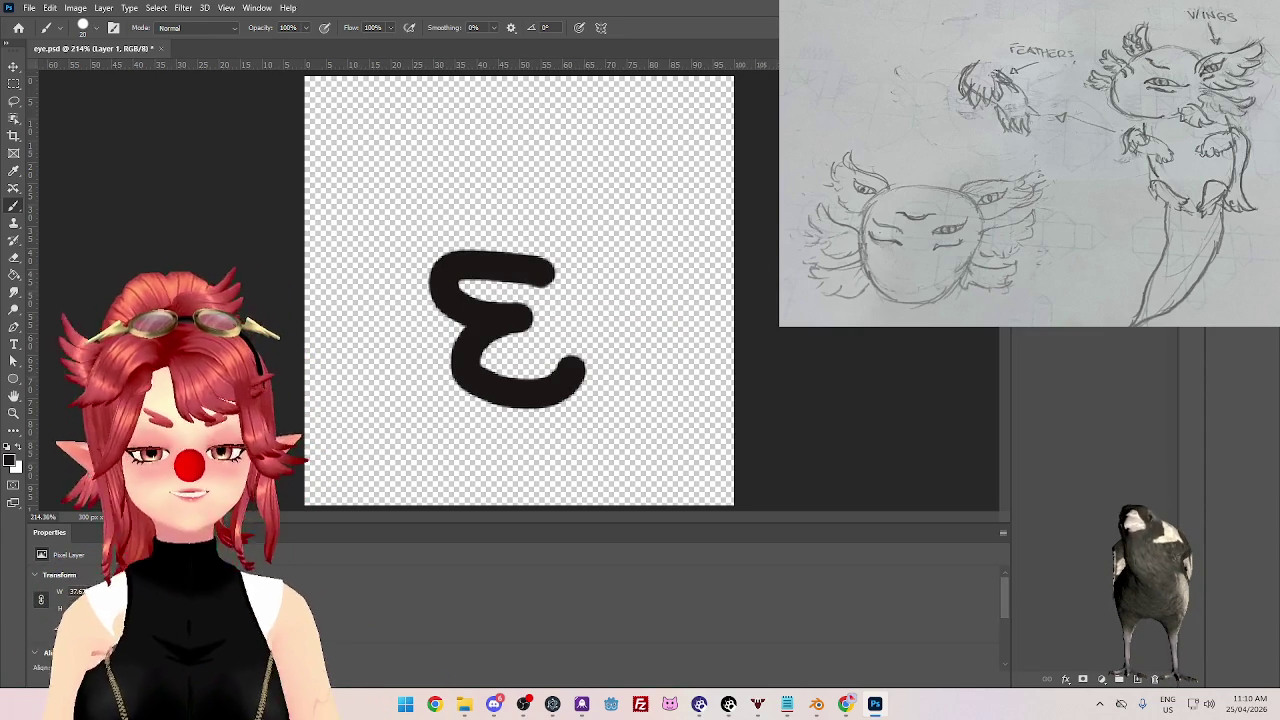
drag(440, 328, 600, 328)
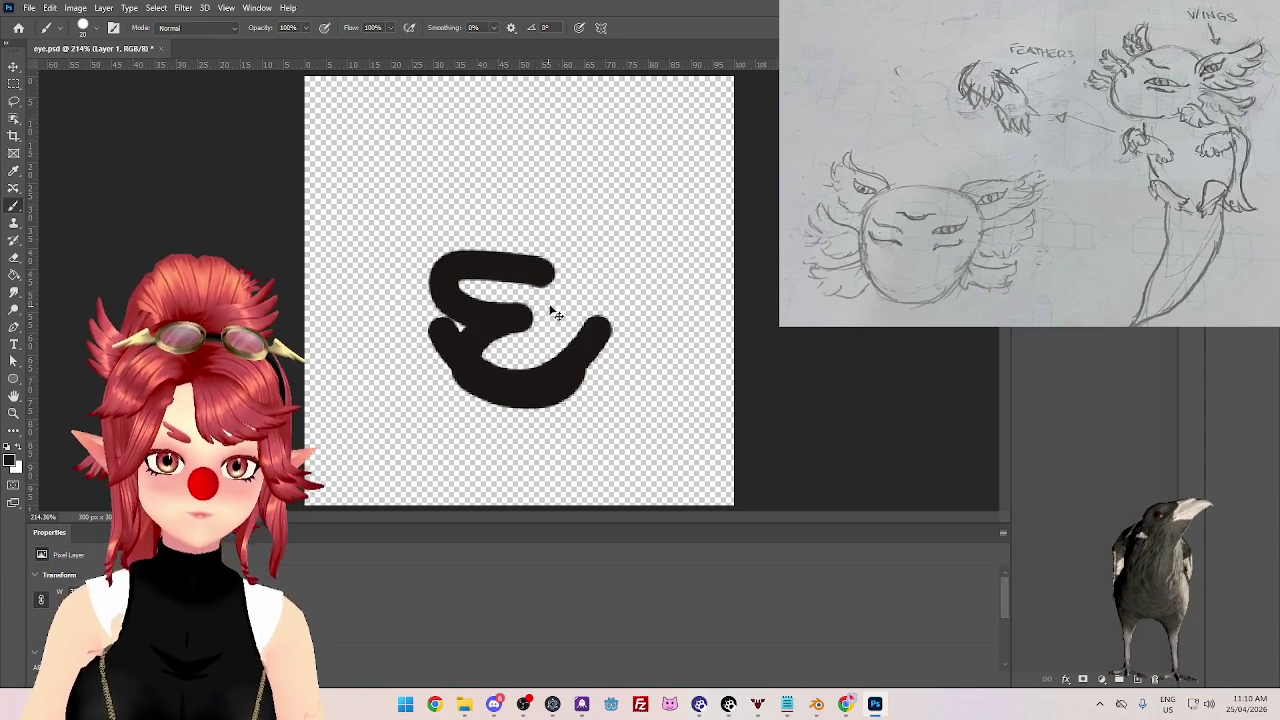
click(49, 8)
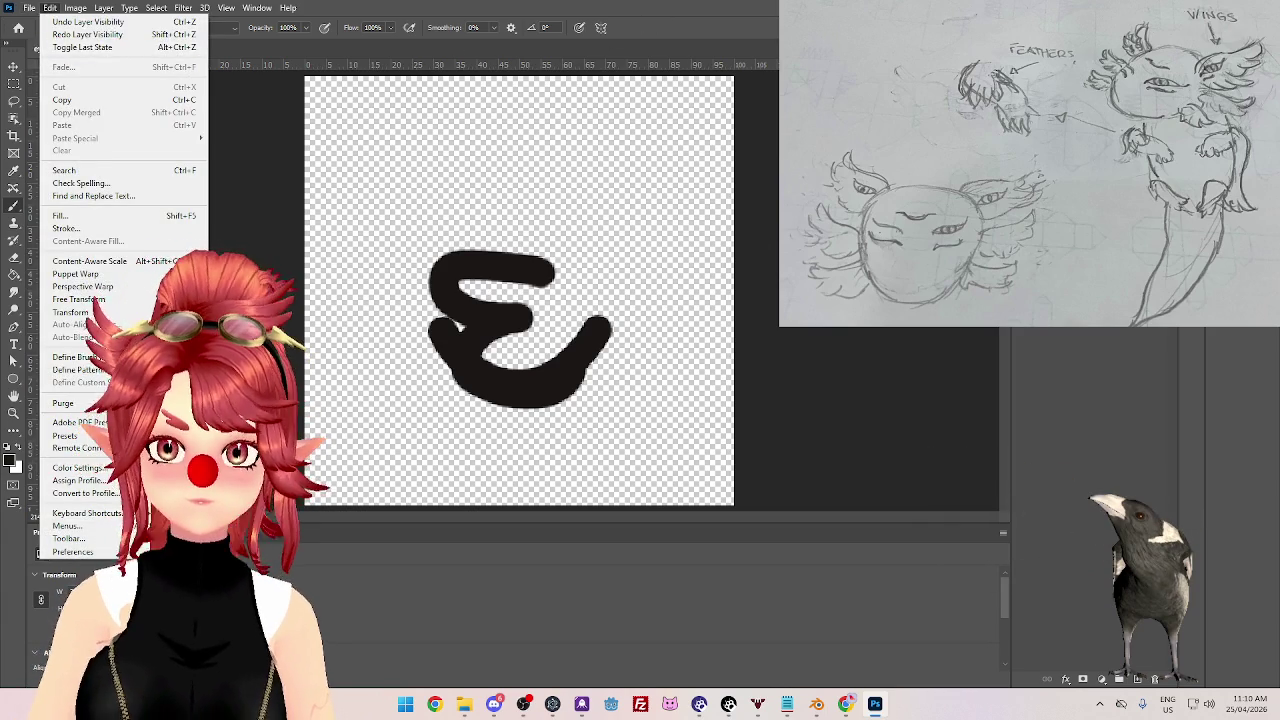
key(ctrl+z)
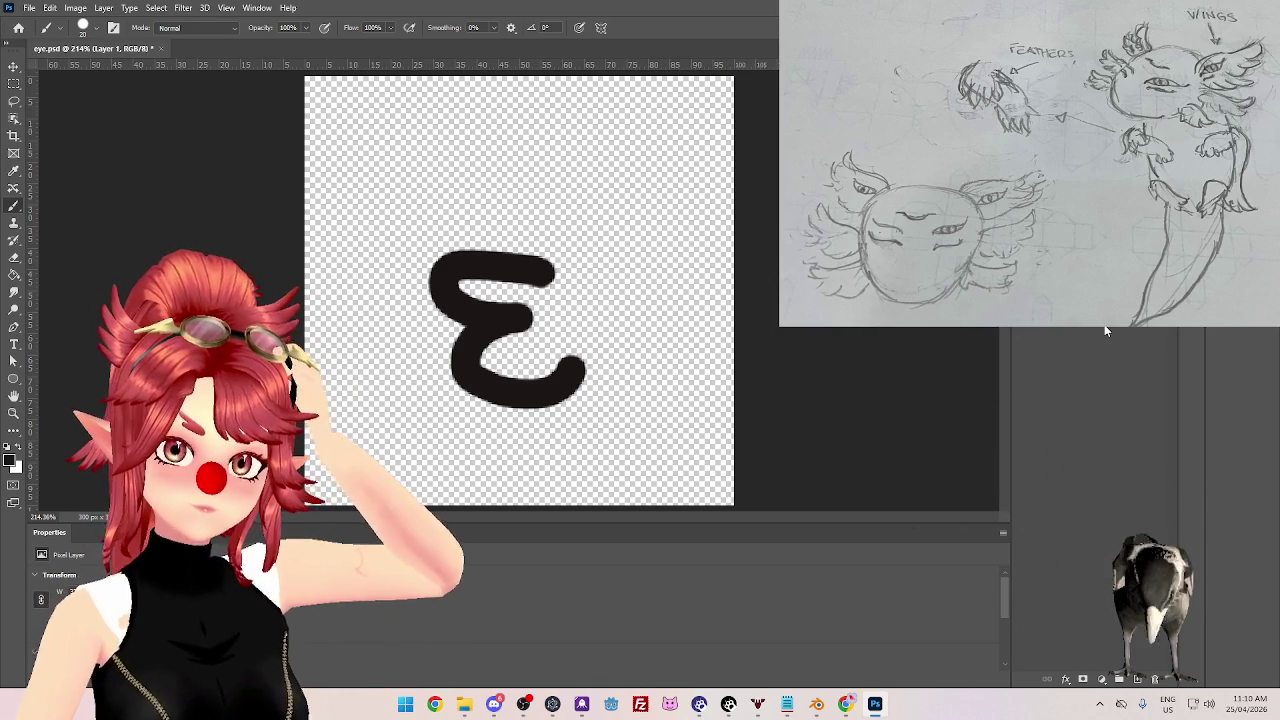
click(1109, 330)
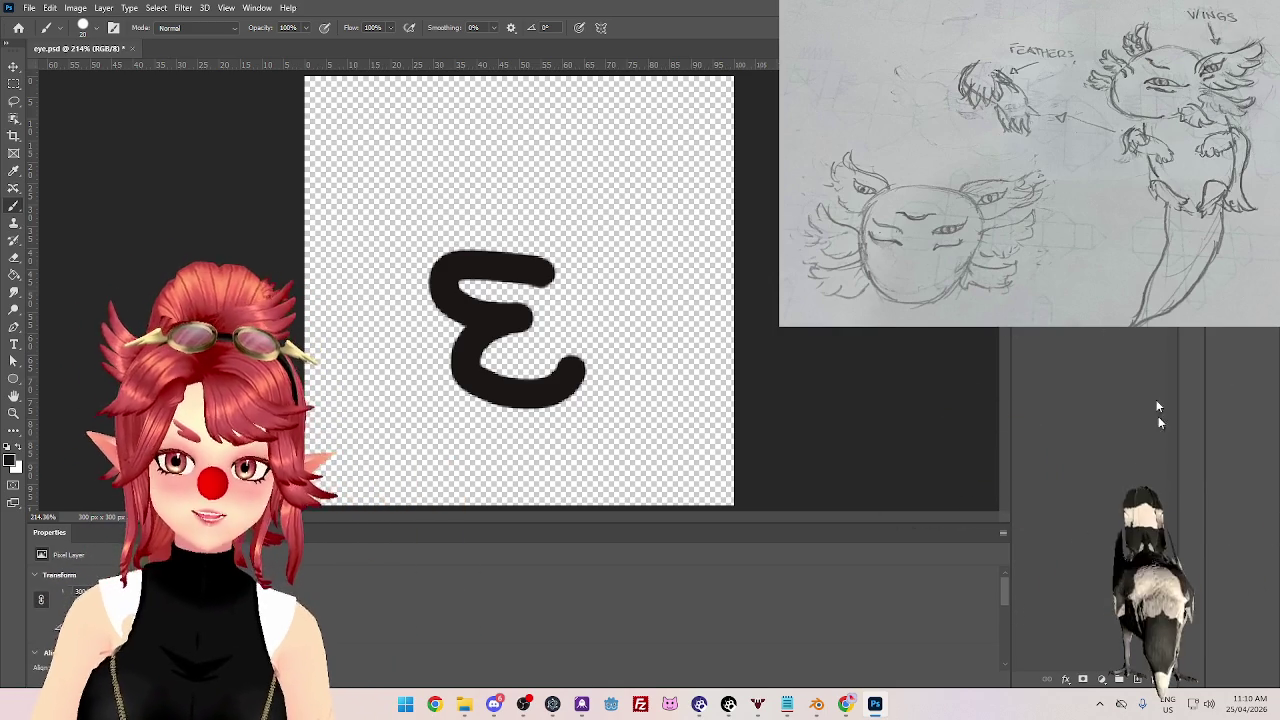
- On the Open layer, brush the curved upper line and the U-shaped lower lip
click(1155, 681)
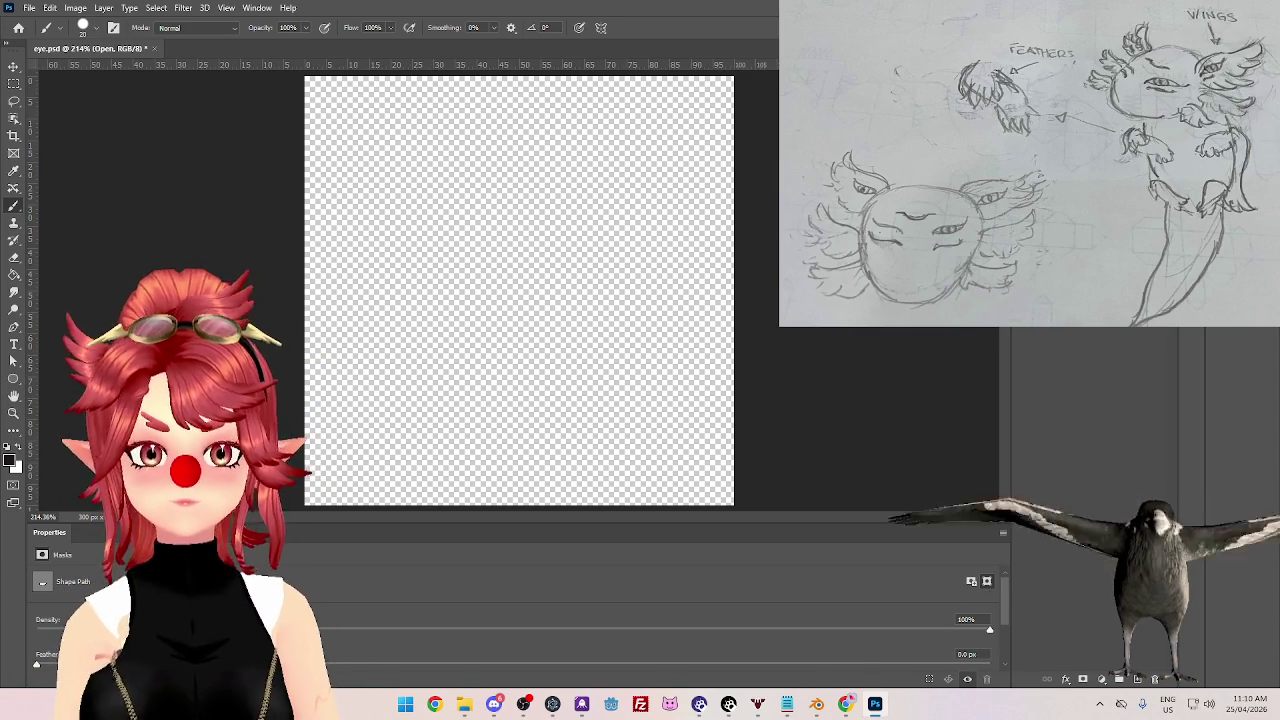
drag(377, 311, 681, 303)
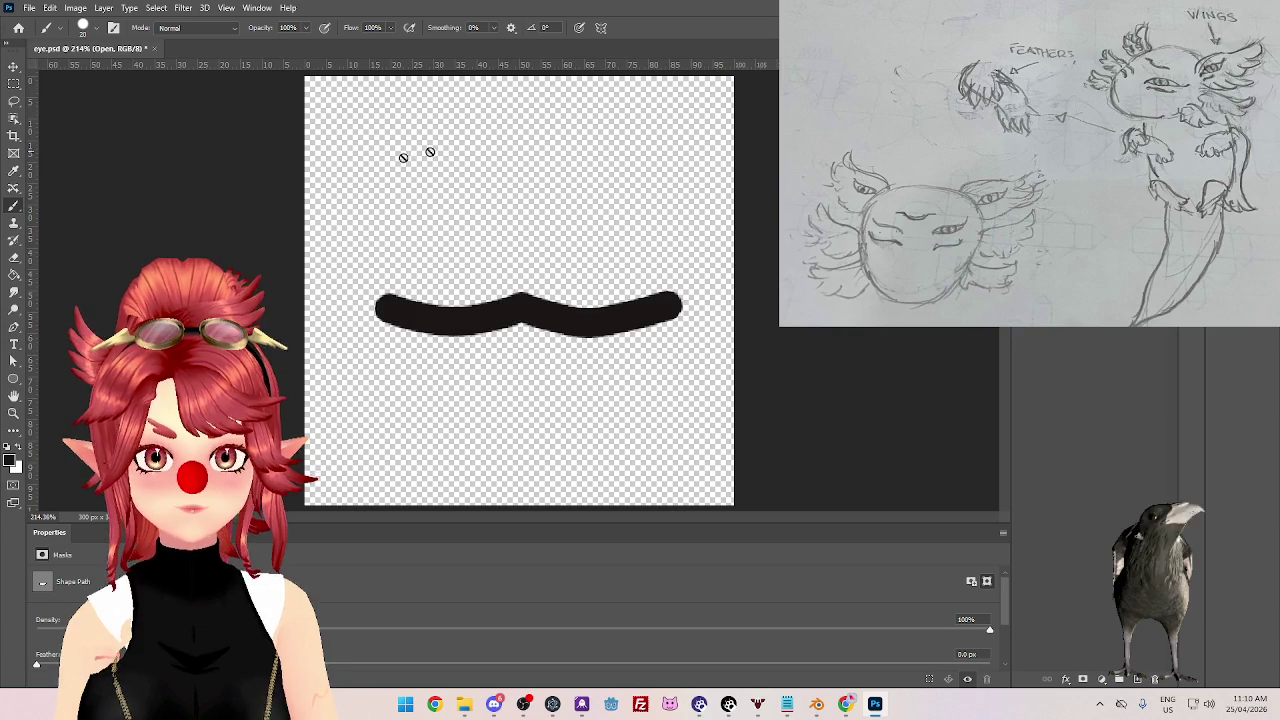
click(29, 7)
mouse_move(50, 202)
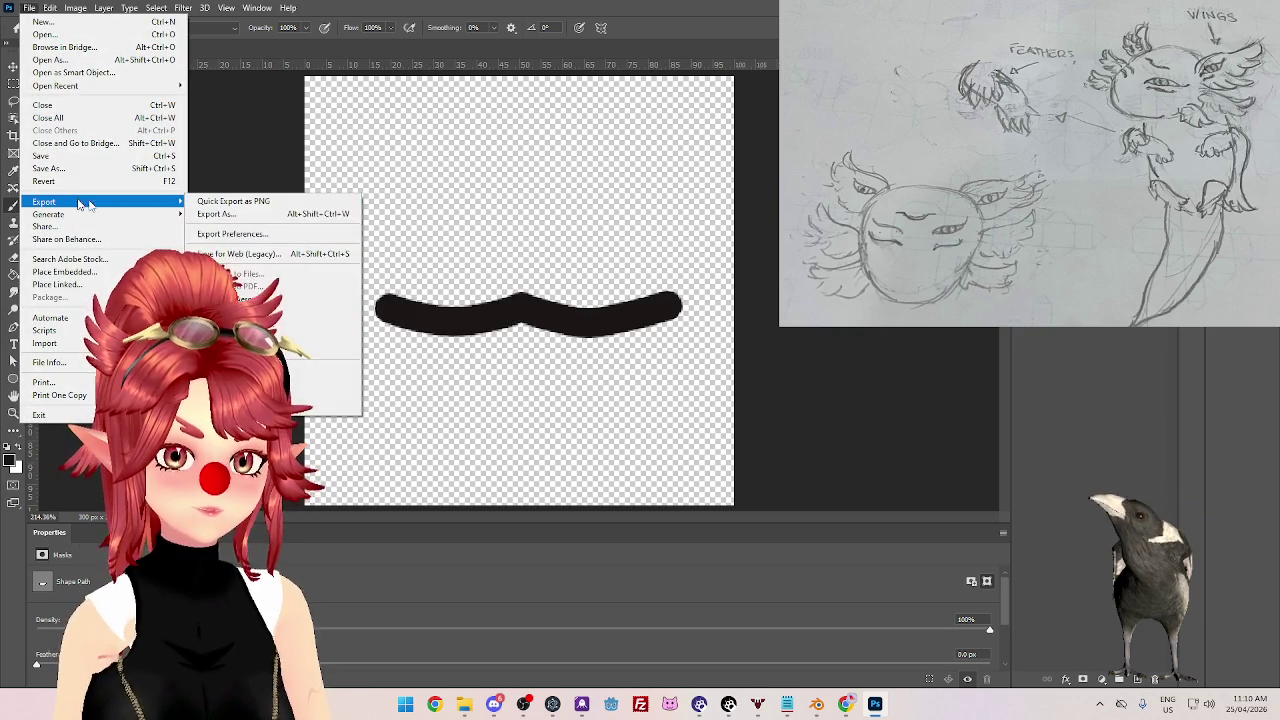
click(233, 201)
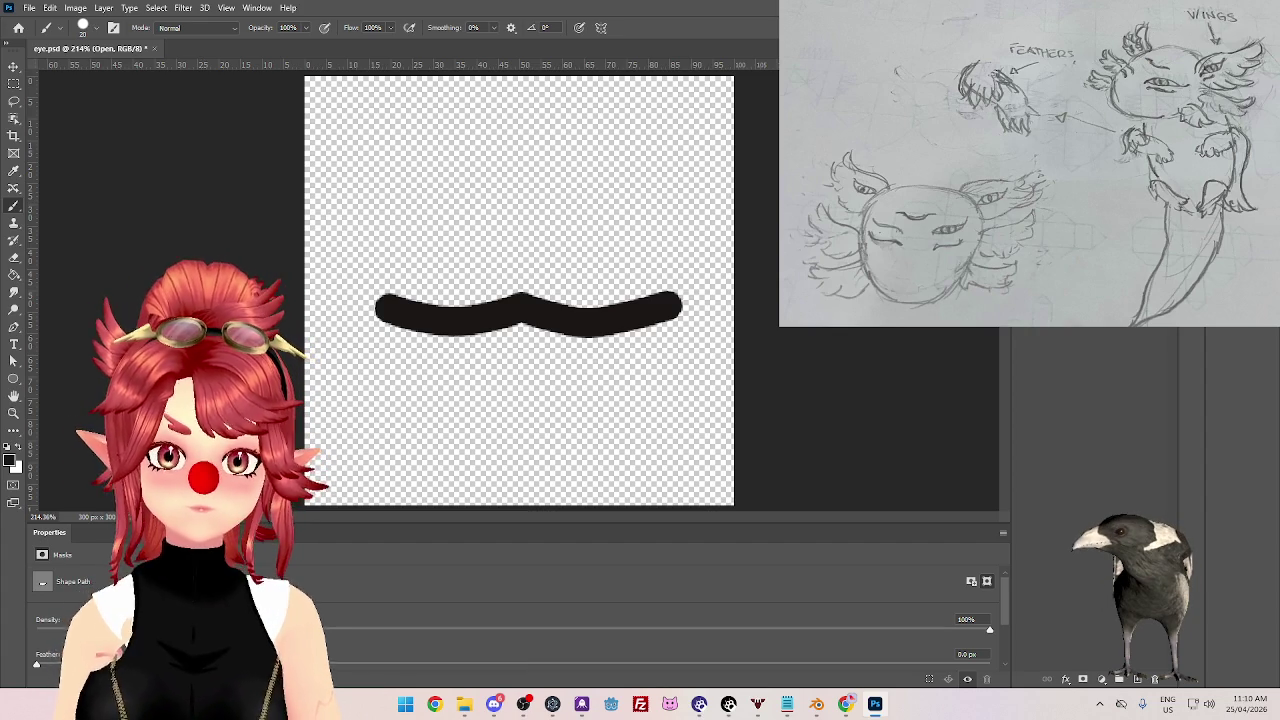
drag(432, 335, 606, 335)
click(31, 13)
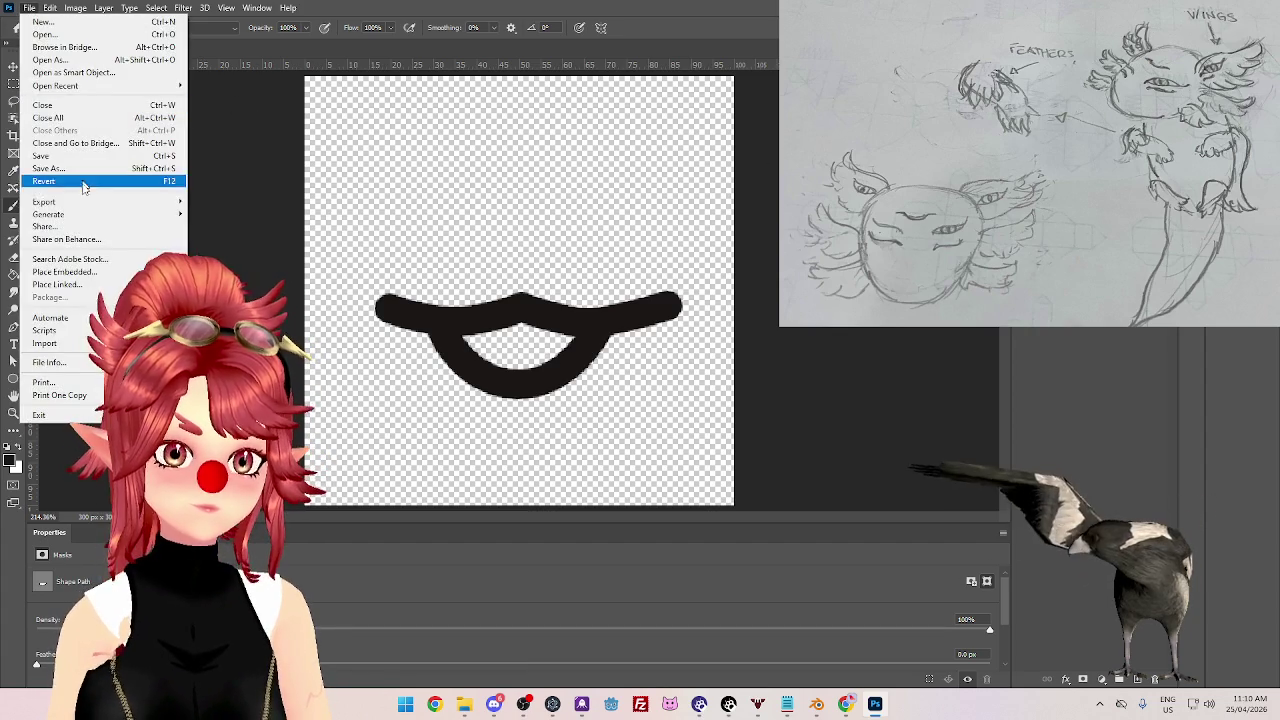
click(268, 202)
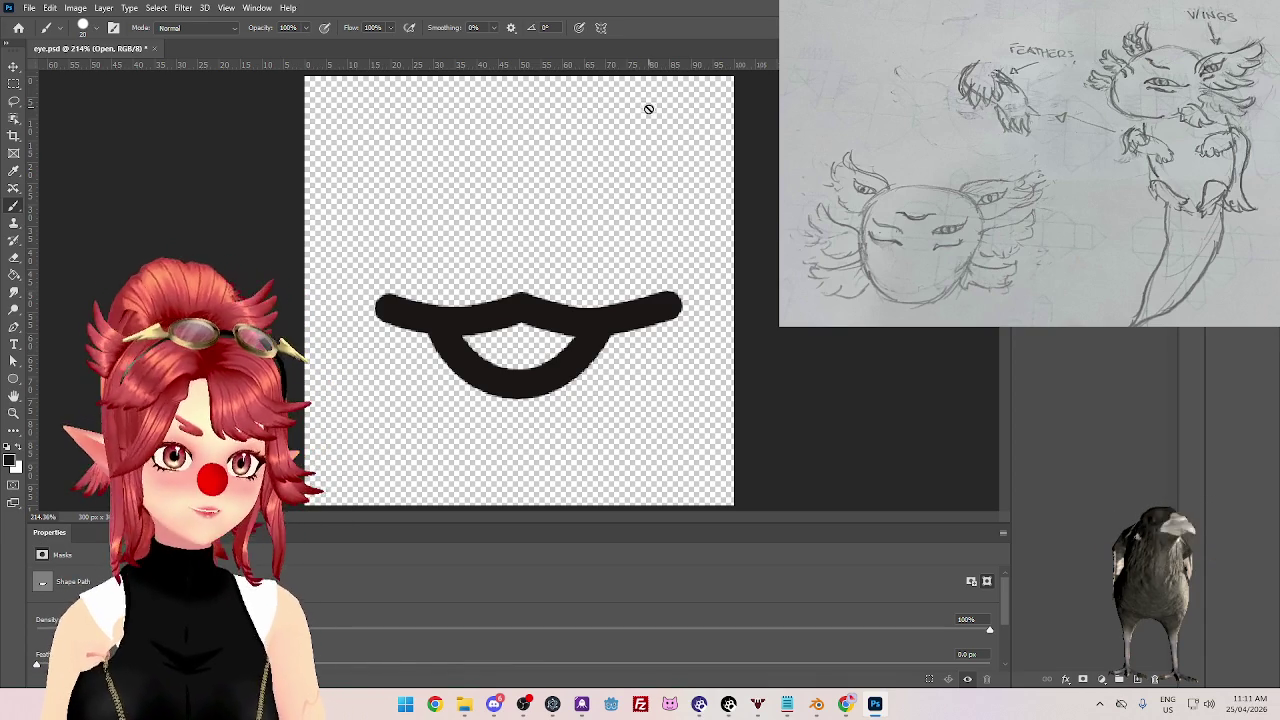
- Save eye.psd and close the document
click(29, 7)
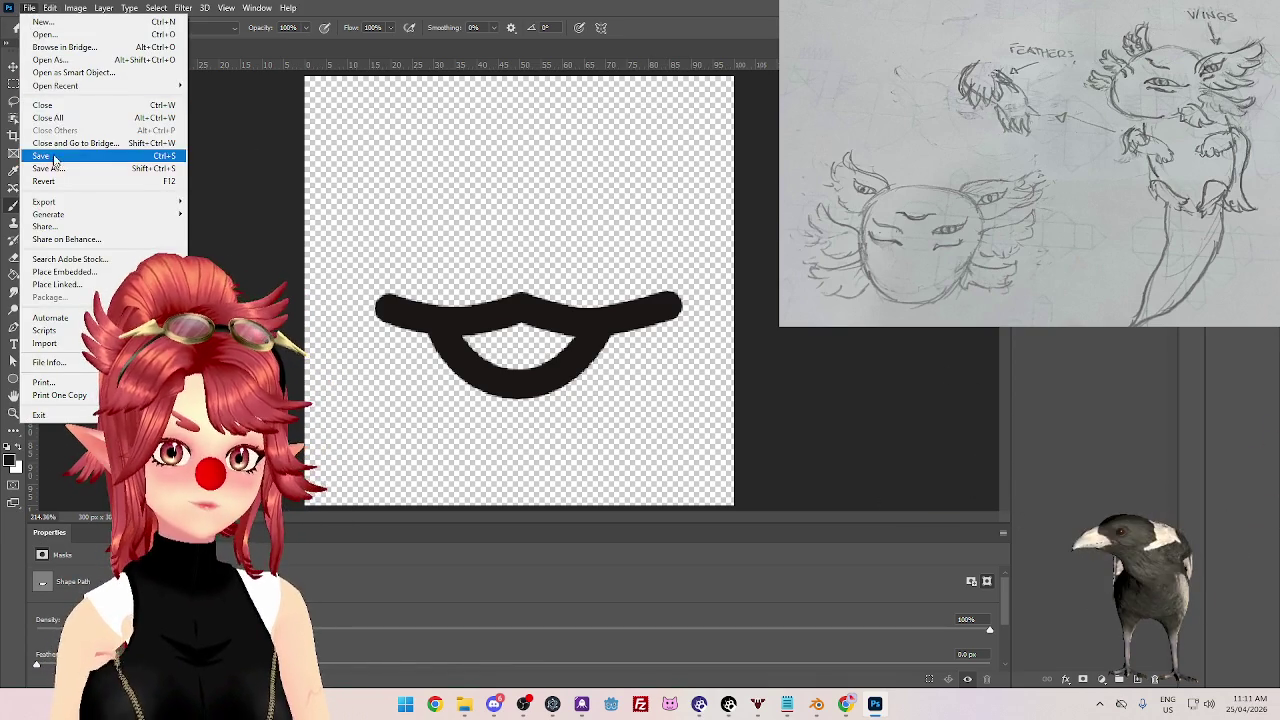
click(53, 160)
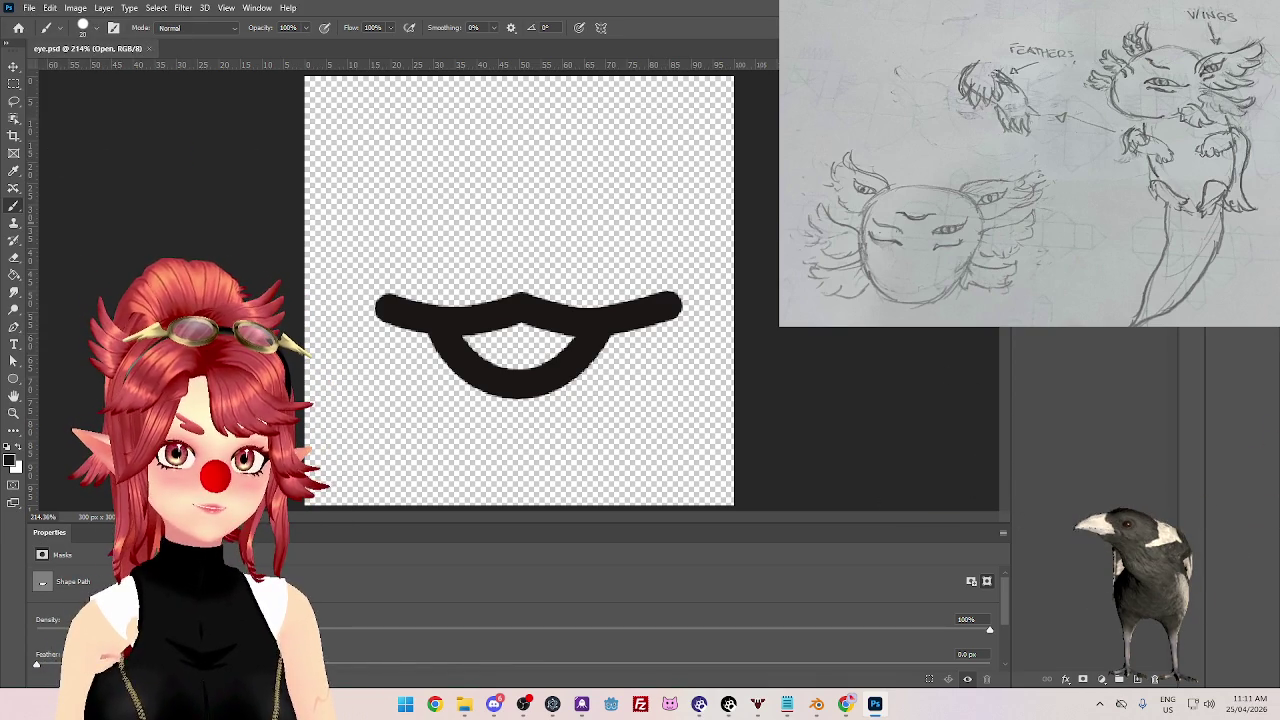
key(ctrl+w)
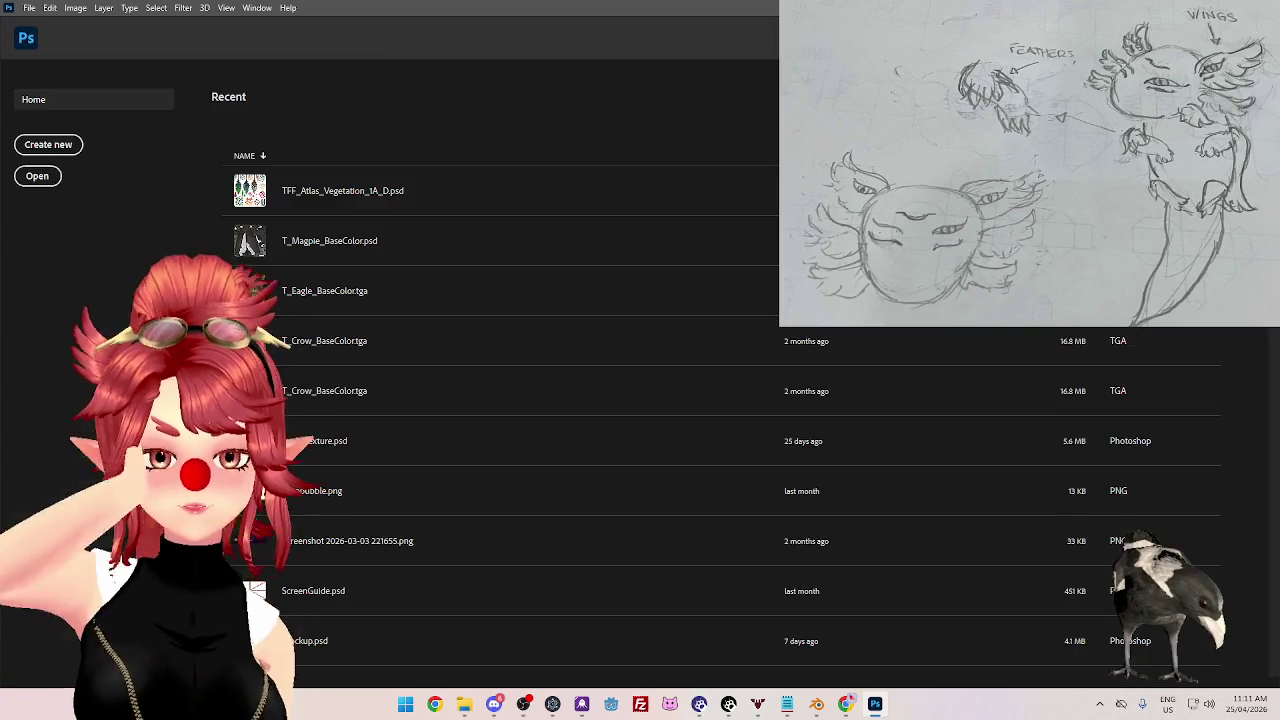
- In Edit Mode, select the head's two mouth faces and add a new material slot
key(alt+Tab)
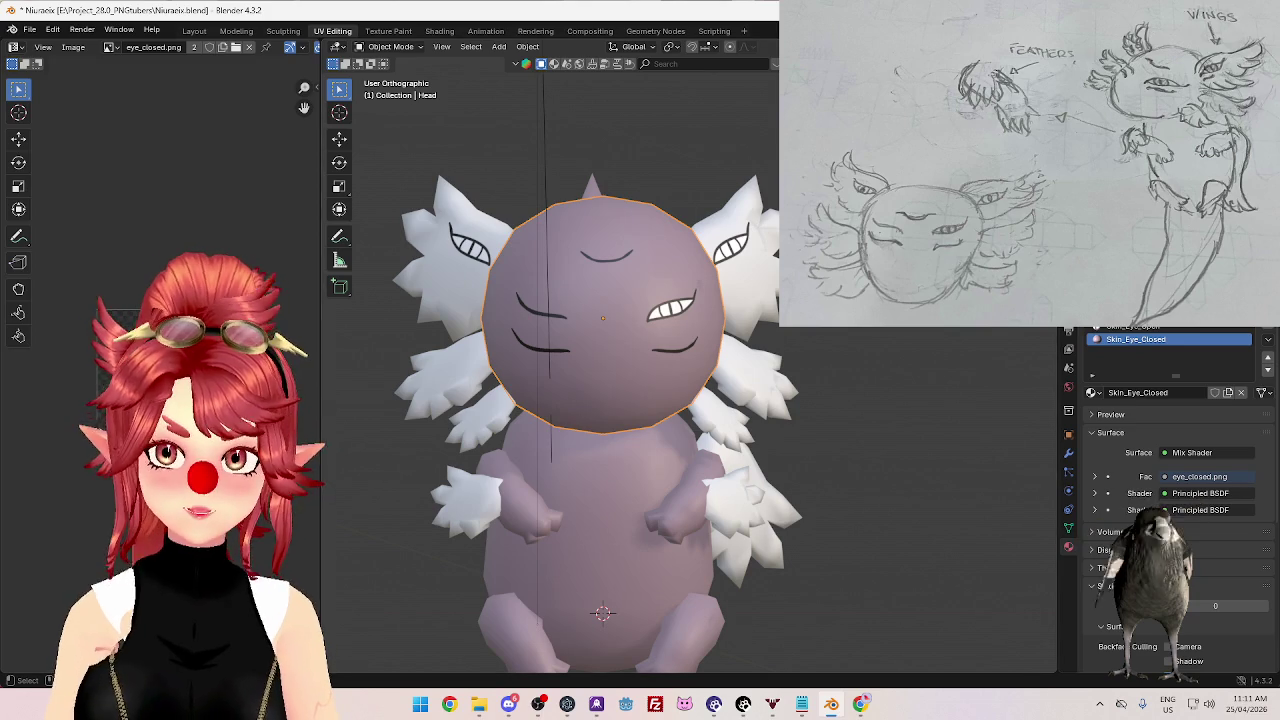
key(Tab)
mouse_move(545, 345)
middle_down()
mouse_move(563, 322)
mouse_move(594, 370)
mouse_move(574, 381)
middle_up()
click(574, 381)
shift+click(624, 395)
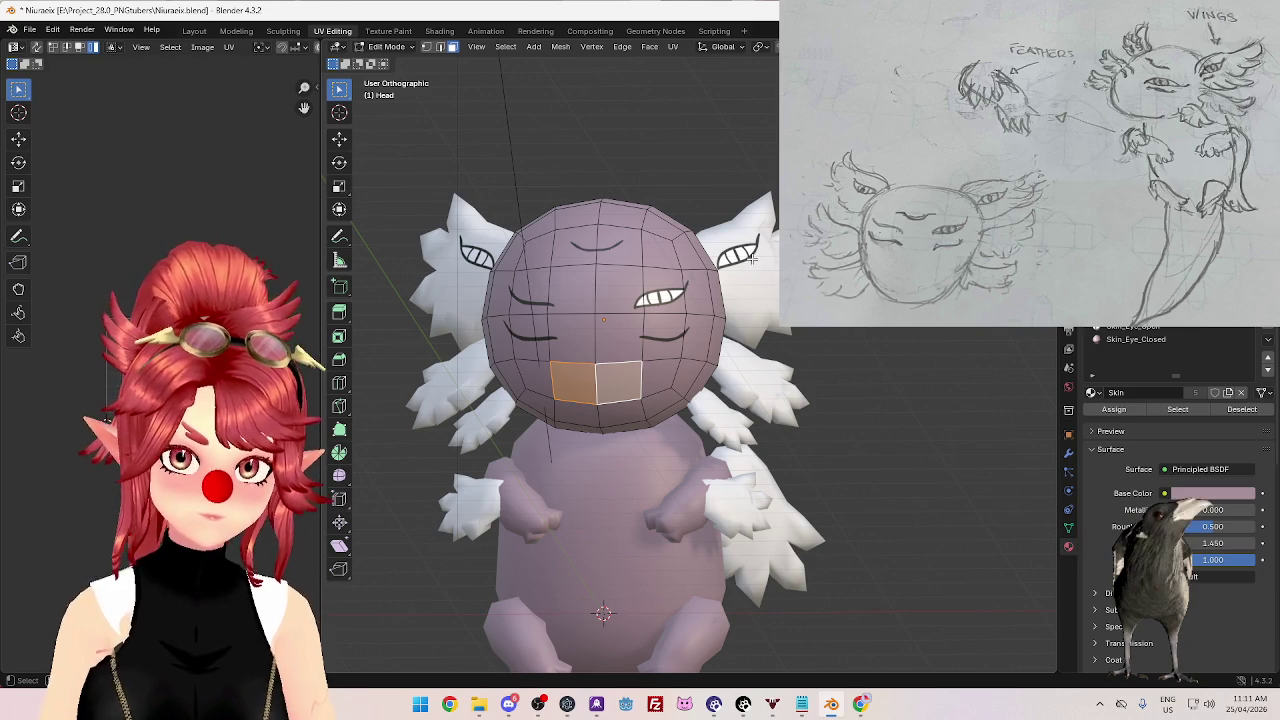
click(1268, 312)
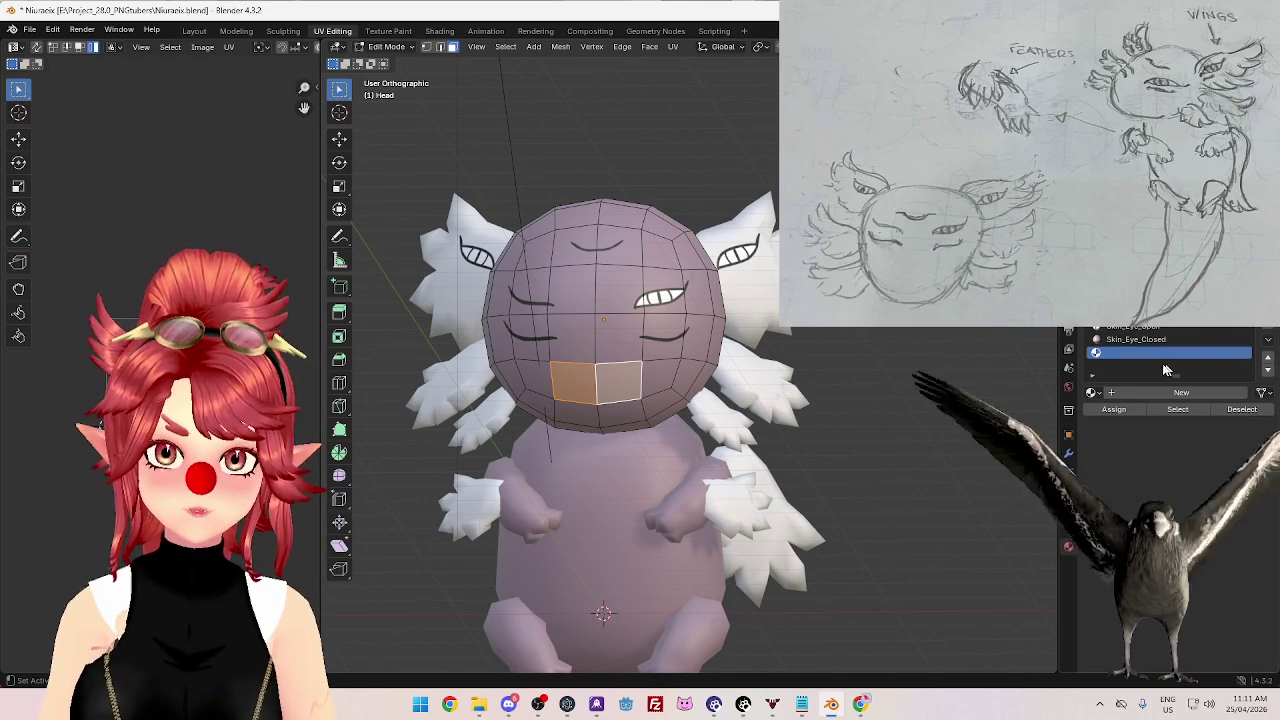
- Create a new material in the empty slot named Skin_Mouth_Open
click(1142, 393)
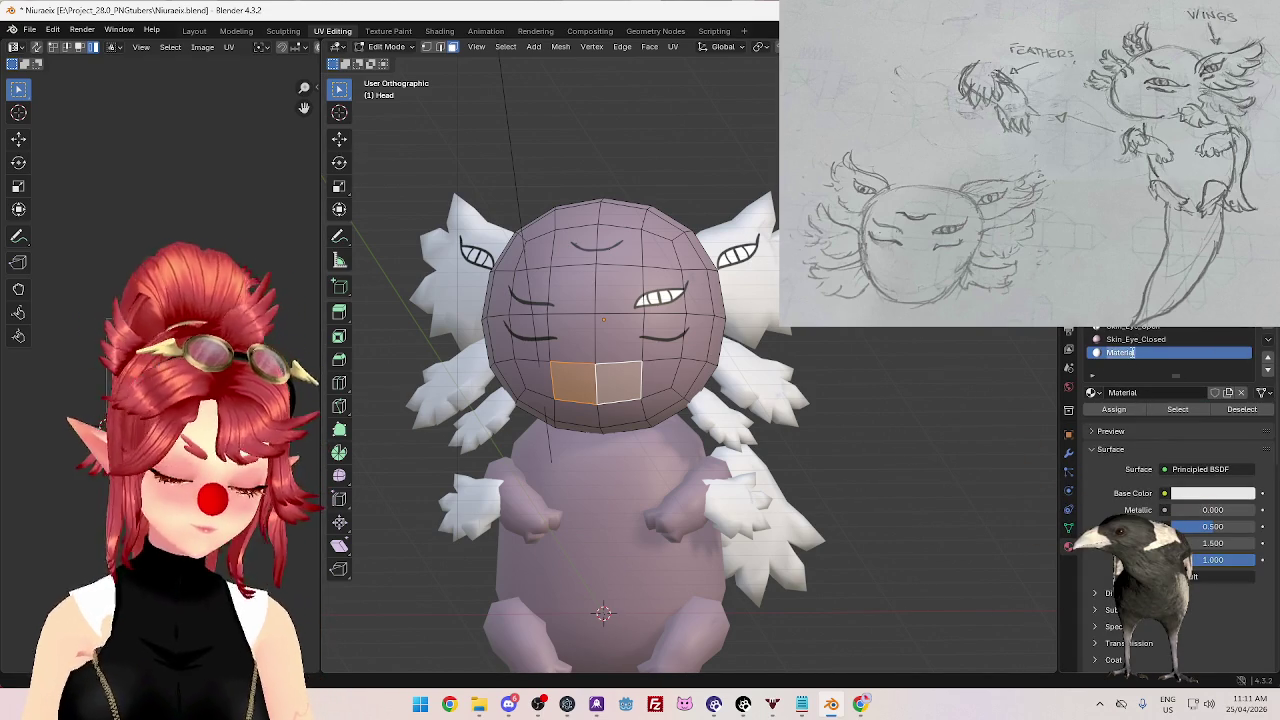
text(Skin_)
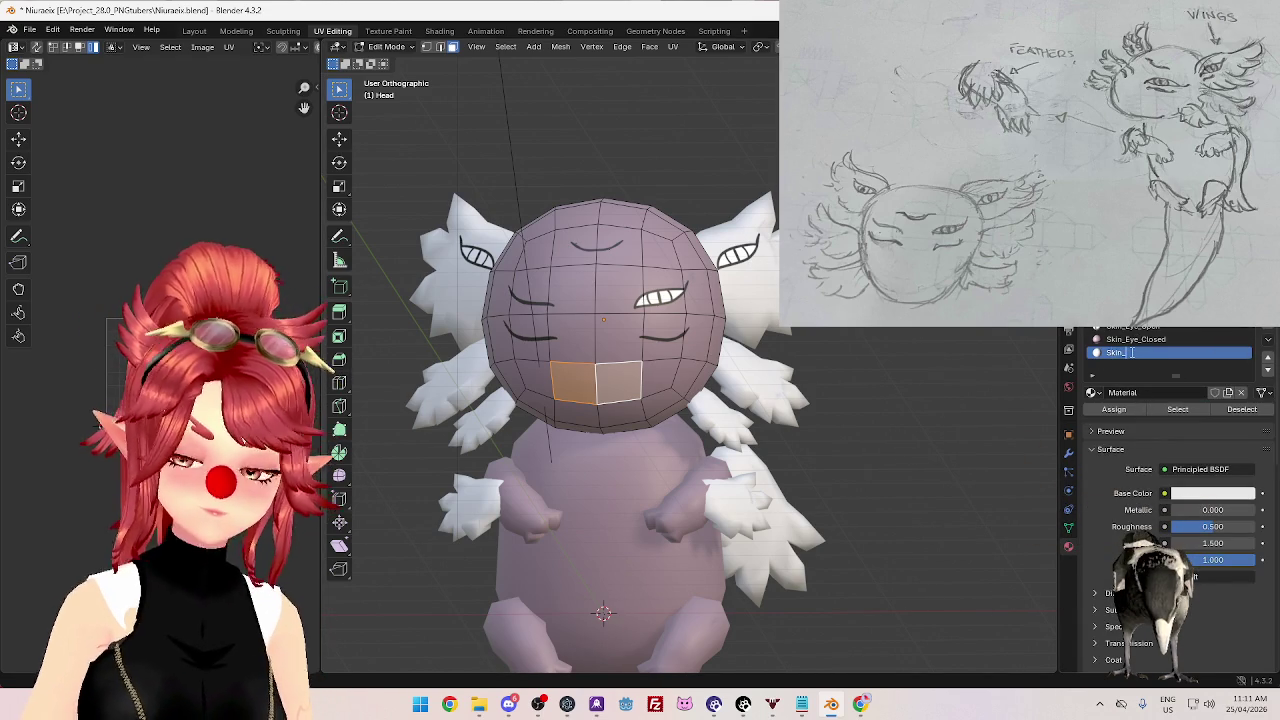
text(Mouth_Open)
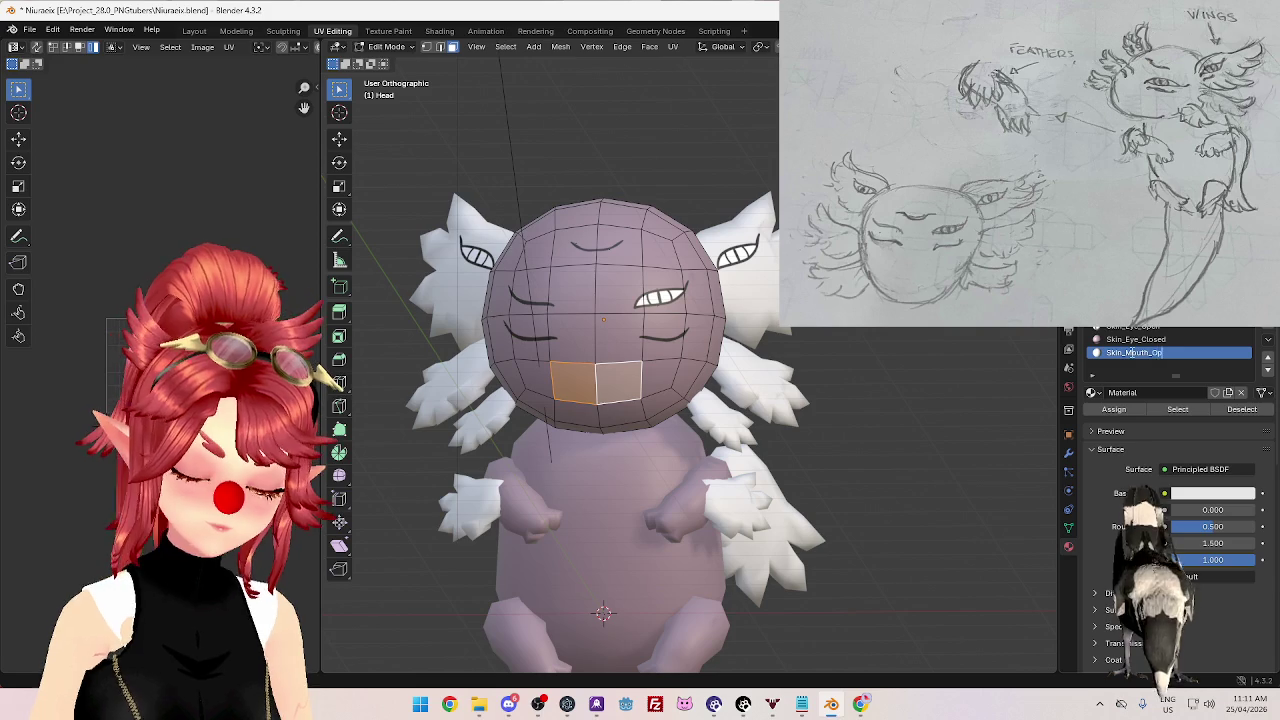
key(Return)
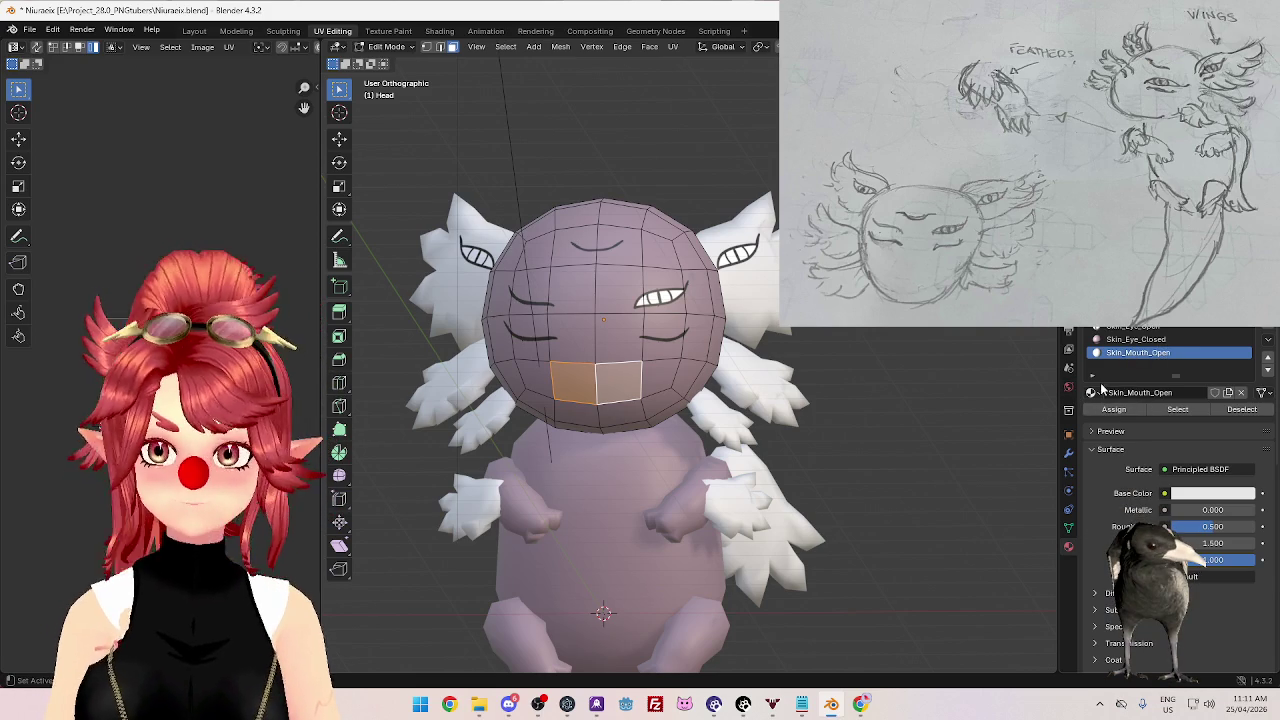
- Copy the Skin_Eye_Open material and paste its setup onto Skin_Mouth_Open
click(1154, 328)
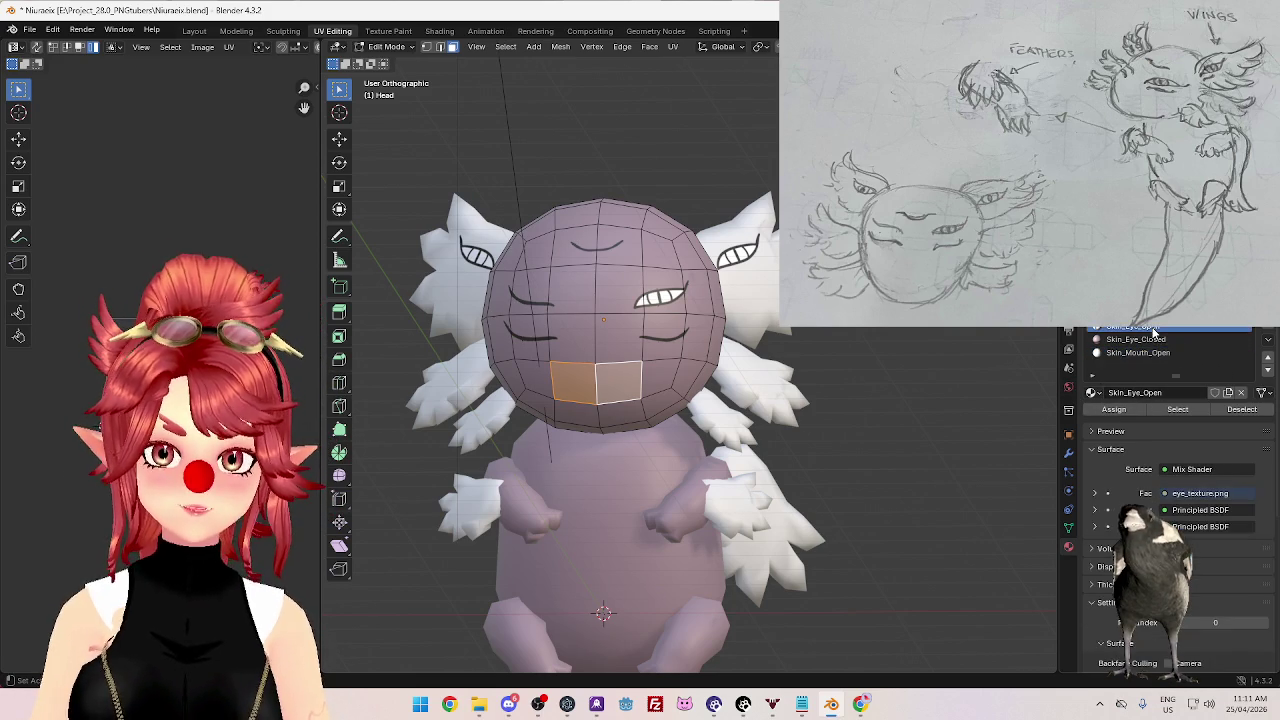
click(1267, 343)
click(1188, 355)
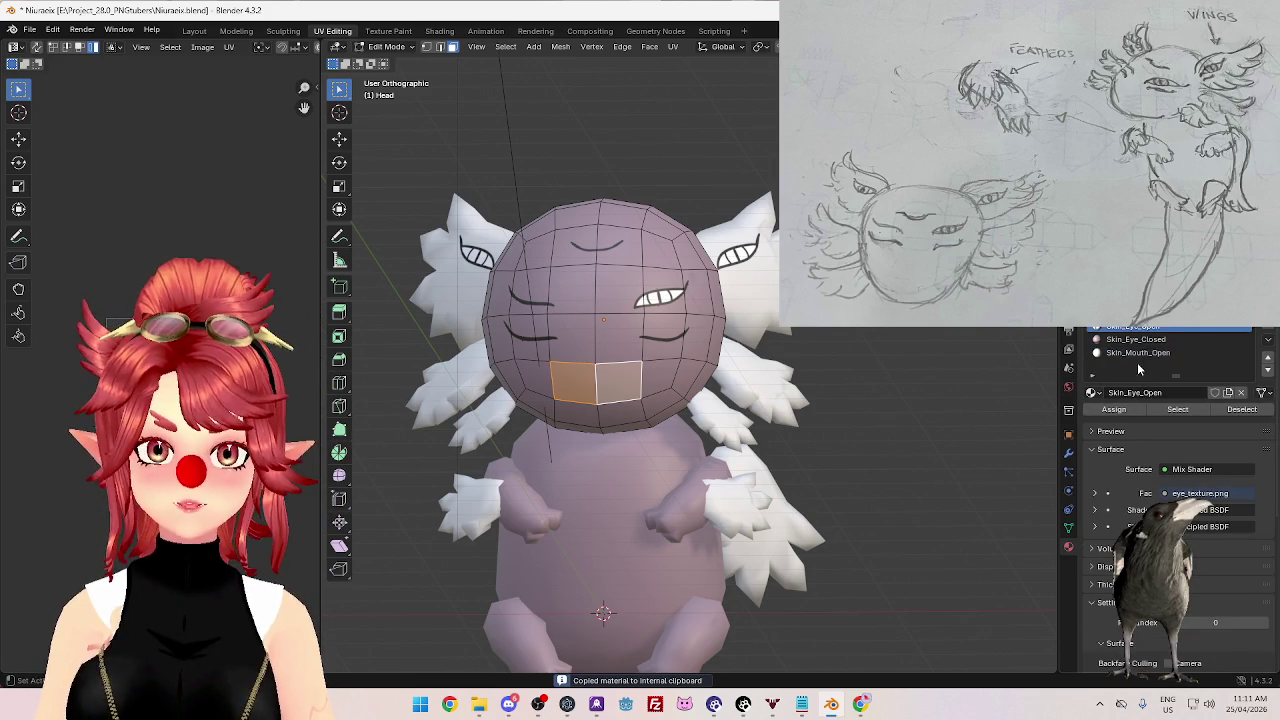
click(1138, 352)
click(1267, 343)
click(1189, 382)
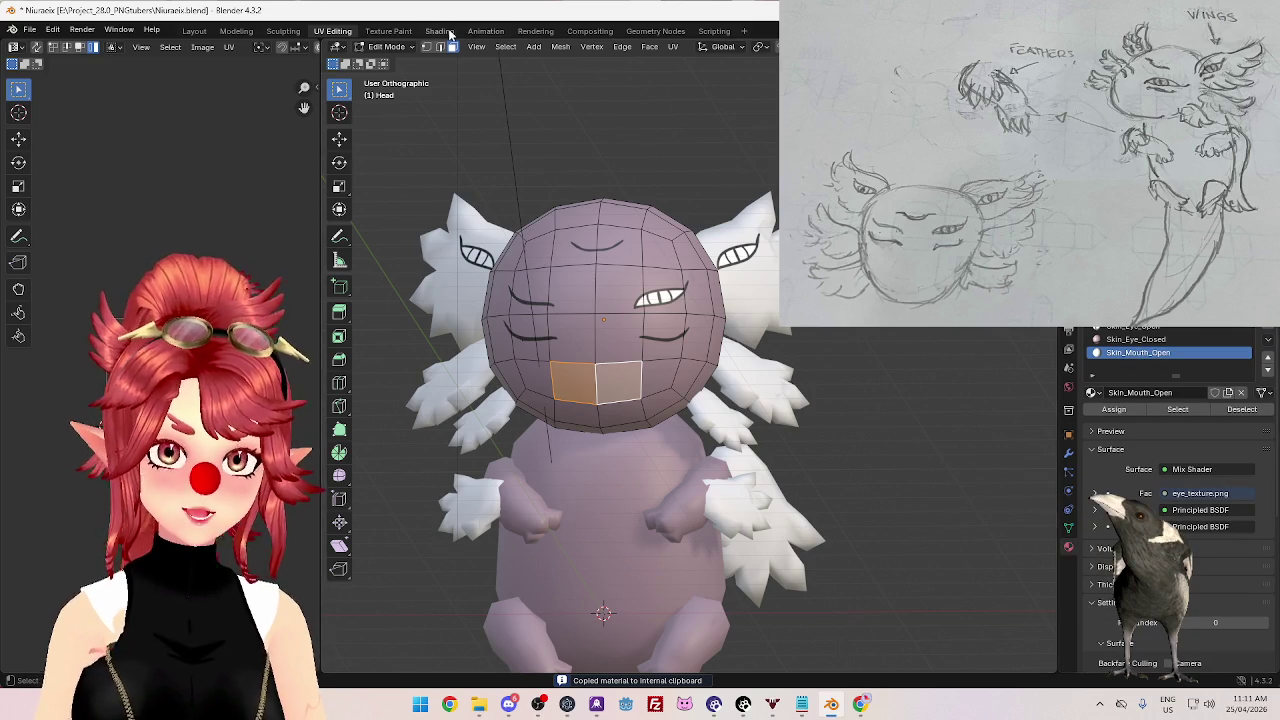
- In the Shading workspace, load mouth_open.png into the image texture node
click(440, 30)
click(451, 510)
click(330, 188)
click(1040, 624)
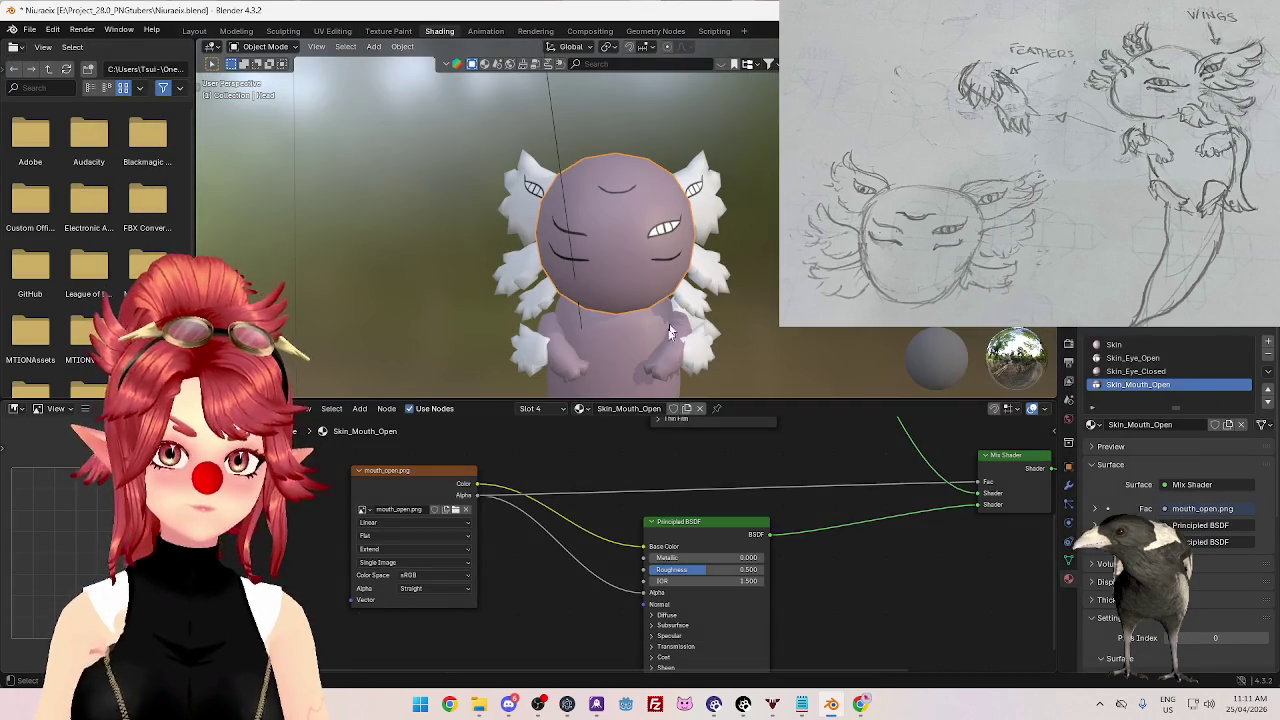
- Select the head's two mouth faces in Edit Mode and switch to the UV Editing workspace
key(Tab)
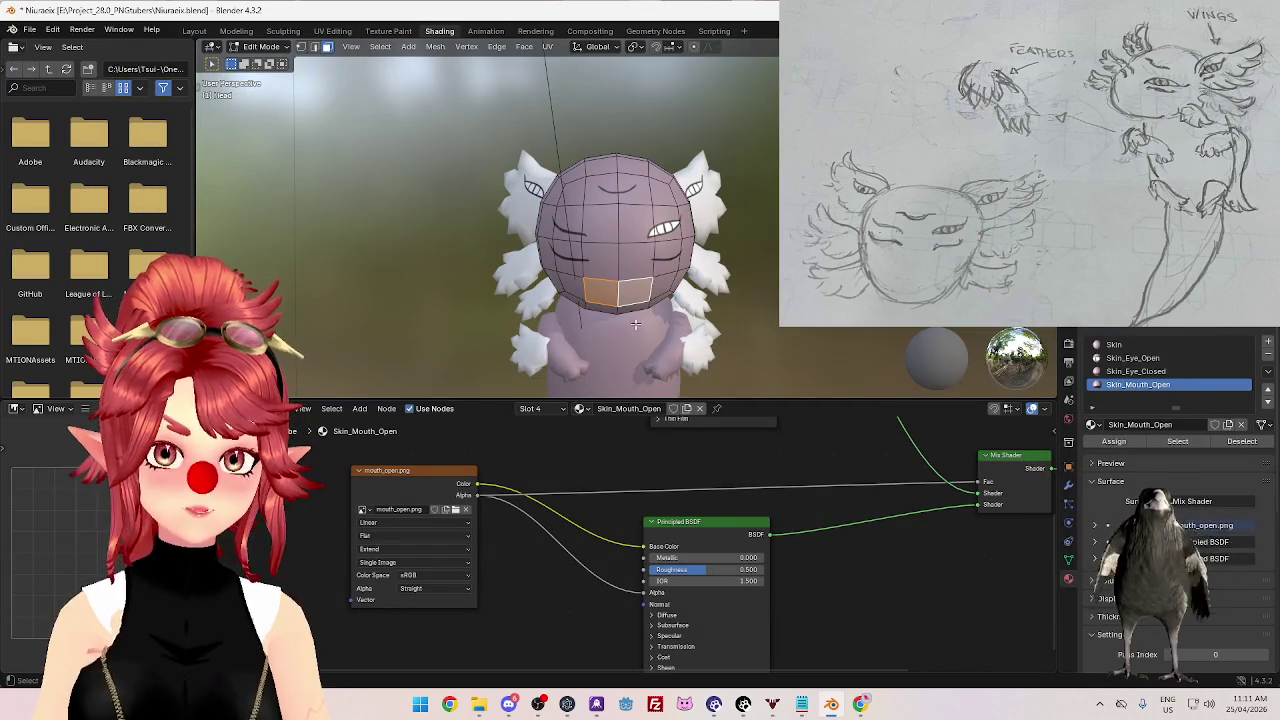
shift+click(616, 303)
scroll(616, 303, up, 3)
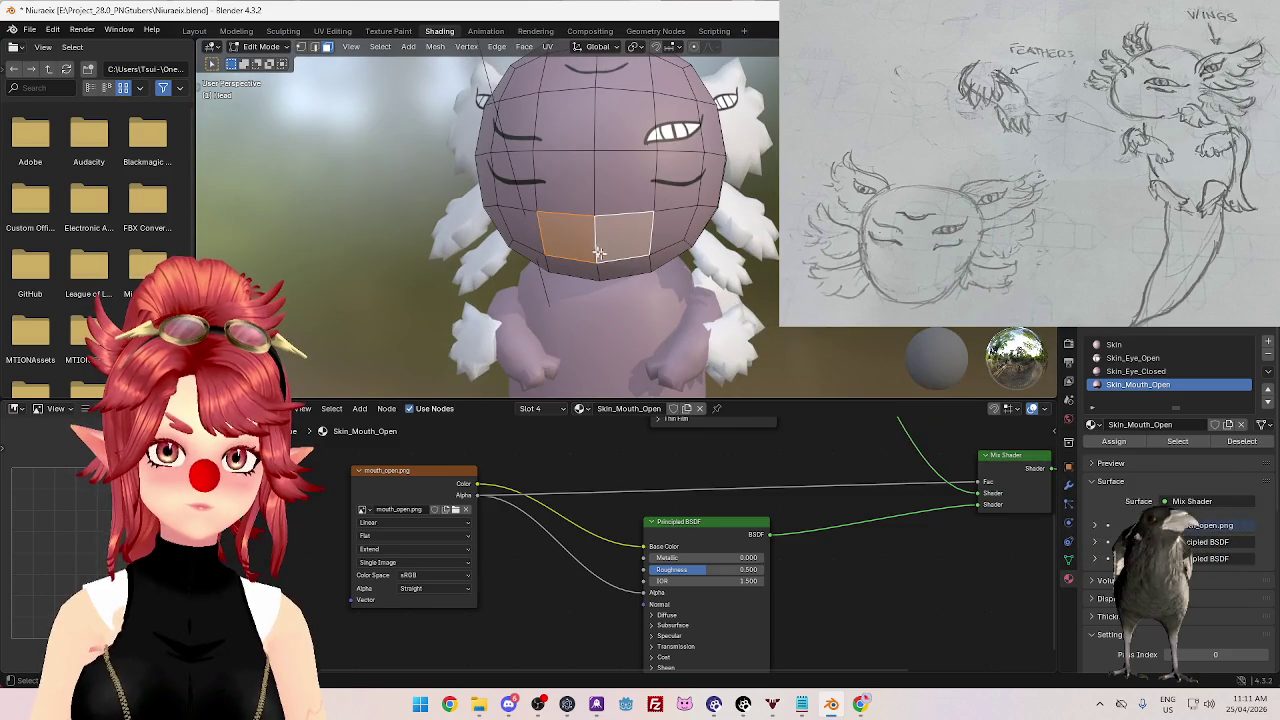
middle_drag(616, 303, 611, 263)
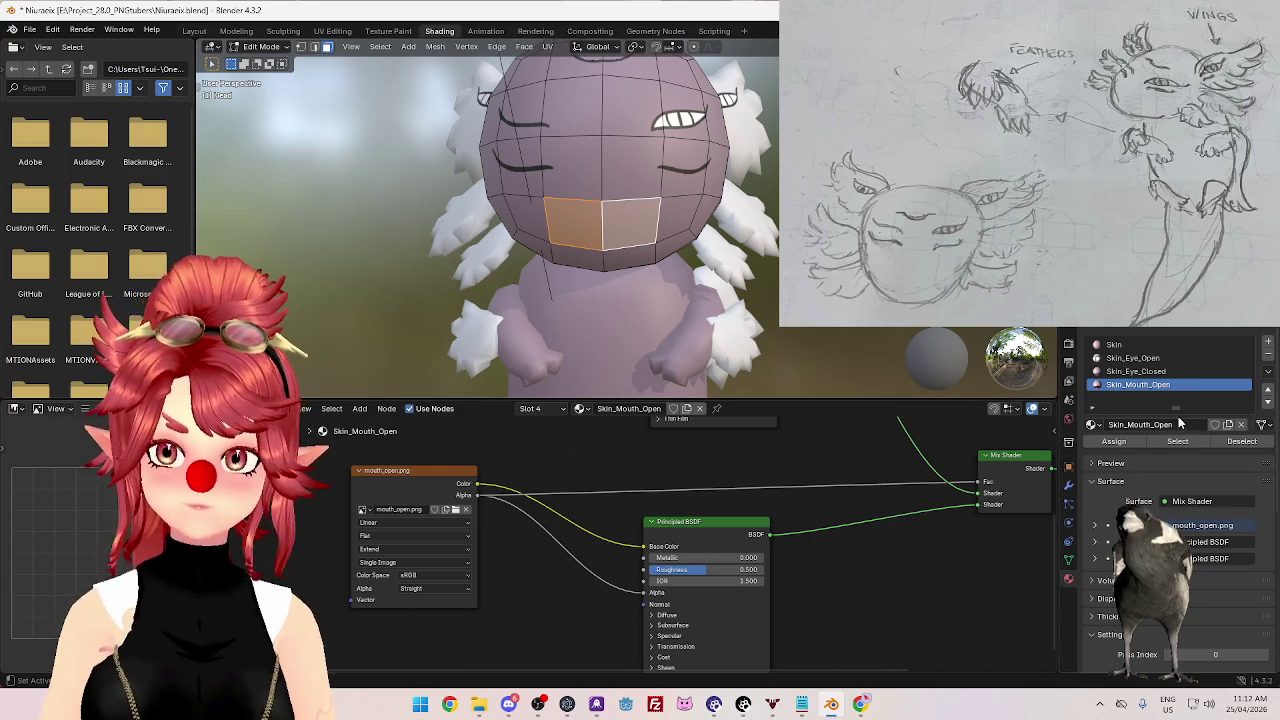
click(333, 31)
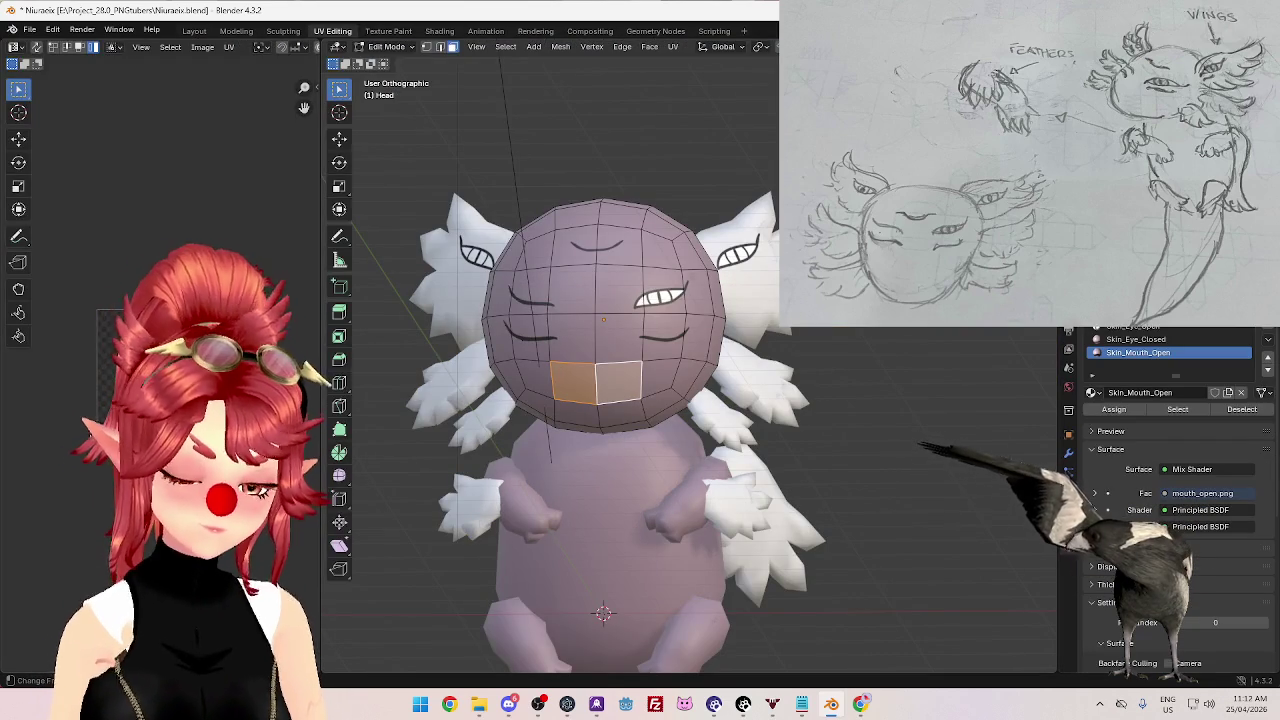
- Scale the mouth UVs and rotate them about -89° so the smile is upright
key(s)
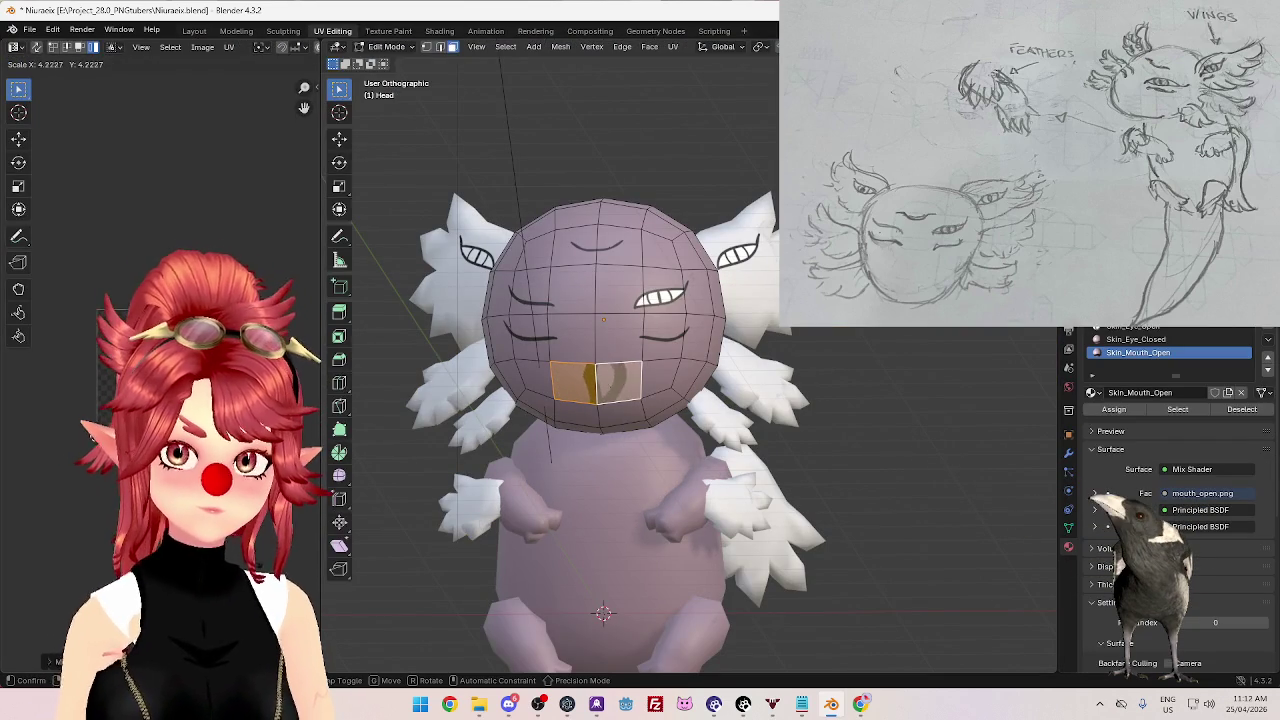
key(Return)
key(r)
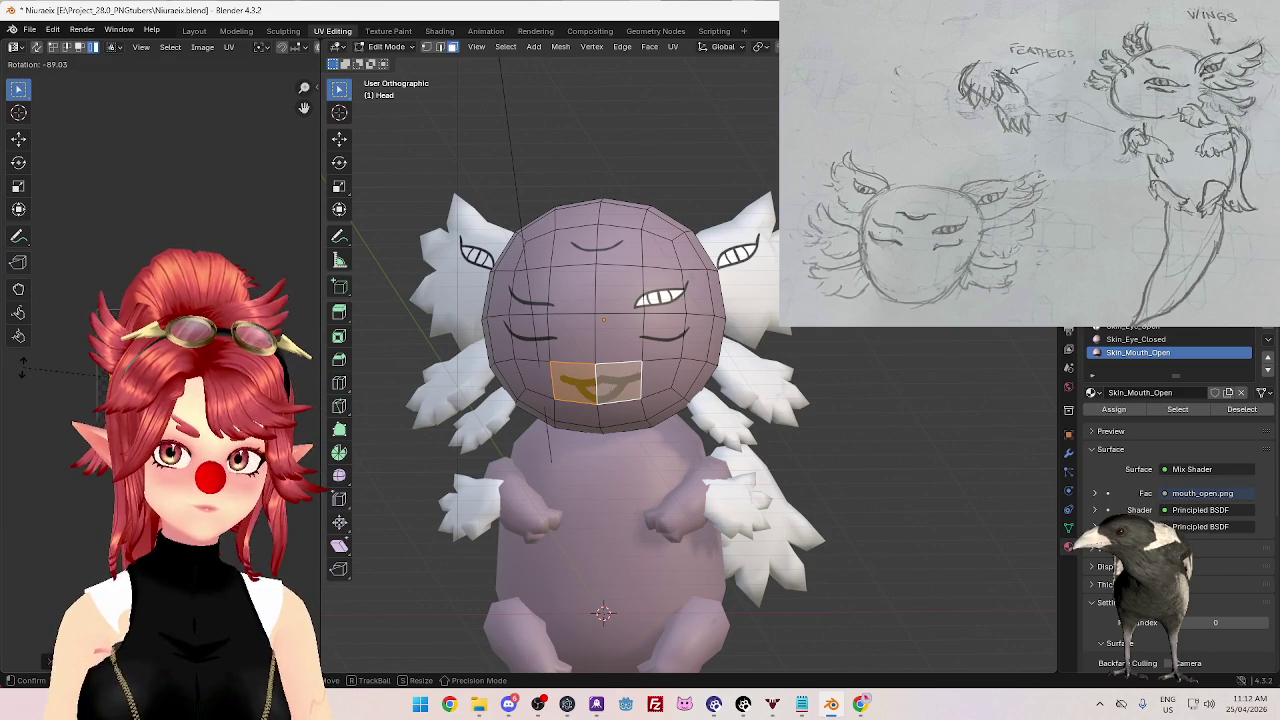
key(Return)
- Rescale and move the mouth UVs to centre the texture on the faces
key(s)
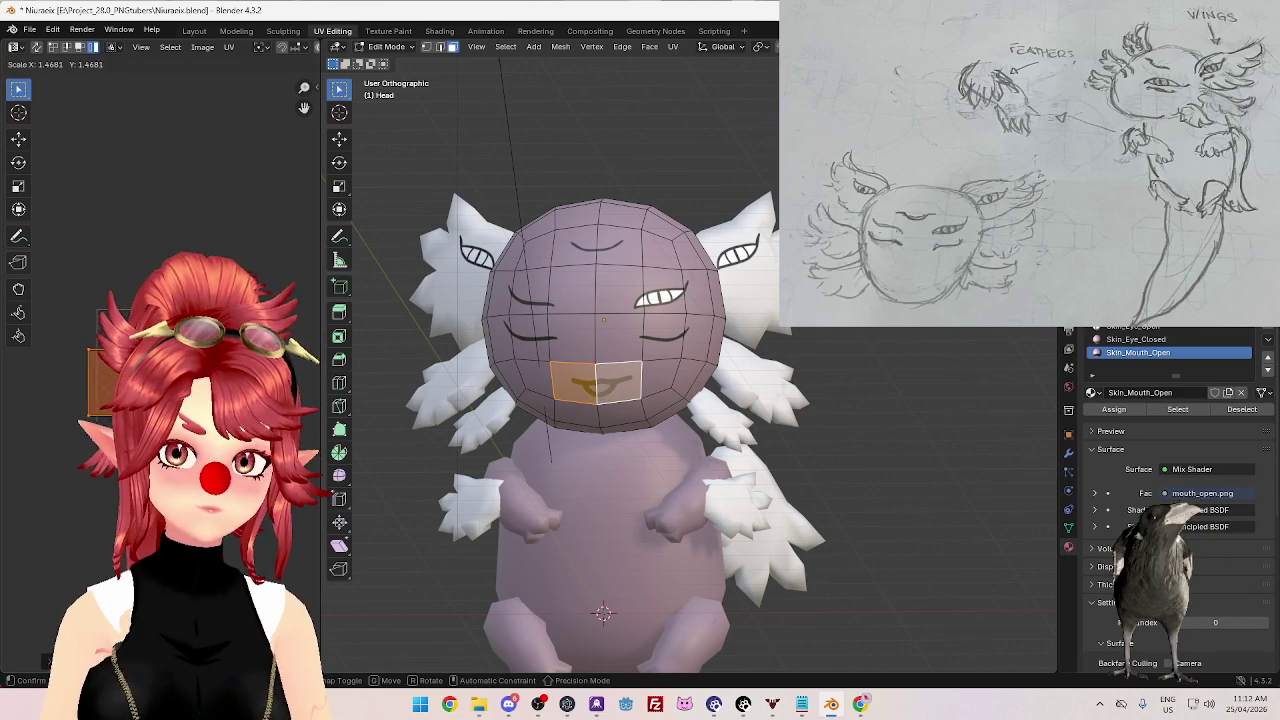
key(Return)
key(g)
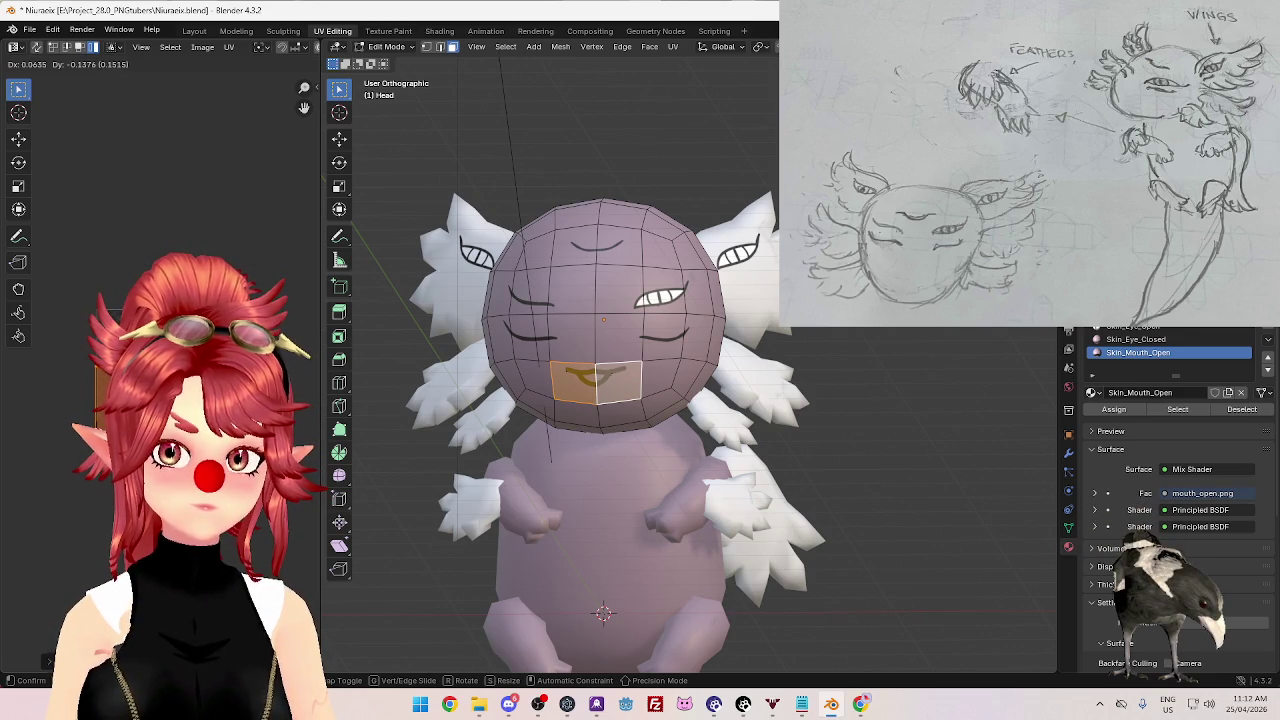
key(Return)
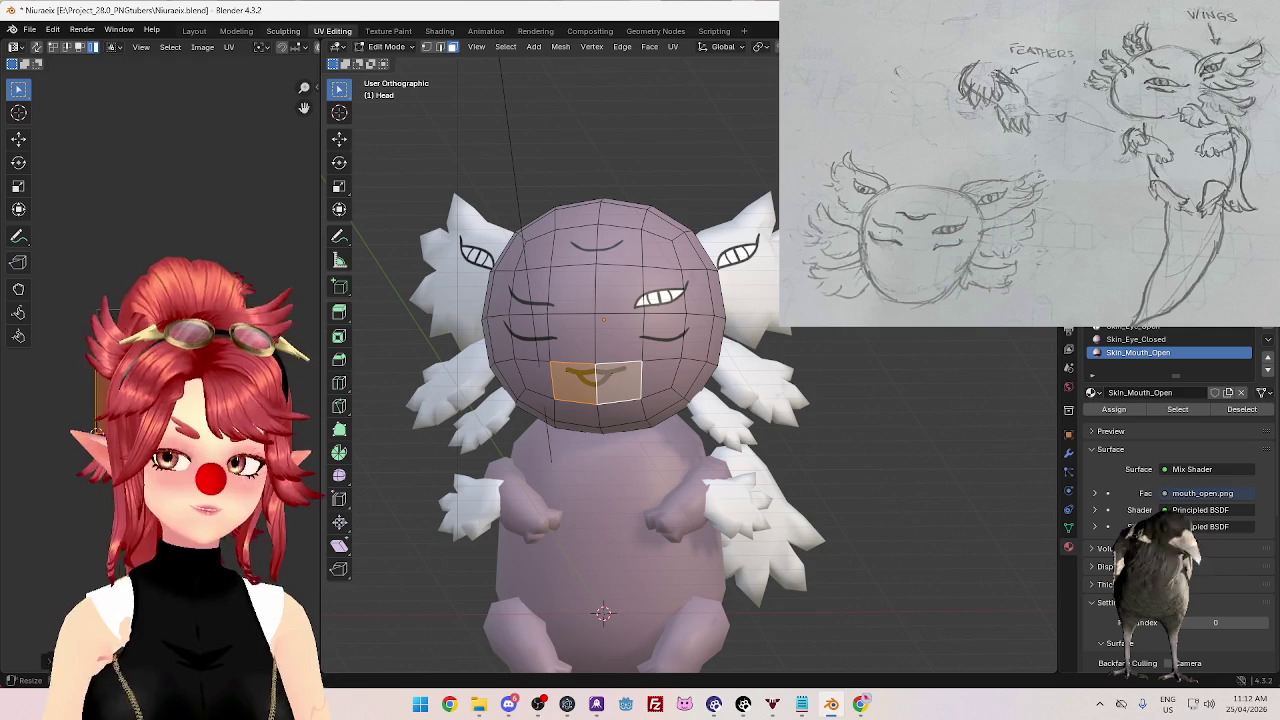
key(alt+Tab)
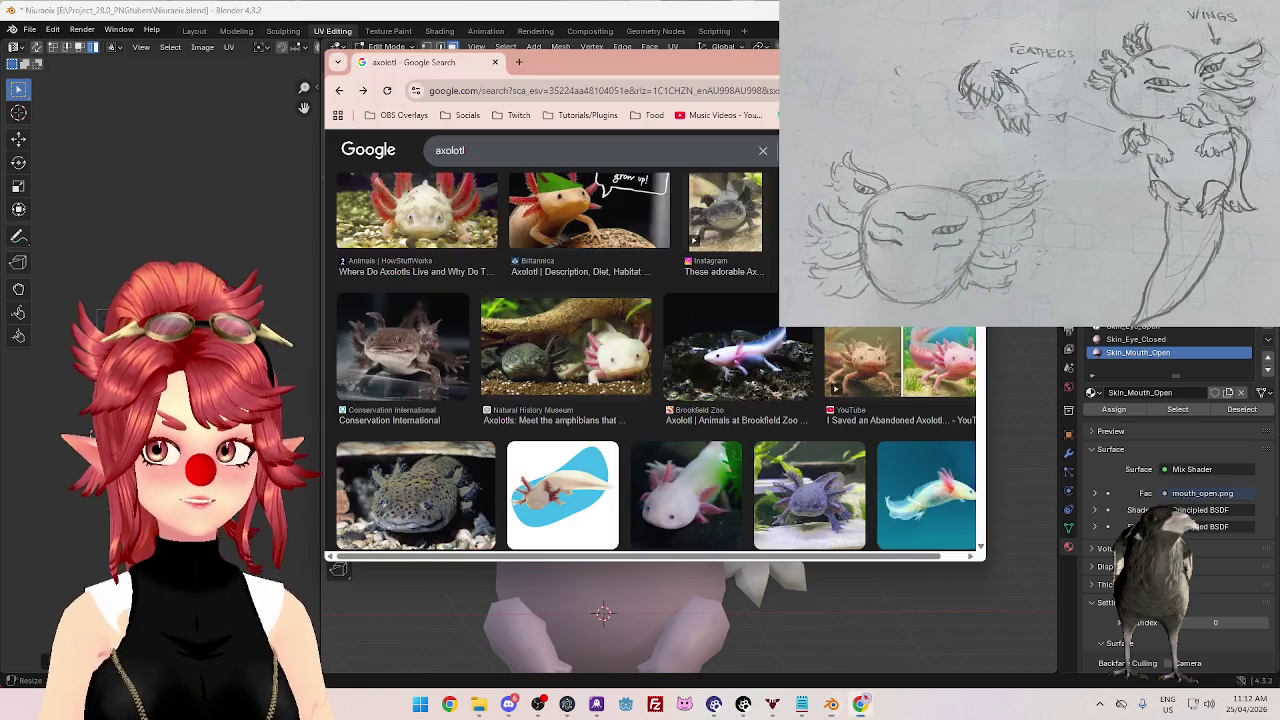
click(523, 62)
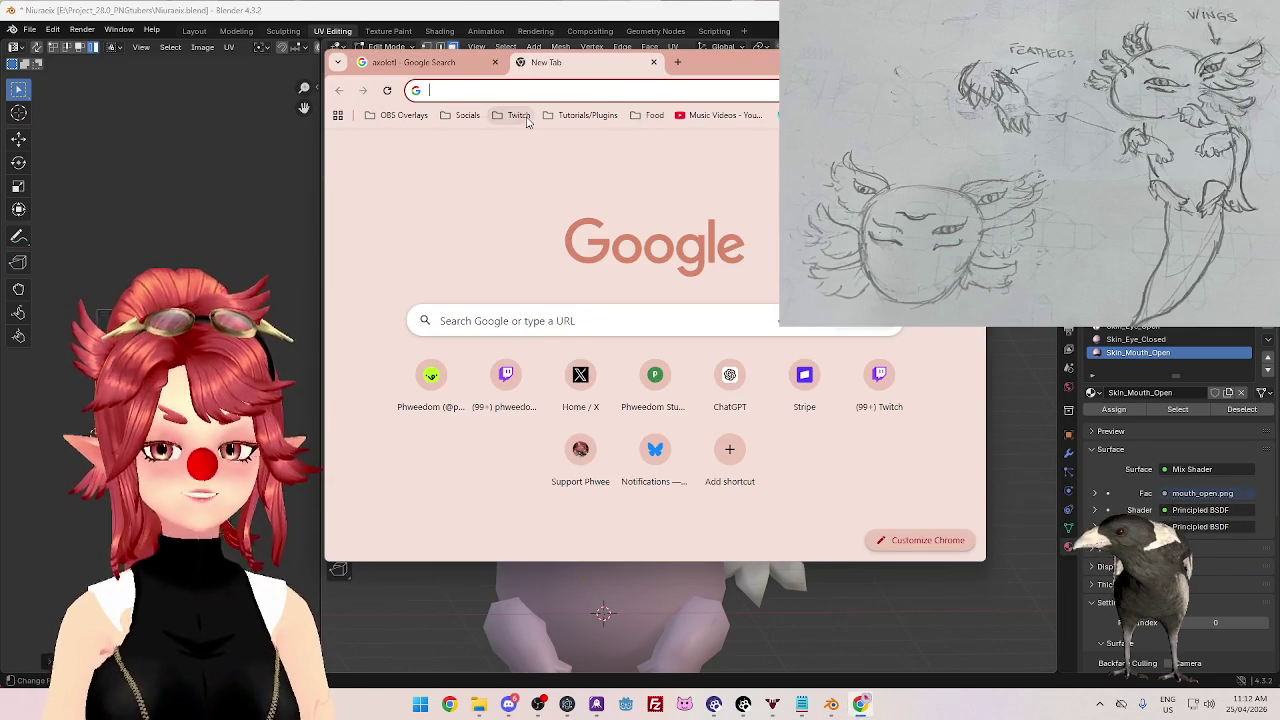
click(511, 117)
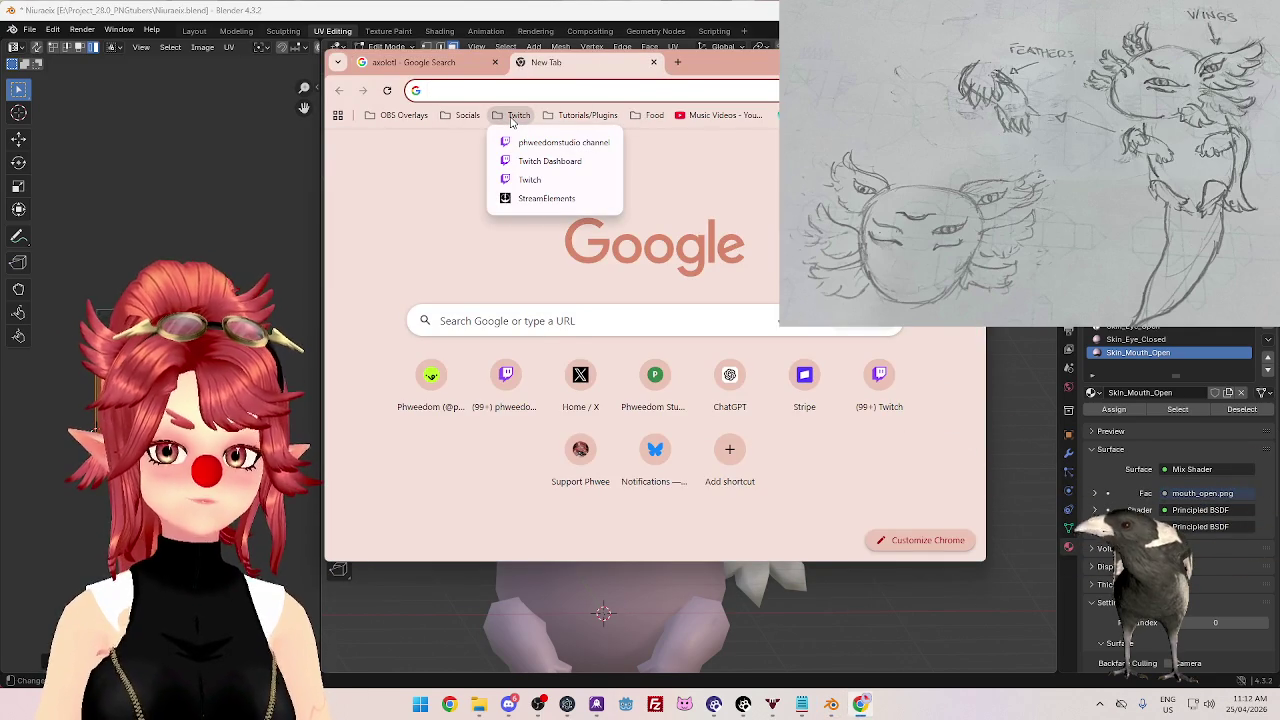
click(529, 145)
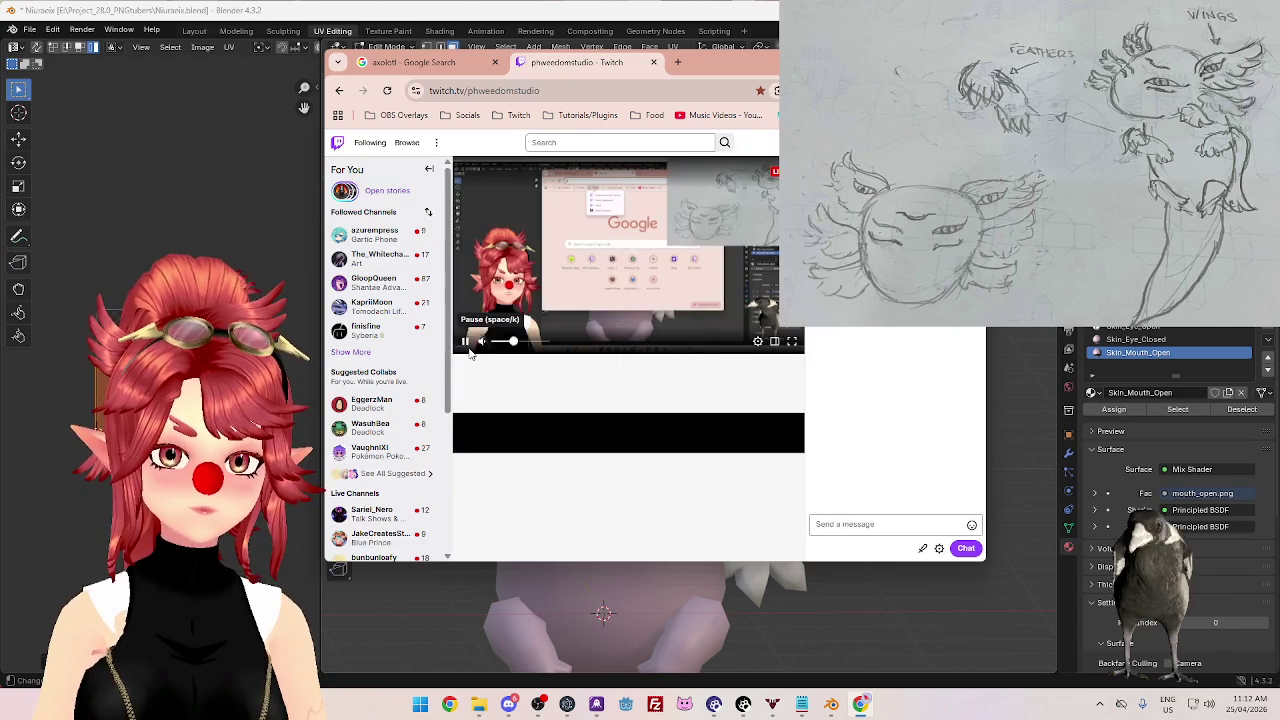
scroll(501, 344, down, 2)
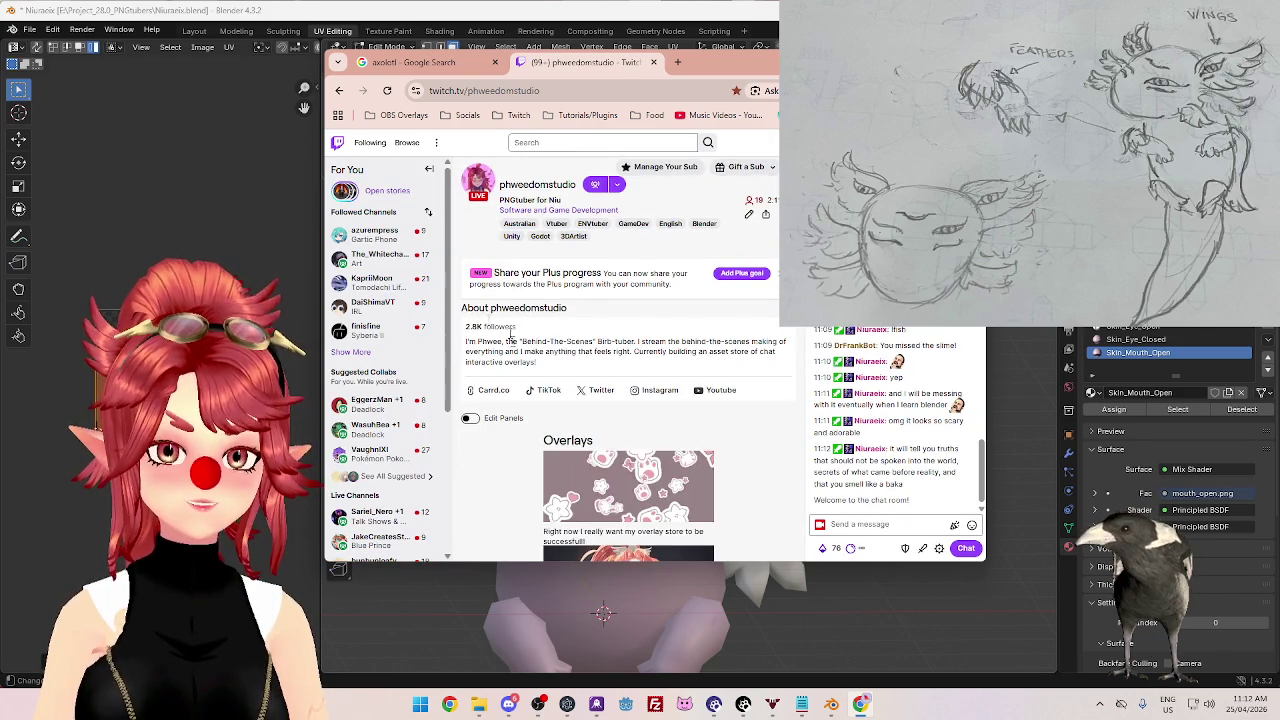
scroll(492, 342, down, 1)
scroll(491, 341, down, 1)
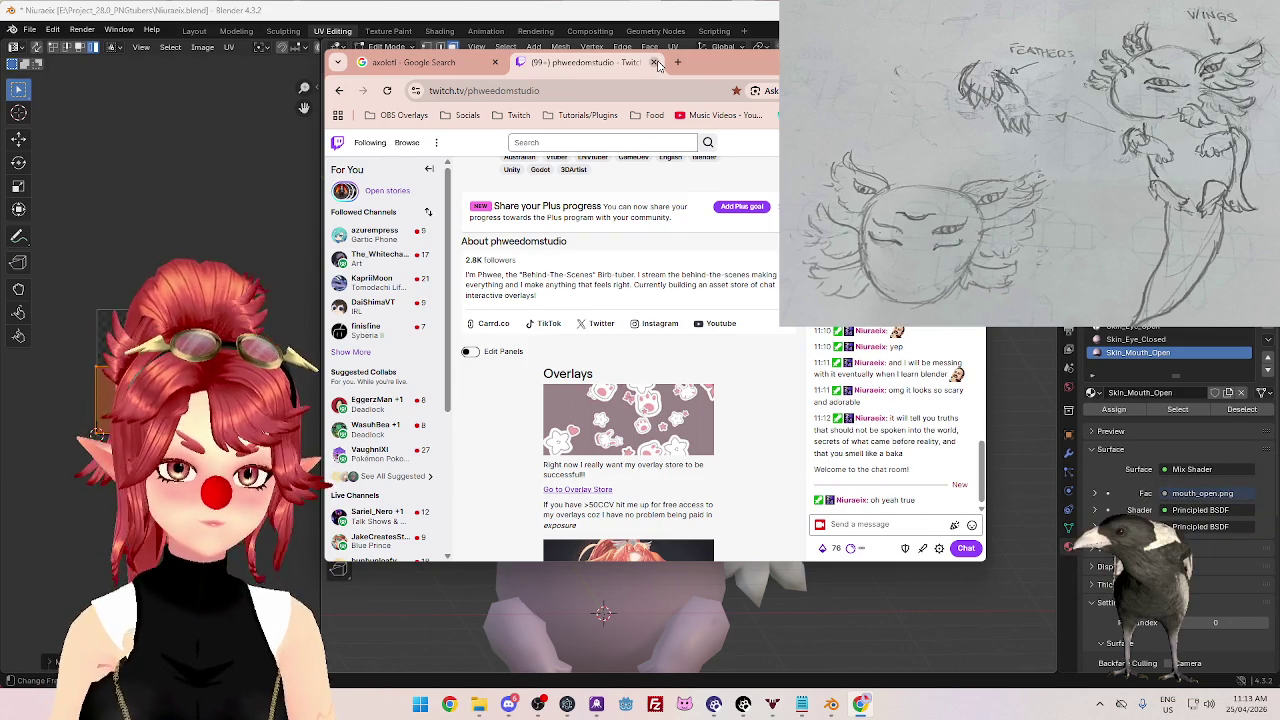
click(712, 20)
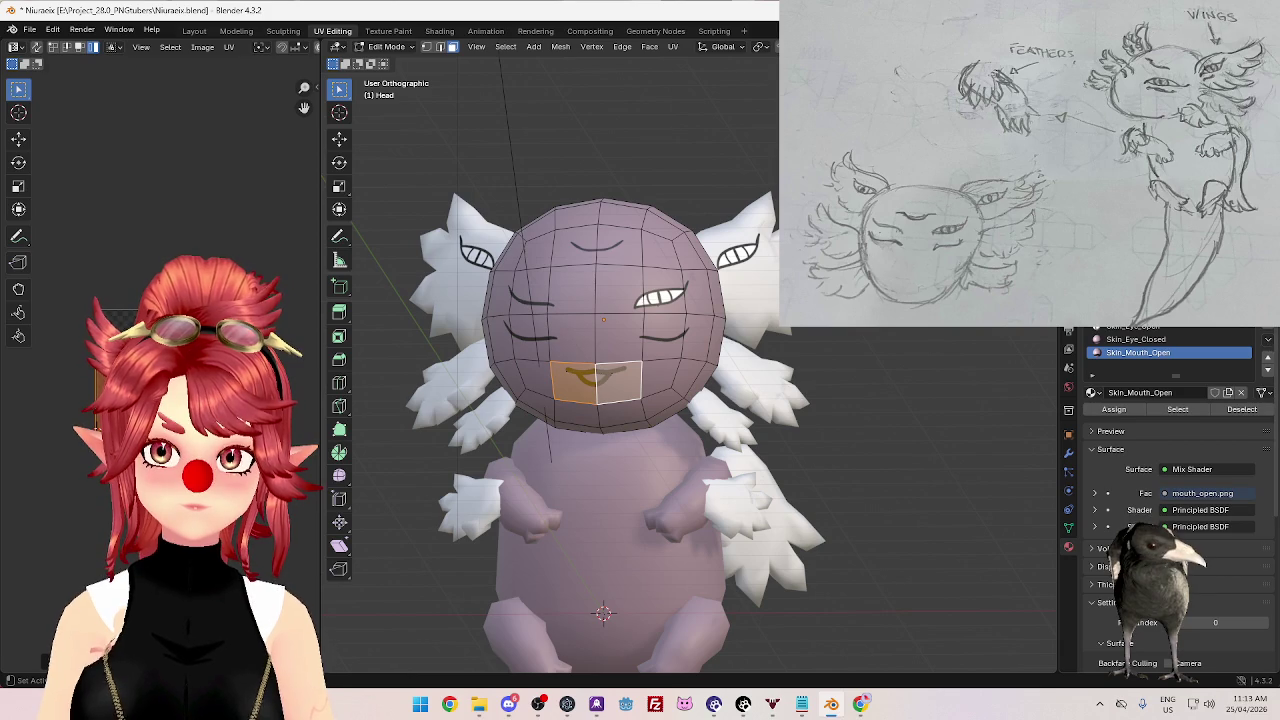
- Add a material slot with a new Skin_Mouth_Closed material and paste the copied mouth setup
click(1268, 305)
click(1158, 393)
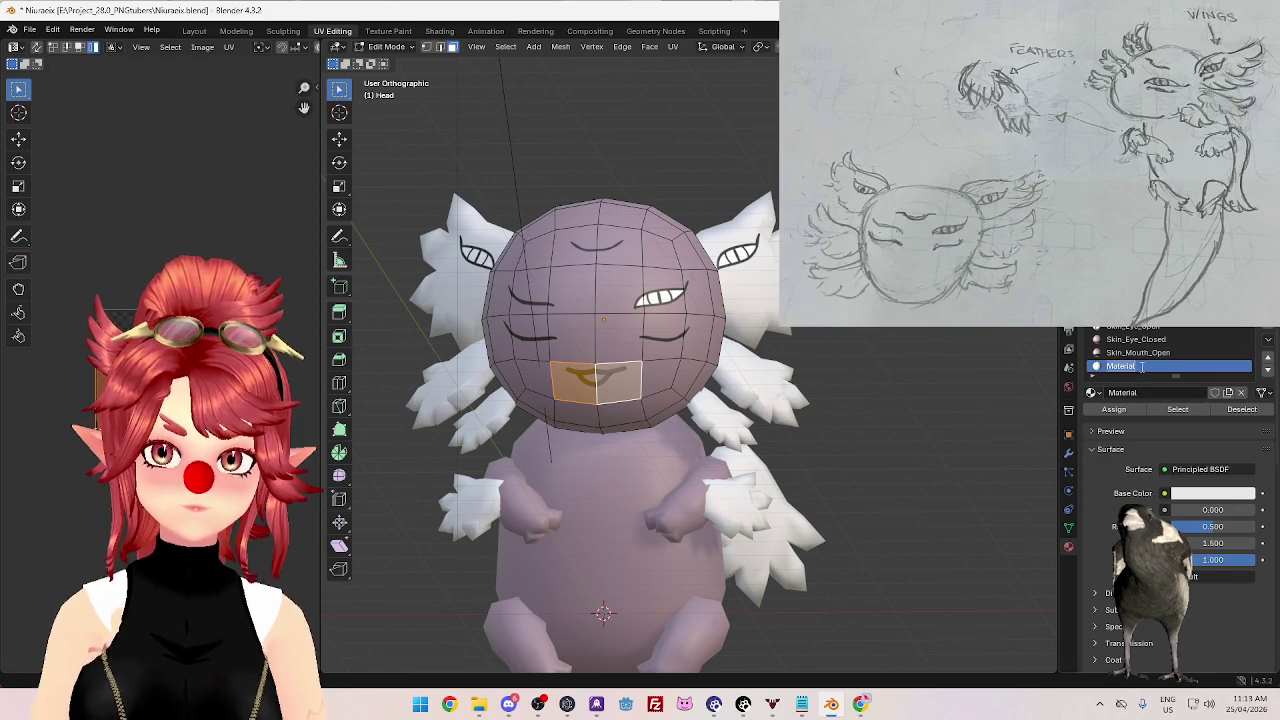
text(Skin_Mouth)
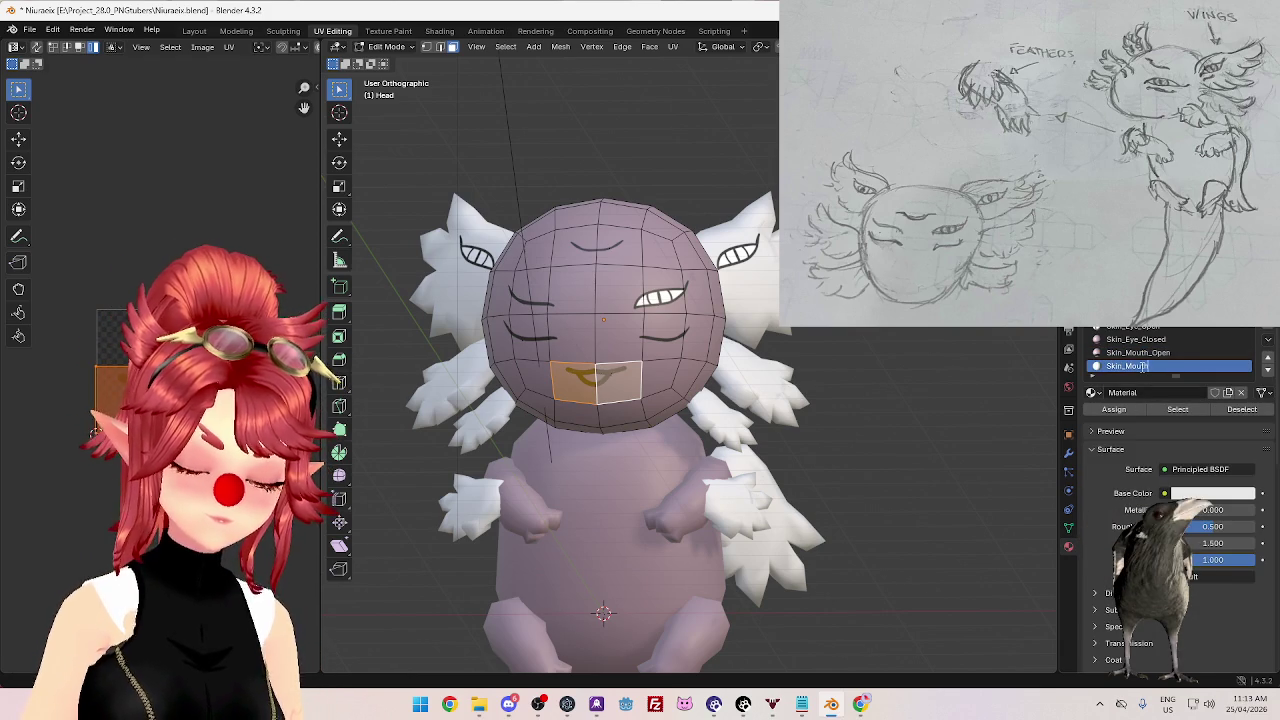
text(_Closed)
key(Return)
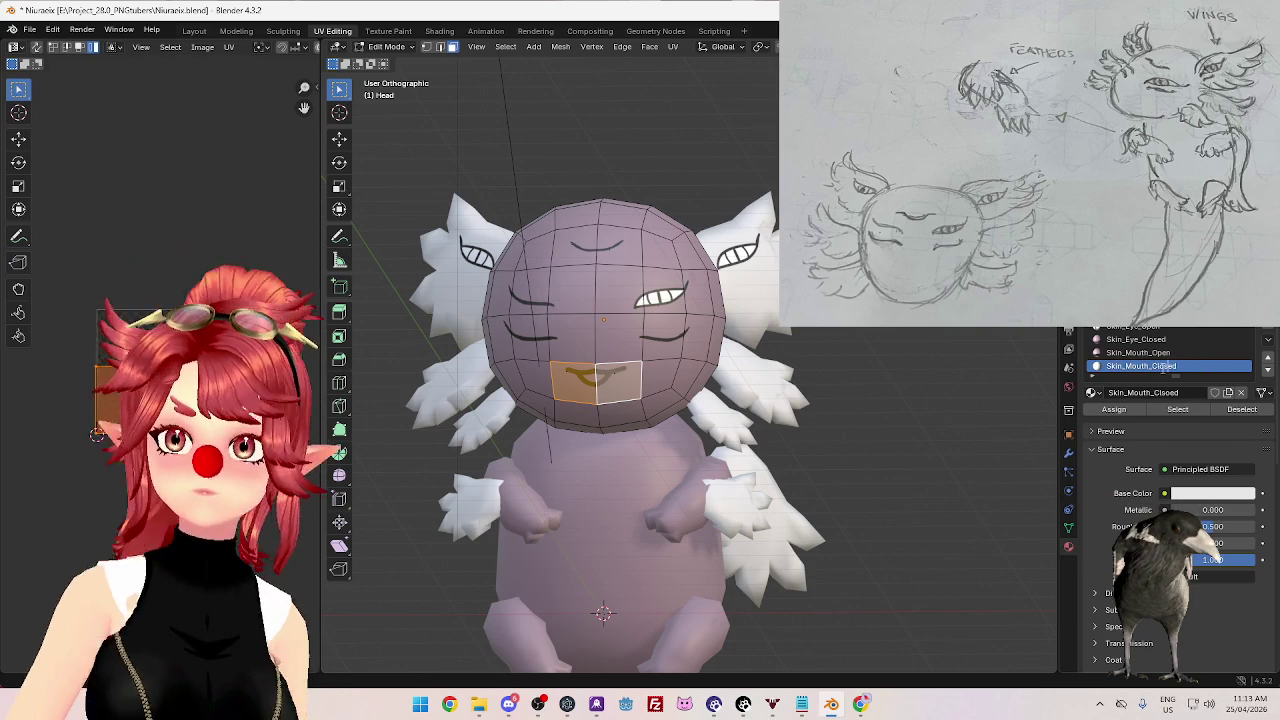
click(1267, 340)
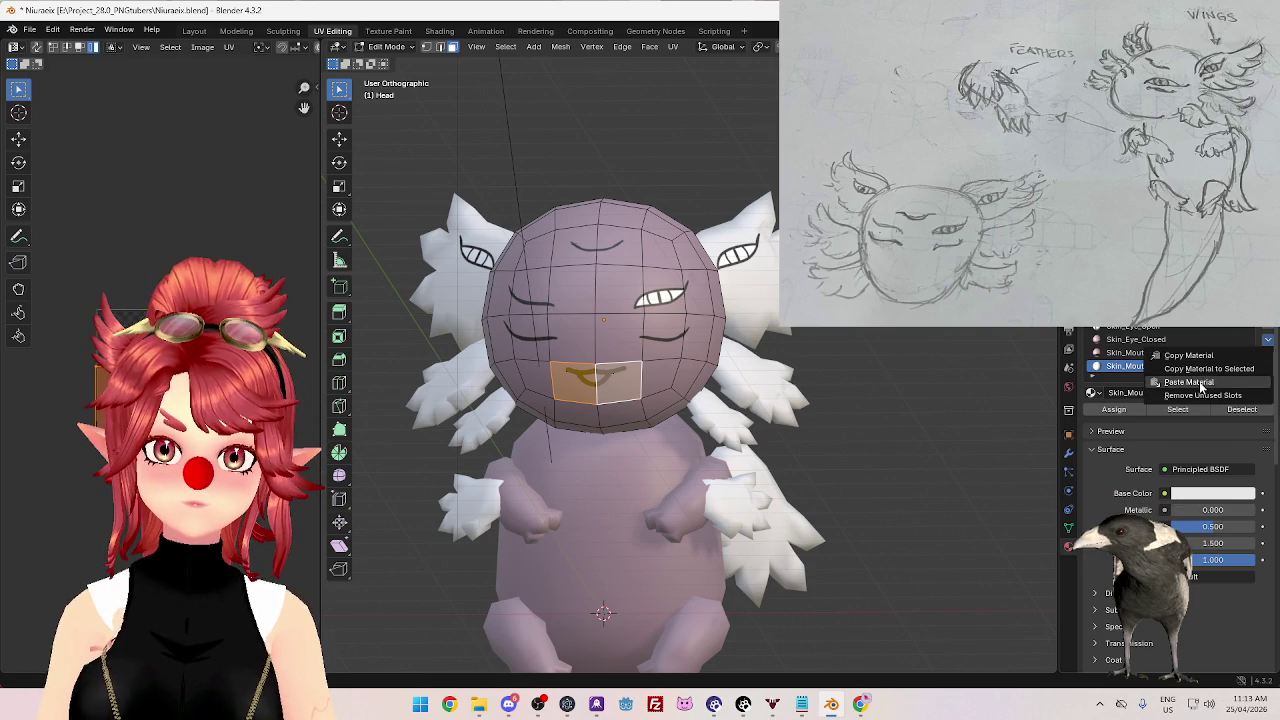
click(1200, 385)
- In the Shading workspace, load mouth_closed.png into the image texture node
click(422, 30)
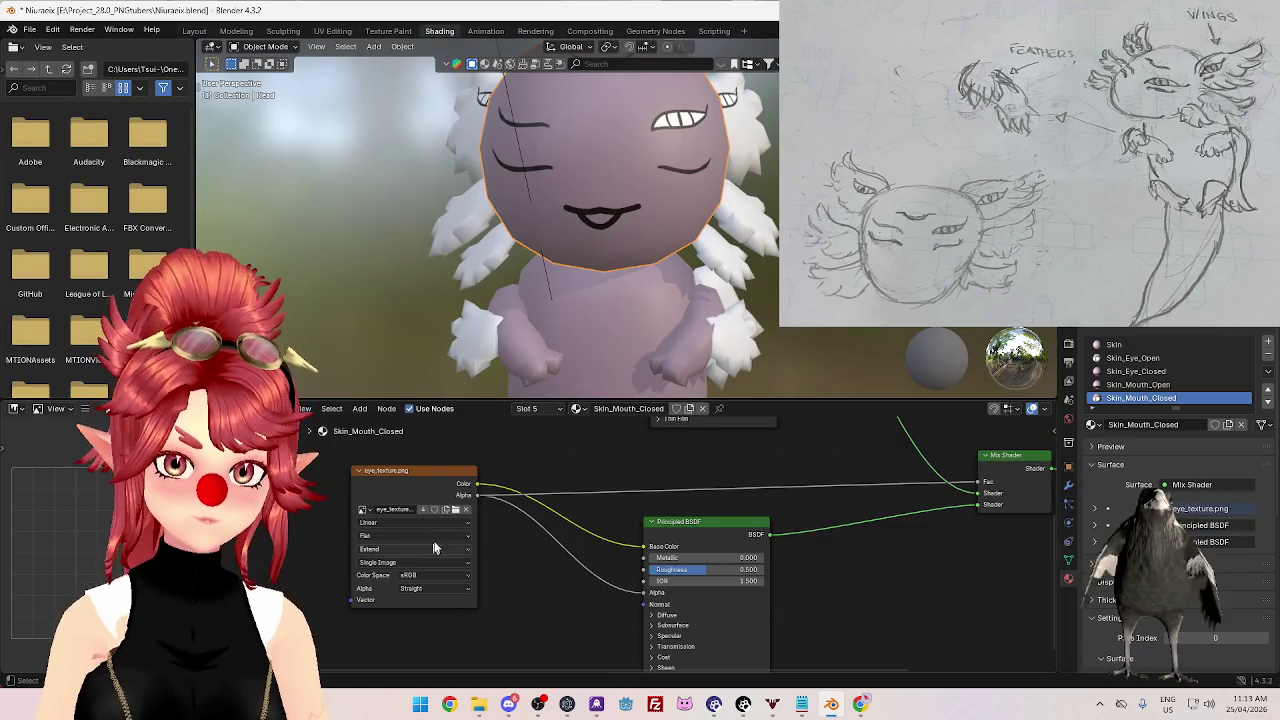
click(457, 507)
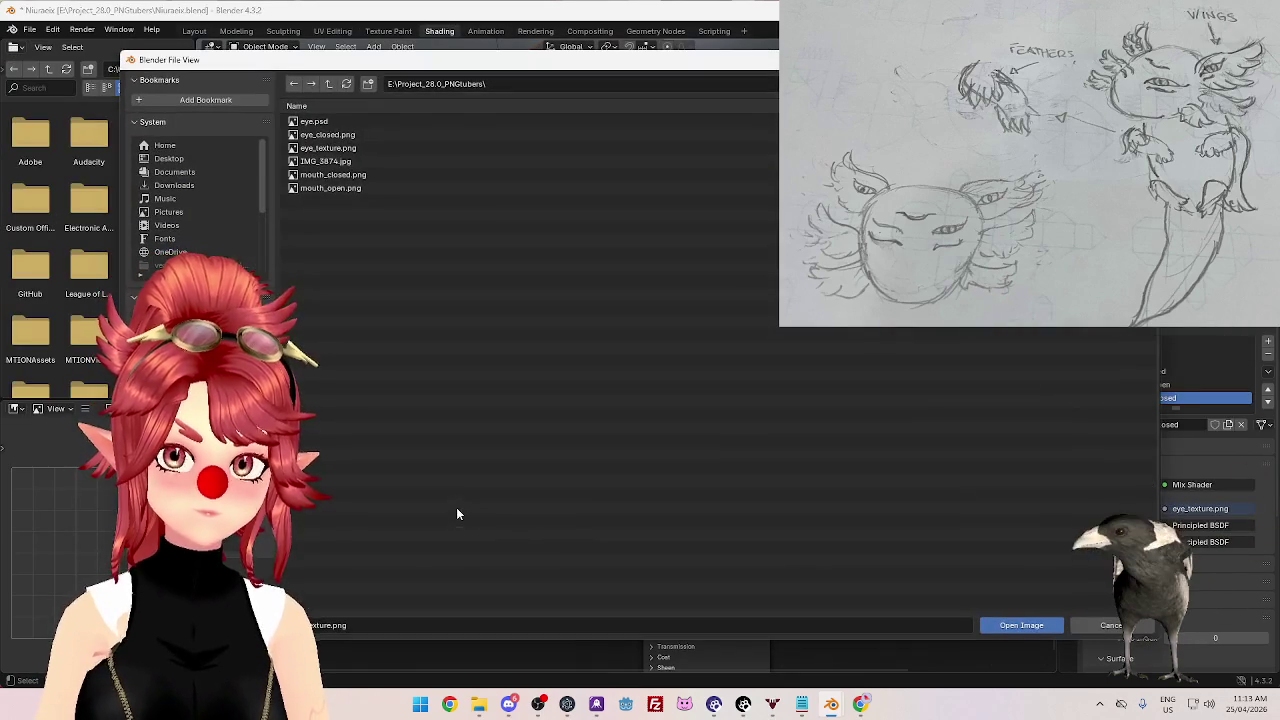
click(334, 175)
click(1030, 628)
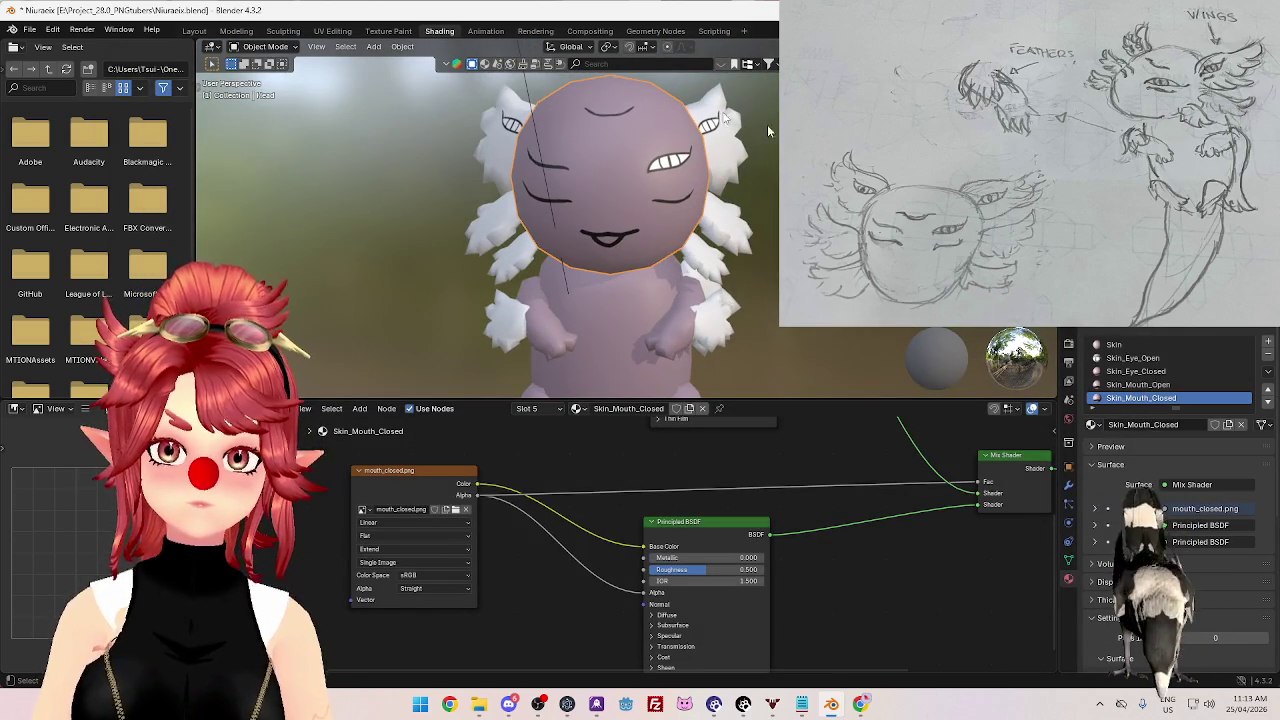
click(332, 31)
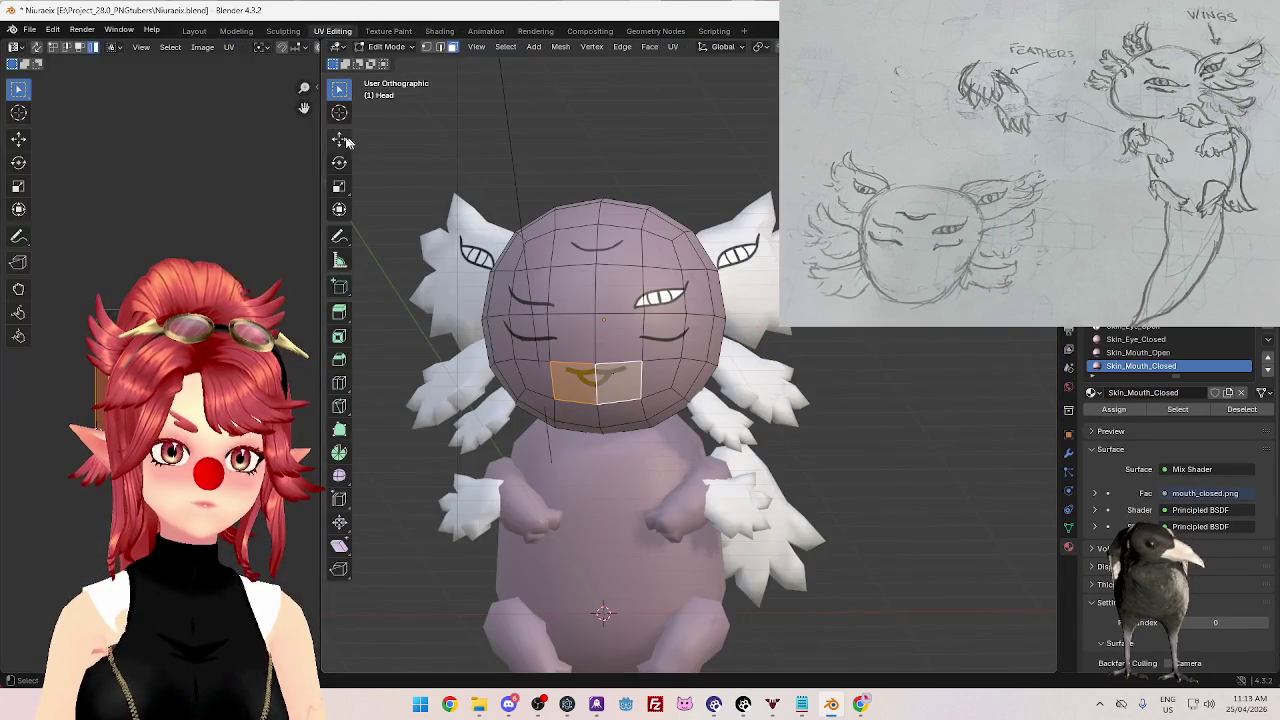
- Slightly enlarge the closed-mouth UVs and nudge them downward
key(s)
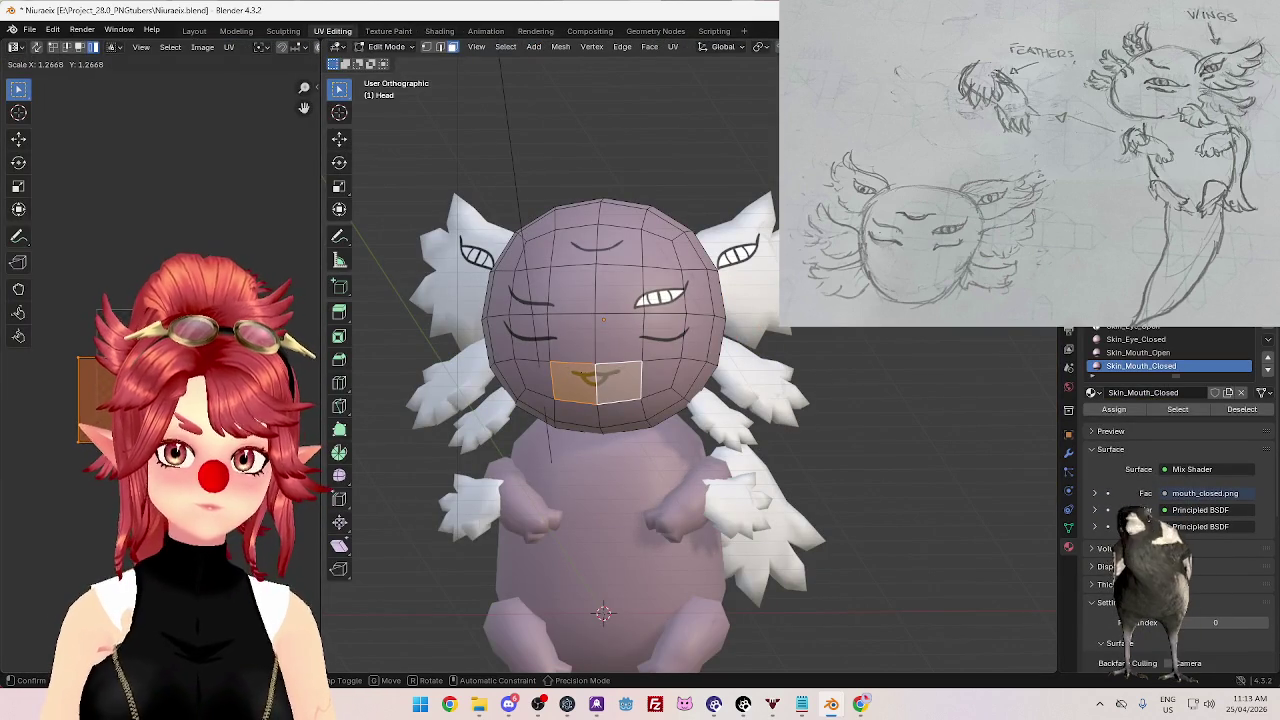
key(Return)
key(g)
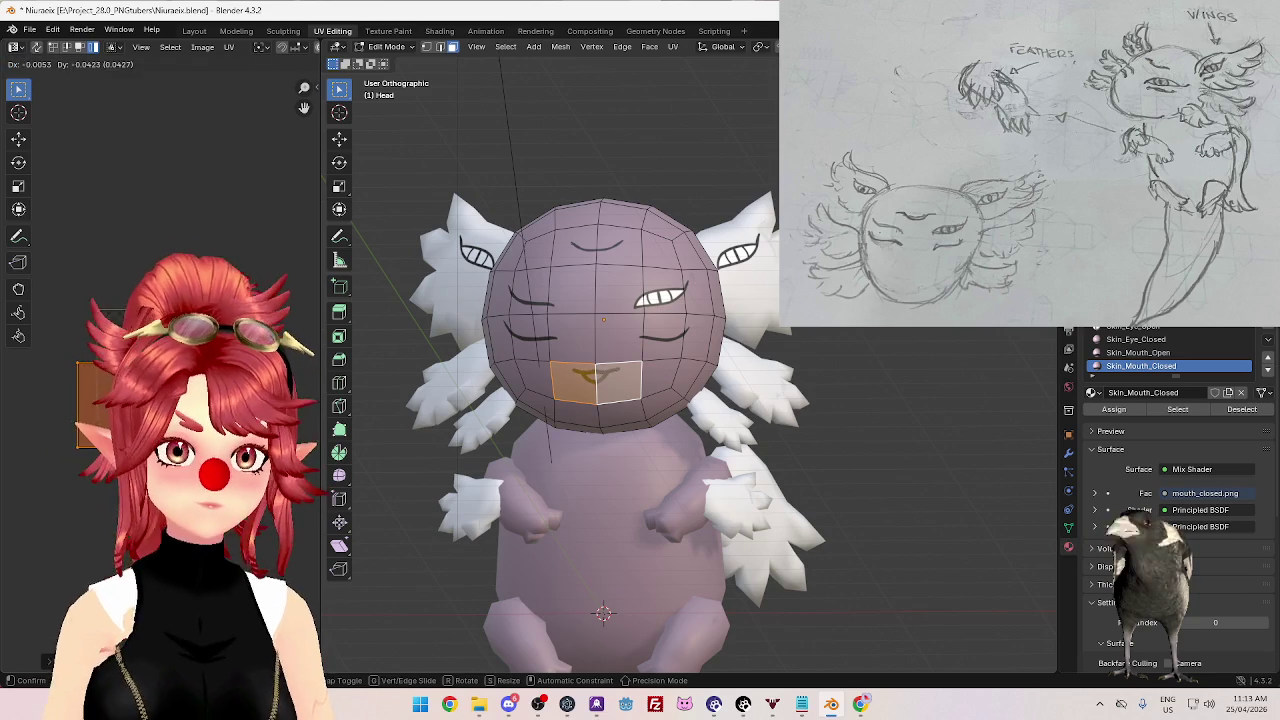
key(Return)
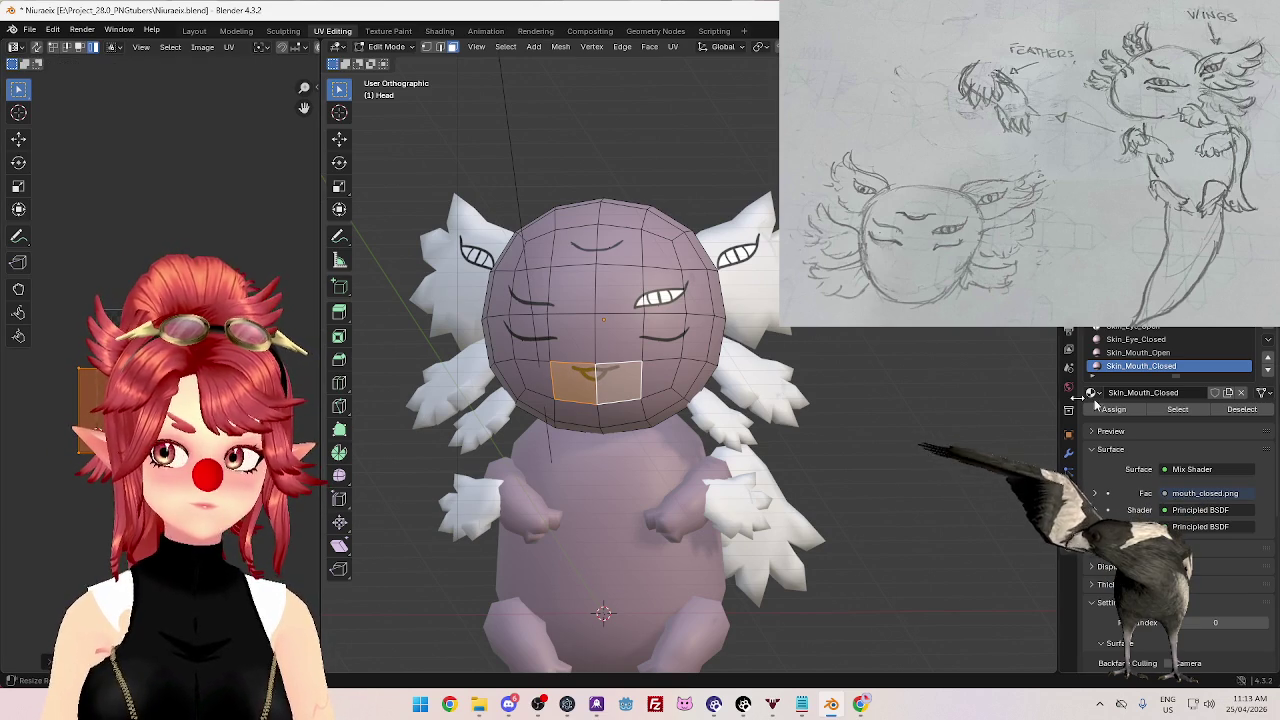
- Assign the Skin_Mouth_Open material to the selected mouth faces
click(1145, 354)
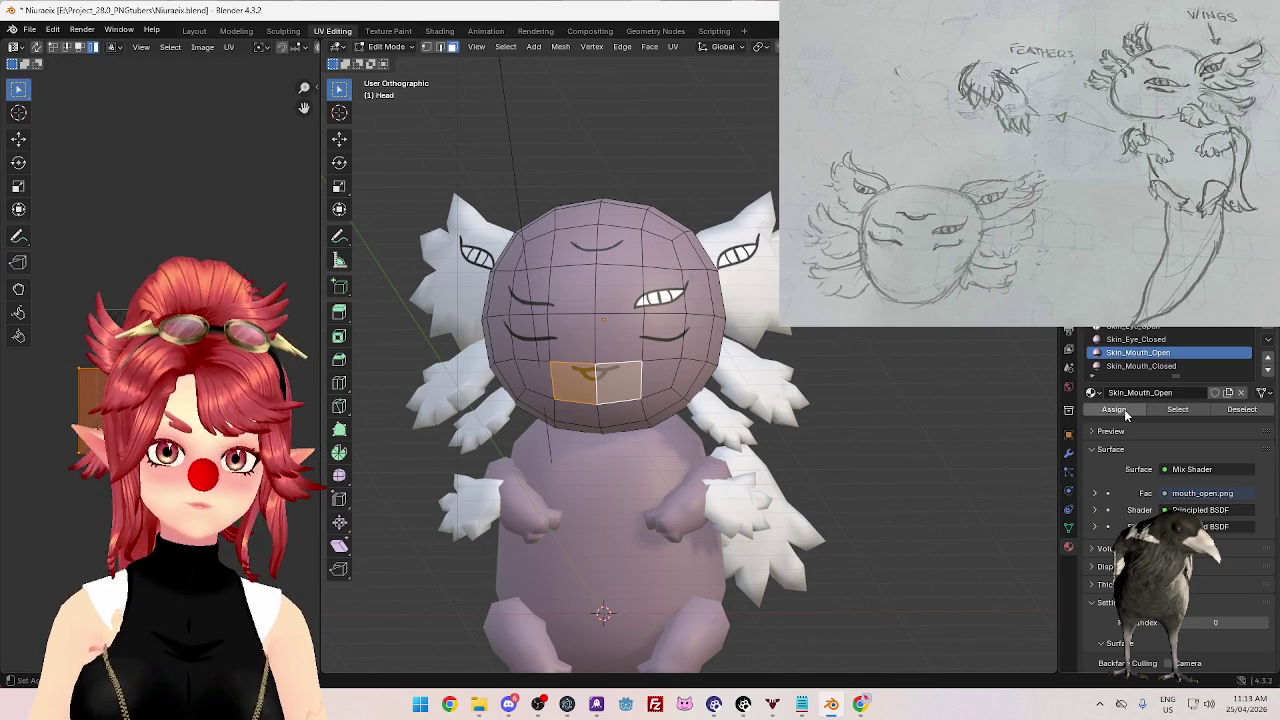
click(1141, 366)
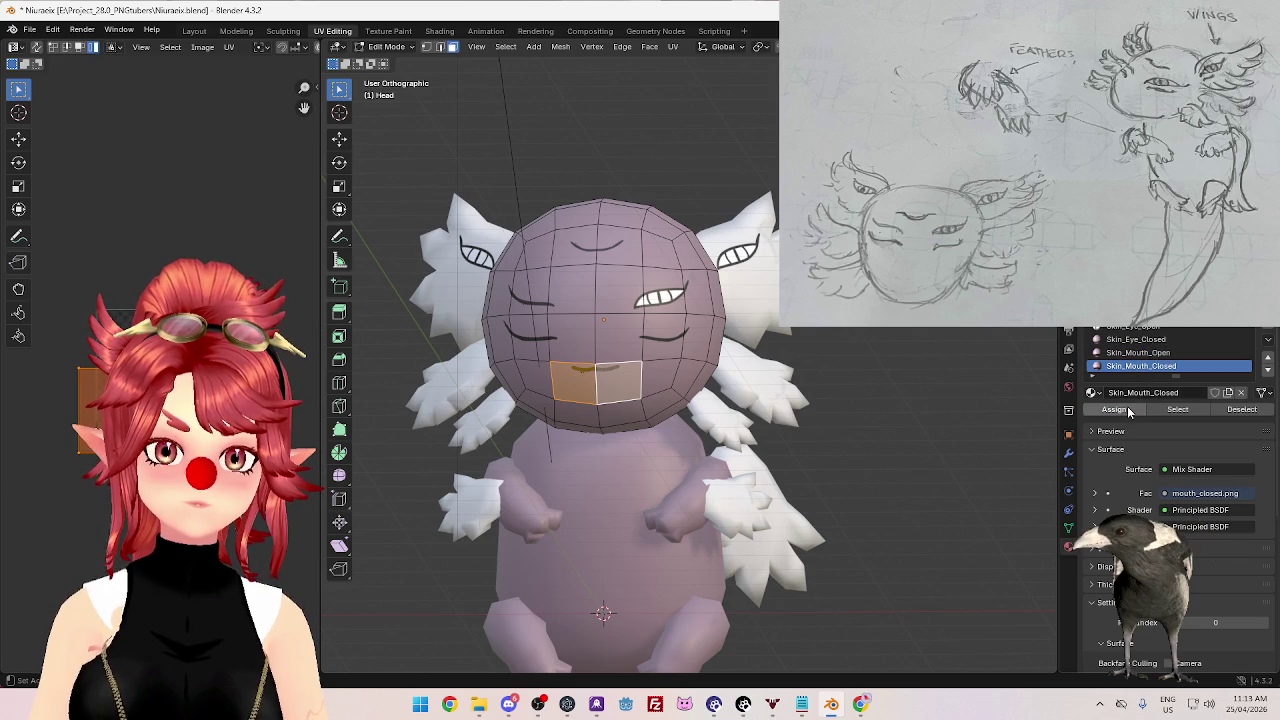
click(1133, 353)
click(1115, 410)
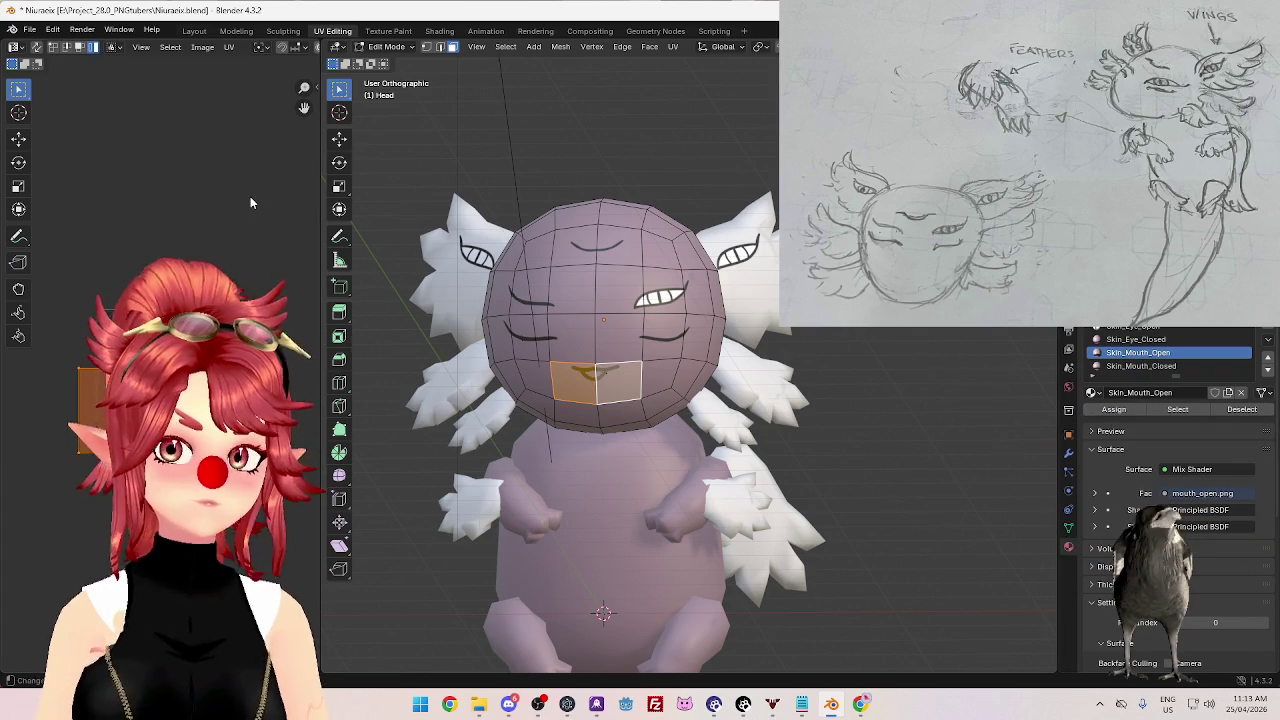
- Save Niuraeix.blend, return to Object Mode and orbit around the axolotl
click(35, 30)
click(45, 114)
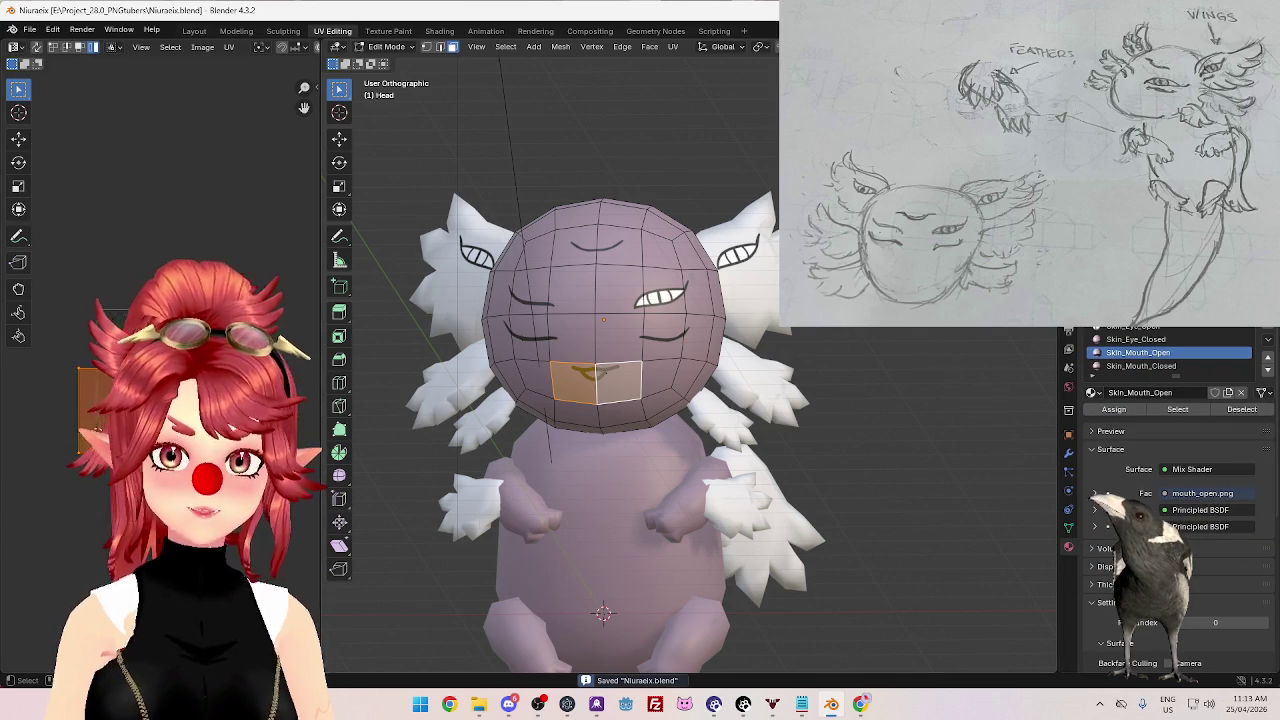
key(Tab)
scroll(787, 374, down, 2)
middle_drag(787, 374, 787, 464)
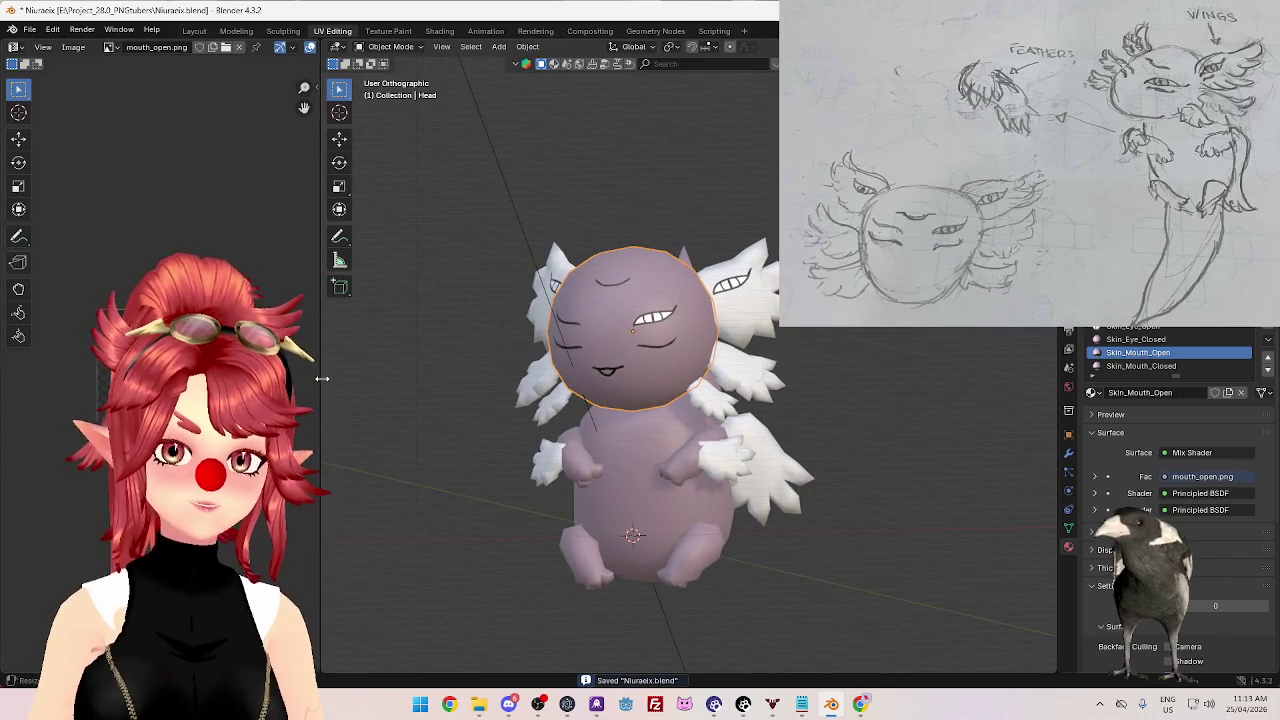
- Widen the 3D view by shrinking the image editor, then orbit toward a side view
drag(322, 378, 231, 378)
mouse_move(600, 430)
middle_down()
mouse_move(683, 431)
mouse_move(619, 434)
mouse_move(598, 461)
mouse_move(606, 445)
mouse_move(686, 466)
mouse_move(607, 472)
mouse_move(627, 486)
mouse_move(648, 466)
middle_up()
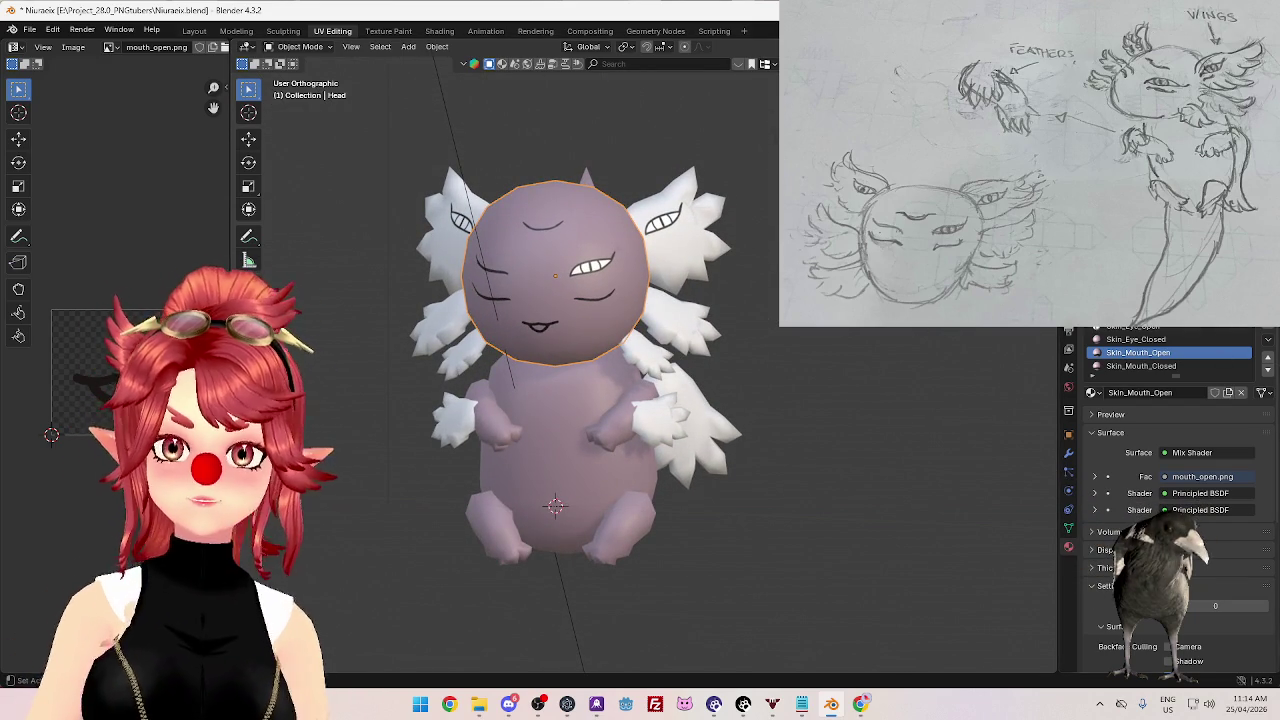
scroll(1170, 450, up, 2)
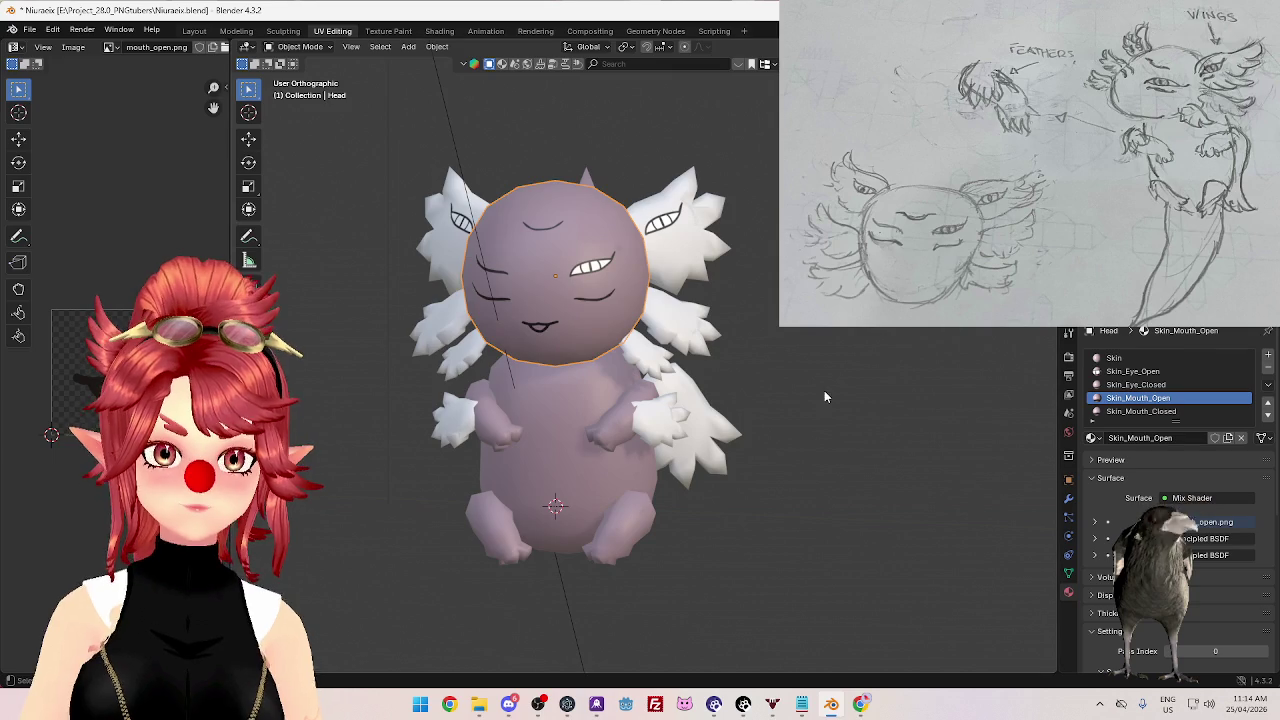
middle_drag(780, 430, 660, 410)
mouse_move(780, 372)
middle_down()
mouse_move(849, 372)
mouse_move(820, 372)
middle_up()
- Select every part of the axolotl and apply All Transforms
click(625, 415)
key(a)
key(ctrl+a)
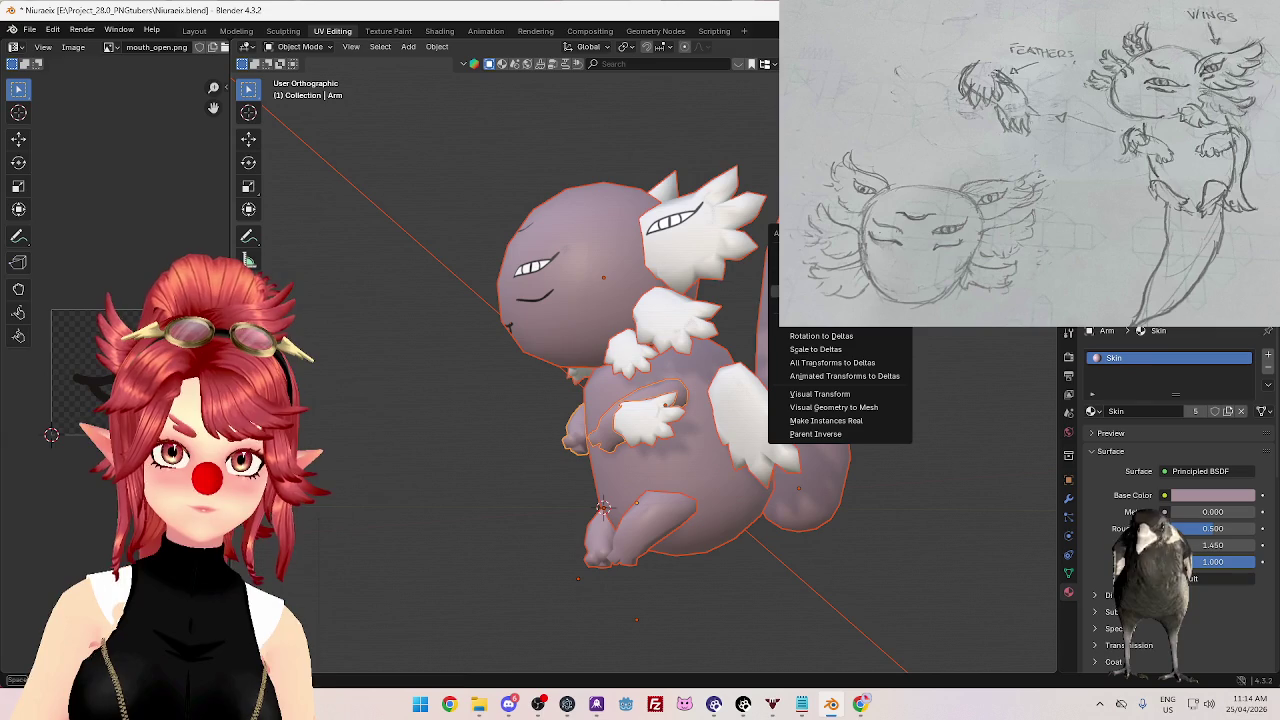
click(820, 285)
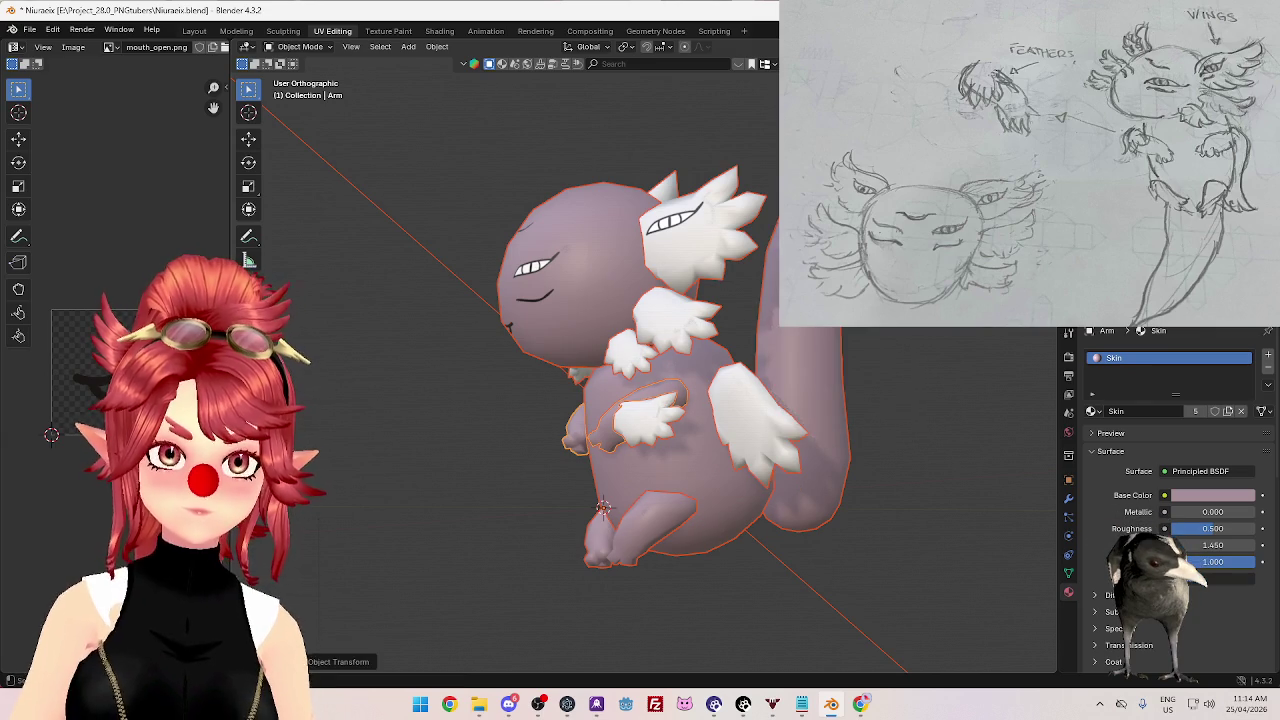
- Select the right wing, then the tail, viewing the model from the side
mouse_move(704, 337)
middle_down()
mouse_move(792, 333)
mouse_move(774, 381)
mouse_move(760, 360)
mouse_move(633, 407)
mouse_move(840, 405)
mouse_move(797, 417)
mouse_move(846, 428)
mouse_move(774, 434)
mouse_move(797, 440)
mouse_move(760, 463)
mouse_move(797, 429)
mouse_move(792, 453)
mouse_move(788, 431)
middle_up()
scroll(774, 381, down, 2)
click(690, 395)
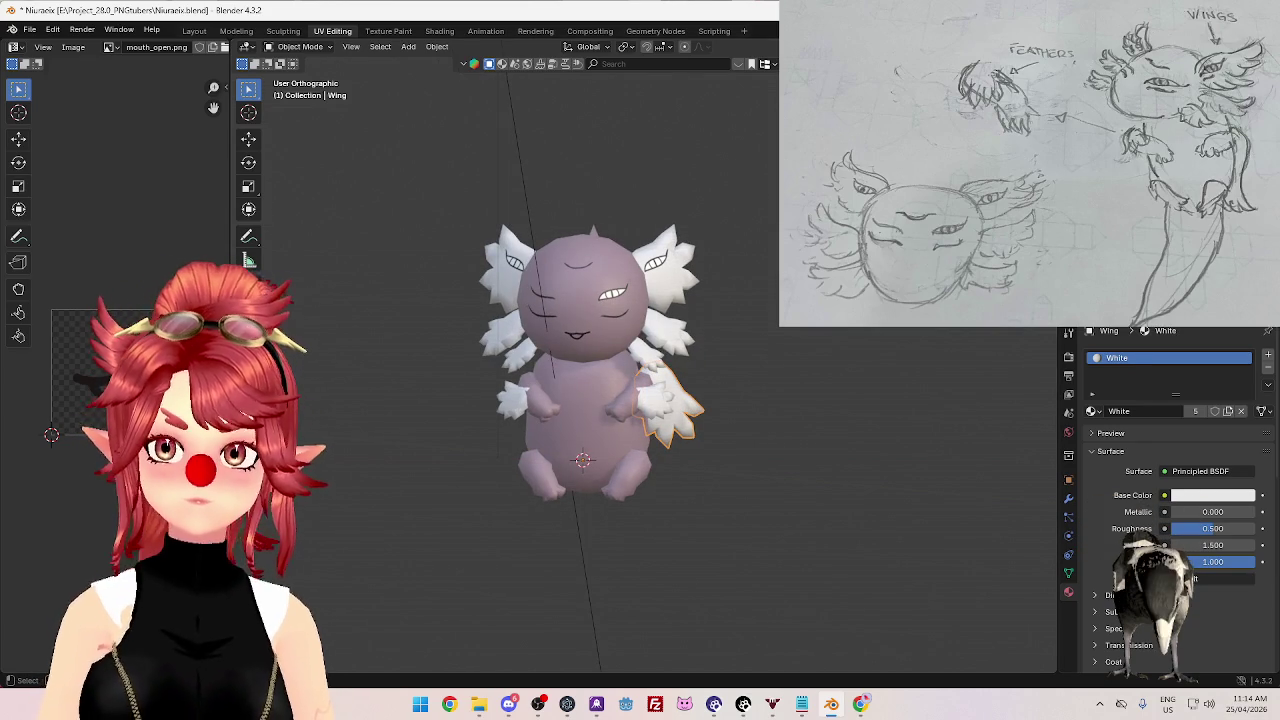
click(671, 372)
mouse_move(671, 372)
middle_down()
mouse_move(570, 389)
mouse_move(646, 400)
middle_up()
key(shift+a)
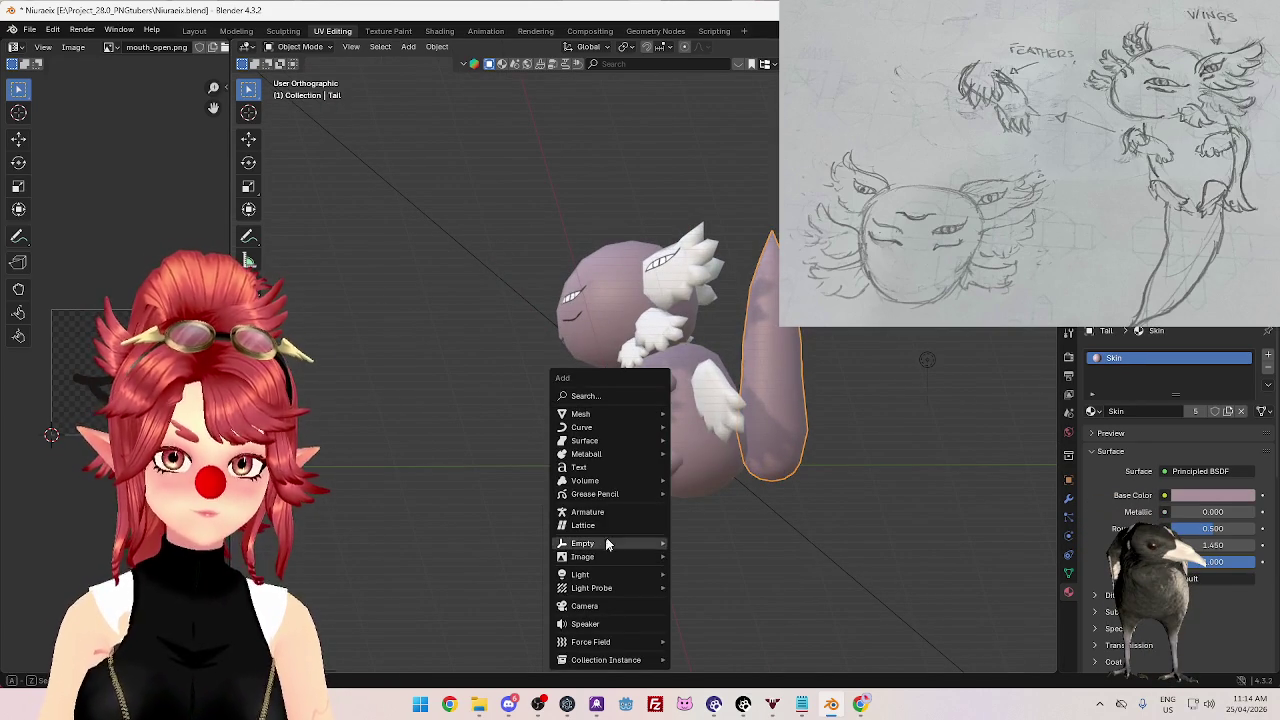
- Add an armature at the 3D cursor and switch to the right orthographic view
click(590, 511)
mouse_move(783, 483)
middle_down()
mouse_move(778, 512)
mouse_move(729, 492)
middle_up()
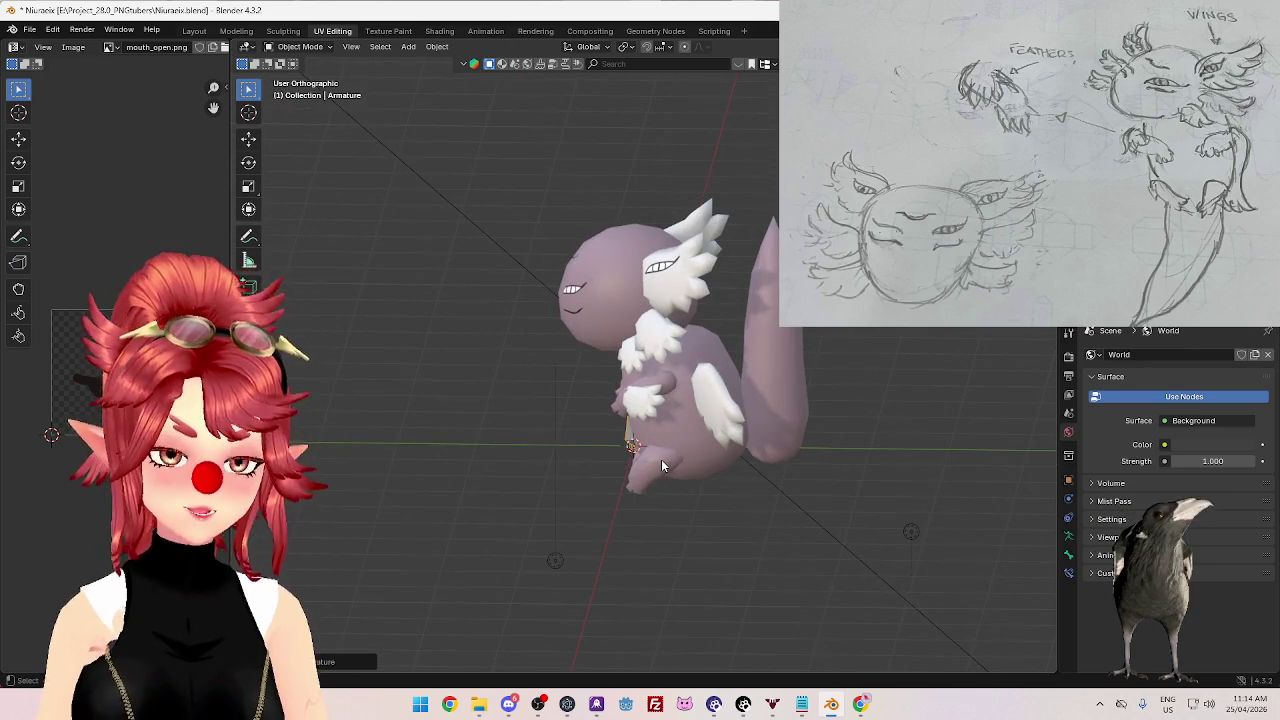
key(KP_3)
key(g)
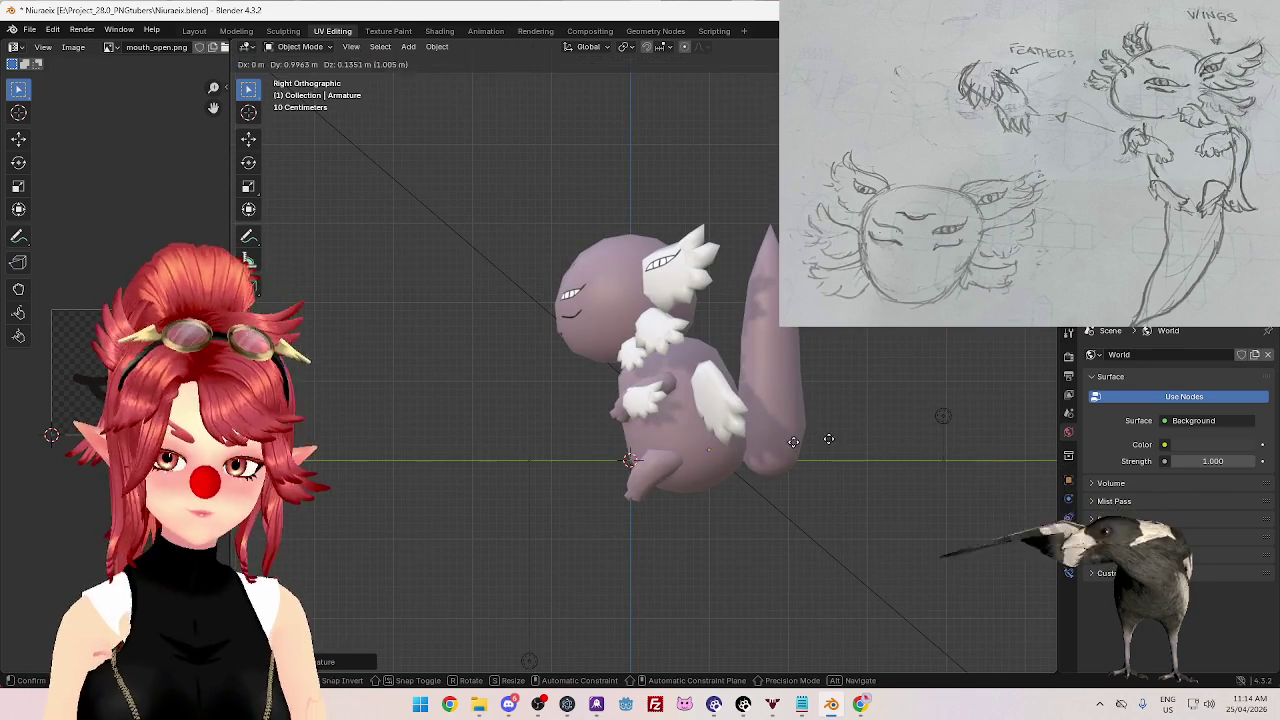
key(Escape)
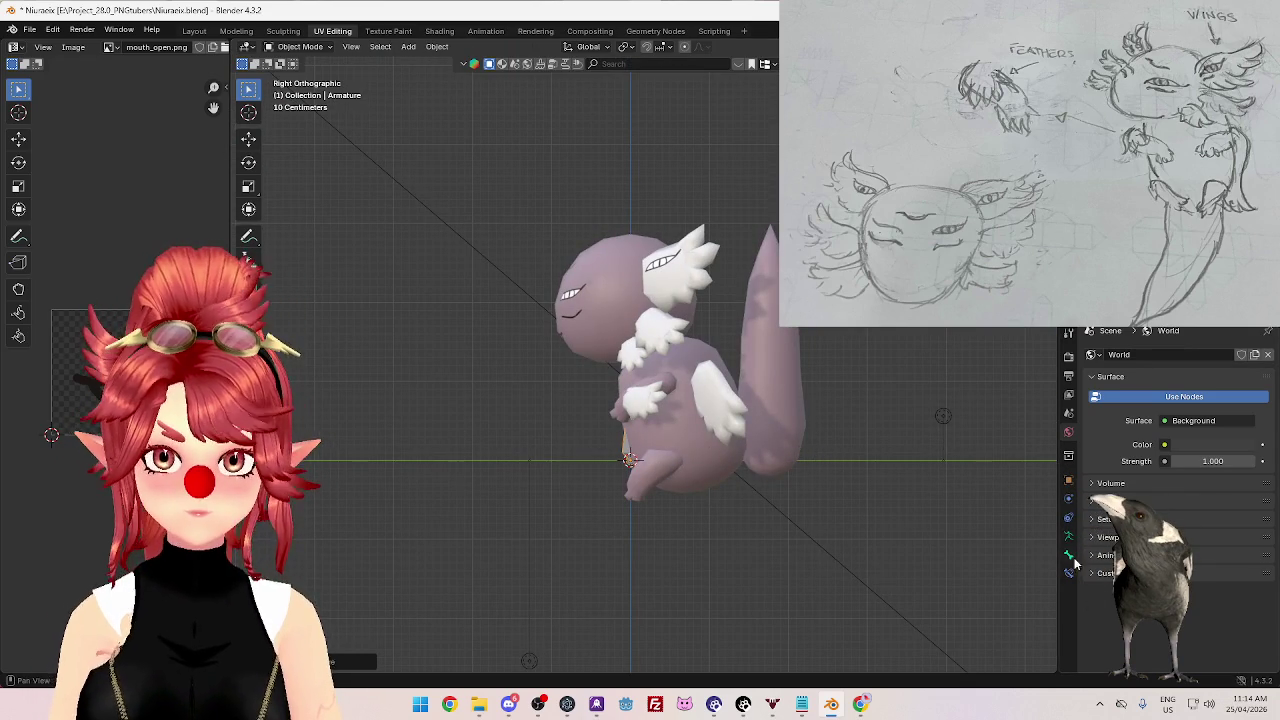
- Enable In Front in the armature's viewport display so bones show over the mesh
click(1068, 556)
click(1095, 431)
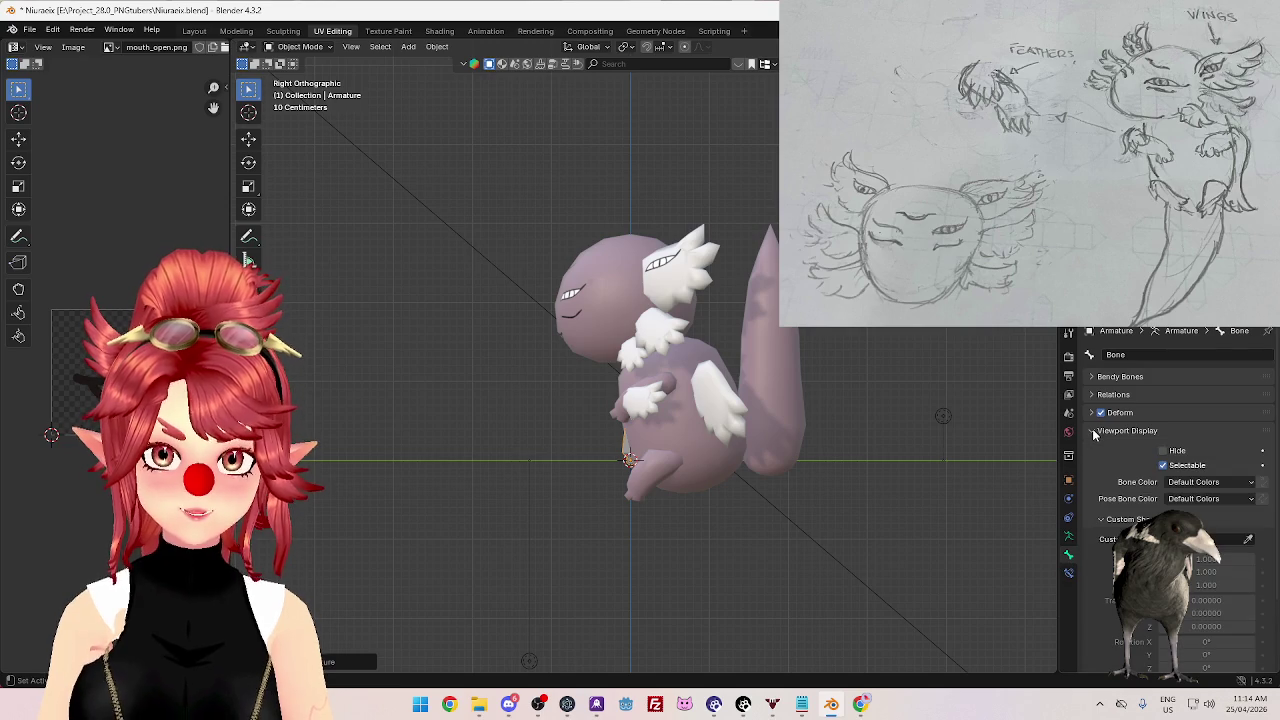
click(1093, 431)
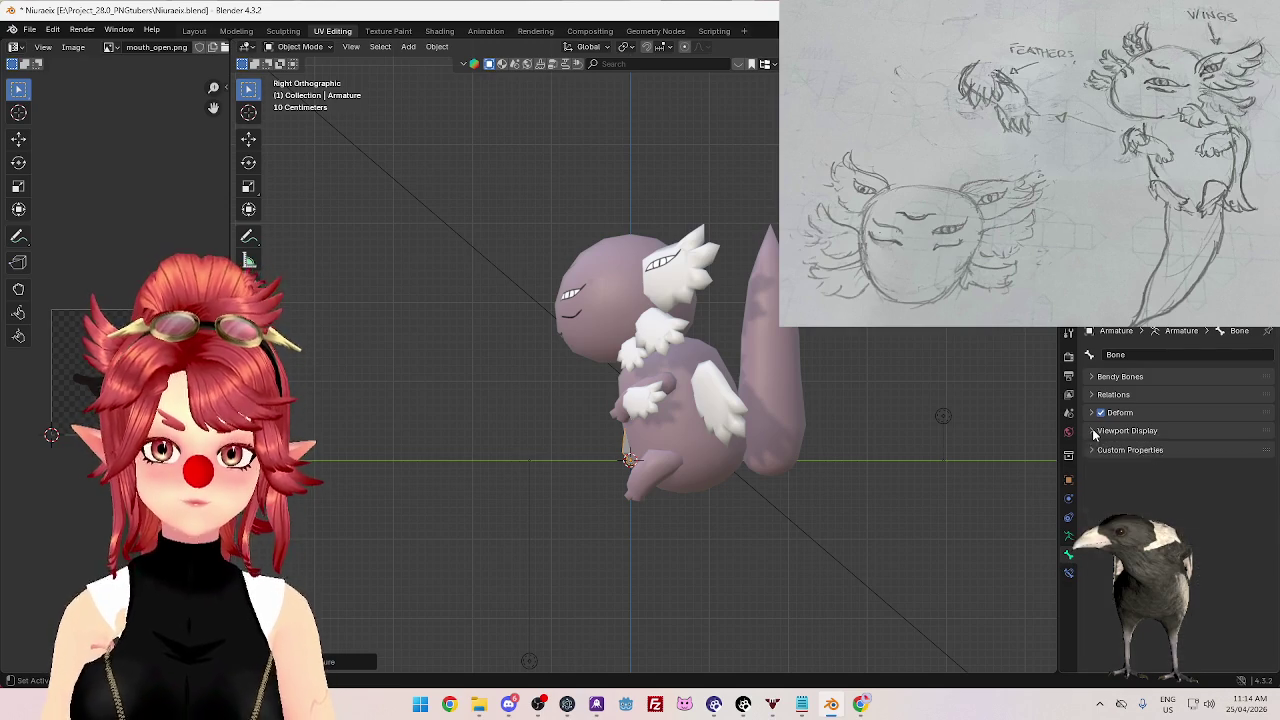
click(1093, 431)
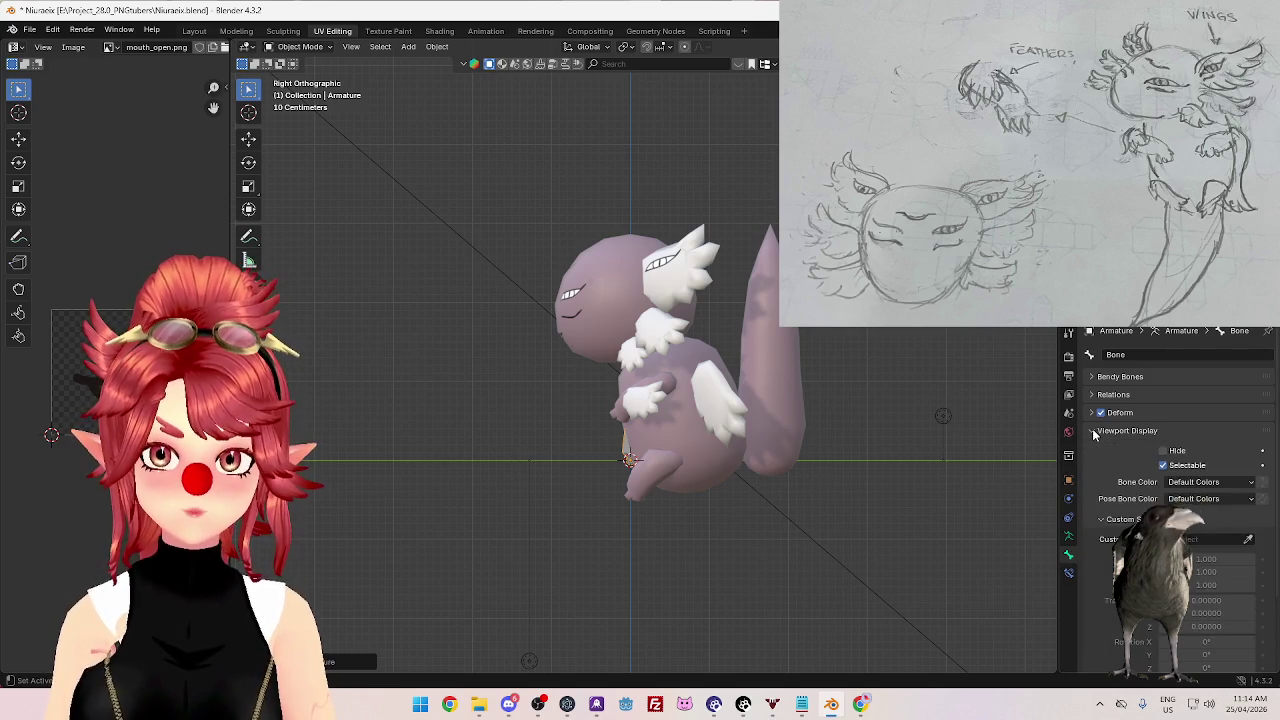
click(1068, 536)
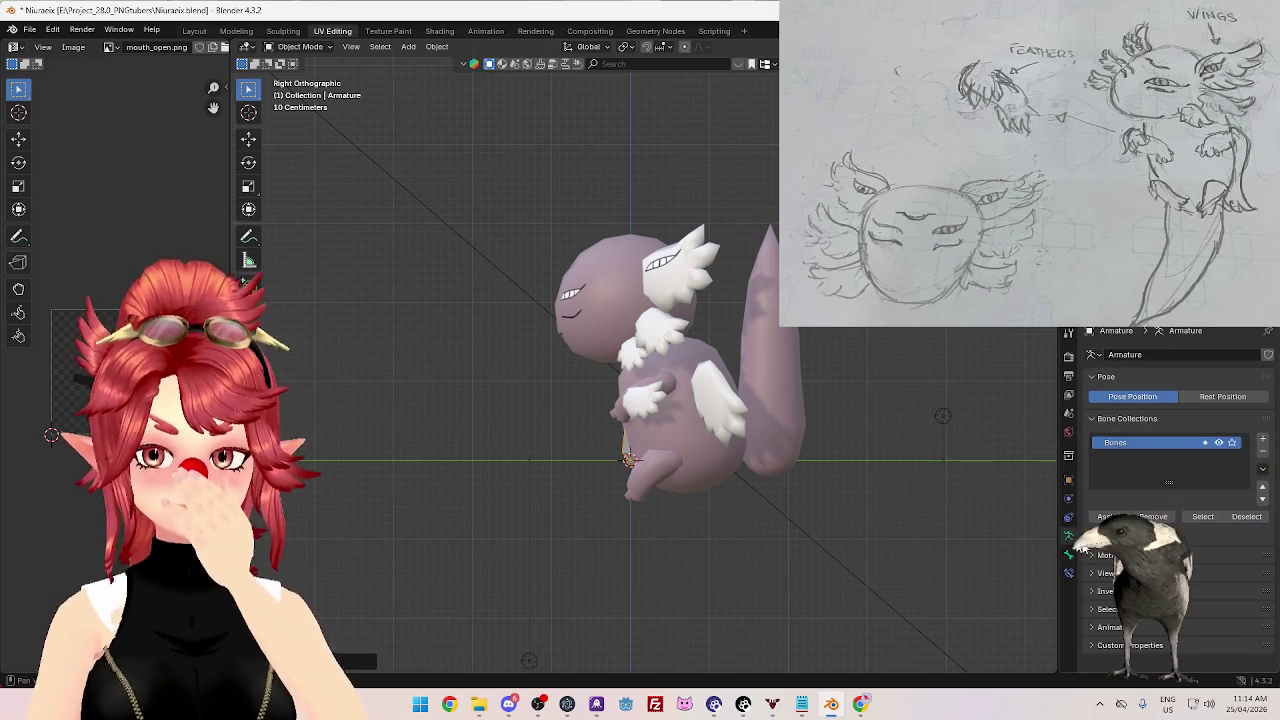
click(1096, 575)
click(1097, 574)
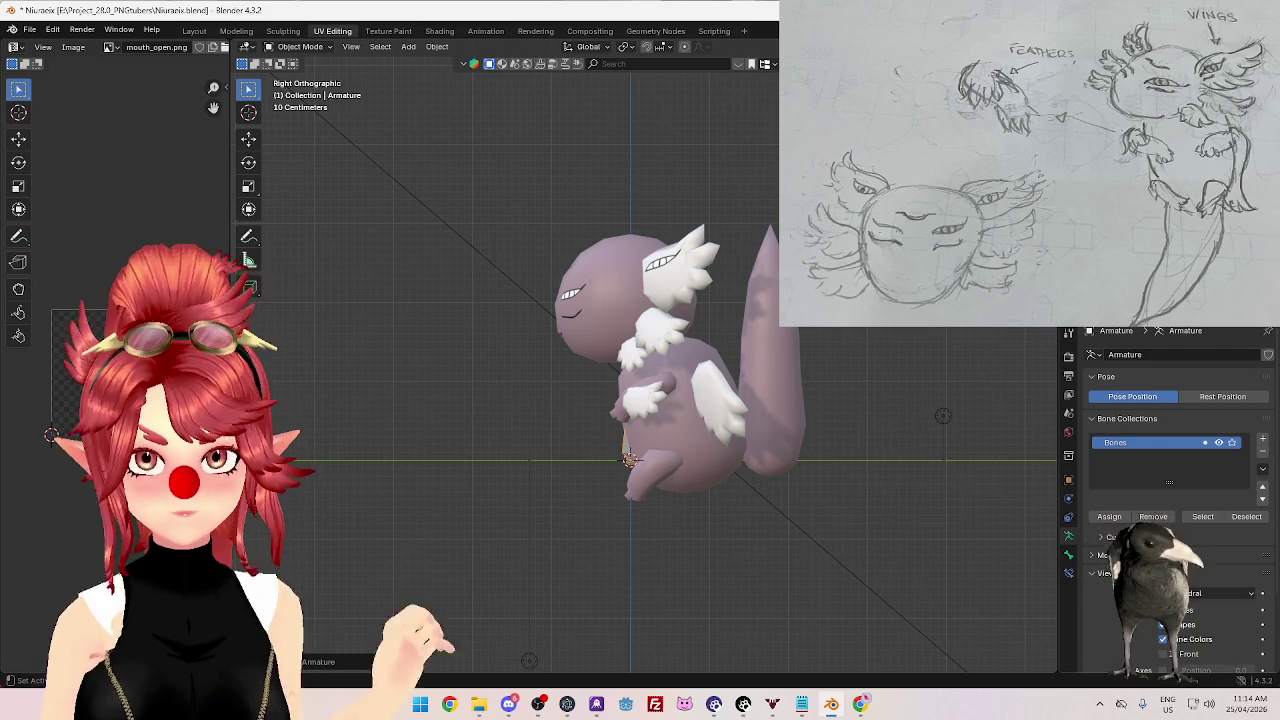
click(1096, 574)
click(1168, 575)
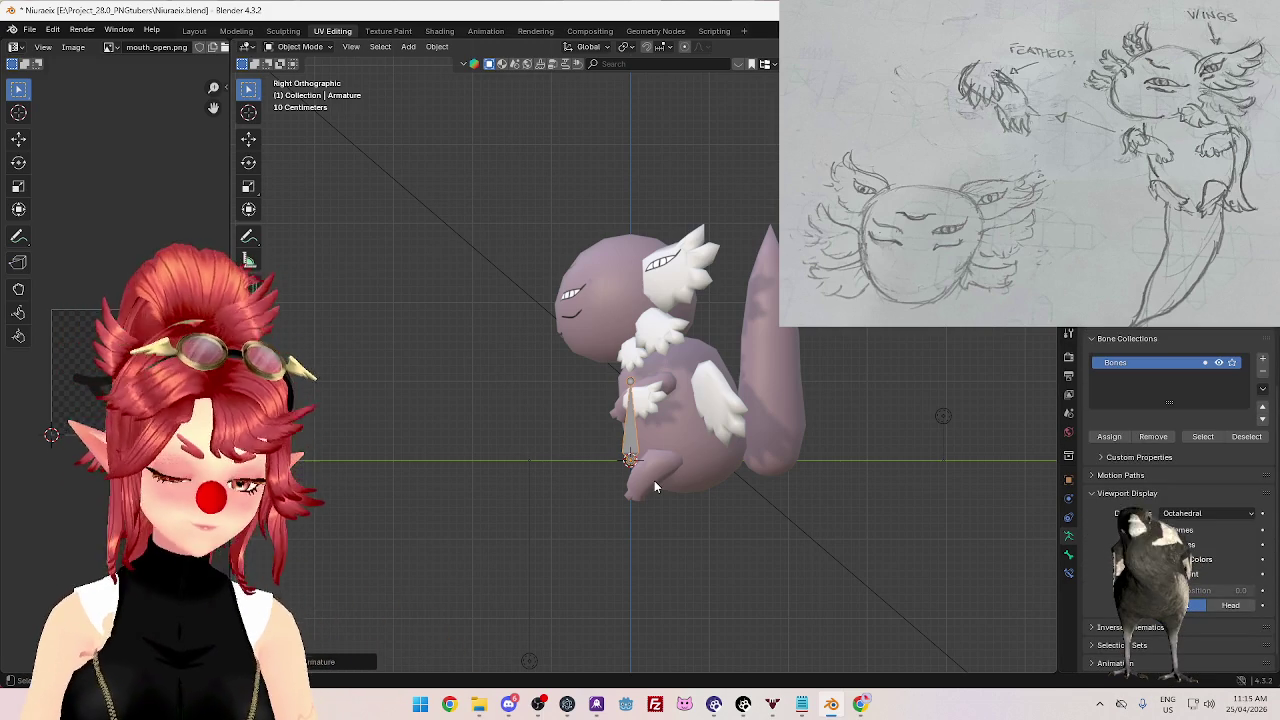
- Move the armature into the tail and stretch its first bone vertically in Edit Mode
key(g)
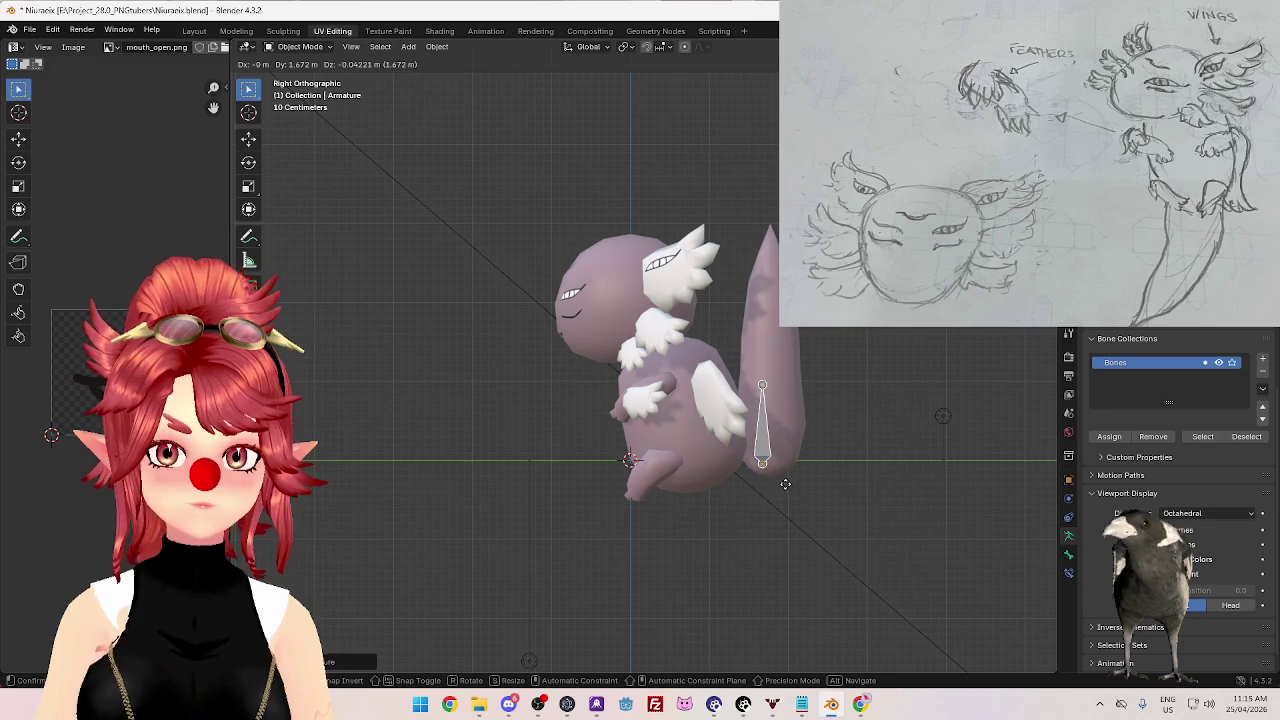
click(771, 397)
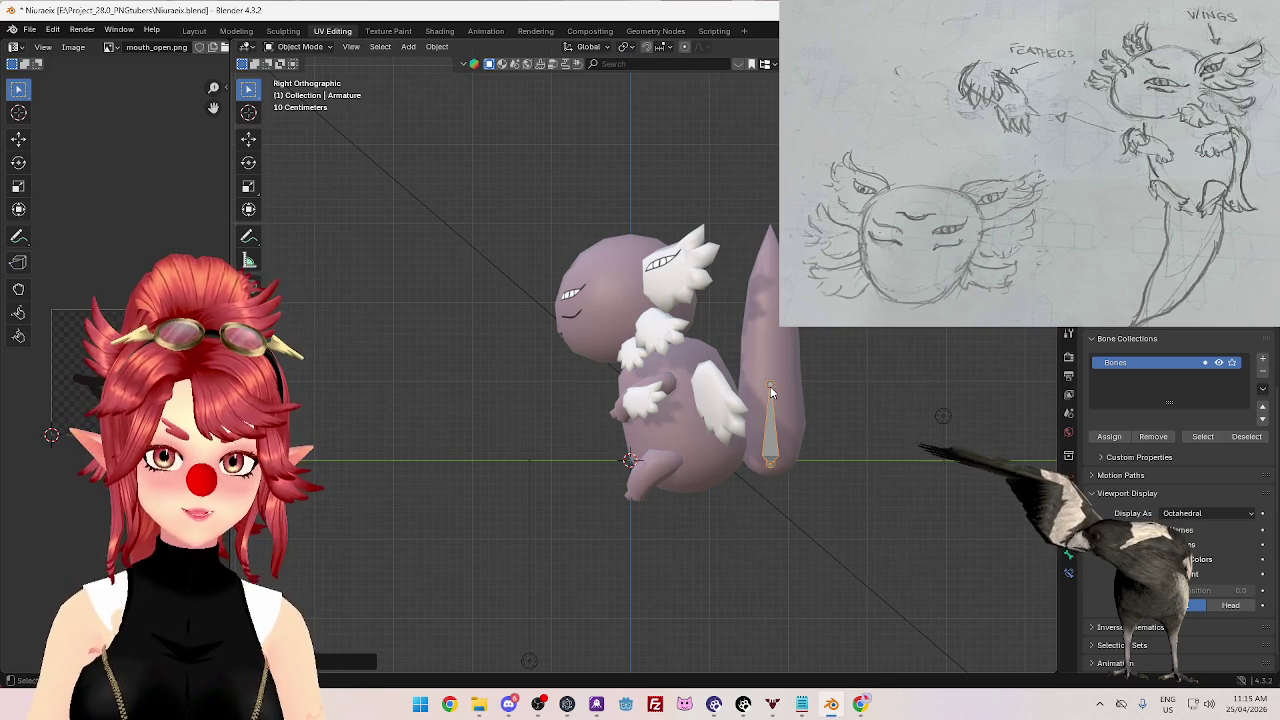
key(Tab)
key(g)
key(z)
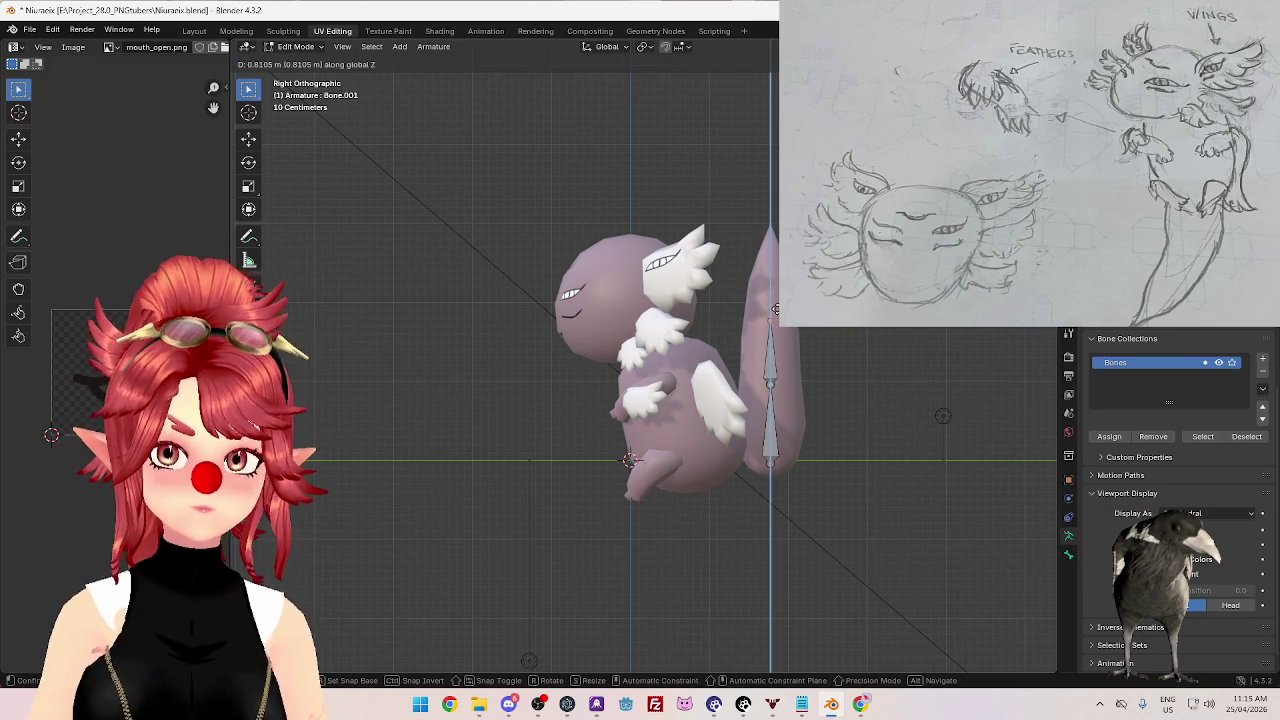
click(775, 308)
- Extrude two more vertical bones up to the tail tip and return to Object Mode
key(e)
key(z)
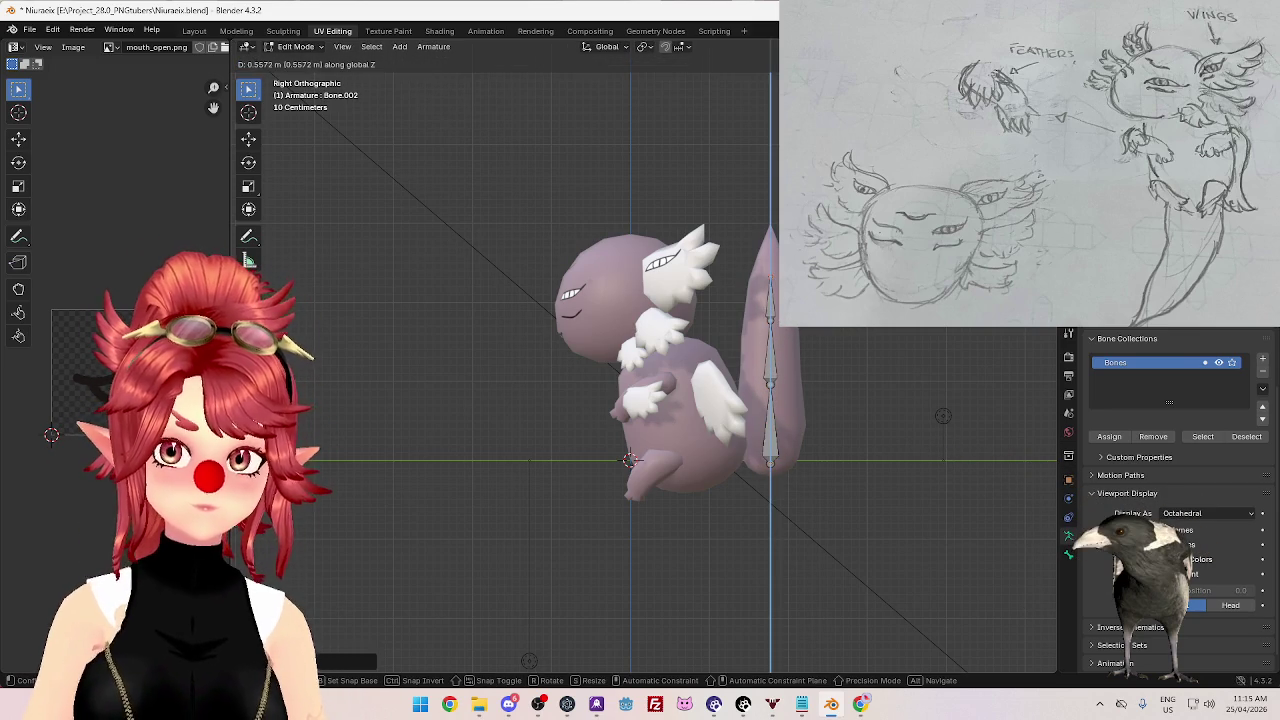
click(770, 462)
key(e)
key(z)
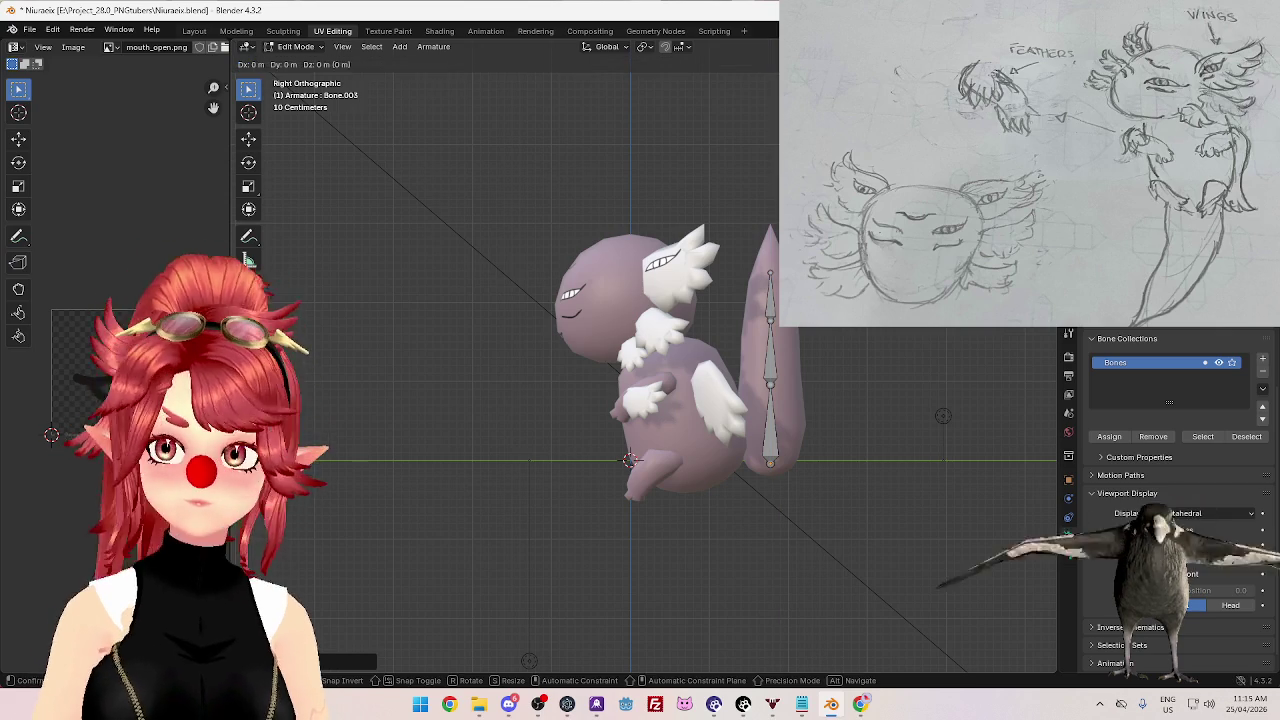
click(770, 230)
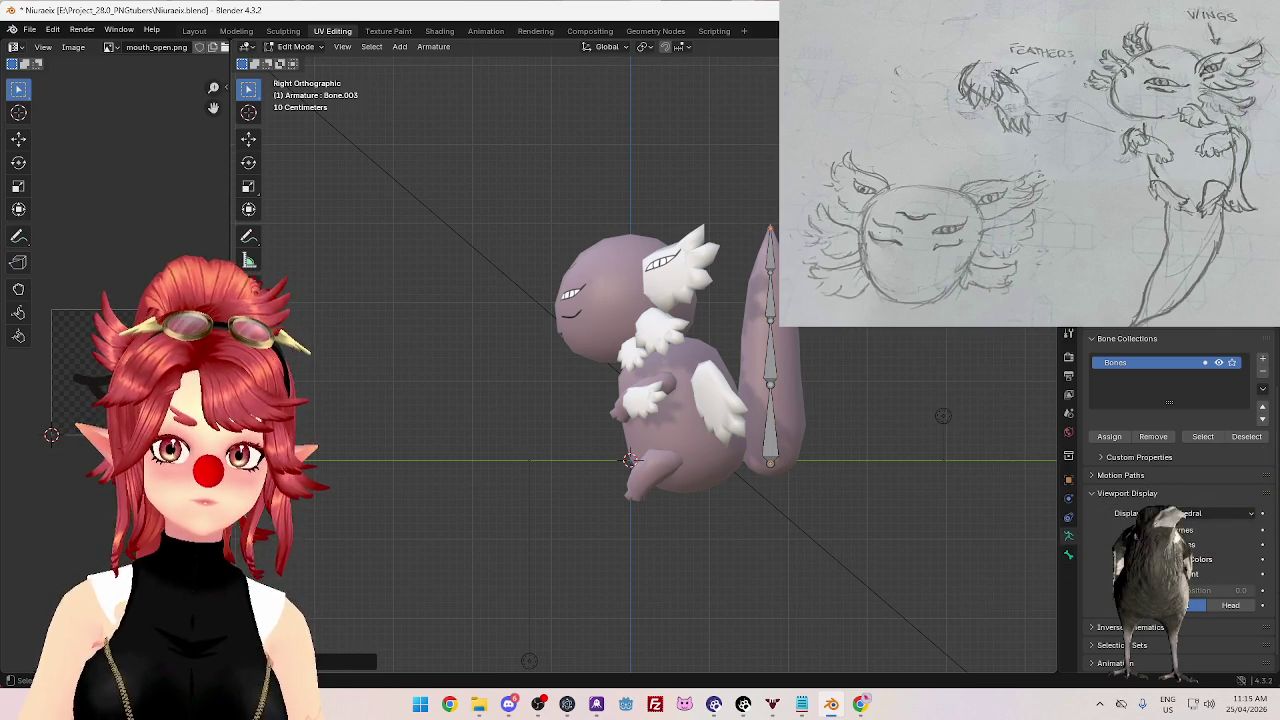
key(Tab)
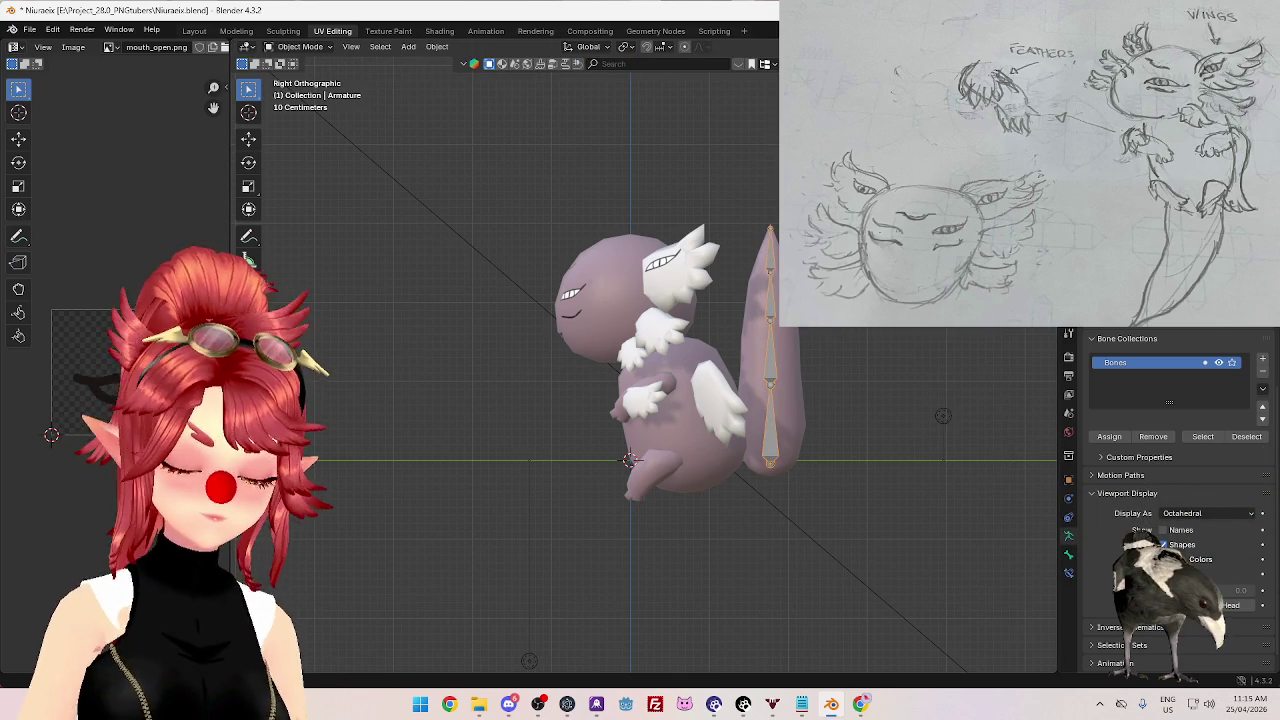
- Rename the armature object to Tail_Arm
text(Tail)
key(Return)
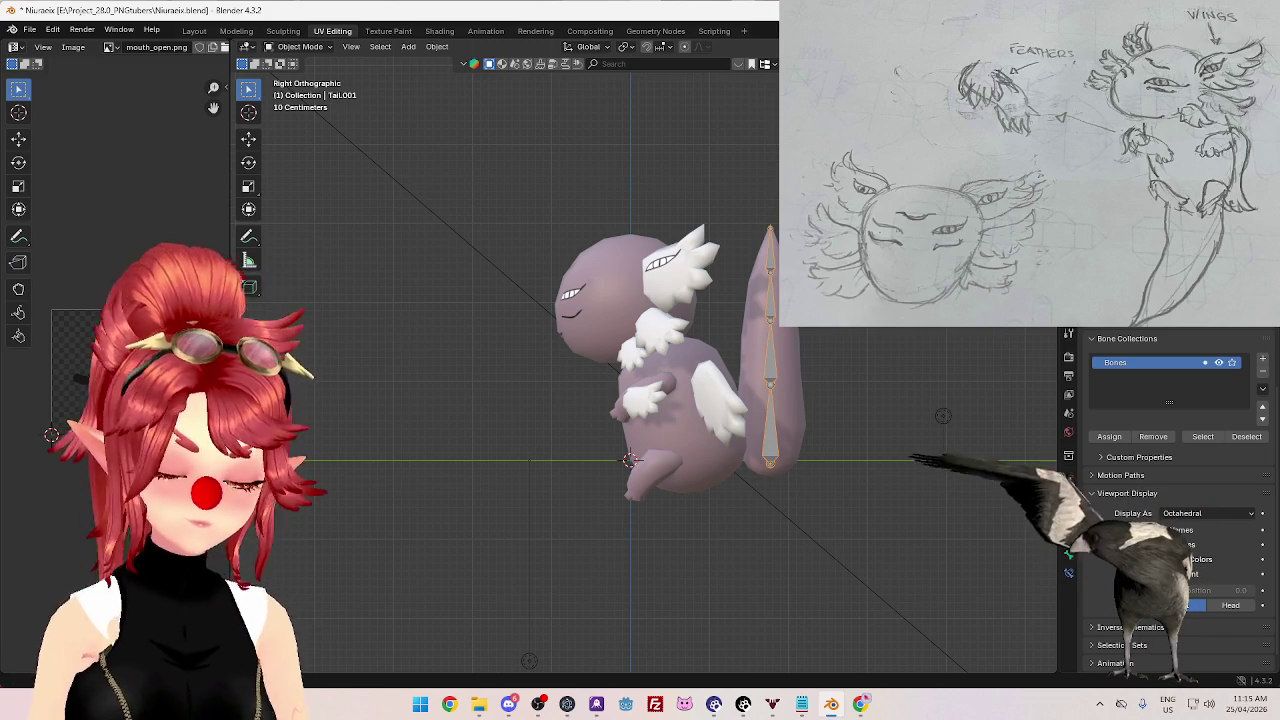
text(Arm_Tail)
key(Return)
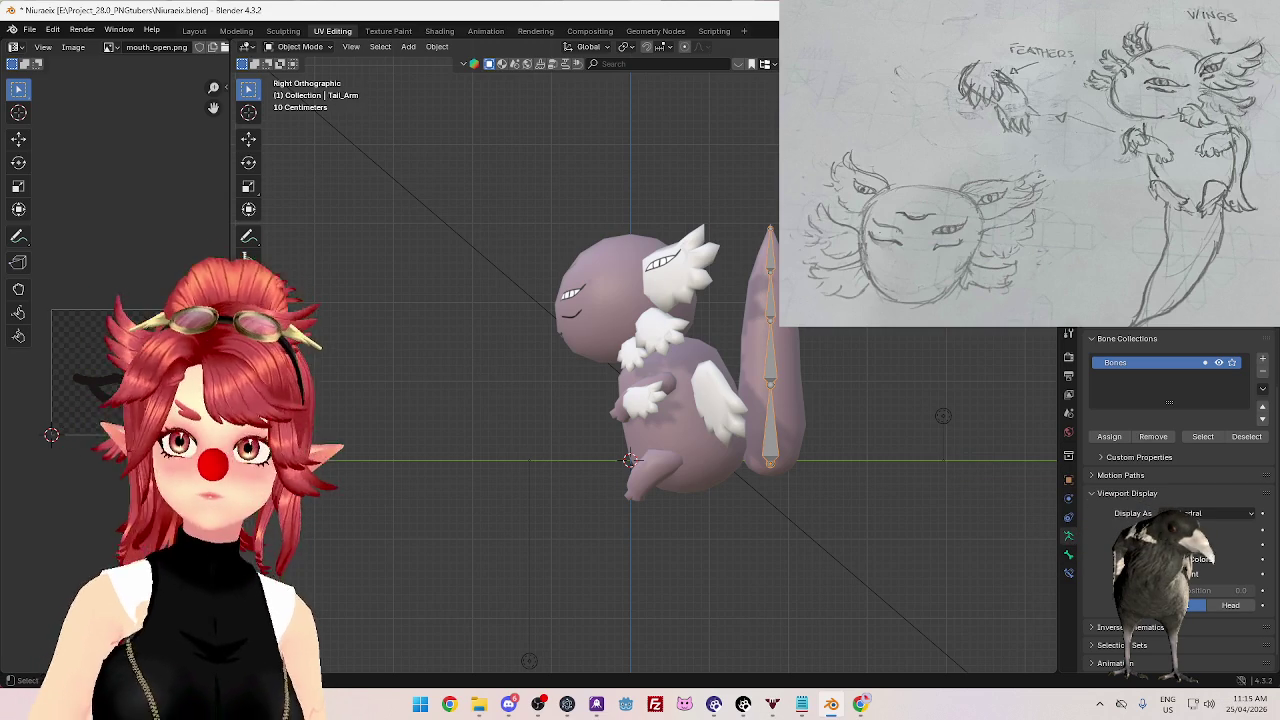
- Parent the tail mesh to the armature with automatic weights
click(790, 420)
shift+click(770, 330)
key(ctrl+p)
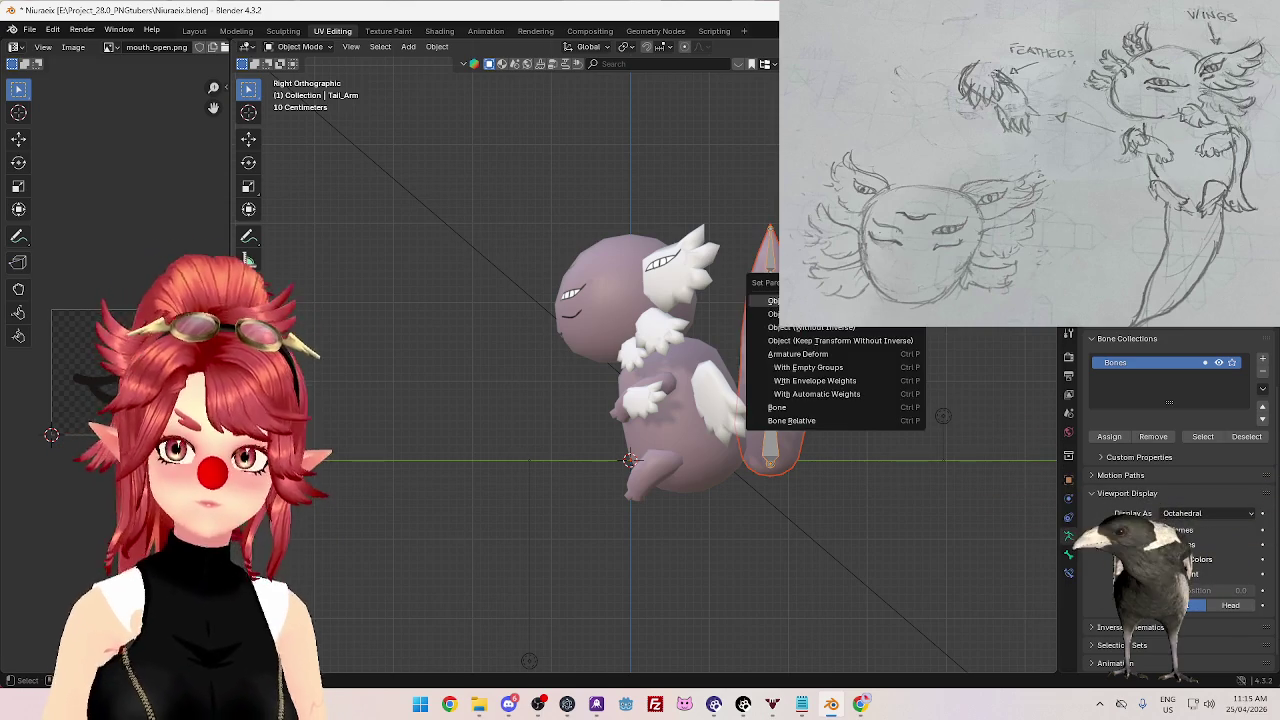
click(849, 396)
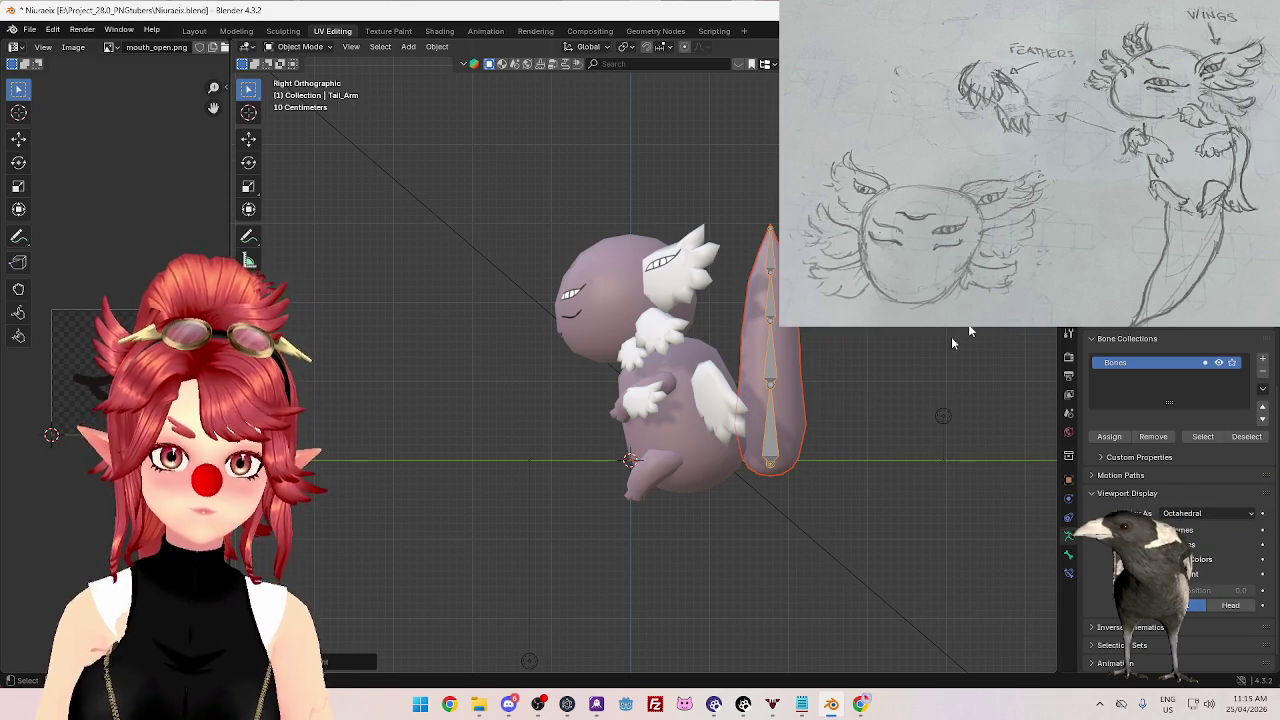
click(770, 365)
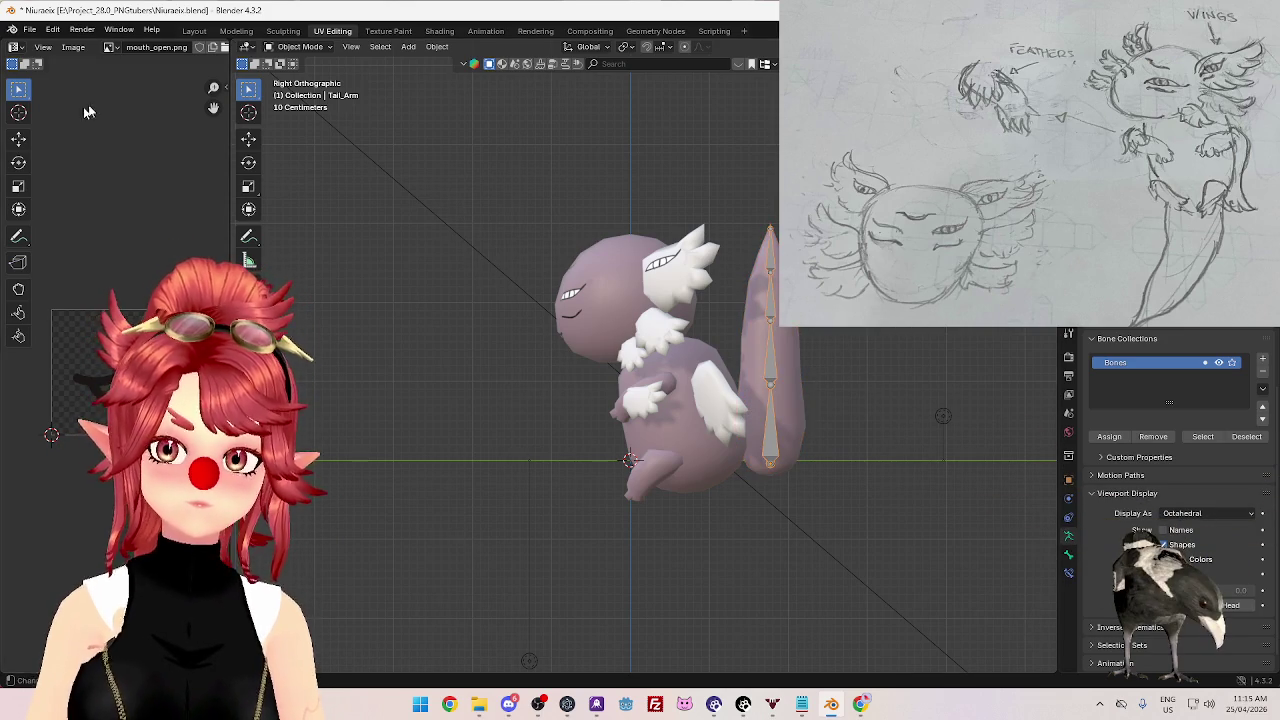
- In Pose Mode, select all tail bones and test-rotate them, cancelling each time
click(295, 47)
click(300, 90)
drag(738, 212, 806, 463)
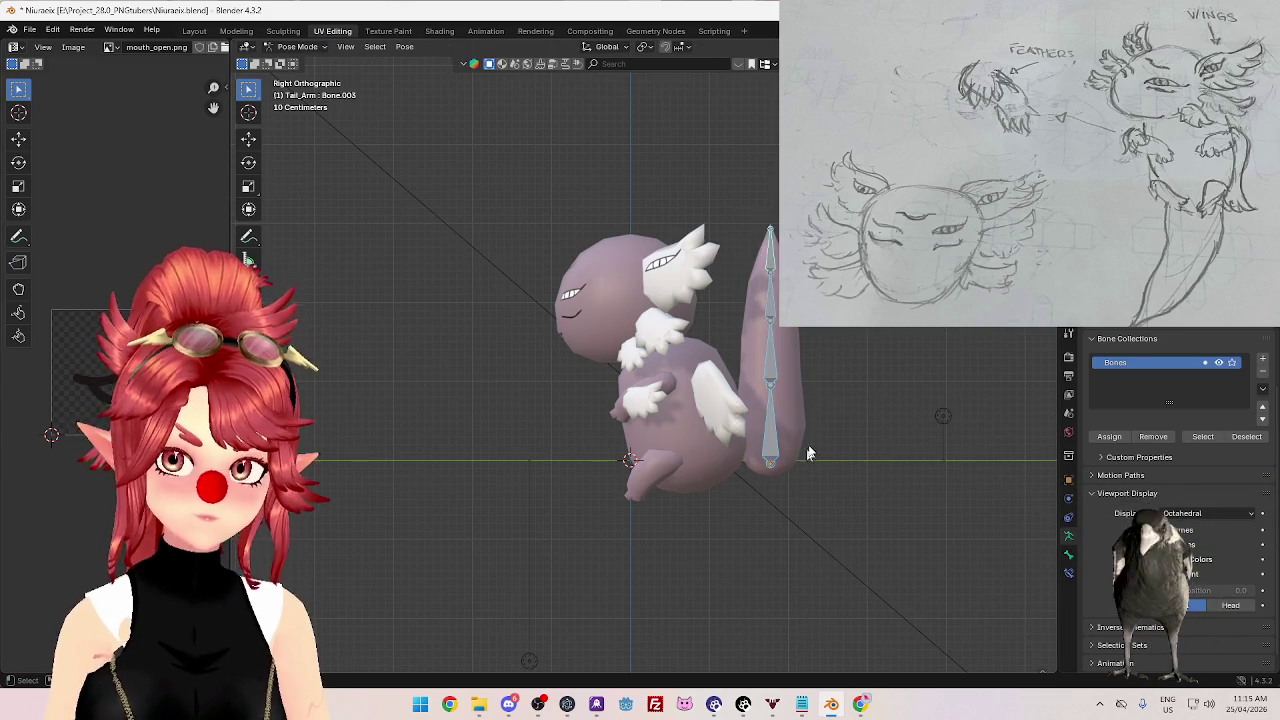
key(r)
key(Escape)
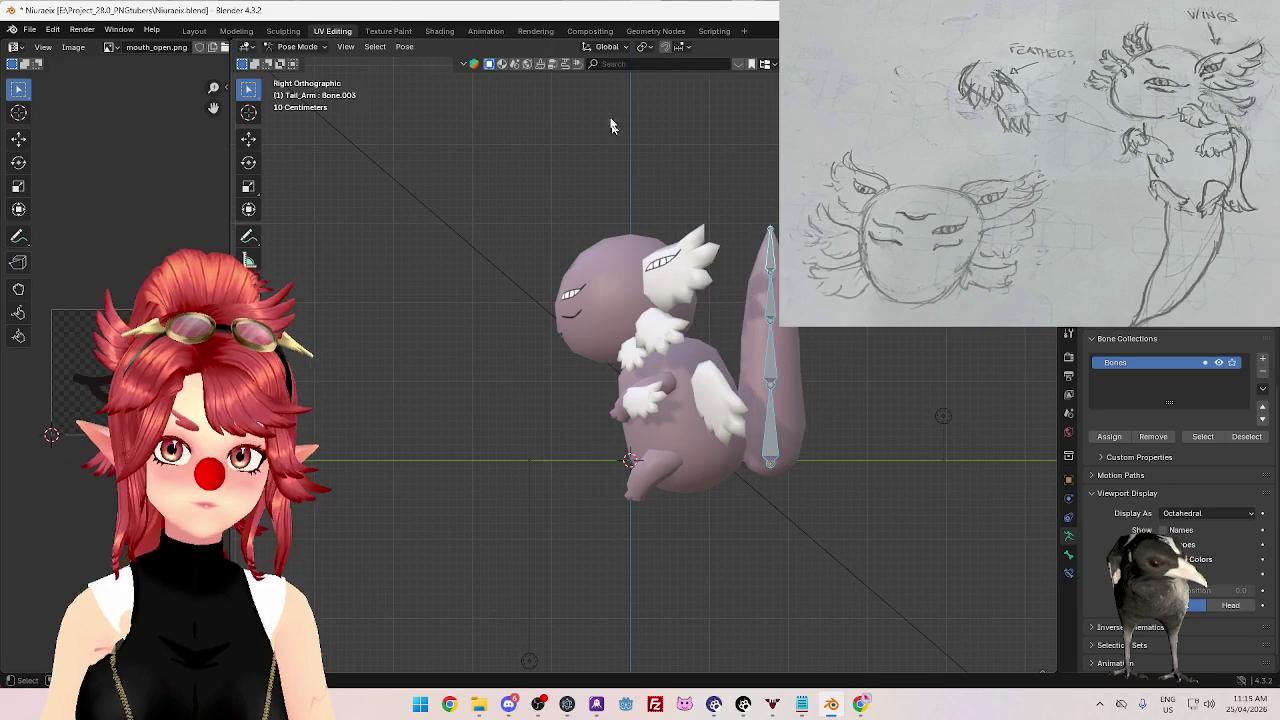
click(645, 47)
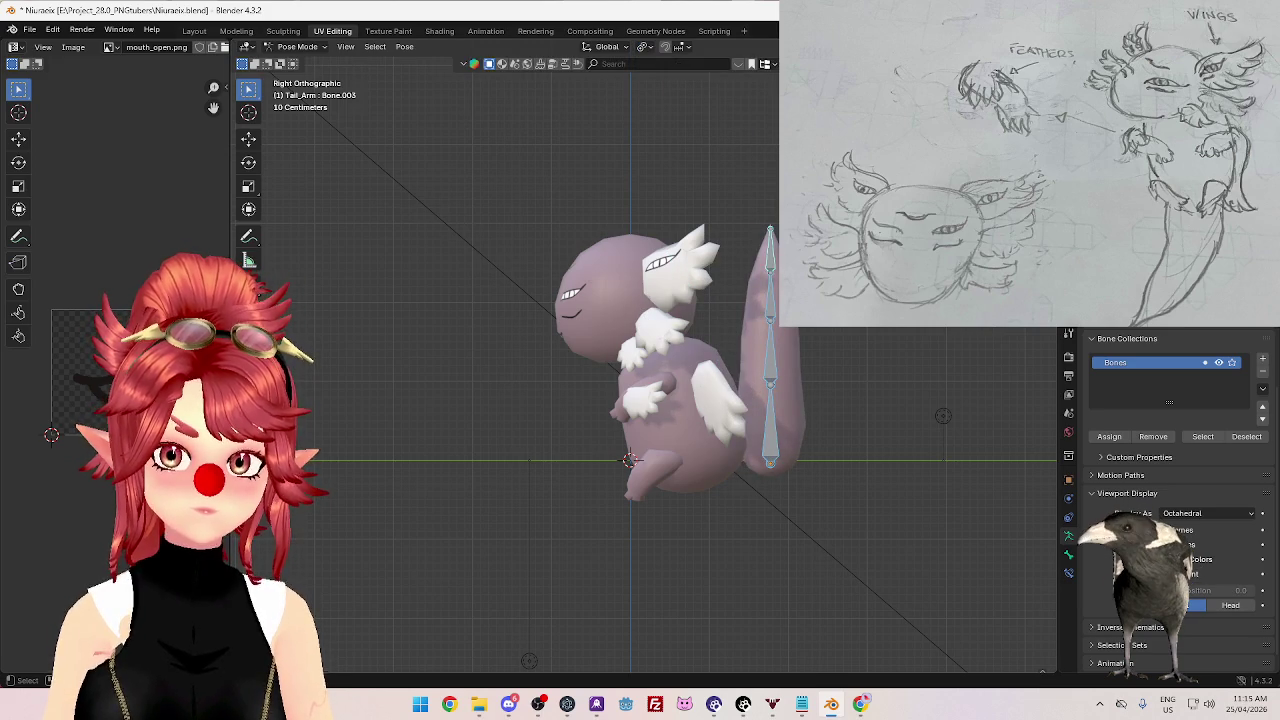
key(r)
key(Escape)
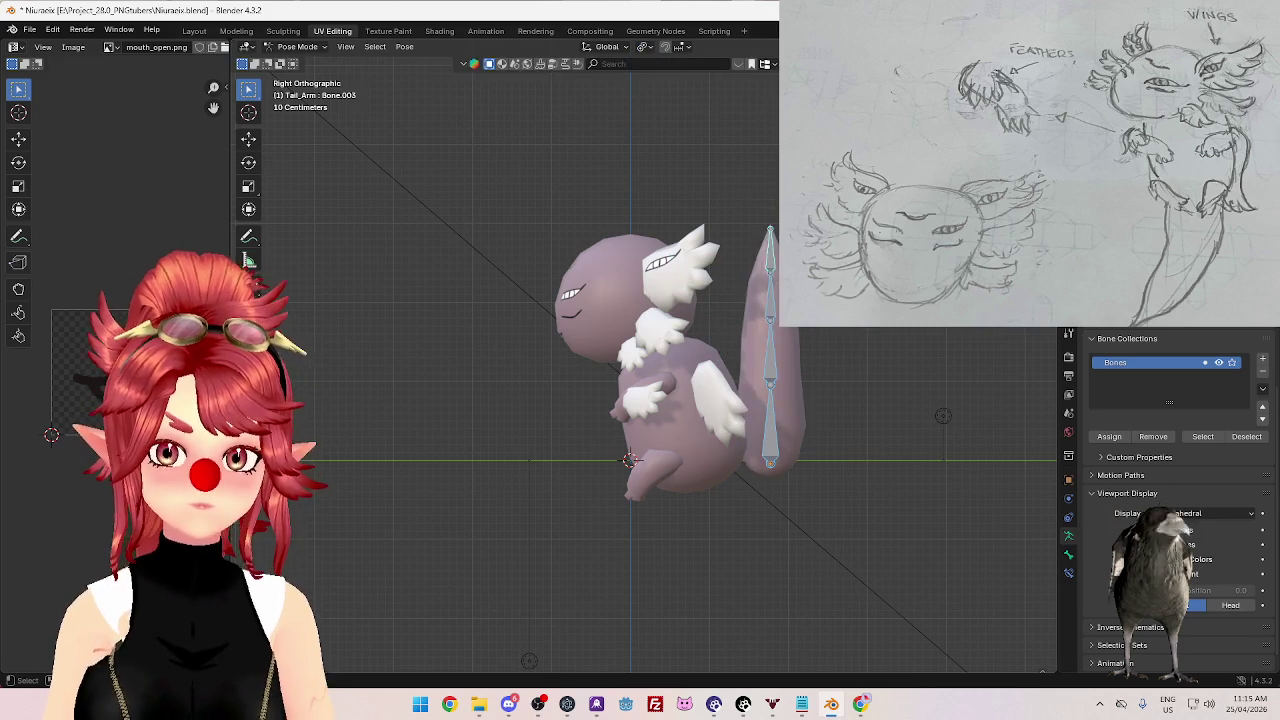
- Back in Object Mode, select the HeadWing mesh and open the Shading workspace
click(300, 47)
click(326, 68)
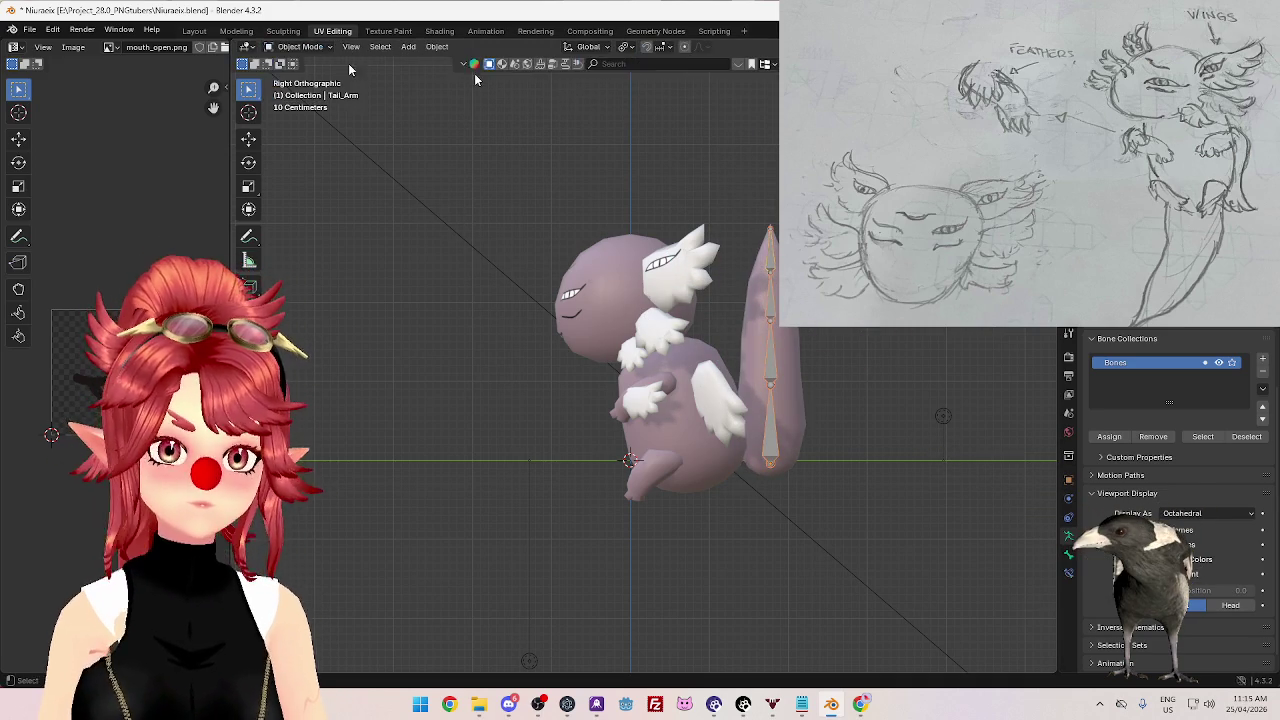
middle_drag(640, 360, 560, 380)
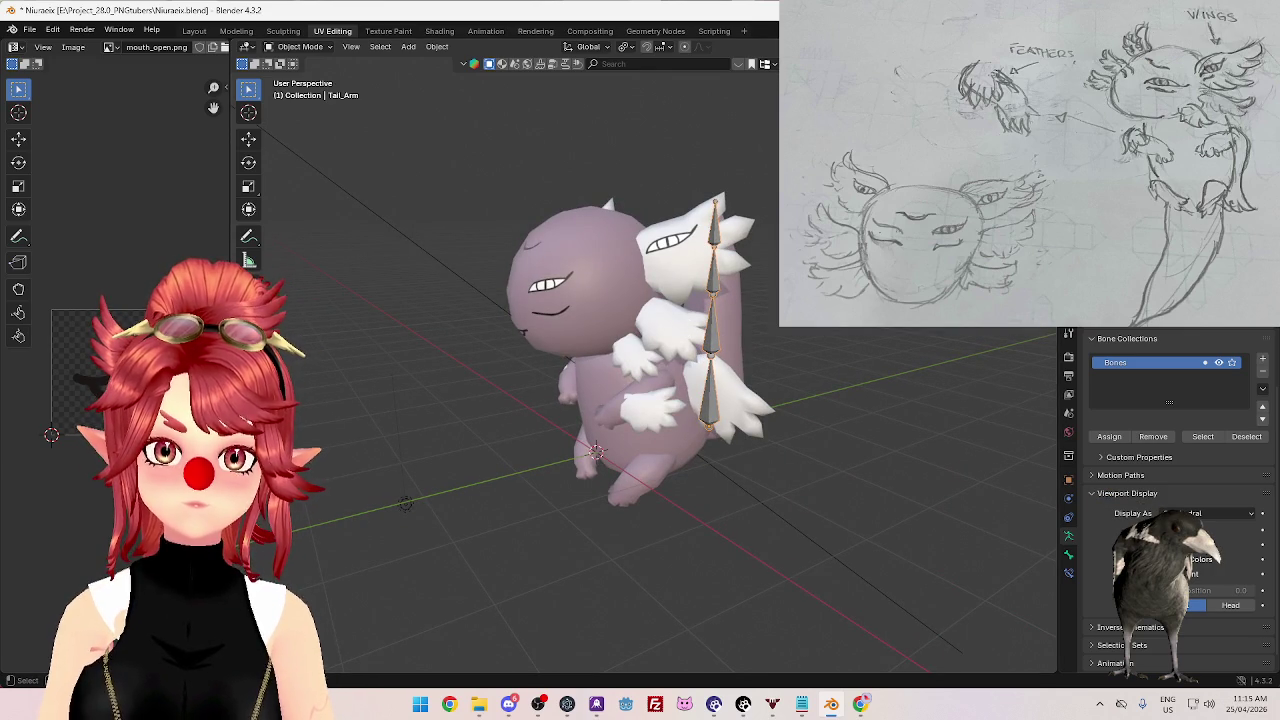
click(700, 232)
mouse_move(700, 232)
middle_down()
mouse_move(771, 242)
mouse_move(713, 340)
mouse_move(670, 340)
mouse_move(700, 340)
middle_up()
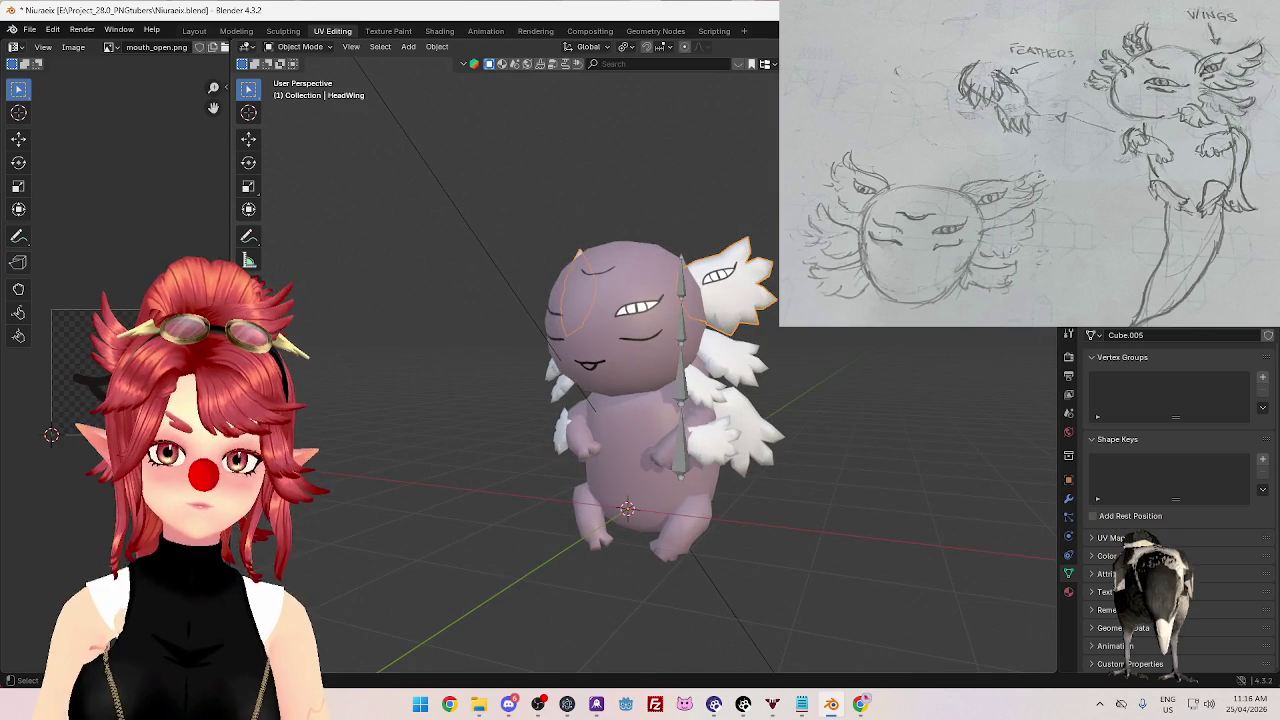
middle_drag(826, 352, 815, 326)
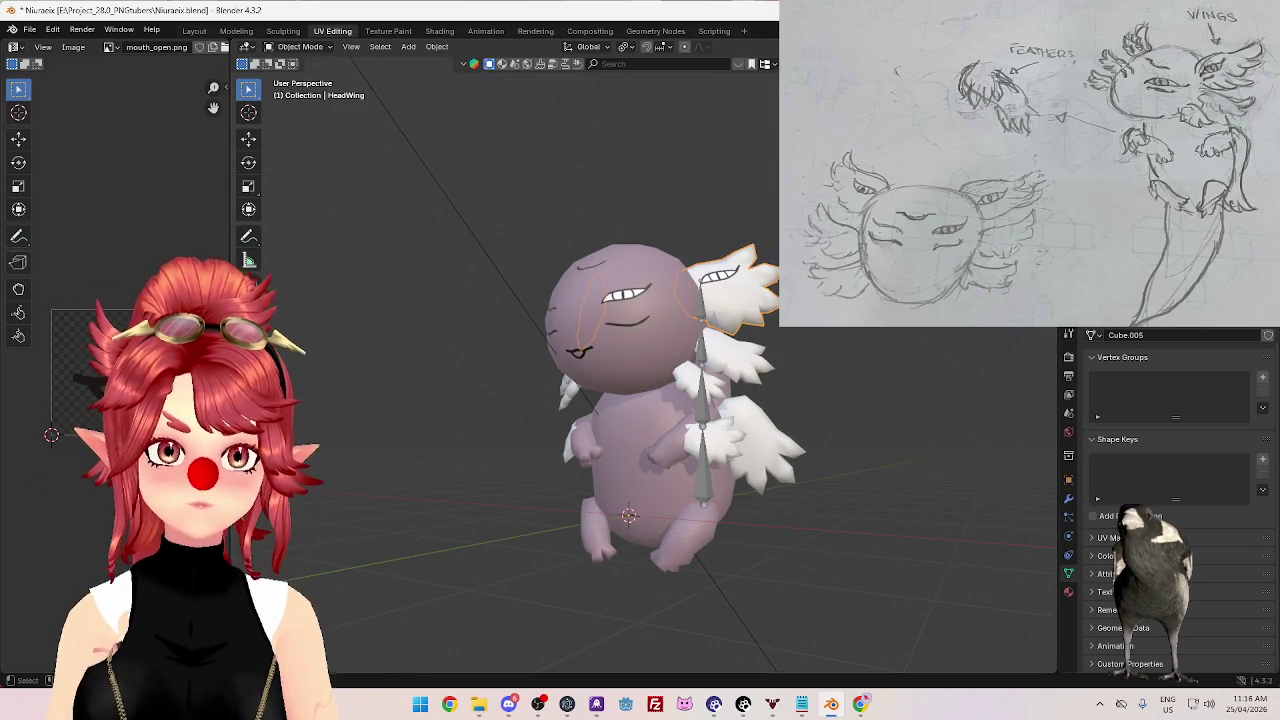
middle_drag(888, 328, 816, 364)
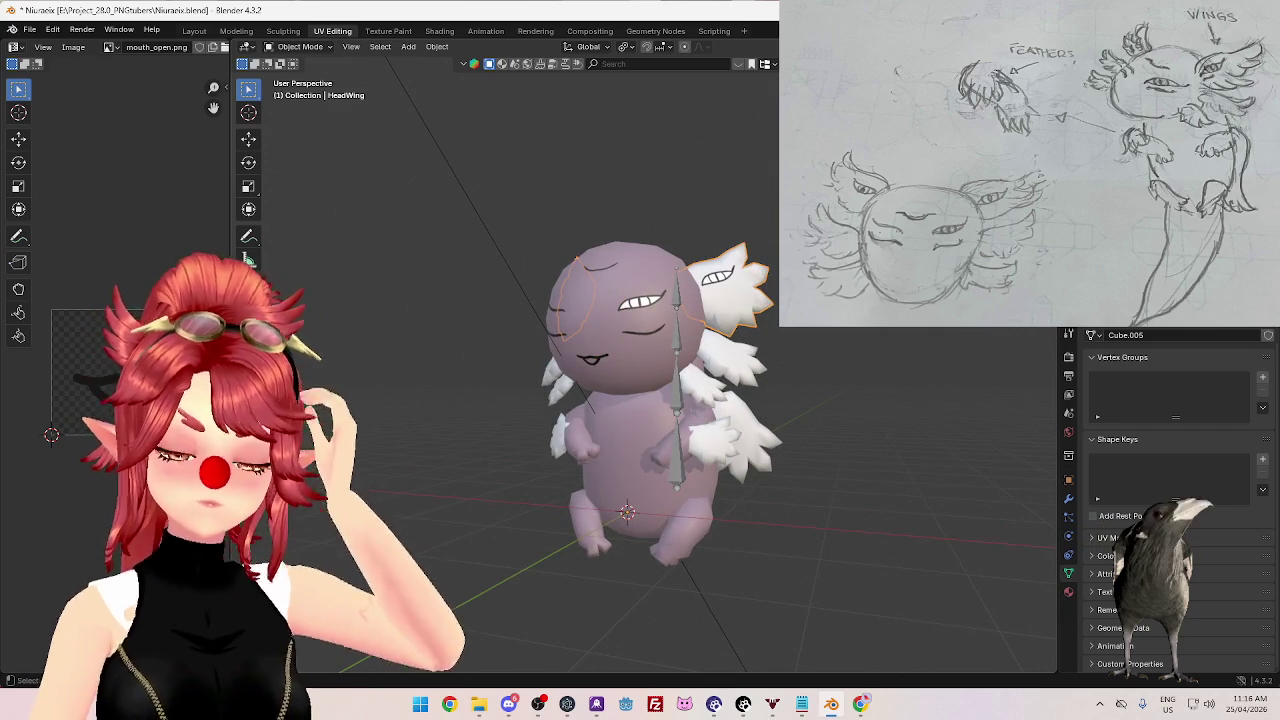
click(440, 31)
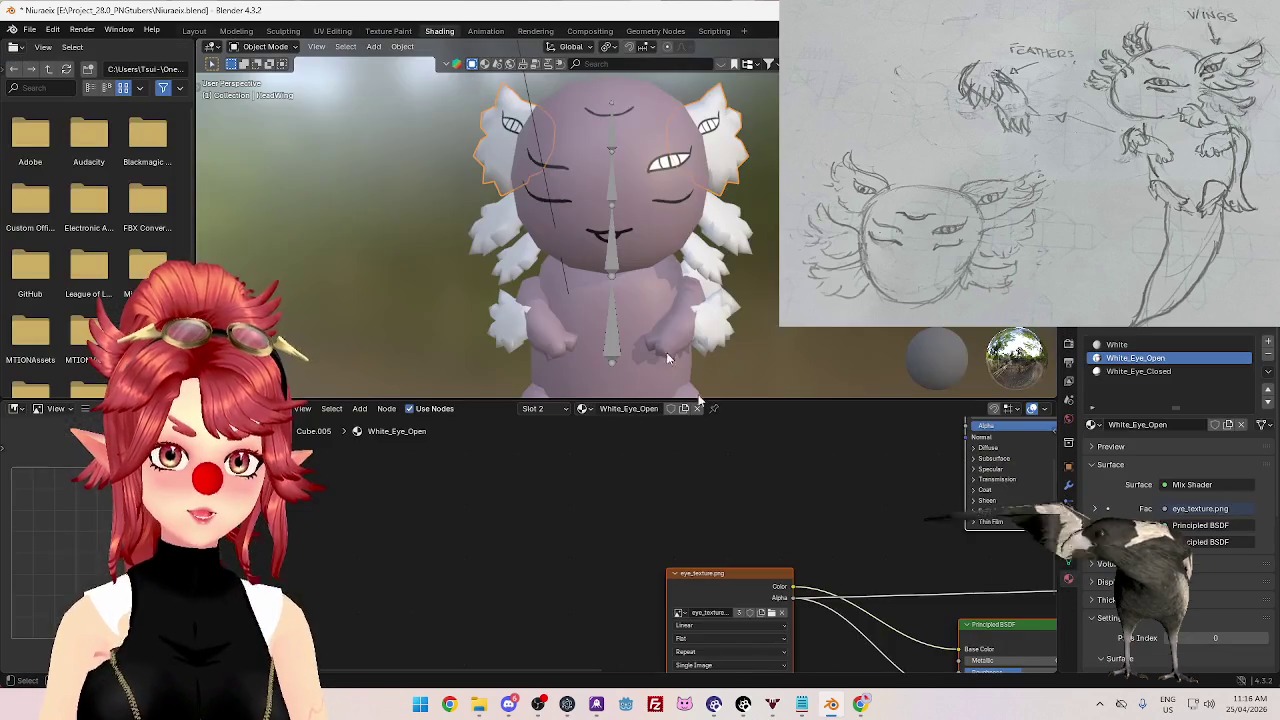
- Pan the node editor and select the head to inspect its materials
middle_drag(810, 519, 602, 582)
scroll(602, 582, down, 2)
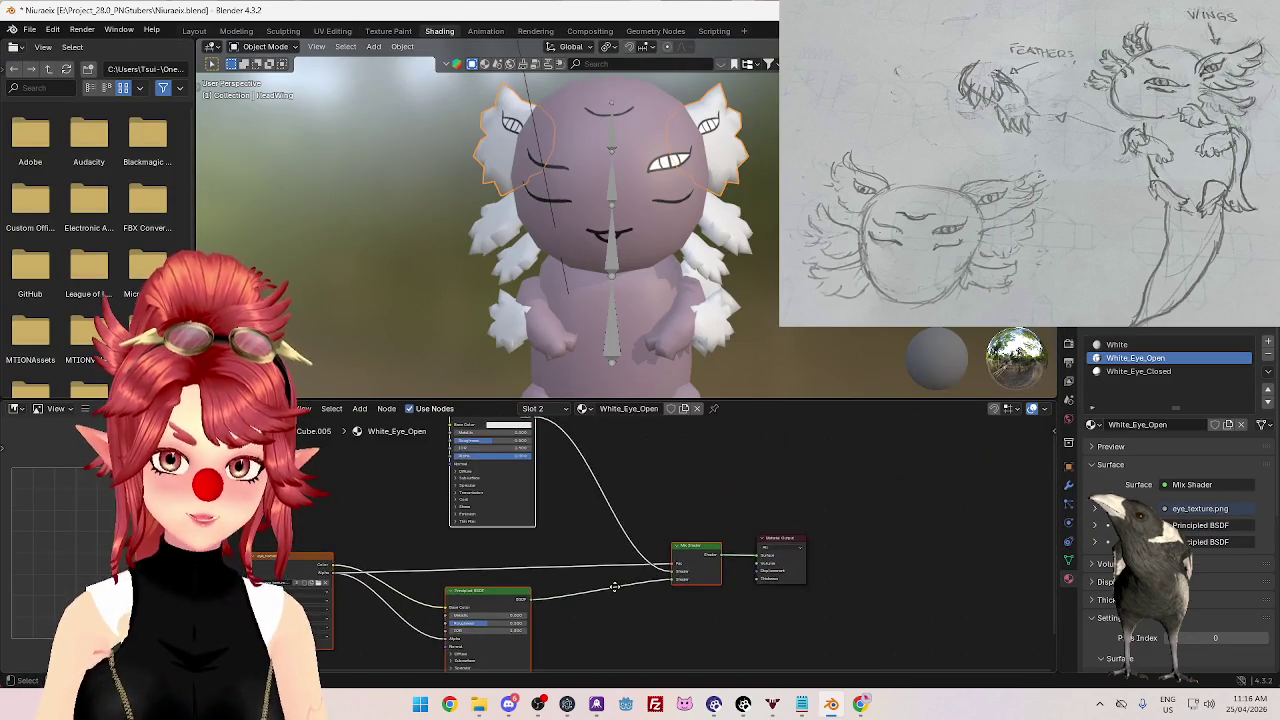
mouse_move(562, 524)
middle_down()
mouse_move(561, 565)
mouse_move(593, 460)
mouse_move(649, 563)
mouse_move(641, 506)
mouse_move(648, 552)
middle_up()
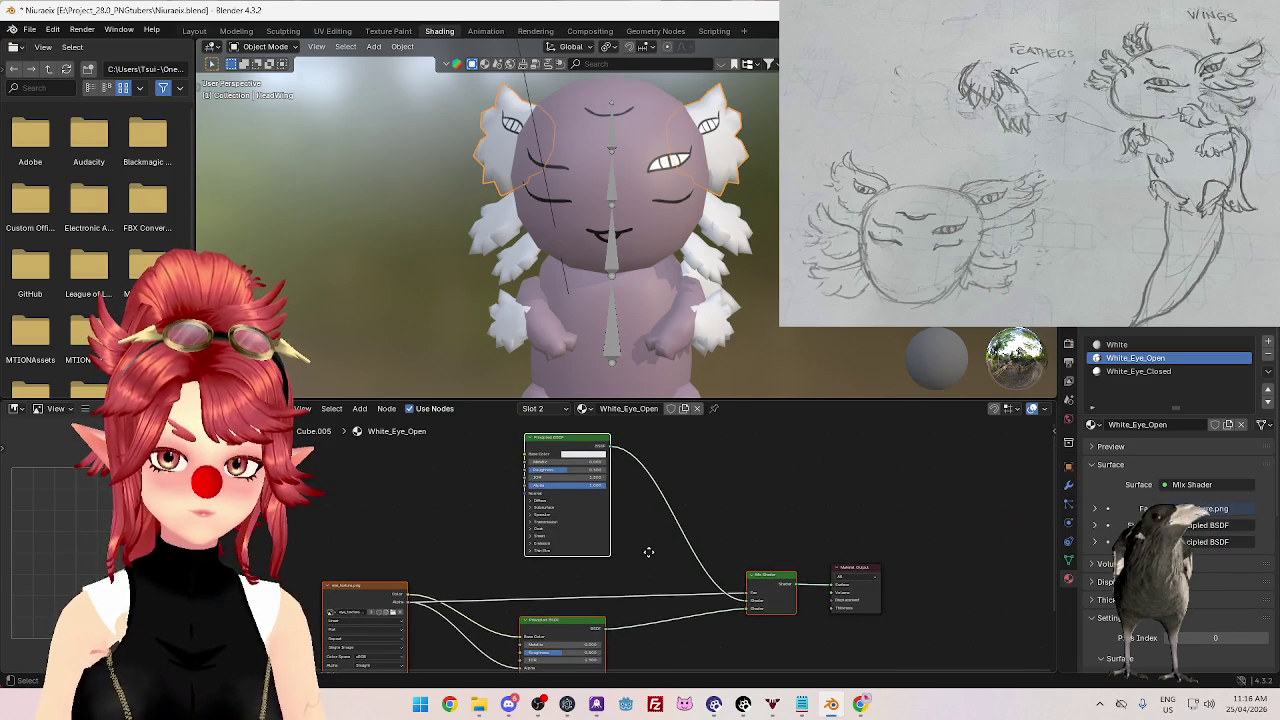
key(shift+a)
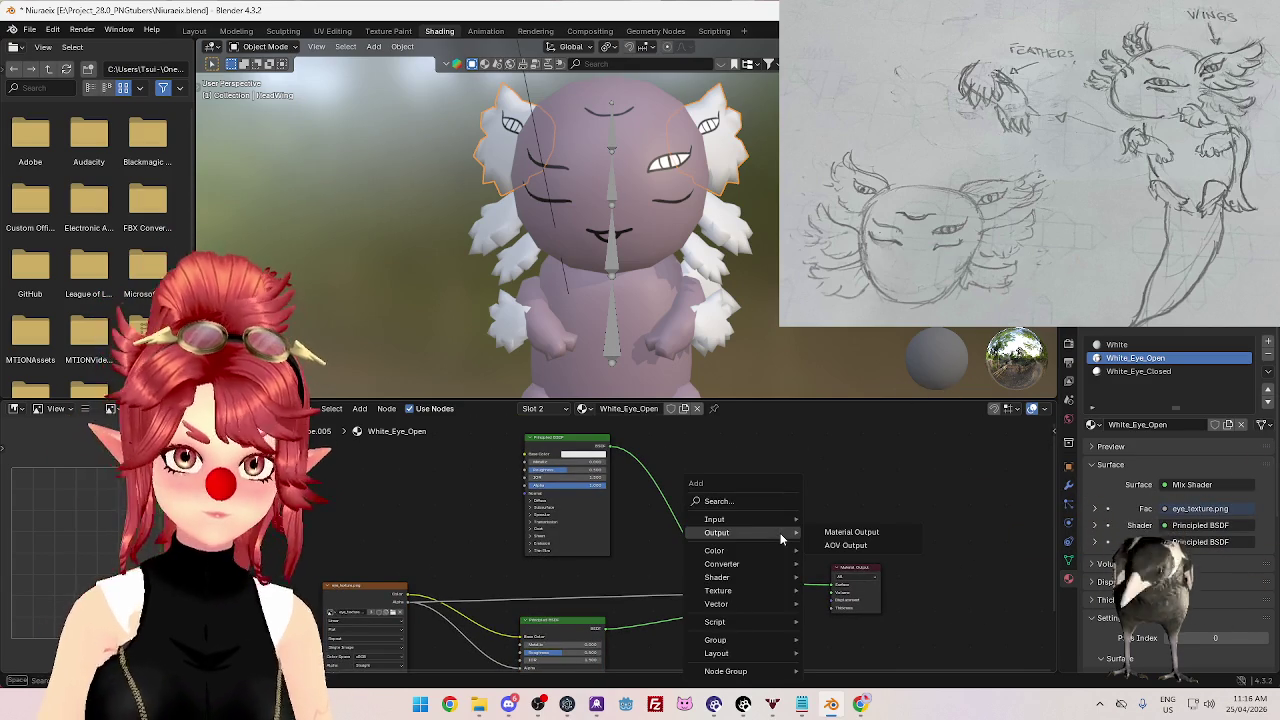
click(860, 650)
click(770, 590)
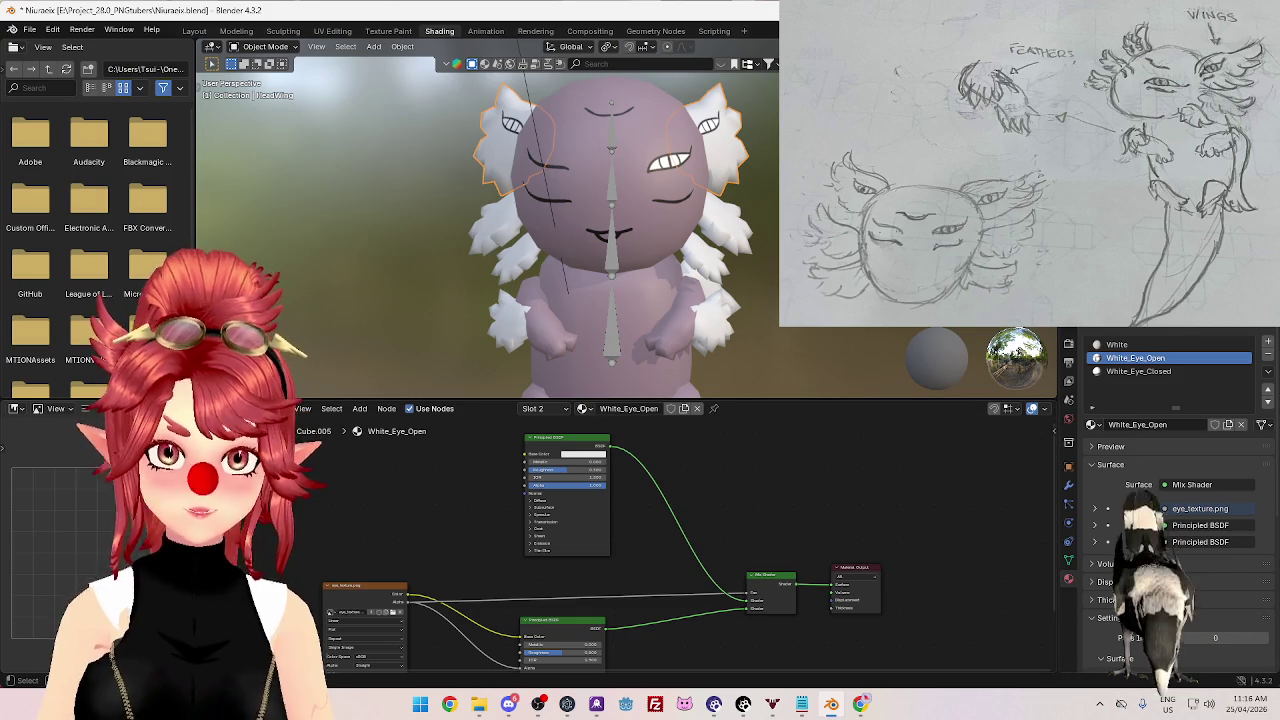
click(600, 190)
middle_drag(439, 525, 584, 580)
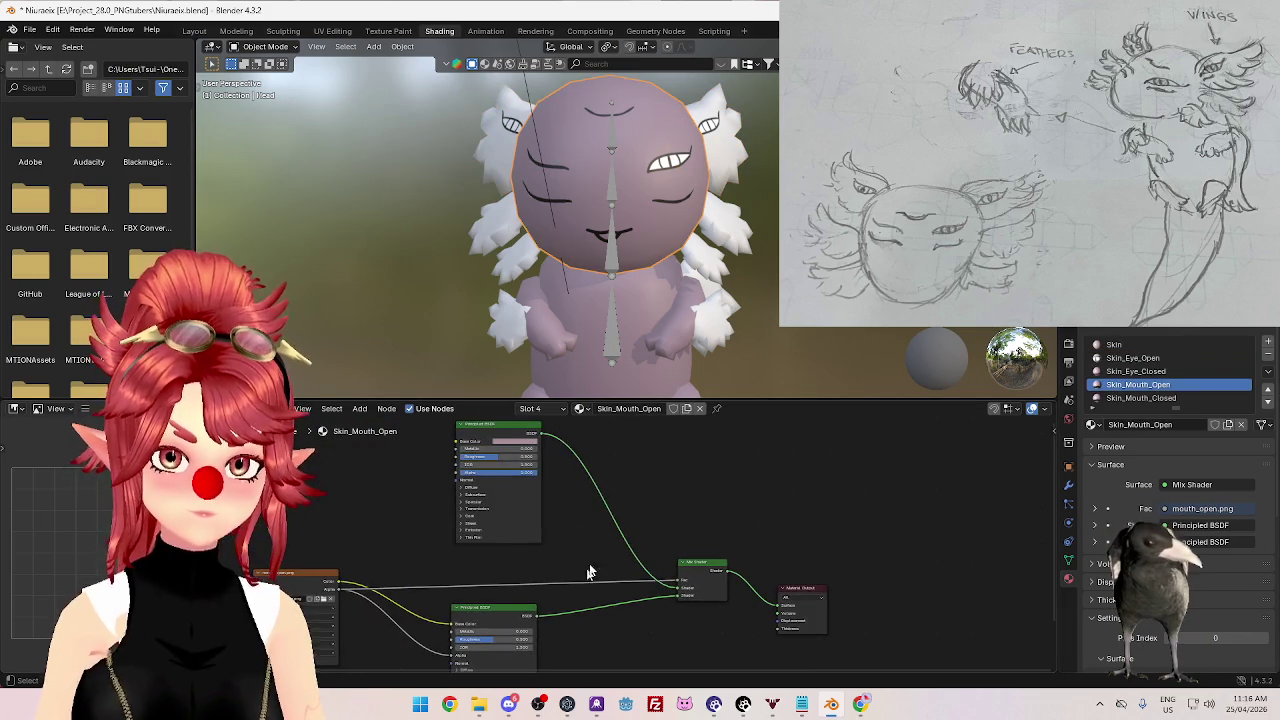
key(shift+a)
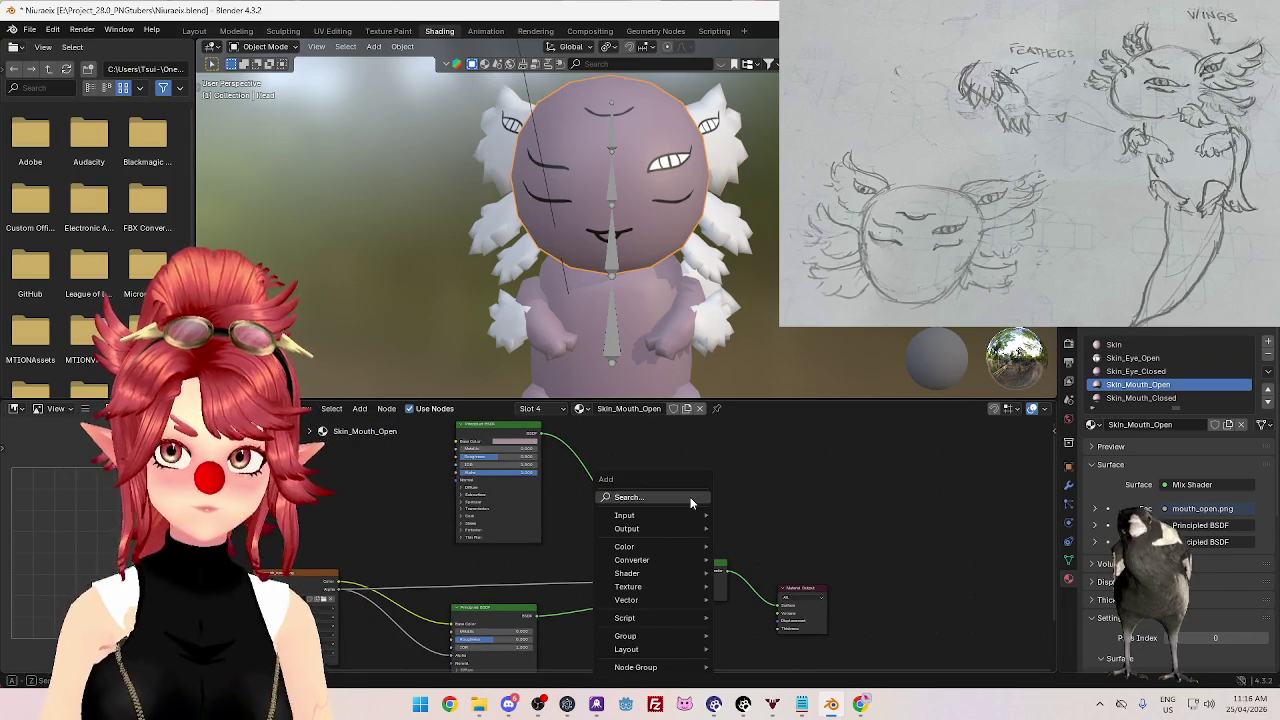
- Compare the Skin and Skin_Eye_Open material node setups on the head
click(1115, 345)
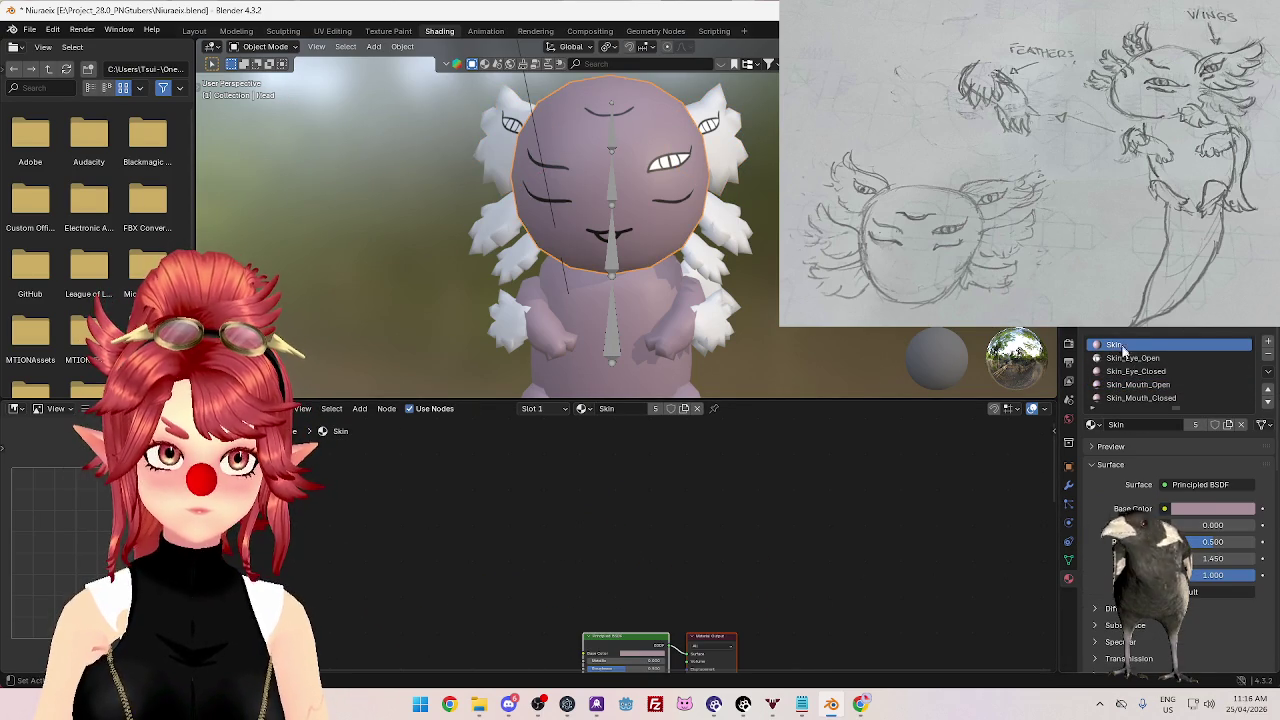
click(1128, 359)
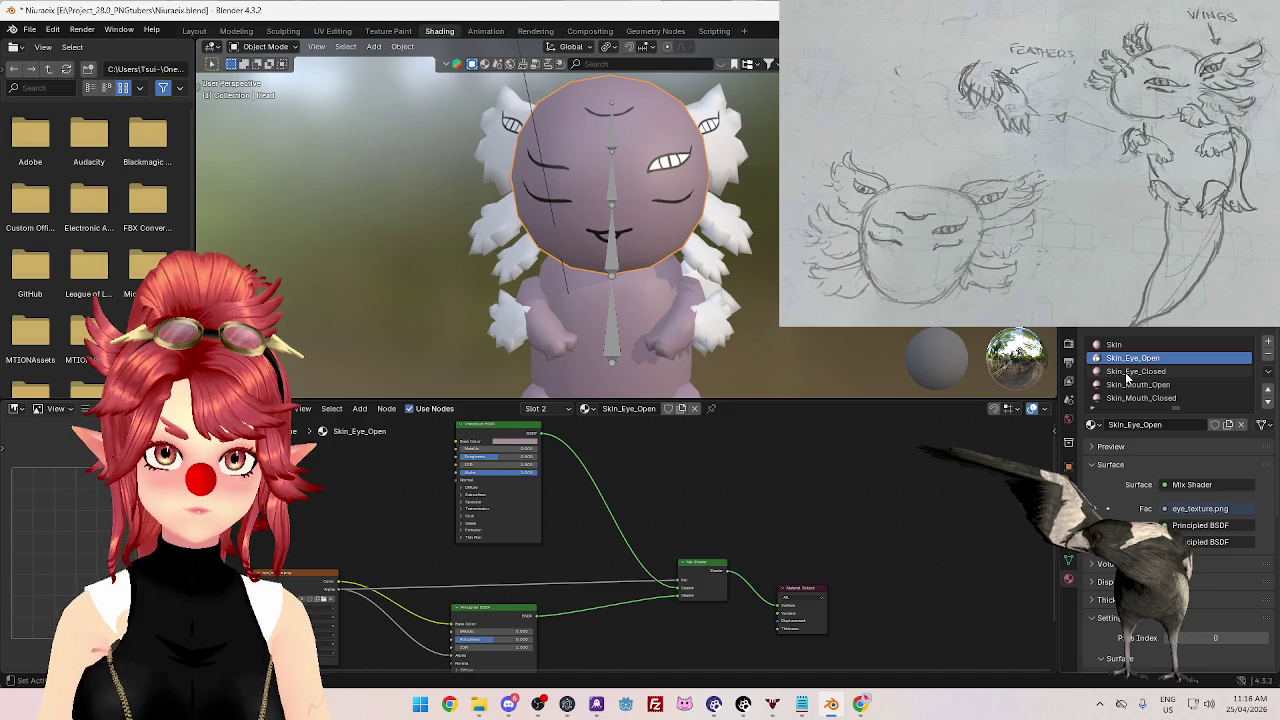
middle_drag(674, 507, 688, 514)
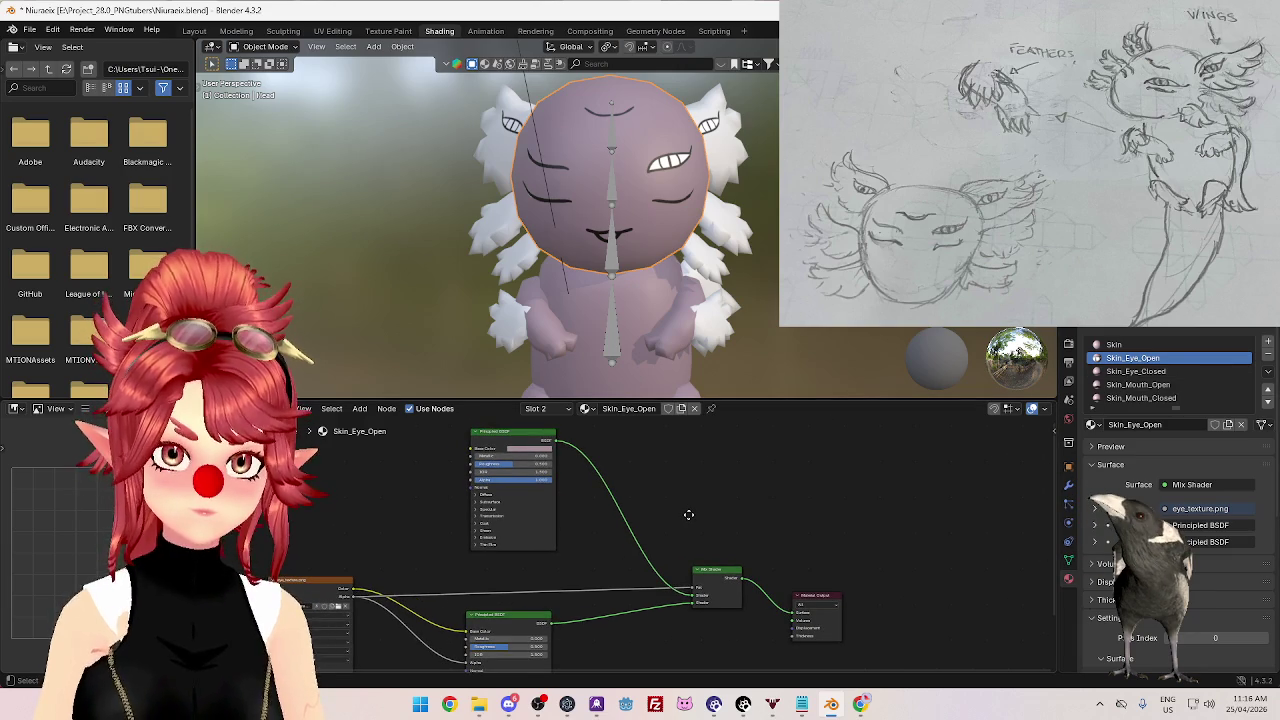
click(1152, 345)
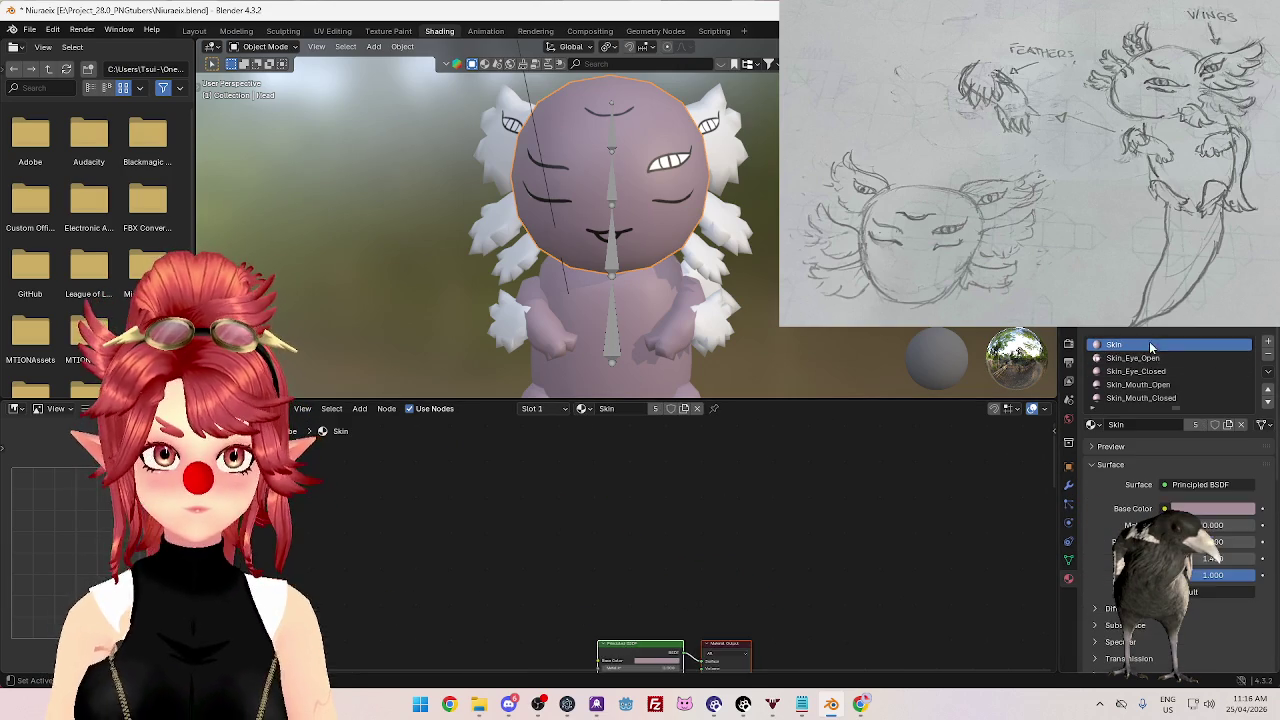
mouse_move(712, 568)
middle_down()
mouse_move(667, 462)
mouse_move(615, 450)
mouse_move(697, 496)
mouse_move(617, 519)
mouse_move(690, 505)
middle_up()
click(1140, 358)
mouse_move(602, 568)
middle_down()
mouse_move(630, 528)
mouse_move(630, 574)
mouse_move(698, 452)
middle_up()
scroll(613, 496, up, 2)
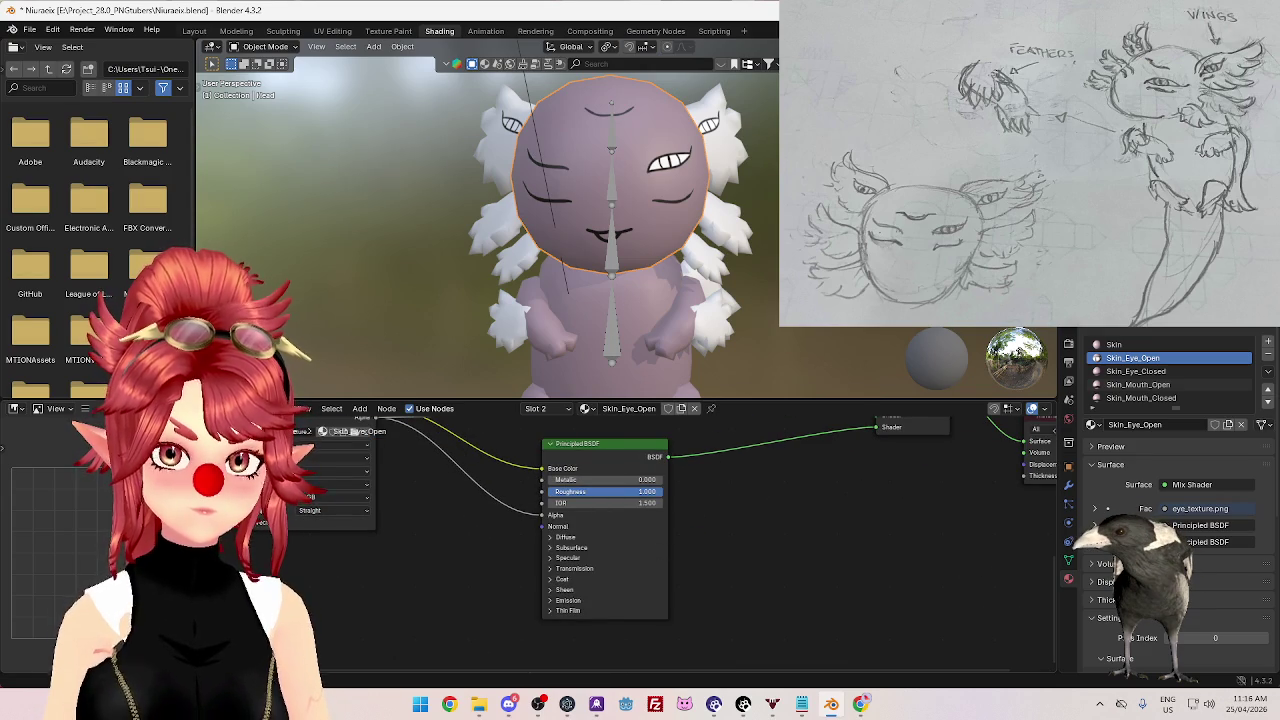
click(1170, 345)
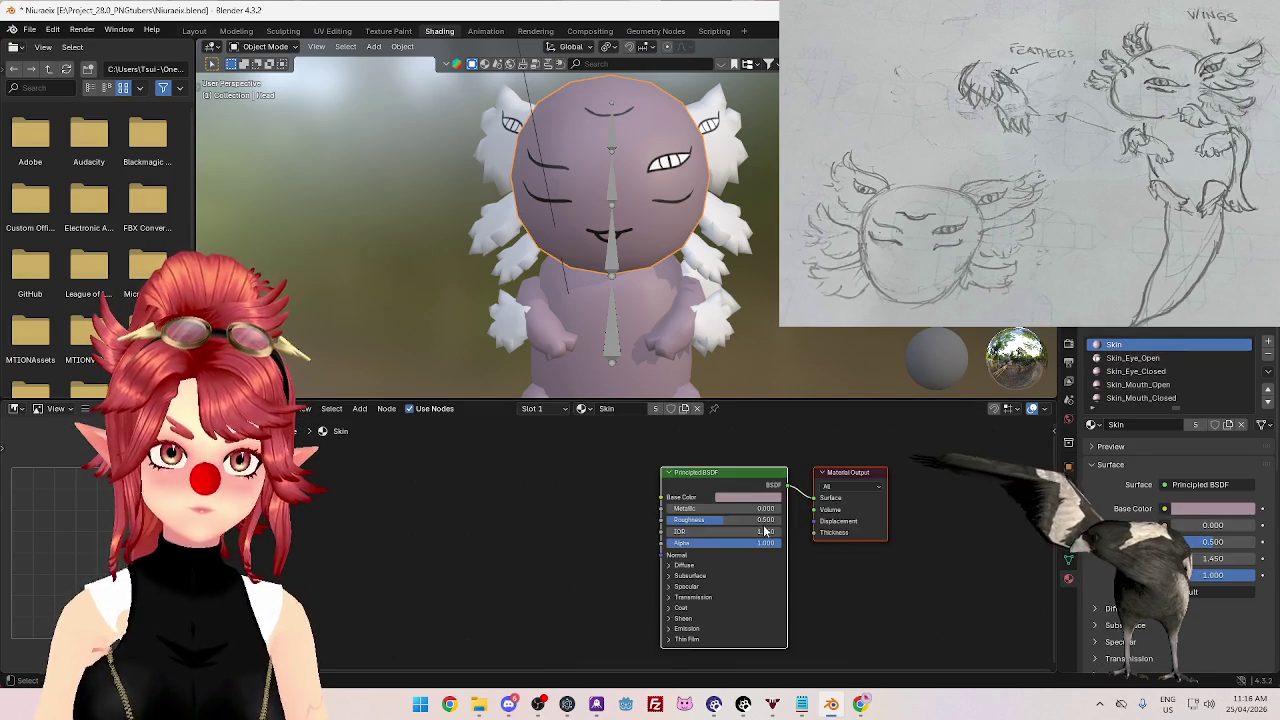
mouse_move(713, 337)
middle_down()
mouse_move(728, 333)
mouse_move(715, 314)
middle_up()
click(1160, 358)
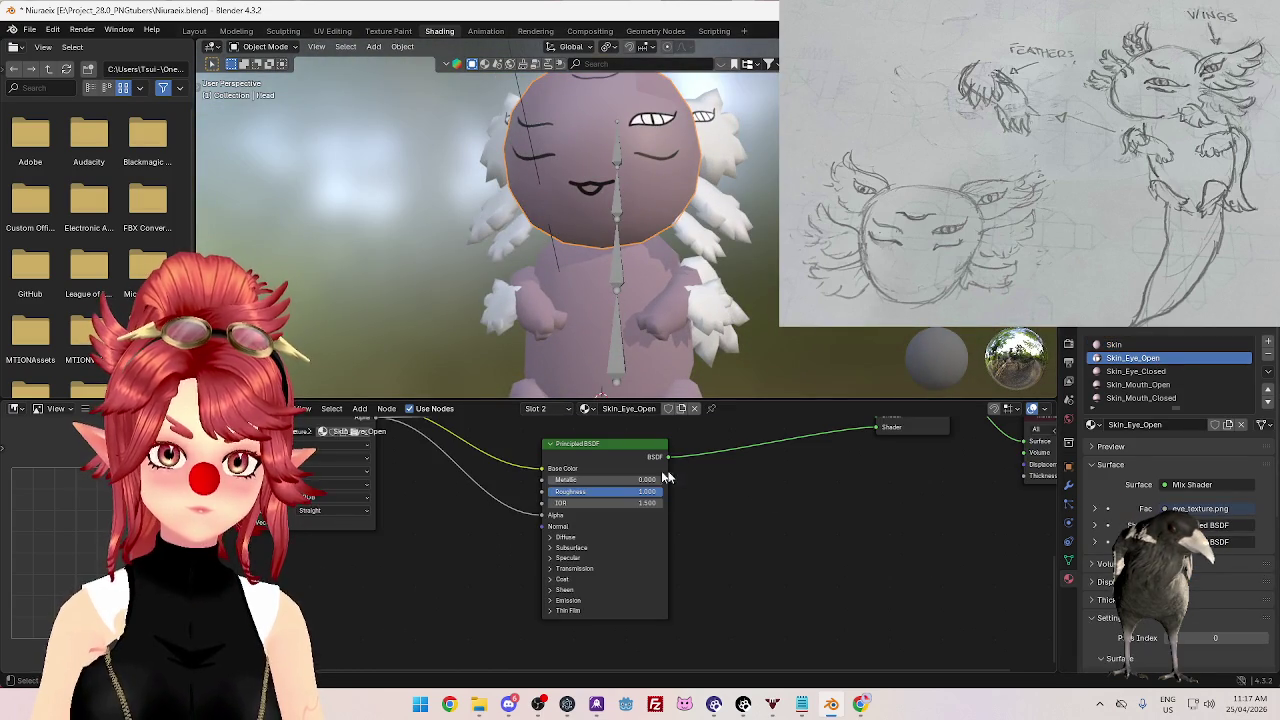
- Raise Roughness to 1.000 on Skin_Eye_Closed and Skin_Eye_Open, then view Skin again
click(1146, 373)
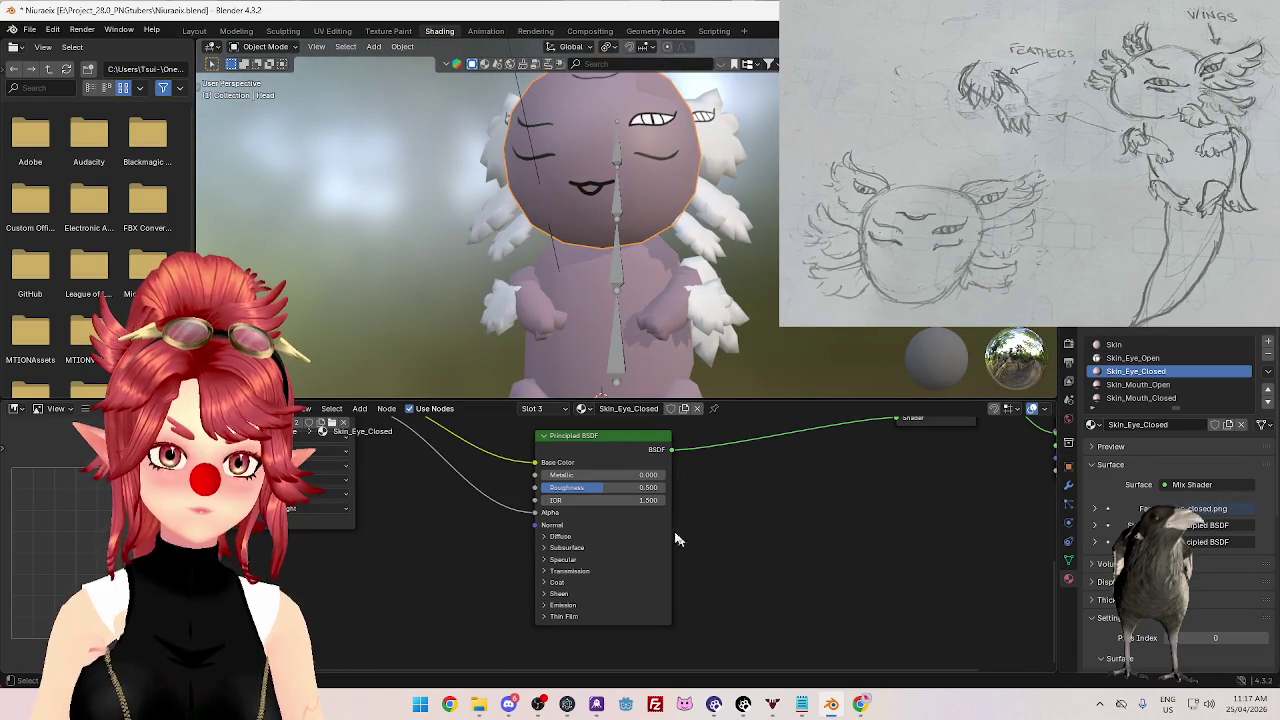
middle_drag(766, 340, 769, 353)
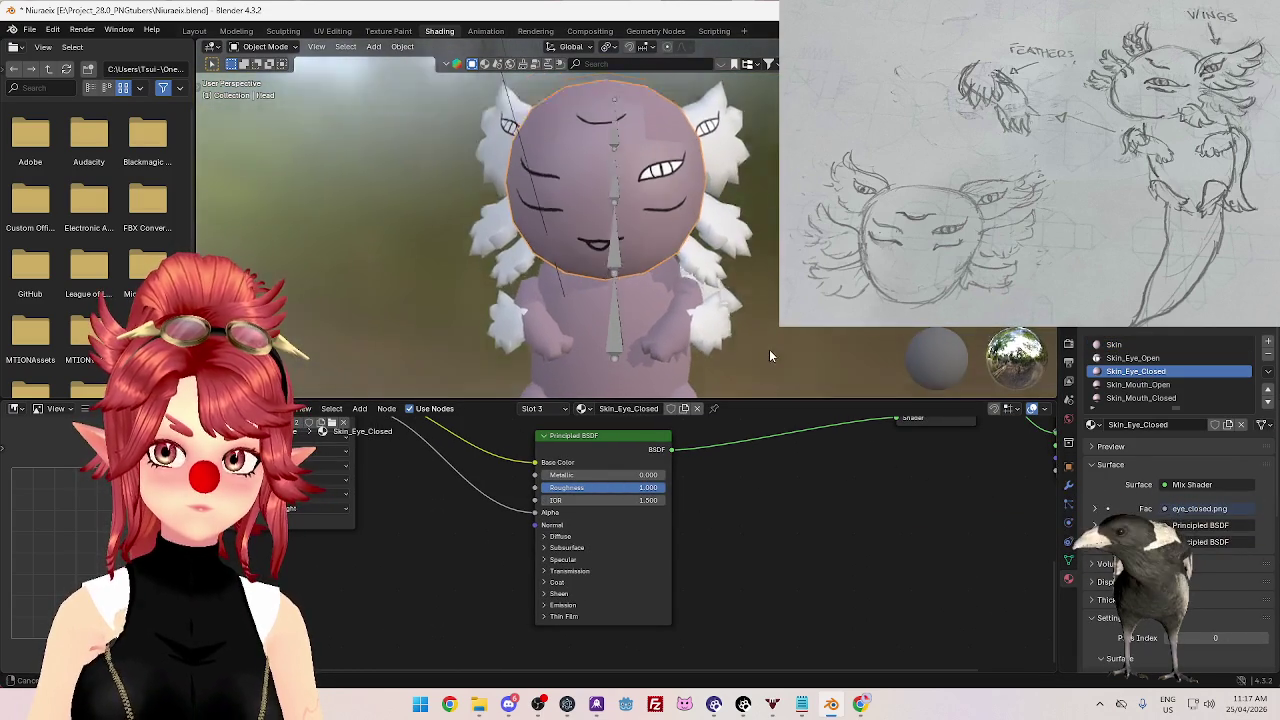
middle_drag(720, 506, 608, 550)
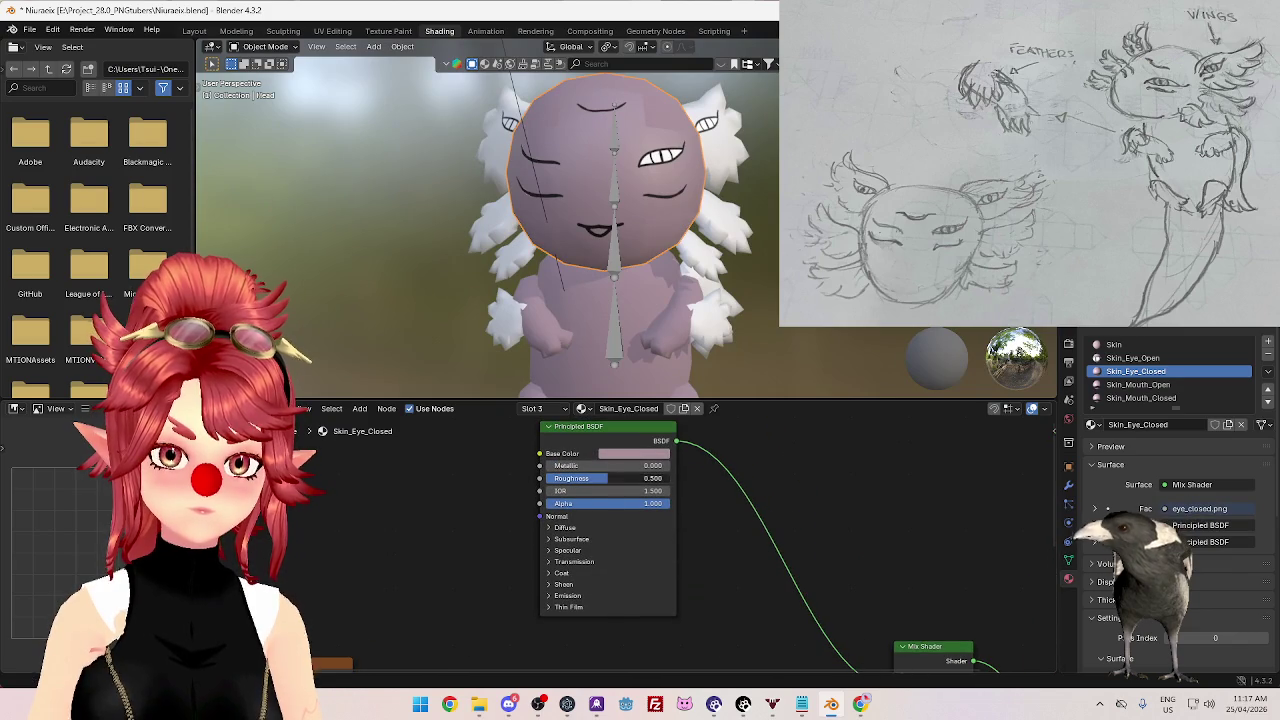
click(1140, 358)
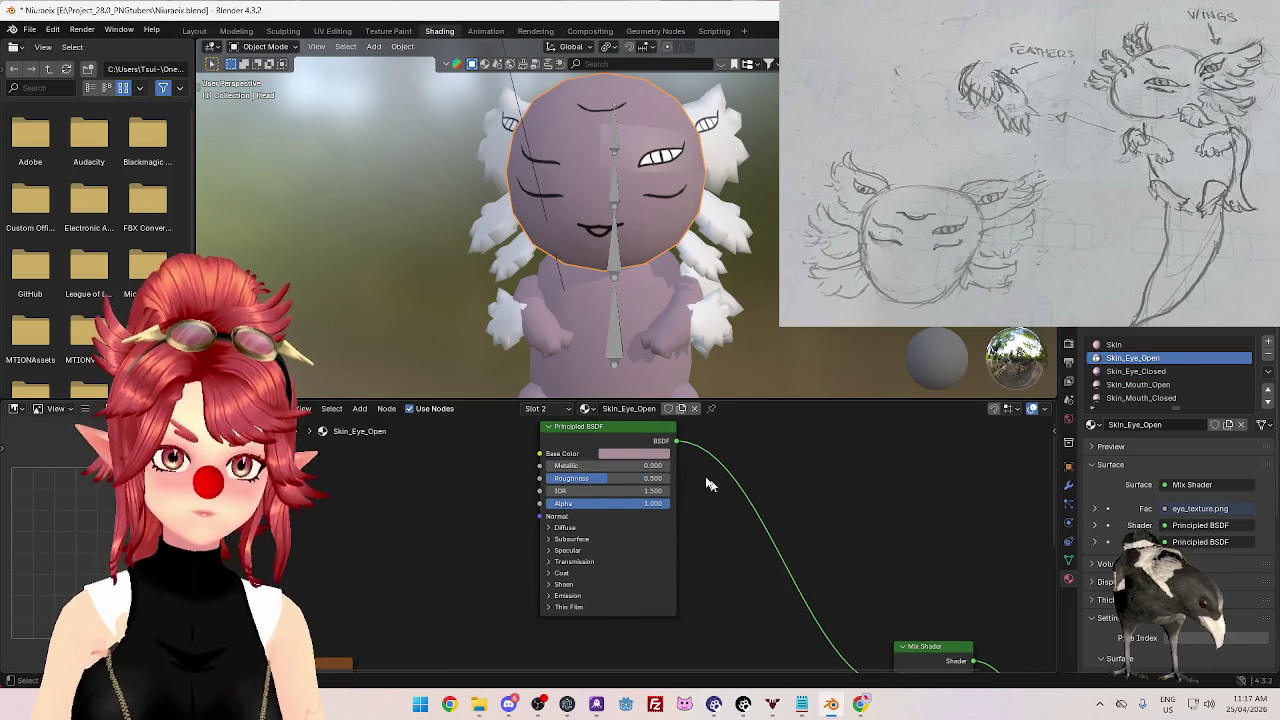
drag(620, 478, 668, 478)
mouse_move(645, 334)
middle_down()
mouse_move(702, 369)
mouse_move(760, 310)
mouse_move(678, 319)
middle_up()
scroll(764, 304, down, 3)
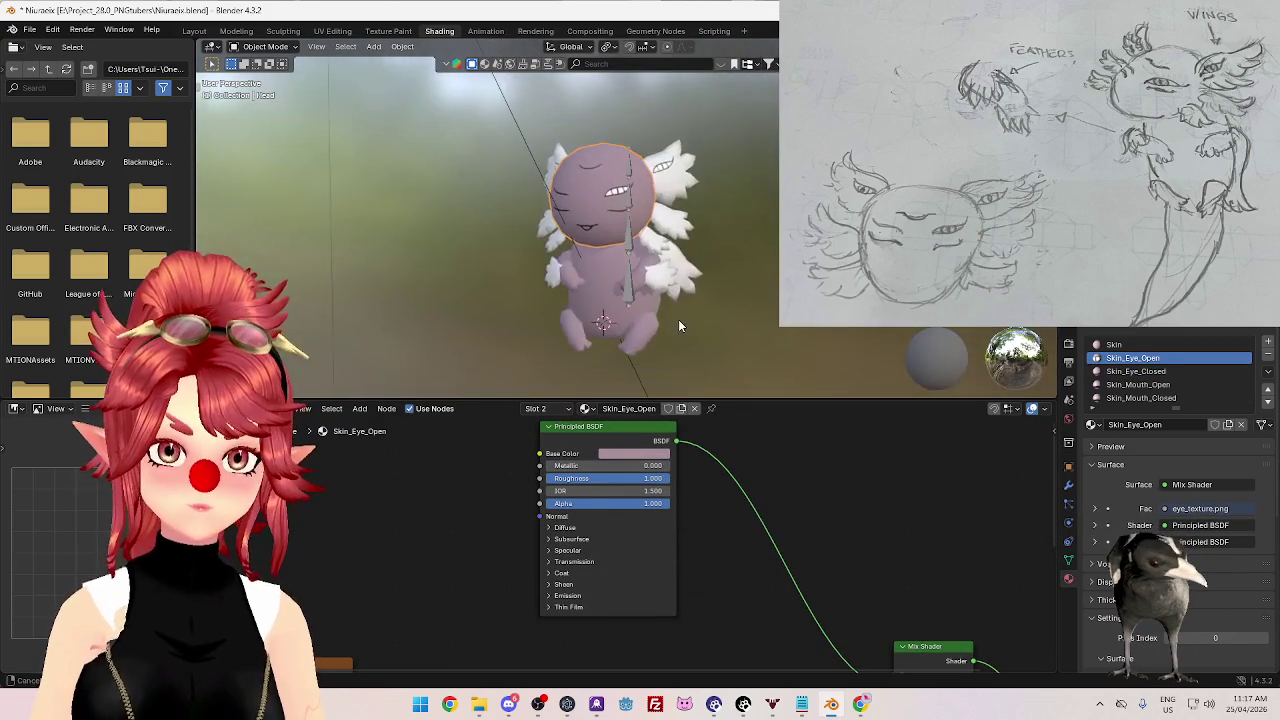
scroll(672, 292, up, 4)
scroll(665, 290, down, 2)
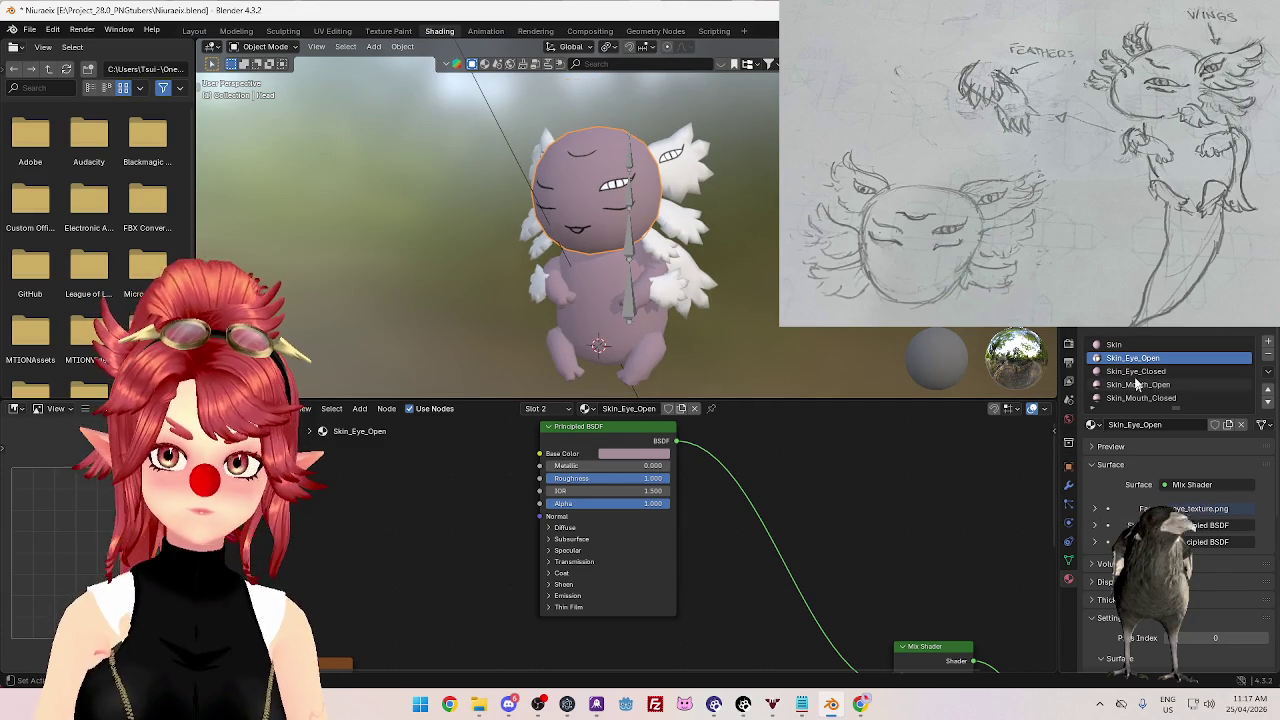
click(1130, 344)
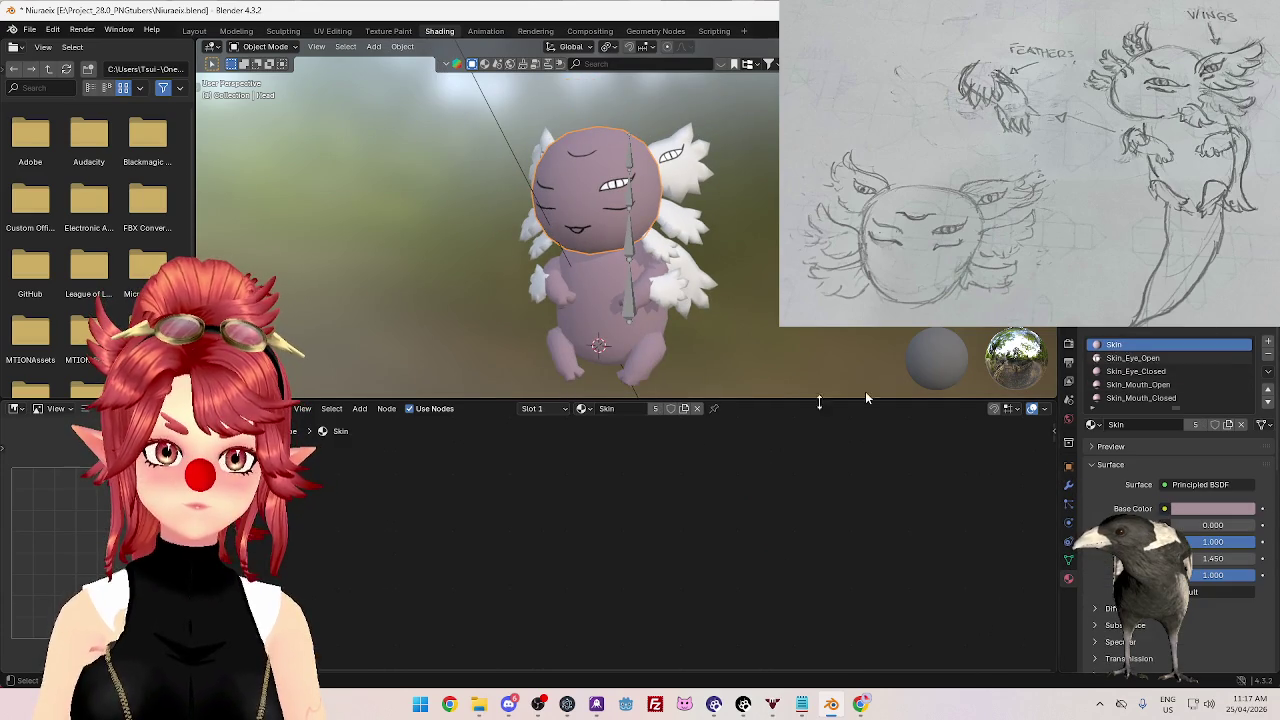
- Select the head wing and raise its White material's roughness to 1.000
key(Home)
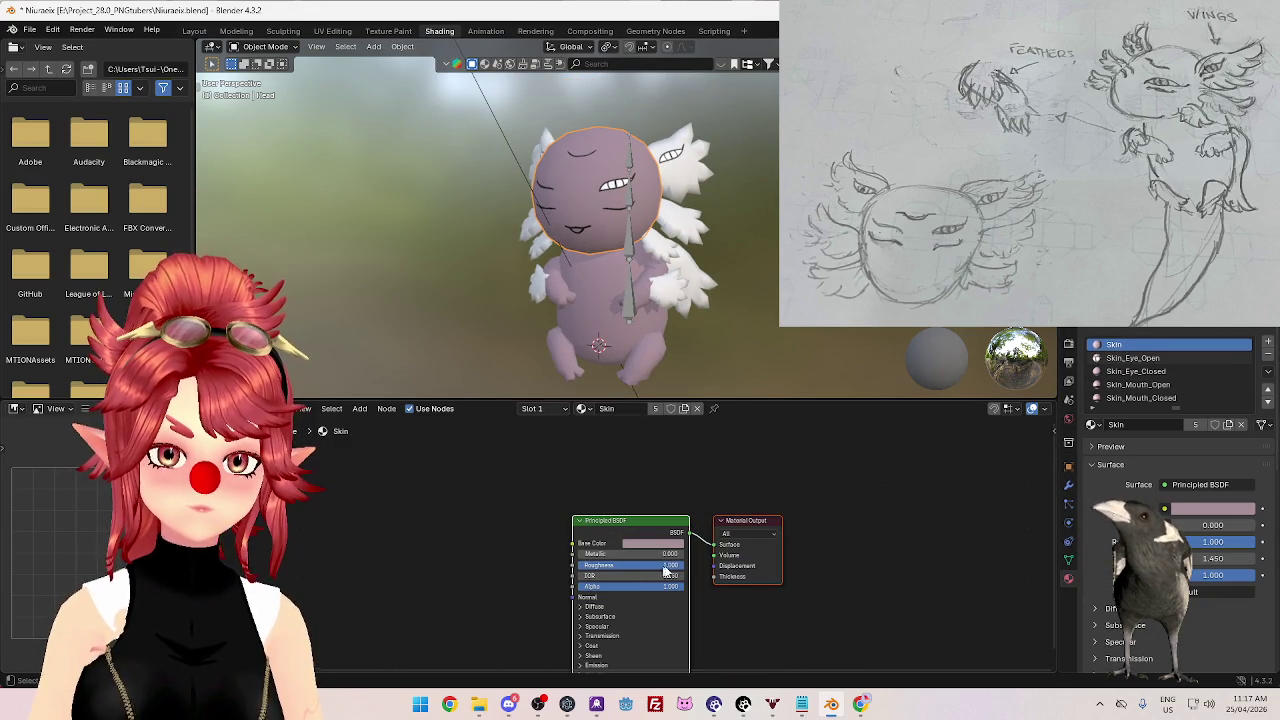
click(602, 287)
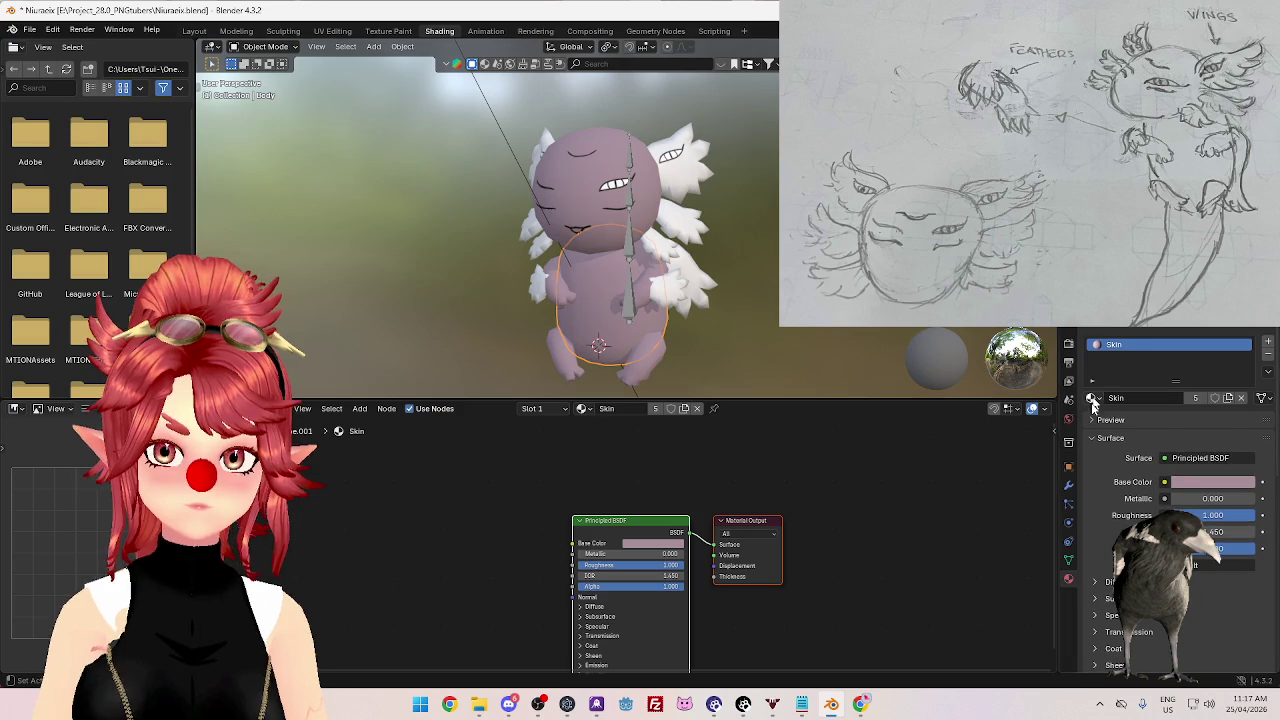
middle_drag(655, 332, 655, 335)
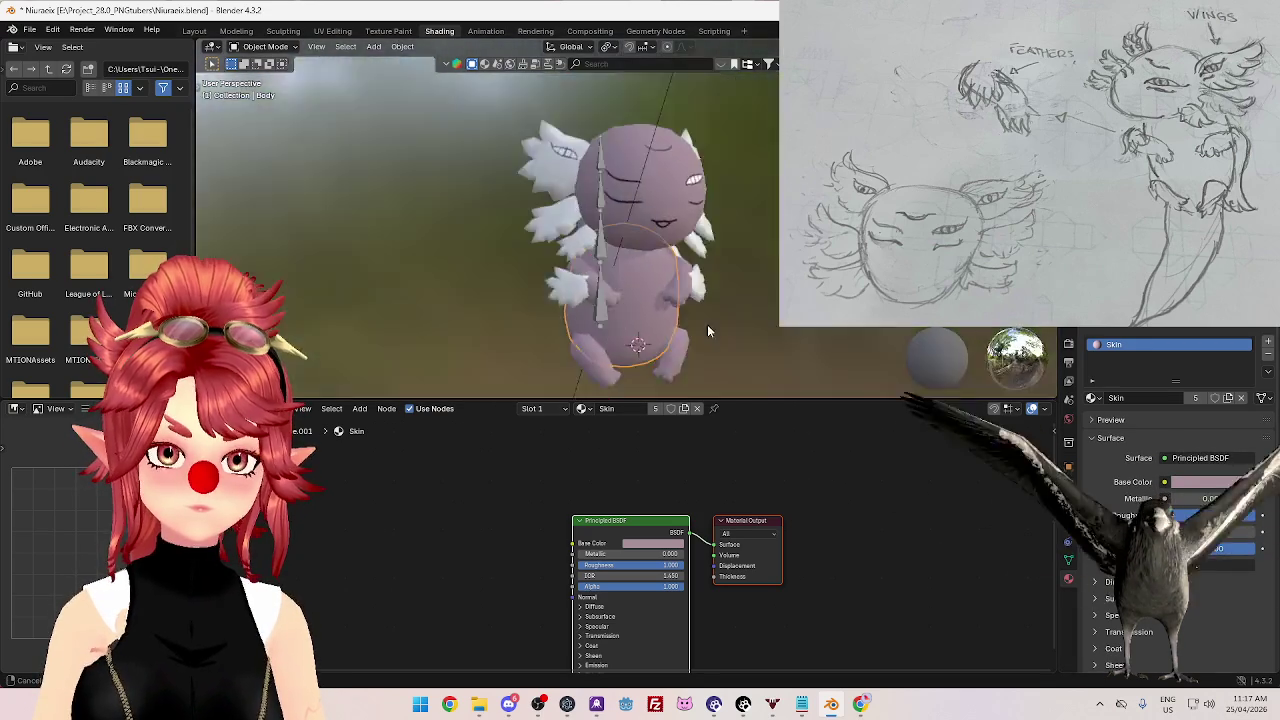
click(533, 228)
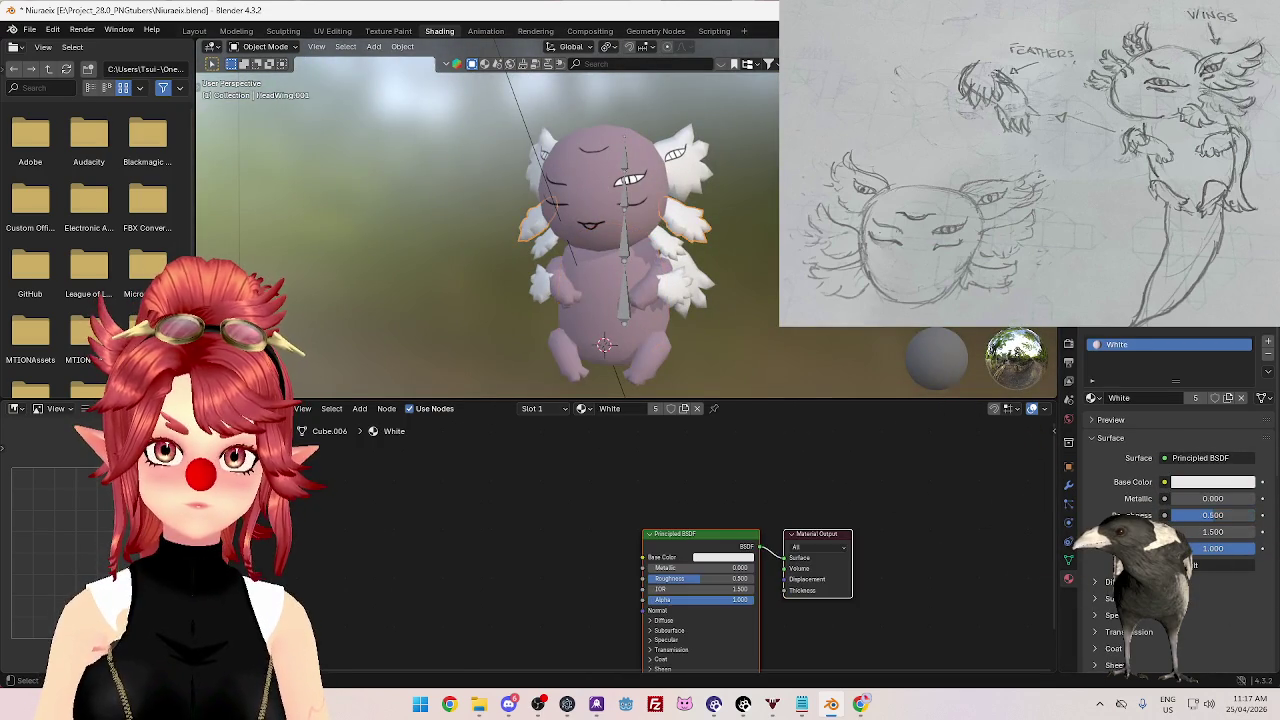
drag(714, 578, 772, 572)
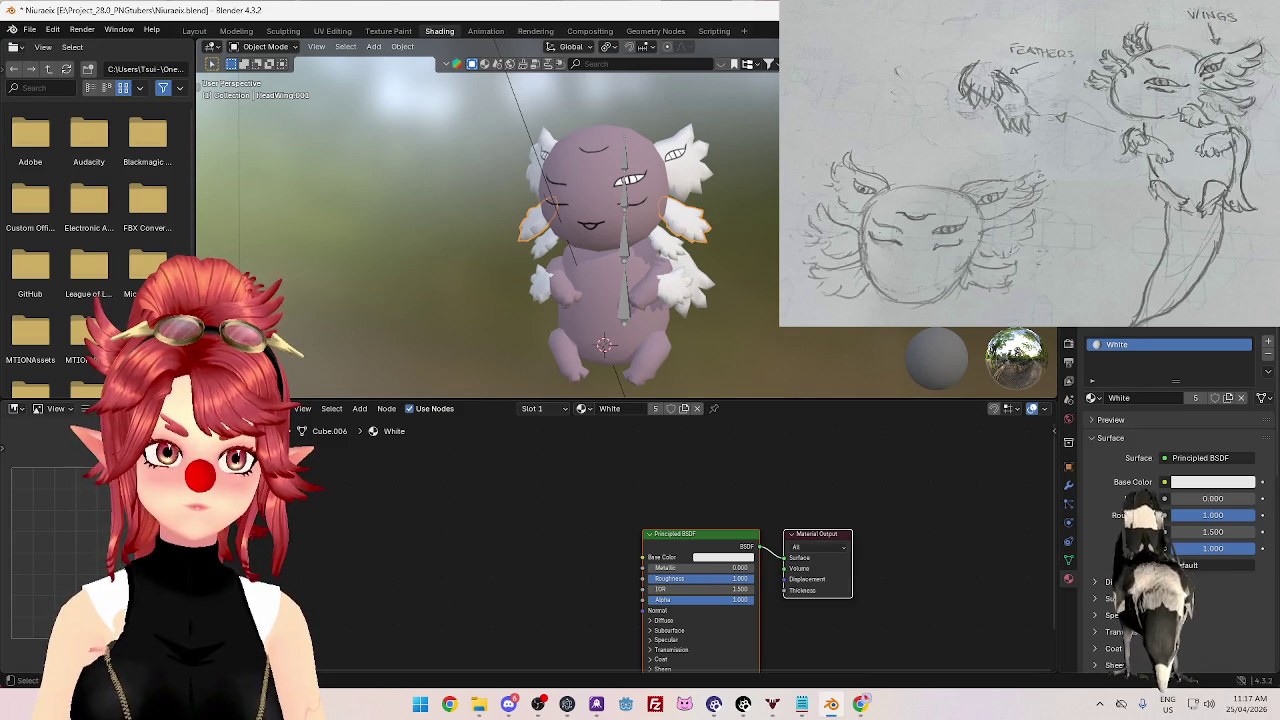
- Check the White_Eye_Closed material on the other head wing piece
click(600, 170)
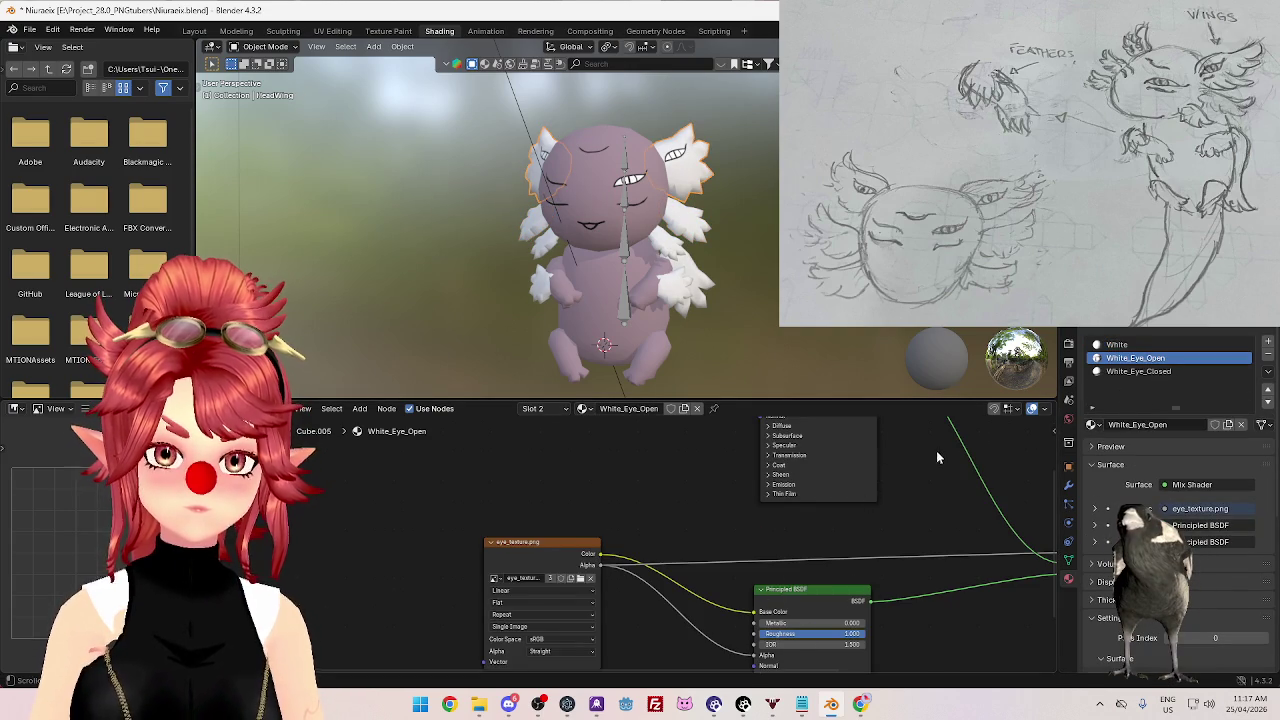
middle_drag(936, 460, 851, 505)
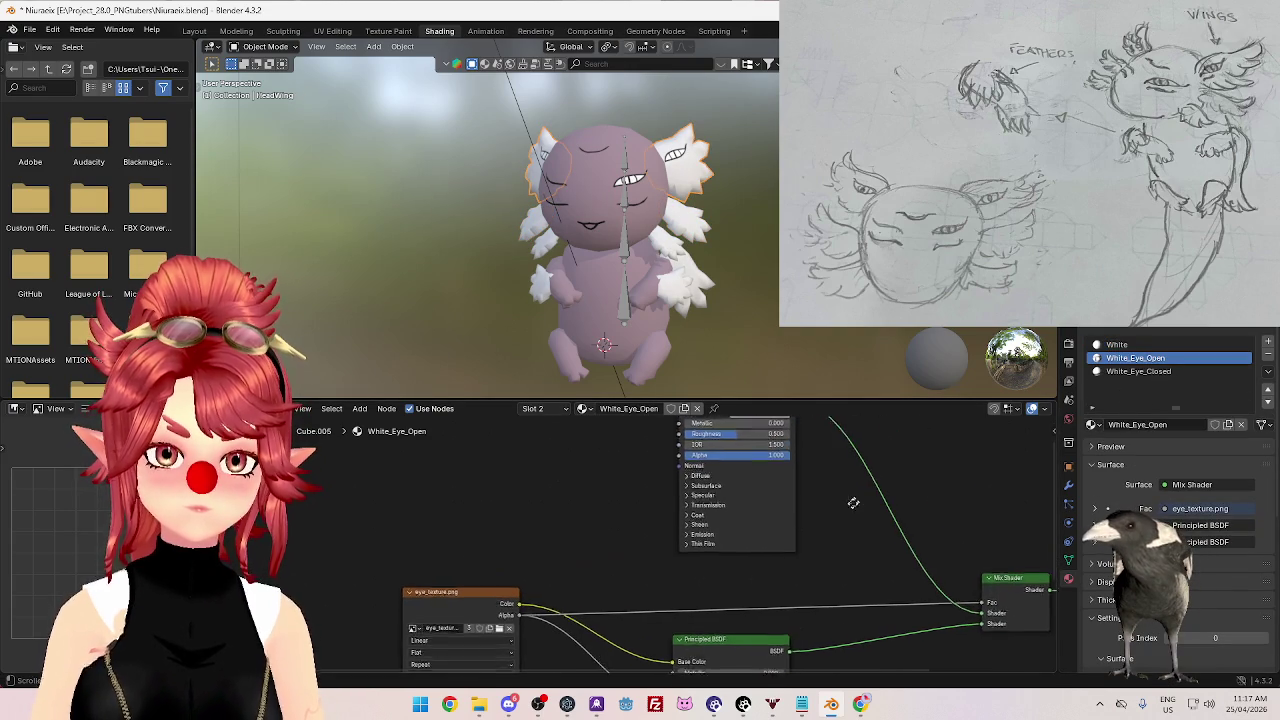
click(1125, 371)
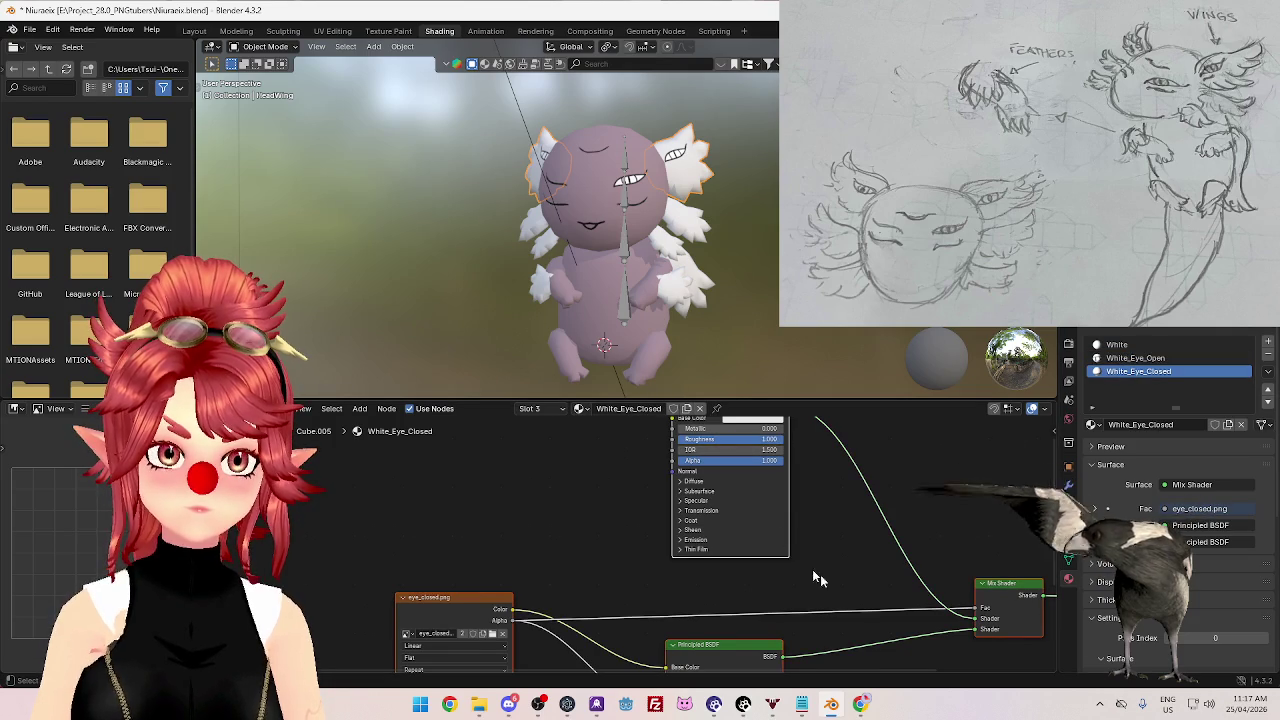
middle_drag(800, 568, 764, 463)
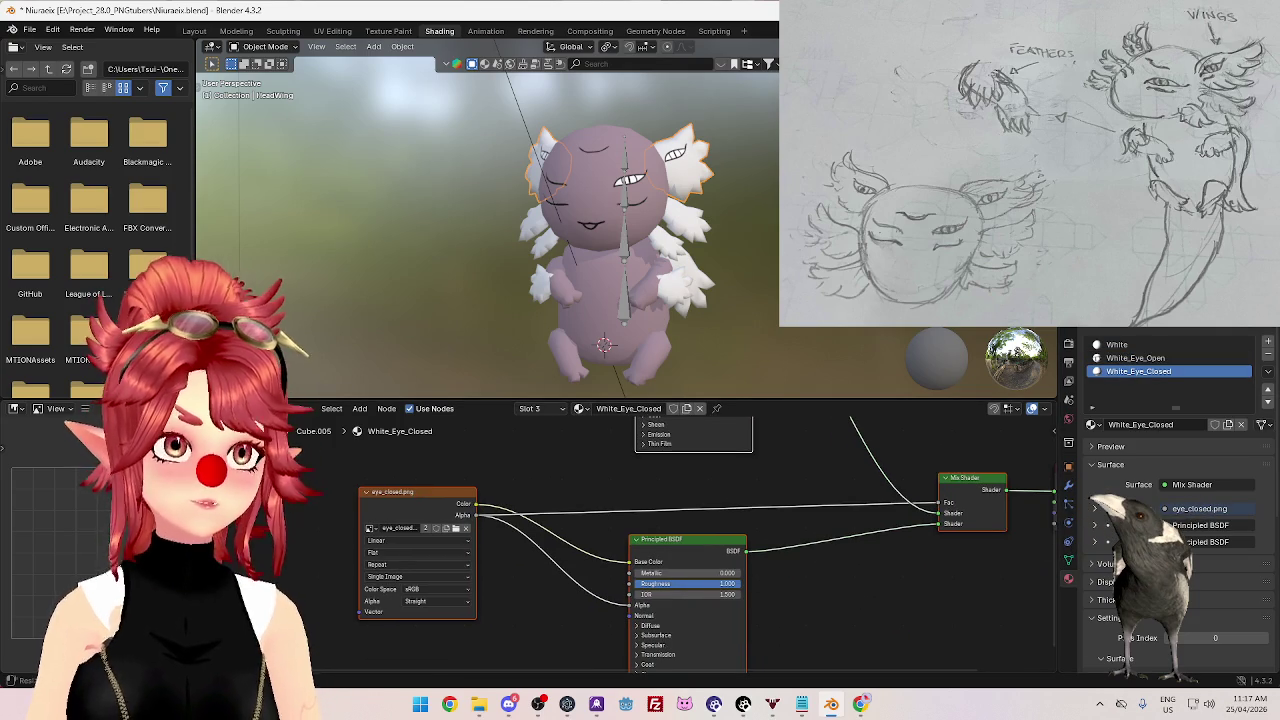
mouse_move(640, 250)
middle_down()
mouse_move(600, 215)
mouse_move(575, 250)
middle_up()
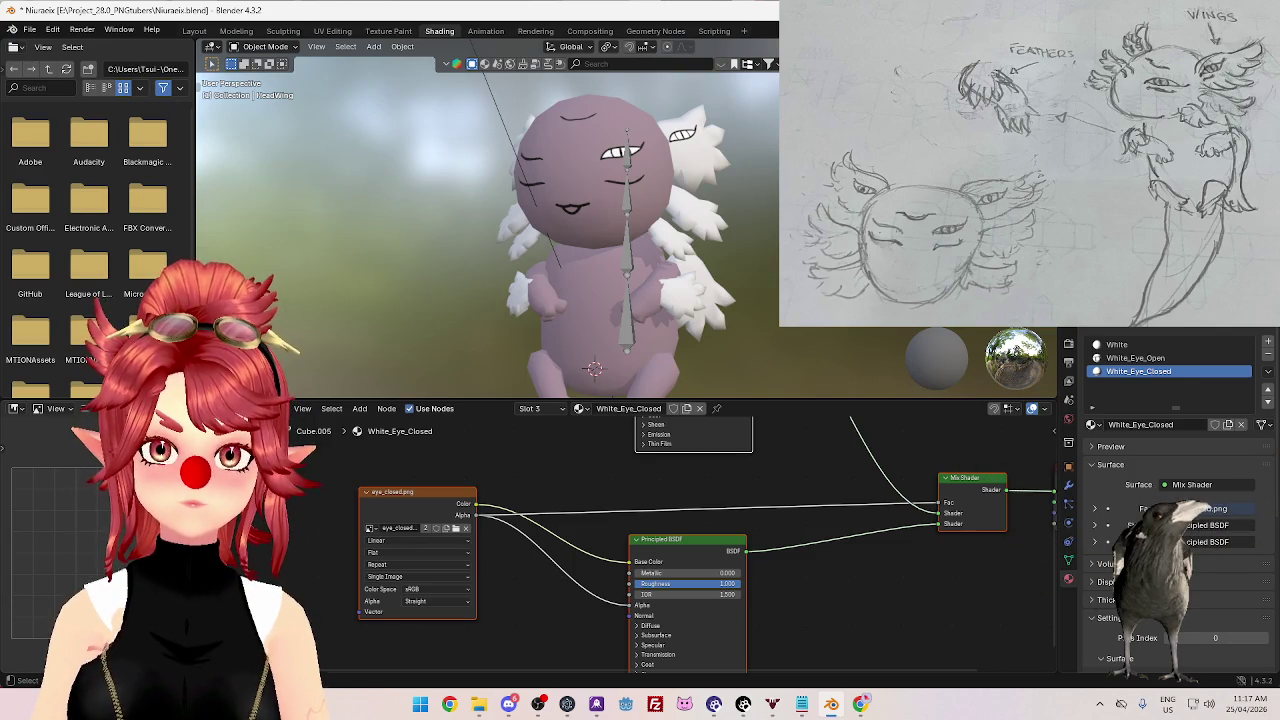
- Select the sun light and orbit to a front view of the character
click(500, 110)
scroll(615, 380, down, 3)
scroll(711, 245, down, 2)
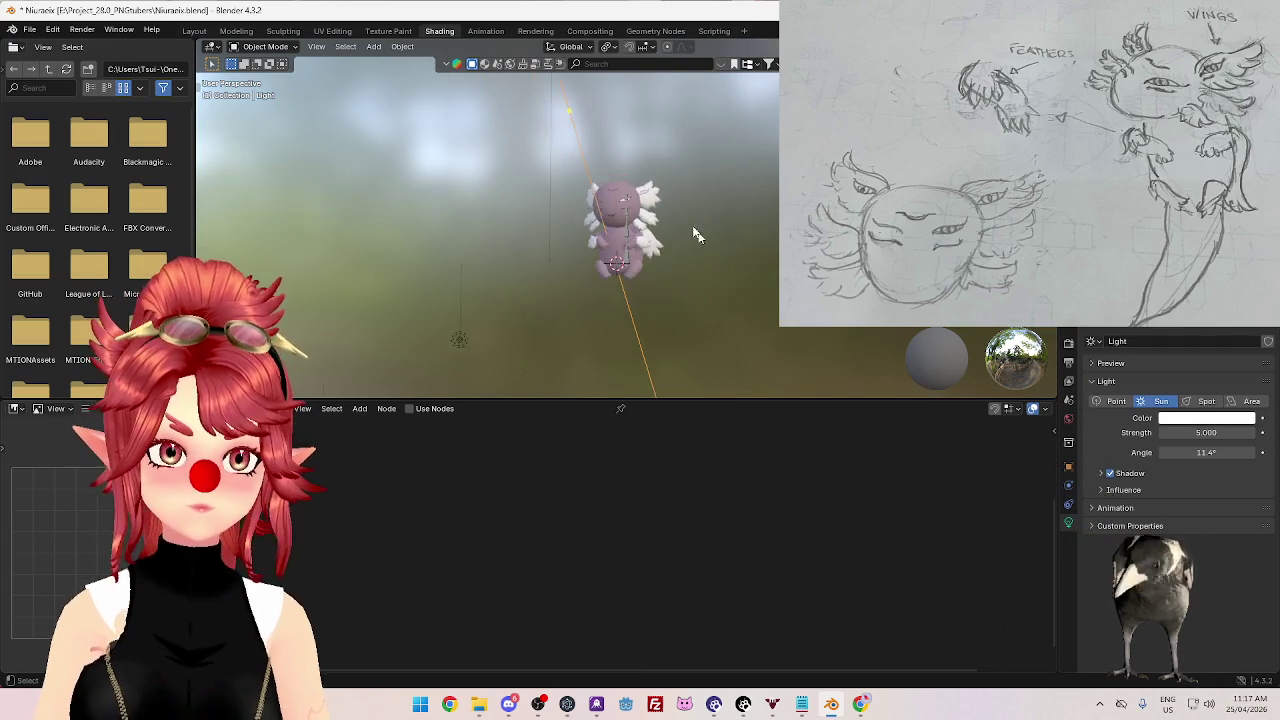
middle_drag(711, 245, 627, 236)
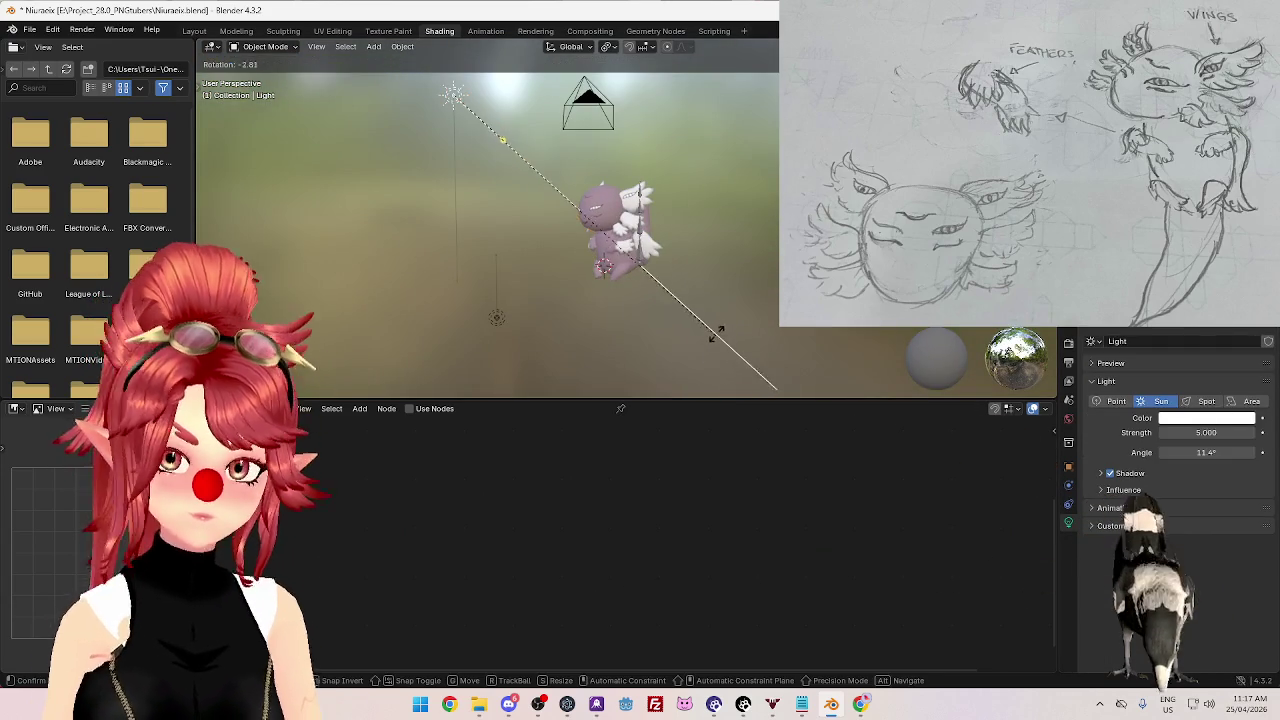
middle_drag(704, 357, 692, 262)
scroll(690, 250, up, 2)
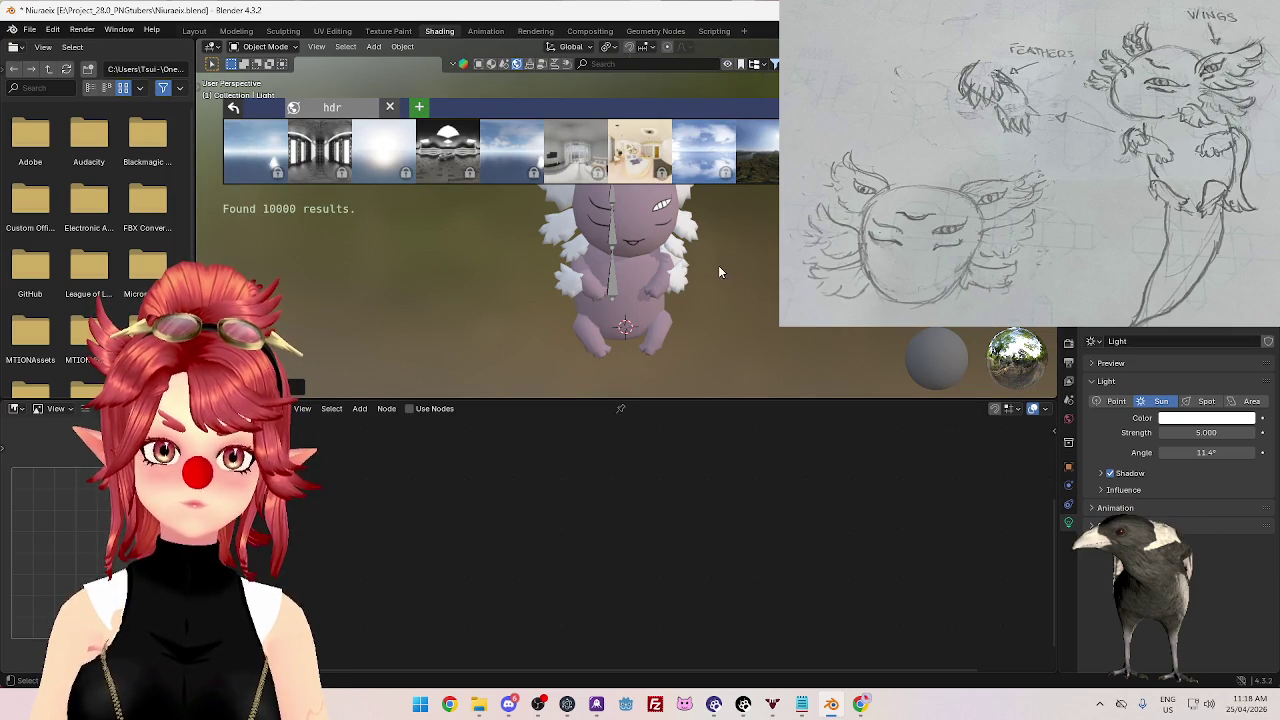
scroll(719, 265, down, 2)
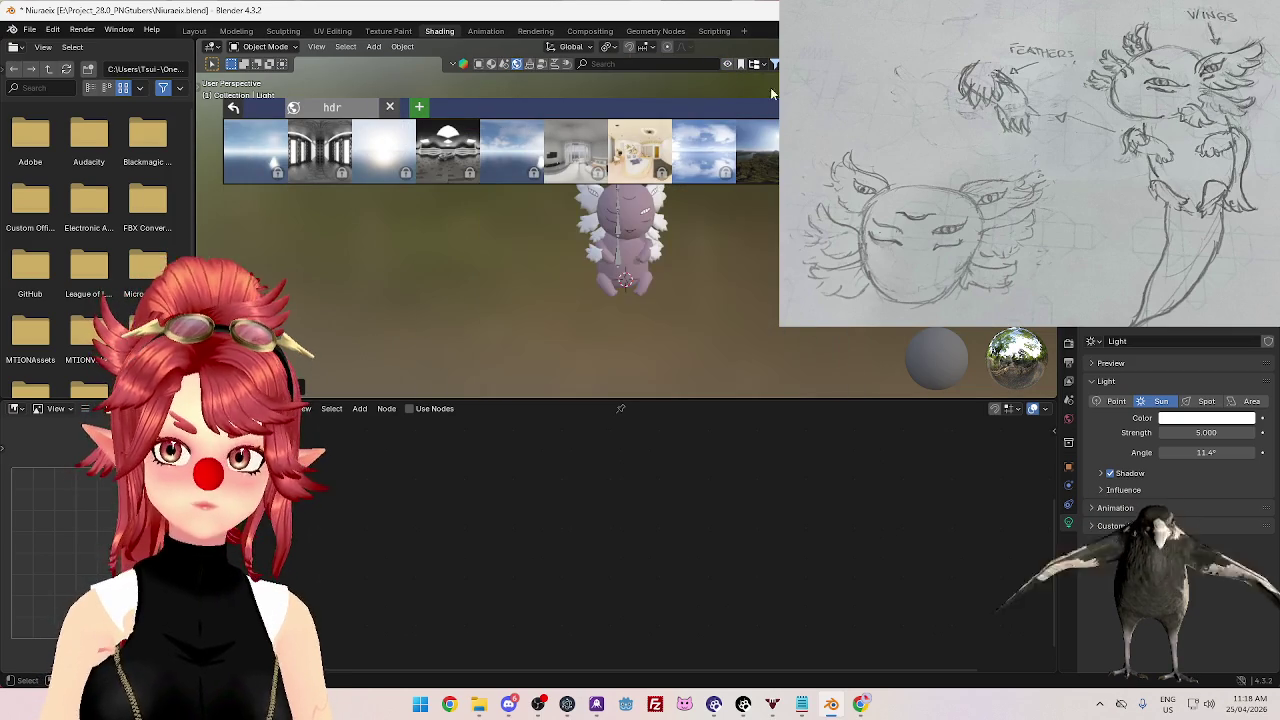
- Filter the HDRI browser and download FREE Studio Lighting at 1024 resolution
click(774, 63)
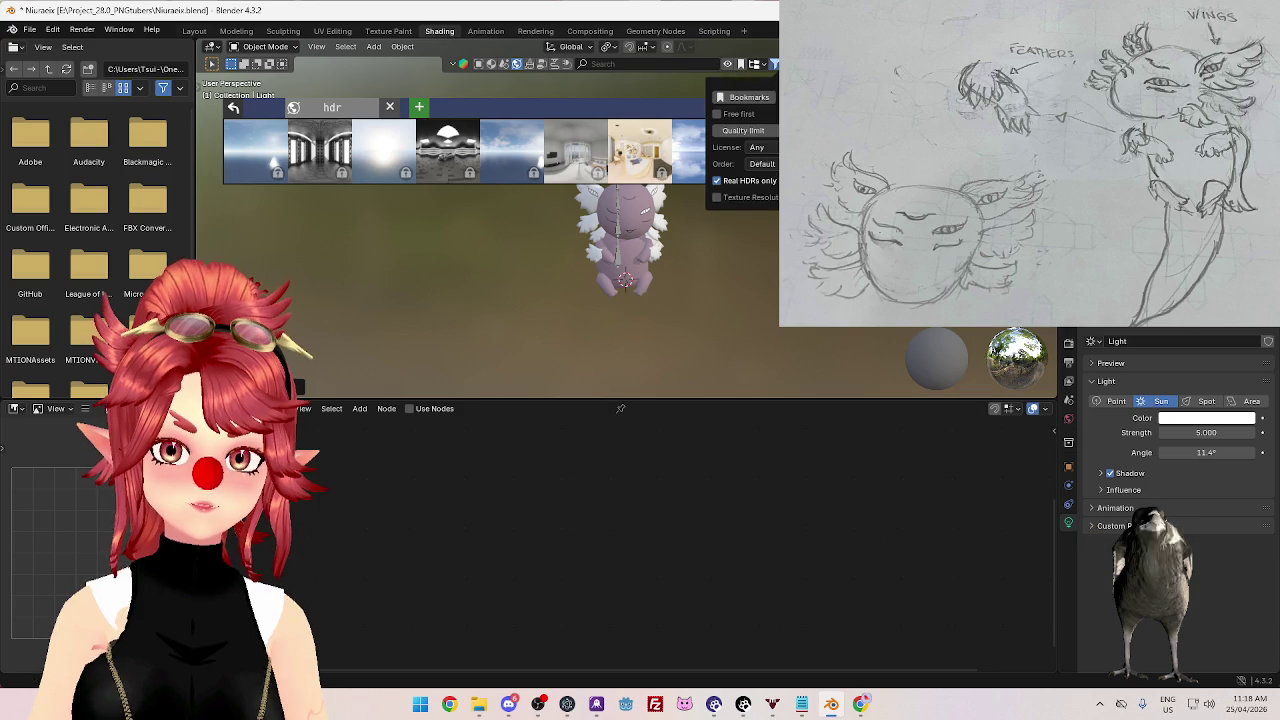
click(723, 116)
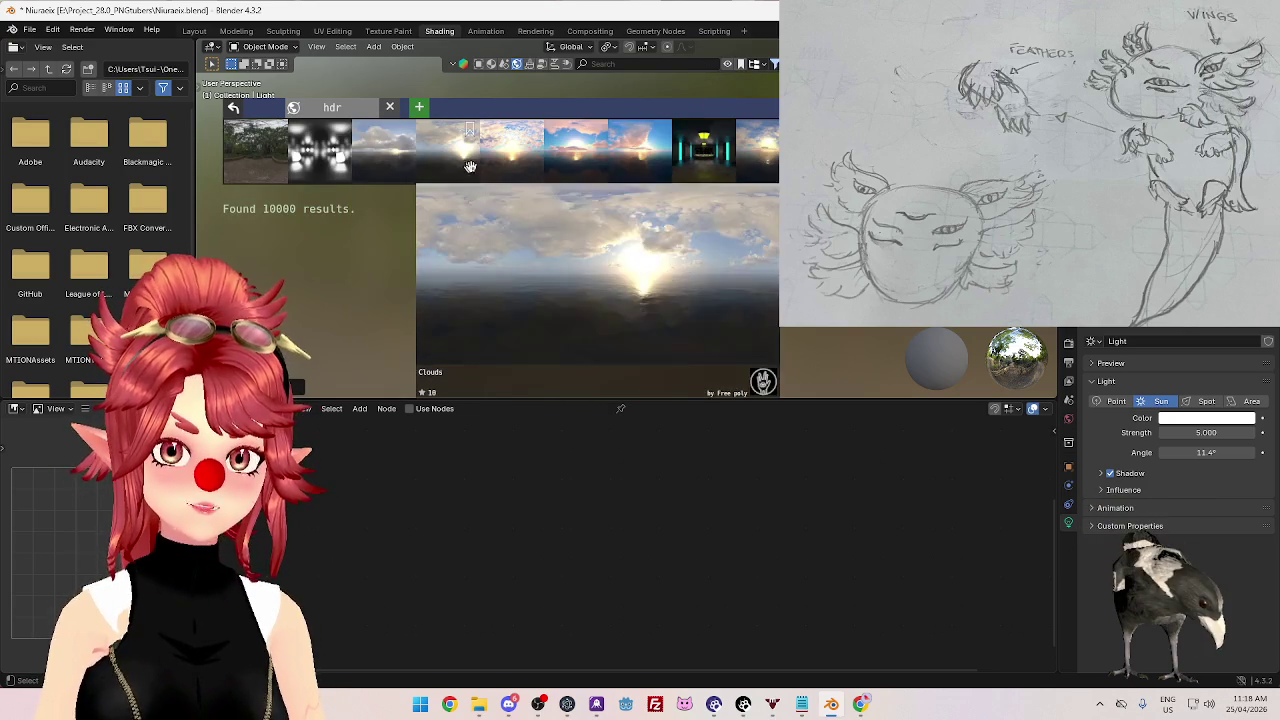
mouse_move(319, 151)
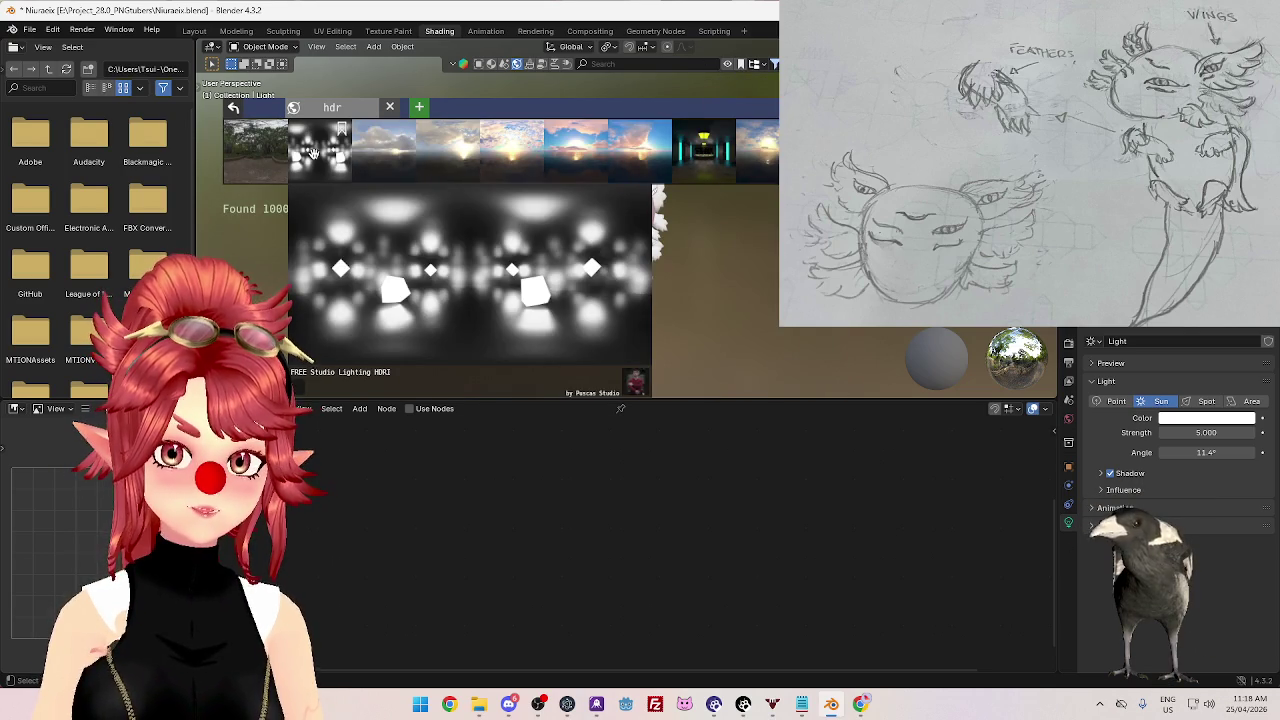
click(313, 153)
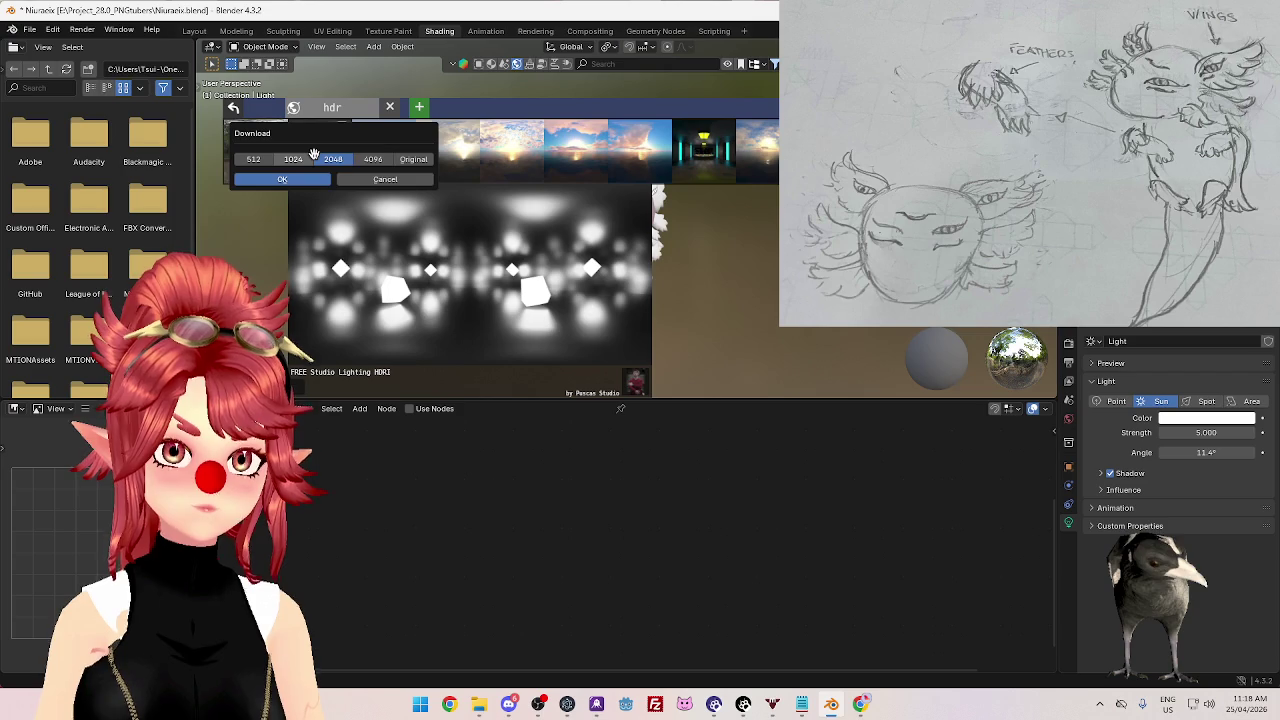
click(293, 159)
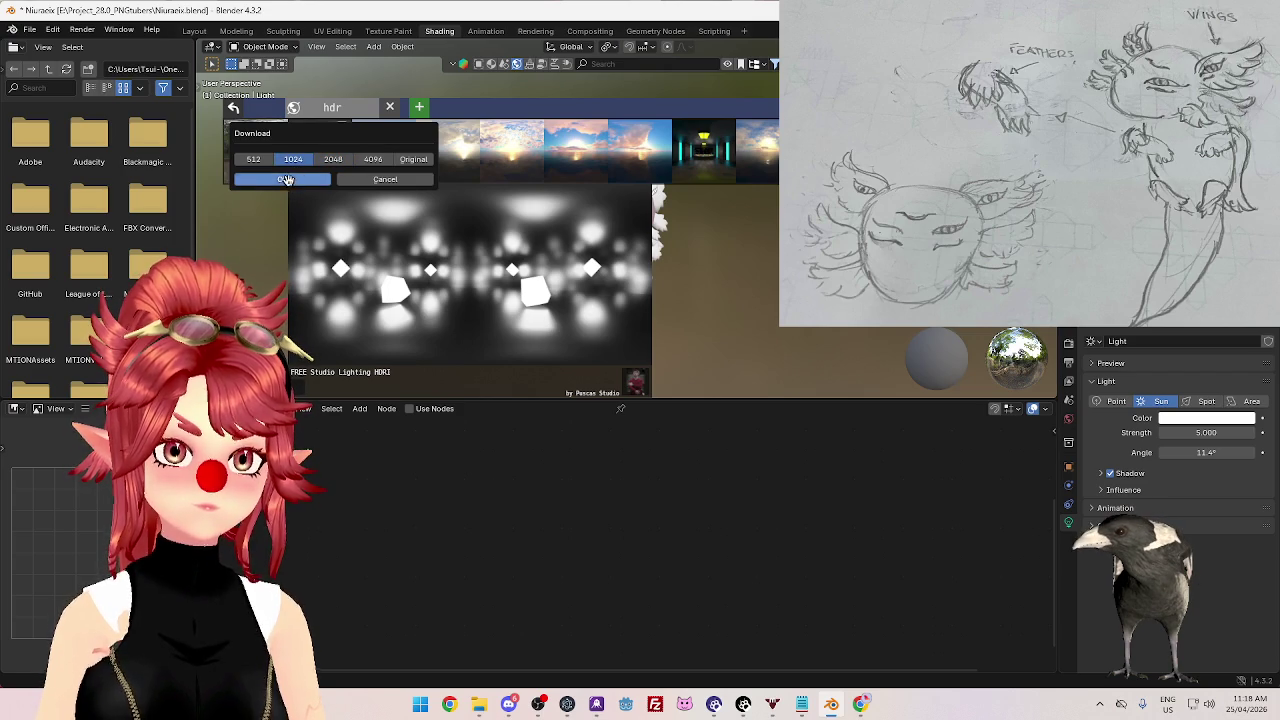
click(268, 178)
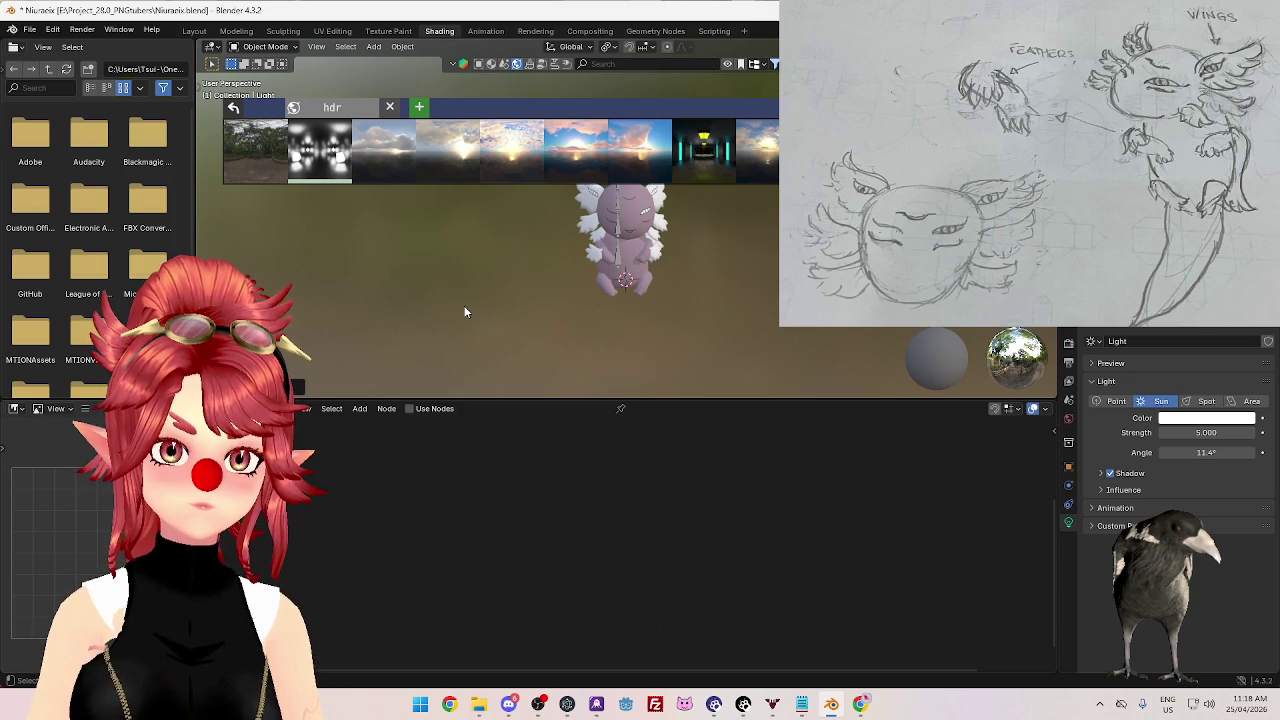
- Select the Wing object to show its matte White material
right_click(300, 332)
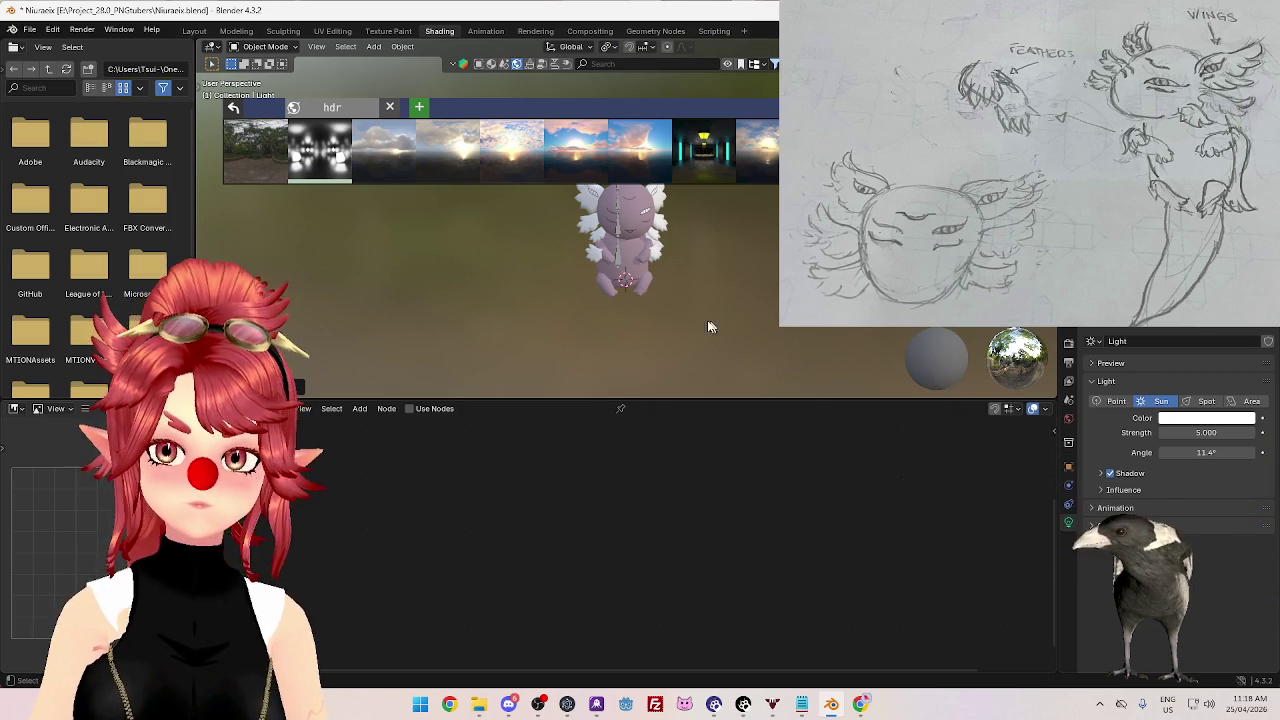
scroll(716, 326, down, 2)
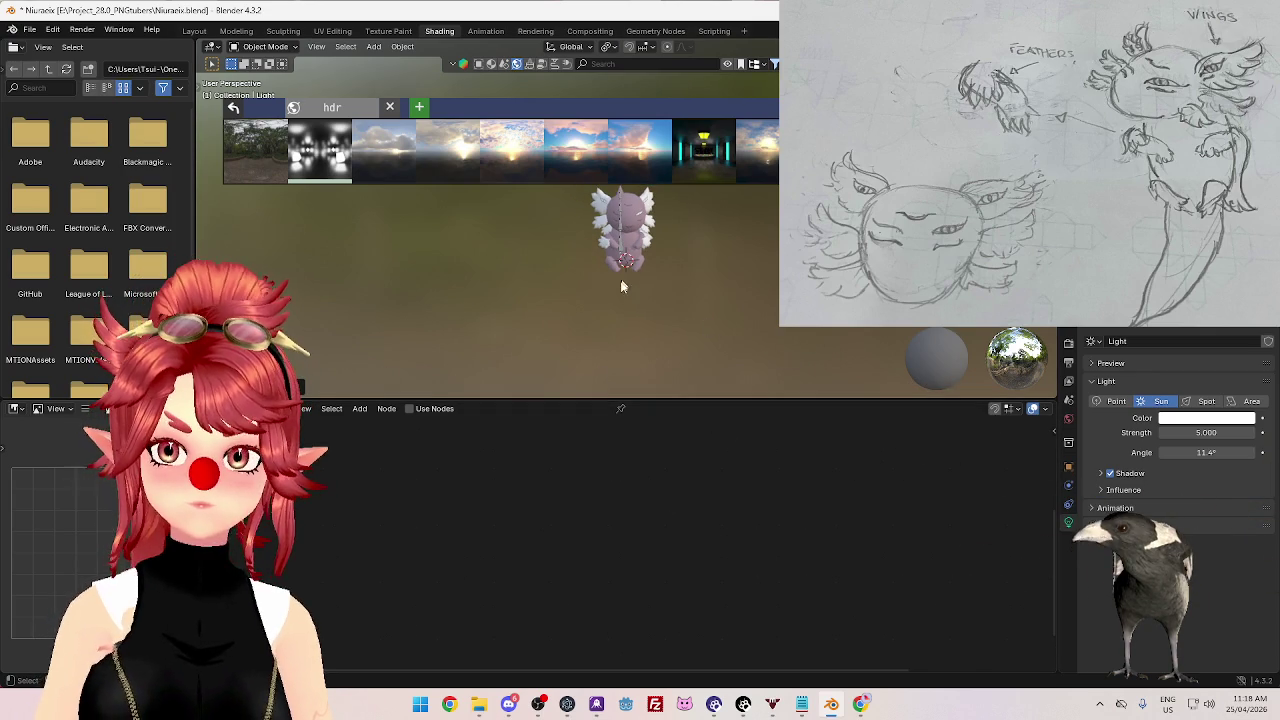
click(641, 228)
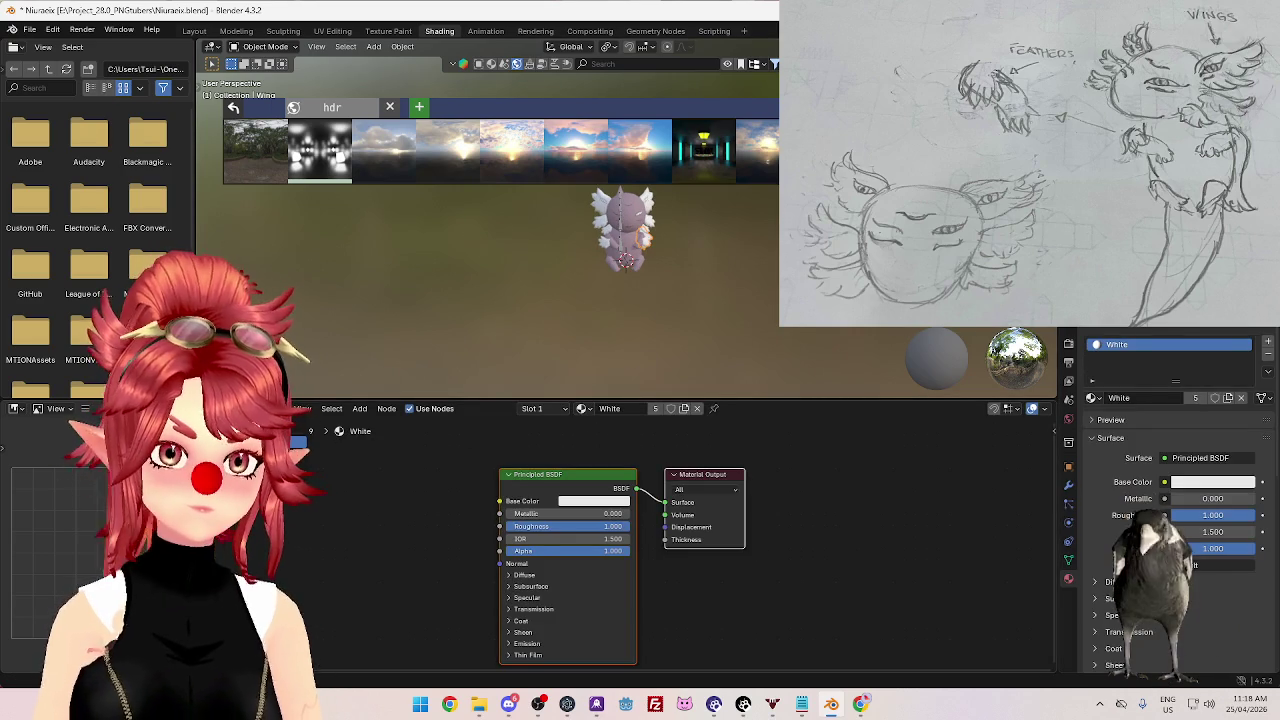
- Show the world's node tree framed in the Shader Editor and orbit around the studio HDRI
click(297, 441)
key(Home)
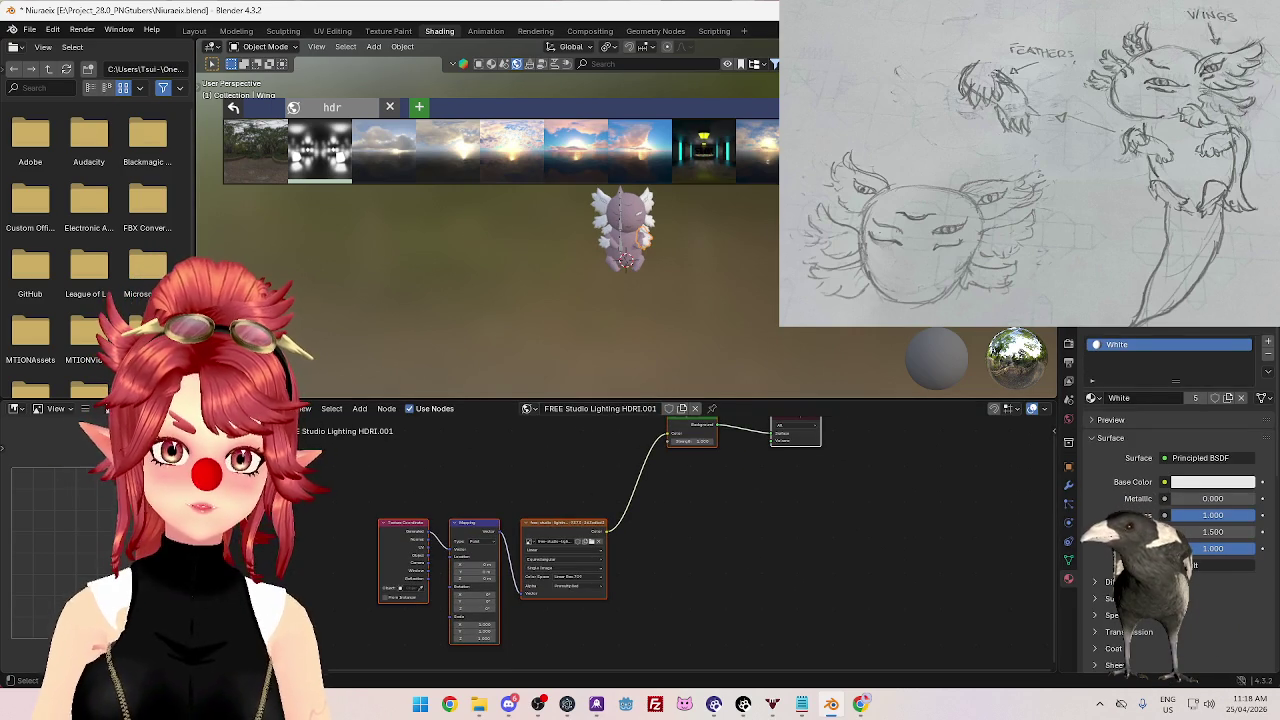
middle_drag(697, 332, 690, 103)
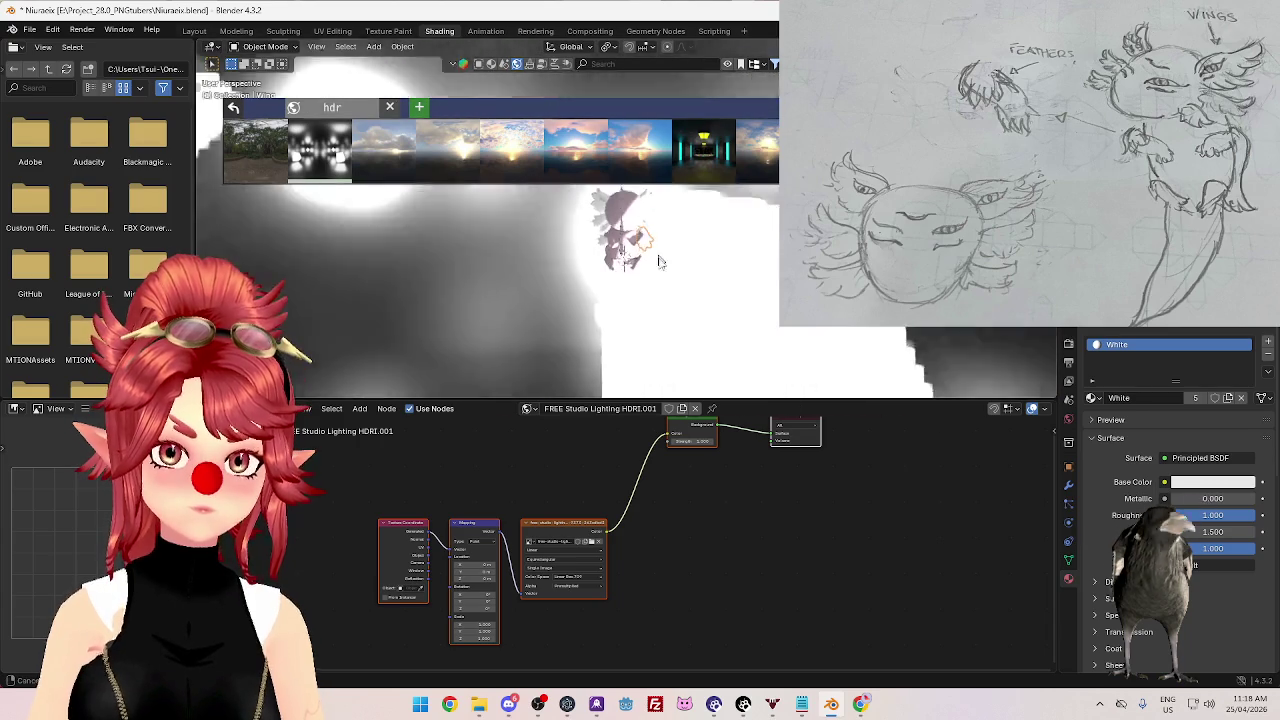
middle_drag(700, 200, 669, 287)
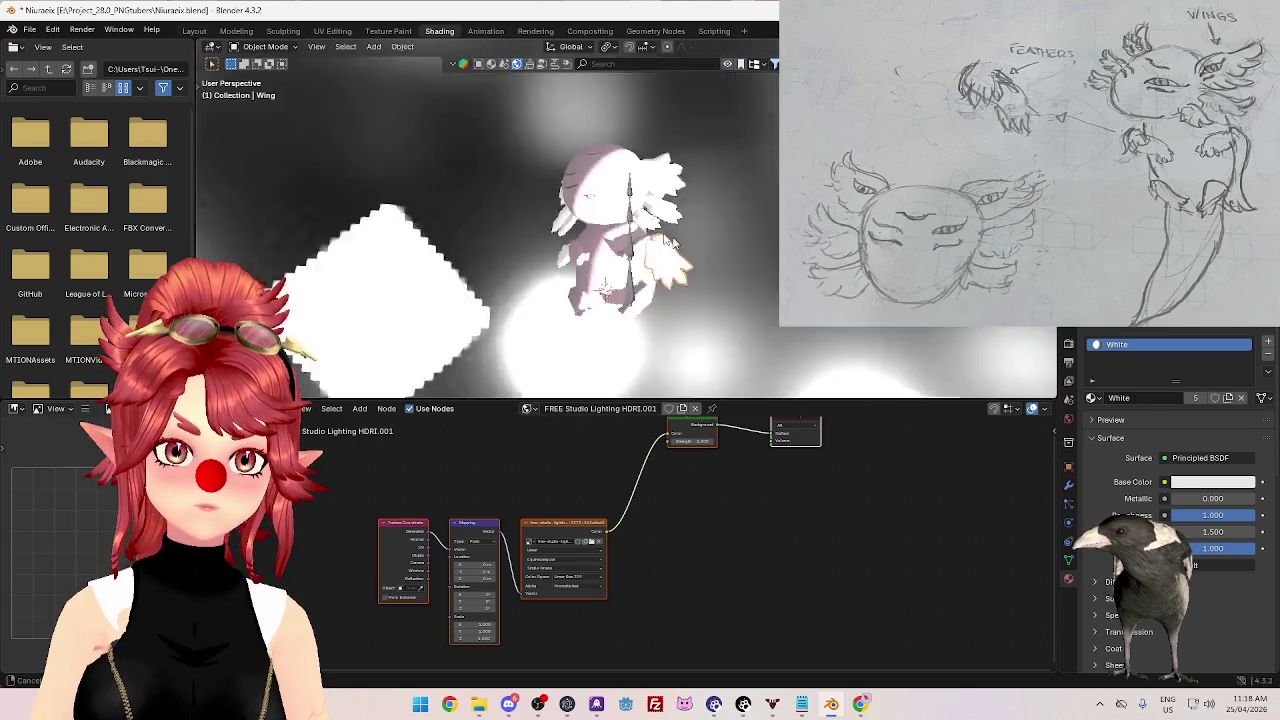
scroll(669, 287, down, 3)
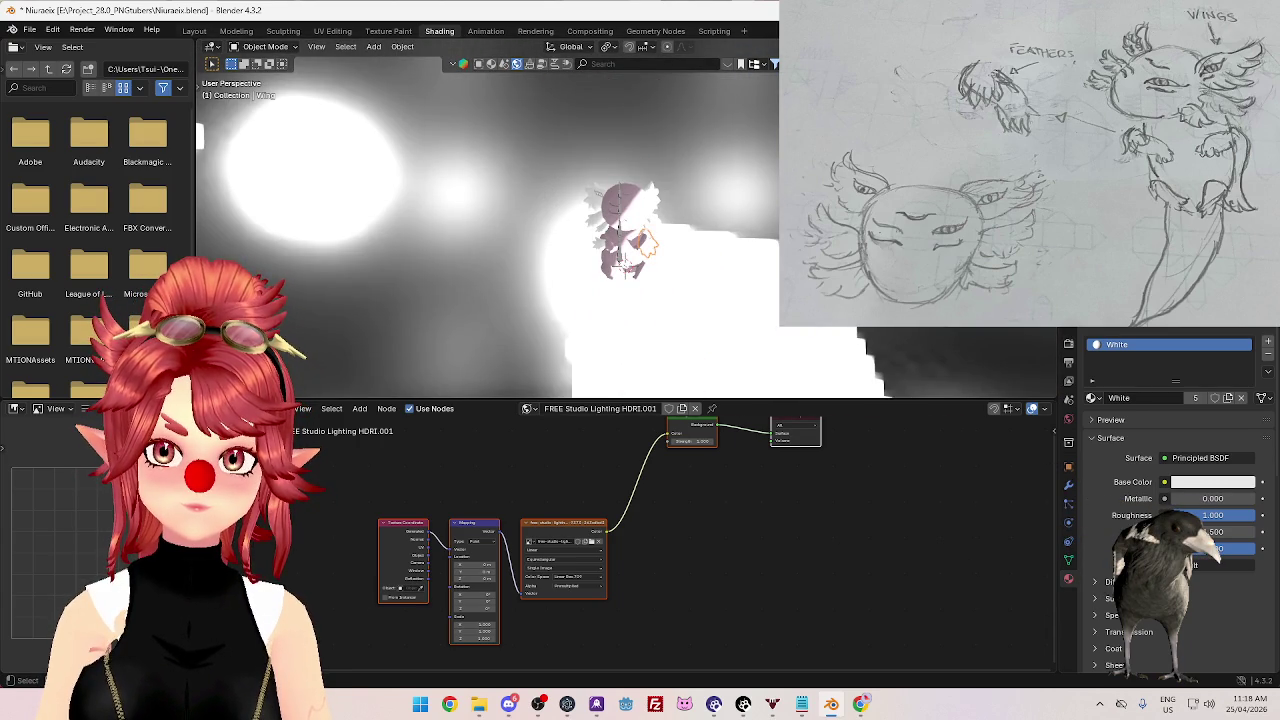
middle_drag(632, 271, 663, 366)
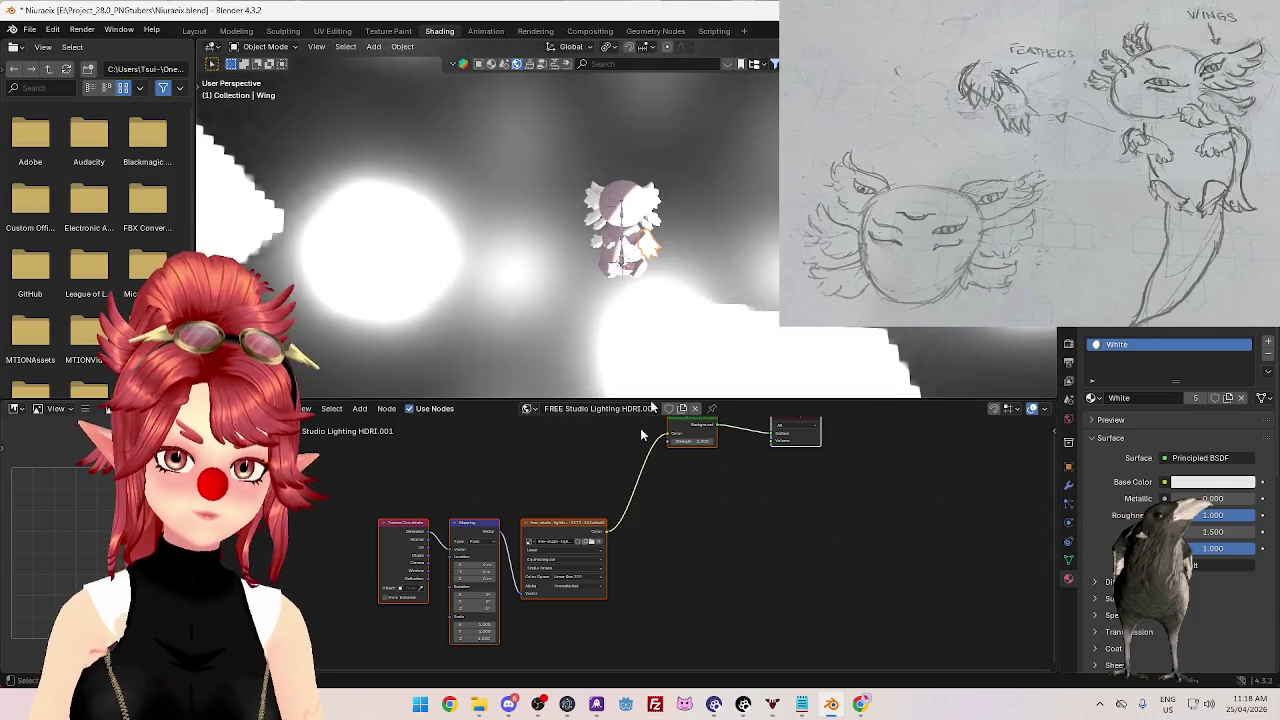
scroll(623, 544, up, 3)
- Inspect the HDRI lighting on the axolotl up close, then bring back the HDRI browser
middle_drag(603, 285, 748, 292)
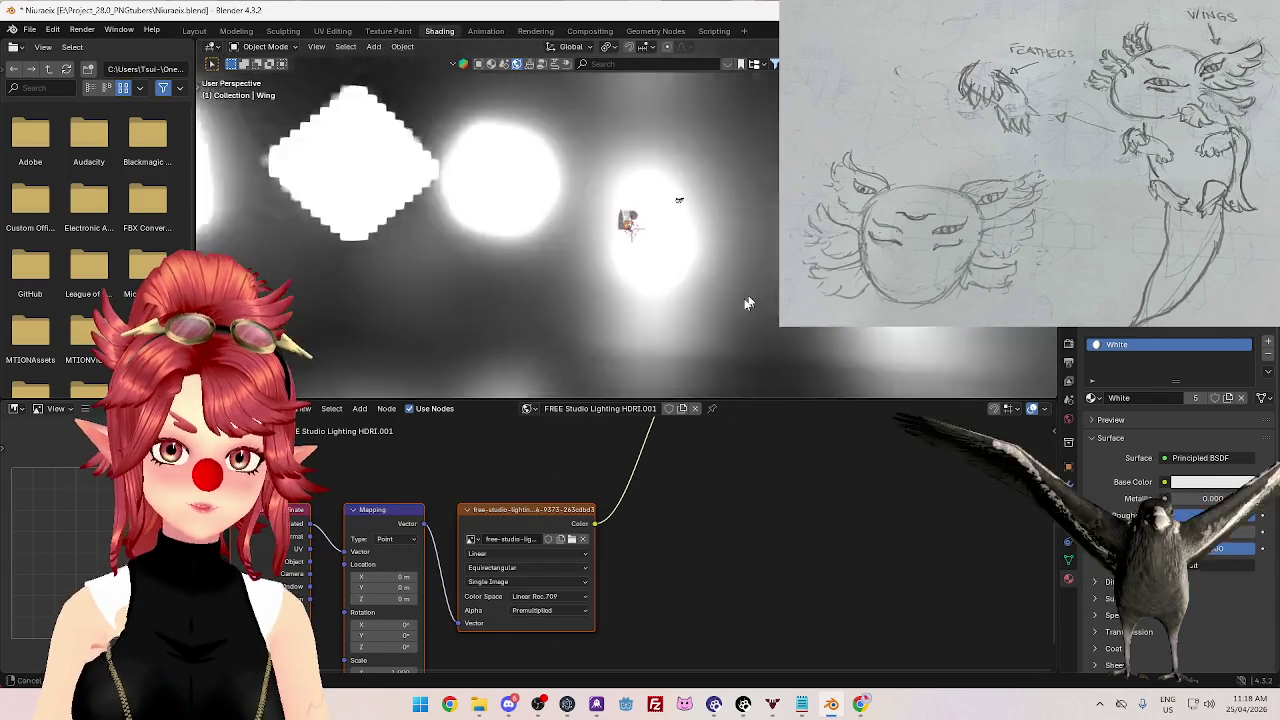
scroll(730, 246, up, 3)
mouse_move(730, 246)
middle_down()
mouse_move(733, 303)
mouse_move(655, 288)
mouse_move(699, 287)
middle_up()
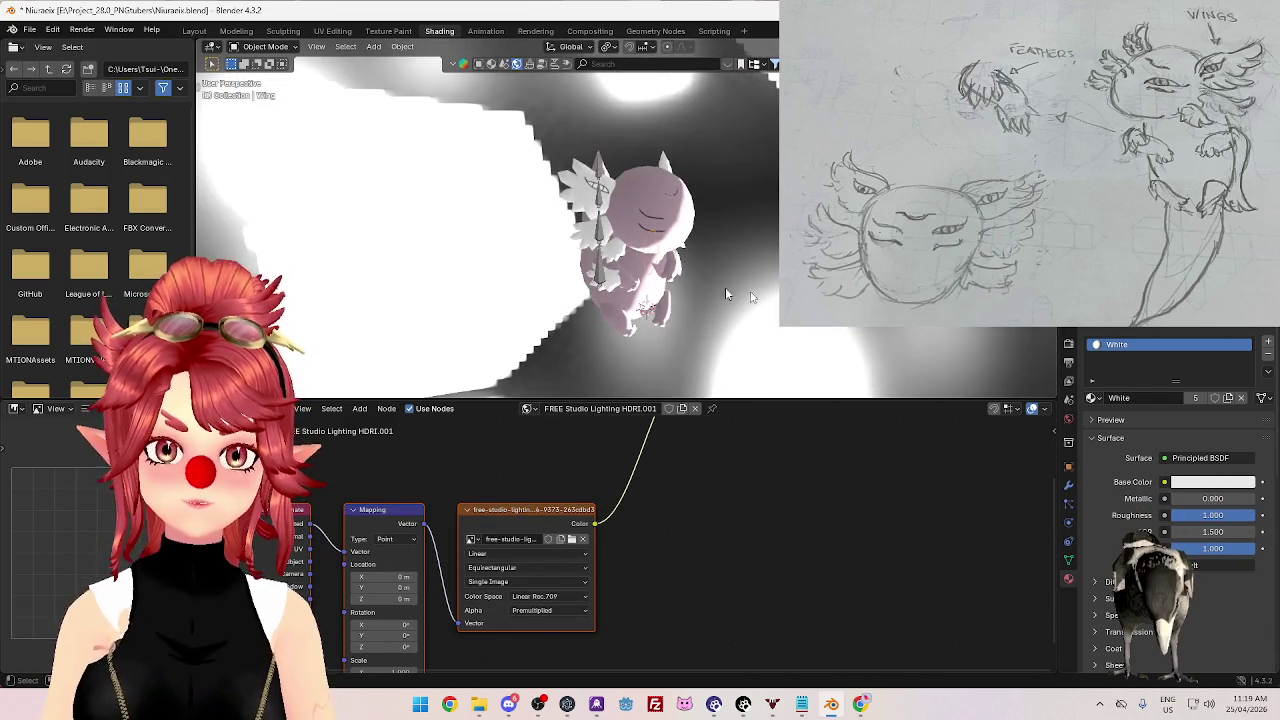
scroll(699, 287, down, 2)
scroll(708, 280, down, 2)
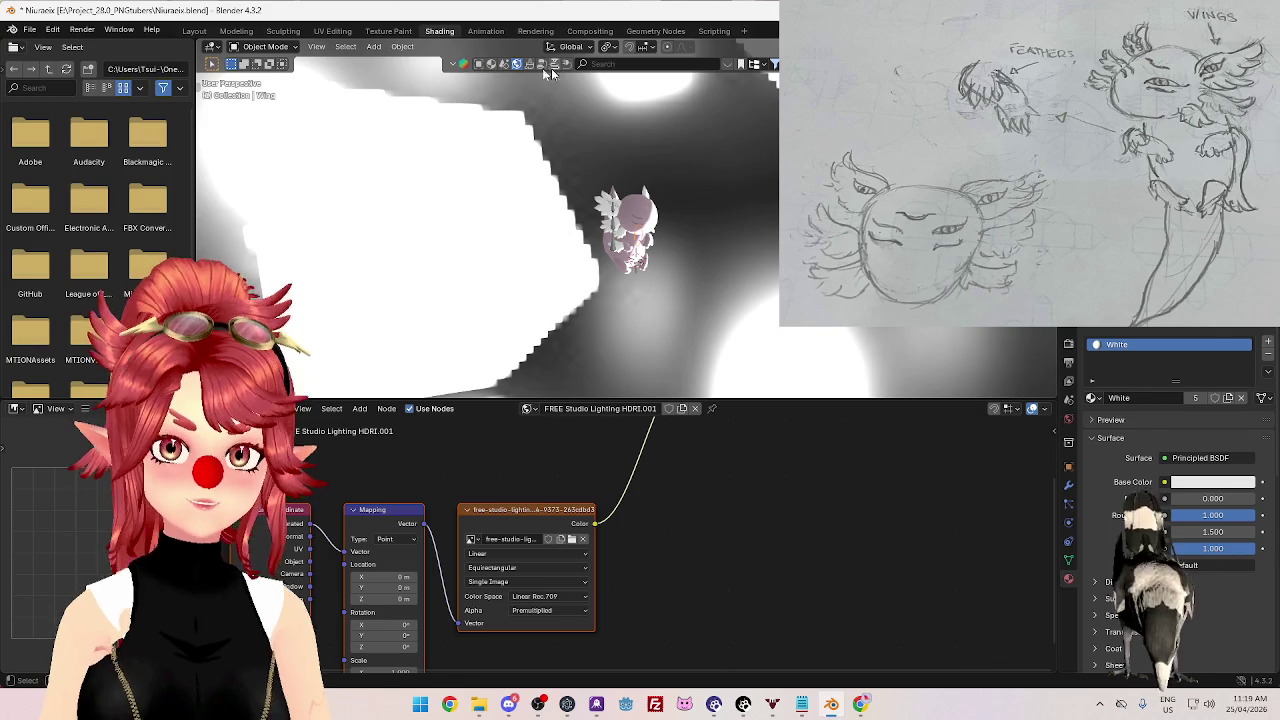
click(730, 63)
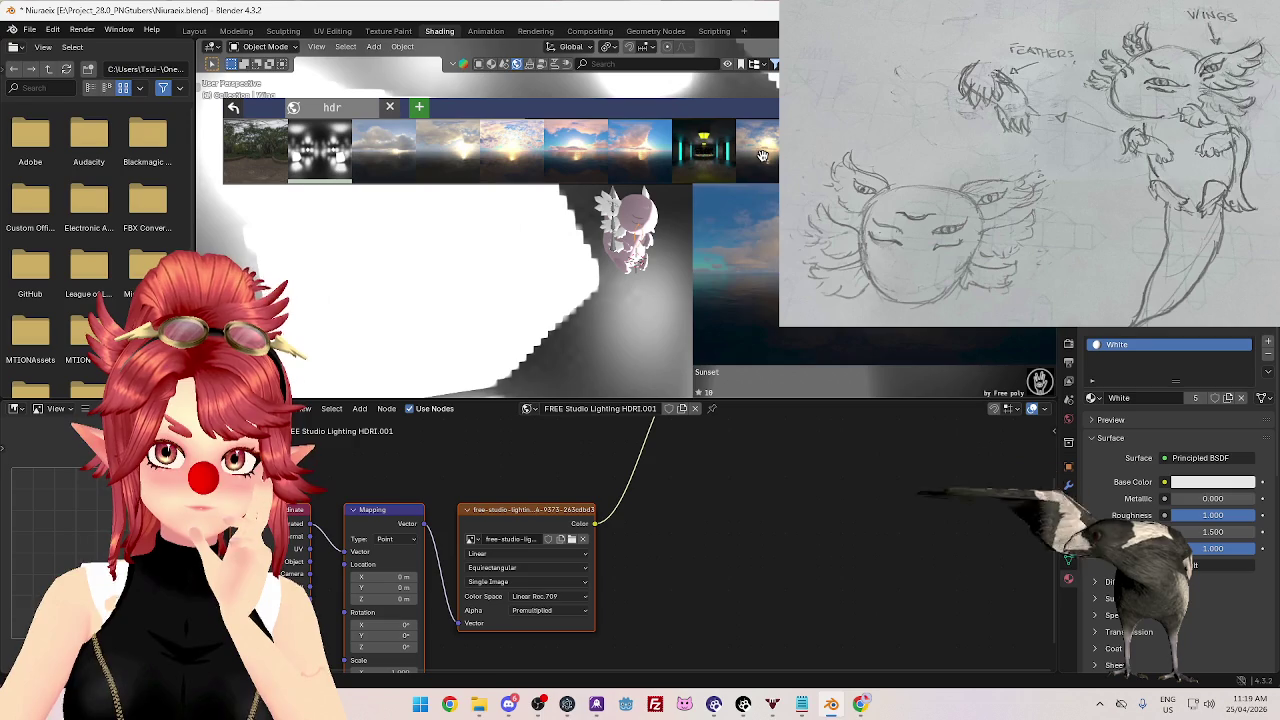
- Download and apply the 'Hdr light black white studio' HDRI as the world
scroll(490, 150, down, 2)
scroll(490, 150, down, 2)
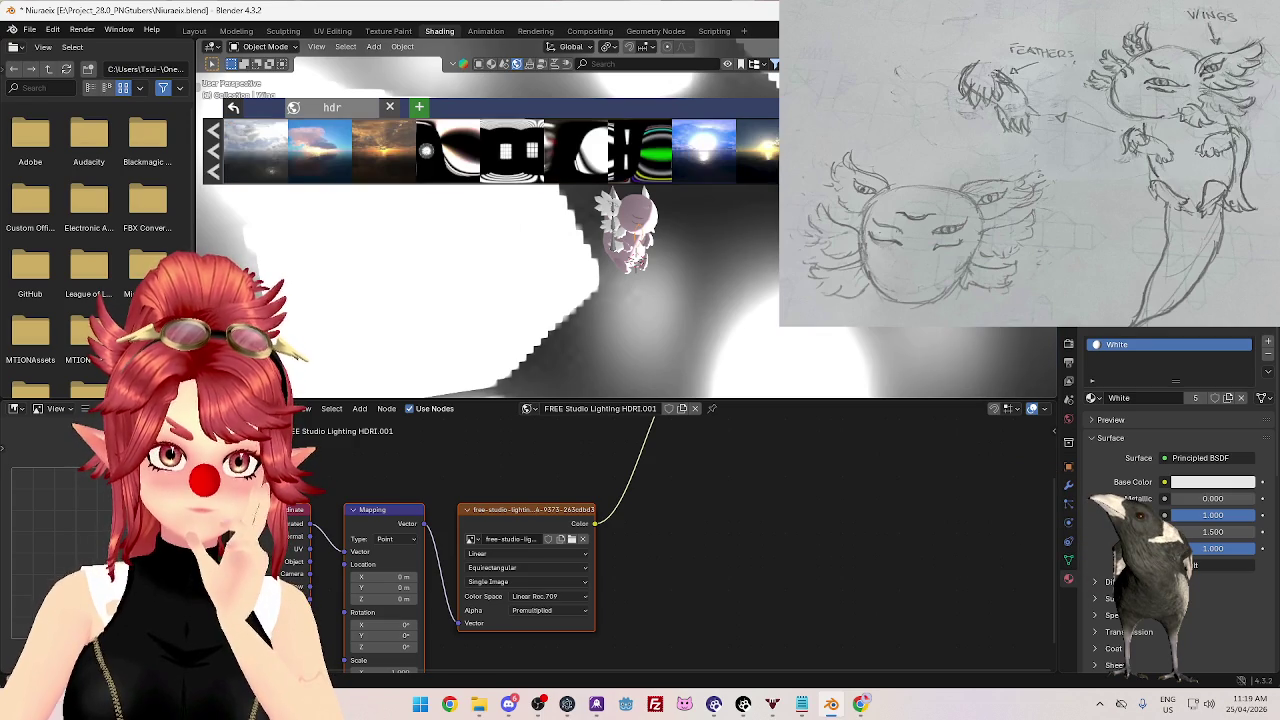
mouse_move(470, 151)
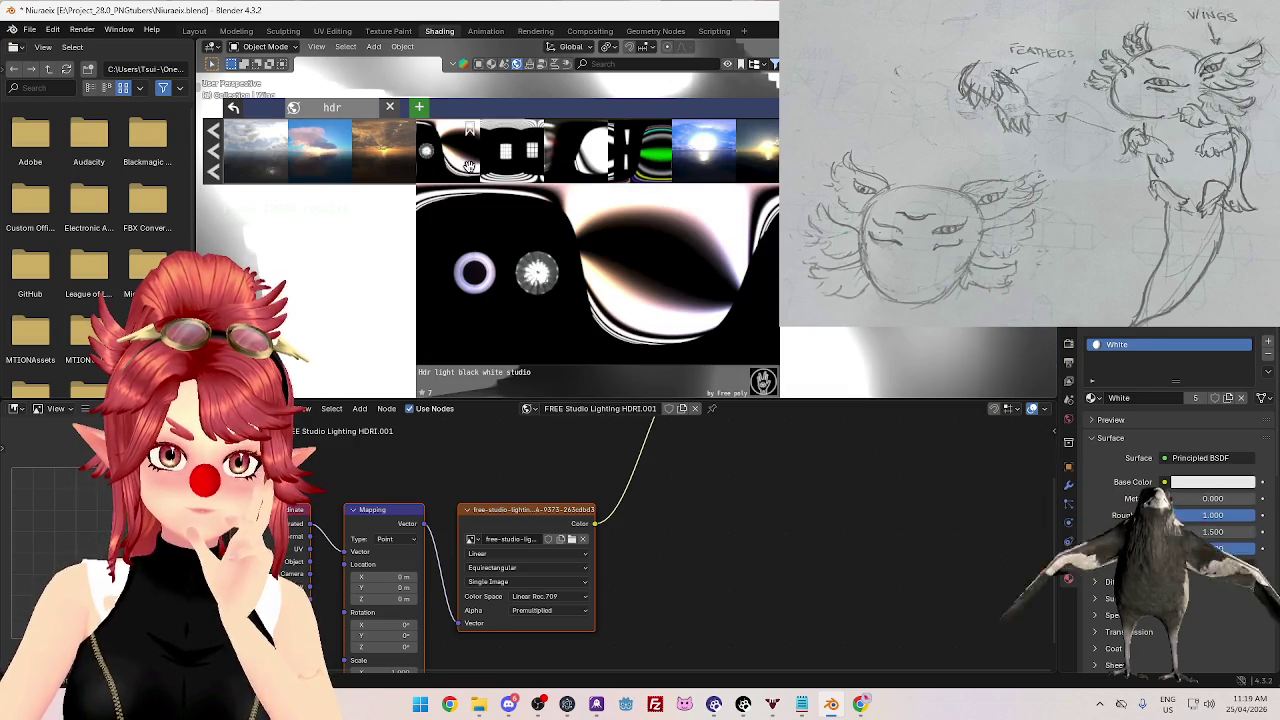
click(470, 129)
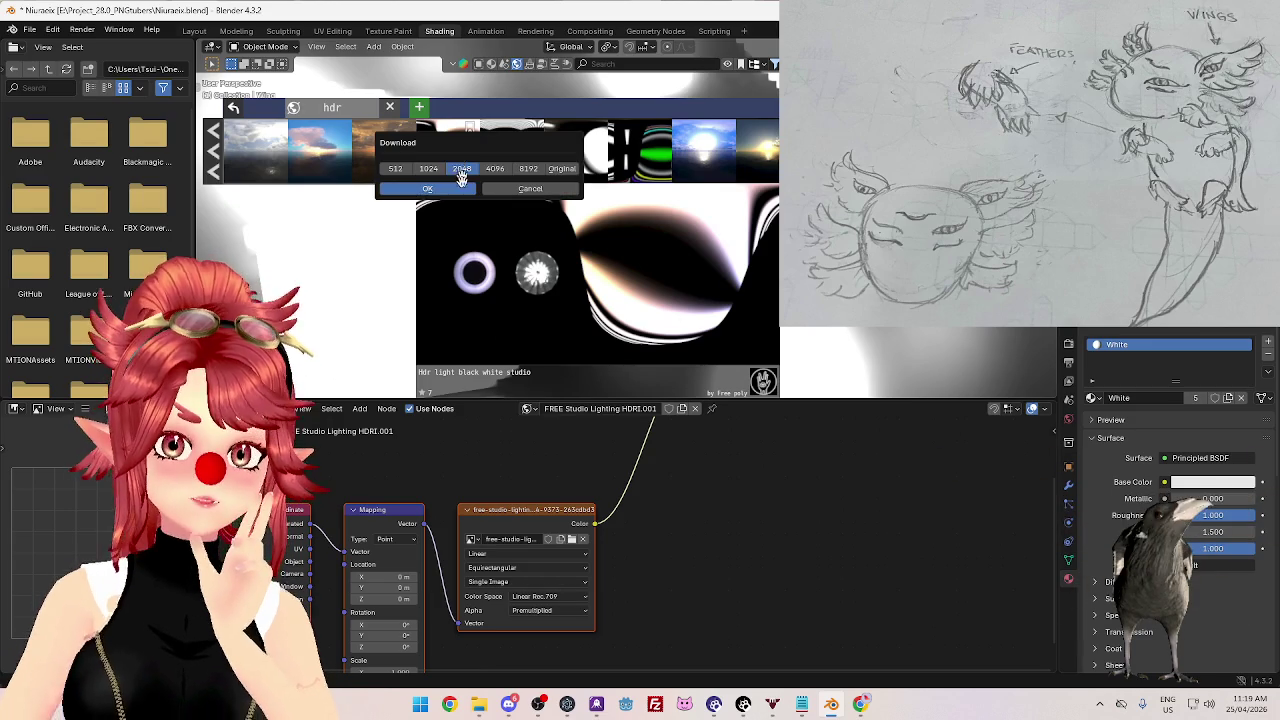
click(407, 190)
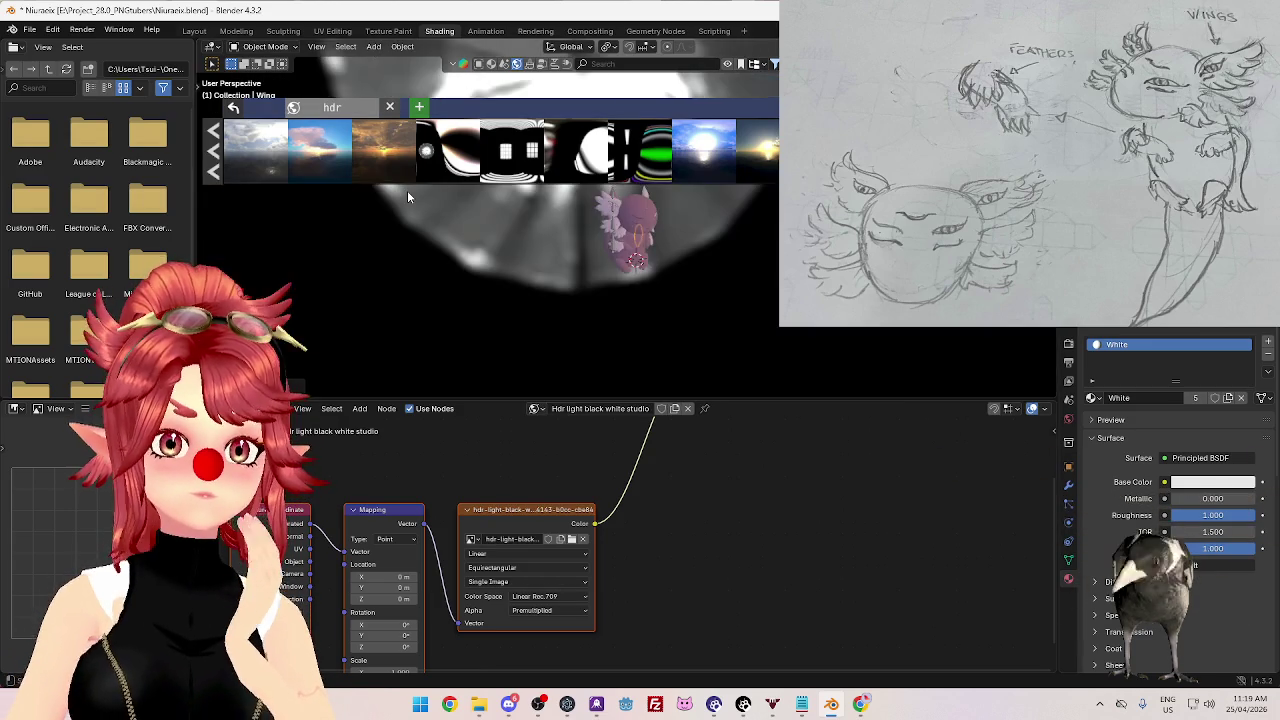
mouse_move(716, 322)
middle_down()
mouse_move(670, 320)
mouse_move(733, 288)
mouse_move(703, 328)
middle_up()
- Raise the world Background node's Strength to 2.000
scroll(683, 520, down, 2)
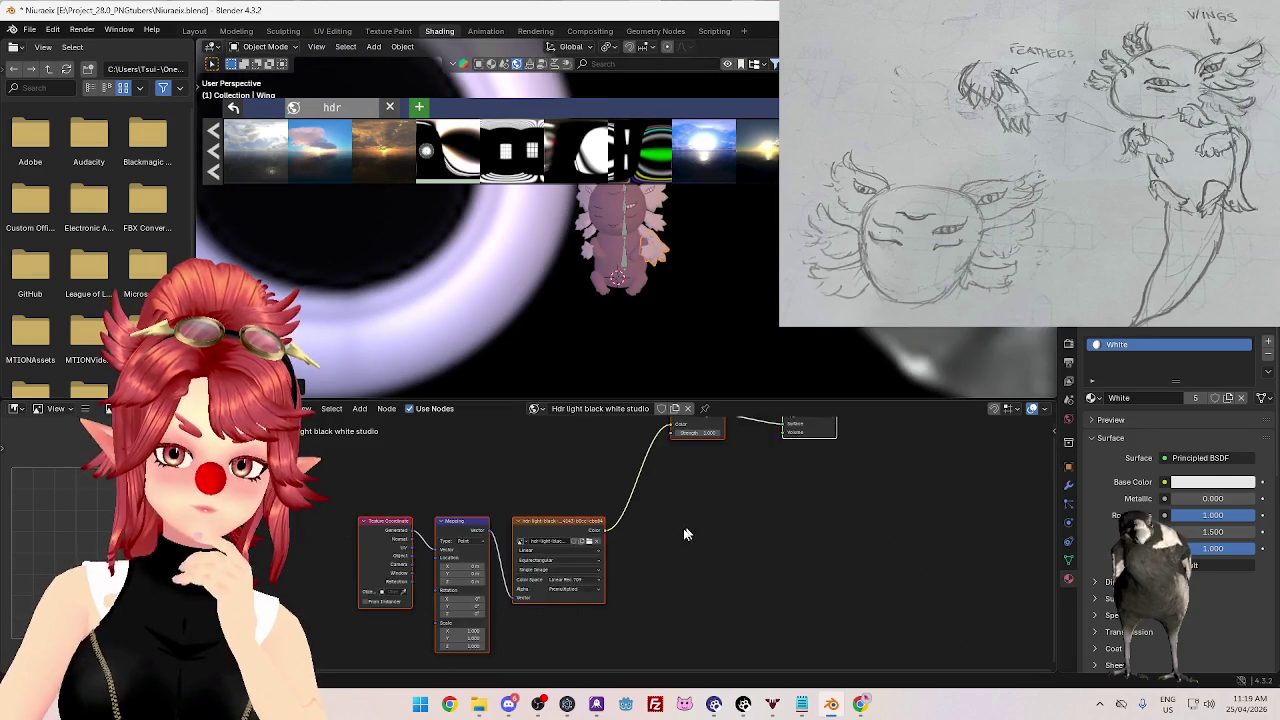
scroll(686, 528, down, 1)
scroll(688, 532, up, 1)
scroll(689, 537, up, 1)
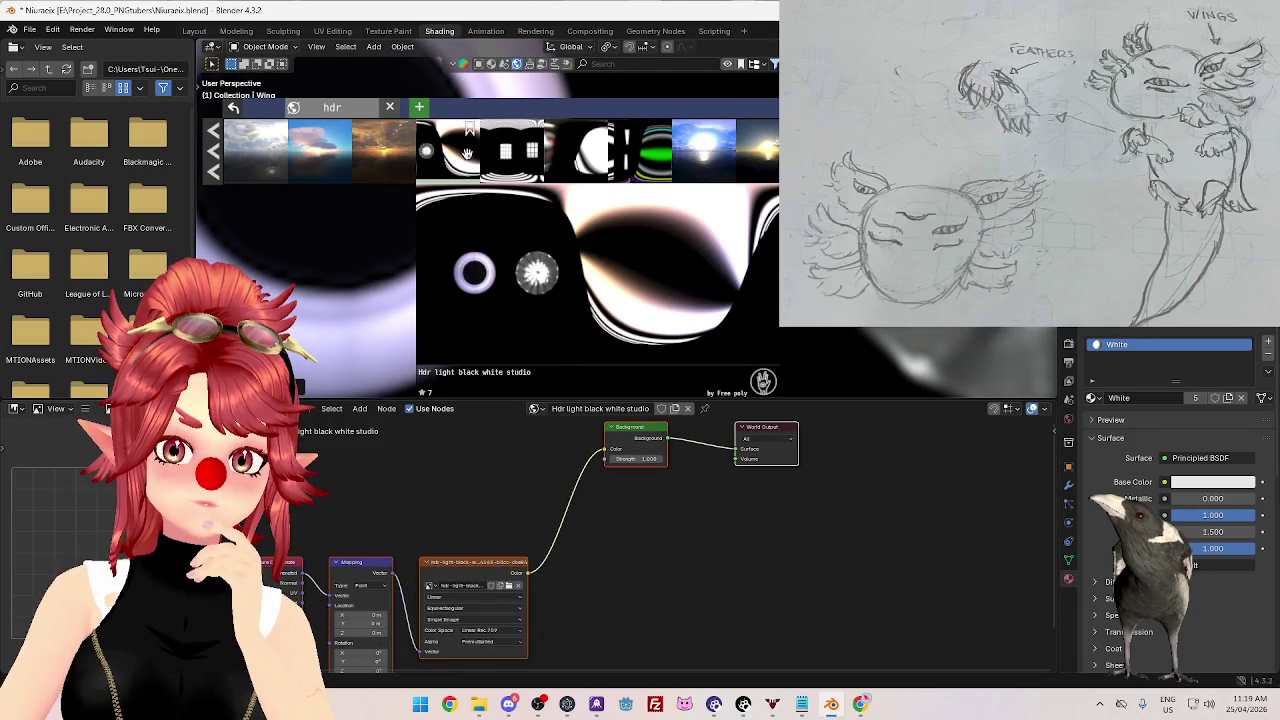
middle_drag(680, 529, 649, 565)
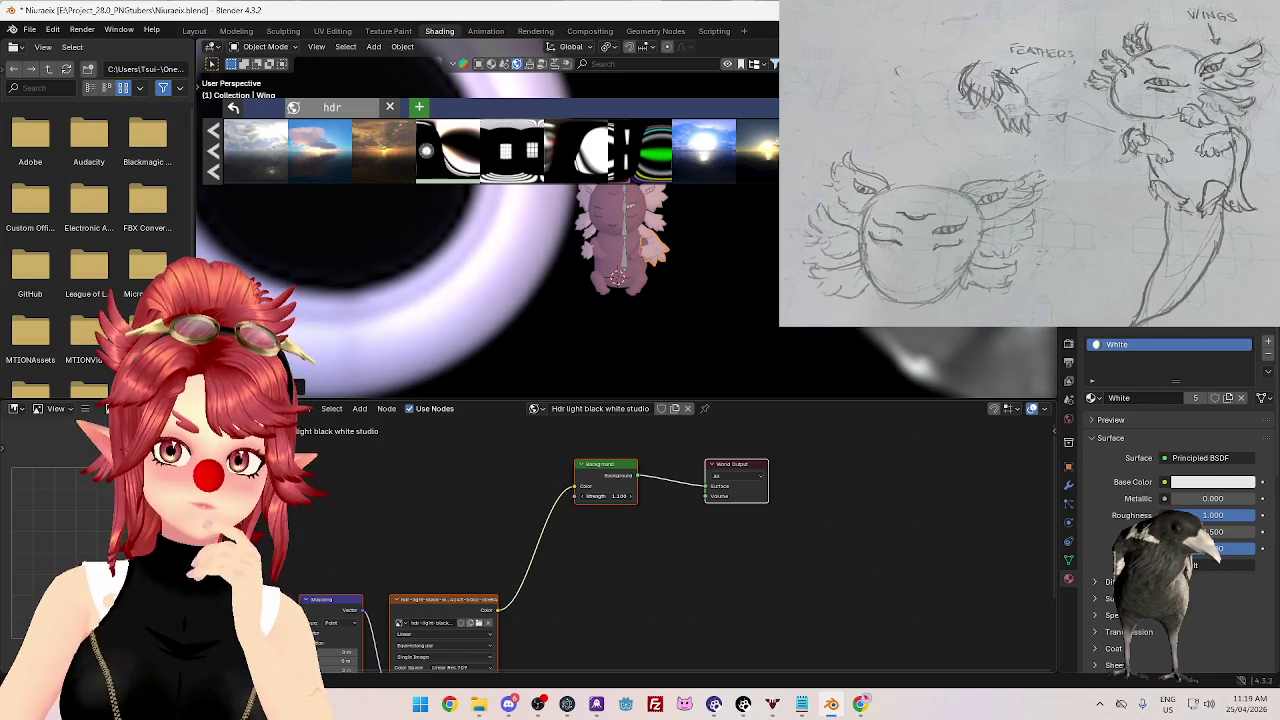
drag(605, 496, 625, 496)
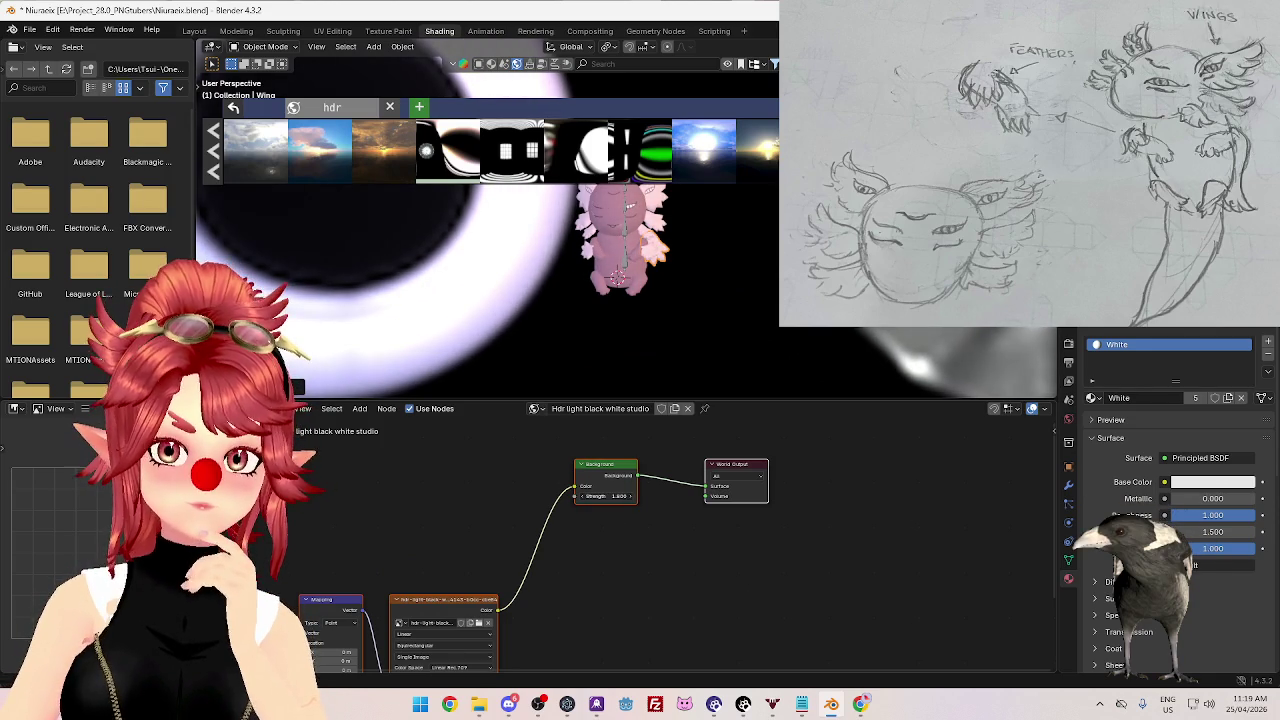
- Select the axolotl's head and choose its Skin_Eye_Open material slot
scroll(614, 344, up, 2)
scroll(625, 310, up, 2)
scroll(637, 281, up, 4)
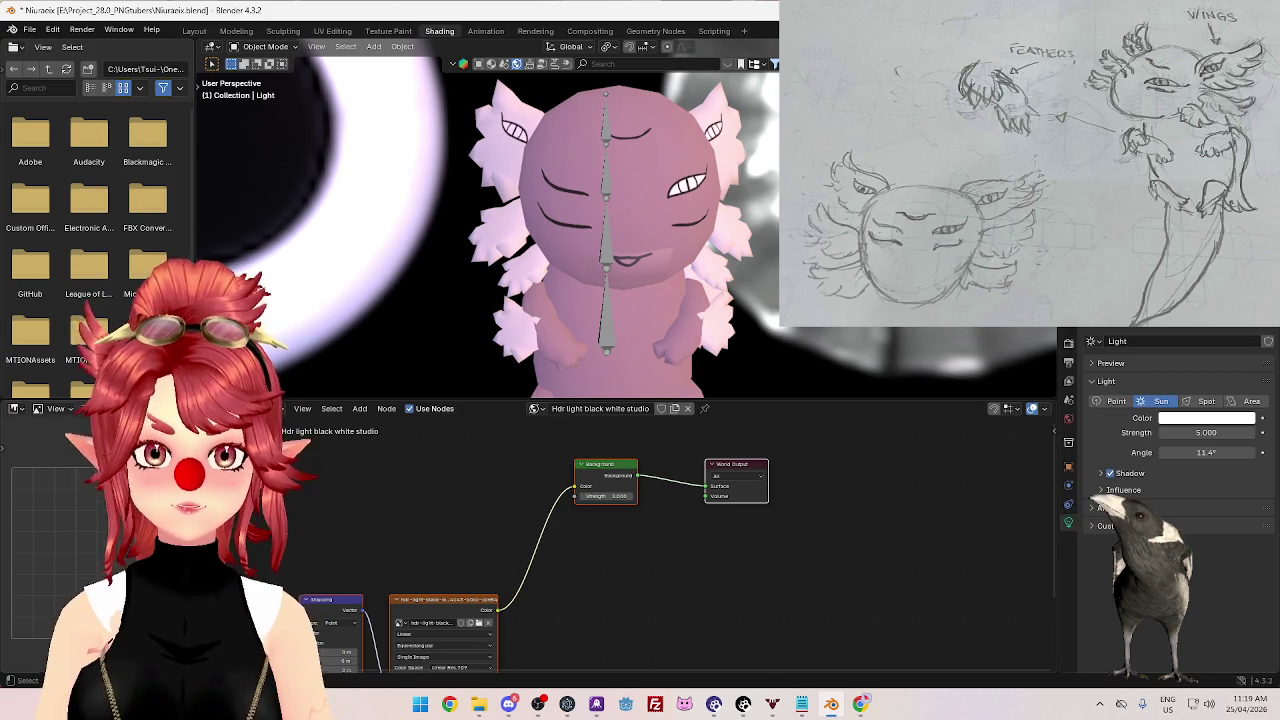
key(Delete)
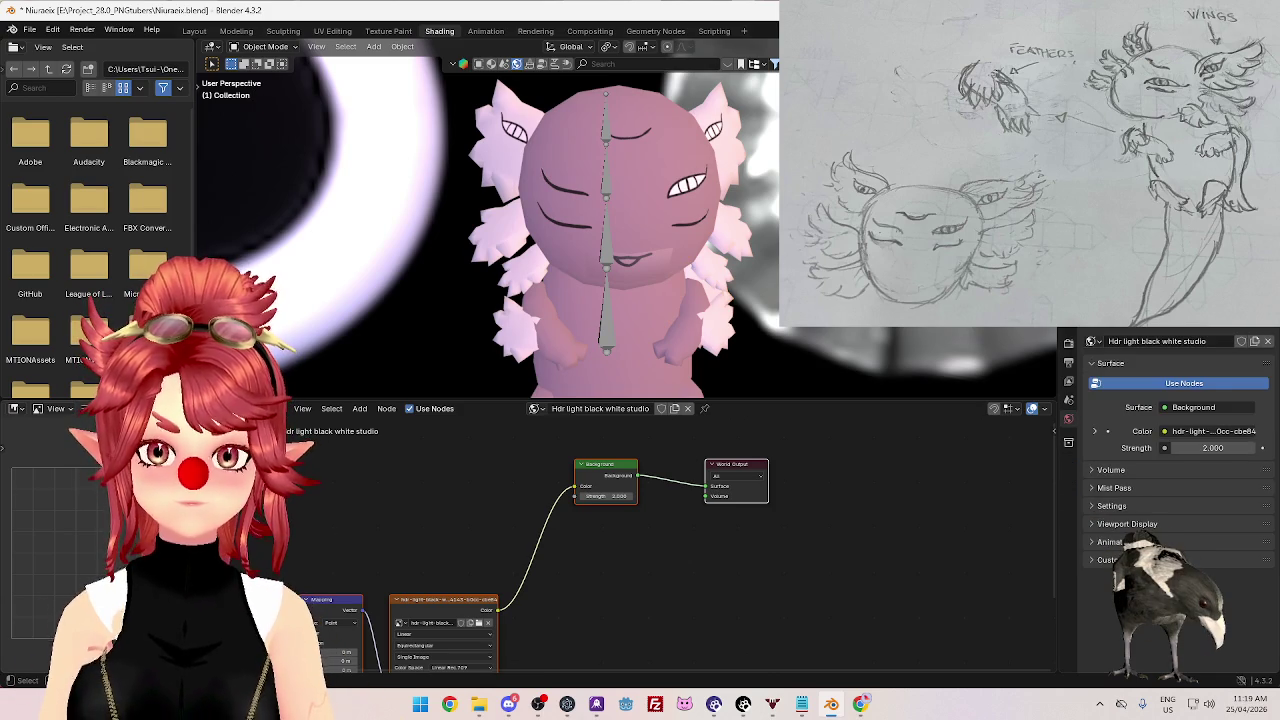
click(615, 200)
key(Home)
middle_drag(641, 606, 660, 593)
click(1152, 358)
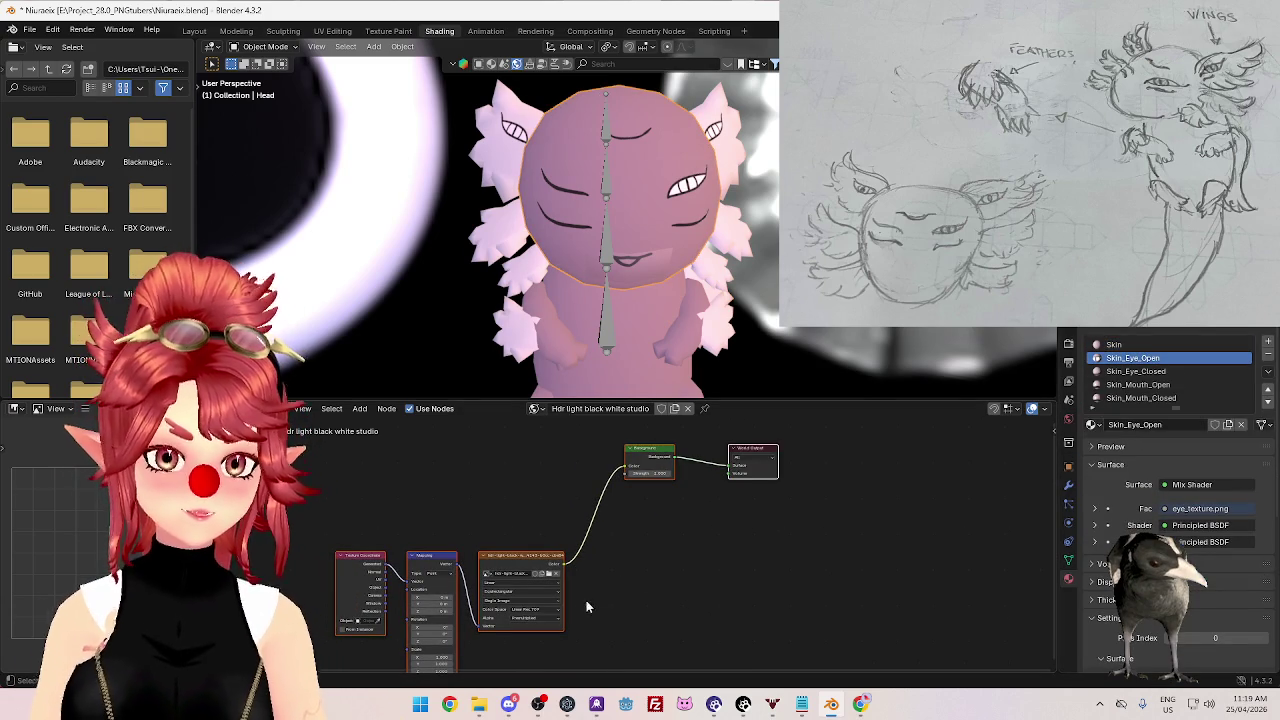
- Show the Skin_Eye_Open node tree and inspect the Principled BSDF's Subsurface, Specular and Sheen panels
click(245, 408)
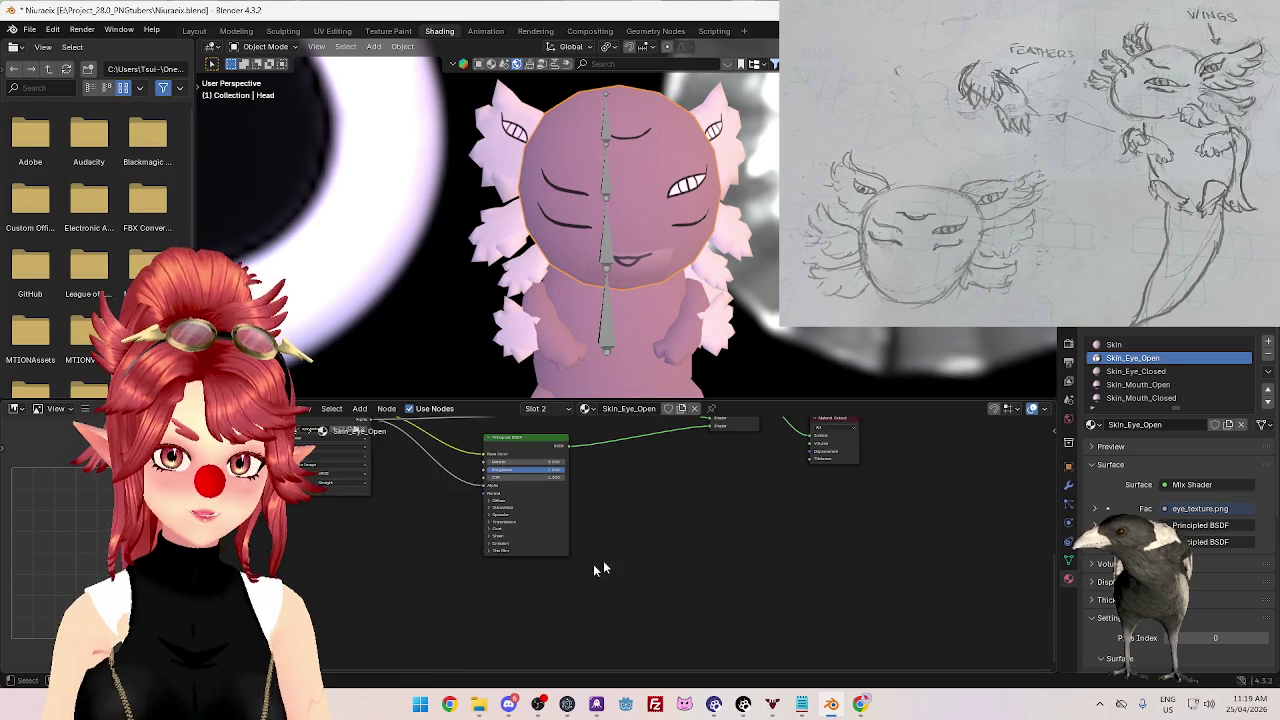
scroll(355, 500, up, 3)
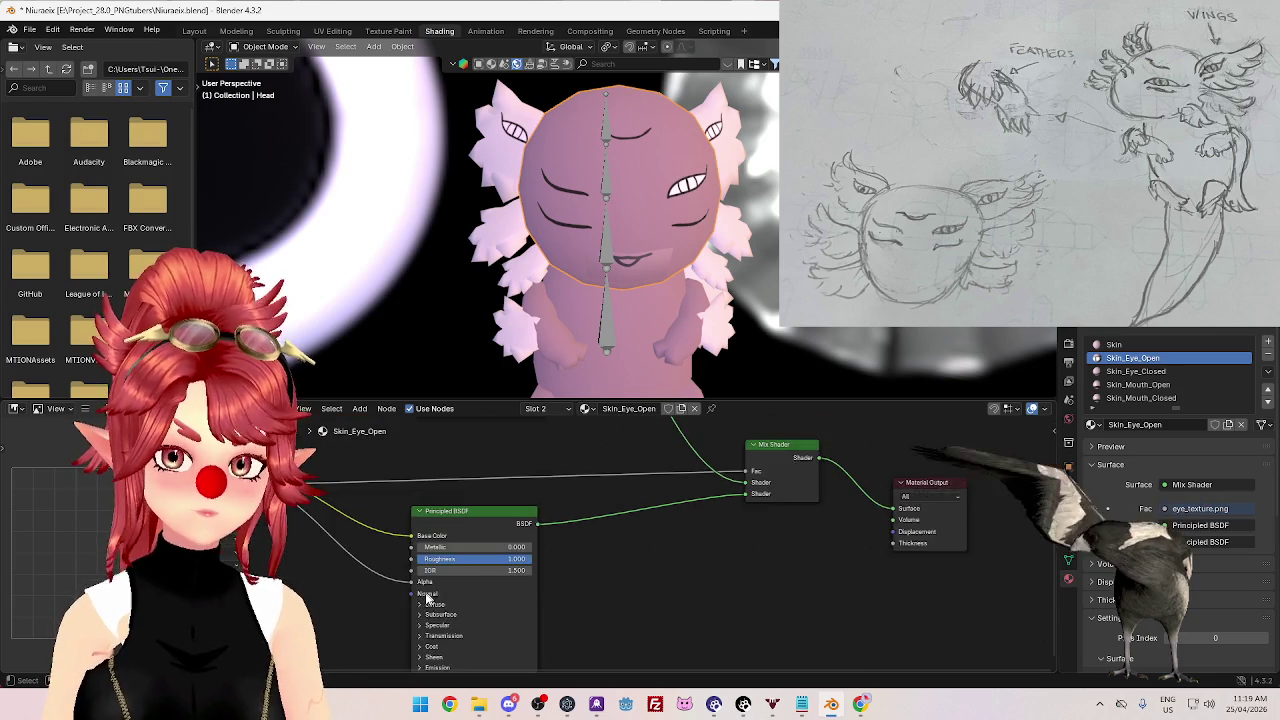
scroll(345, 475, up, 1)
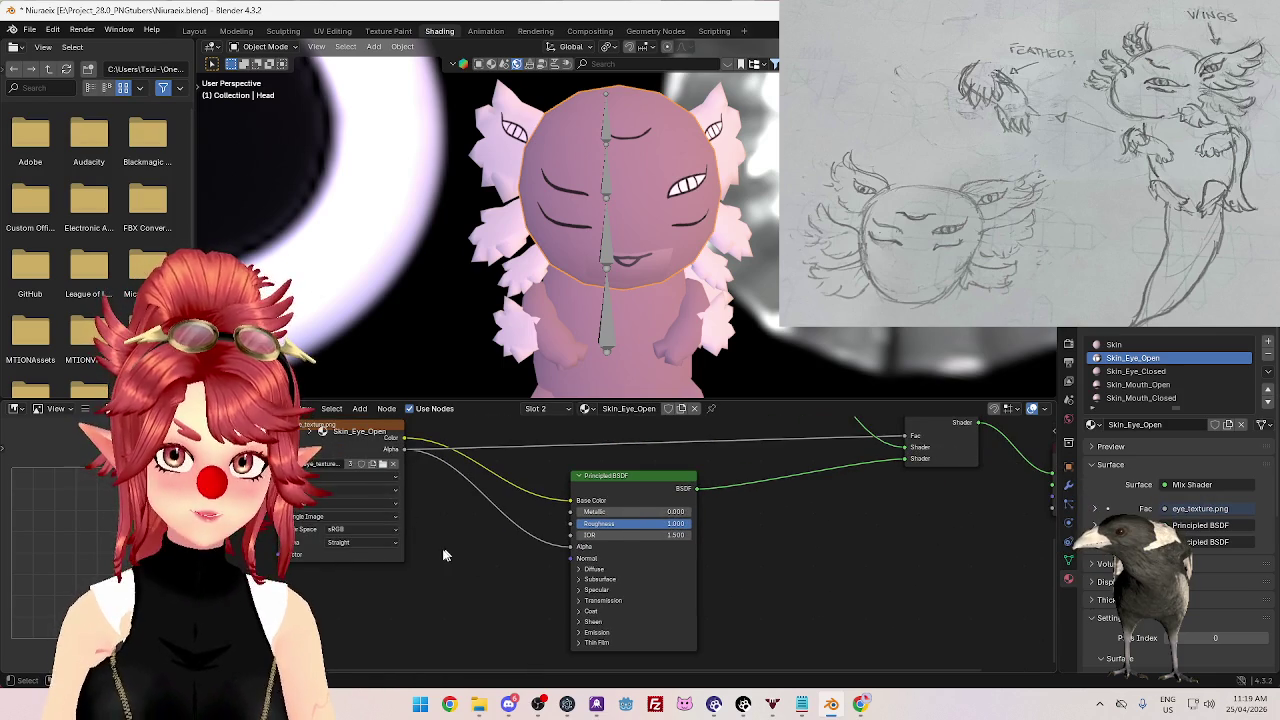
scroll(446, 553, up, 2)
middle_drag(446, 553, 391, 588)
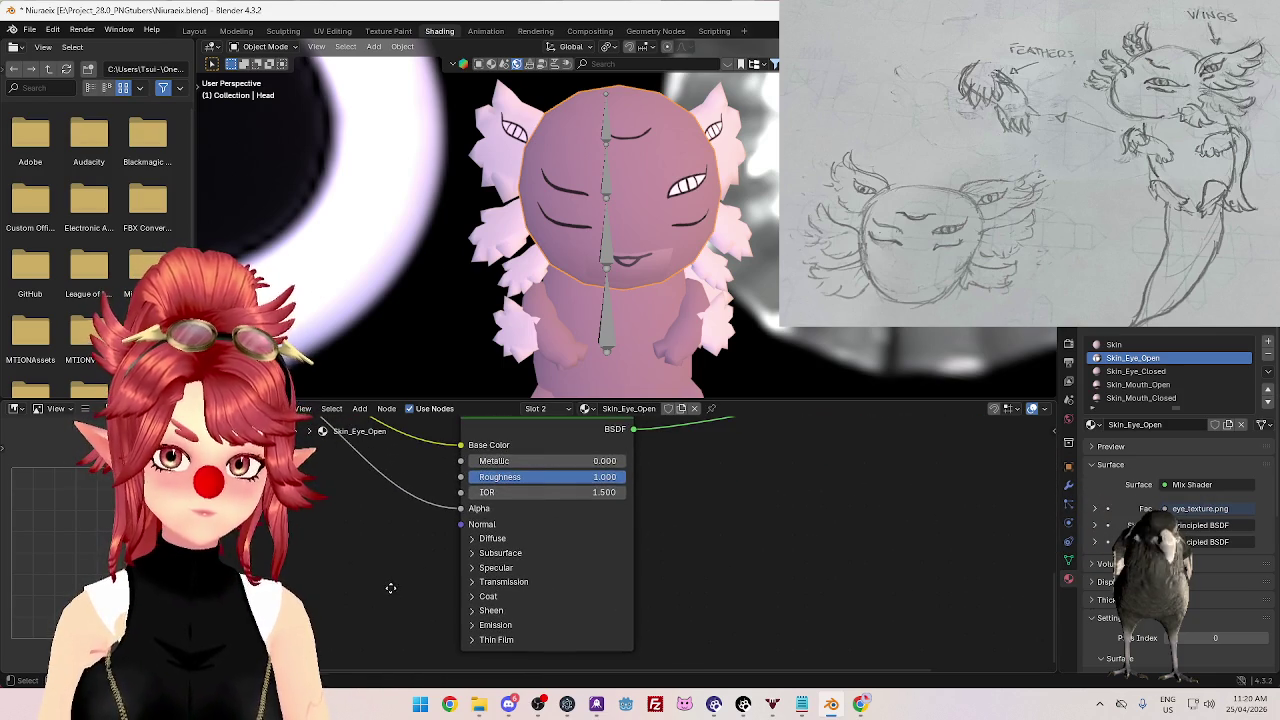
click(480, 553)
click(477, 553)
click(477, 567)
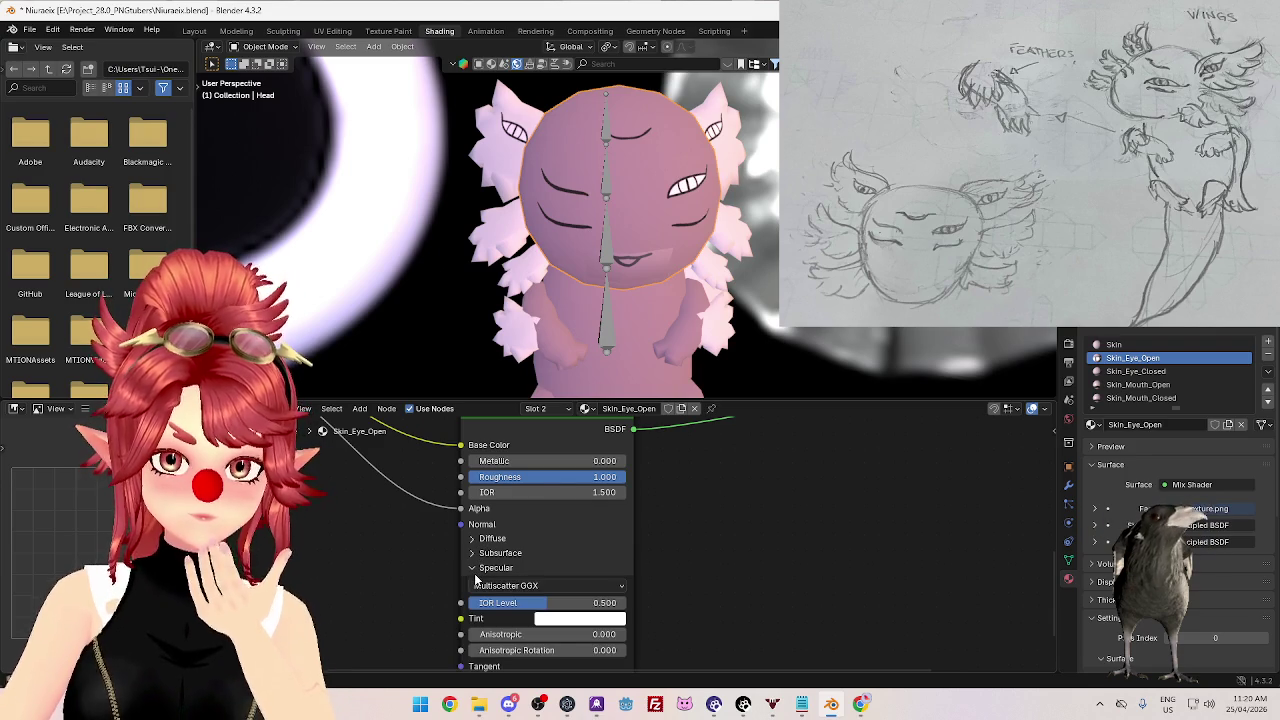
click(473, 567)
scroll(571, 586, down, 1)
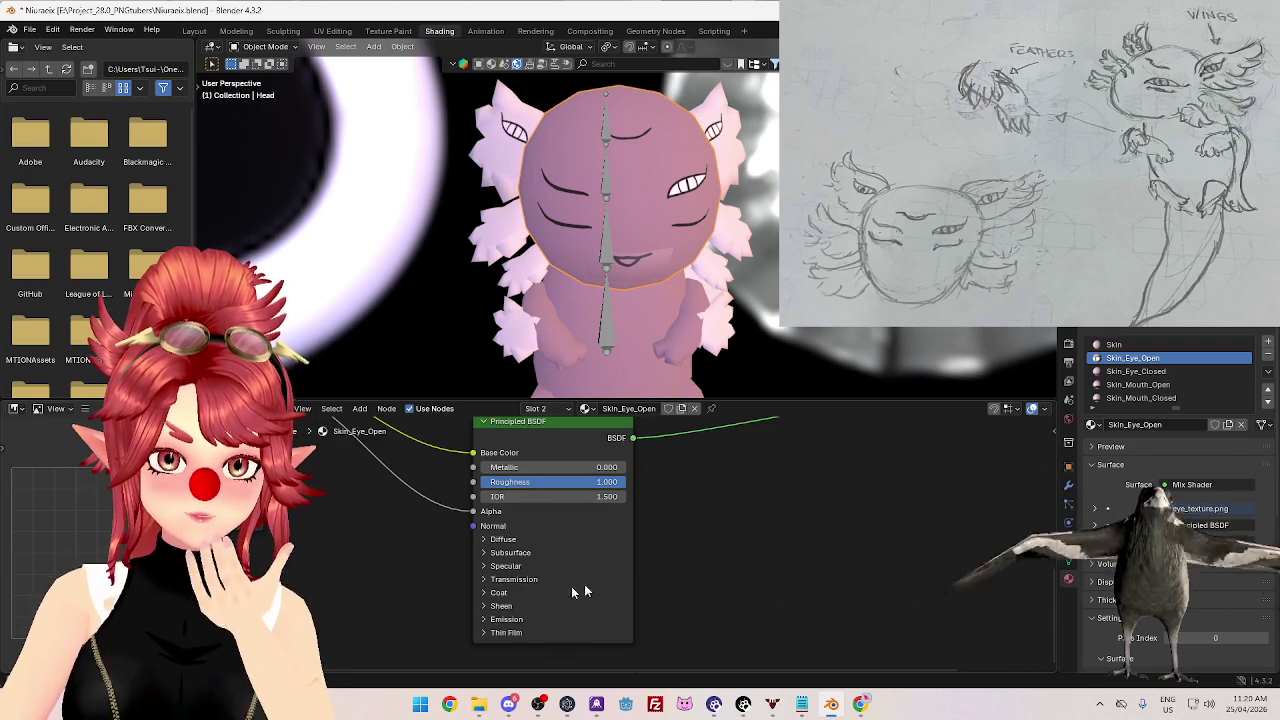
click(485, 606)
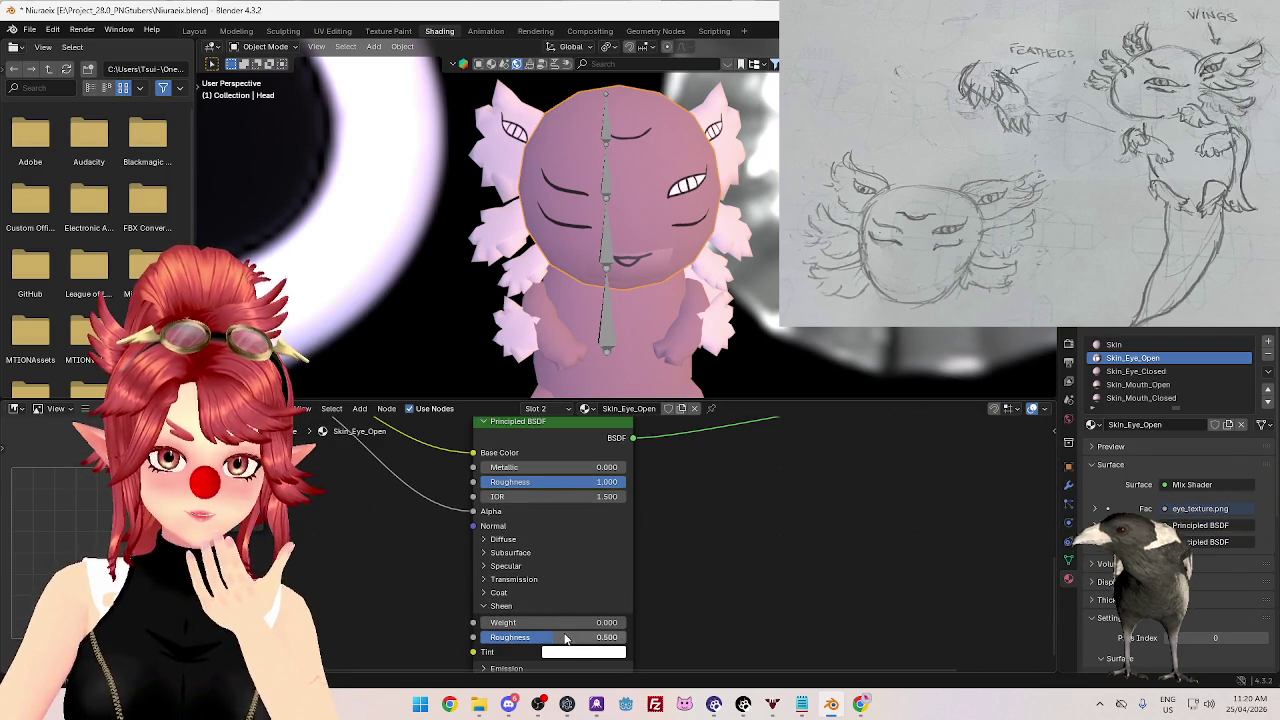
- Try Sheen Roughness 1.000, undo it, and orbit around the whole character
drag(555, 637, 693, 596)
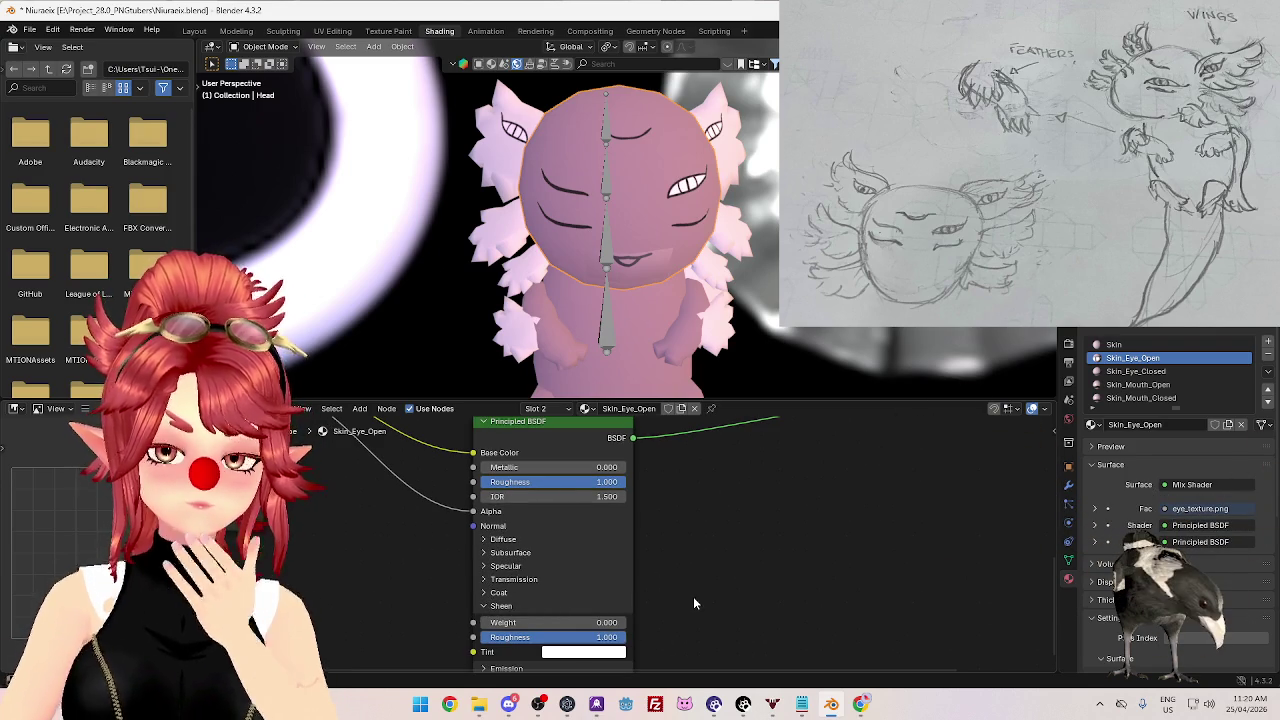
key(ctrl+z)
scroll(717, 171, up, 2)
scroll(717, 160, up, 2)
scroll(717, 150, up, 2)
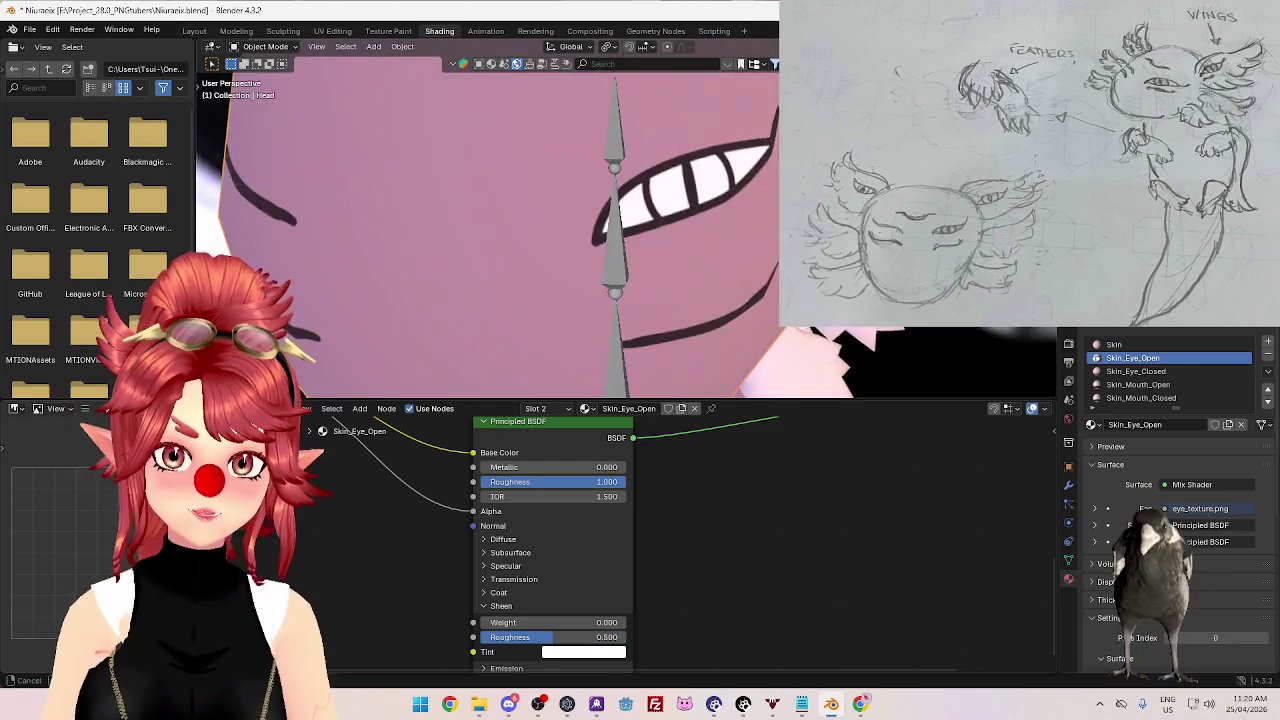
scroll(717, 145, up, 1)
scroll(717, 145, down, 2)
scroll(700, 180, down, 1)
scroll(663, 243, down, 2)
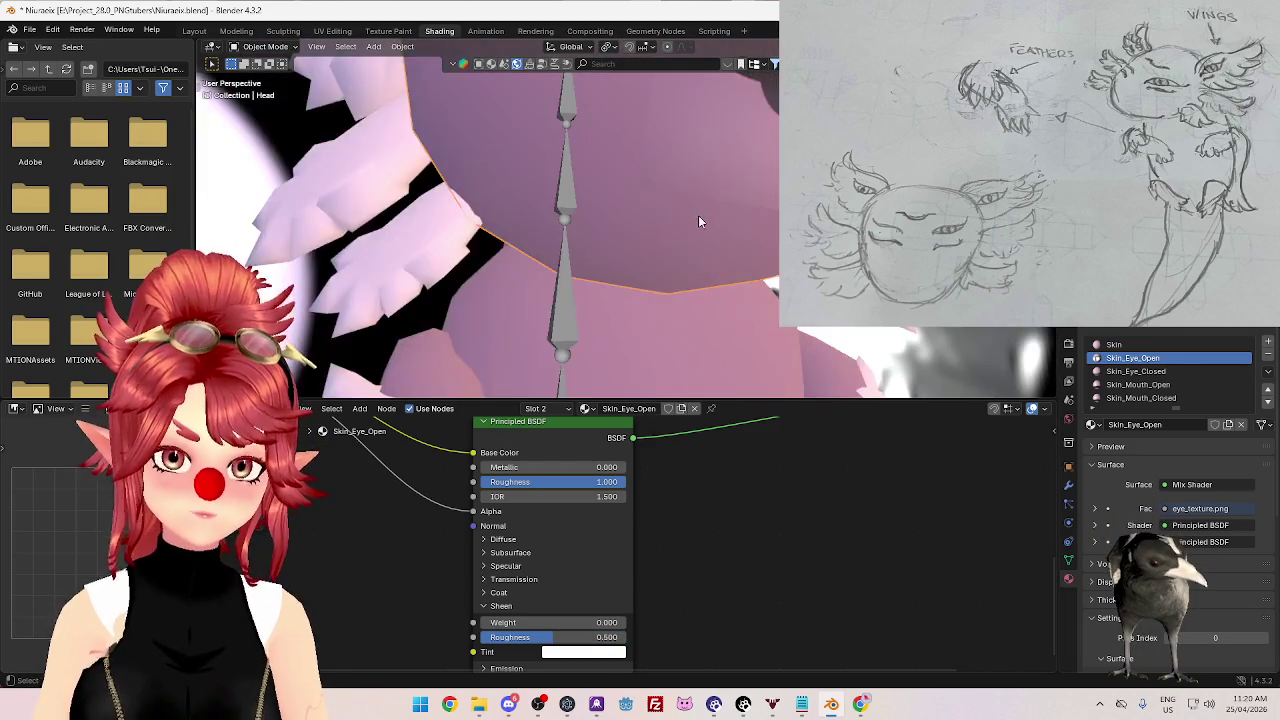
scroll(697, 217, down, 2)
mouse_move(735, 237)
middle_down()
mouse_move(745, 283)
mouse_move(700, 265)
mouse_move(620, 300)
middle_up()
- Bring the full Skin_Eye_Open material node graph into view
scroll(690, 262, up, 3)
scroll(671, 258, down, 2)
scroll(397, 593, down, 1)
scroll(397, 593, down, 2)
middle_drag(423, 580, 486, 586)
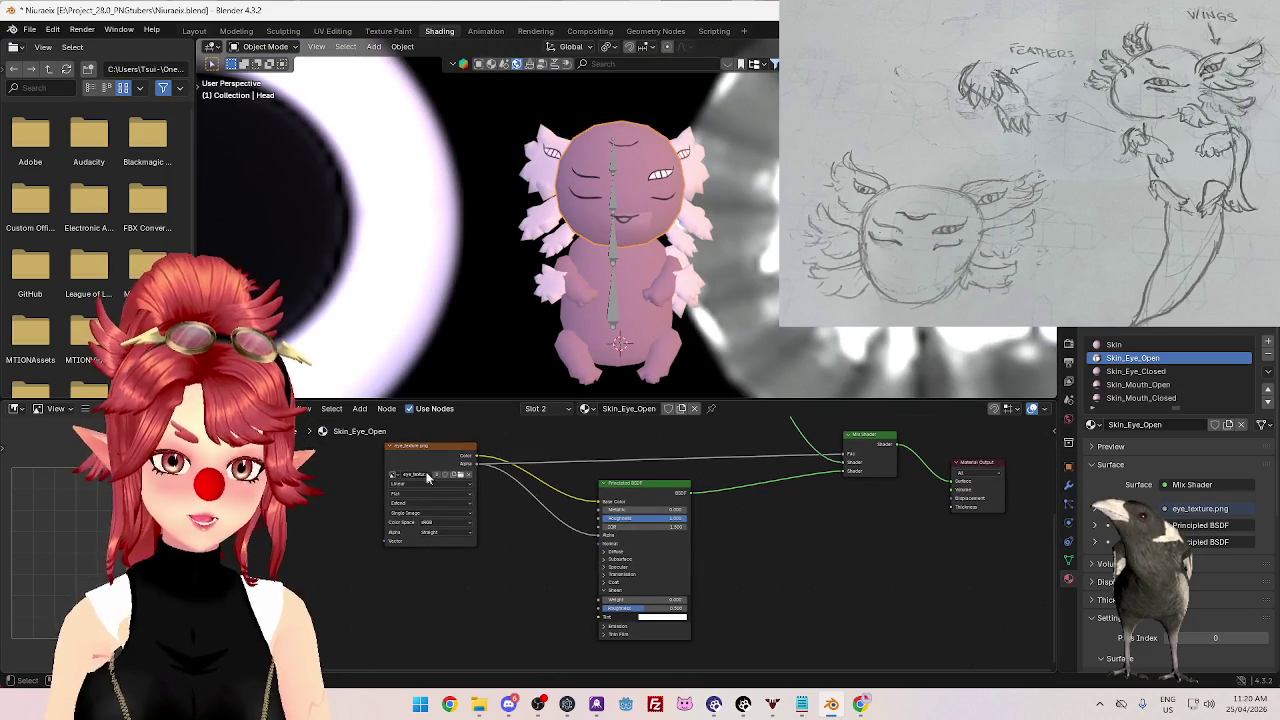
middle_drag(430, 543, 493, 573)
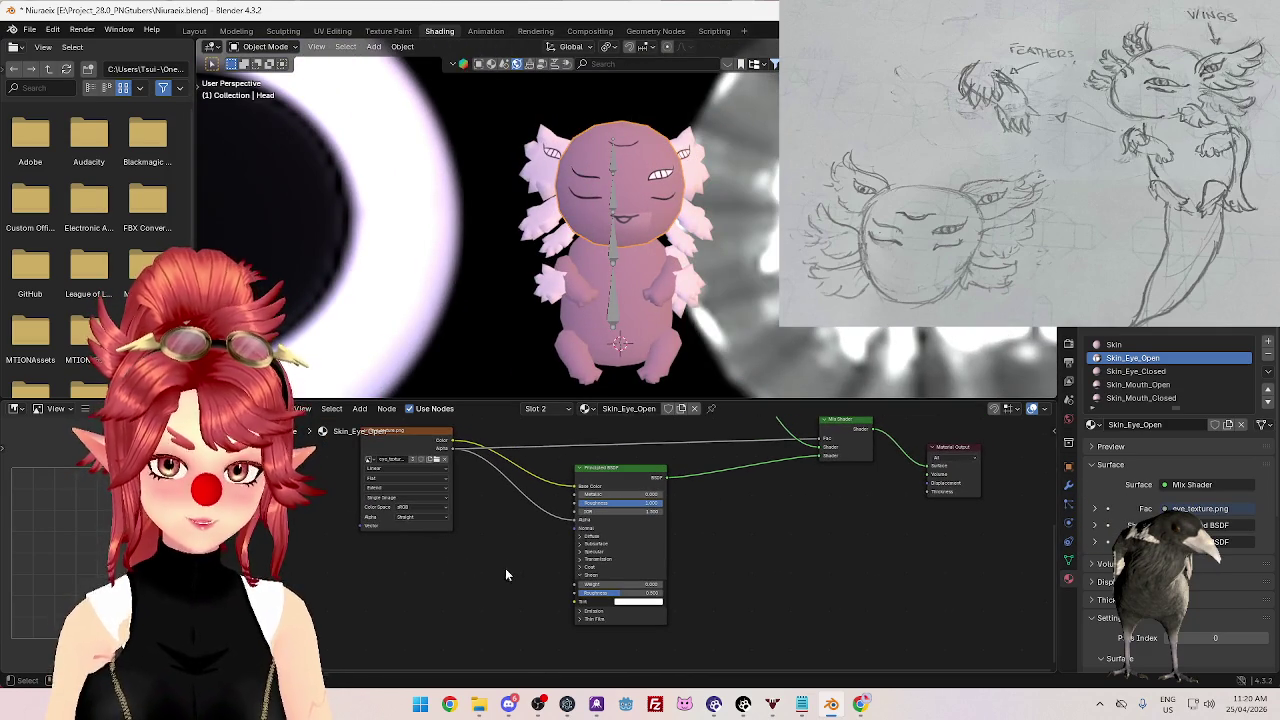
scroll(518, 582, up, 2)
scroll(518, 582, up, 1)
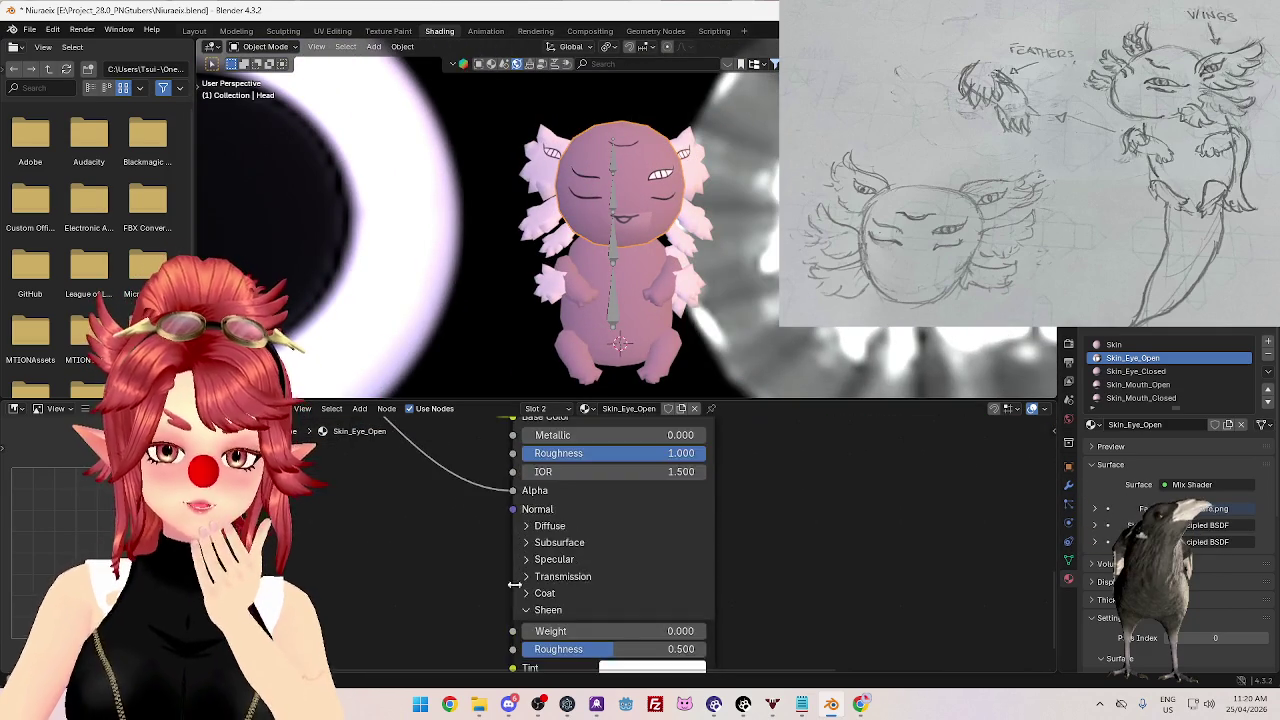
scroll(500, 582, down, 3)
mouse_move(766, 531)
middle_down()
mouse_move(706, 583)
mouse_move(714, 552)
middle_up()
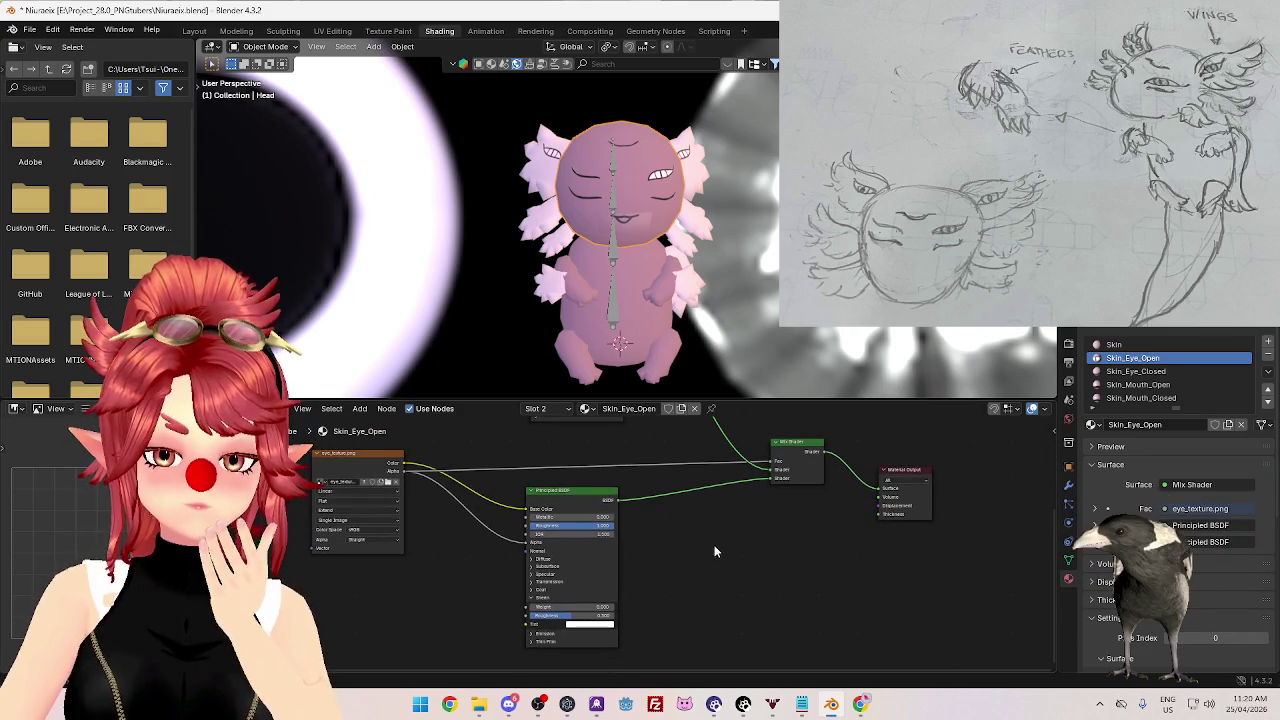
- Add a Diffuse BSDF node to the material and reopen the Add > Shader list
key(shift+a)
click(695, 502)
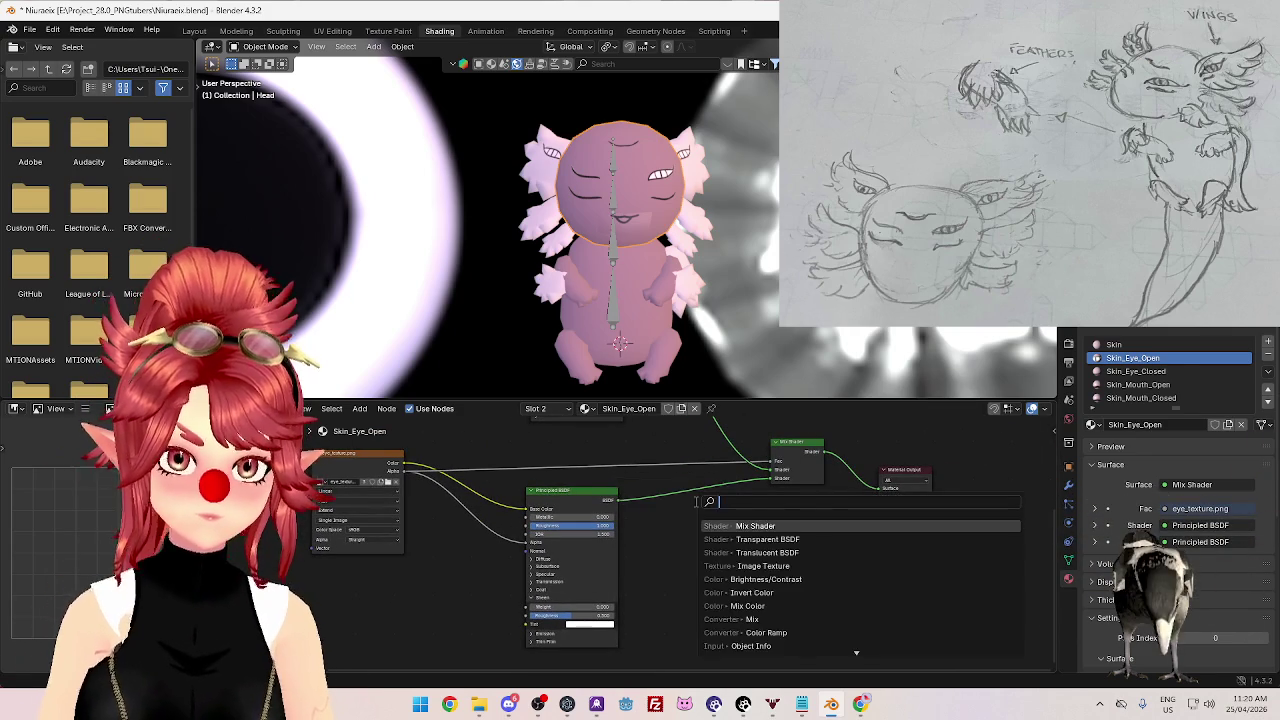
key(Escape)
key(shift+a)
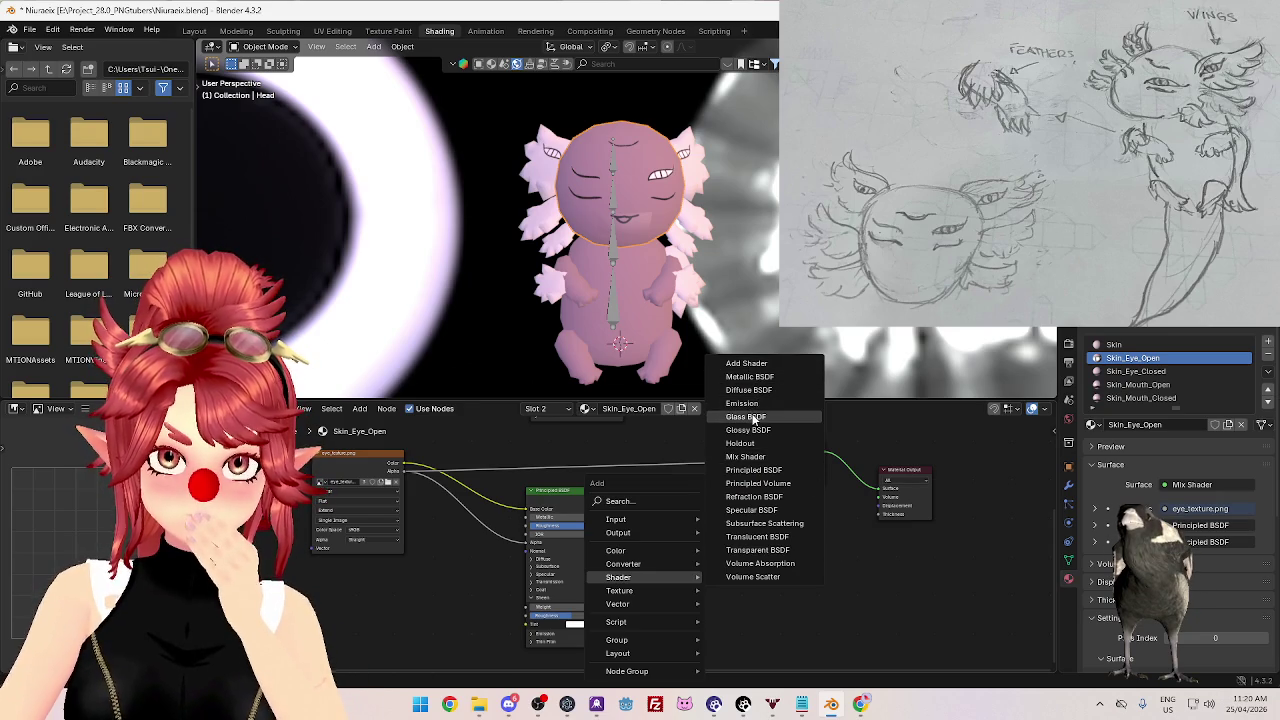
click(750, 390)
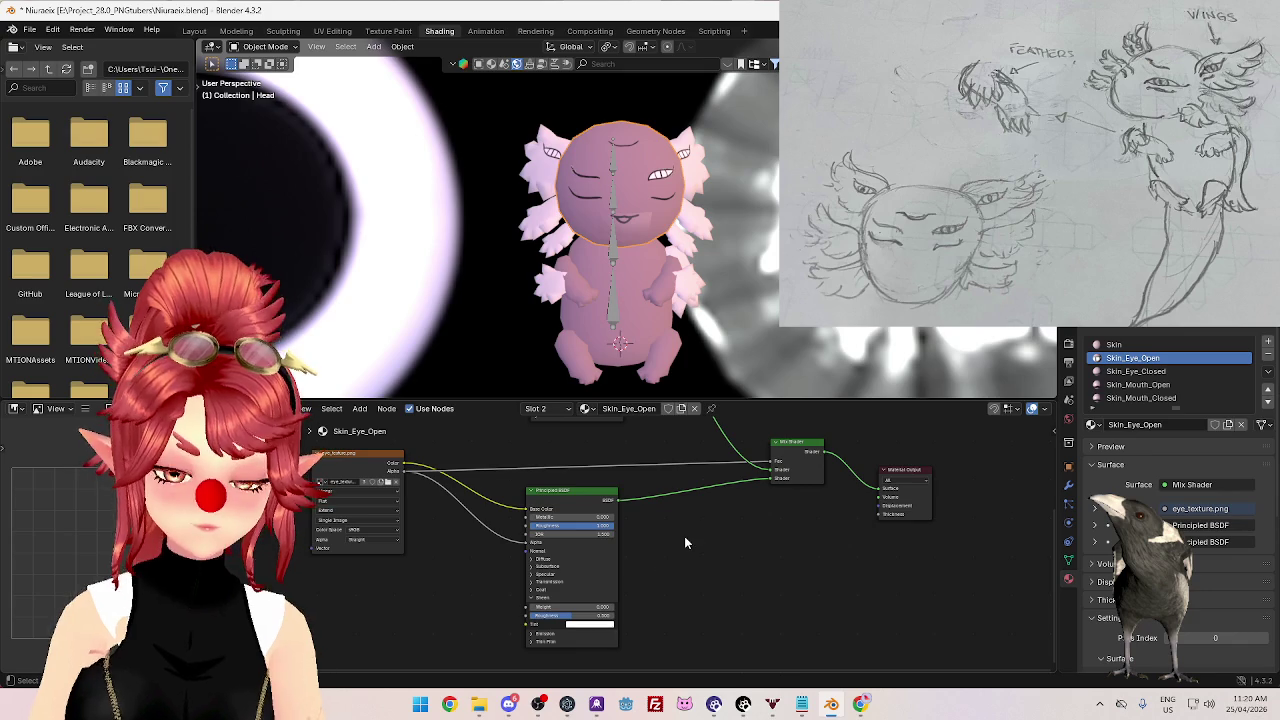
key(shift+a)
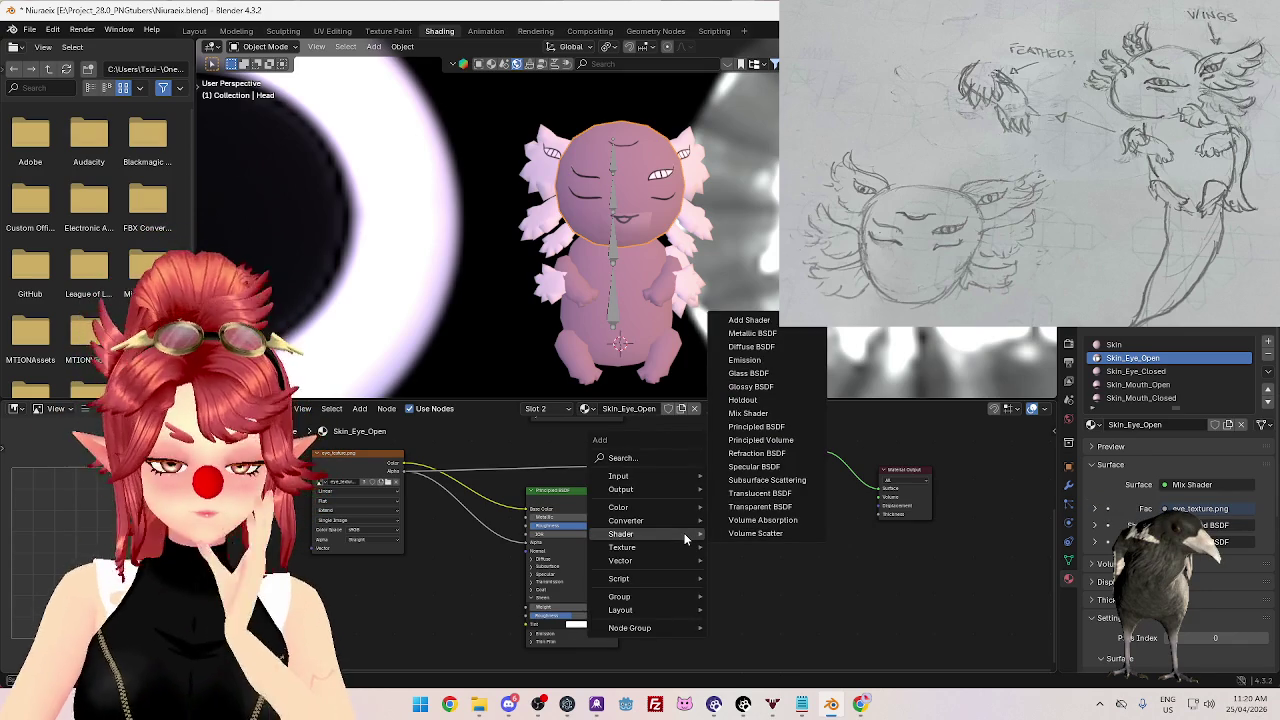
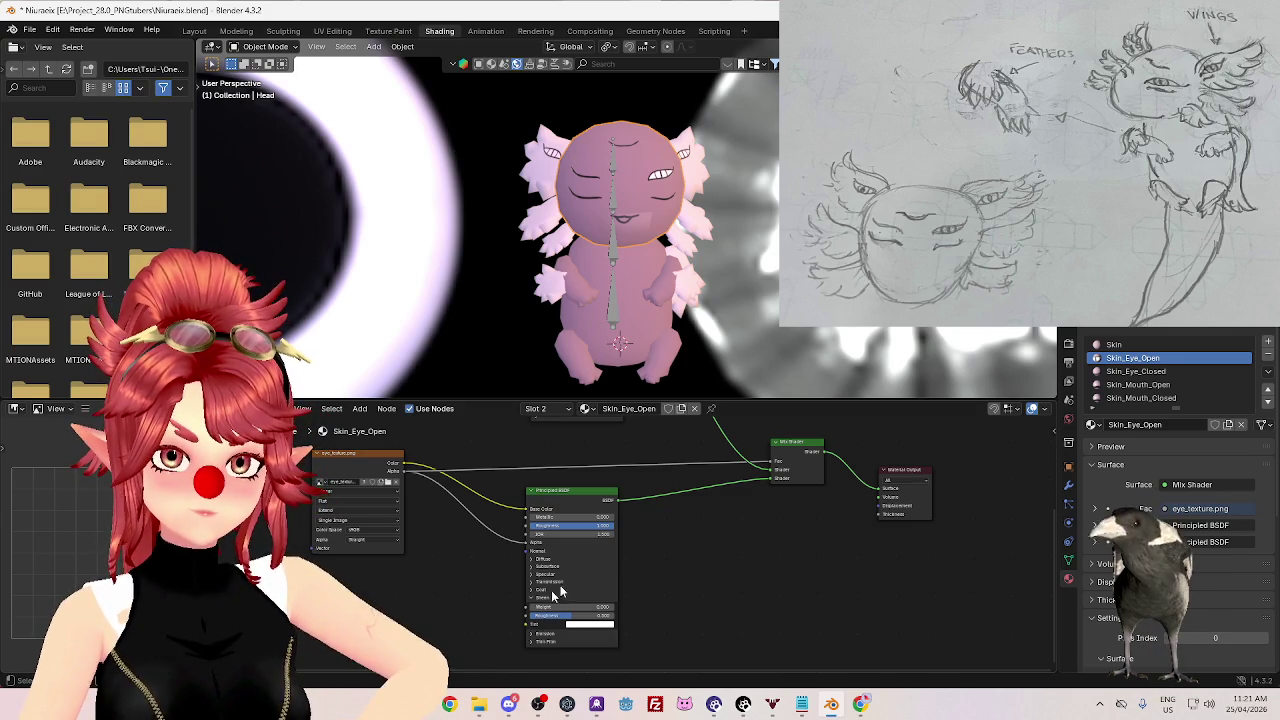
- Lower the Principled BSDF's Sheen roughness to 0.5
scroll(715, 519, up, 2)
scroll(701, 544, up, 3)
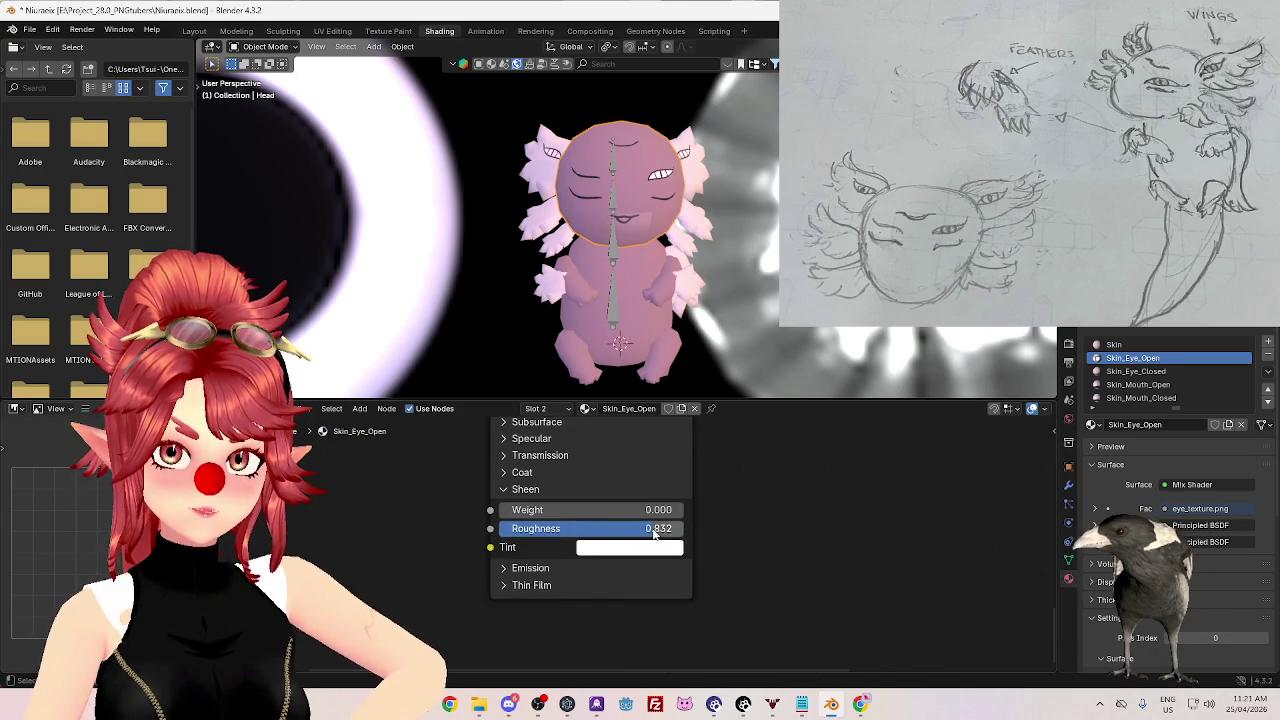
drag(640, 528, 788, 495)
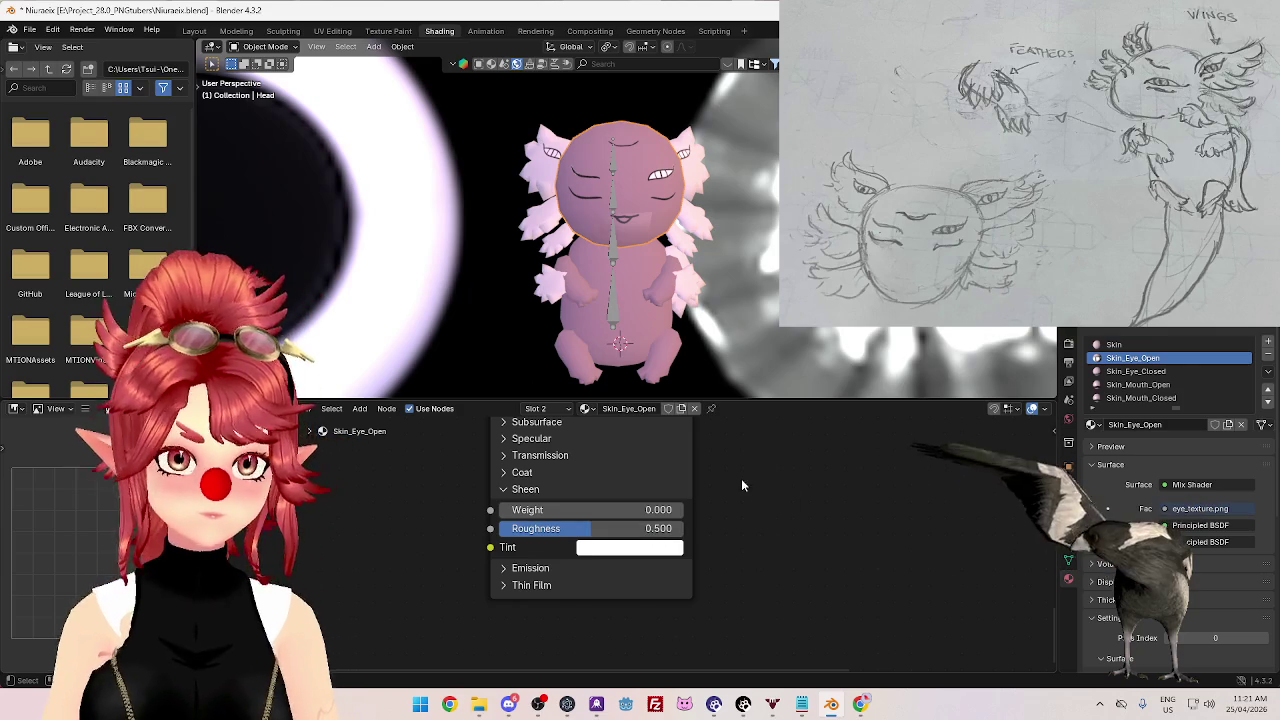
- Expand and collapse the Coat, Transmission, Specular and Subsurface panels while looking for Diffuse
middle_drag(741, 478, 747, 495)
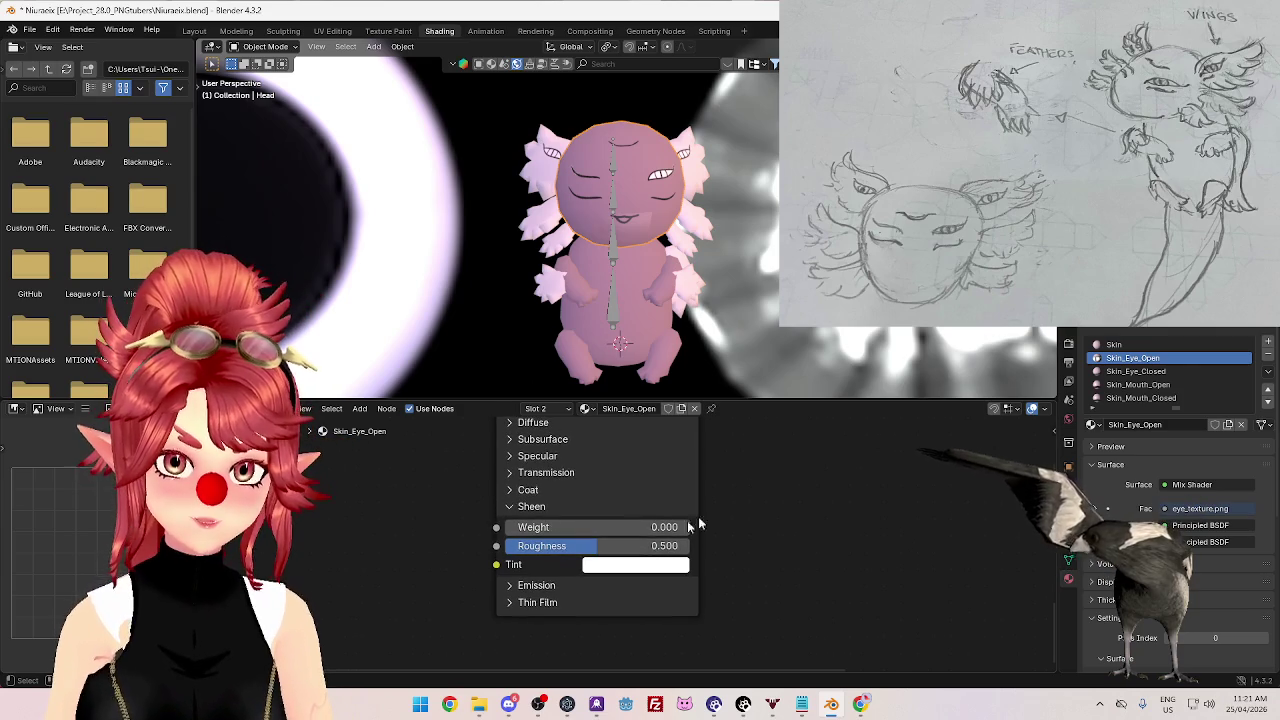
click(514, 490)
click(514, 490)
click(514, 472)
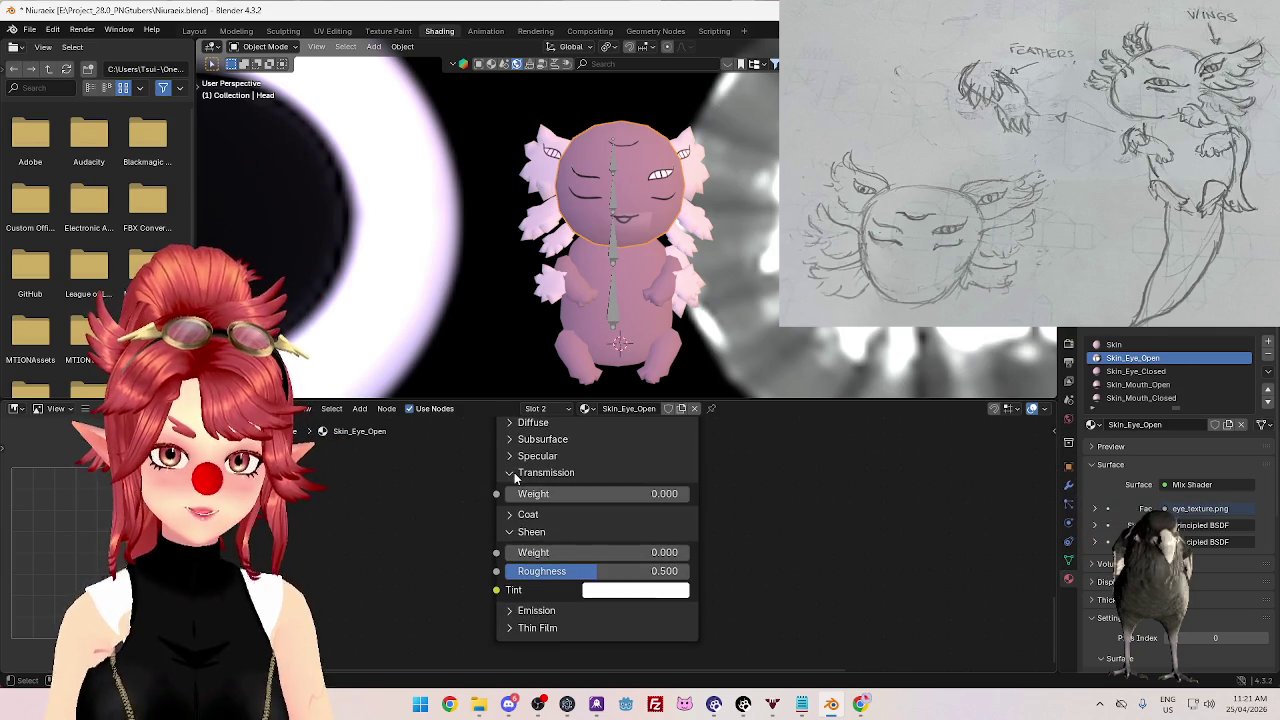
click(514, 472)
click(514, 456)
click(512, 456)
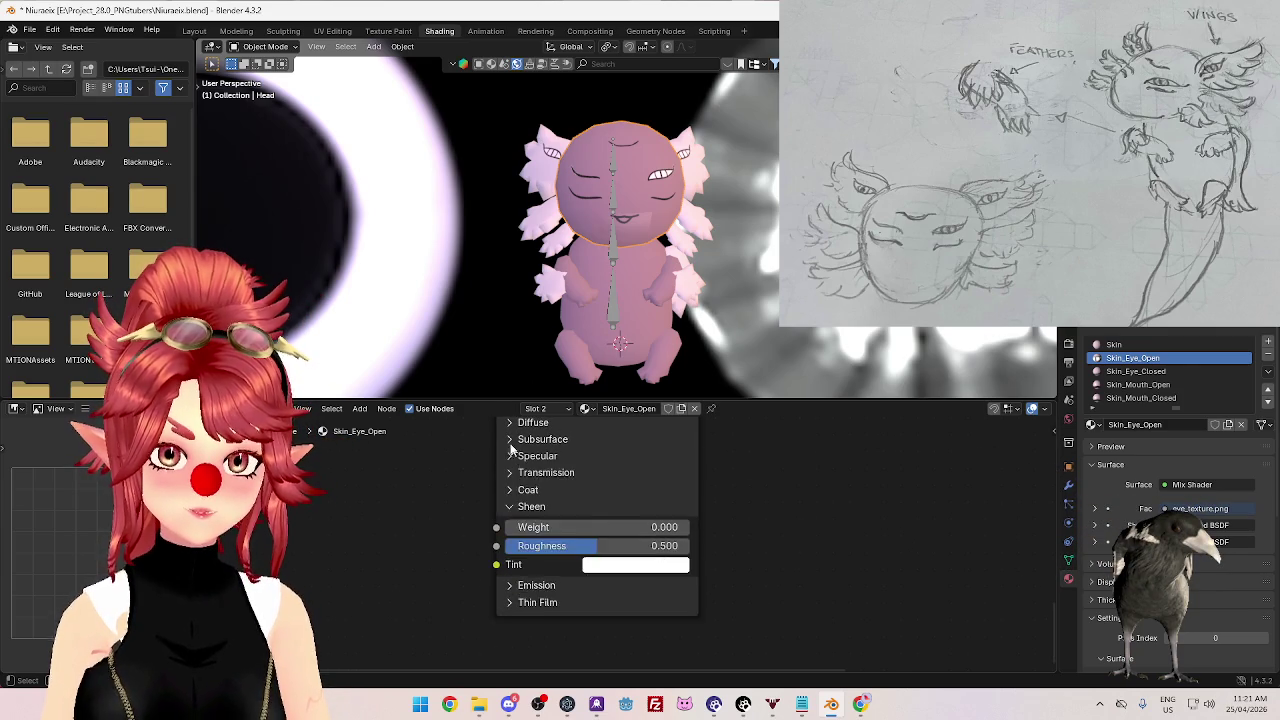
click(511, 440)
click(511, 440)
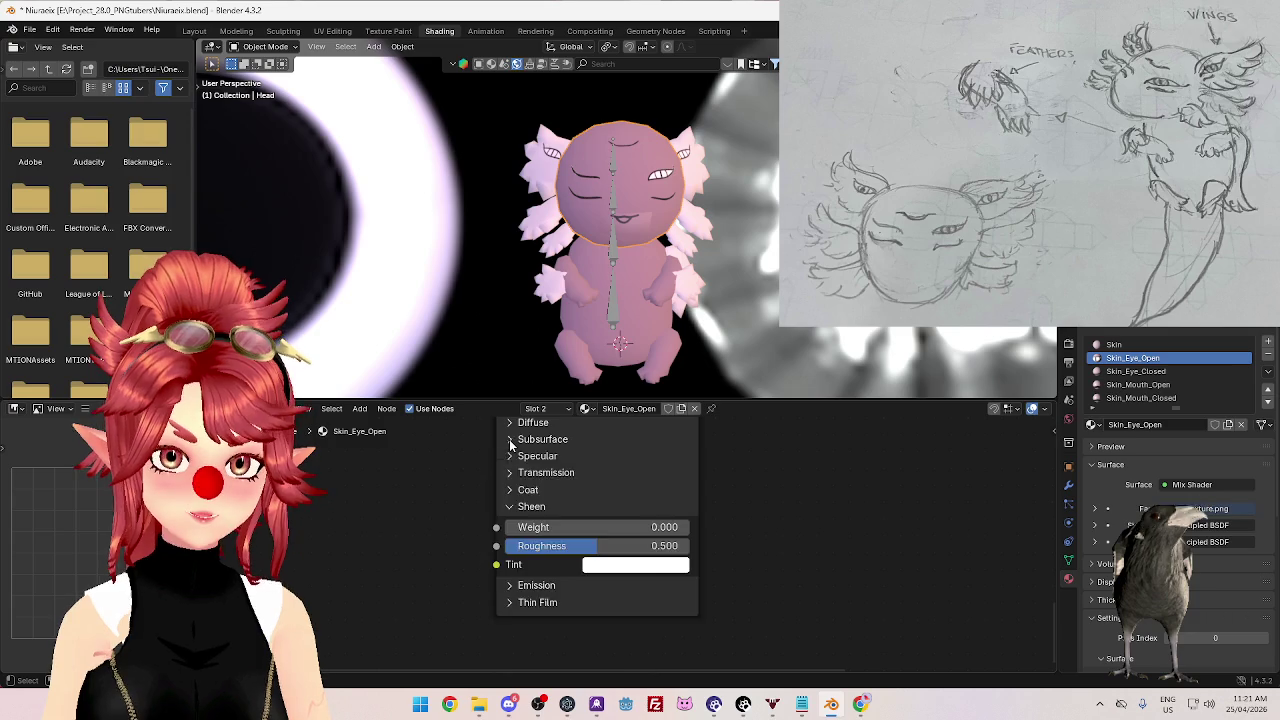
- Expand the Diffuse panel, raise its roughness to 1.0, and nudge Metallic up slightly
middle_drag(724, 530, 730, 637)
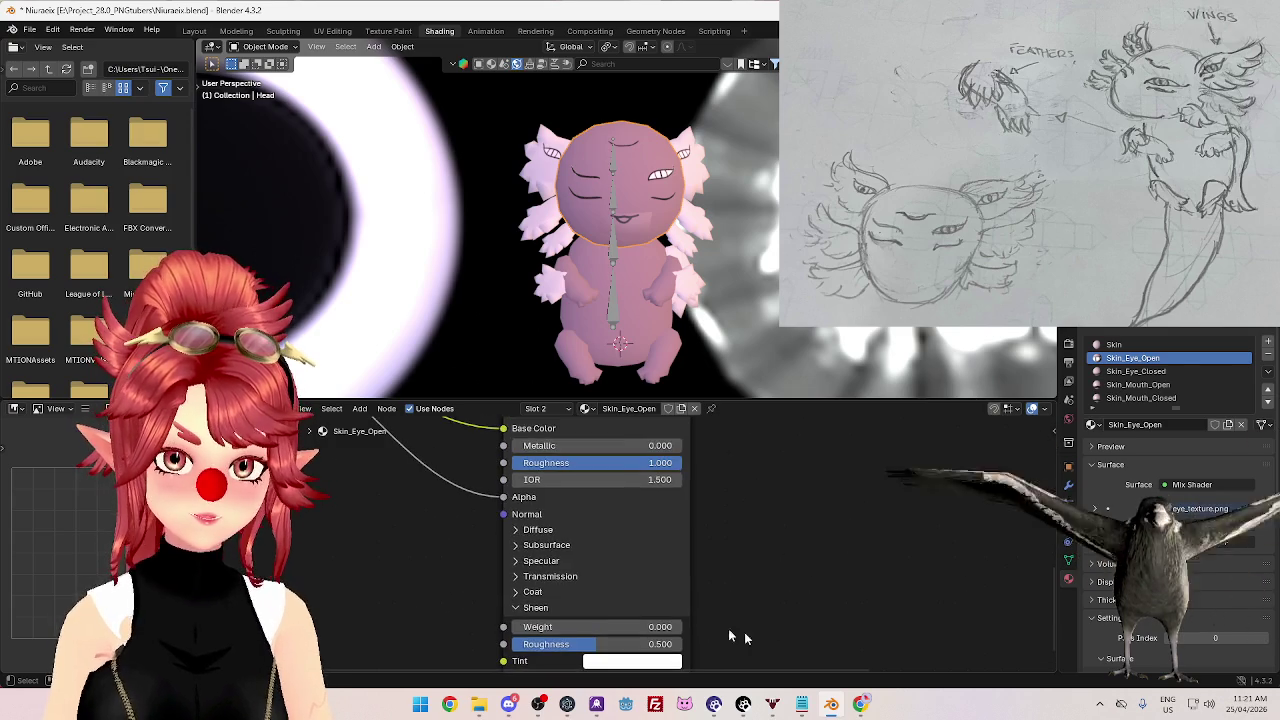
click(516, 529)
drag(533, 553, 674, 553)
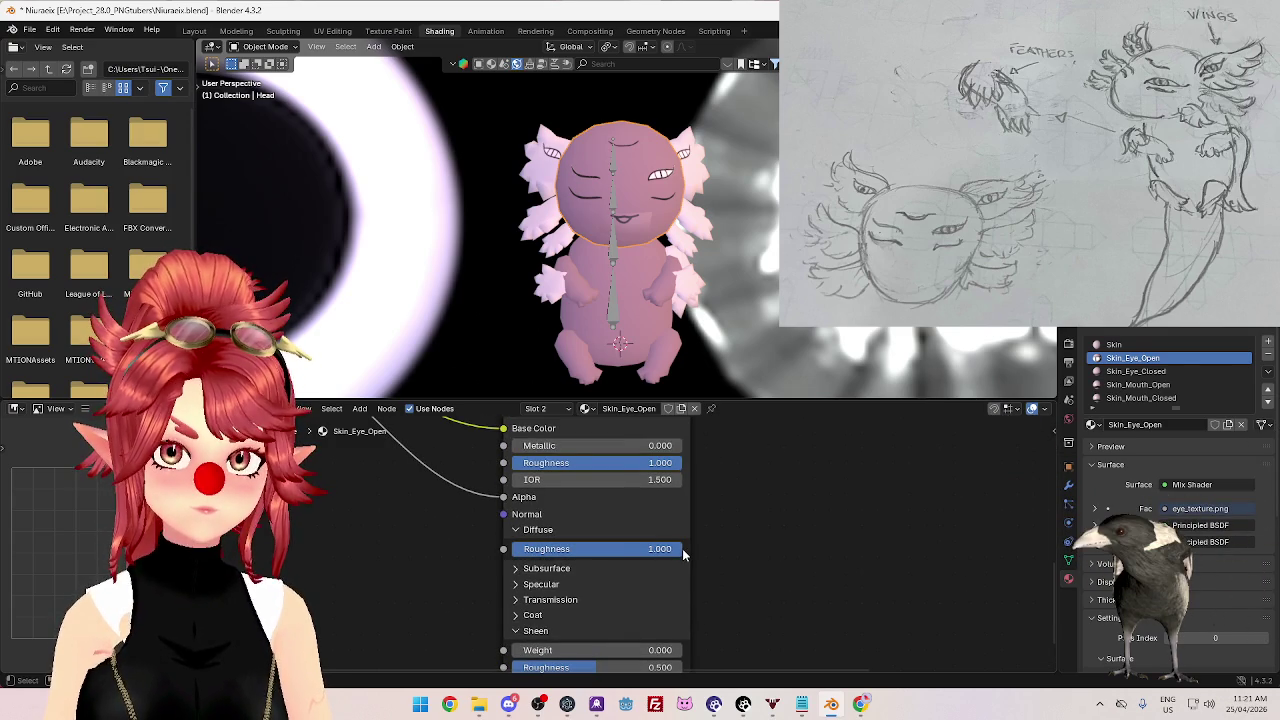
middle_drag(716, 491, 716, 564)
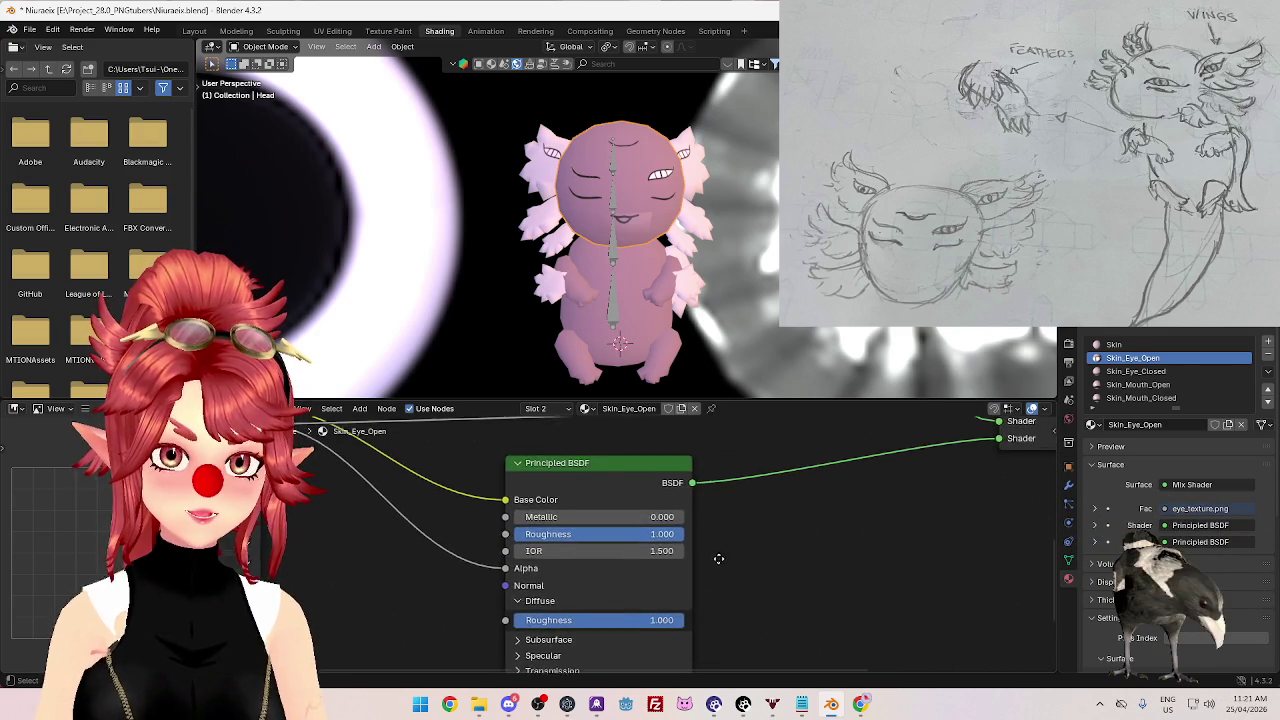
drag(645, 522, 648, 522)
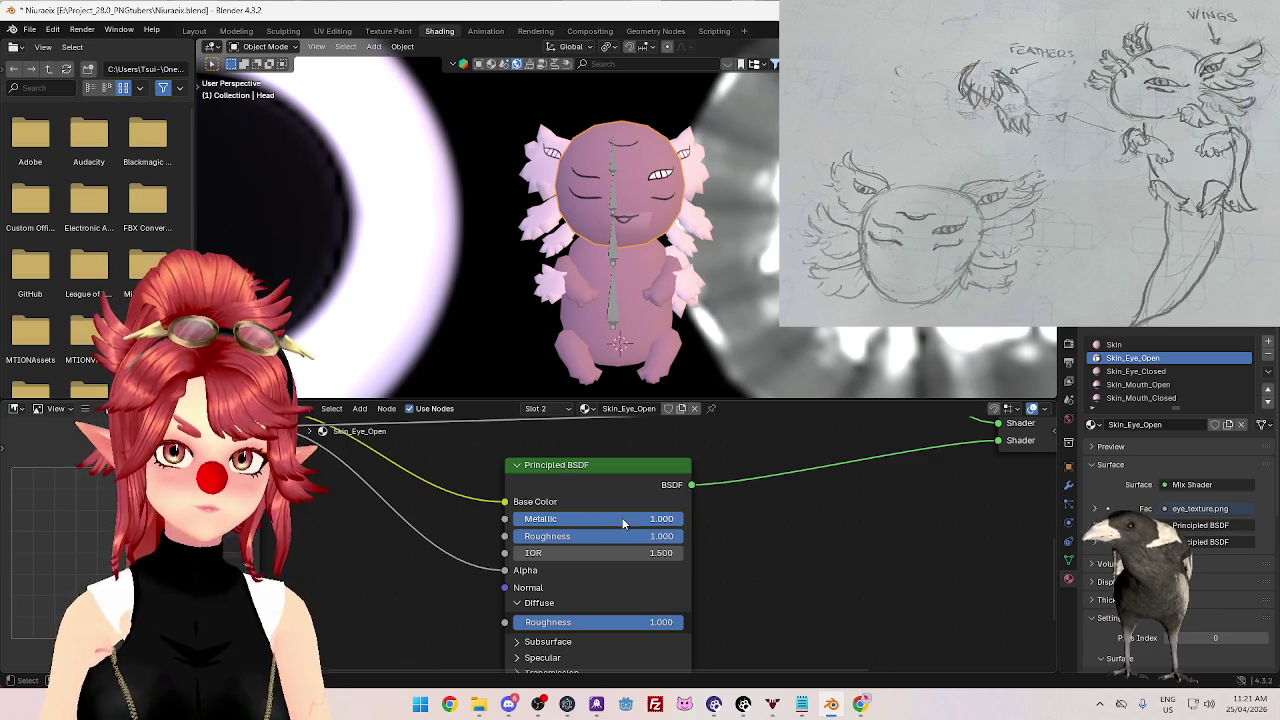
shift+scroll(628, 534, down, 5)
scroll(628, 534, down, 1)
scroll(765, 547, down, 3)
scroll(754, 529, down, 1)
scroll(725, 520, up, 1)
middle_drag(725, 520, 681, 540)
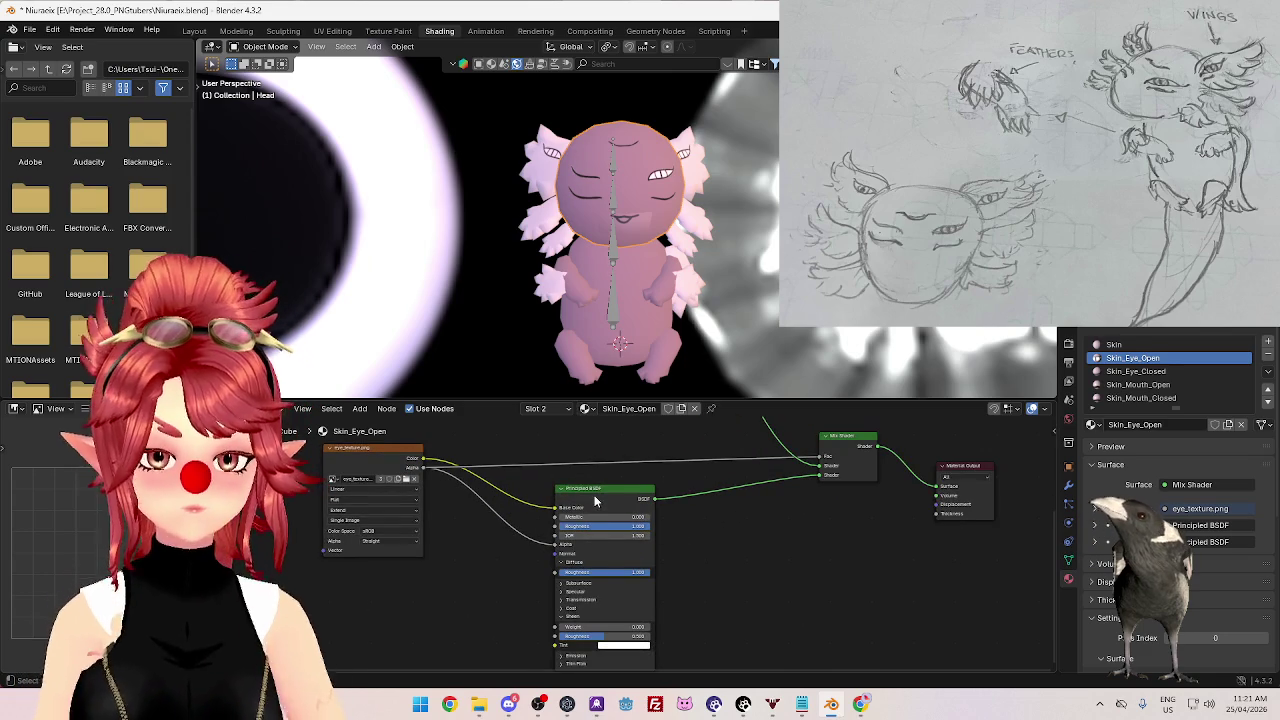
mouse_move(735, 558)
middle_down()
mouse_move(717, 550)
mouse_move(674, 591)
mouse_move(697, 599)
mouse_move(685, 620)
mouse_move(770, 650)
mouse_move(781, 686)
middle_up()
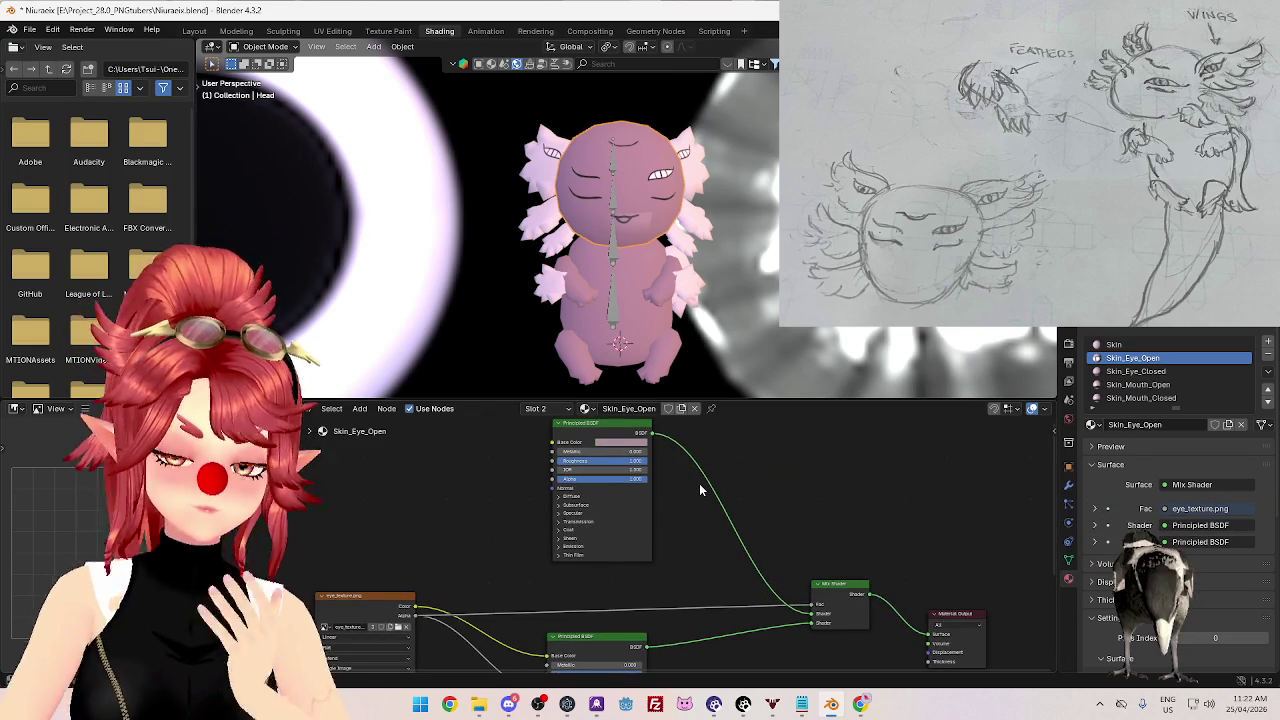
middle_drag(699, 483, 691, 480)
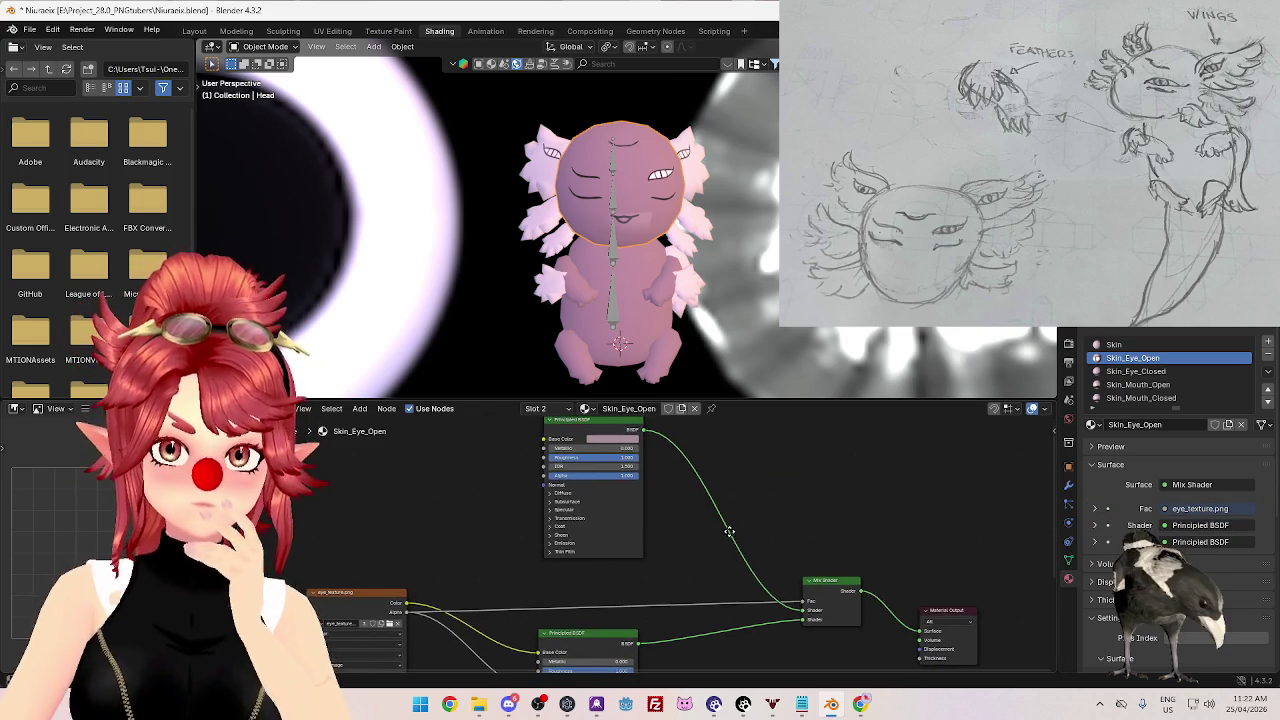
- Switch from Skin_Mouth_Open to Skin_Mouth_Closed and raise the upper Principled BSDF roughness to 1.0
click(1150, 384)
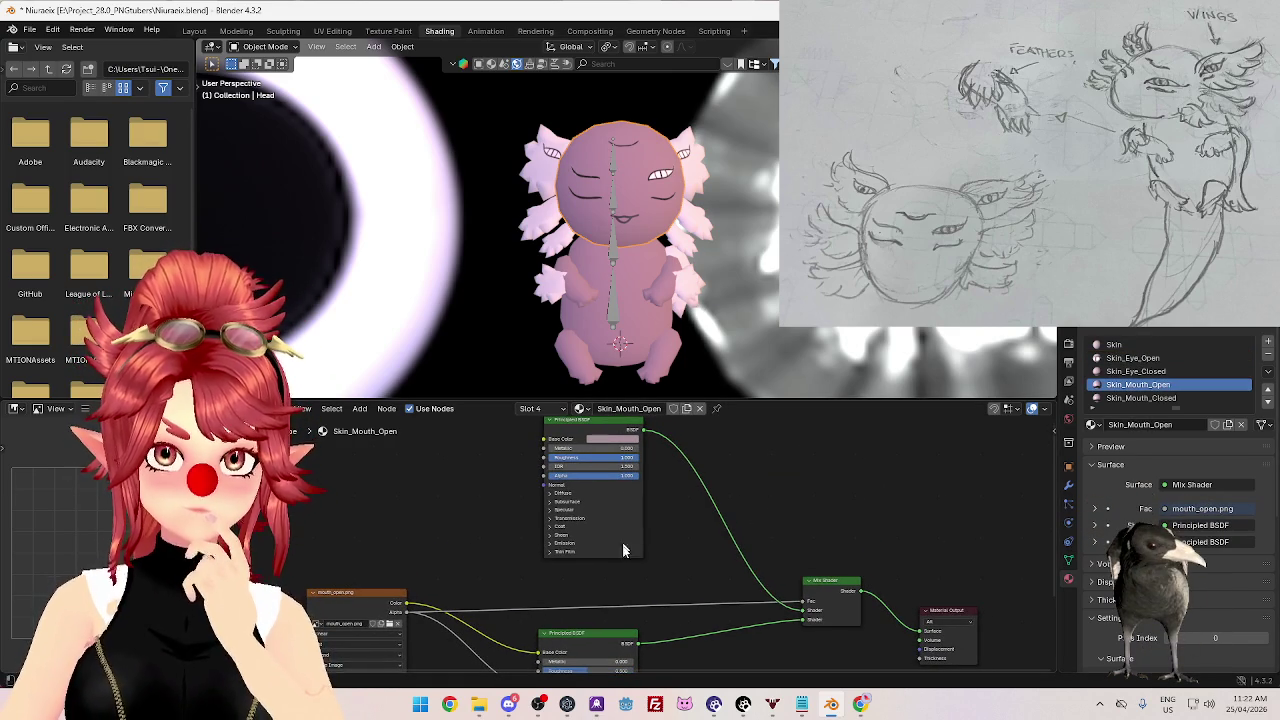
middle_drag(625, 533, 611, 433)
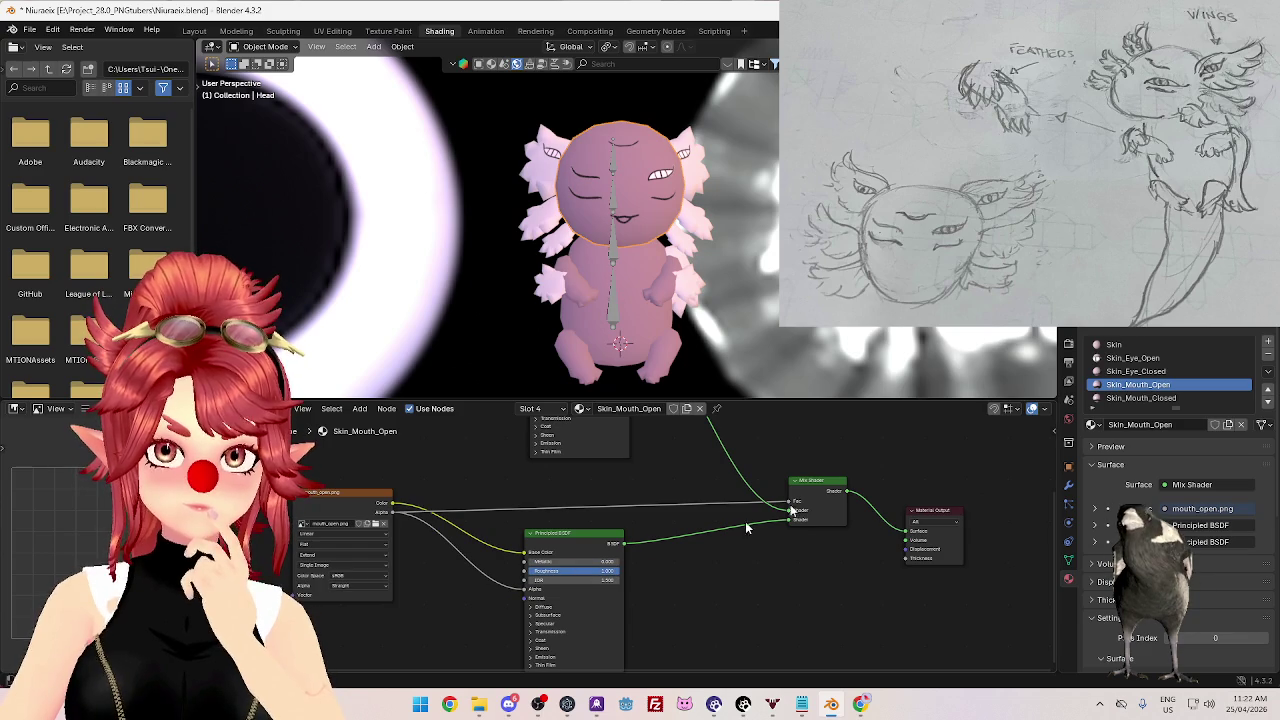
click(1125, 399)
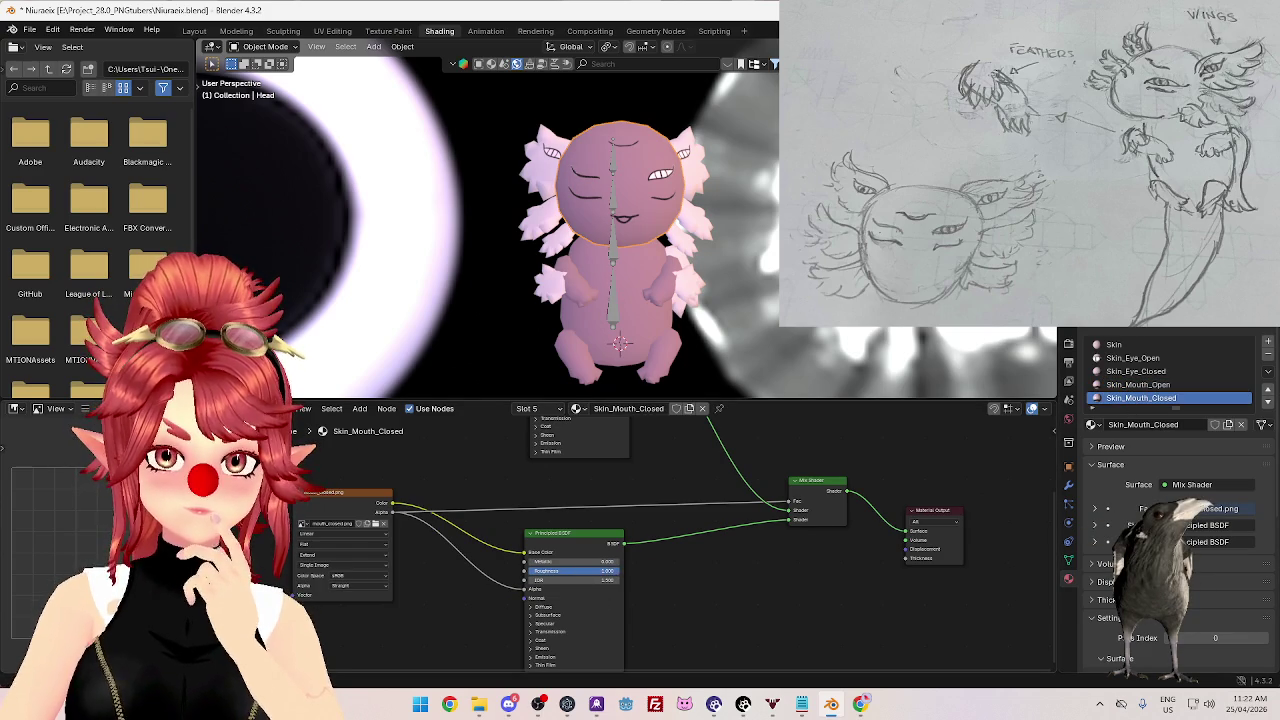
middle_drag(668, 467, 646, 581)
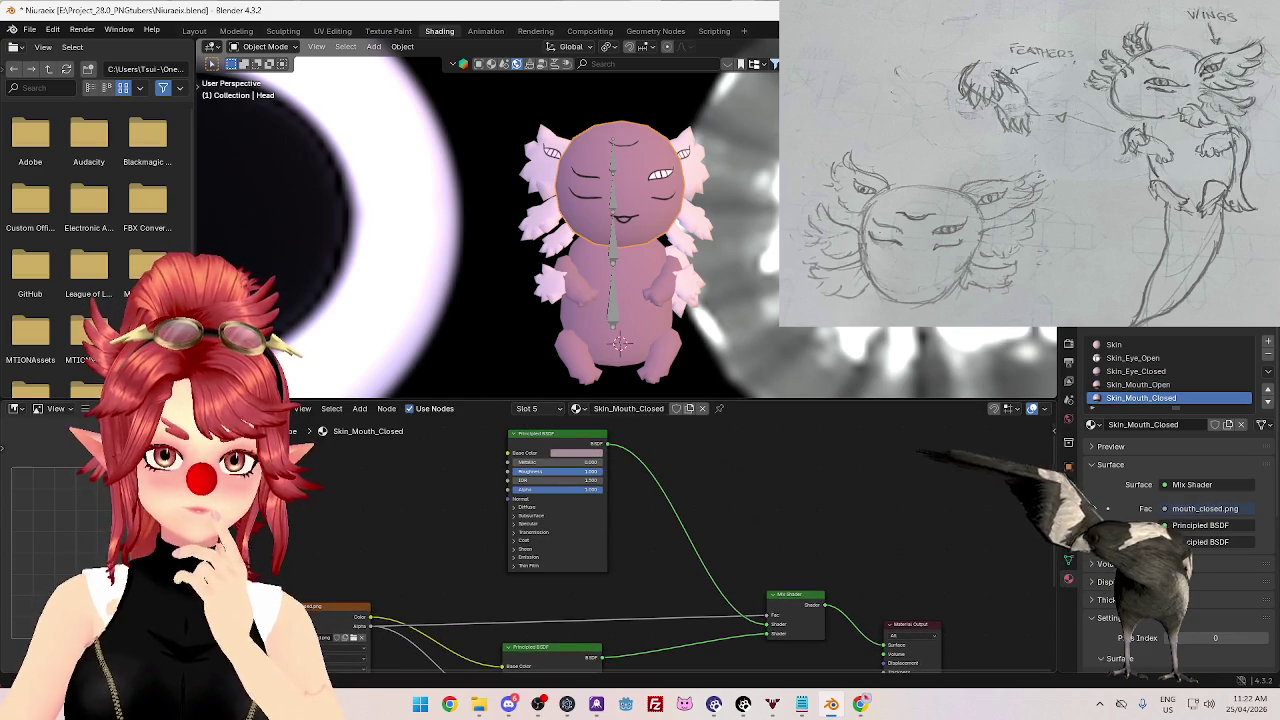
drag(557, 471, 604, 471)
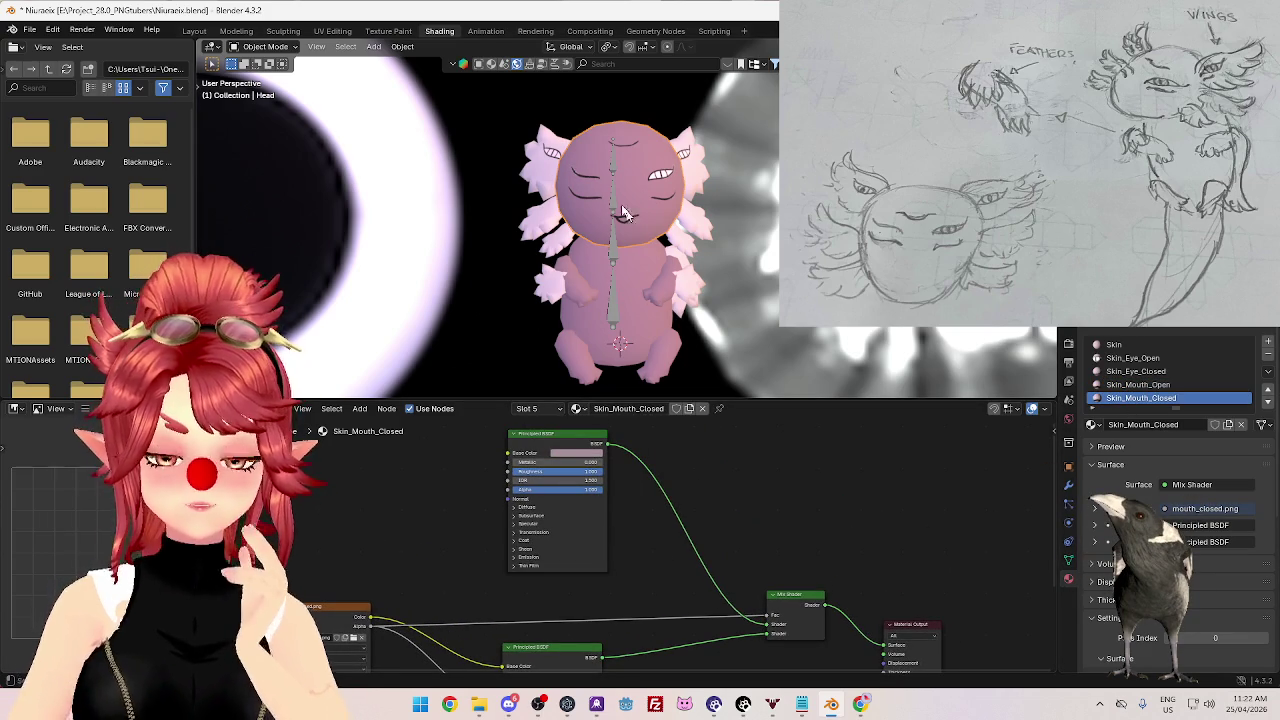
- Nudge the Principled BSDF node slightly right and bring up the Add node menu
middle_drag(680, 512, 645, 561)
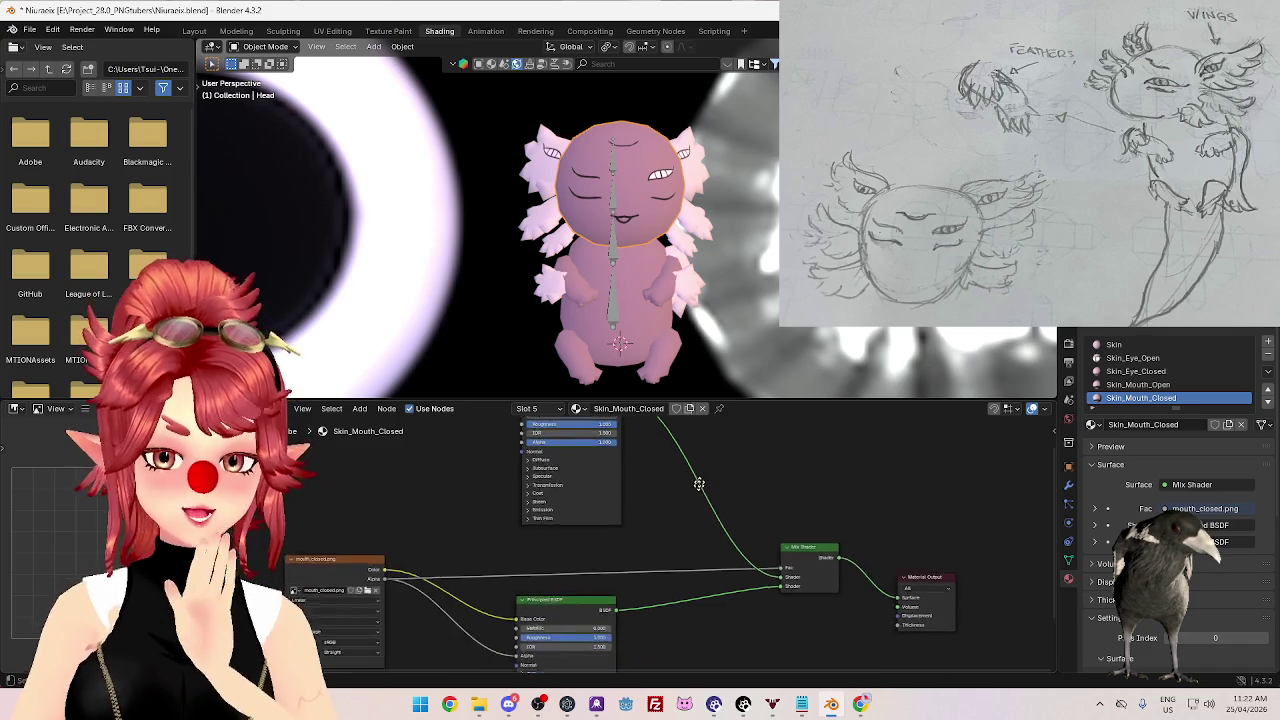
drag(564, 492, 570, 493)
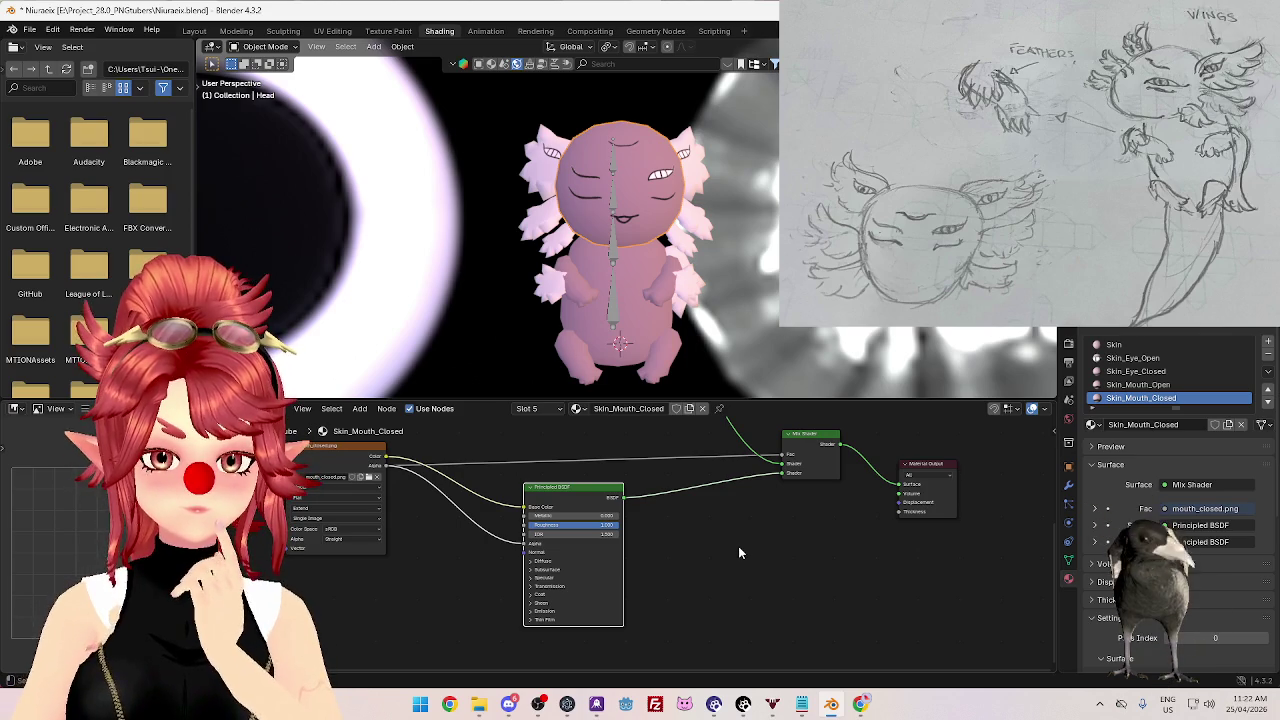
key(shift+a)
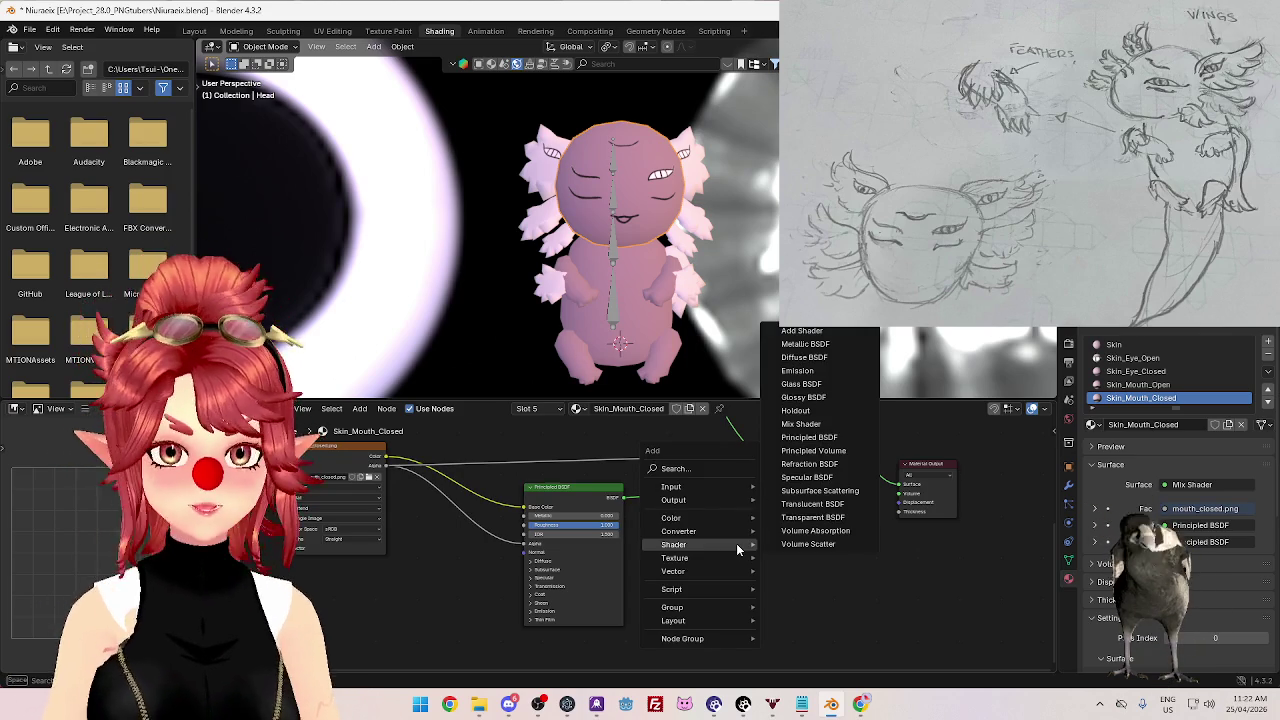
- Add a Transparent BSDF node and link the image texture into its Color input
click(812, 517)
click(705, 545)
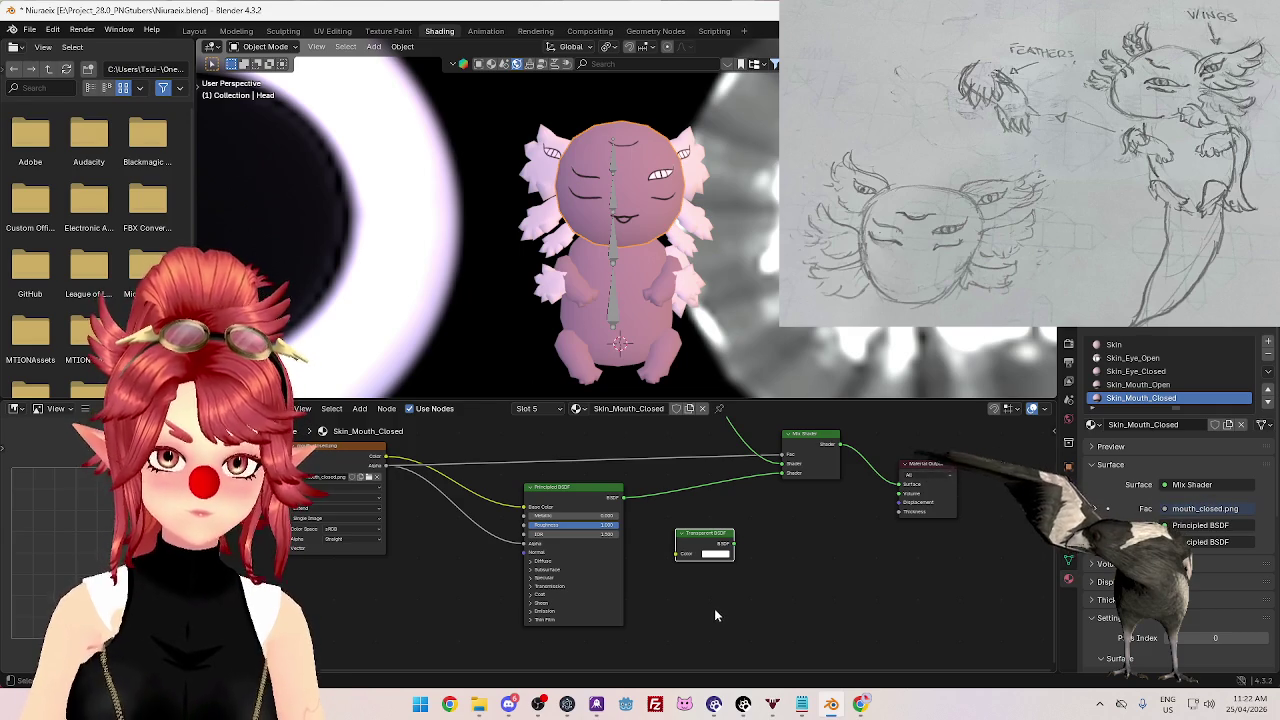
drag(610, 537, 675, 557)
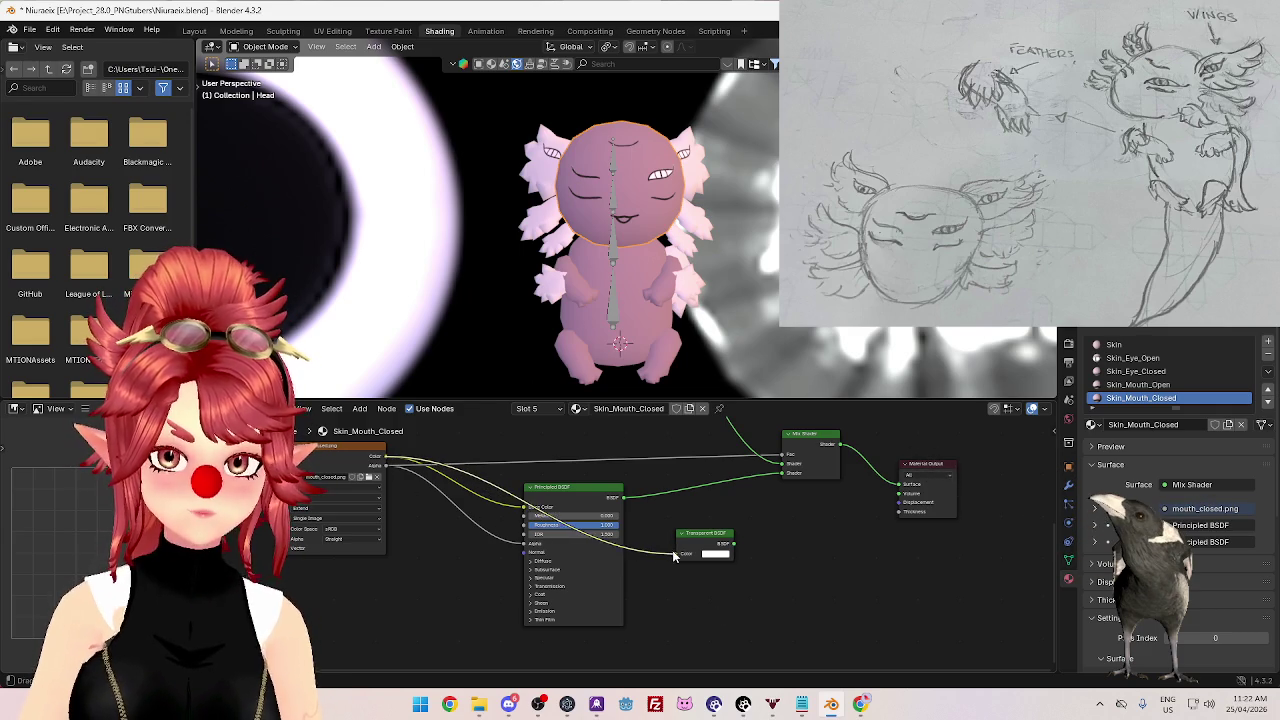
- Move the Principled BSDF node down and left, then back up into place
middle_drag(783, 521, 673, 618)
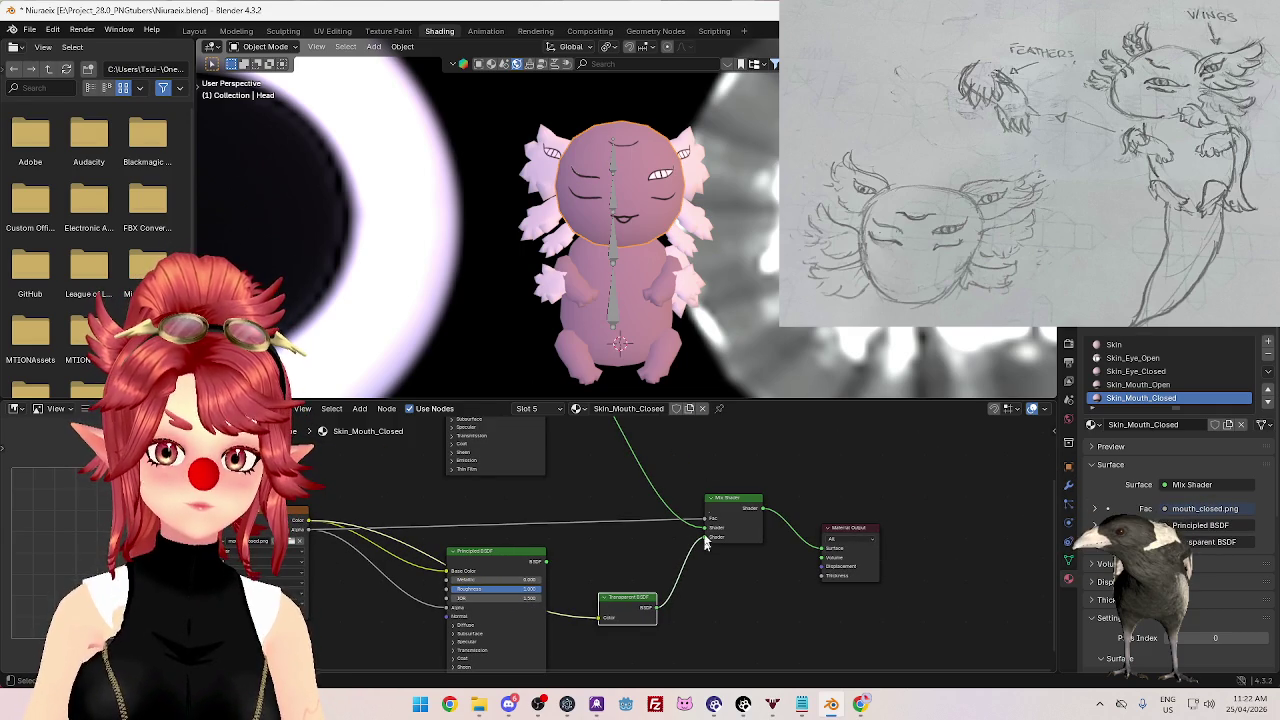
scroll(620, 250, up, 4)
middle_drag(620, 250, 560, 230)
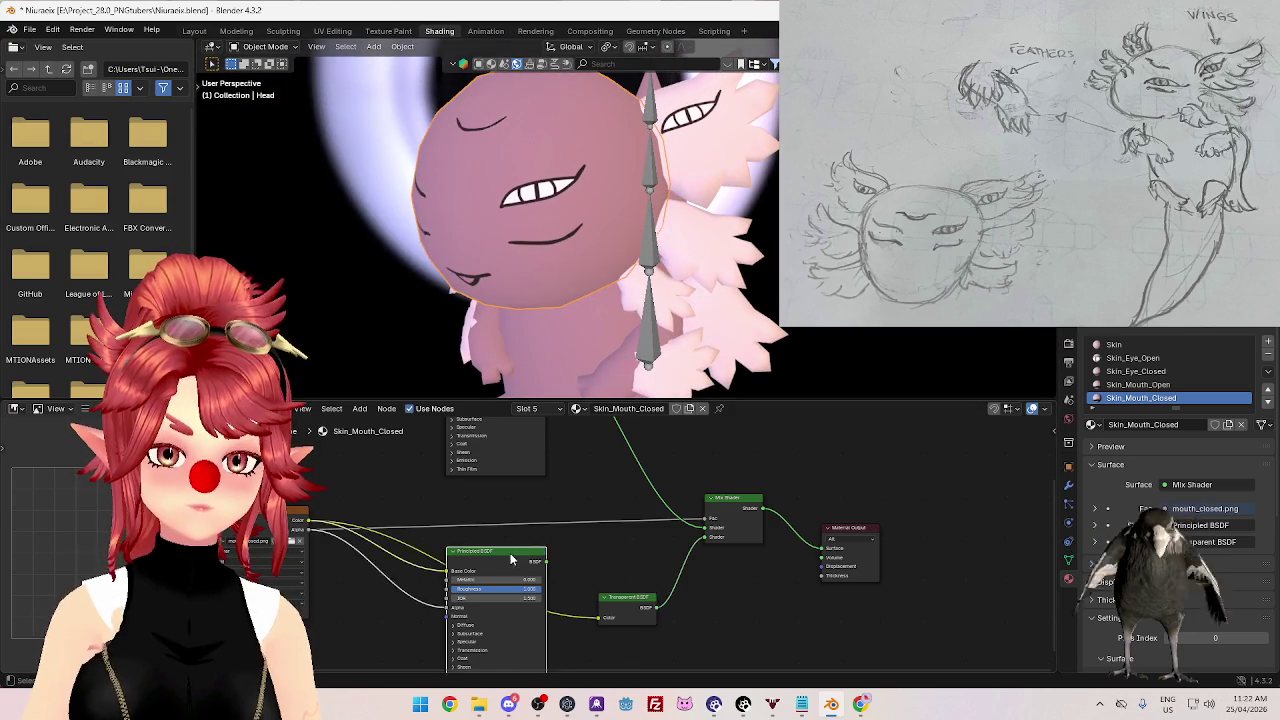
drag(510, 560, 440, 610)
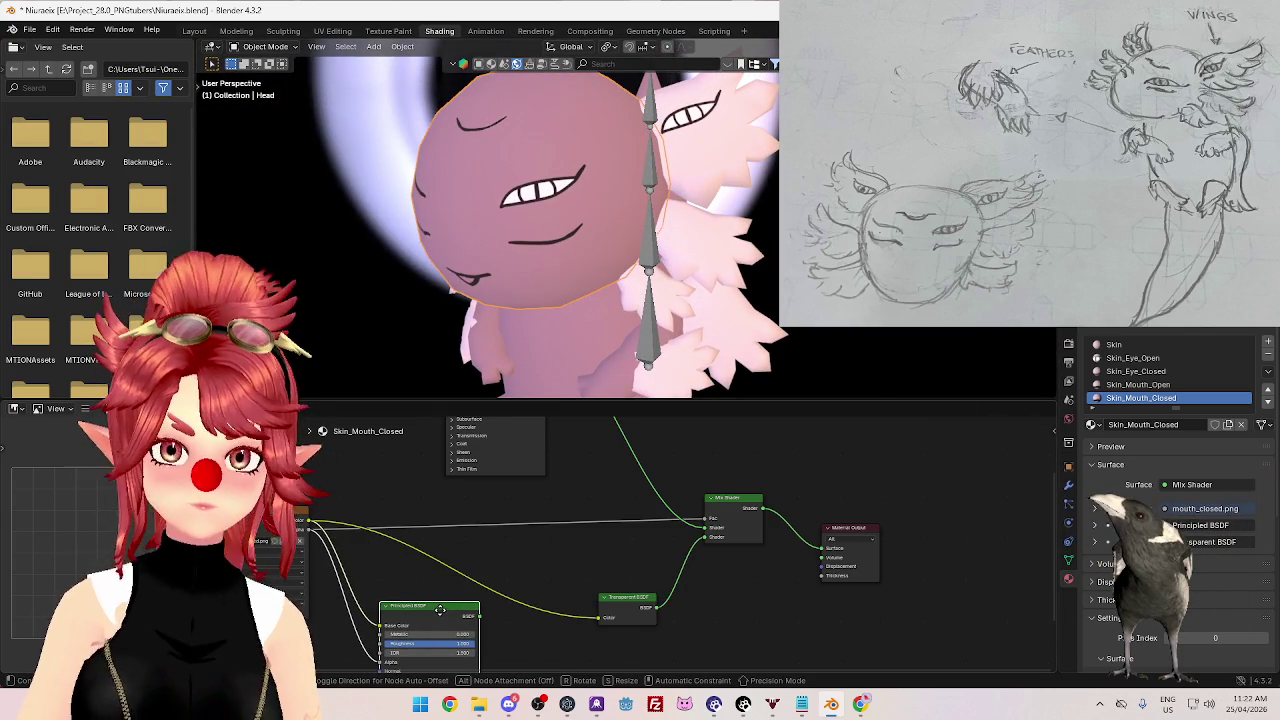
mouse_move(627, 598)
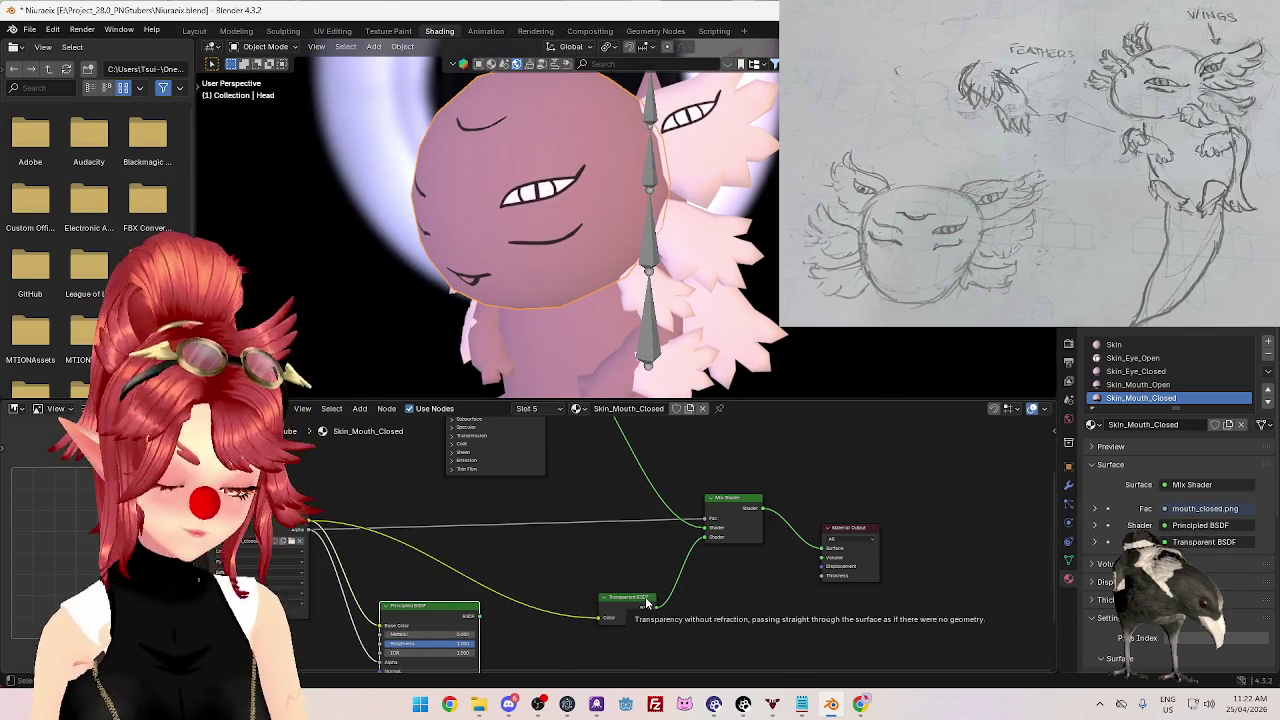
mouse_move(430, 606)
mouse_down()
mouse_move(497, 552)
mouse_move(704, 537)
mouse_up()
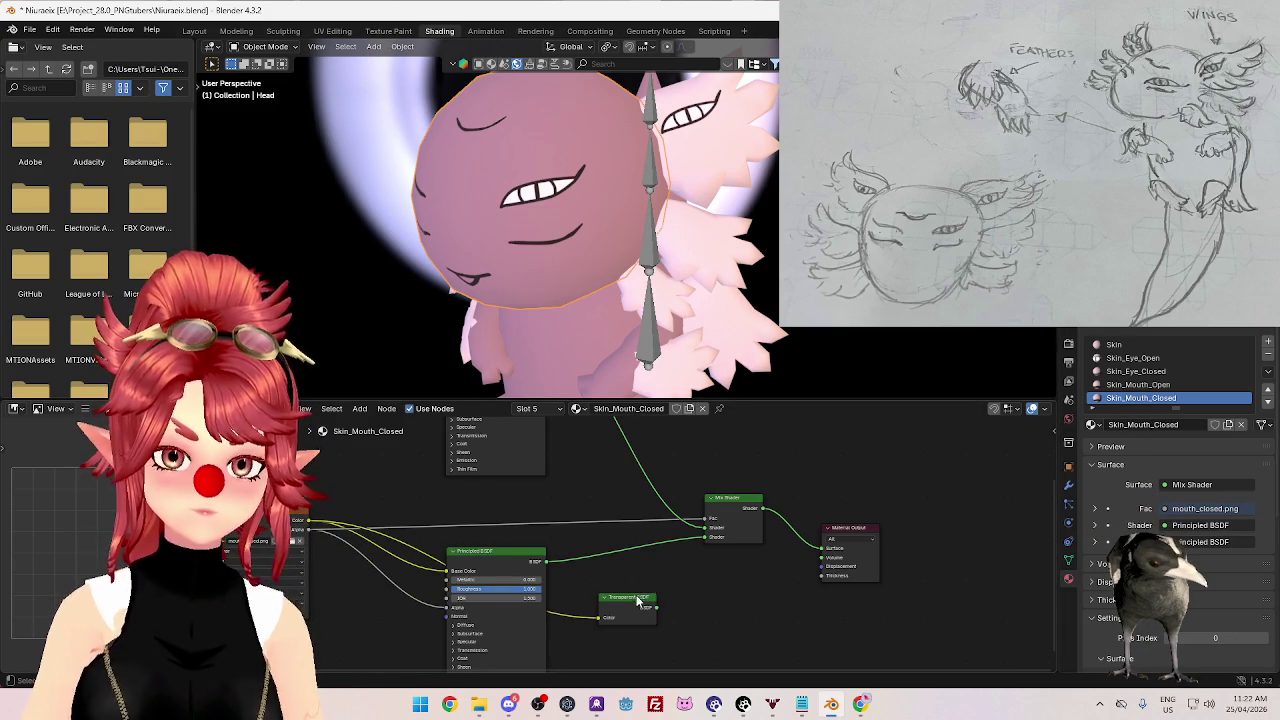
- On the Skin_Eye_Open material, add a Transparent BSDF node
click(1150, 360)
key(shift+a)
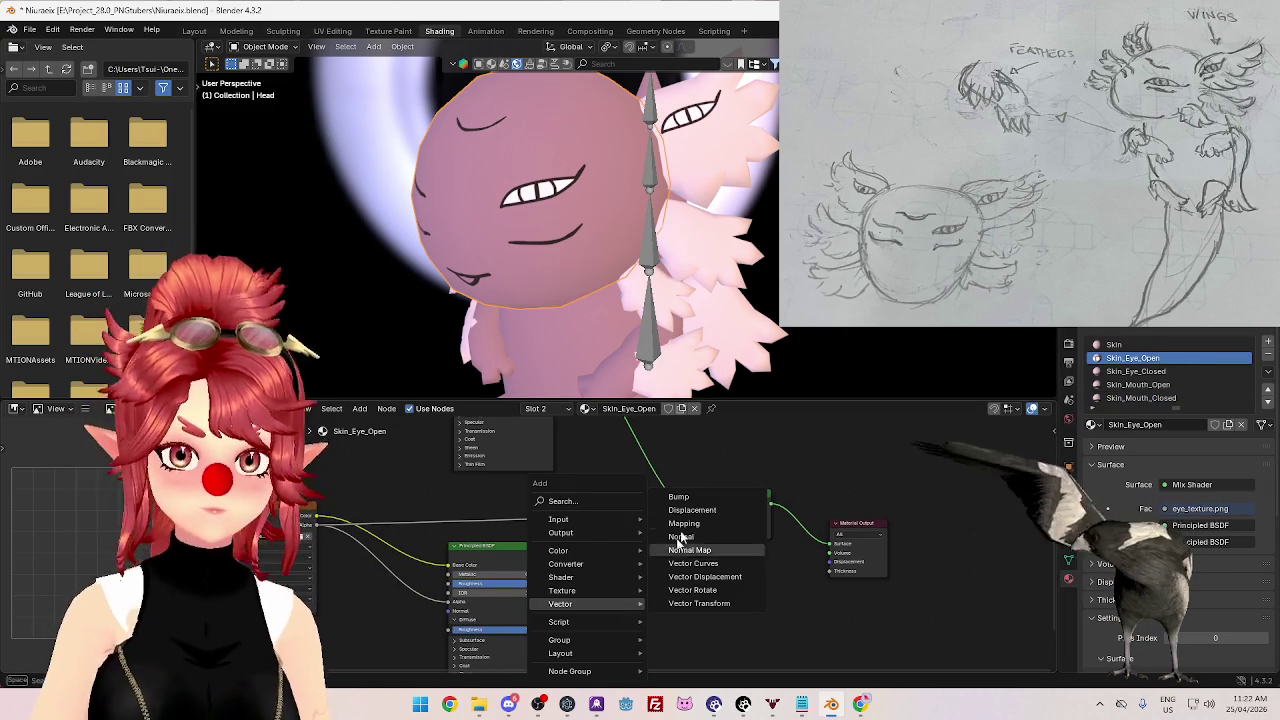
mouse_move(561, 577)
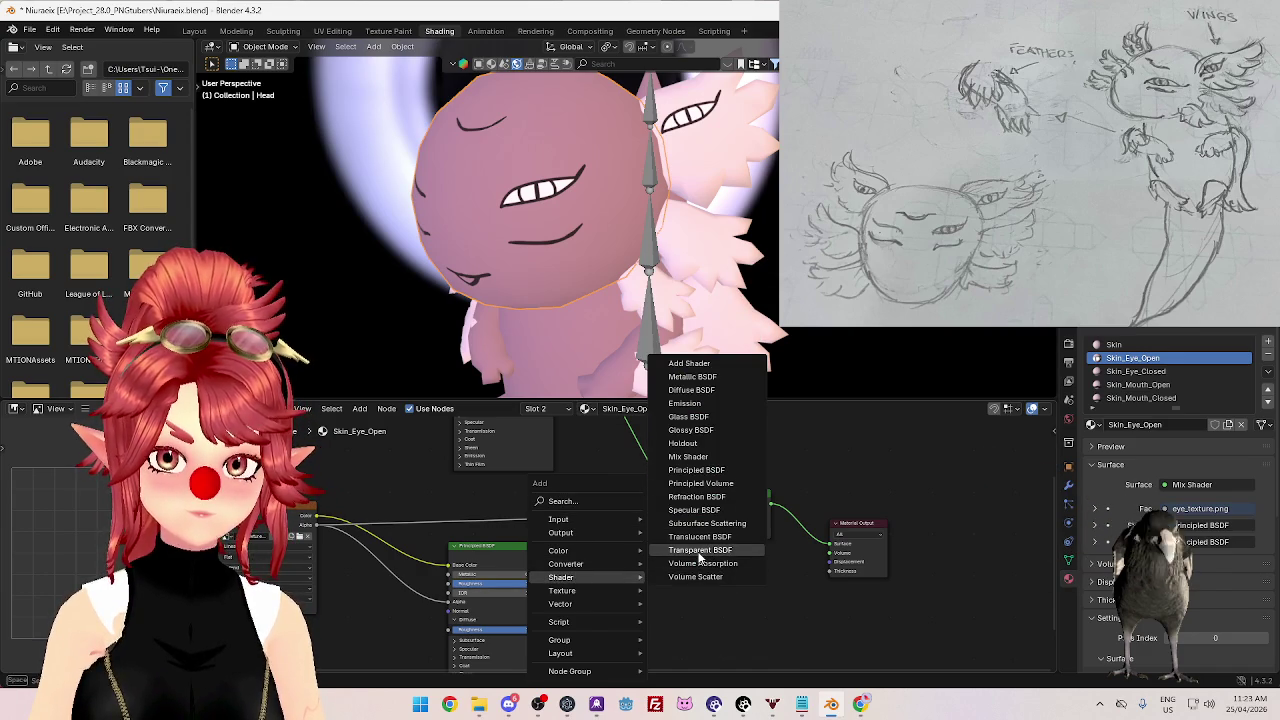
click(700, 551)
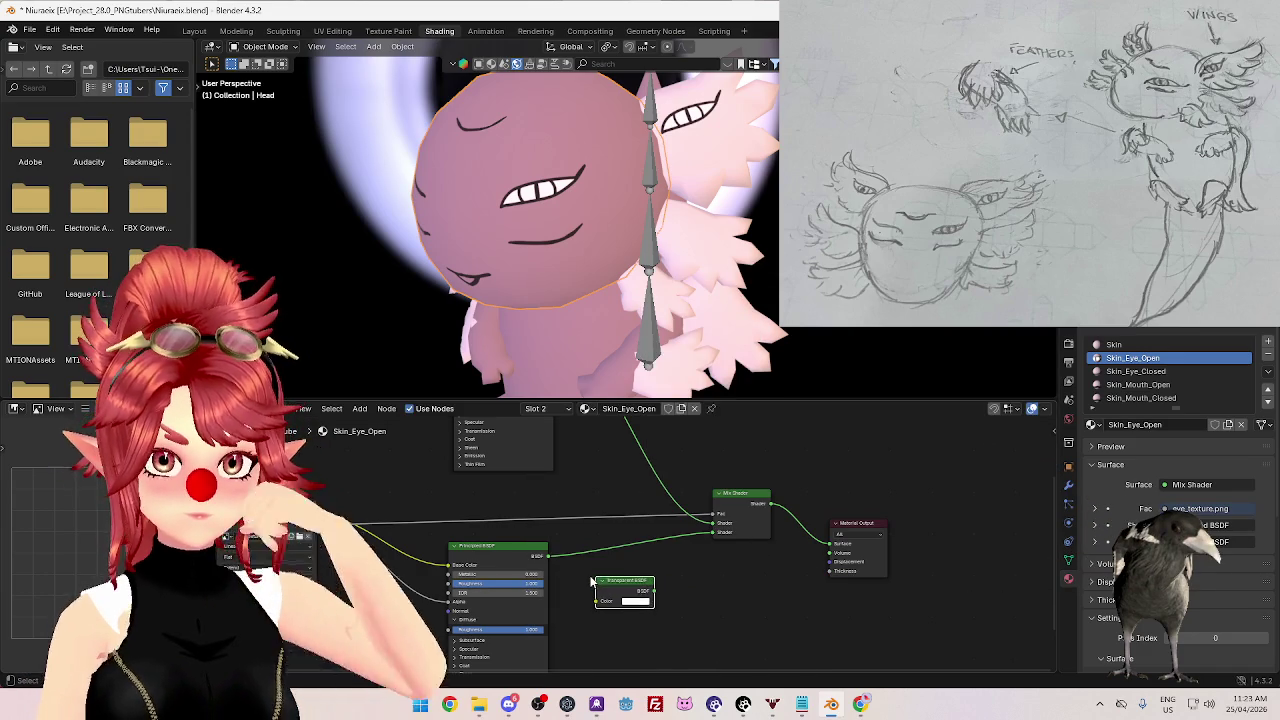
- Orbit and zoom the 3D view to a front view of the face
middle_drag(534, 280, 577, 282)
scroll(577, 282, down, 3)
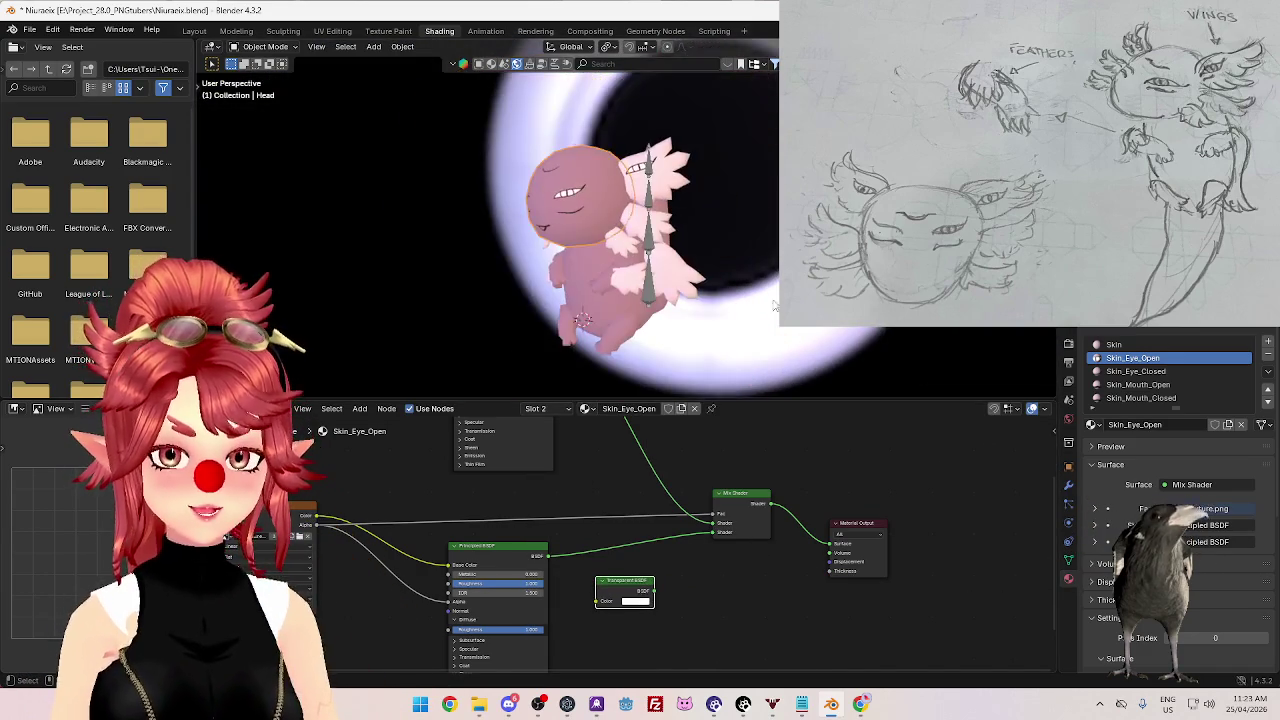
mouse_move(735, 268)
middle_down()
mouse_move(568, 306)
mouse_move(510, 265)
mouse_move(655, 241)
middle_up()
scroll(568, 306, up, 1)
scroll(568, 306, up, 2)
scroll(510, 265, up, 3)
scroll(655, 241, down, 2)
scroll(685, 117, up, 3)
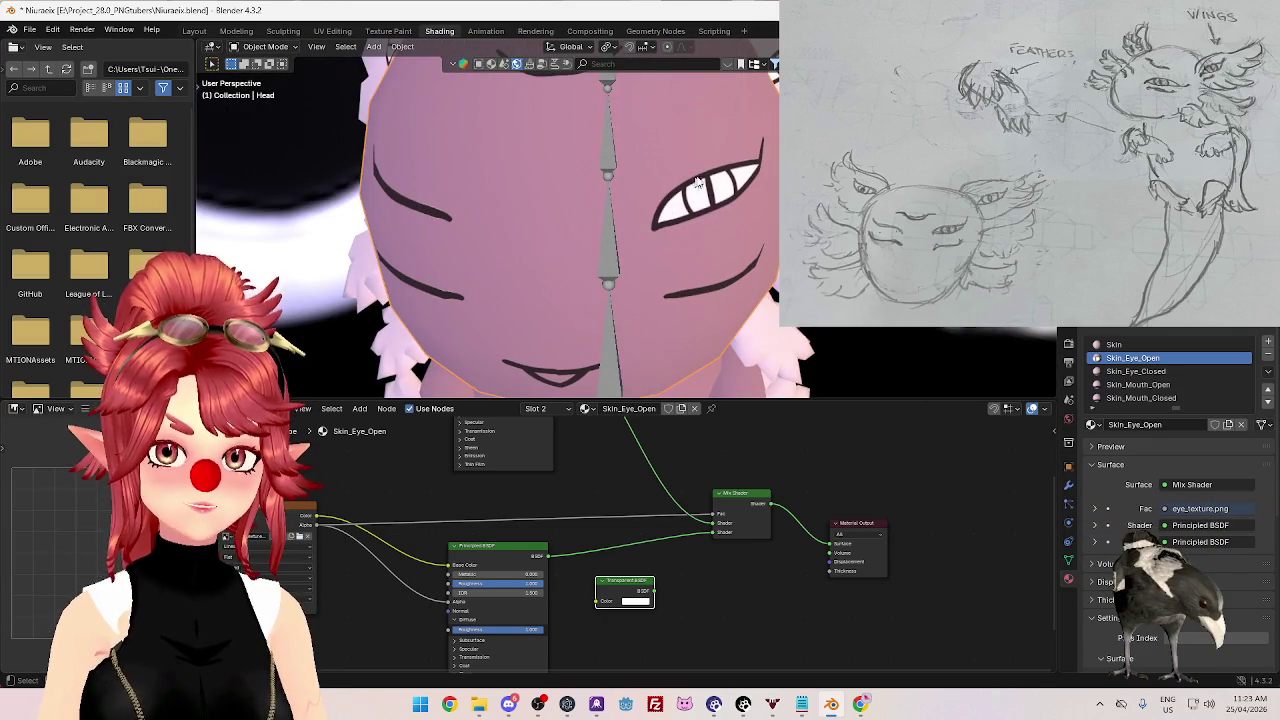
- Link the Transparent BSDF to the Mix Shader's second shader input and select it
middle_drag(680, 578, 677, 519)
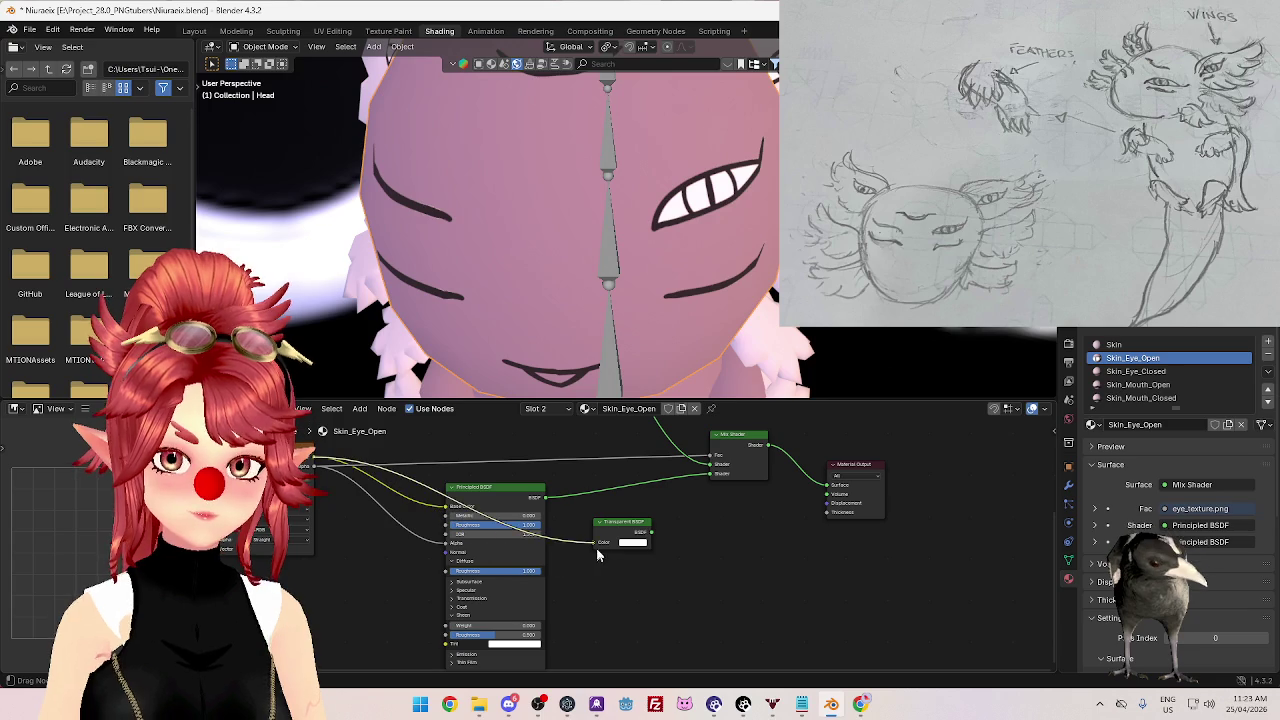
drag(698, 490, 710, 476)
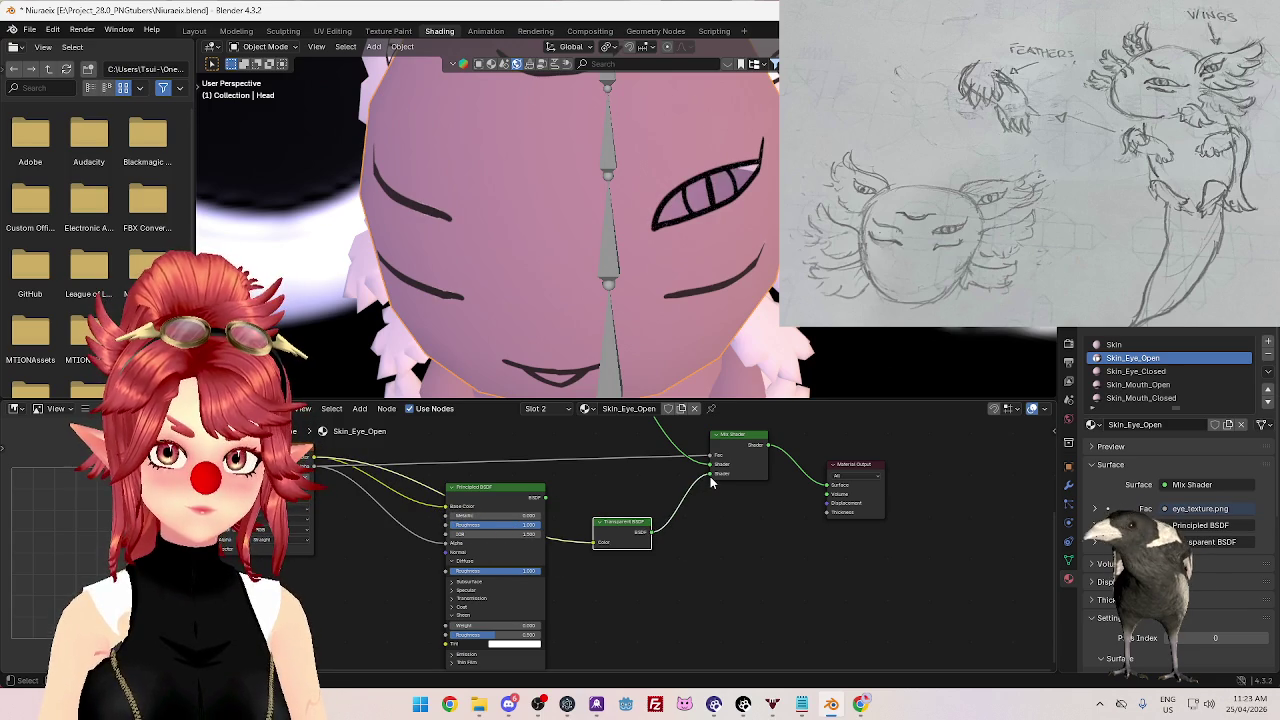
scroll(560, 230, down, 3)
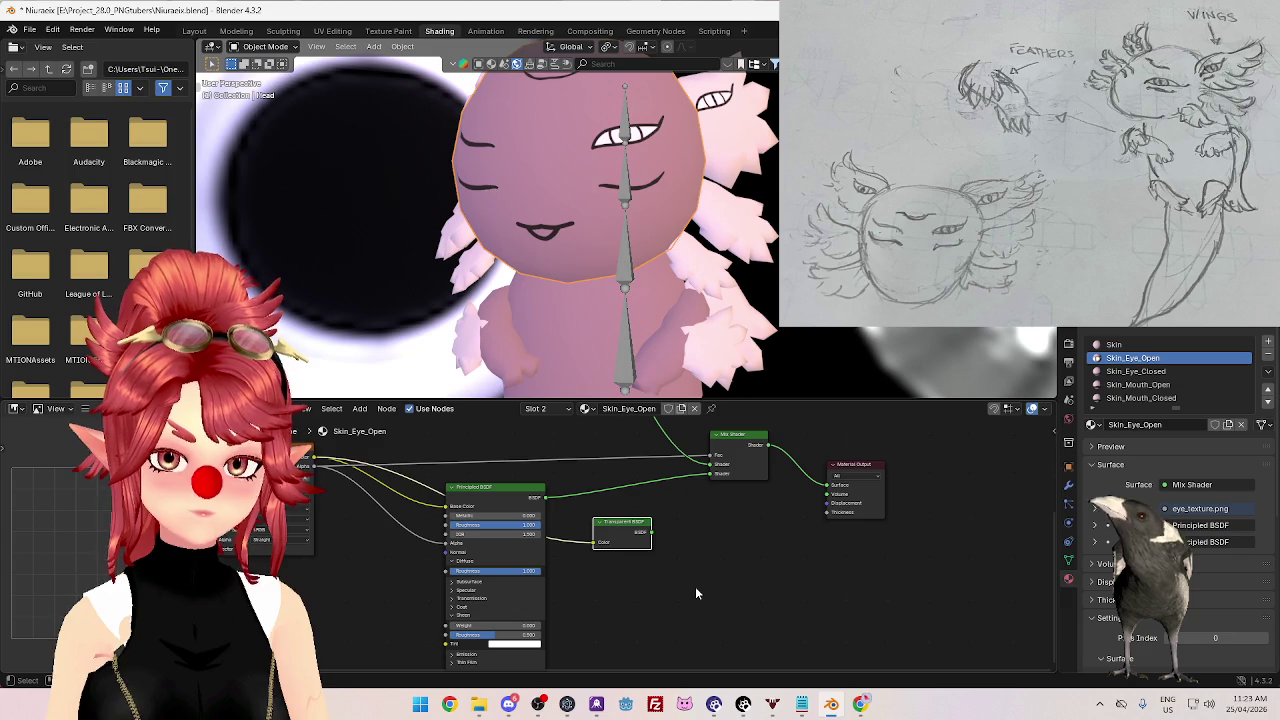
click(620, 530)
- Delete the Transparent BSDF node and zoom in on the node tree
key(x)
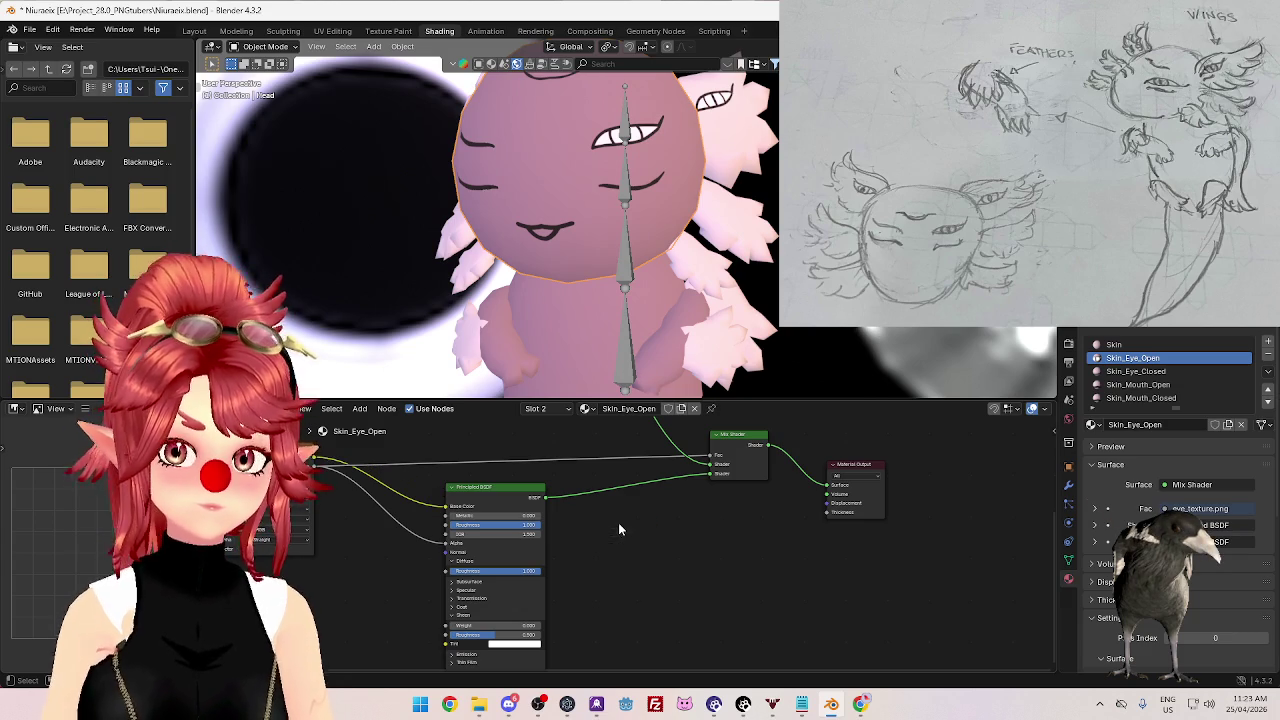
scroll(693, 180, up, 2)
scroll(693, 180, up, 2)
scroll(693, 180, up, 2)
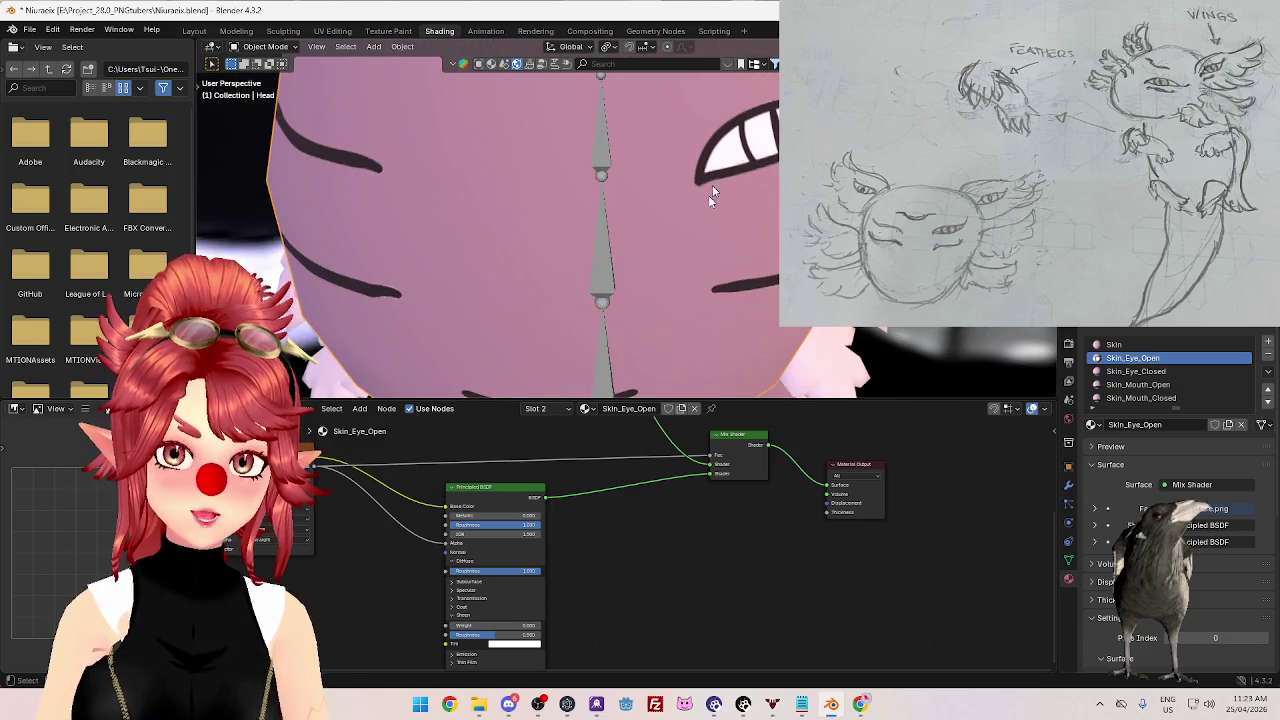
scroll(700, 200, down, 3)
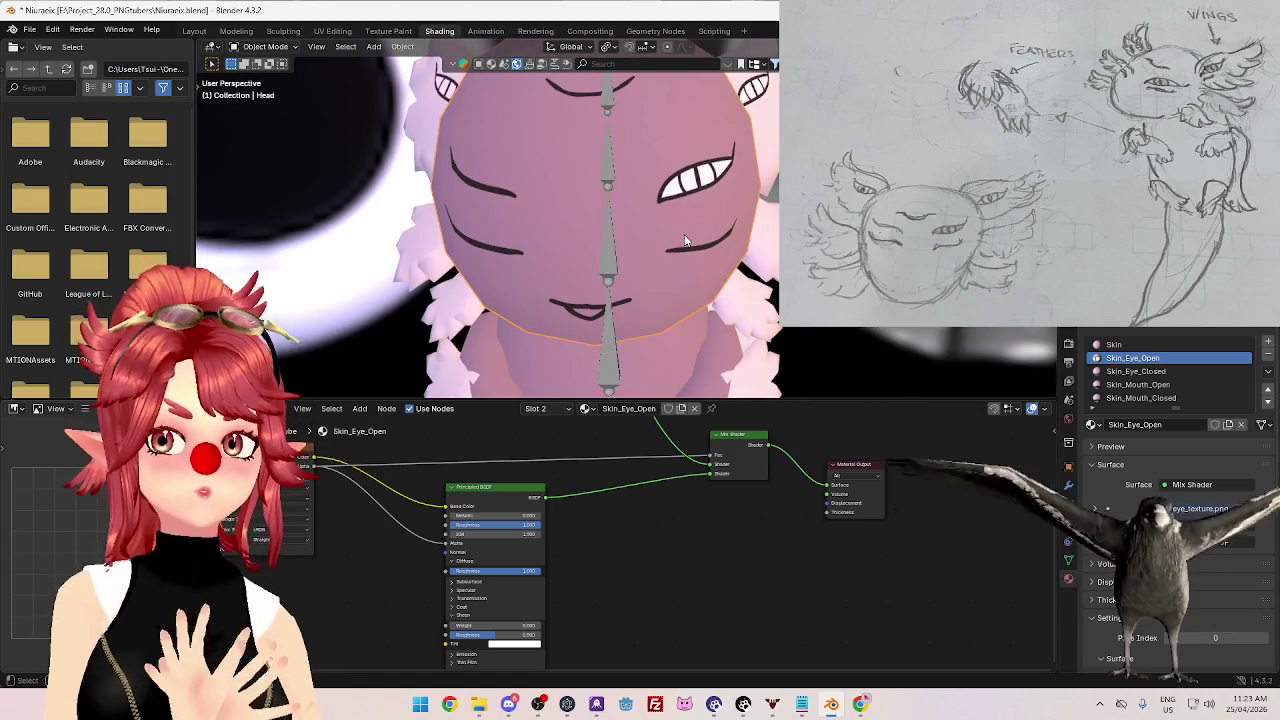
scroll(670, 485, up, 1)
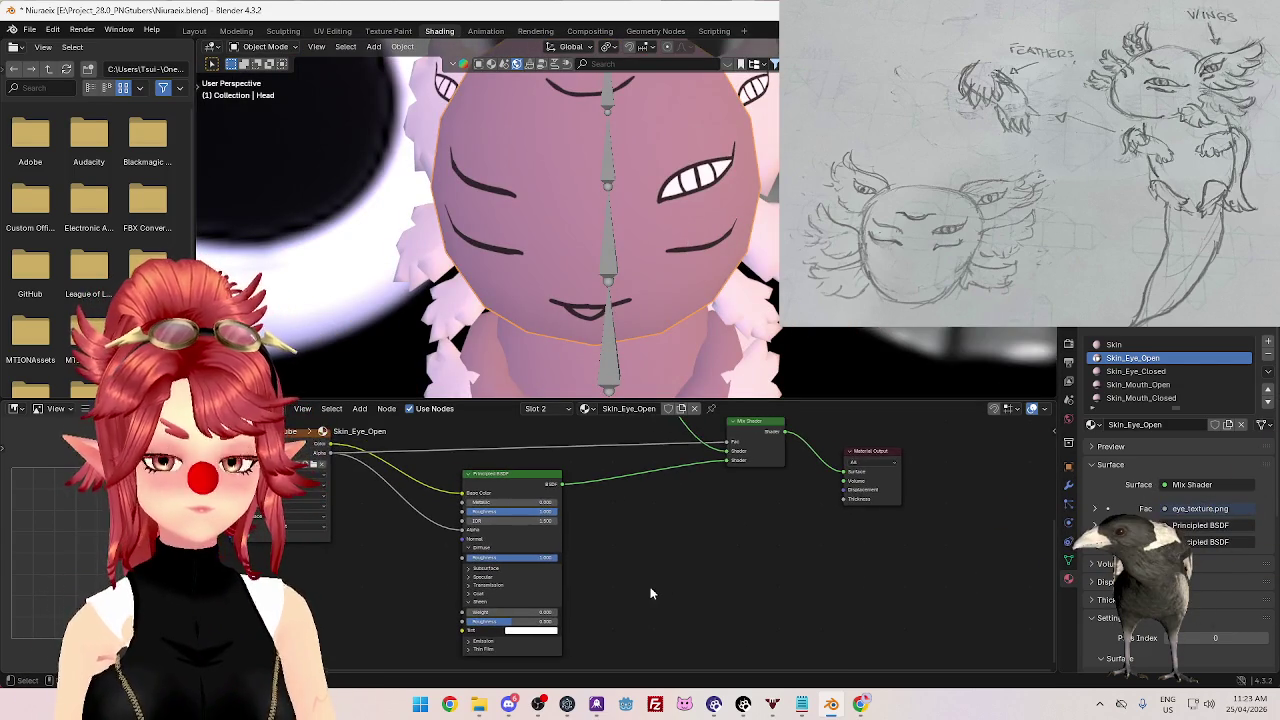
scroll(654, 591, up, 1)
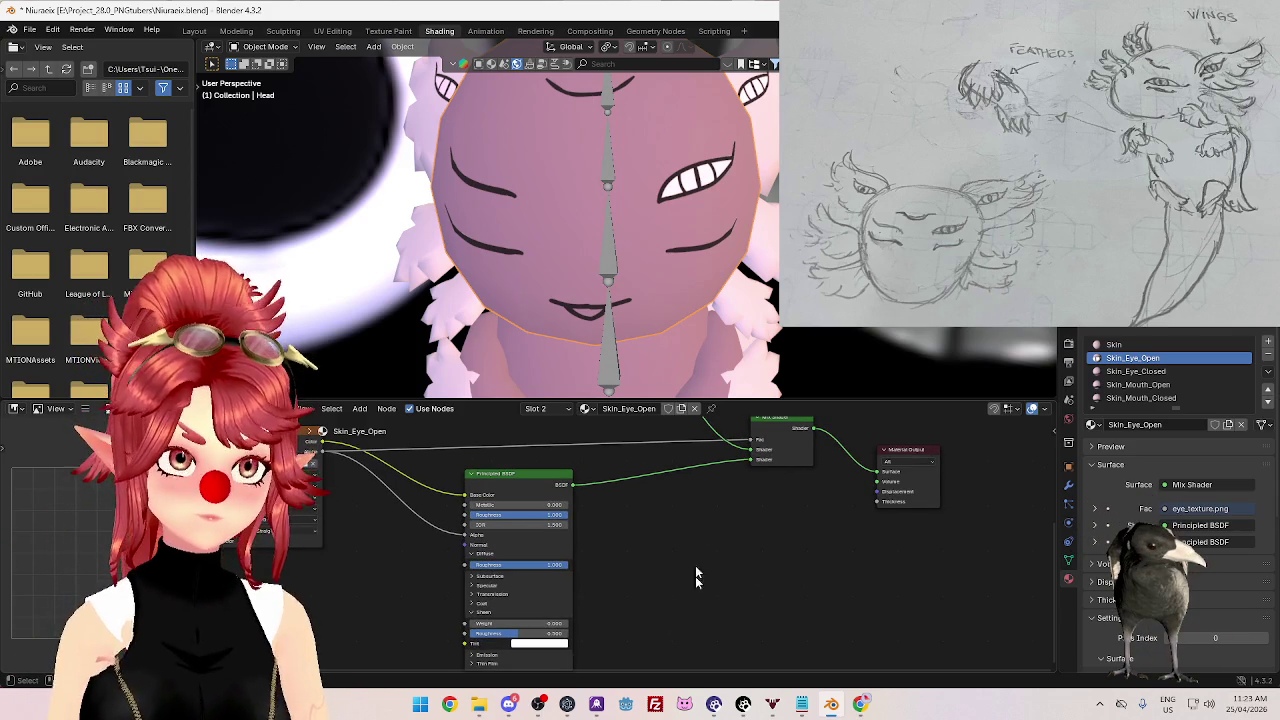
scroll(598, 604, up, 1)
scroll(598, 604, up, 2)
scroll(591, 606, up, 1)
- Frame the Principled BSDF node and try adjusting its IOR, which stays at 1.500
middle_drag(591, 606, 707, 573)
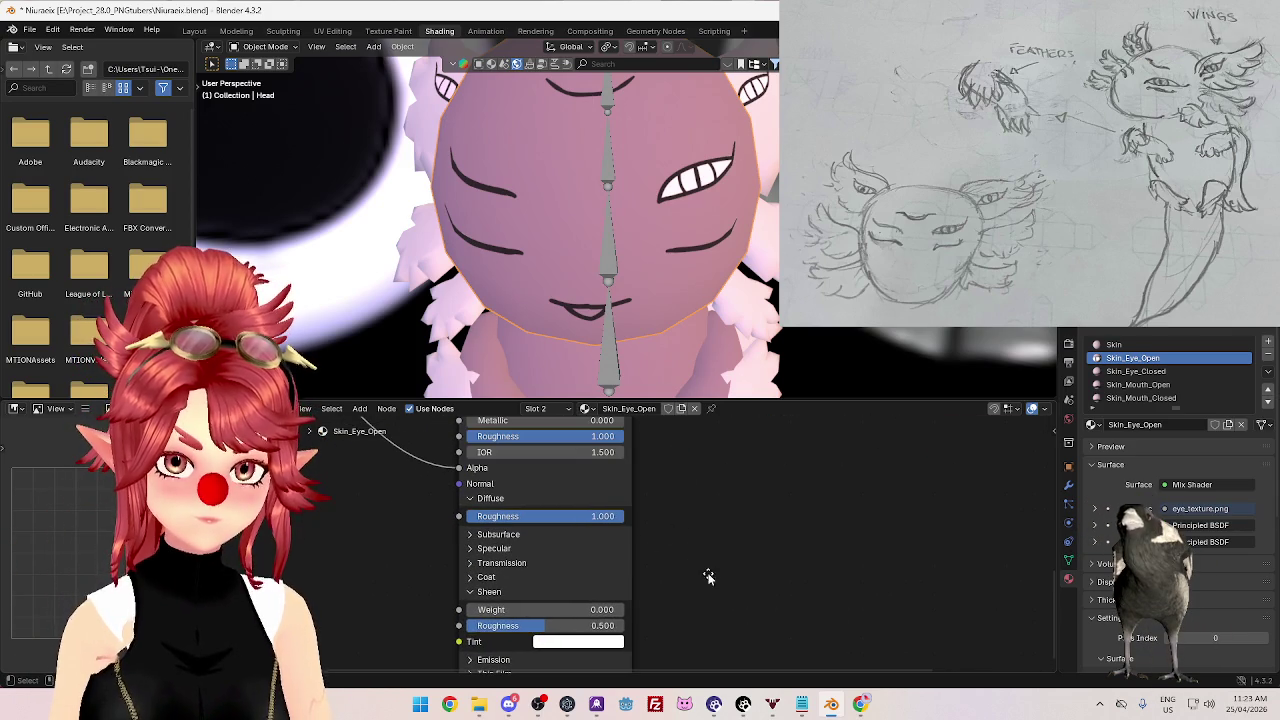
scroll(683, 554, up, 1)
middle_drag(690, 506, 706, 617)
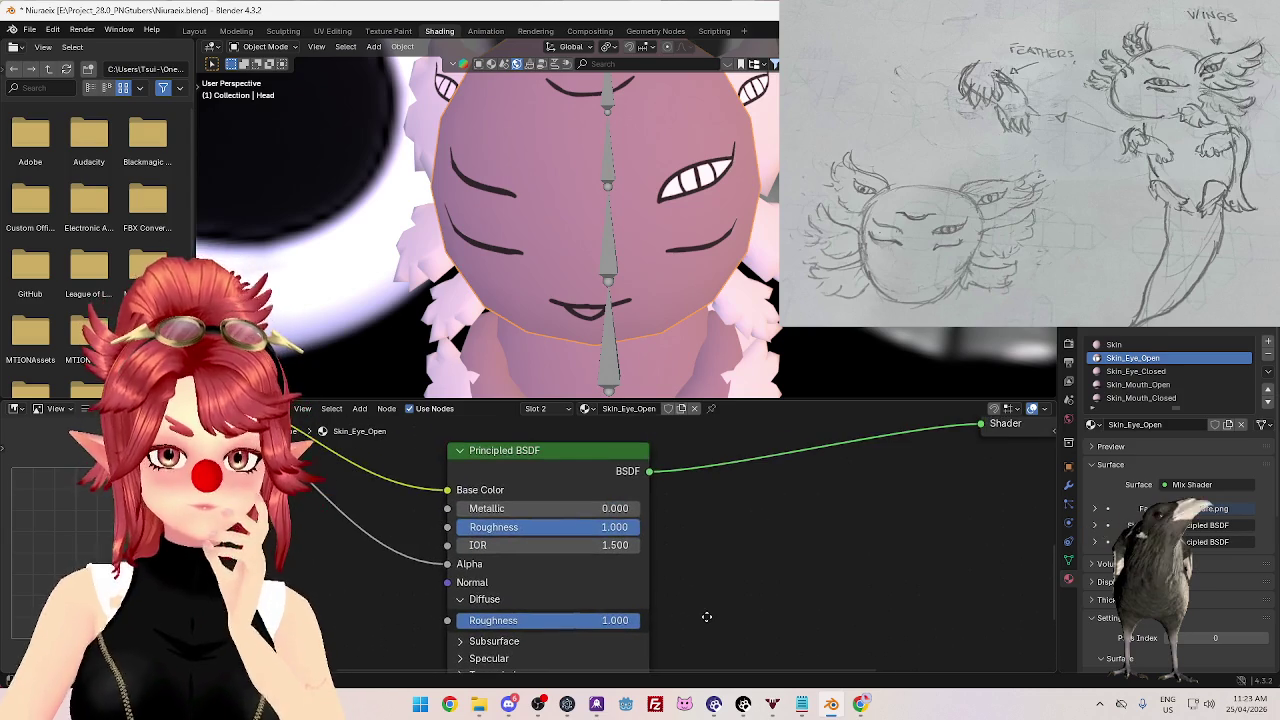
drag(560, 545, 640, 545)
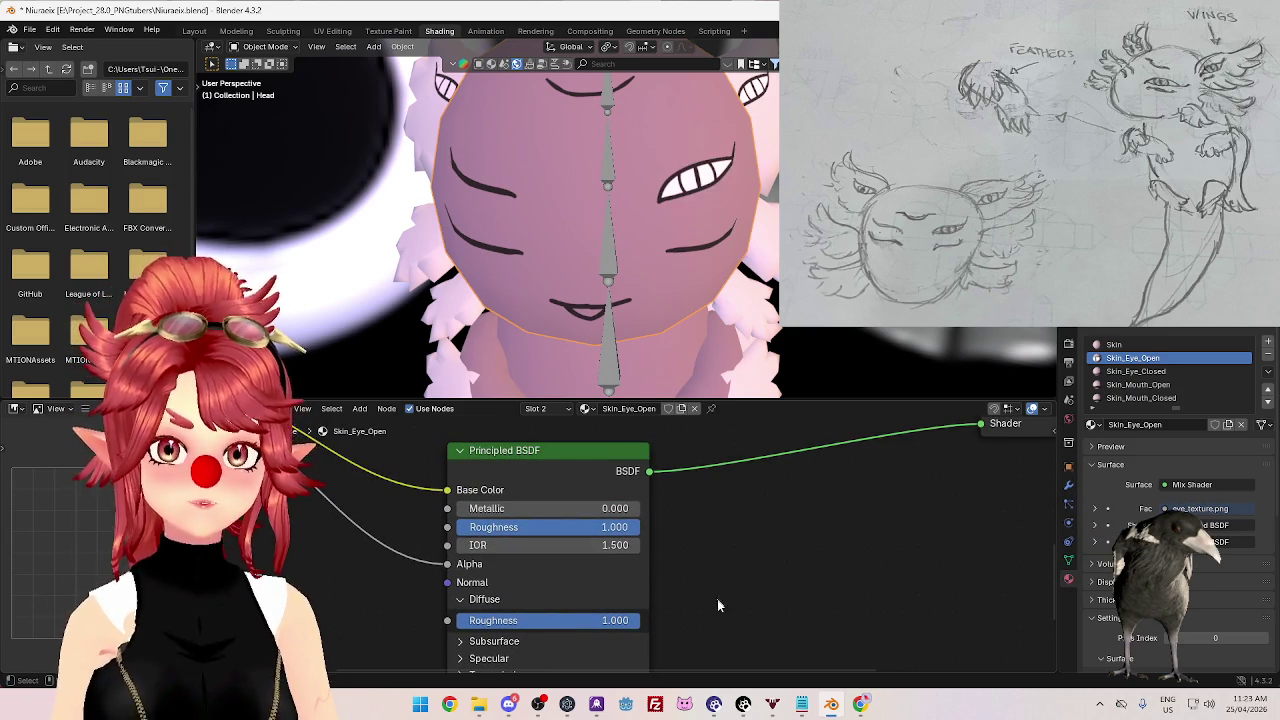
middle_drag(715, 592, 737, 463)
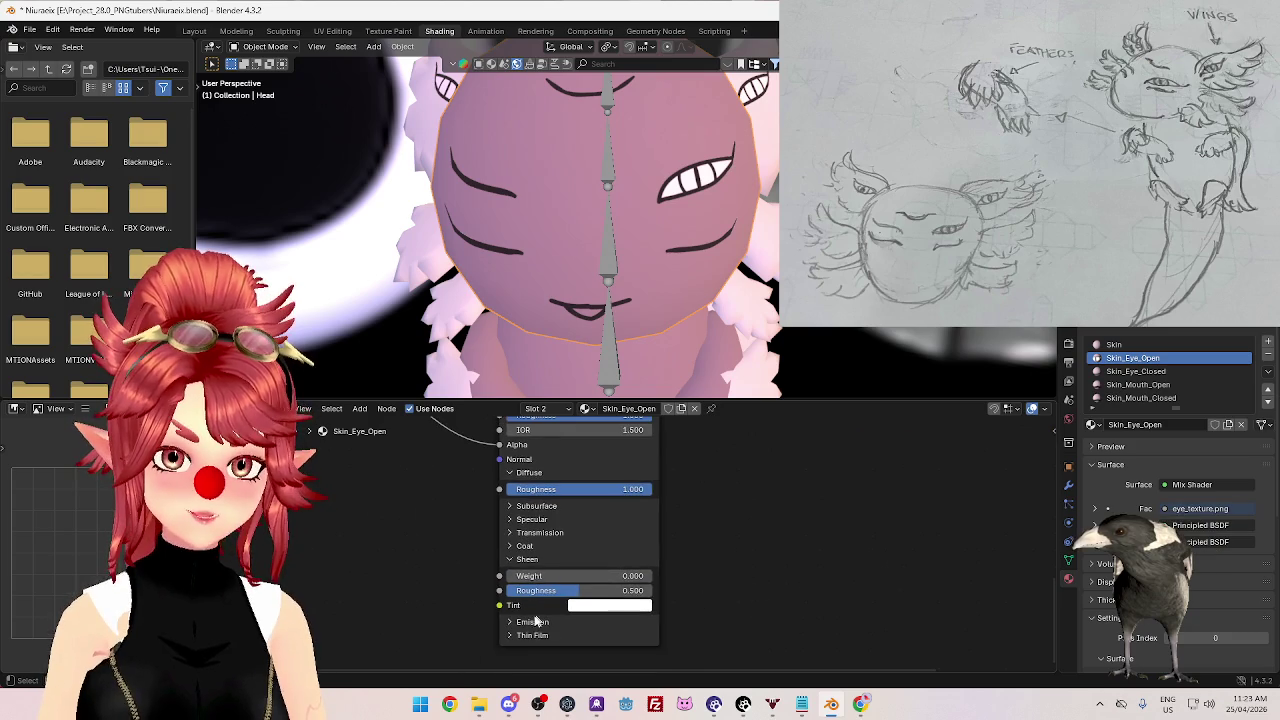
- Expand the Principled BSDF's Emission panel and raise the emission Strength
click(530, 641)
middle_drag(540, 641, 595, 550)
scroll(591, 557, down, 1)
click(595, 545)
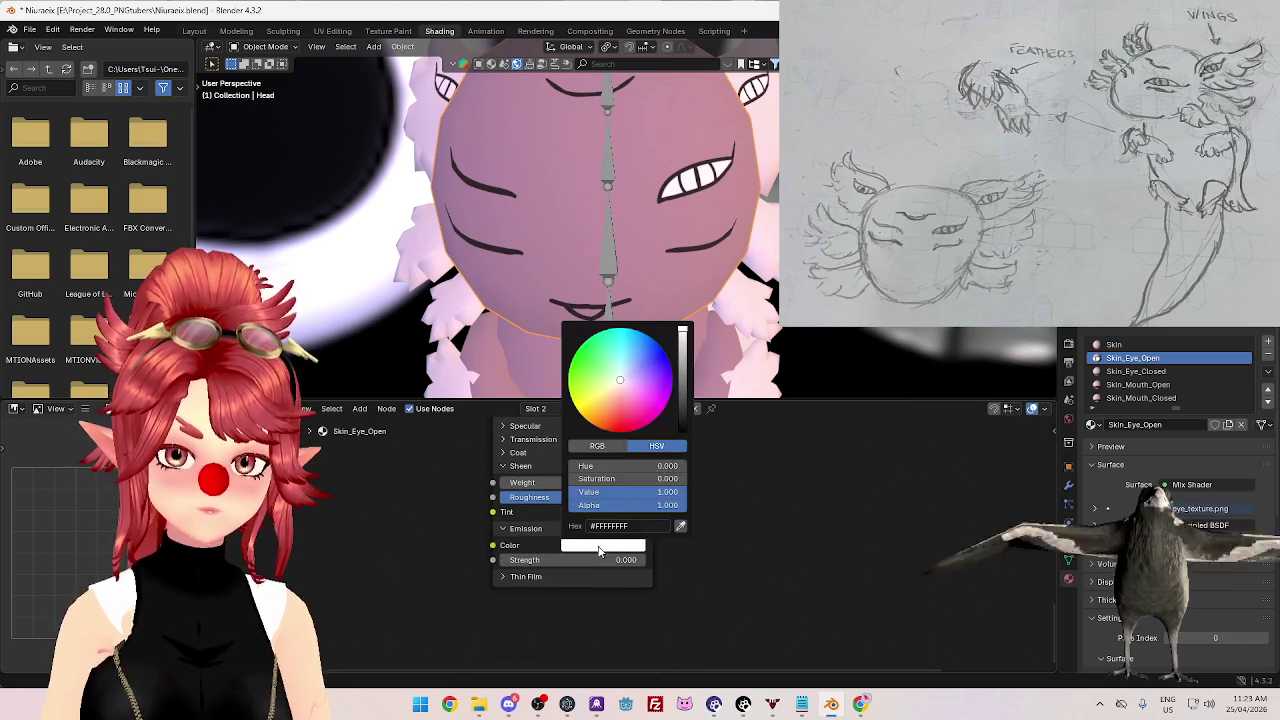
drag(600, 560, 640, 560)
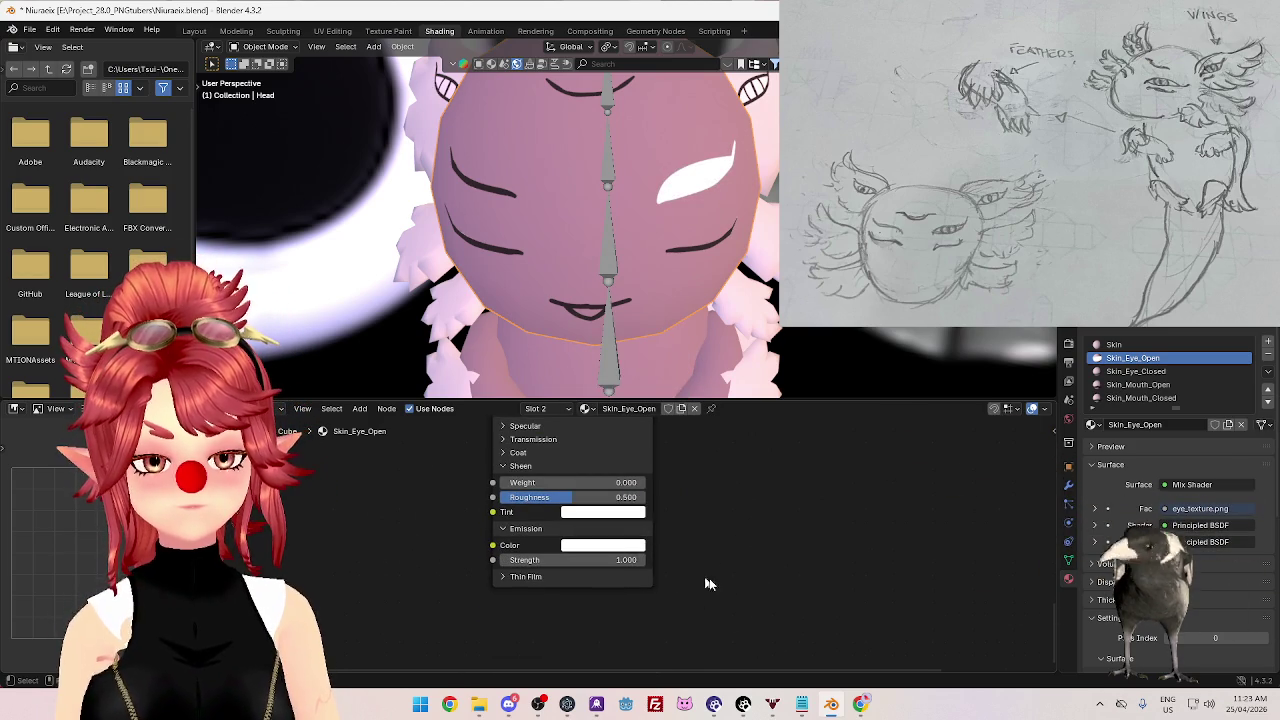
- Link the eye_texture image's Color output into the Principled BSDF's Emission Color
middle_drag(740, 594, 812, 708)
scroll(829, 600, down, 1)
scroll(815, 612, down, 1)
scroll(786, 595, up, 1)
scroll(760, 610, up, 1)
scroll(737, 634, up, 1)
scroll(771, 570, up, 1)
middle_drag(771, 570, 770, 560)
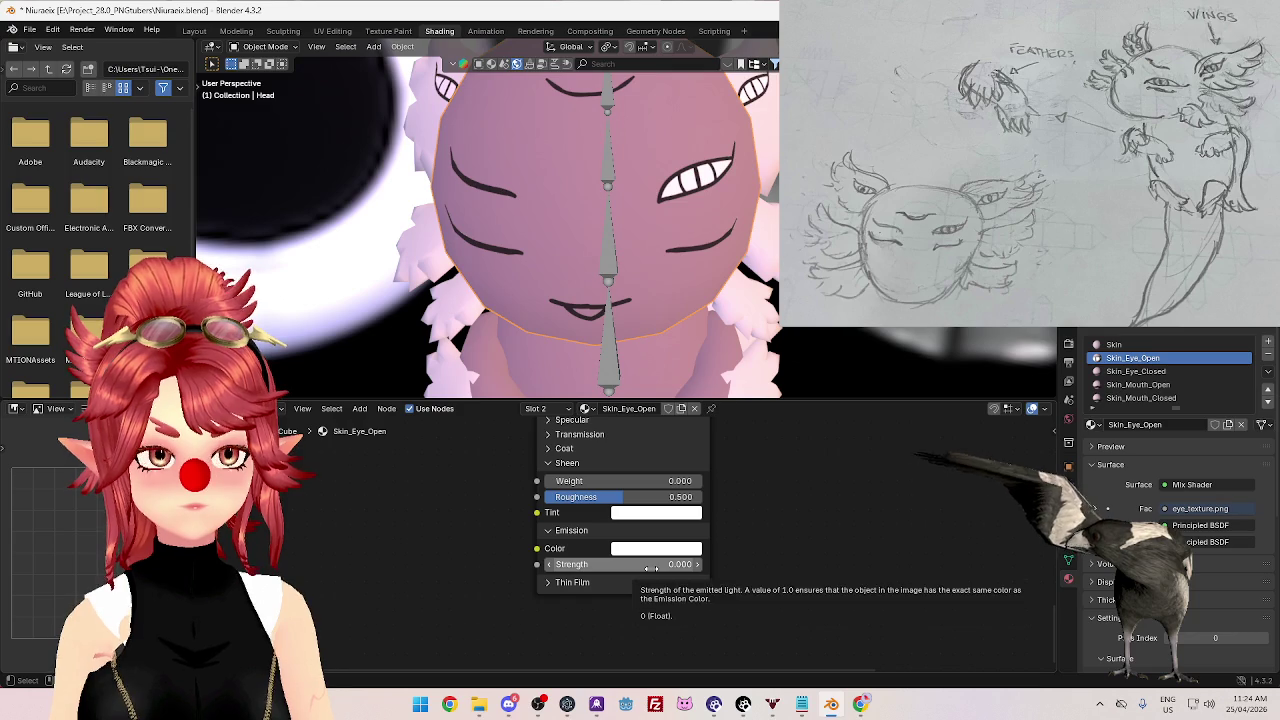
scroll(509, 572, down, 2)
middle_drag(509, 572, 543, 628)
scroll(543, 628, down, 2)
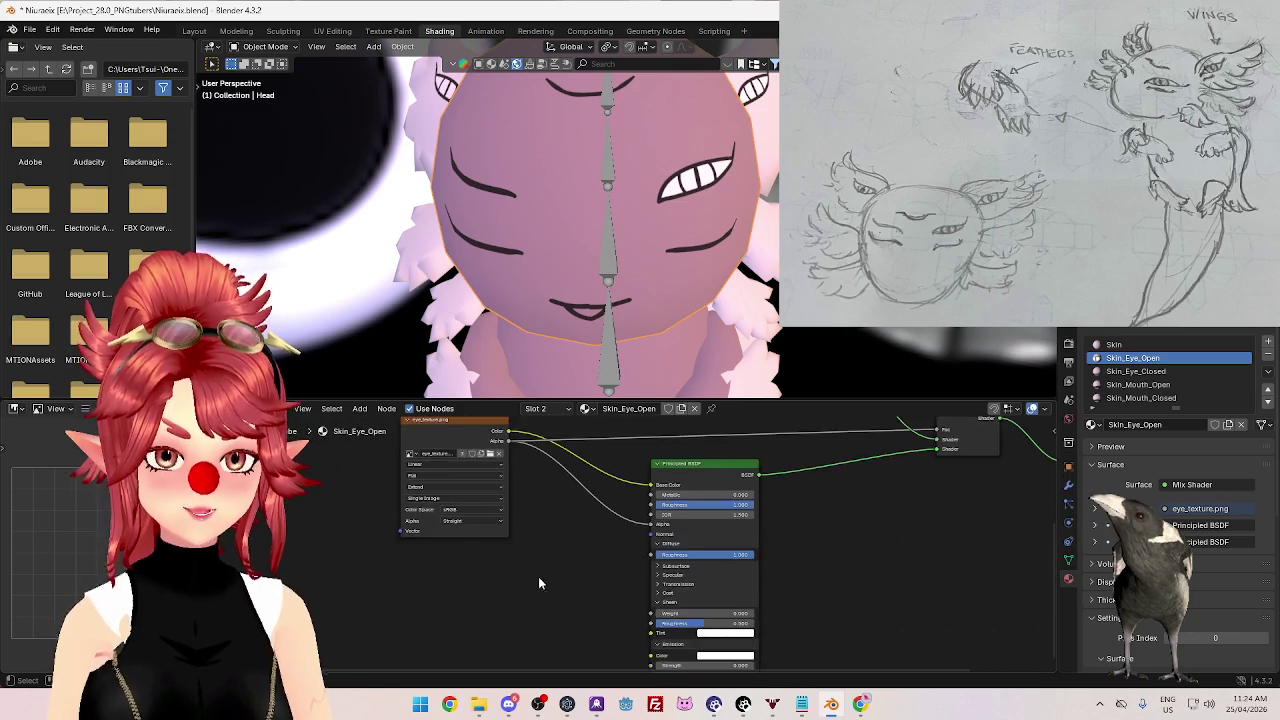
mouse_move(521, 441)
mouse_down()
mouse_move(662, 625)
mouse_move(668, 605)
mouse_up()
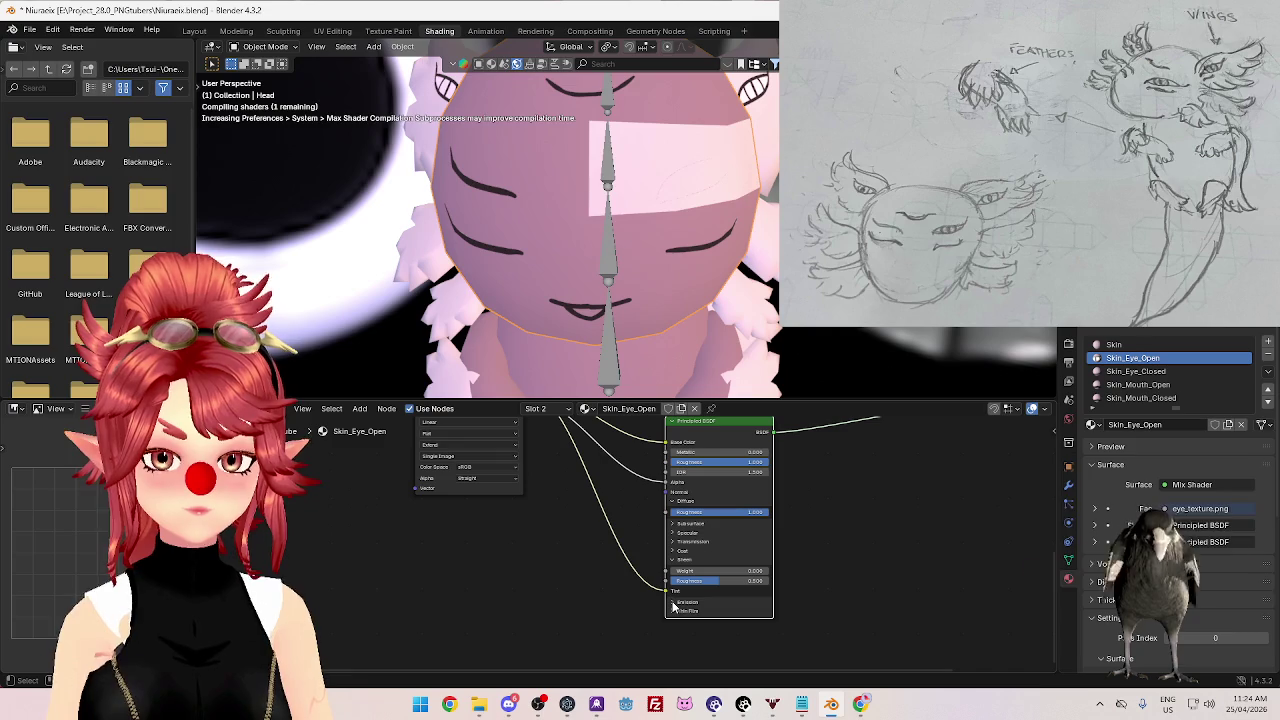